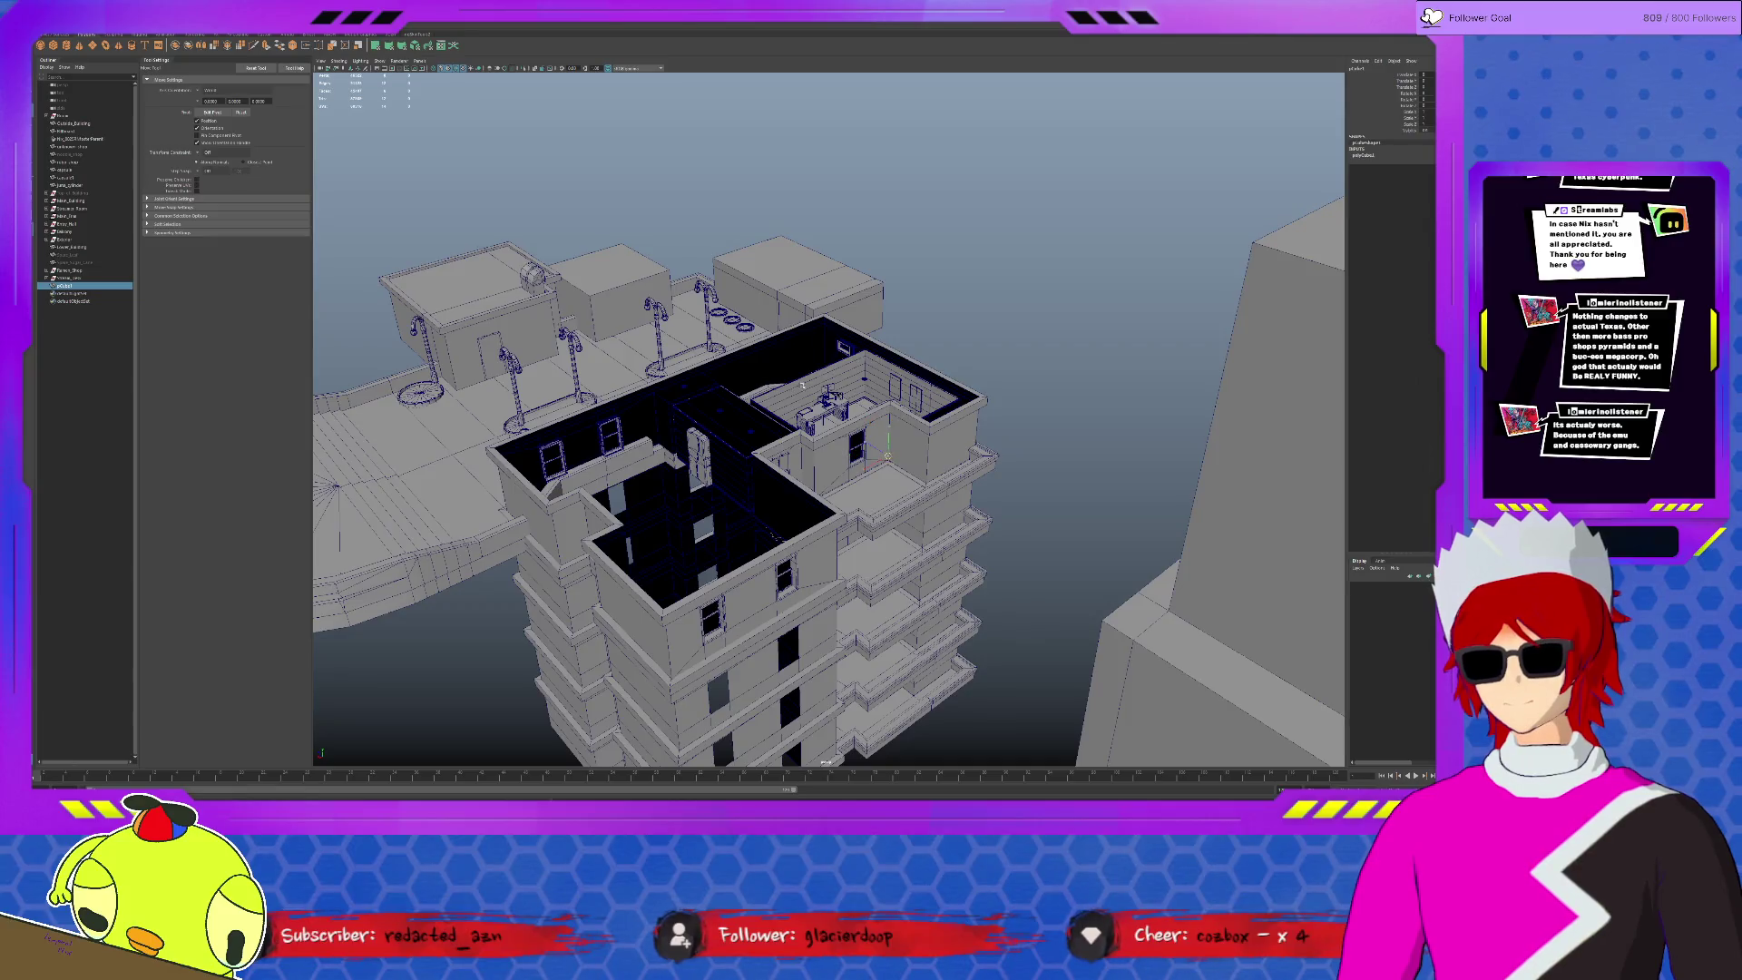
- Isolate the cube on a gradient background and frame it in the view
key(ctrl+1)
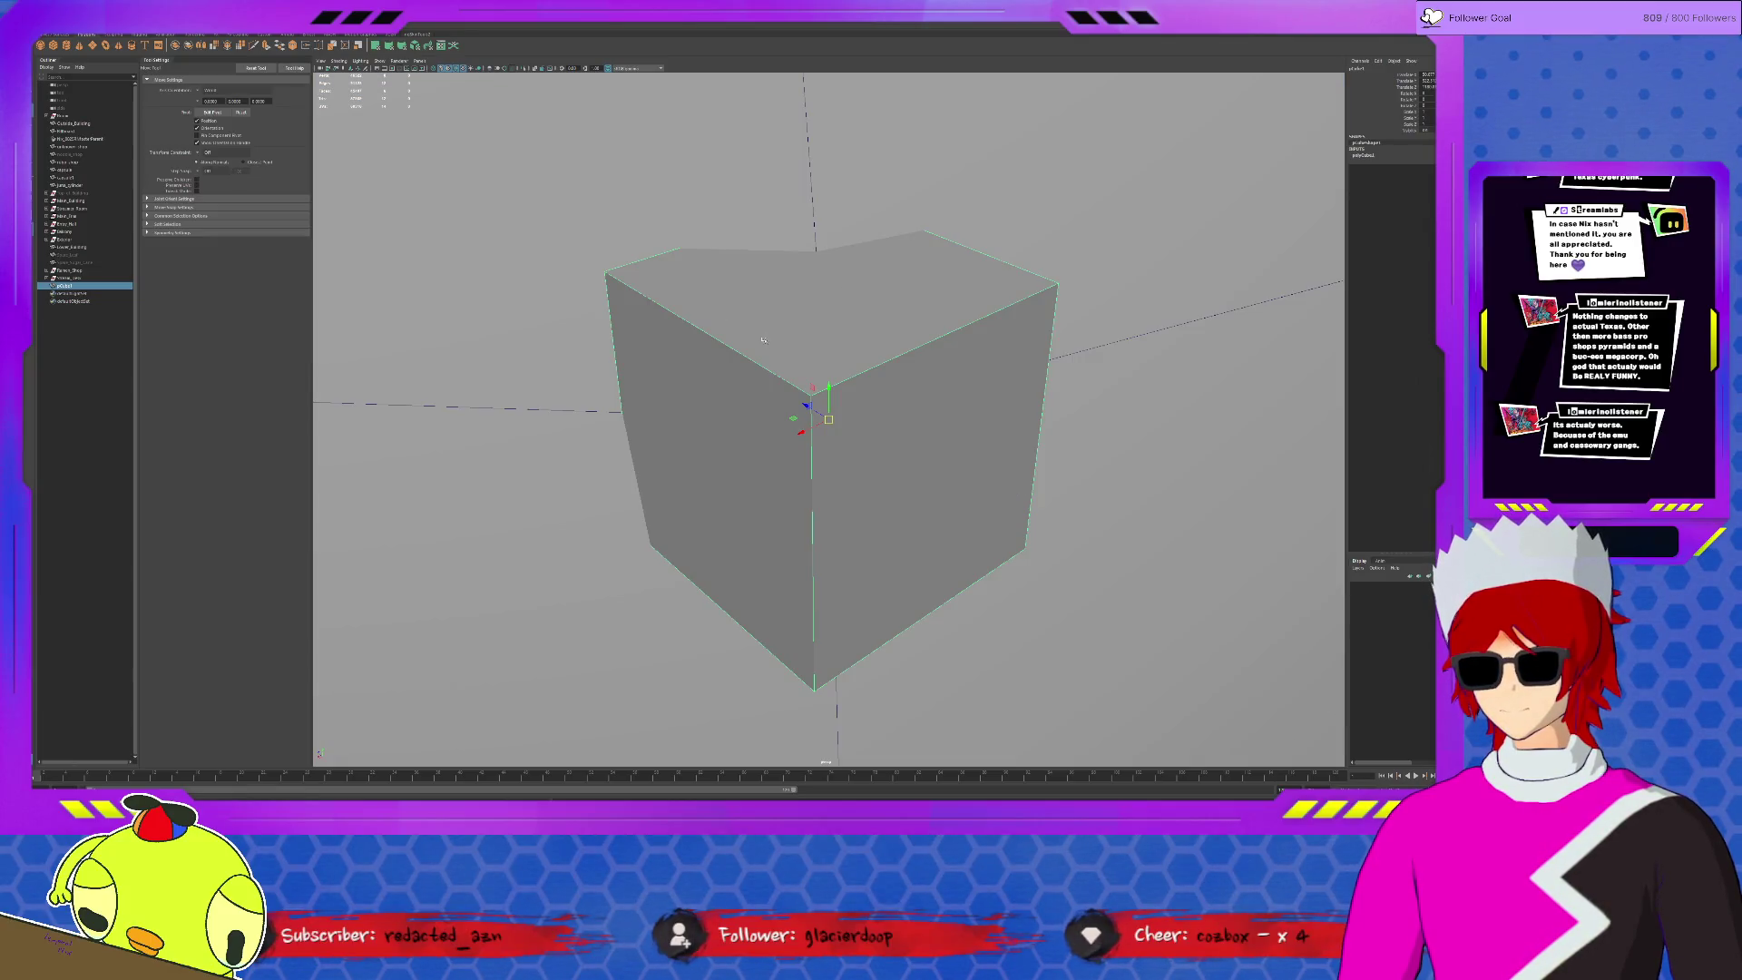
key(alt+b)
scroll(771, 344, down, 5)
key(r)
key(f)
key(minus)
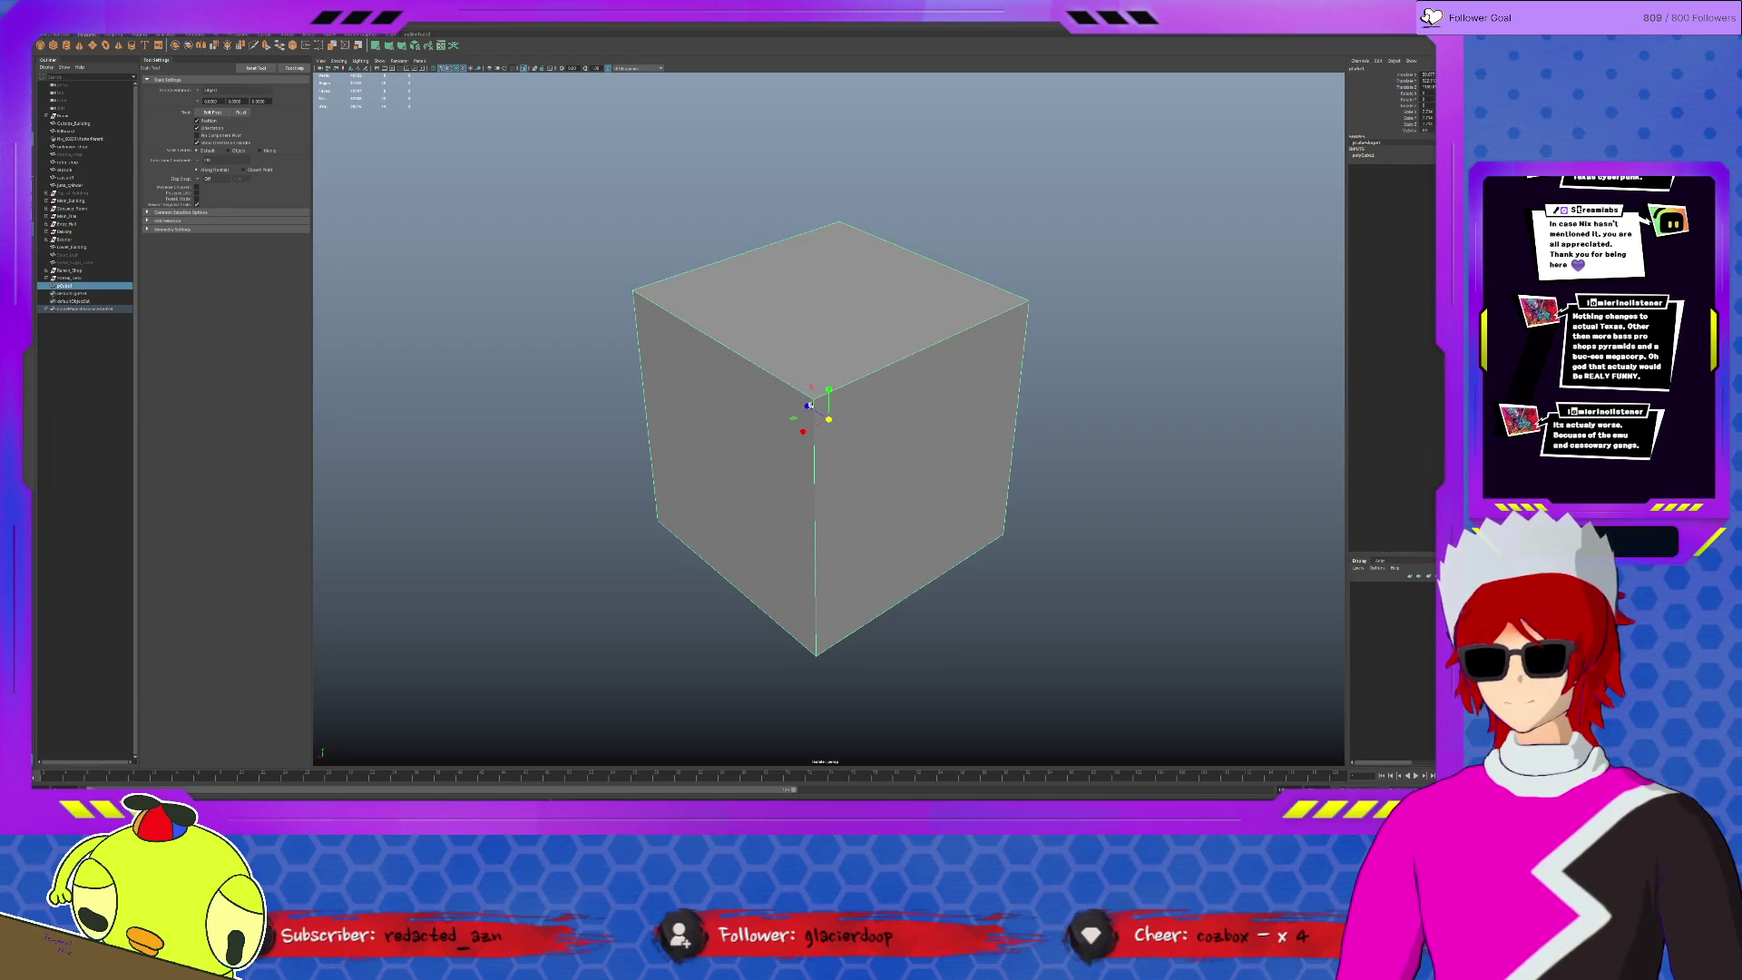
- Scale the cube along Z and Y into a thin, tall upright slab facing front-on
drag(808, 406, 729, 305)
scroll(729, 305, down, 10)
scroll(831, 380, down, 1)
drag(826, 387, 831, 263)
key(w)
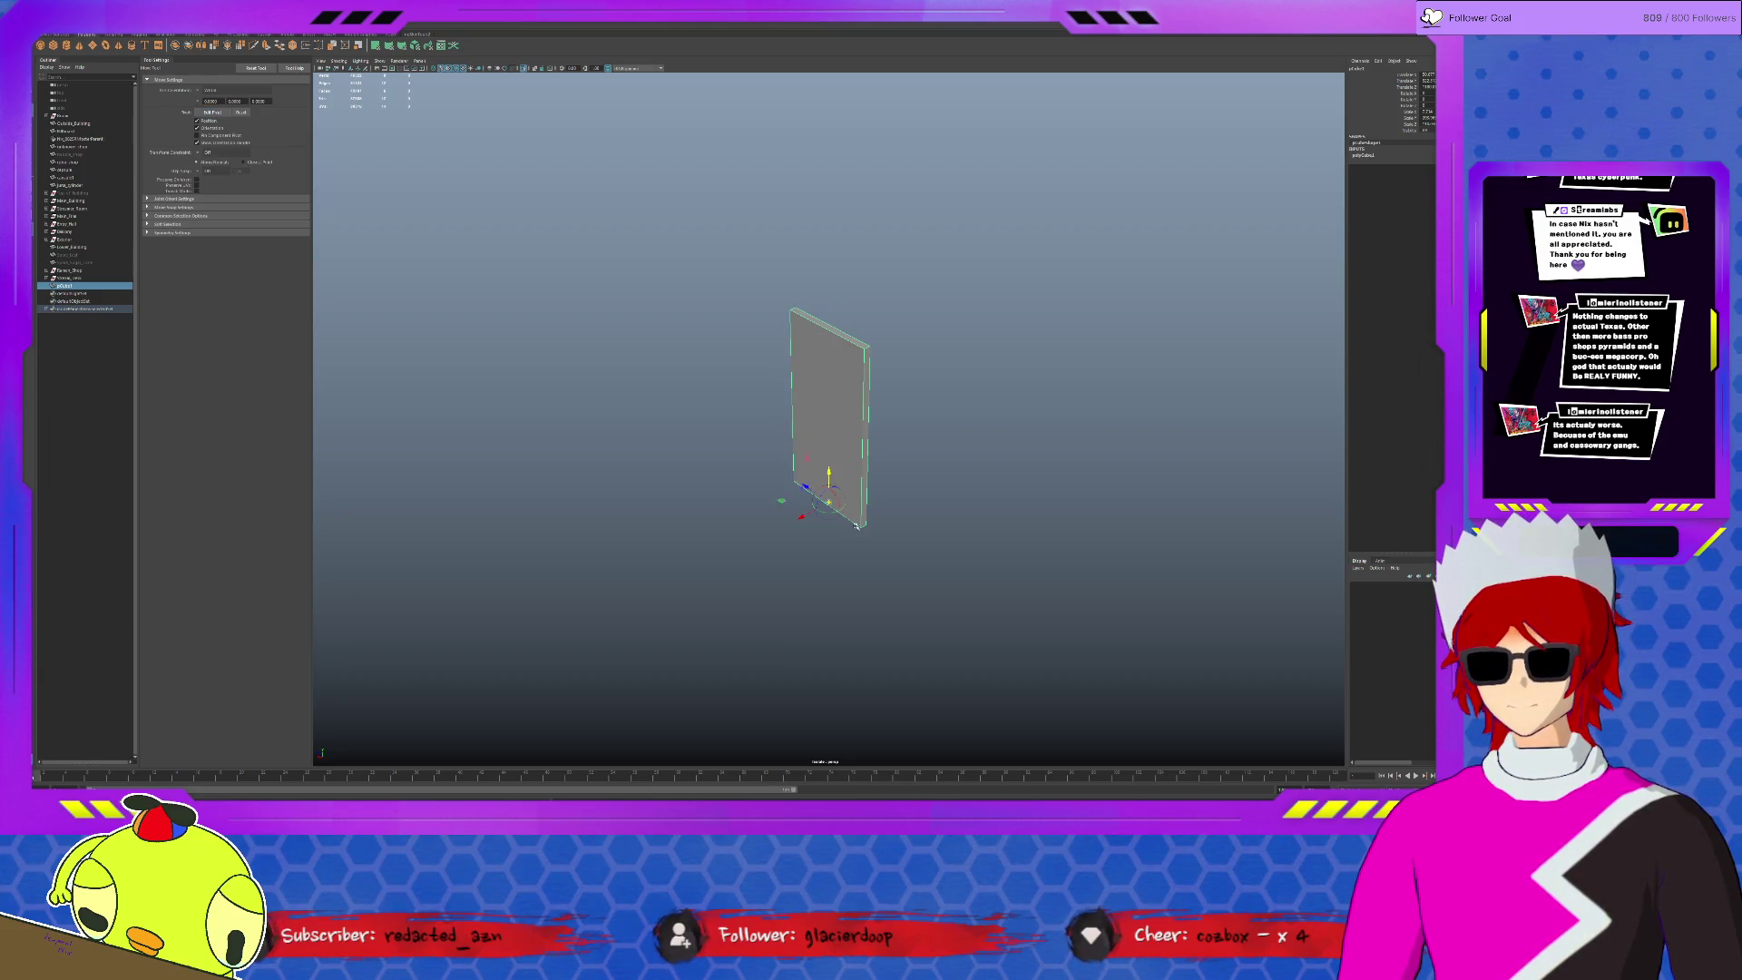
alt+drag(840, 436, 889, 404)
key(F11)
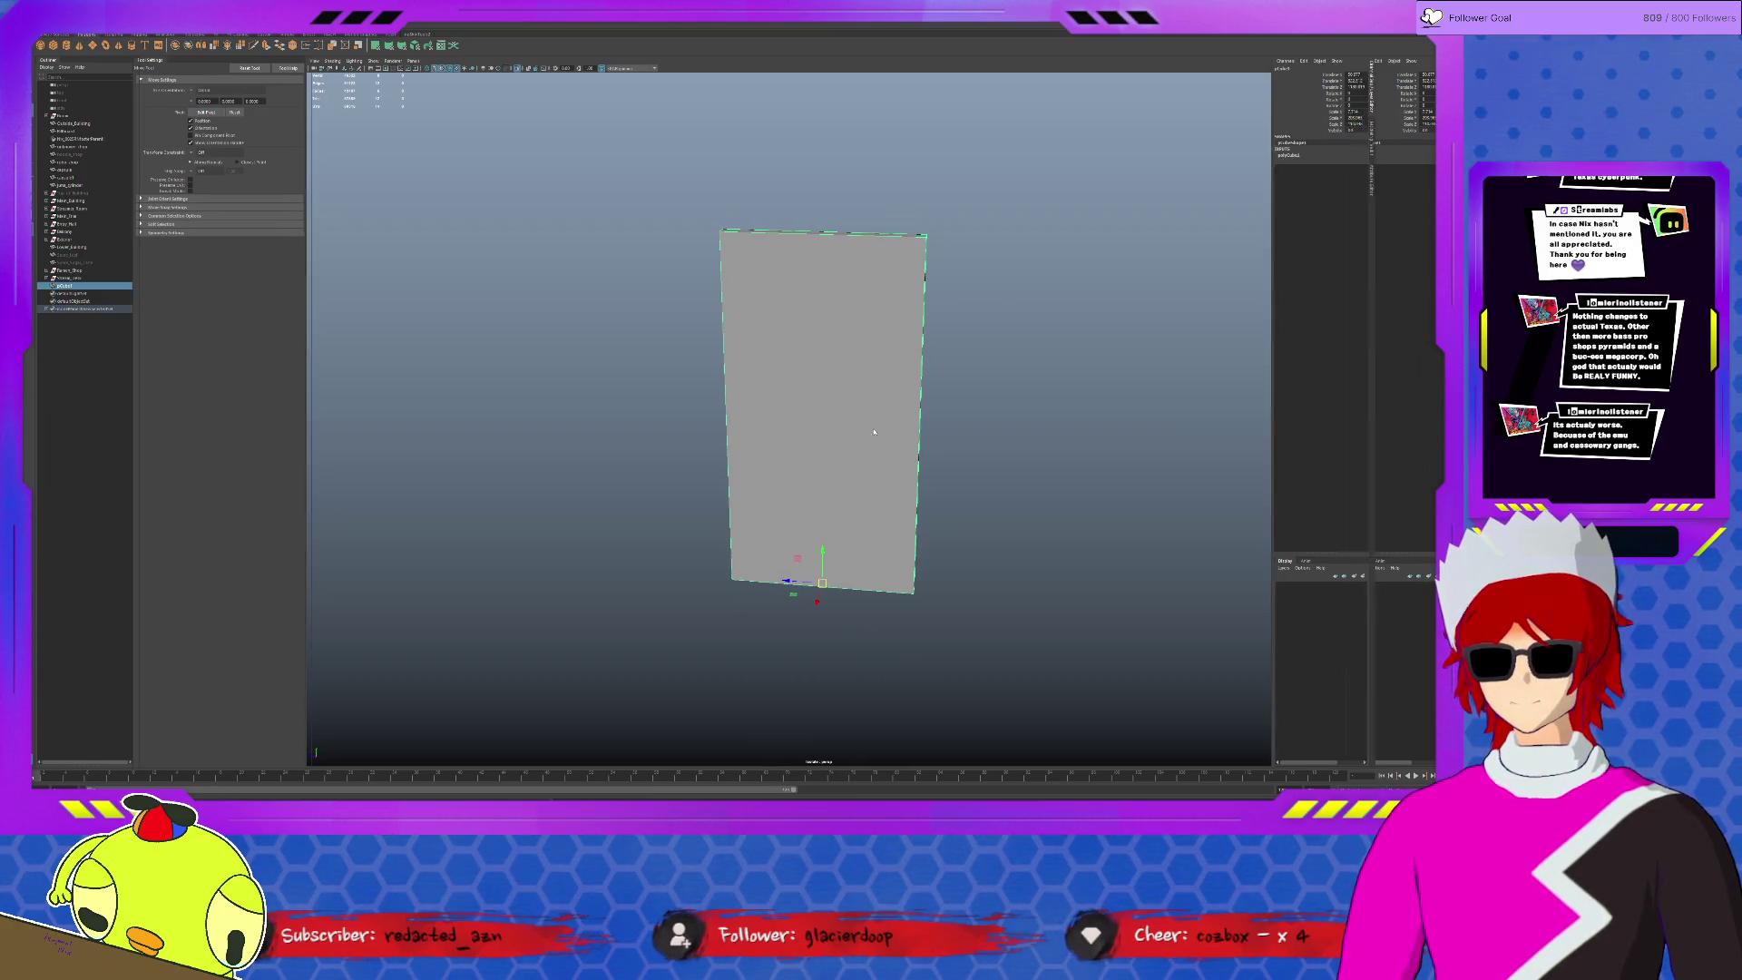
- Extrude the slab's front faces and drag the offset inward to leave a thin border frame
key(ctrl+a)
click(822, 346)
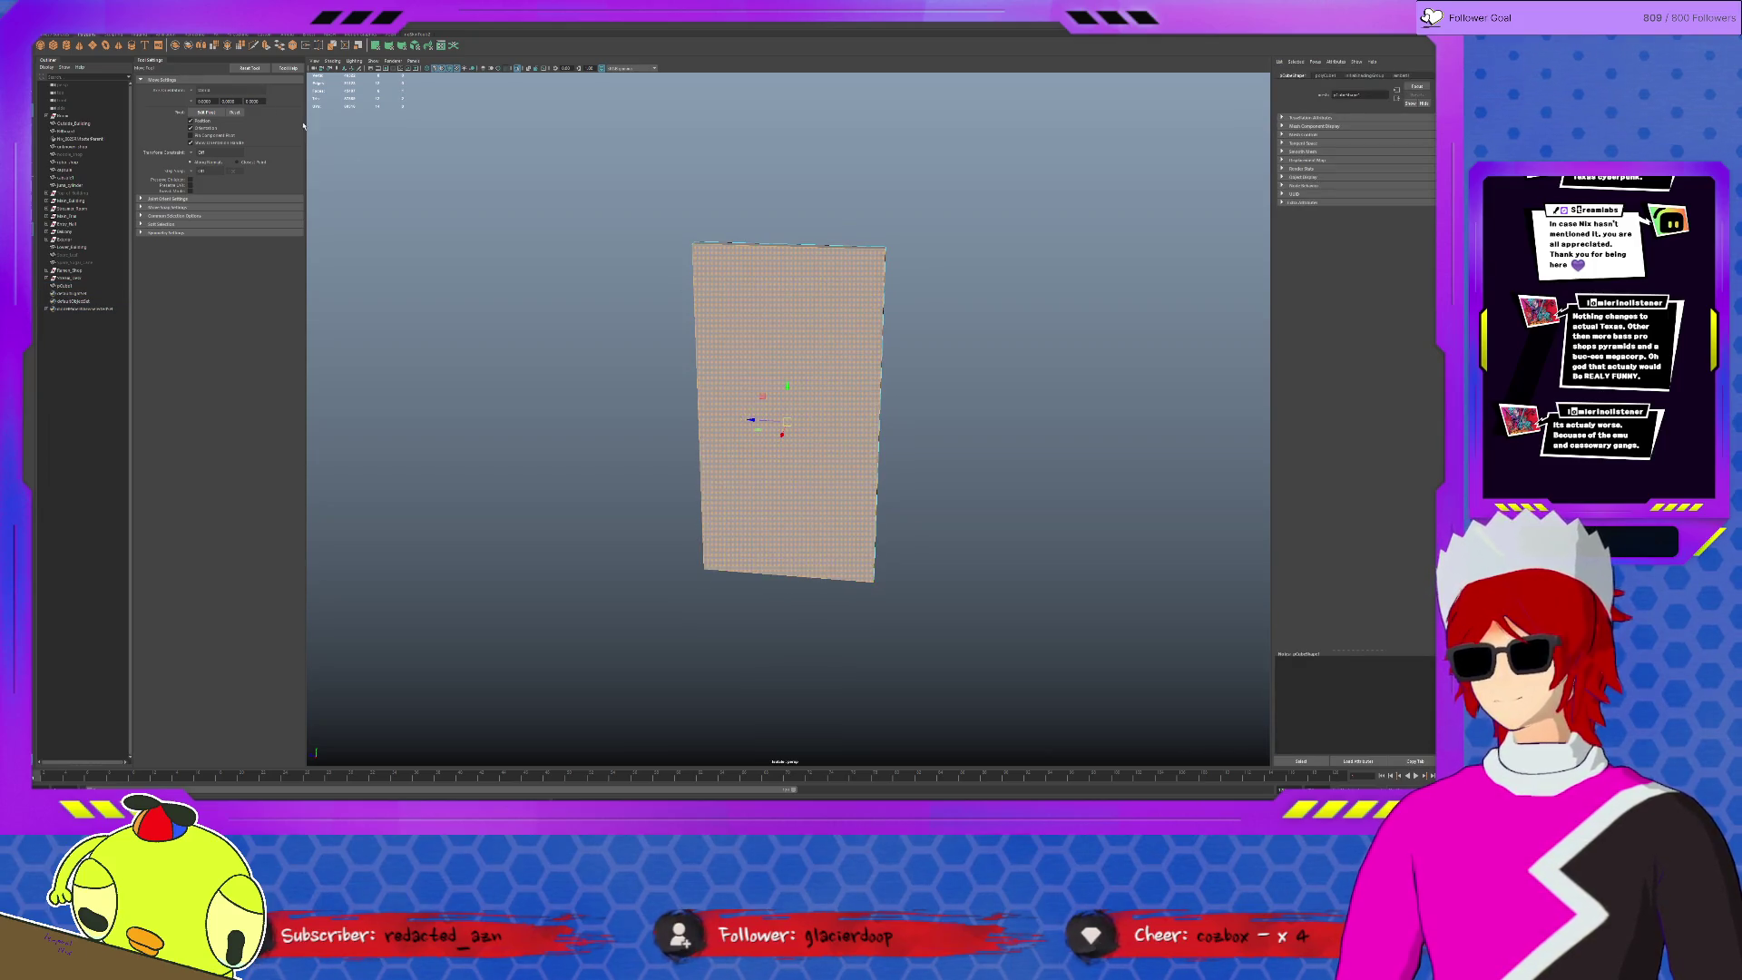
key(ctrl+e)
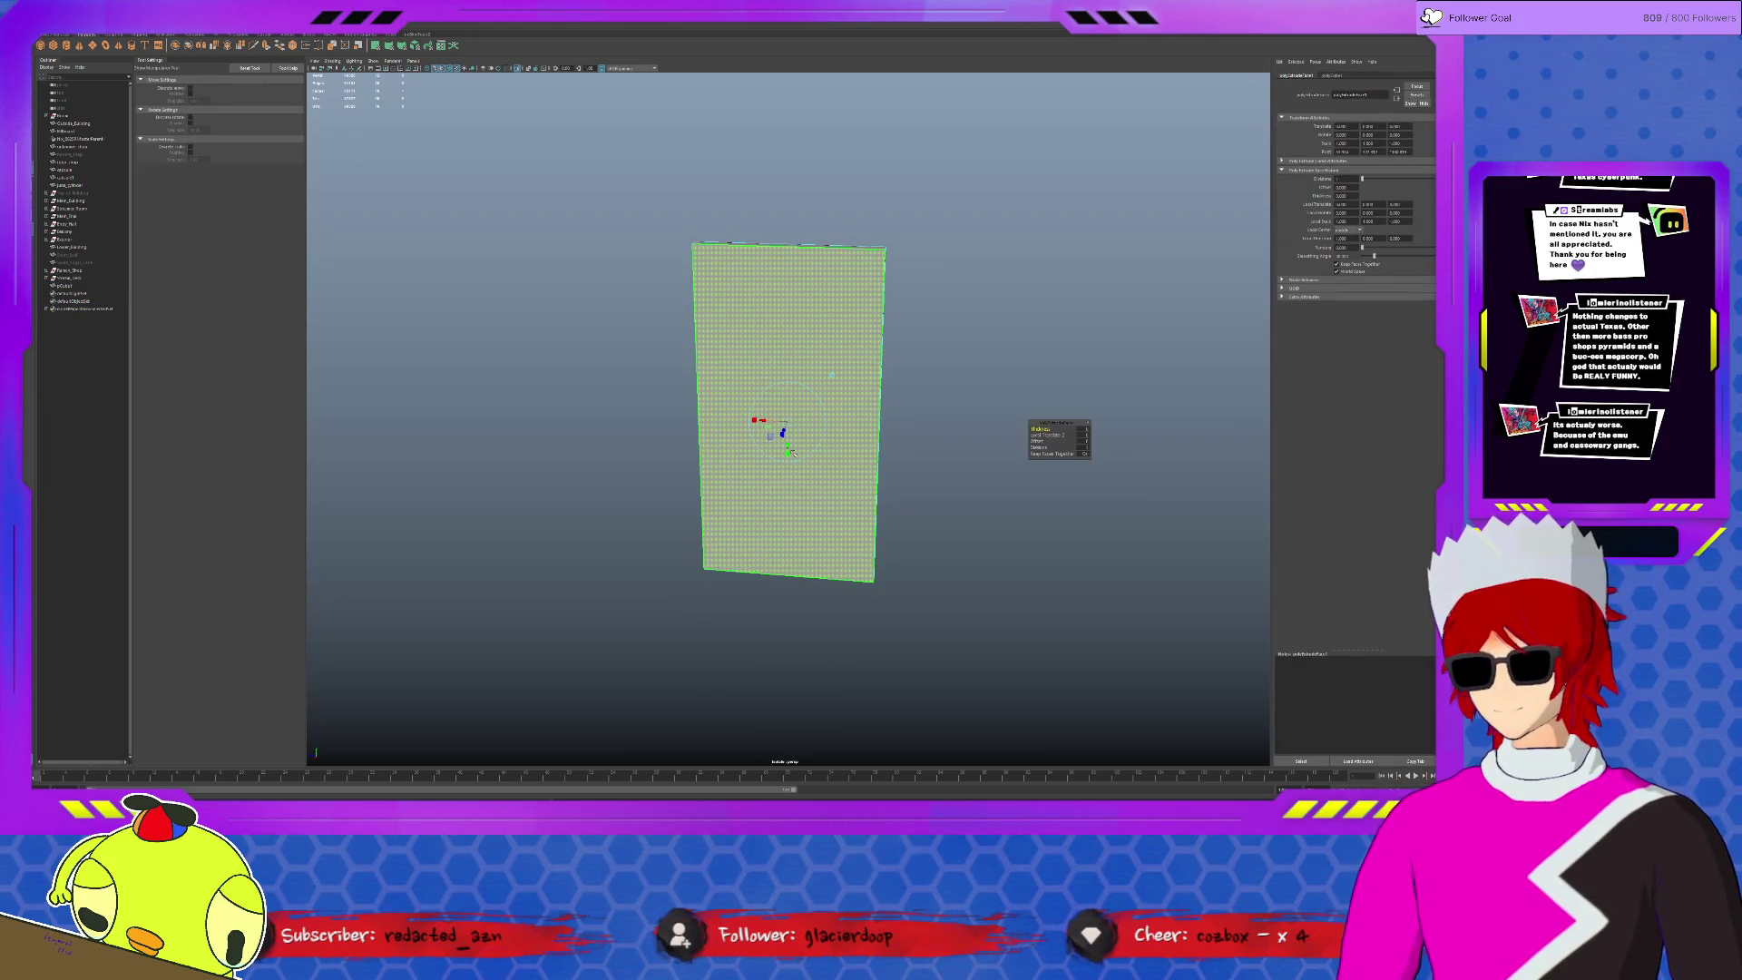
key(r)
drag(778, 426, 773, 428)
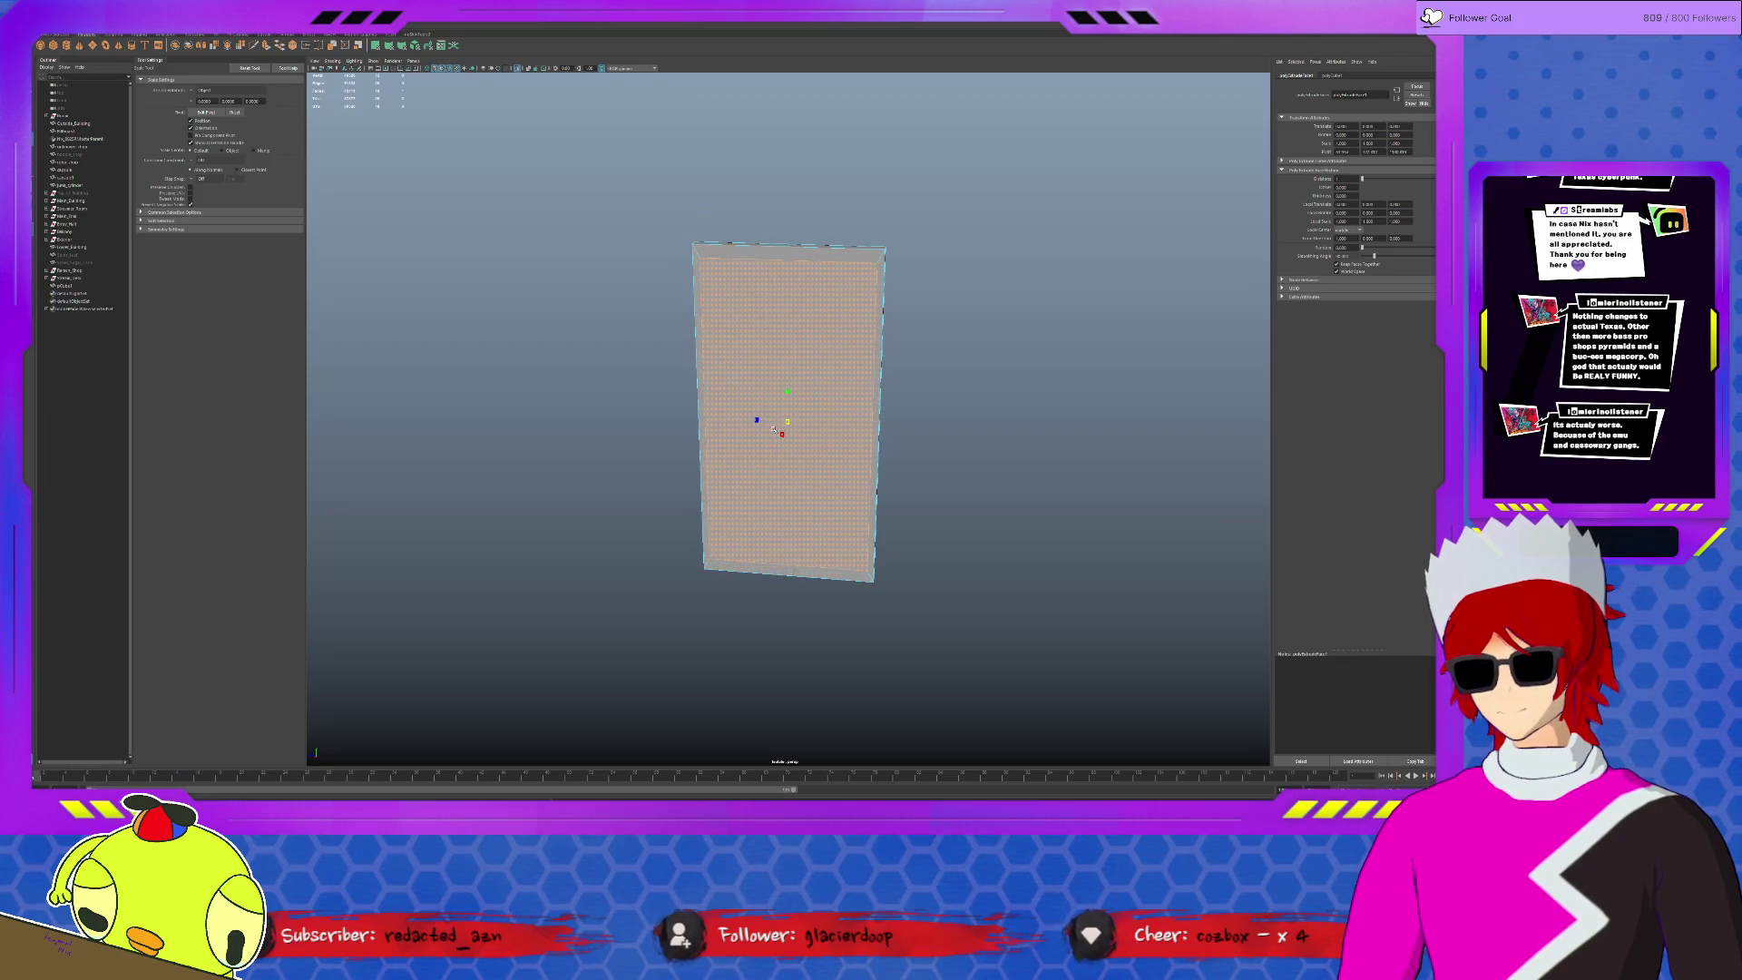
key(ctrl+z)
key(ctrl+z)
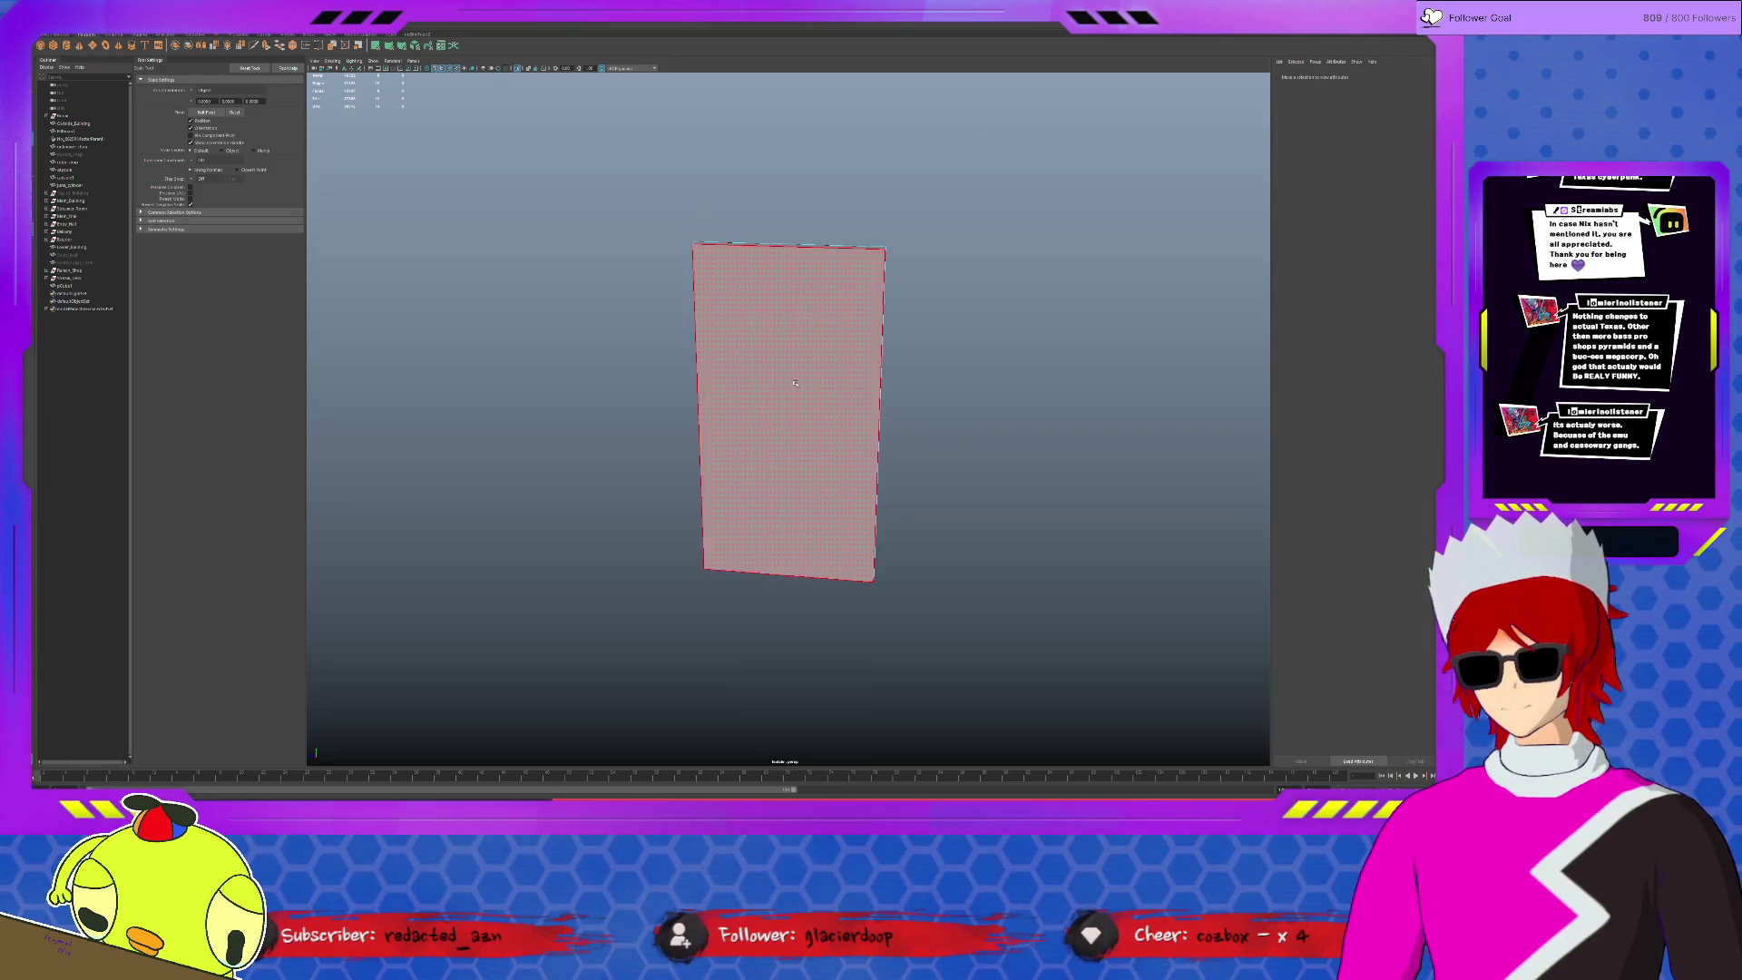
key(ctrl+e)
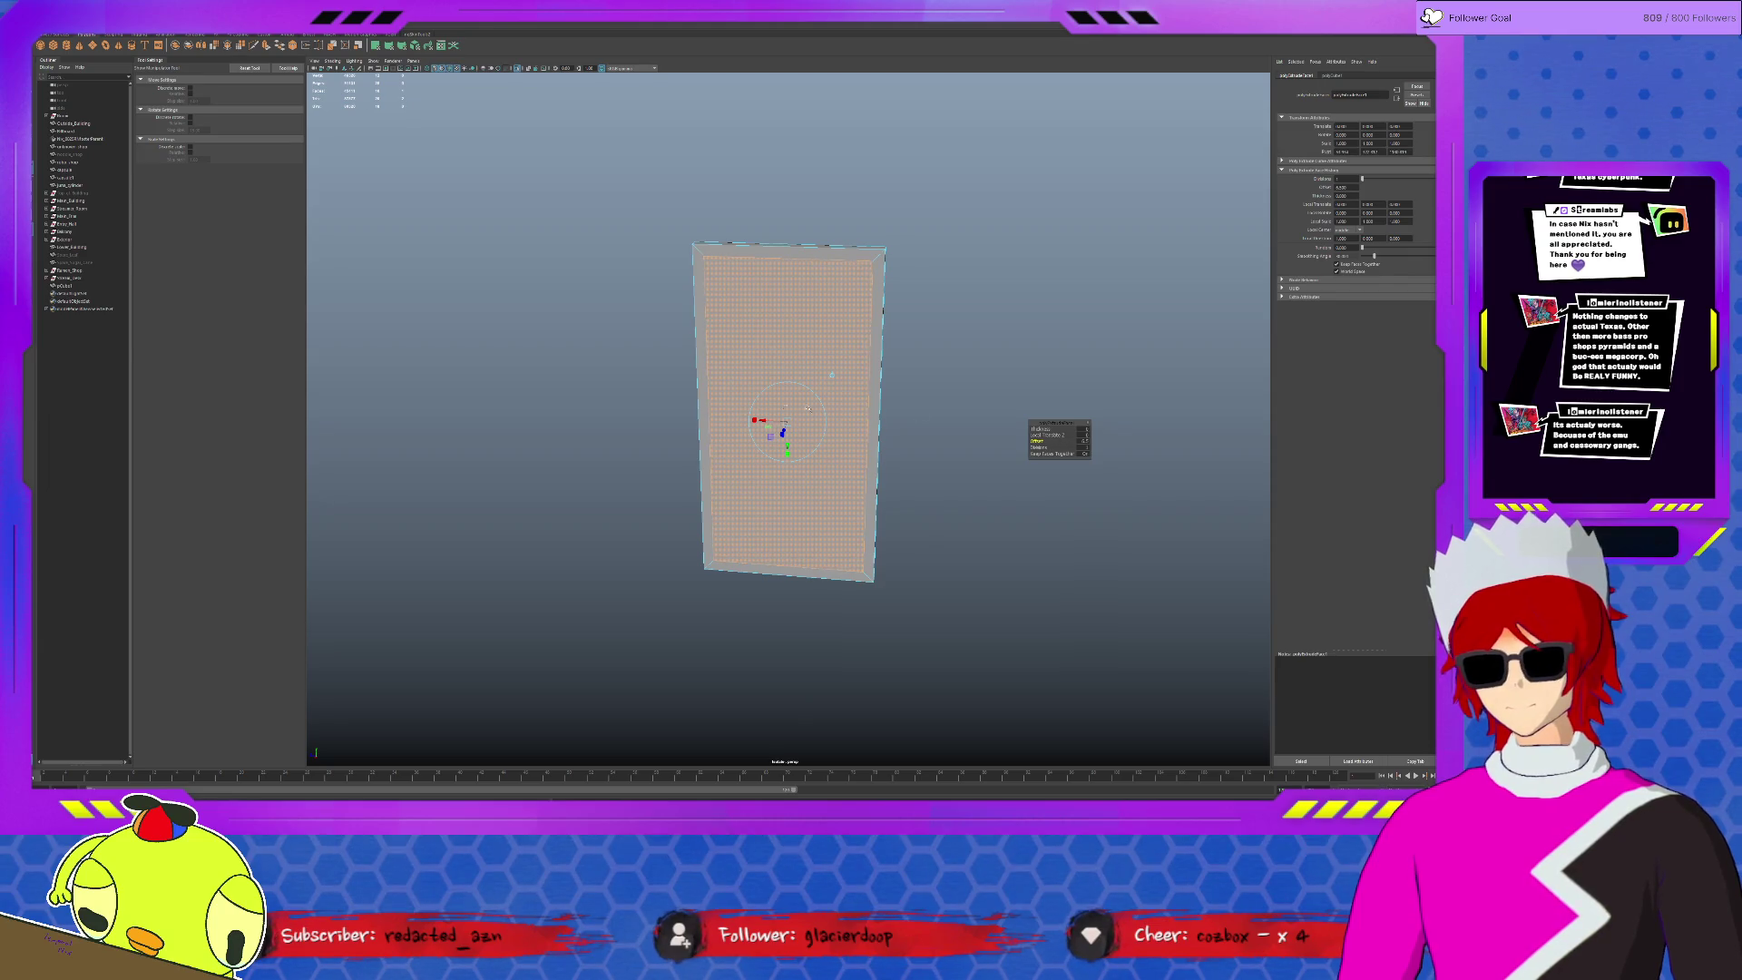
drag(784, 428, 654, 398)
drag(786, 417, 759, 399)
- Move the slab's pivot to its bottom corner and return it to the full street scene
key(q)
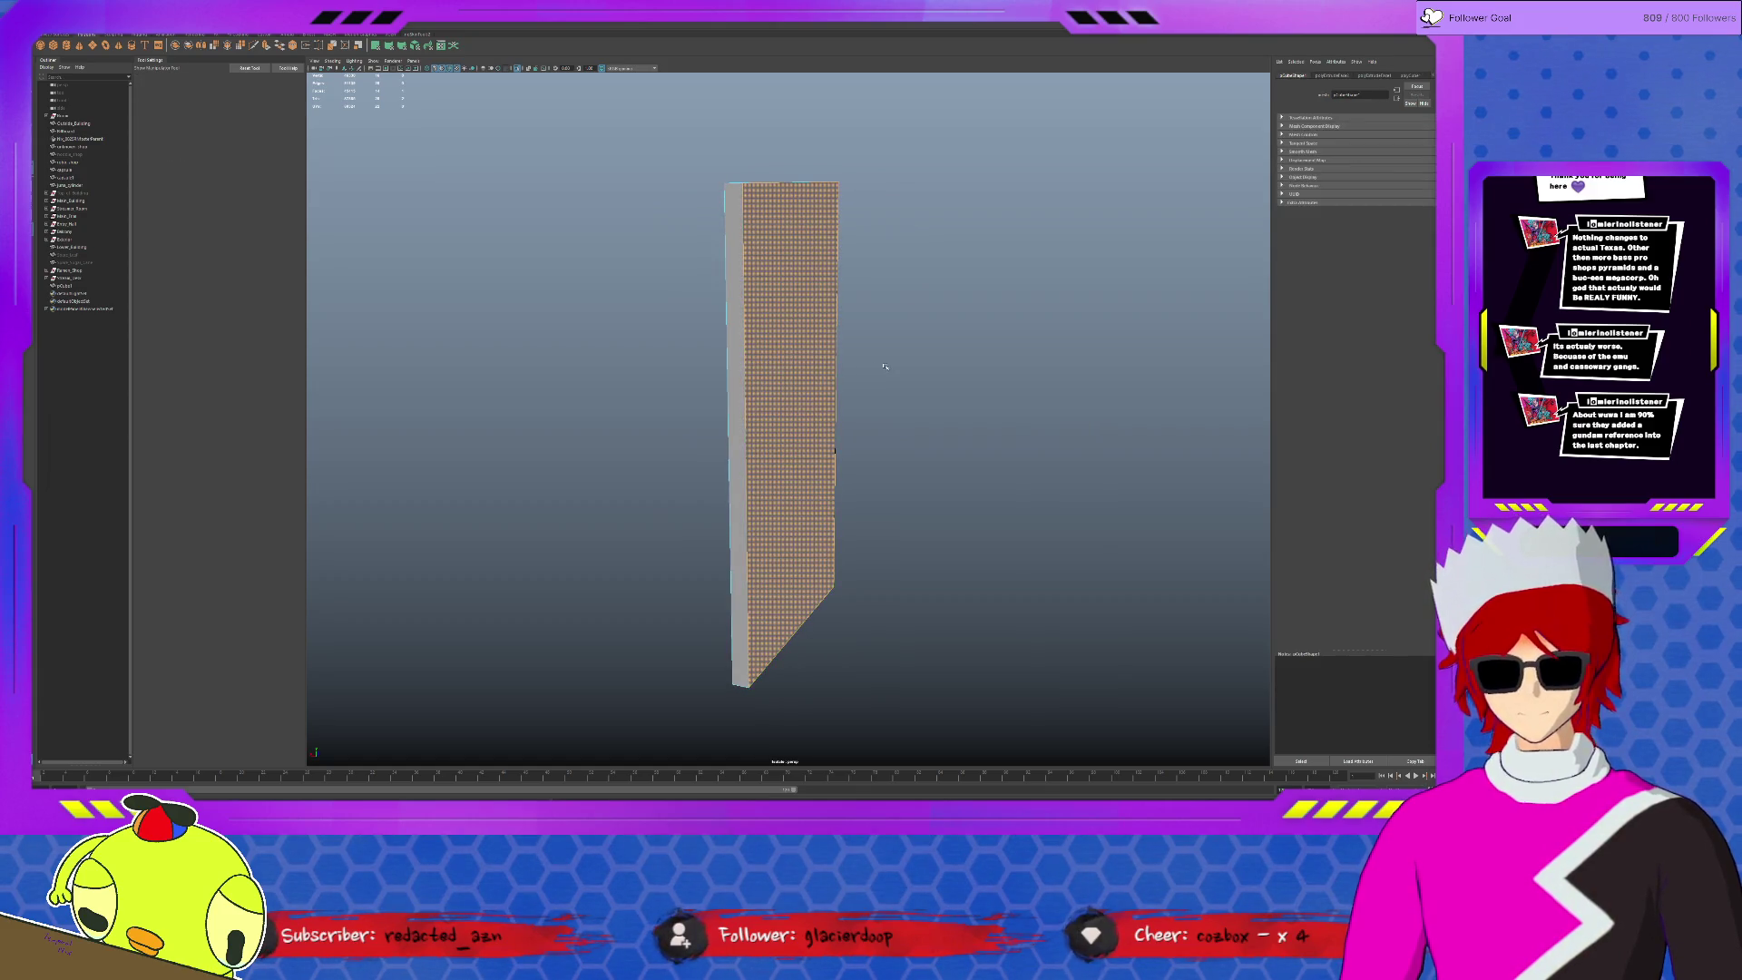
click(791, 357)
key(w)
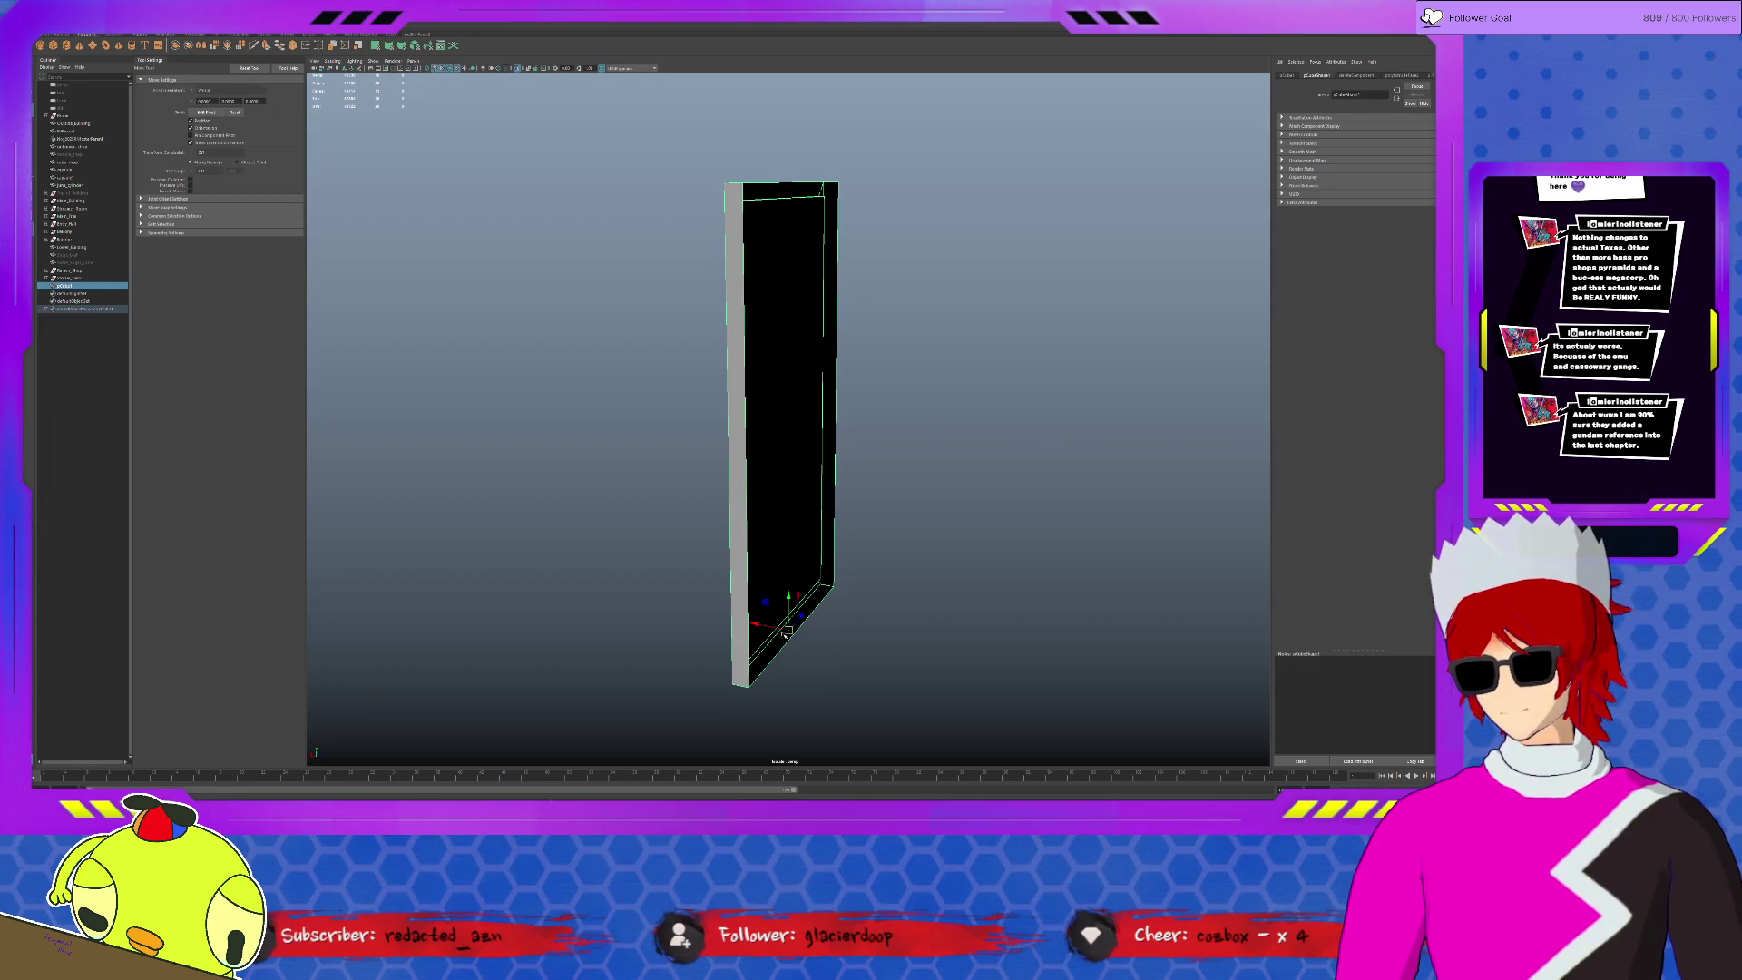
click(840, 601)
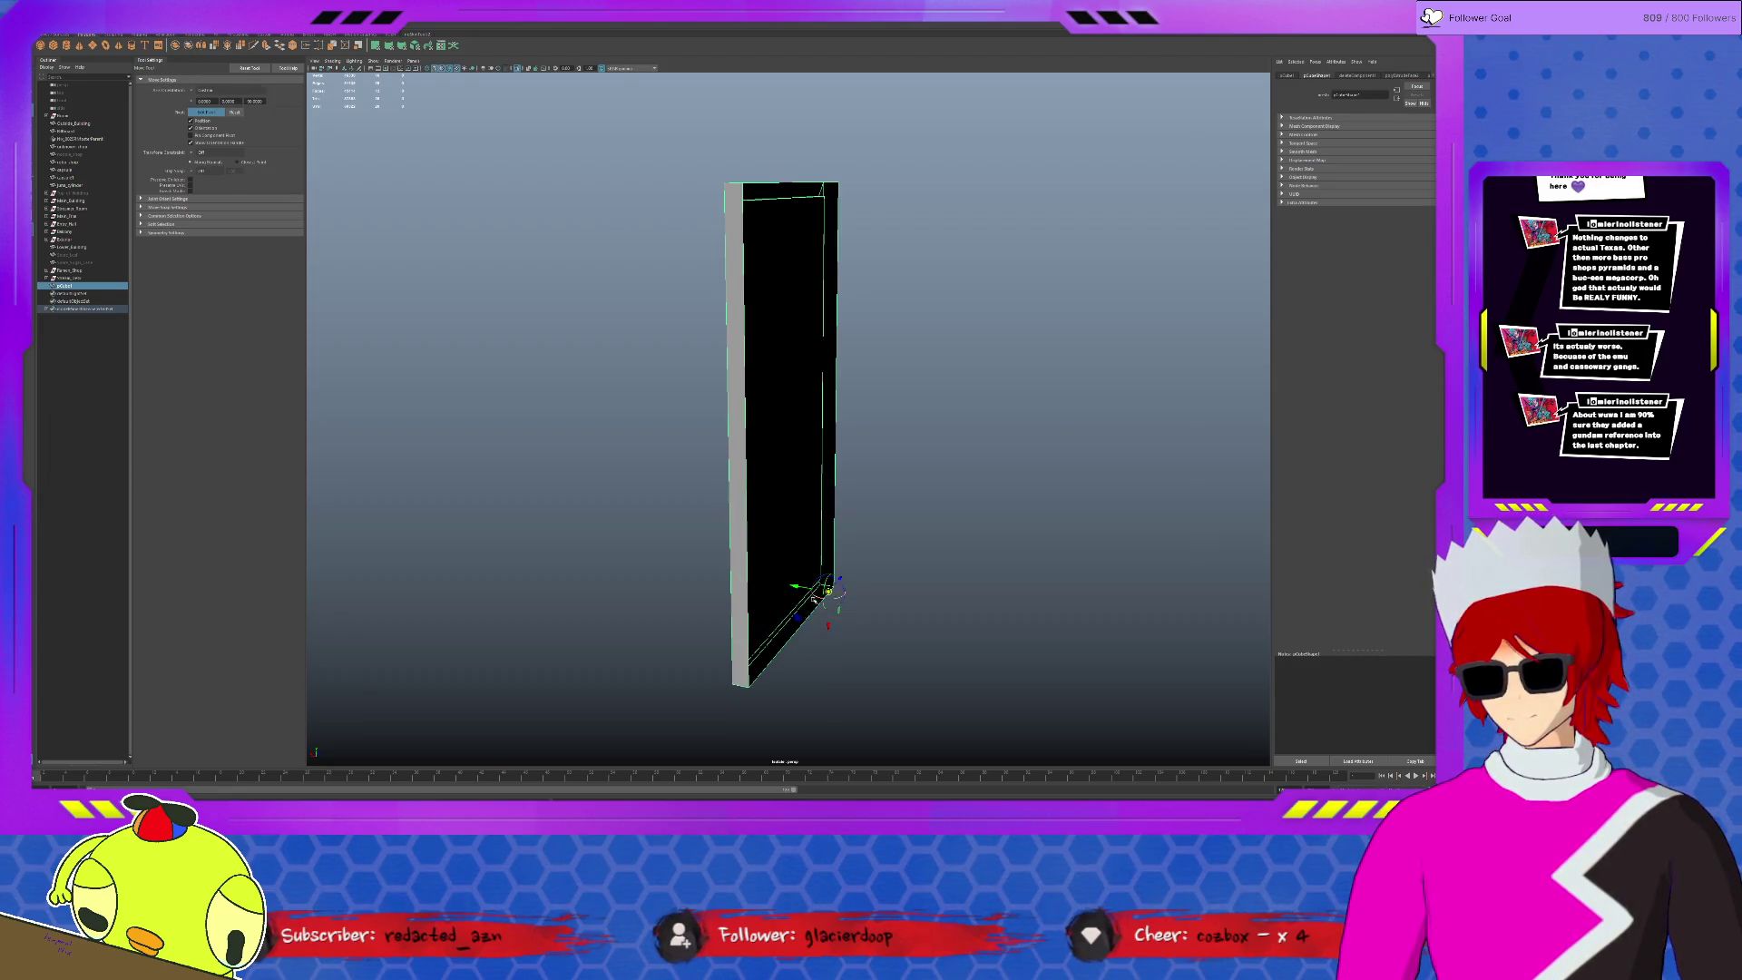
click(834, 586)
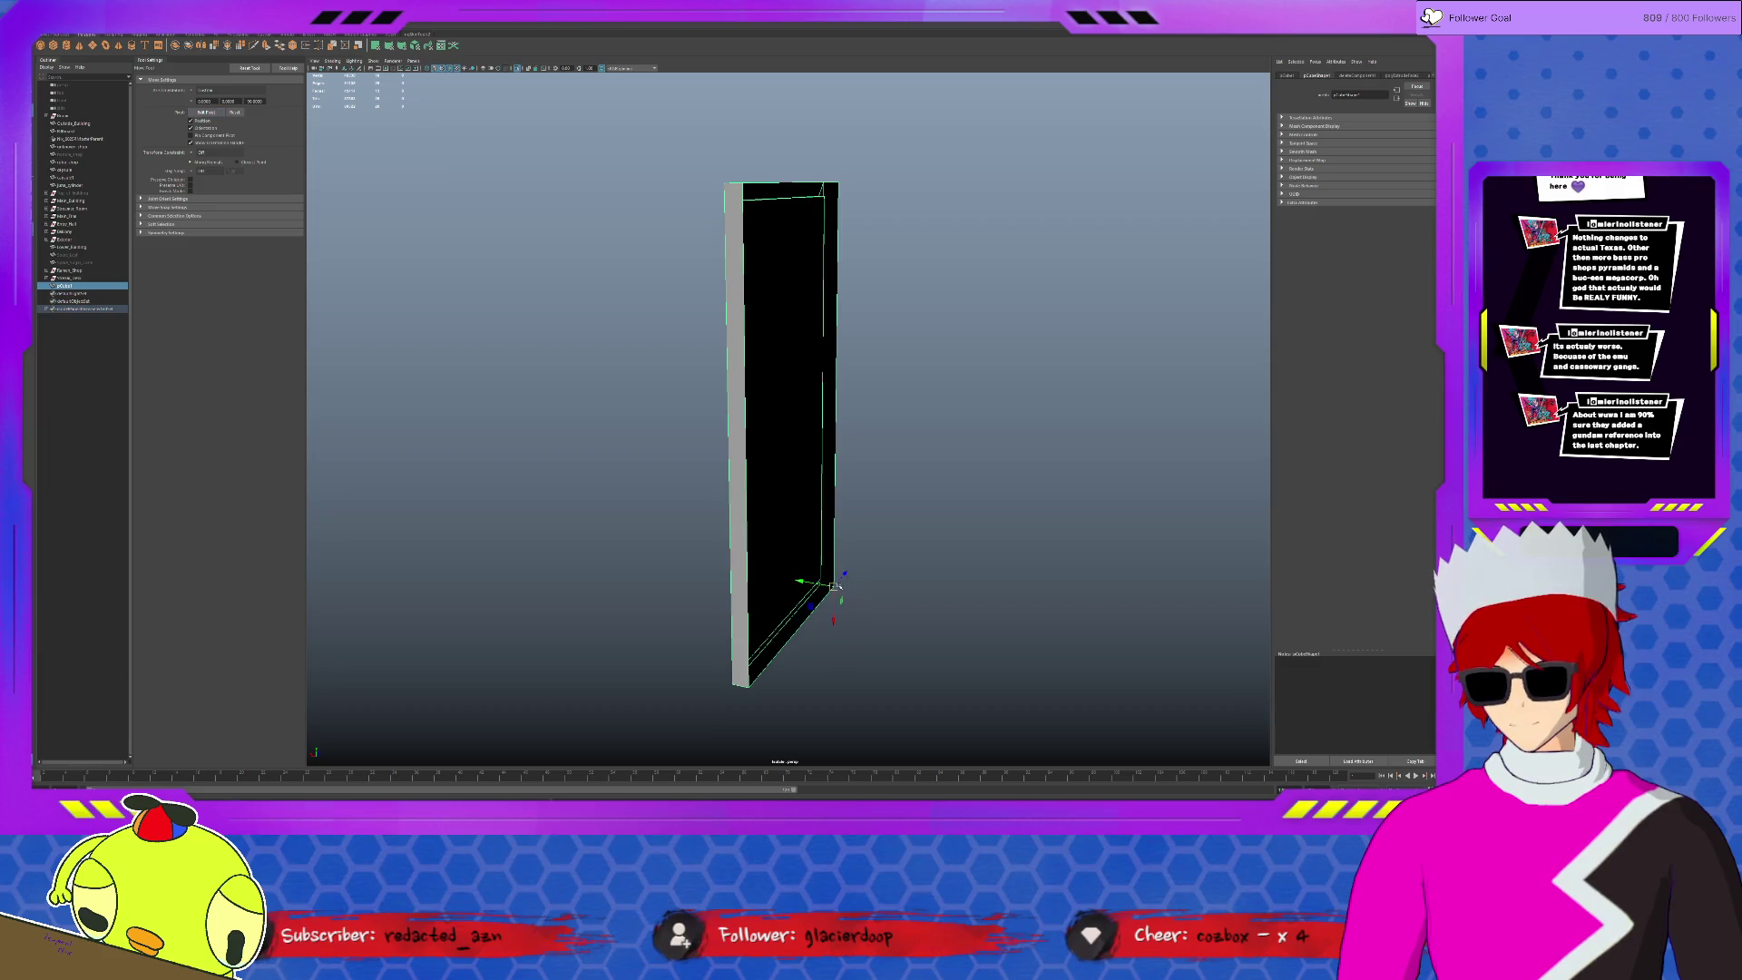
key(ctrl+1)
alt+drag(834, 586, 917, 613)
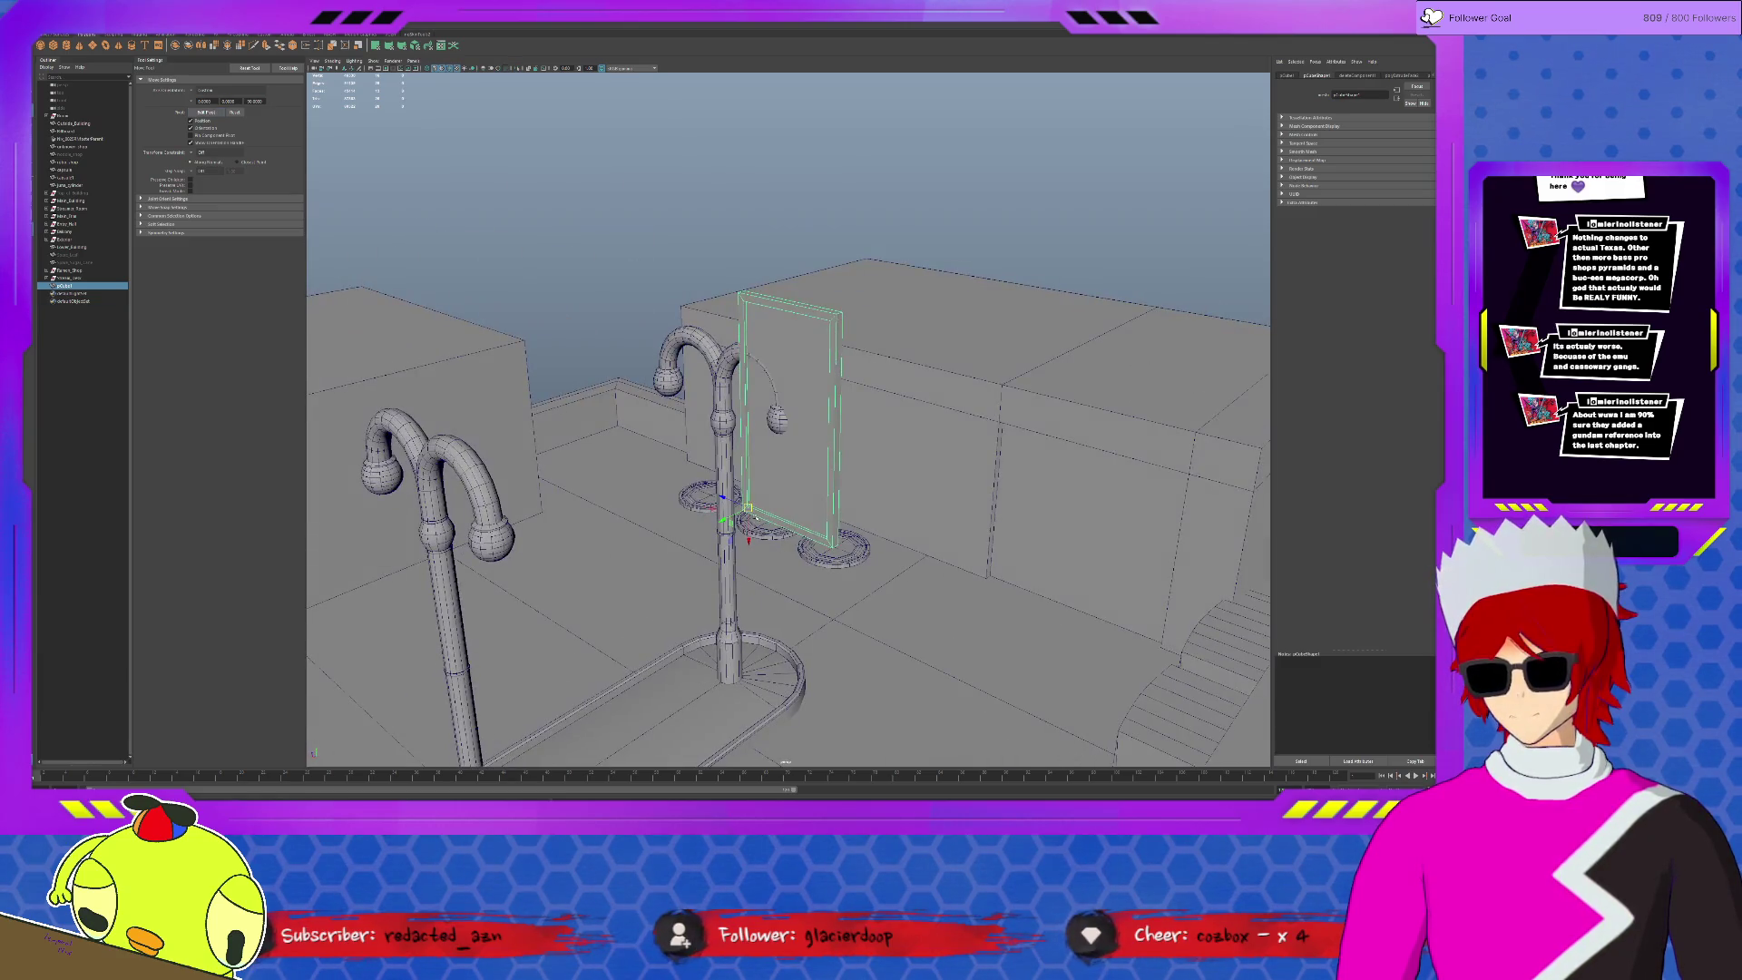
- Move and shrink the framed panel onto the building wall beside the left lamp post
mouse_move(723, 519)
mouse_down()
mouse_move(678, 460)
mouse_move(715, 555)
mouse_move(695, 494)
mouse_move(725, 497)
mouse_up()
key(f)
key(r)
key(w)
alt+right_drag(725, 498, 748, 492)
alt+drag(748, 492, 768, 472)
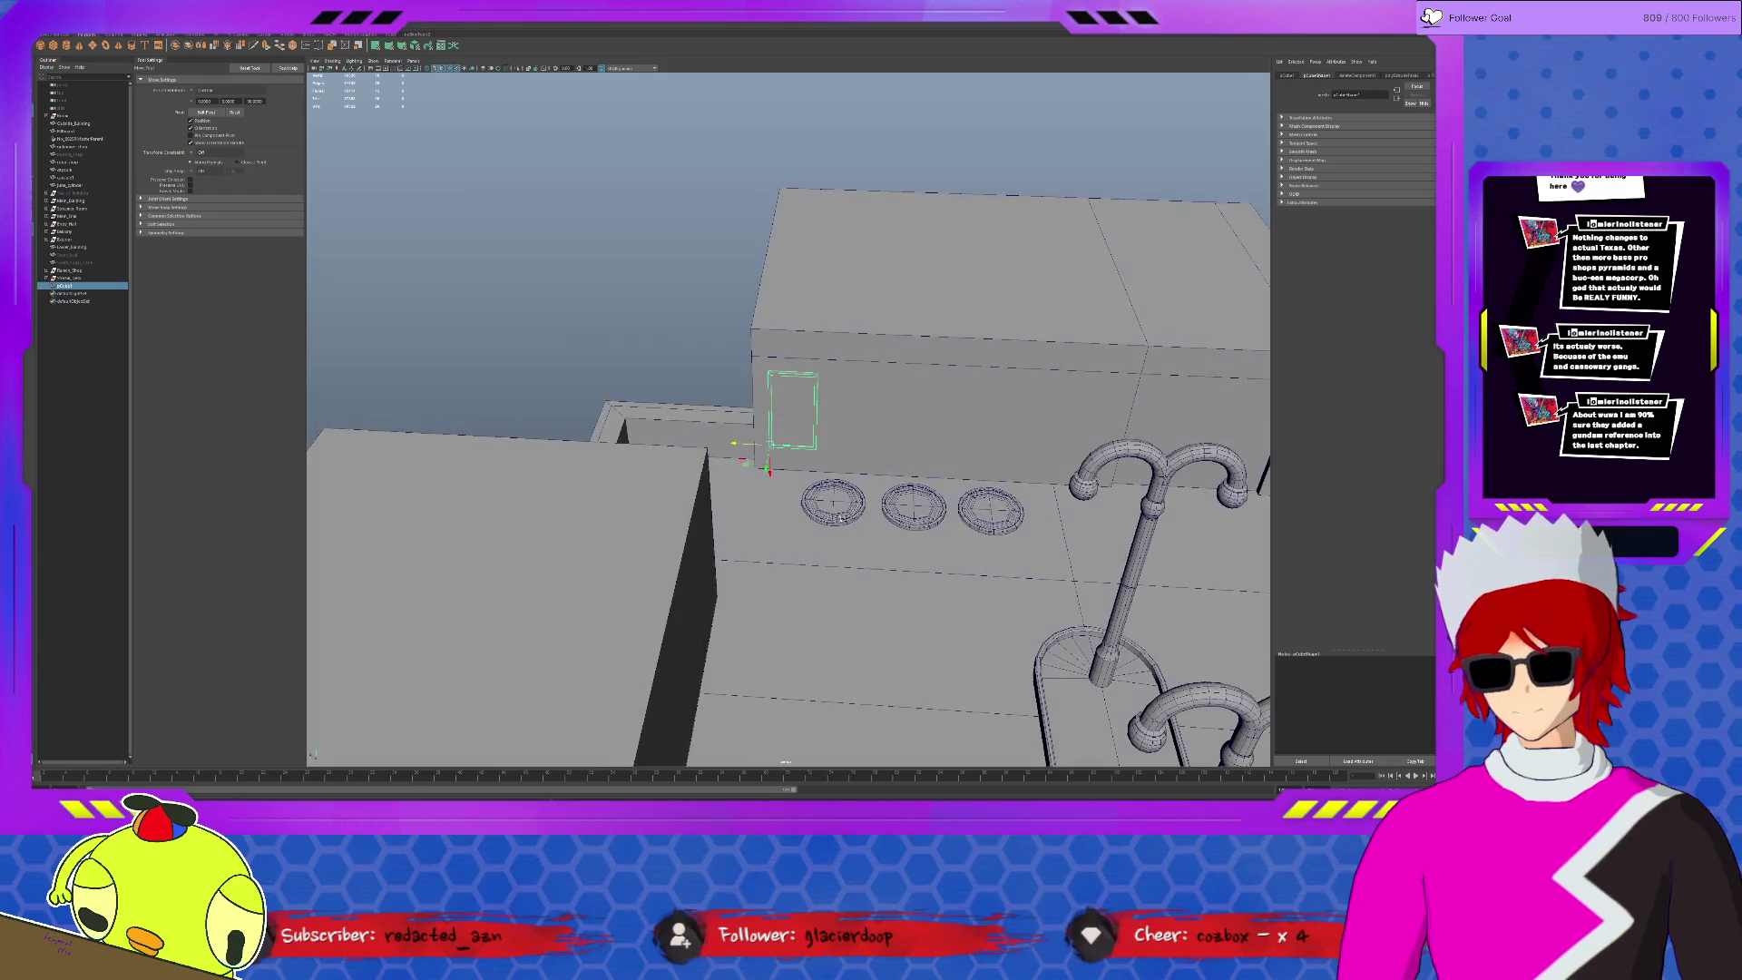
- Rename the window frame object to 'faucet' in the Attribute Editor
click(171, 35)
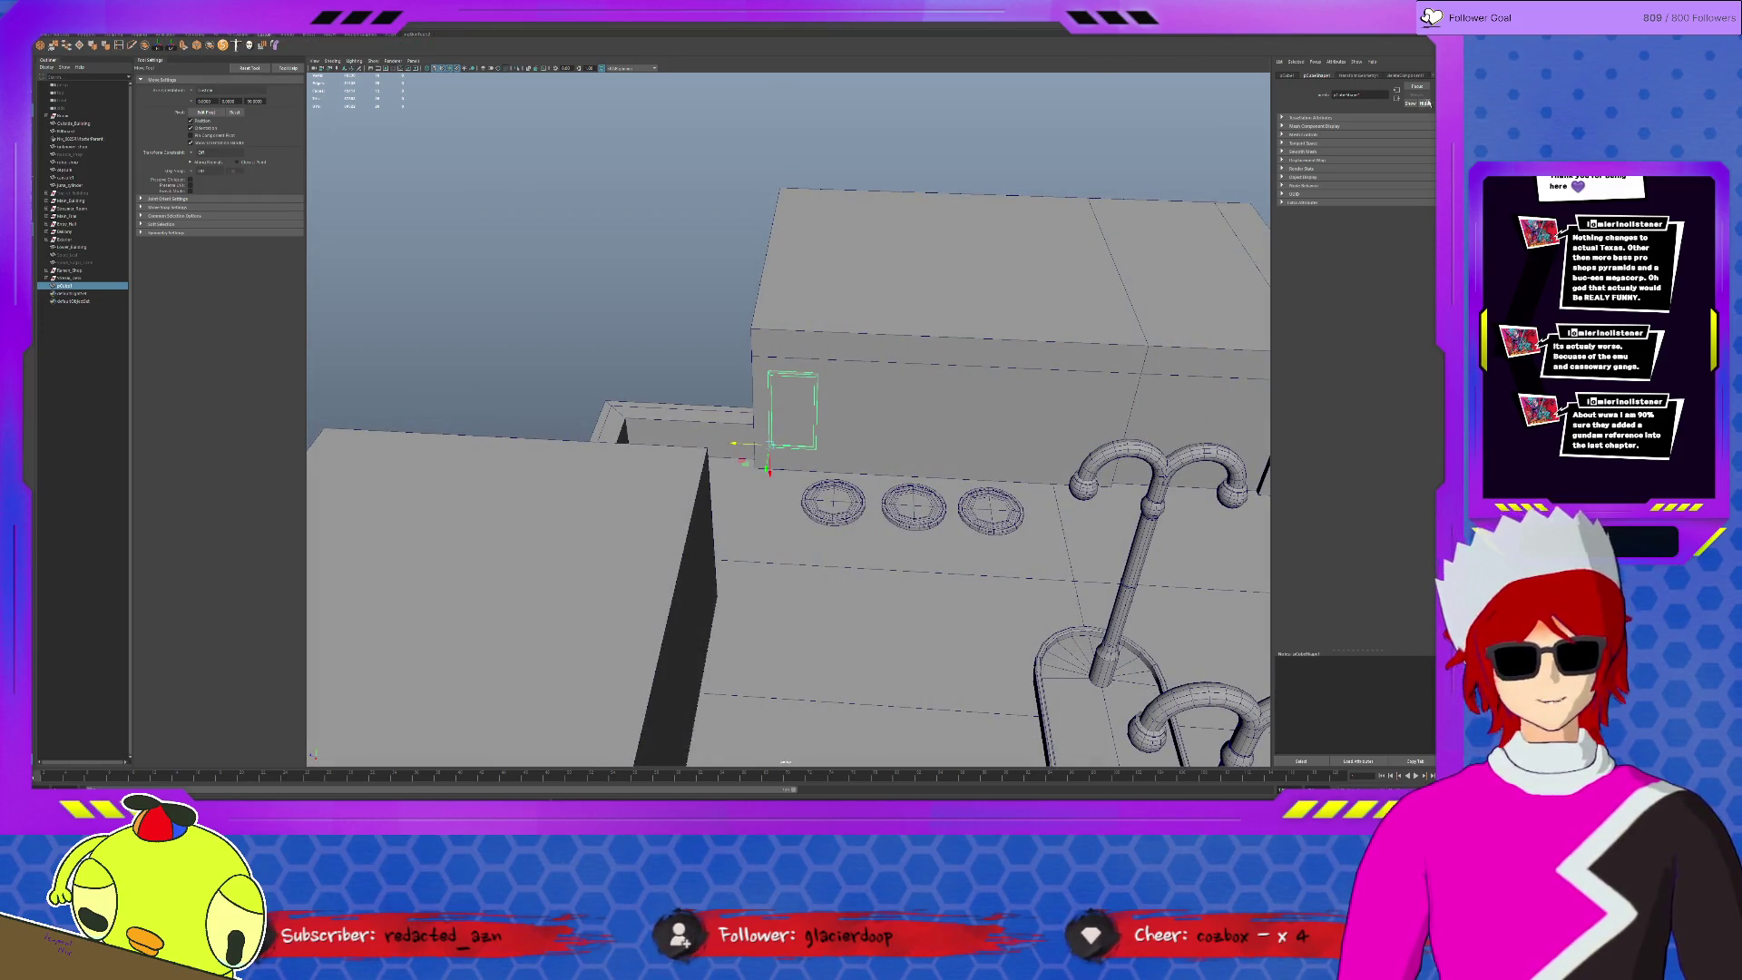
double_click(1350, 94)
text(faucet)
key(Return)
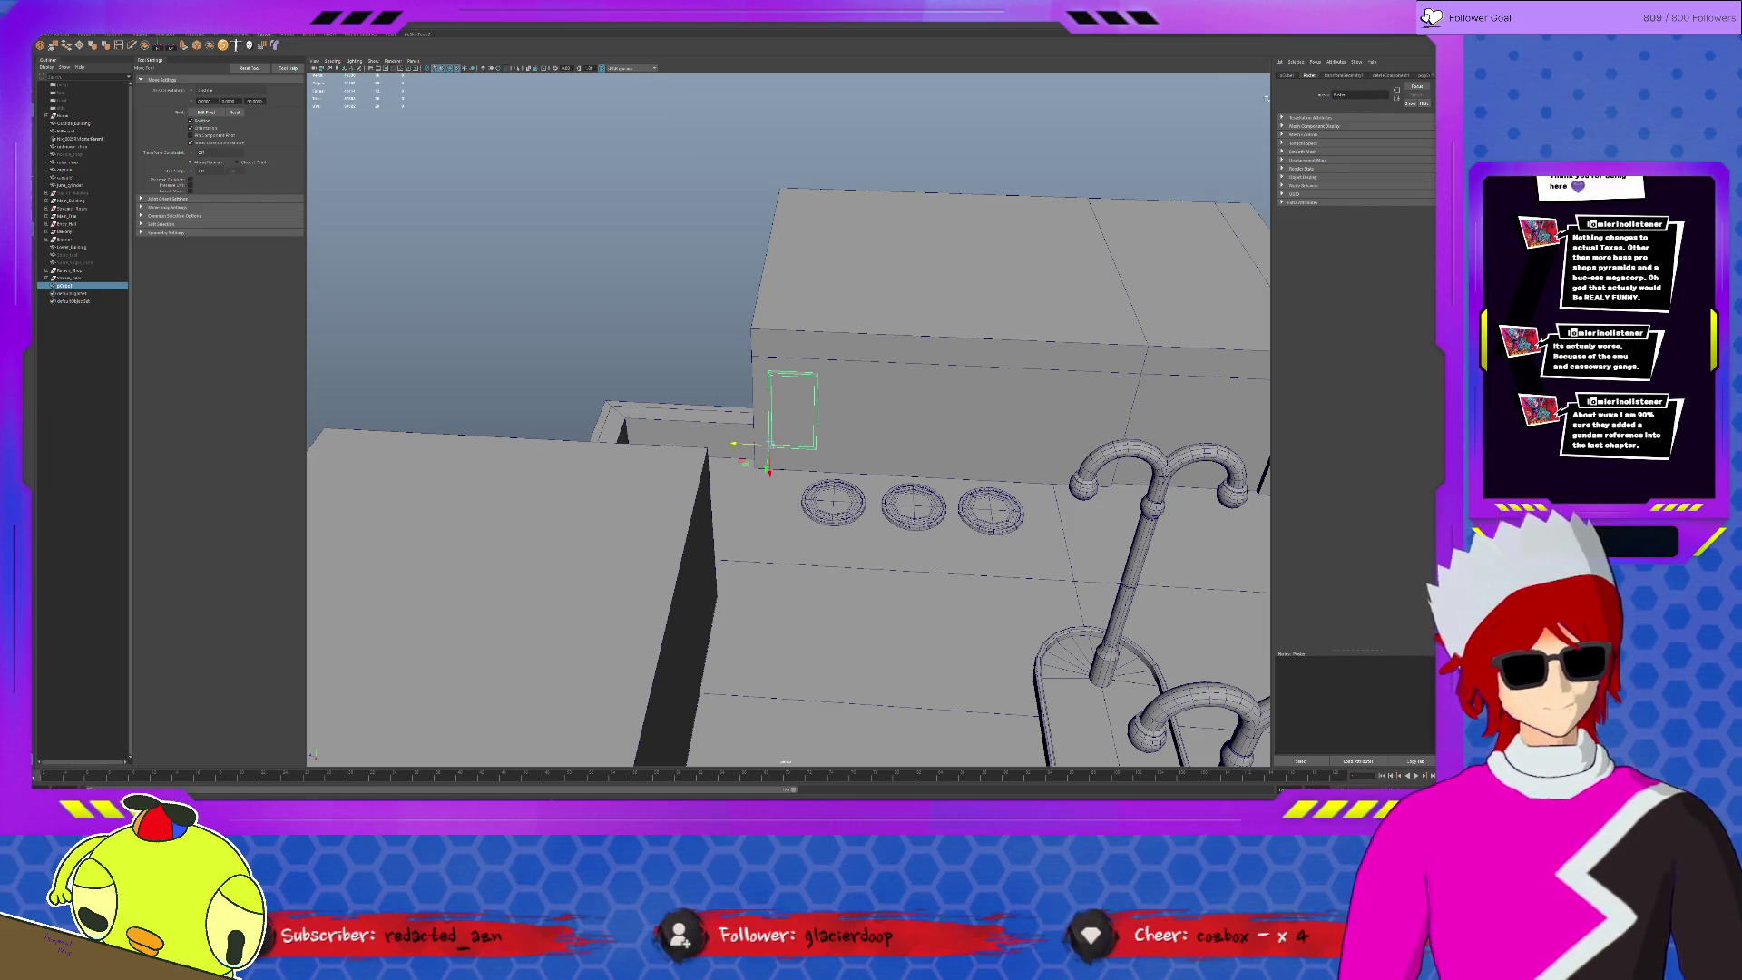
key(ctrl+a)
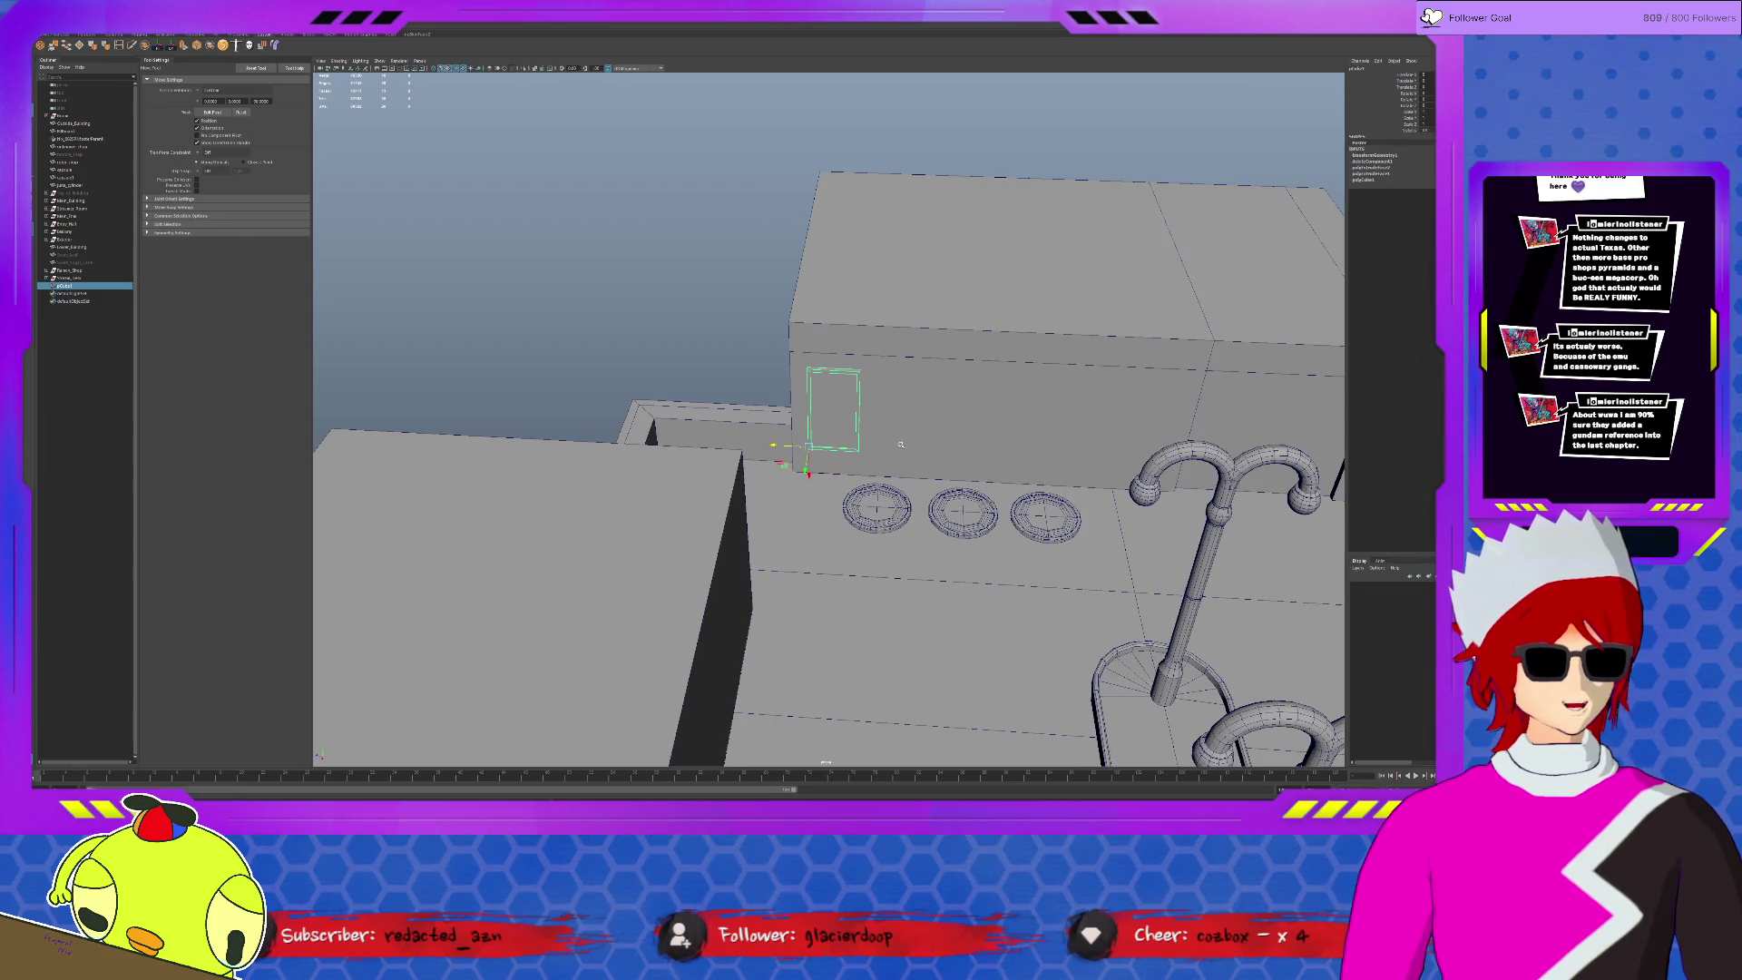
alt+middle_drag(900, 445, 860, 435)
- Test a duplicate and delete it, then make seven copies of the frame along the wall
key(ctrl+d)
drag(740, 435, 796, 431)
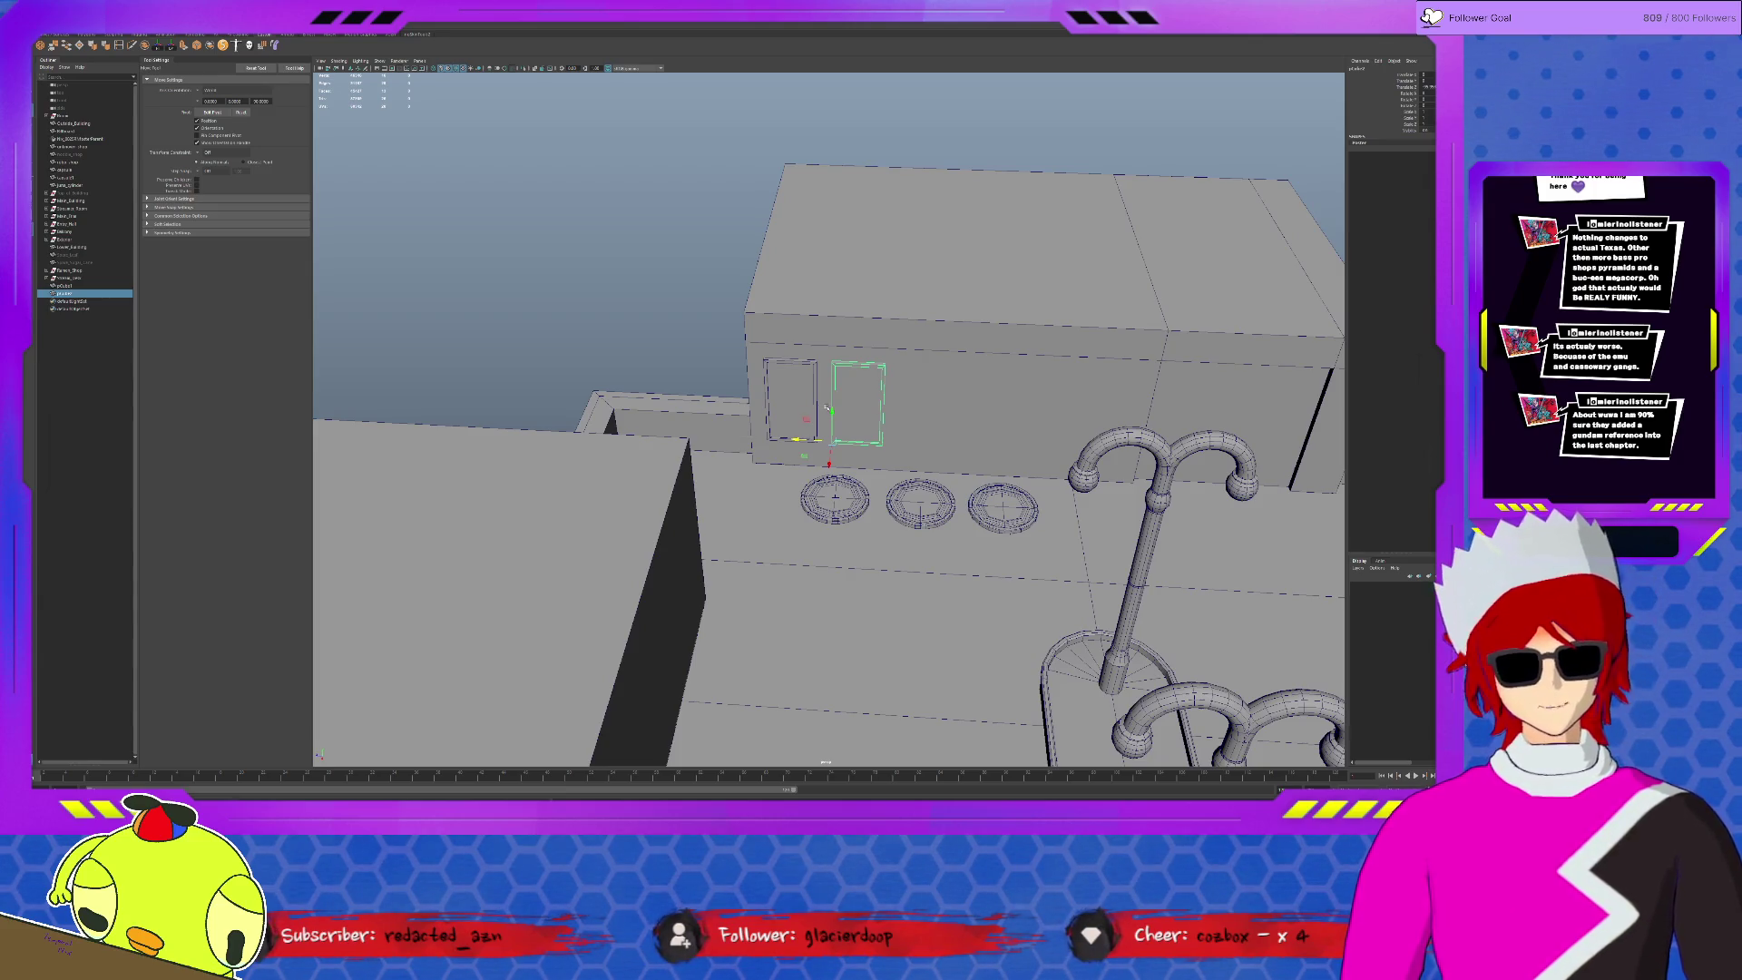
key(Delete)
click(763, 390)
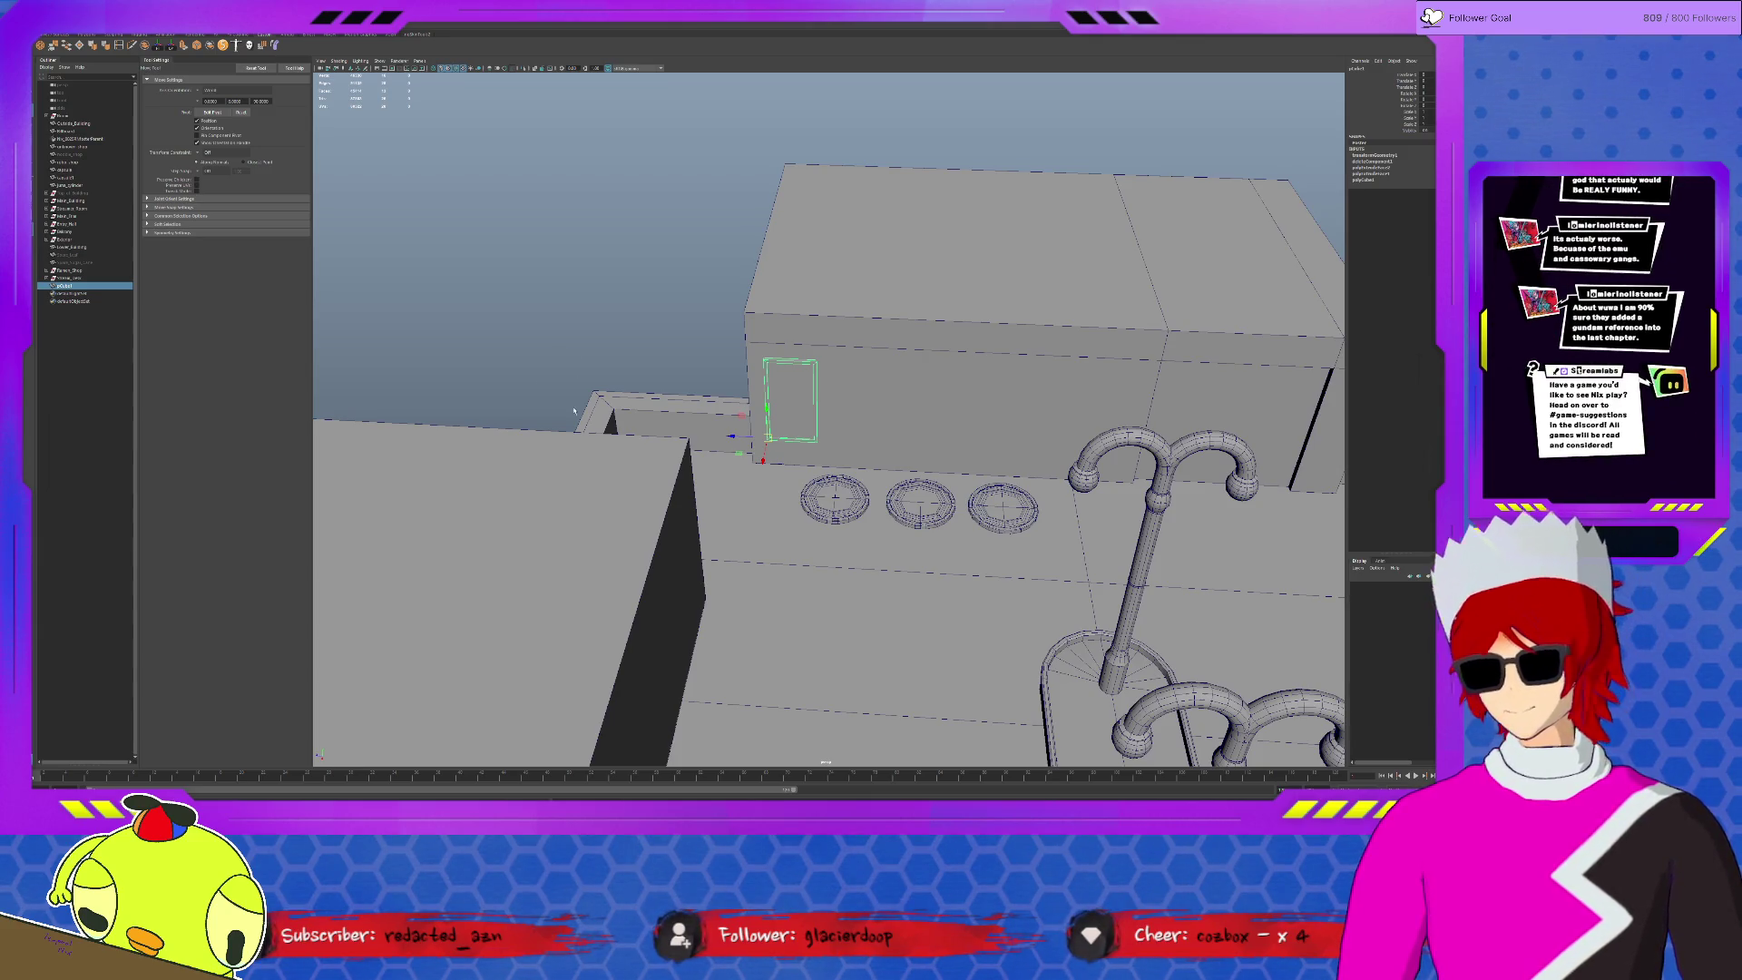
key(ctrl+shift+d)
- Delete the extra window frames from the building wall, shortening the row
alt+middle_drag(1131, 392, 665, 414)
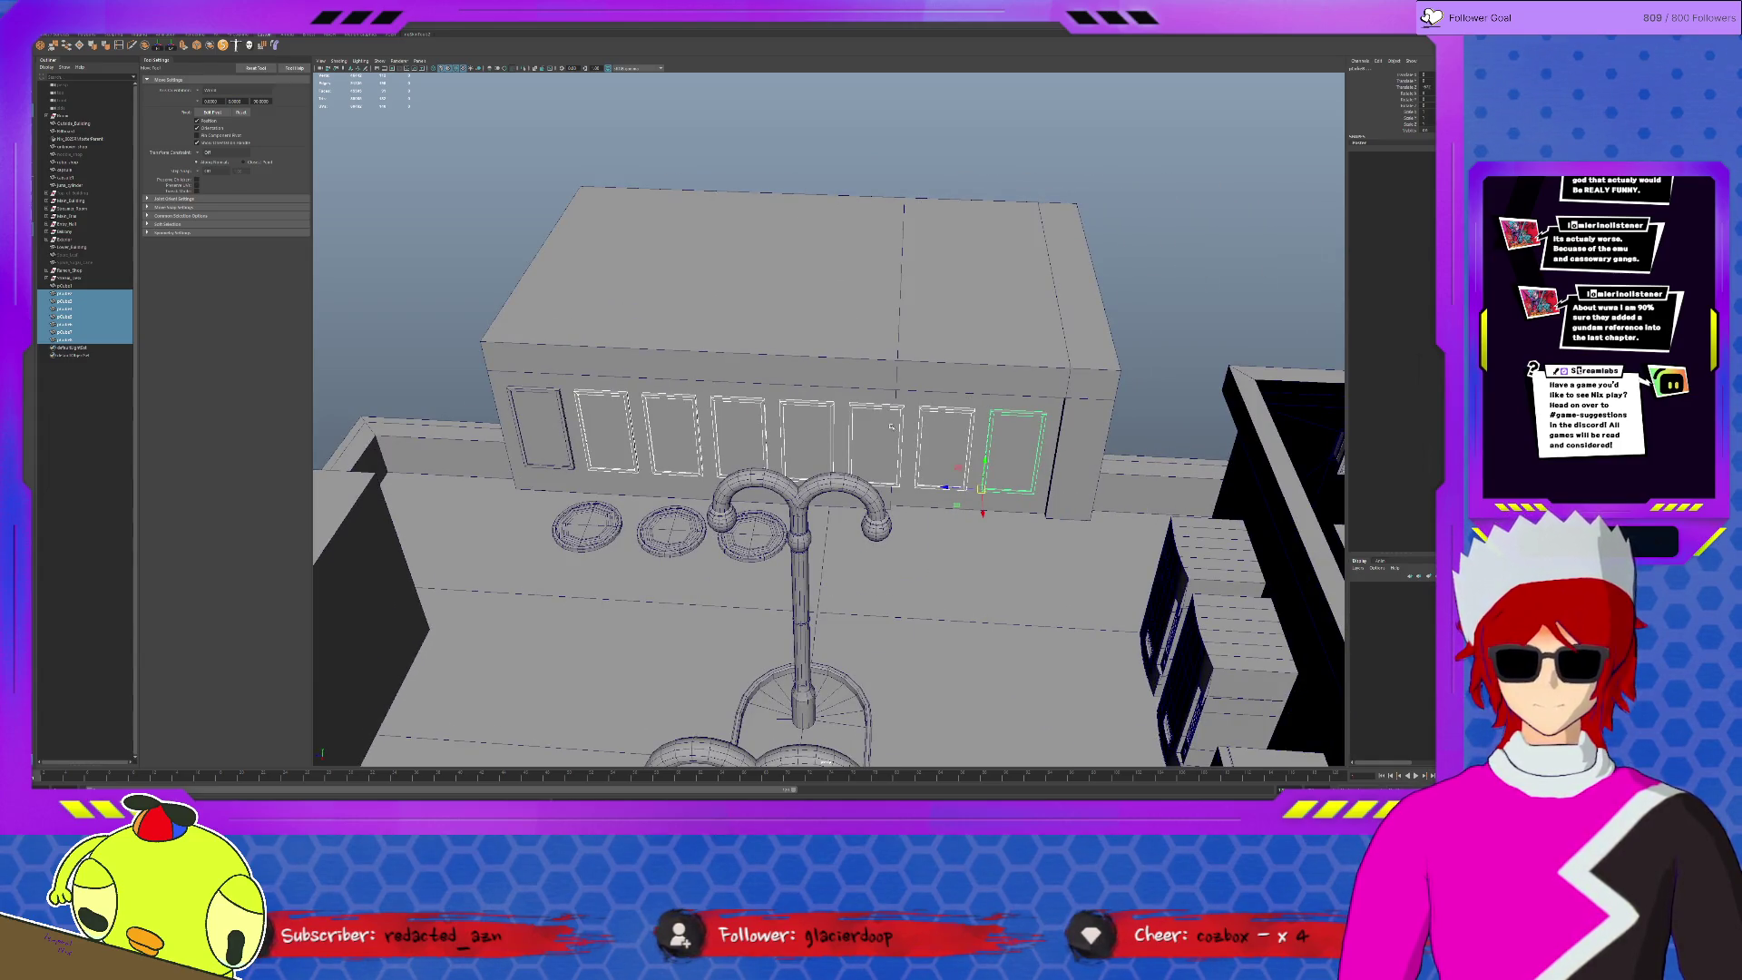
click(943, 424)
key(Delete)
click(968, 429)
key(Delete)
click(881, 423)
key(Delete)
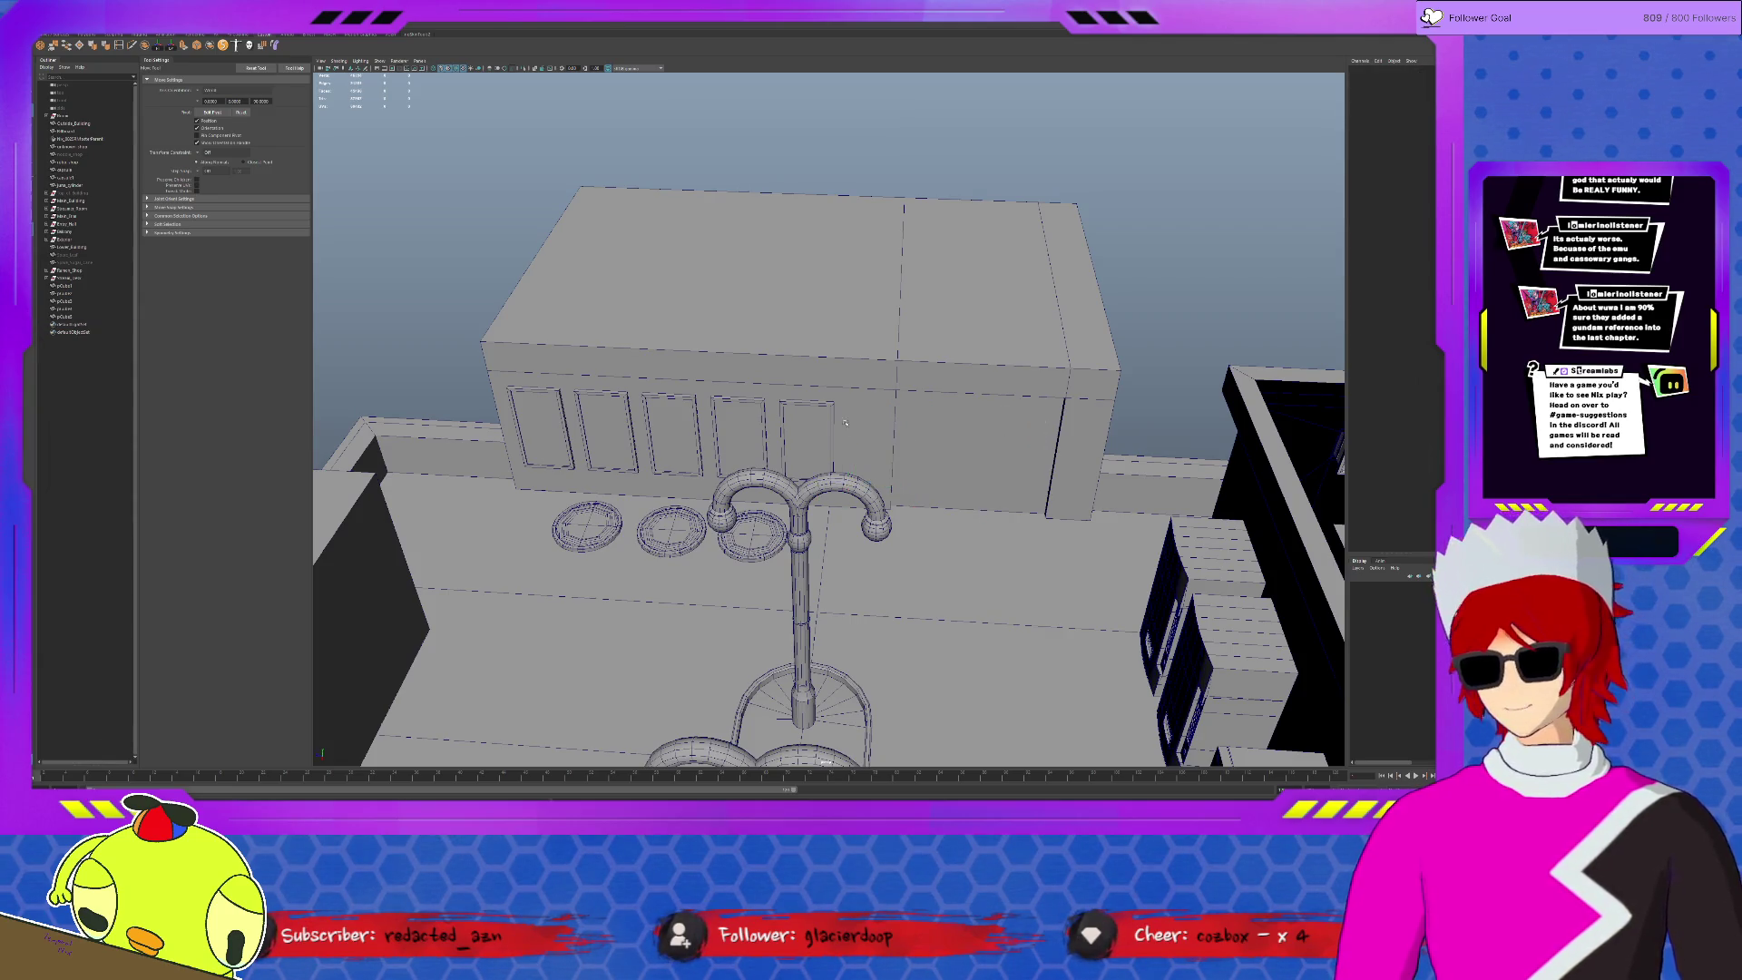
click(782, 435)
click(735, 439)
click(789, 432)
shift+click(746, 424)
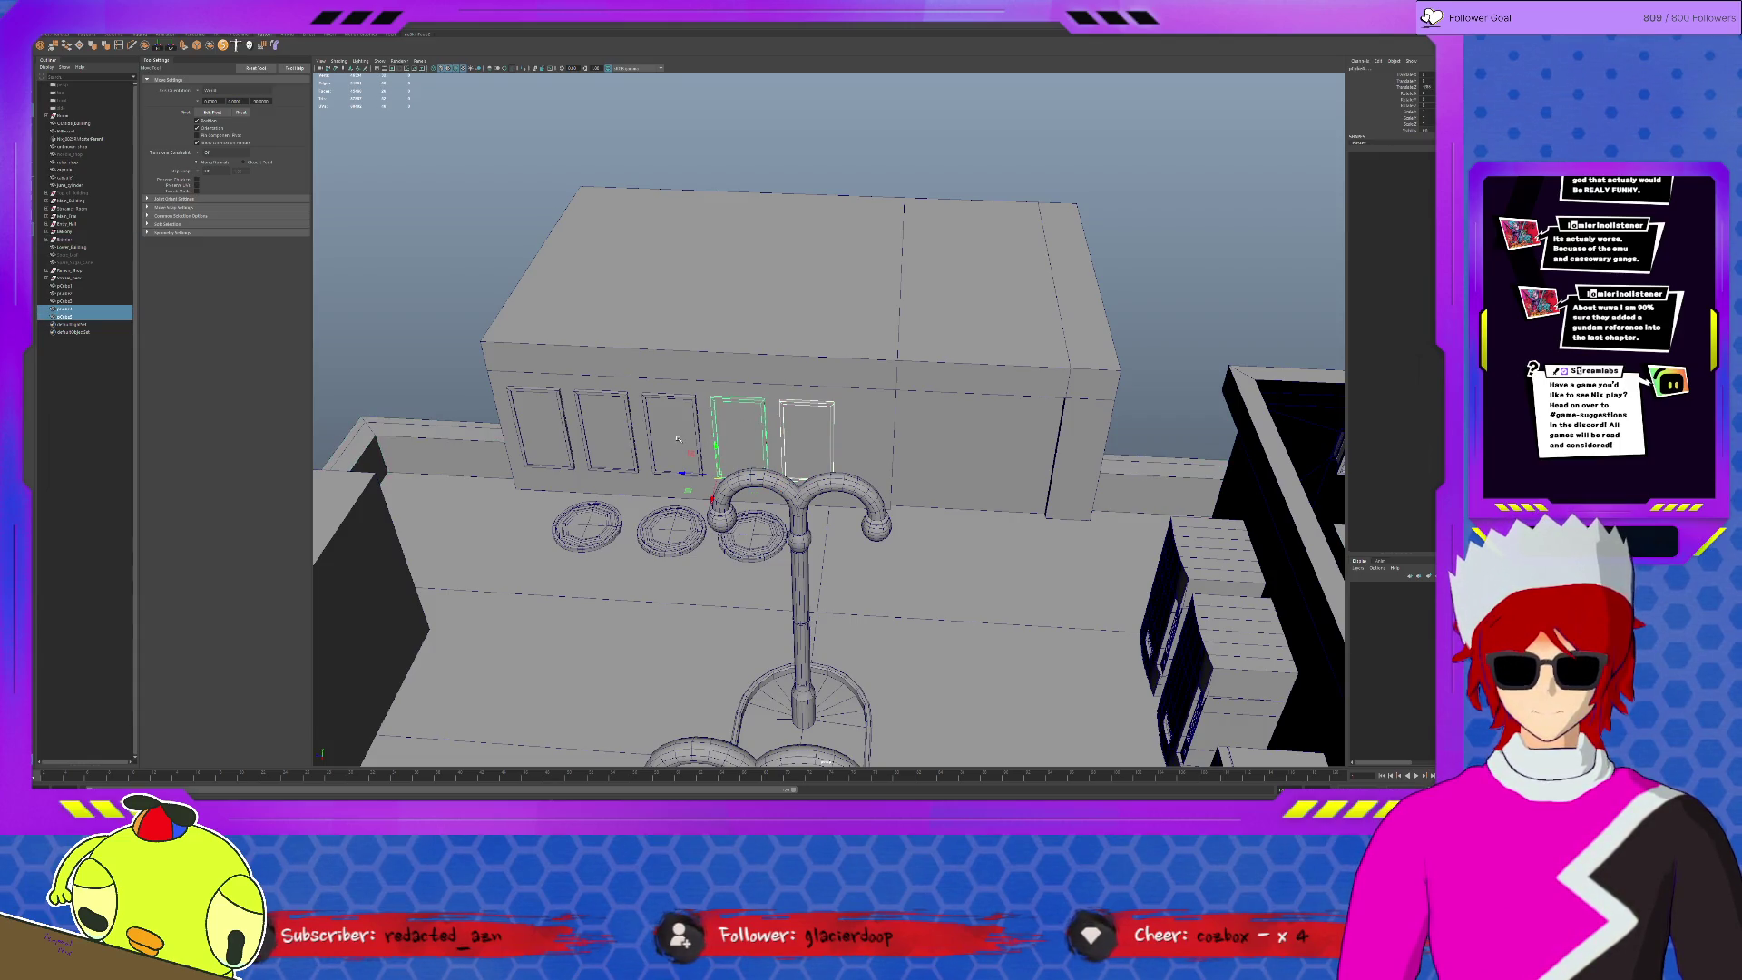
click(661, 443)
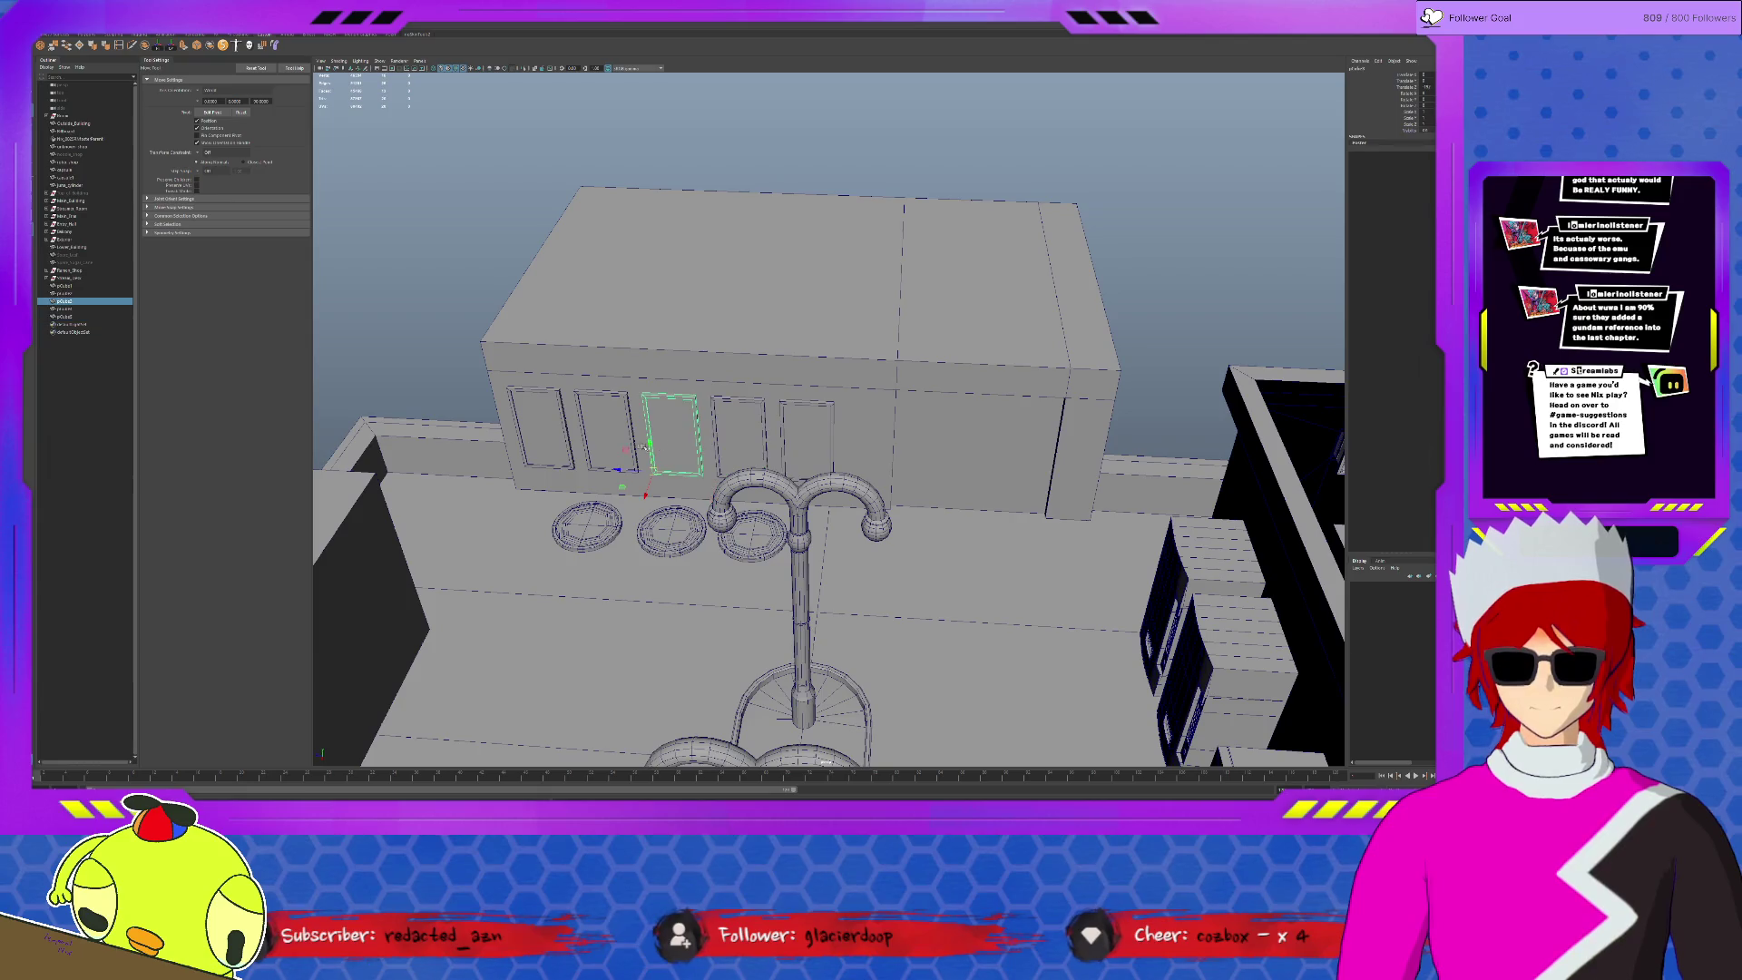
key(Delete)
click(633, 434)
key(Delete)
click(760, 430)
key(Delete)
click(812, 427)
key(Delete)
click(567, 422)
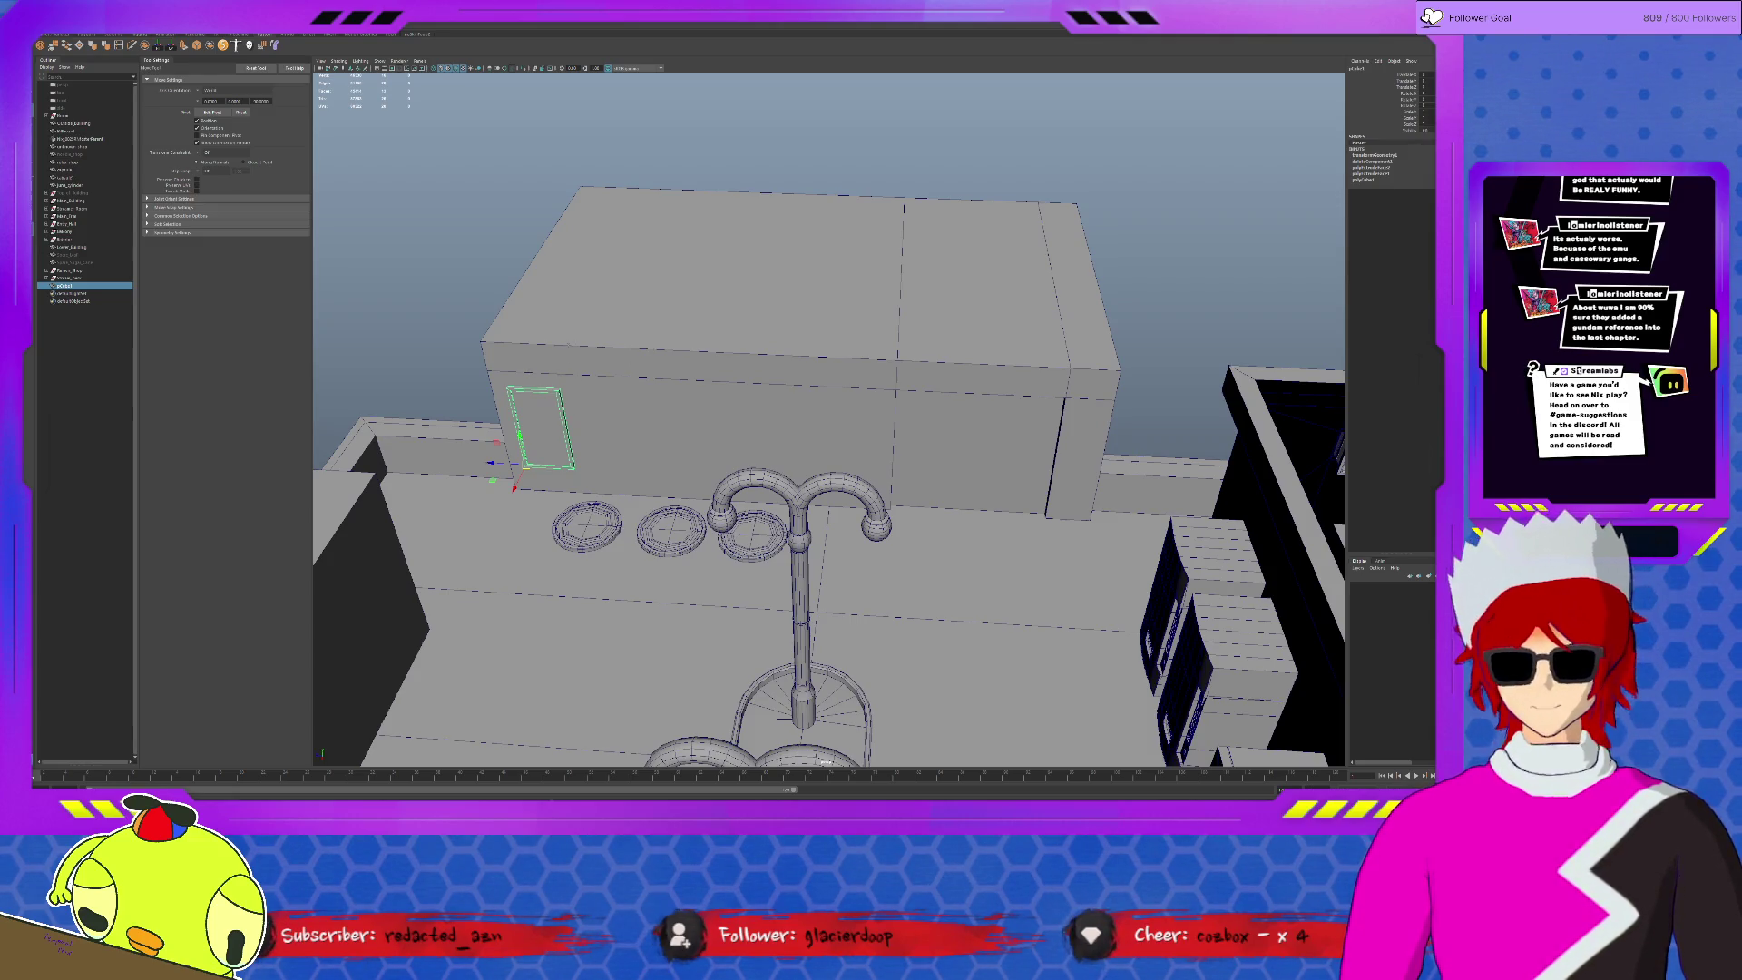
- Undo, redo and undo again the frame deletions while orbiting to check the row
key(ctrl+z)
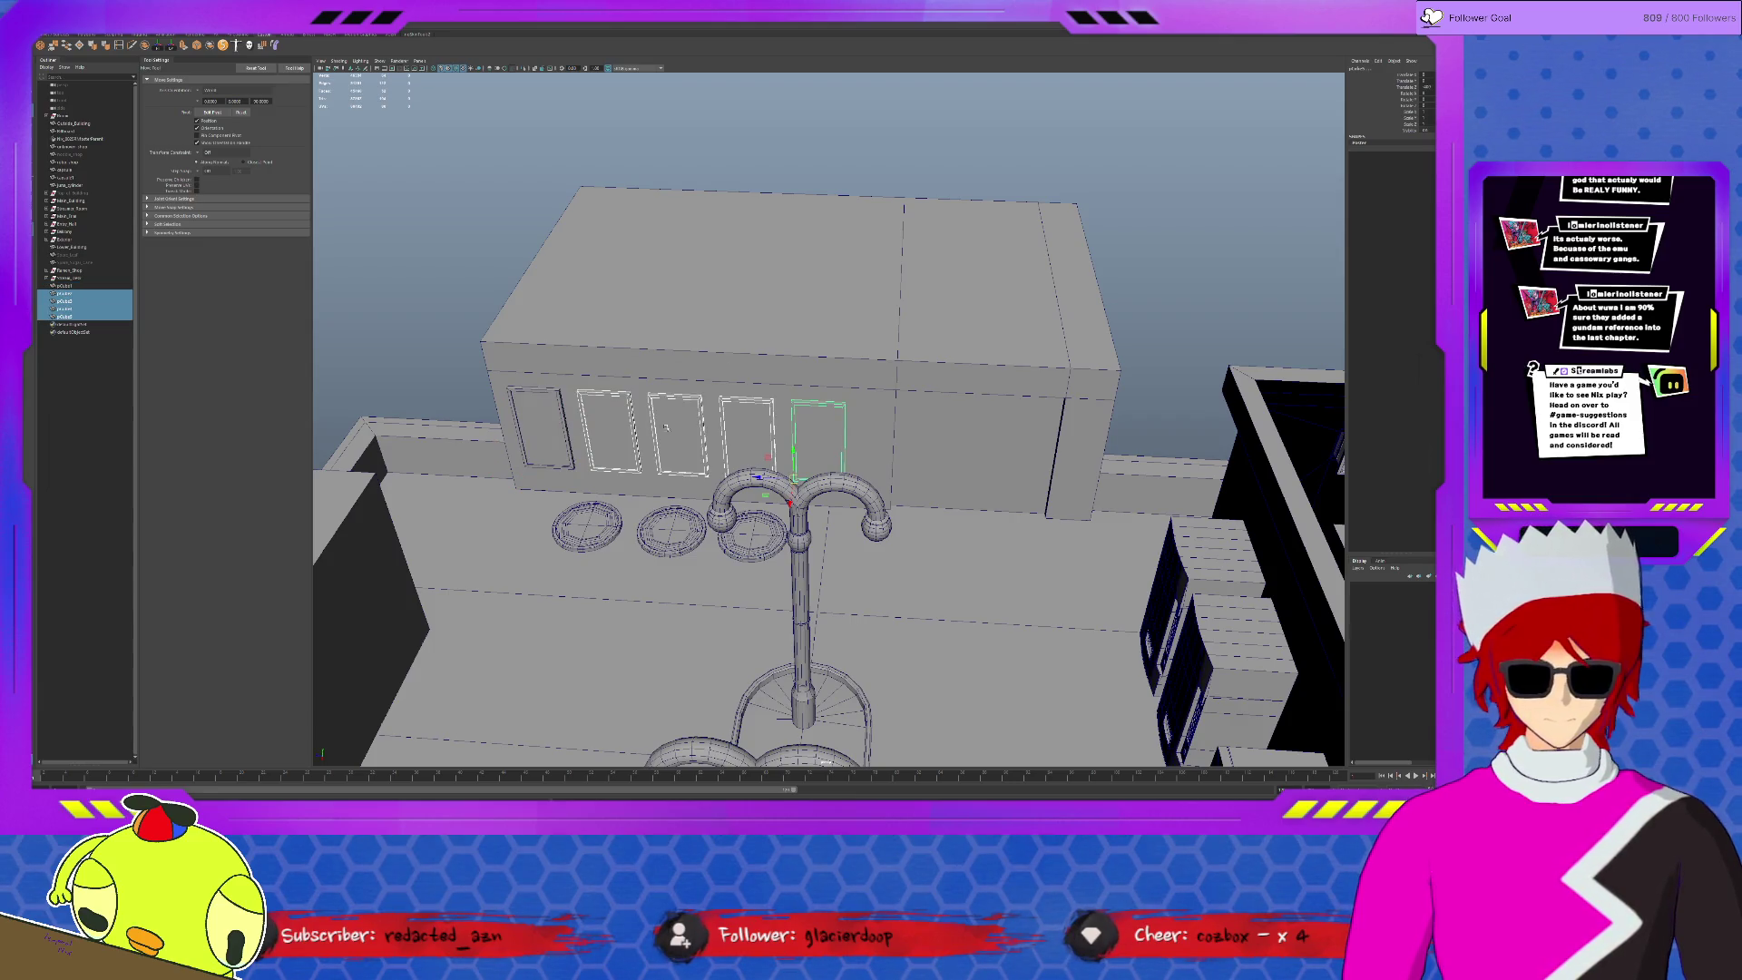
alt+drag(599, 421, 743, 433)
key(shift+z)
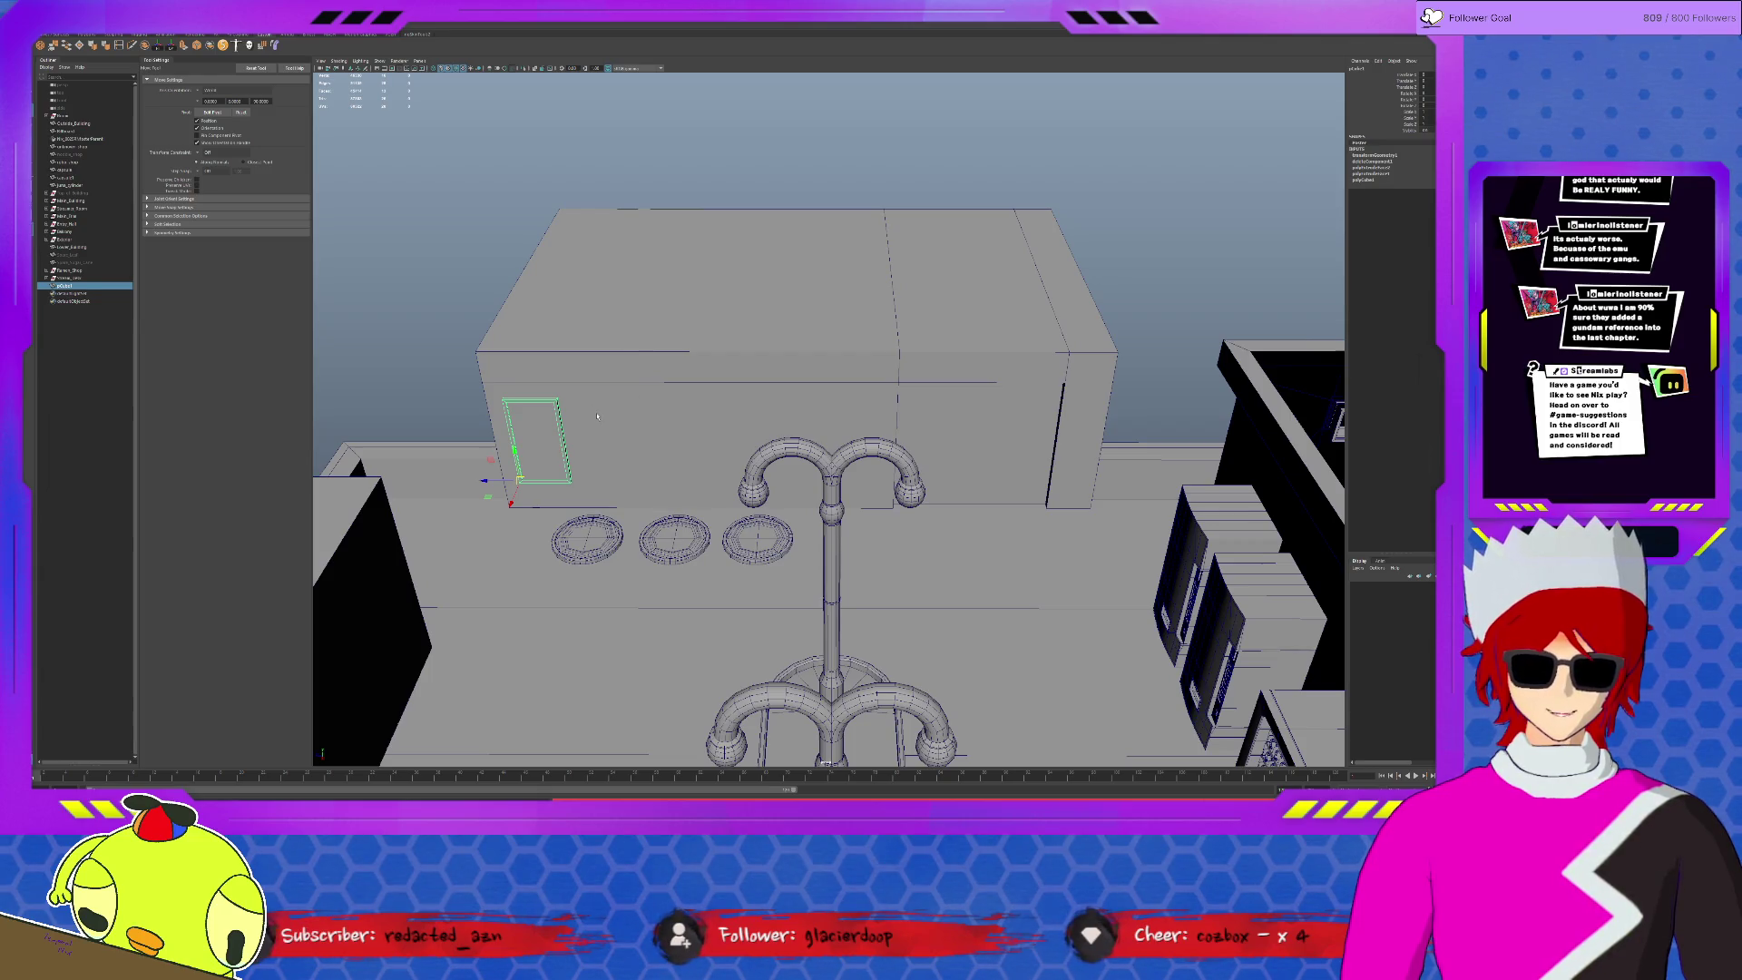
key(ctrl+z)
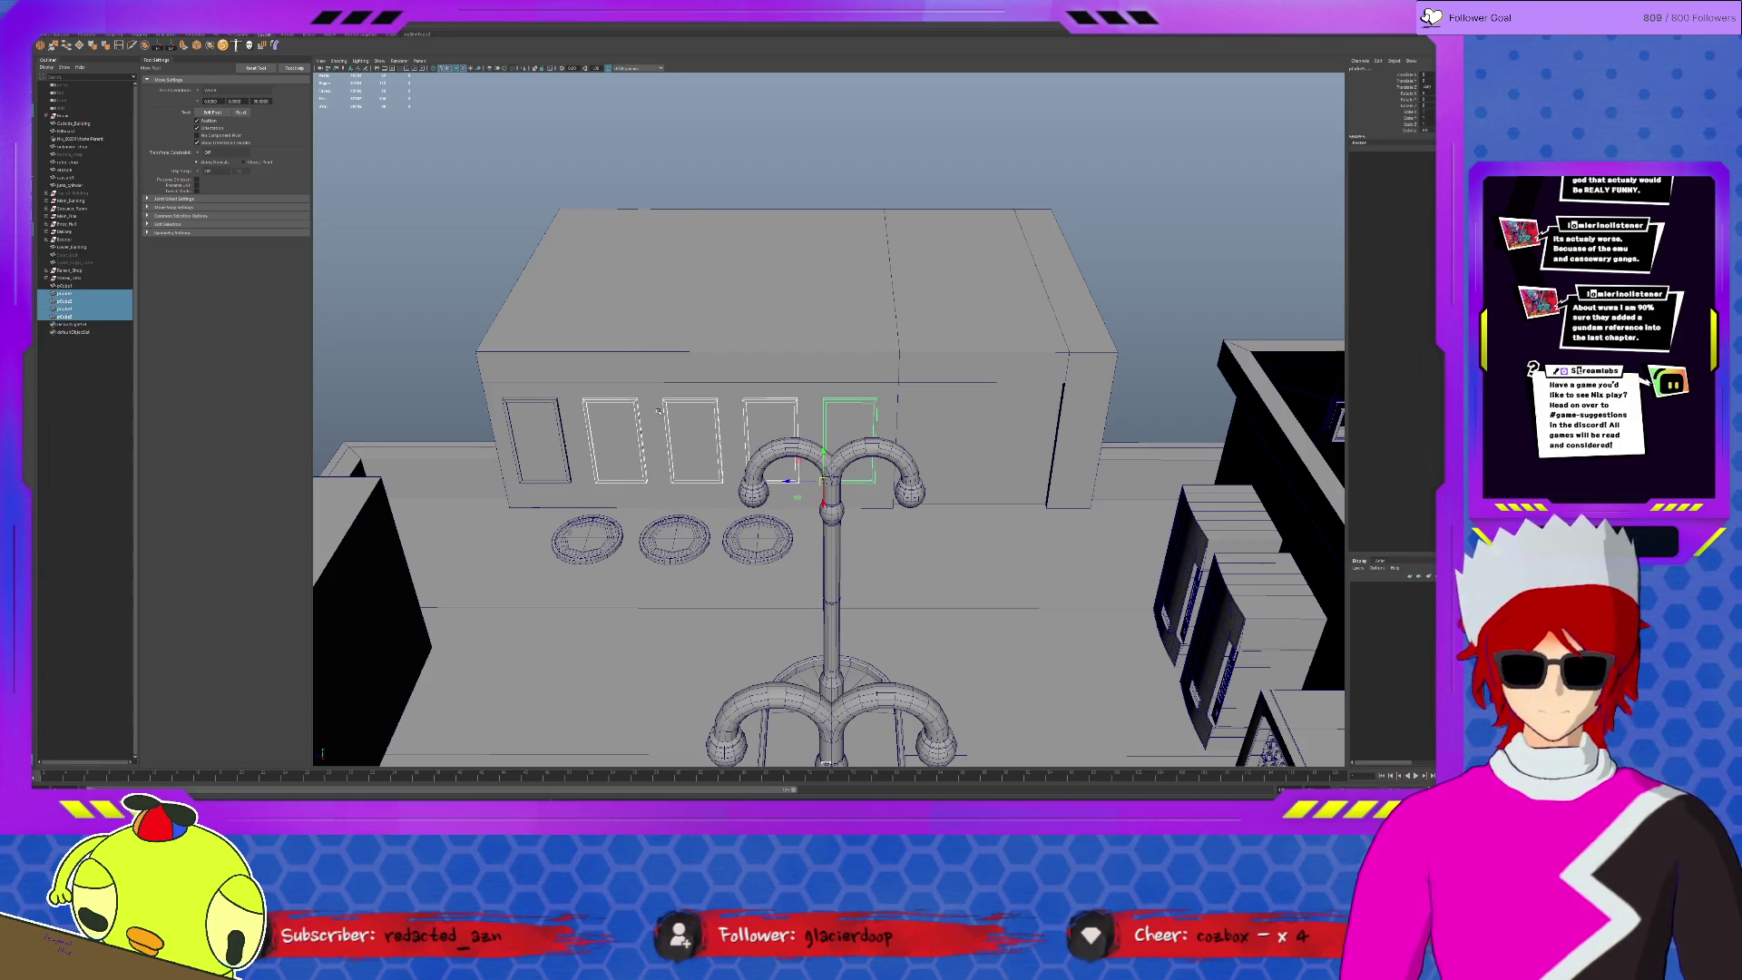
- Select the window frames, nudge them slightly right along X, then deselect
alt+drag(660, 413, 574, 429)
click(581, 413)
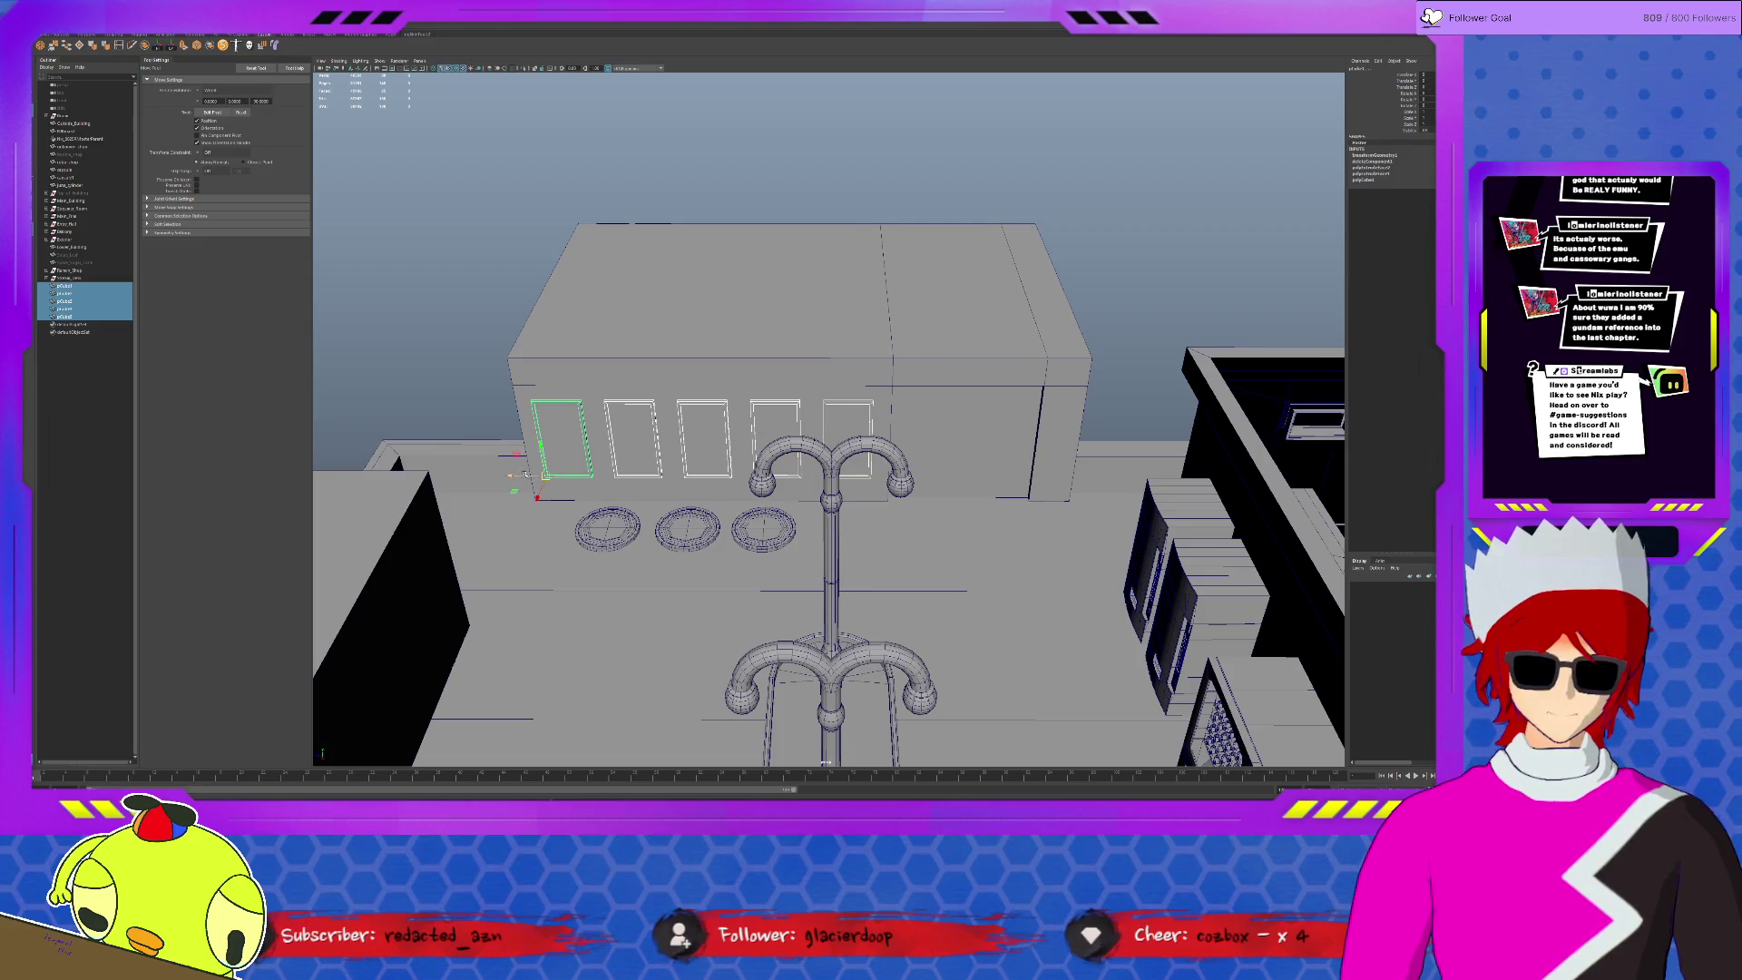
drag(511, 474, 518, 469)
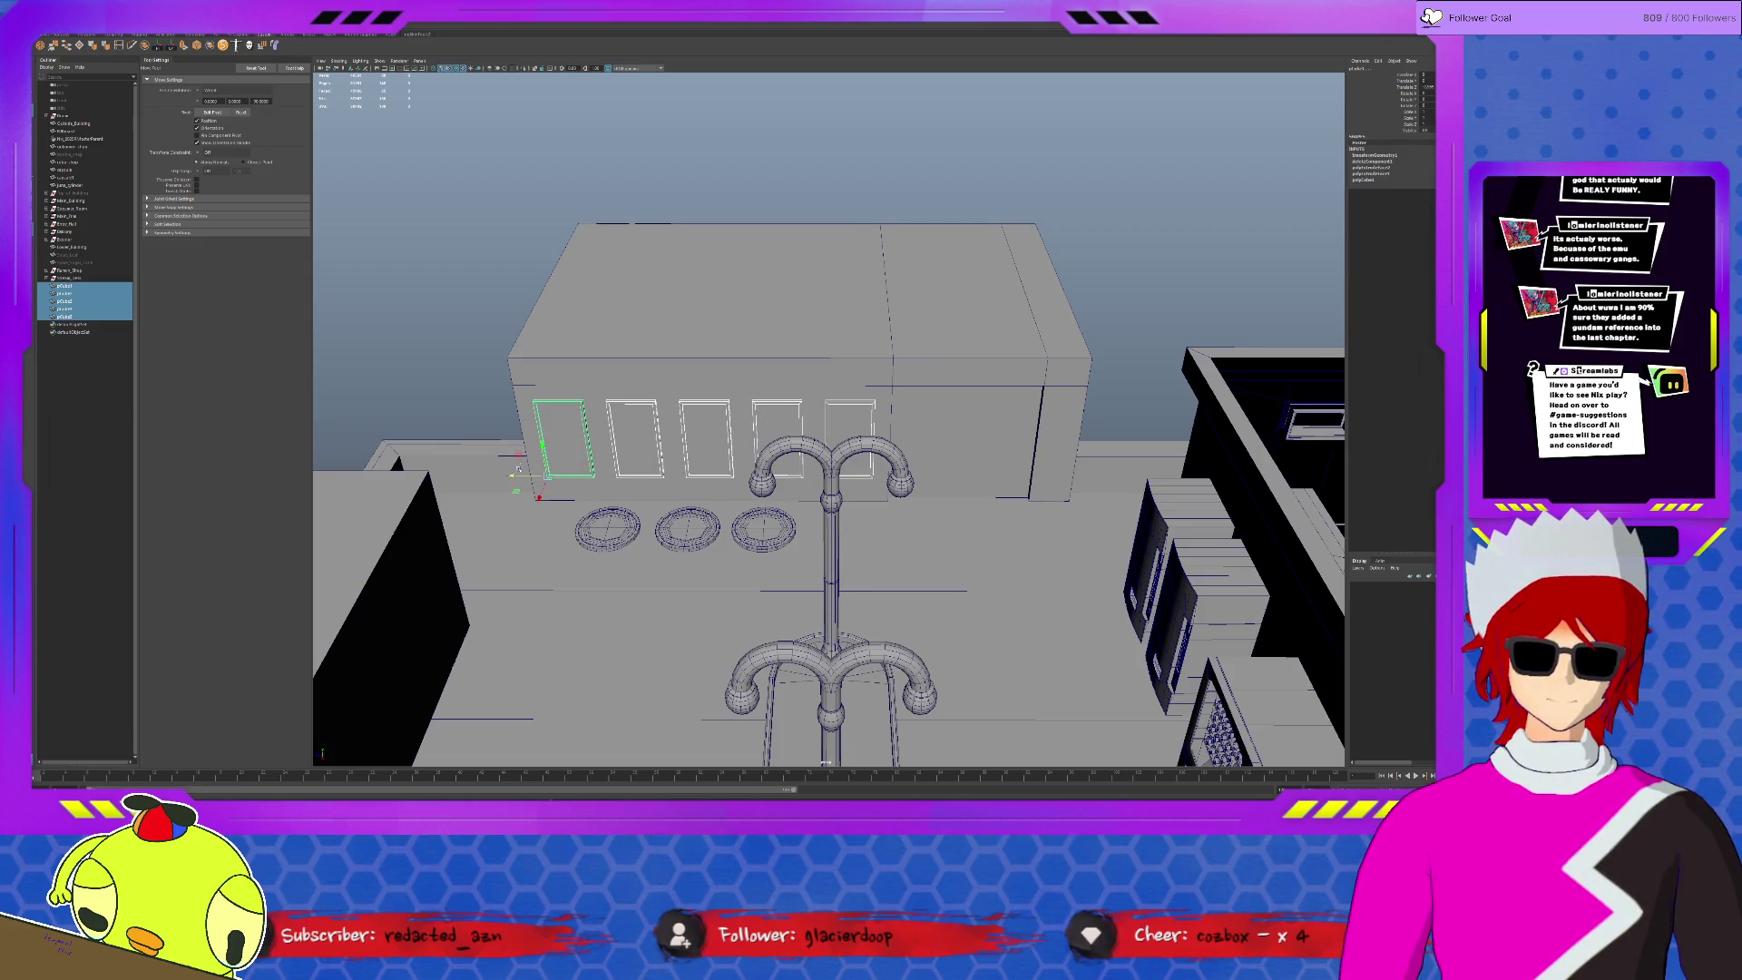
click(461, 381)
mouse_move(461, 381)
alt+mouse_down()
mouse_move(742, 419)
mouse_move(669, 410)
alt+mouse_up()
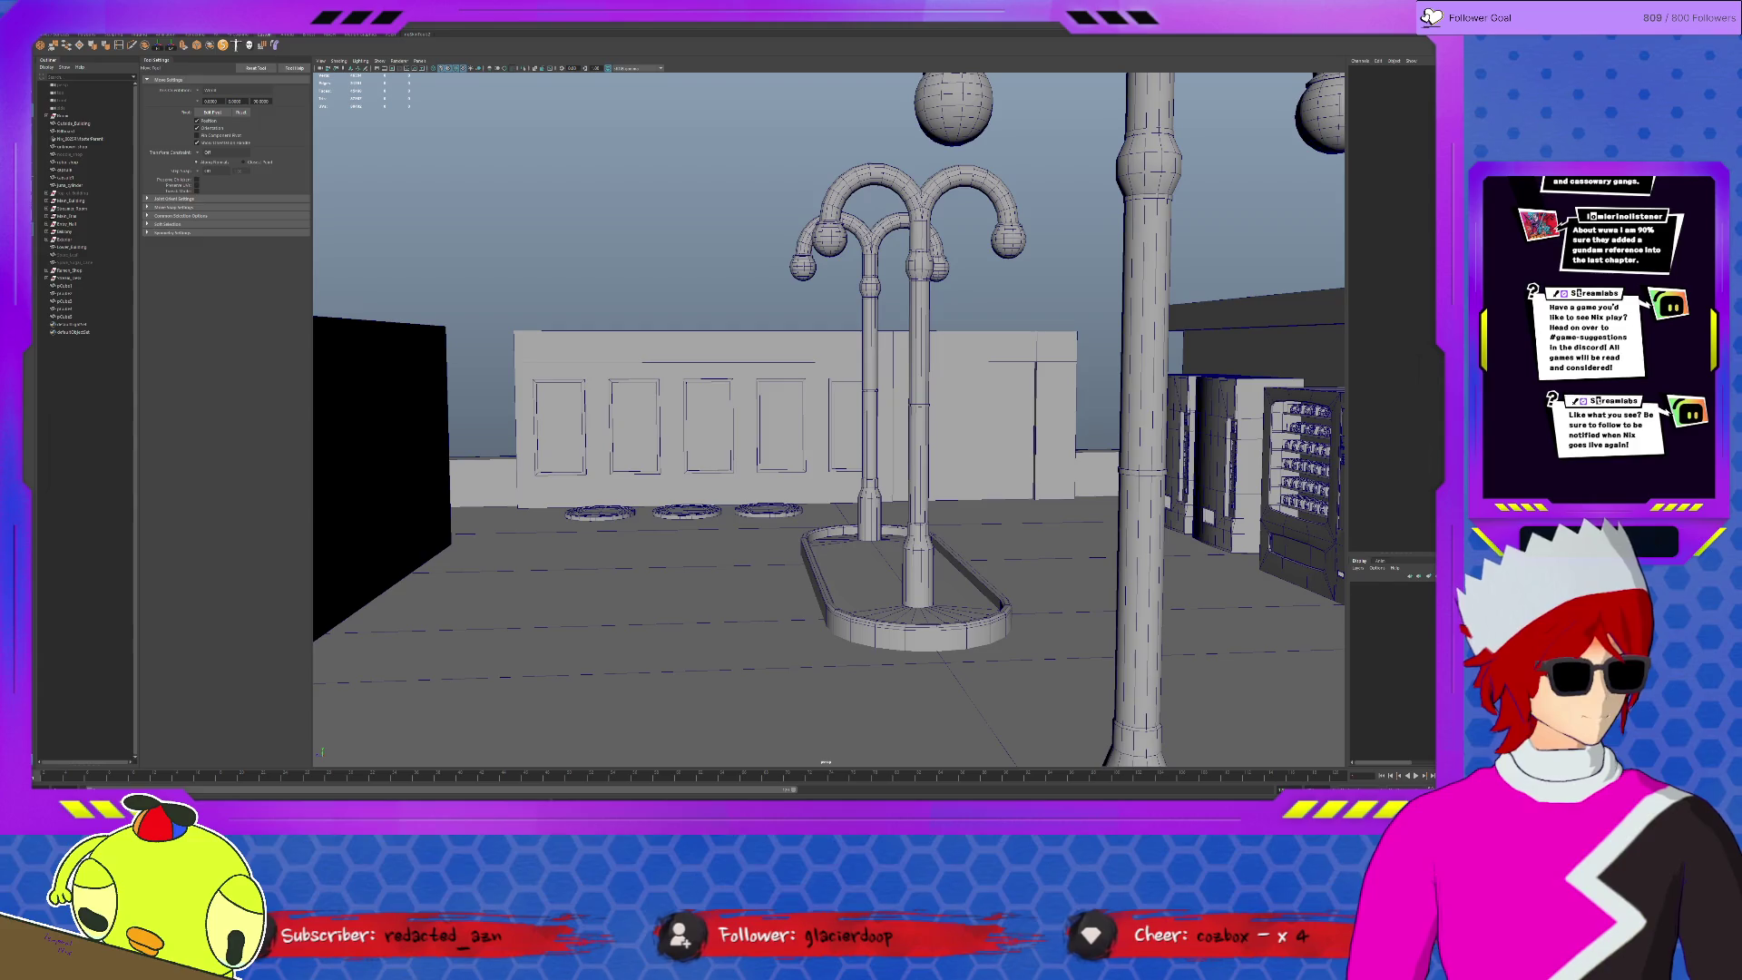
- Select the first wall frames and rename the first one to 'Poster' in the Outliner
alt+drag(935, 319, 1000, 319)
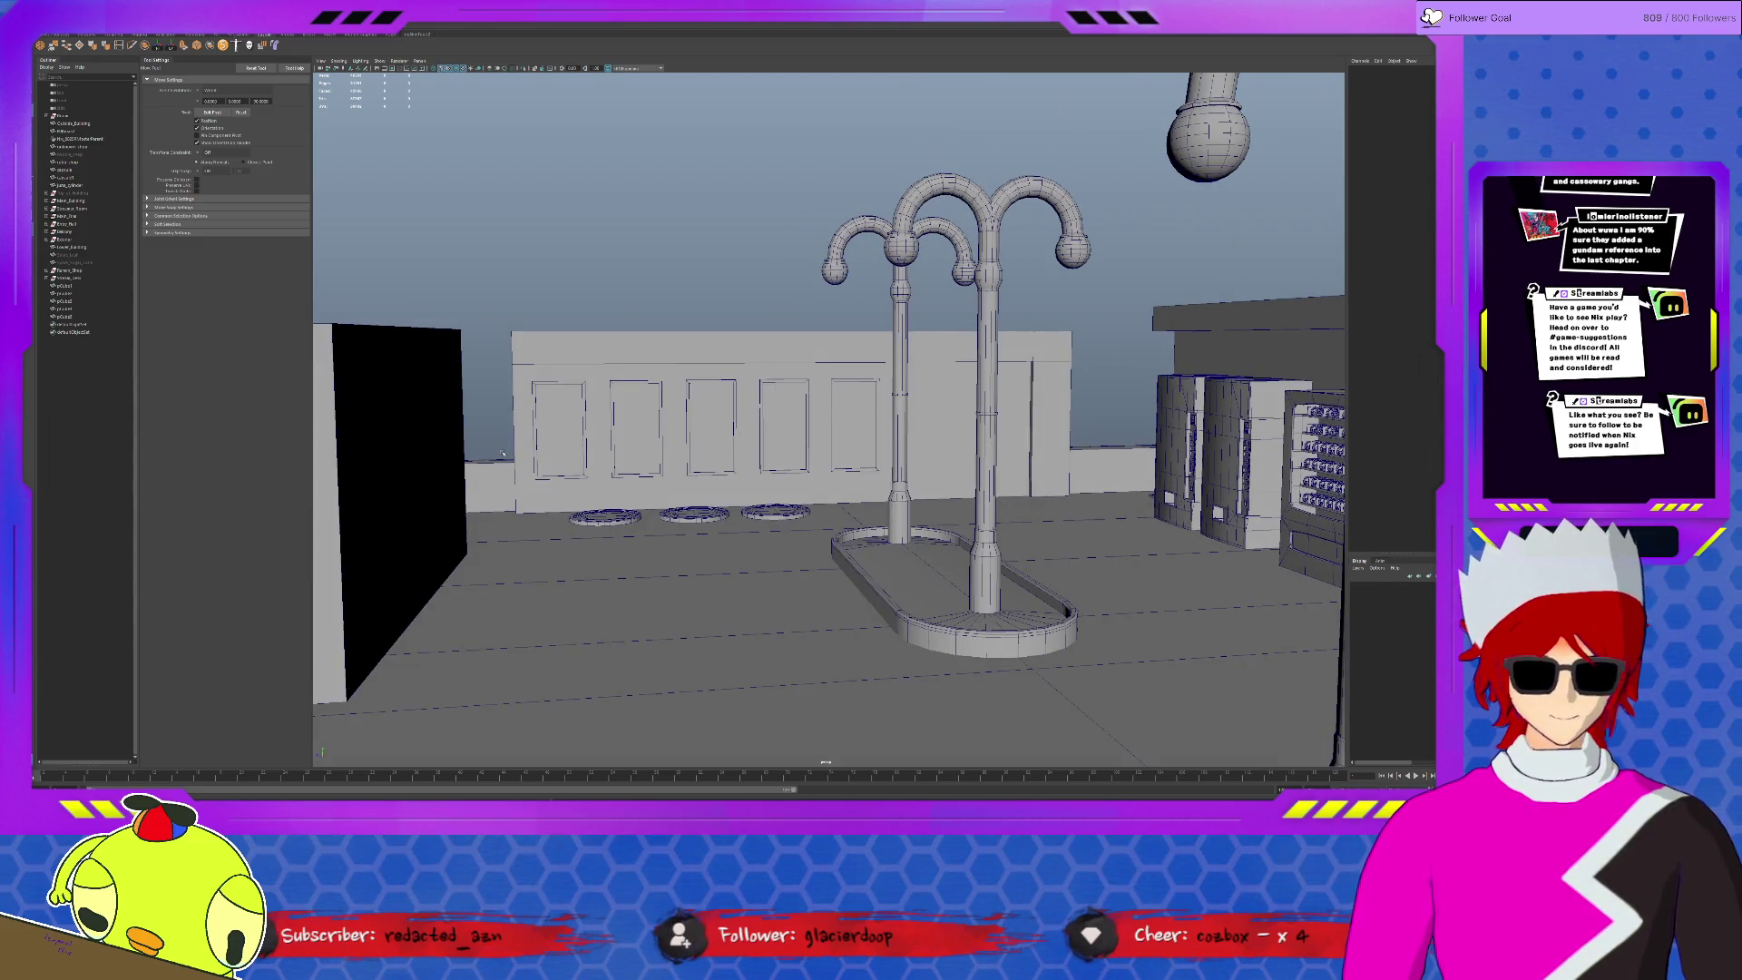
click(533, 445)
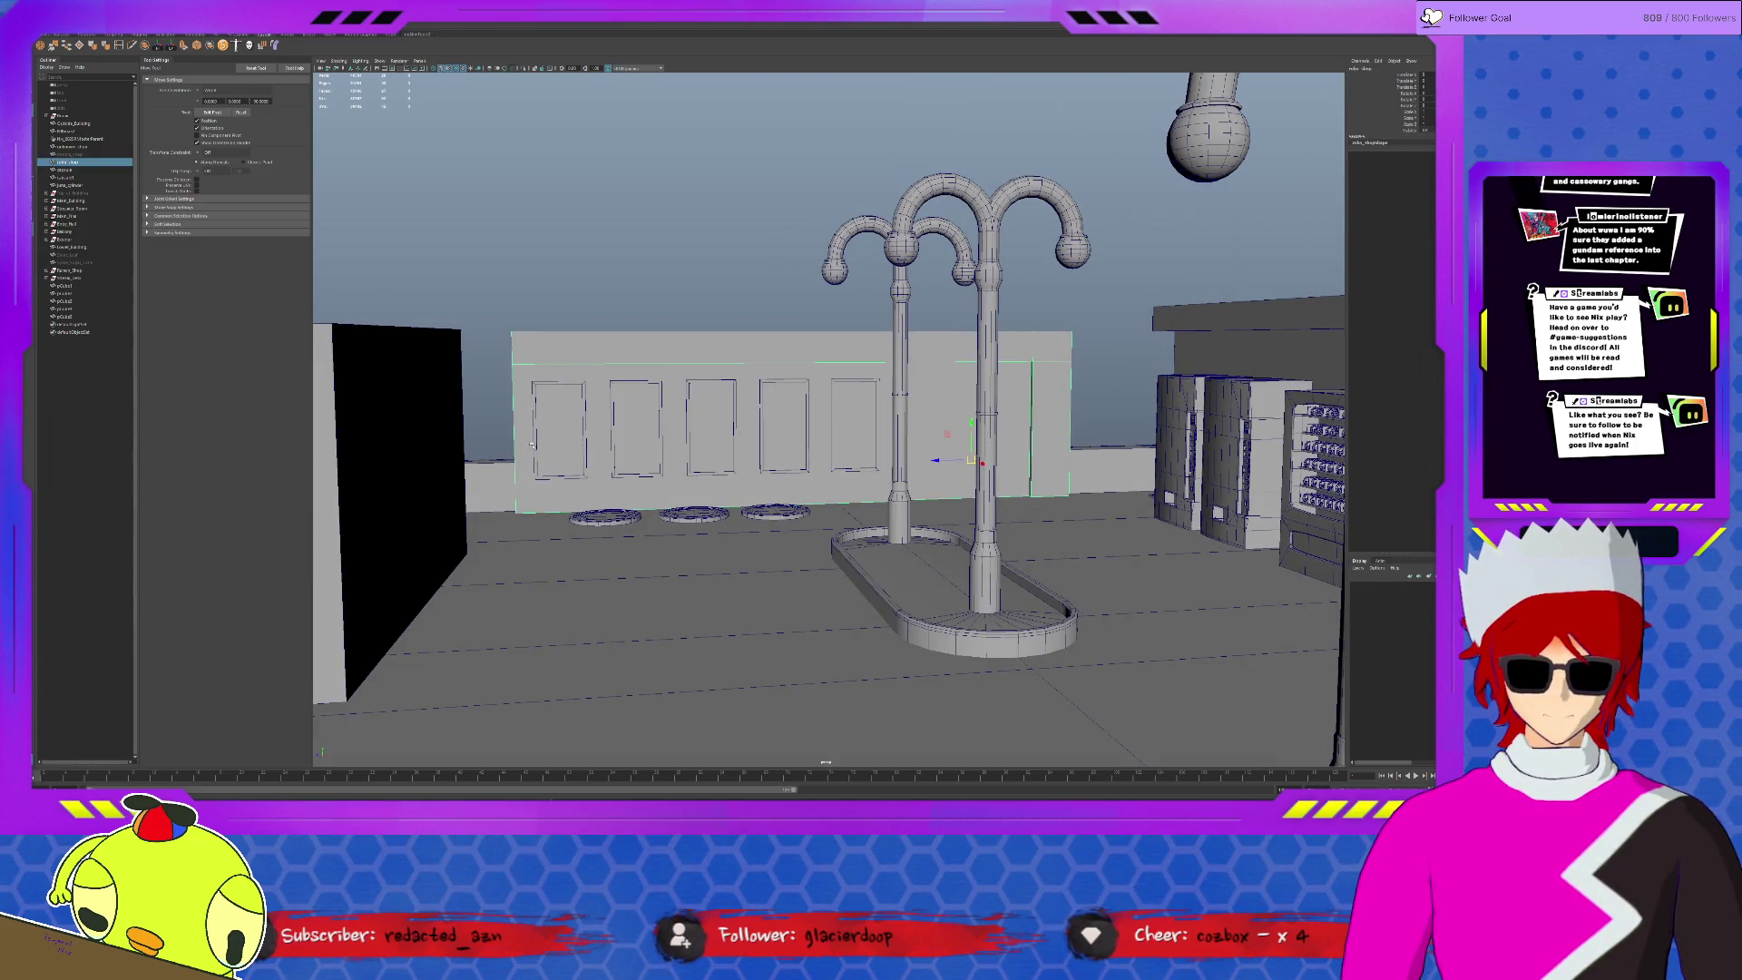
shift+click(613, 438)
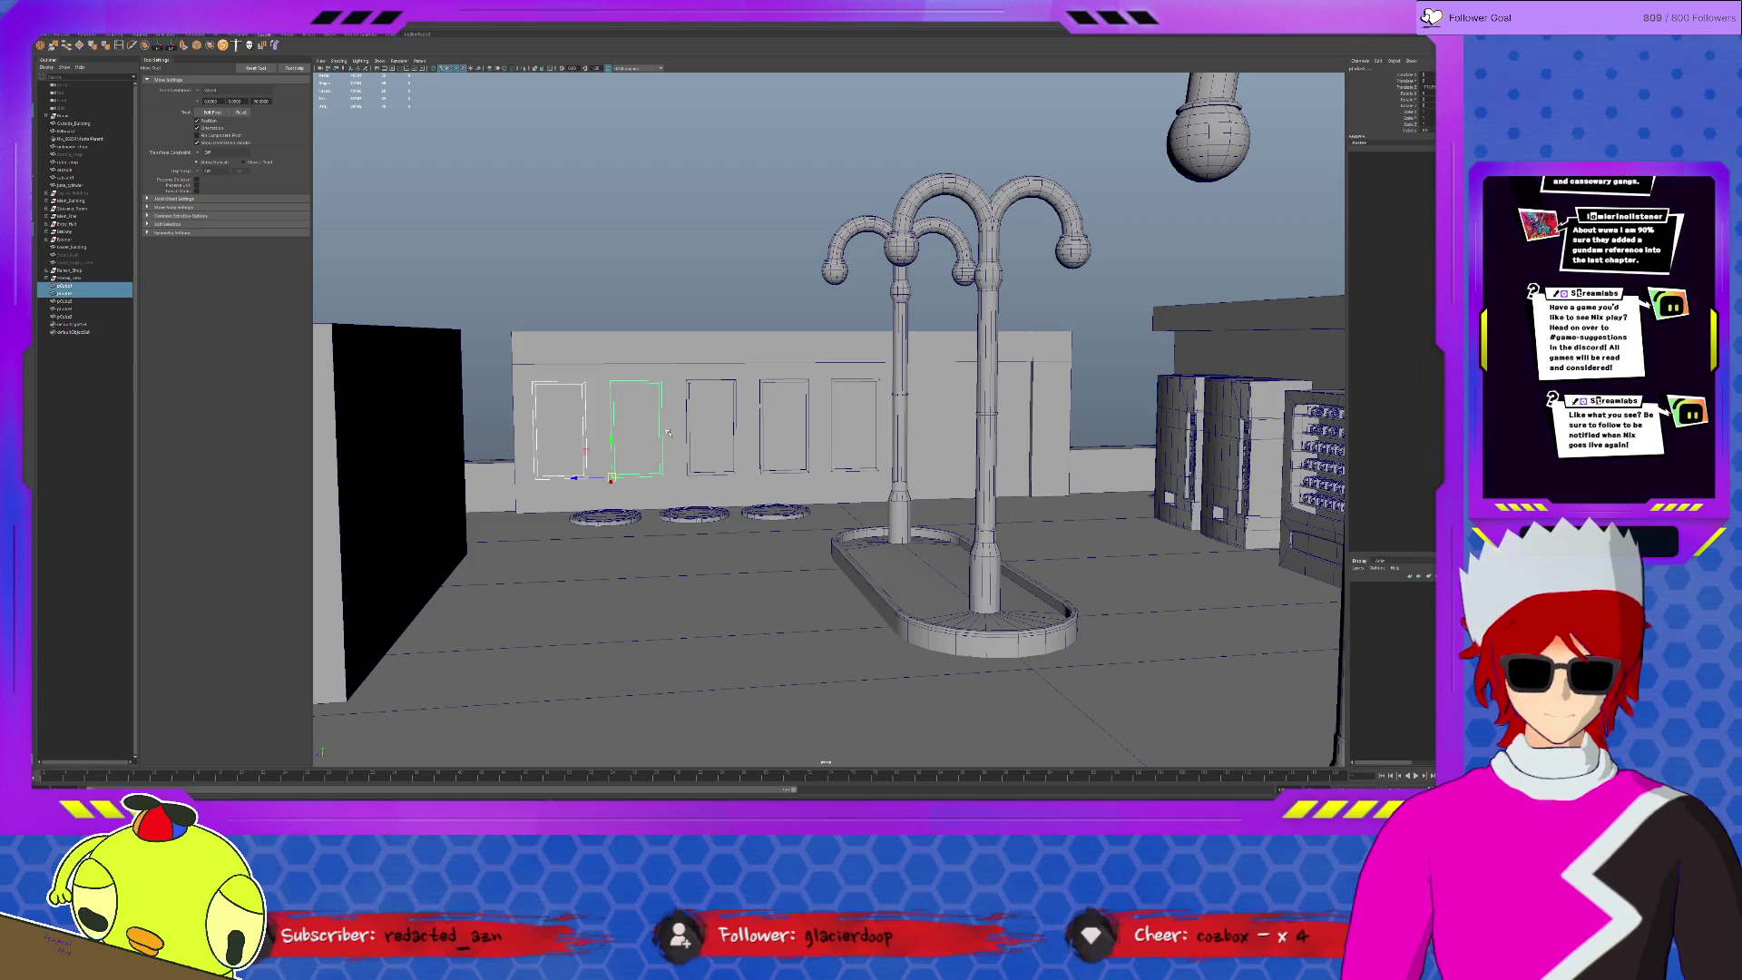
double_click(65, 285)
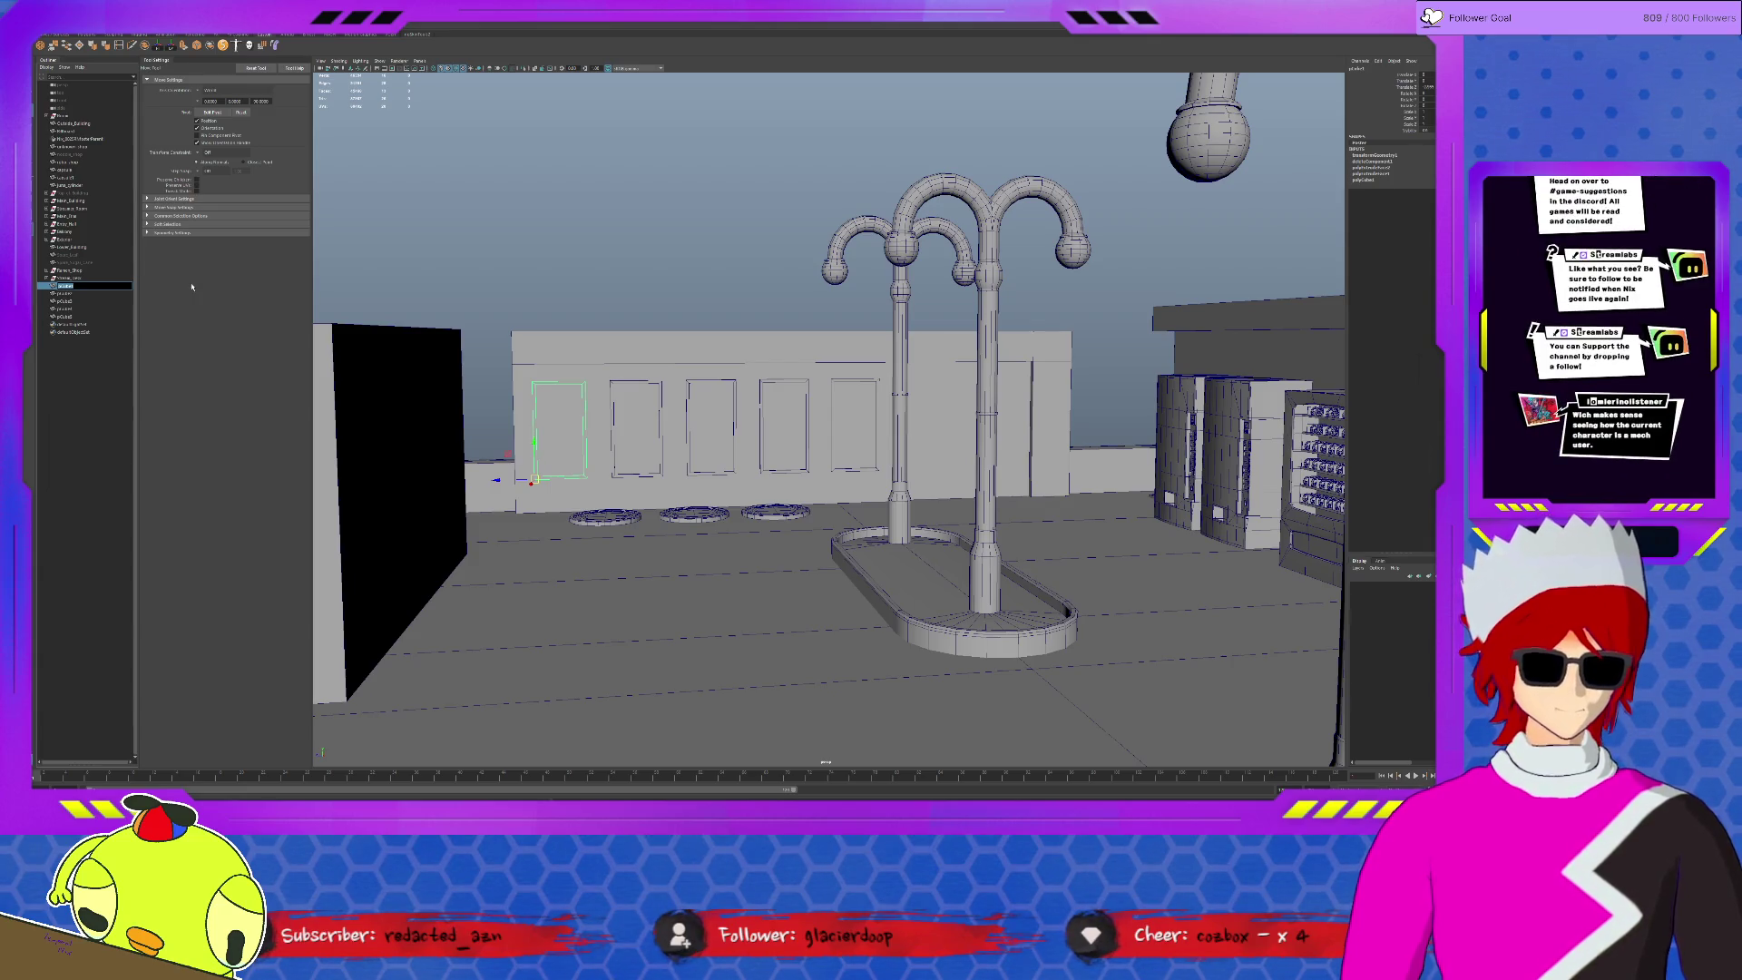
text(Poster)
key(Return)
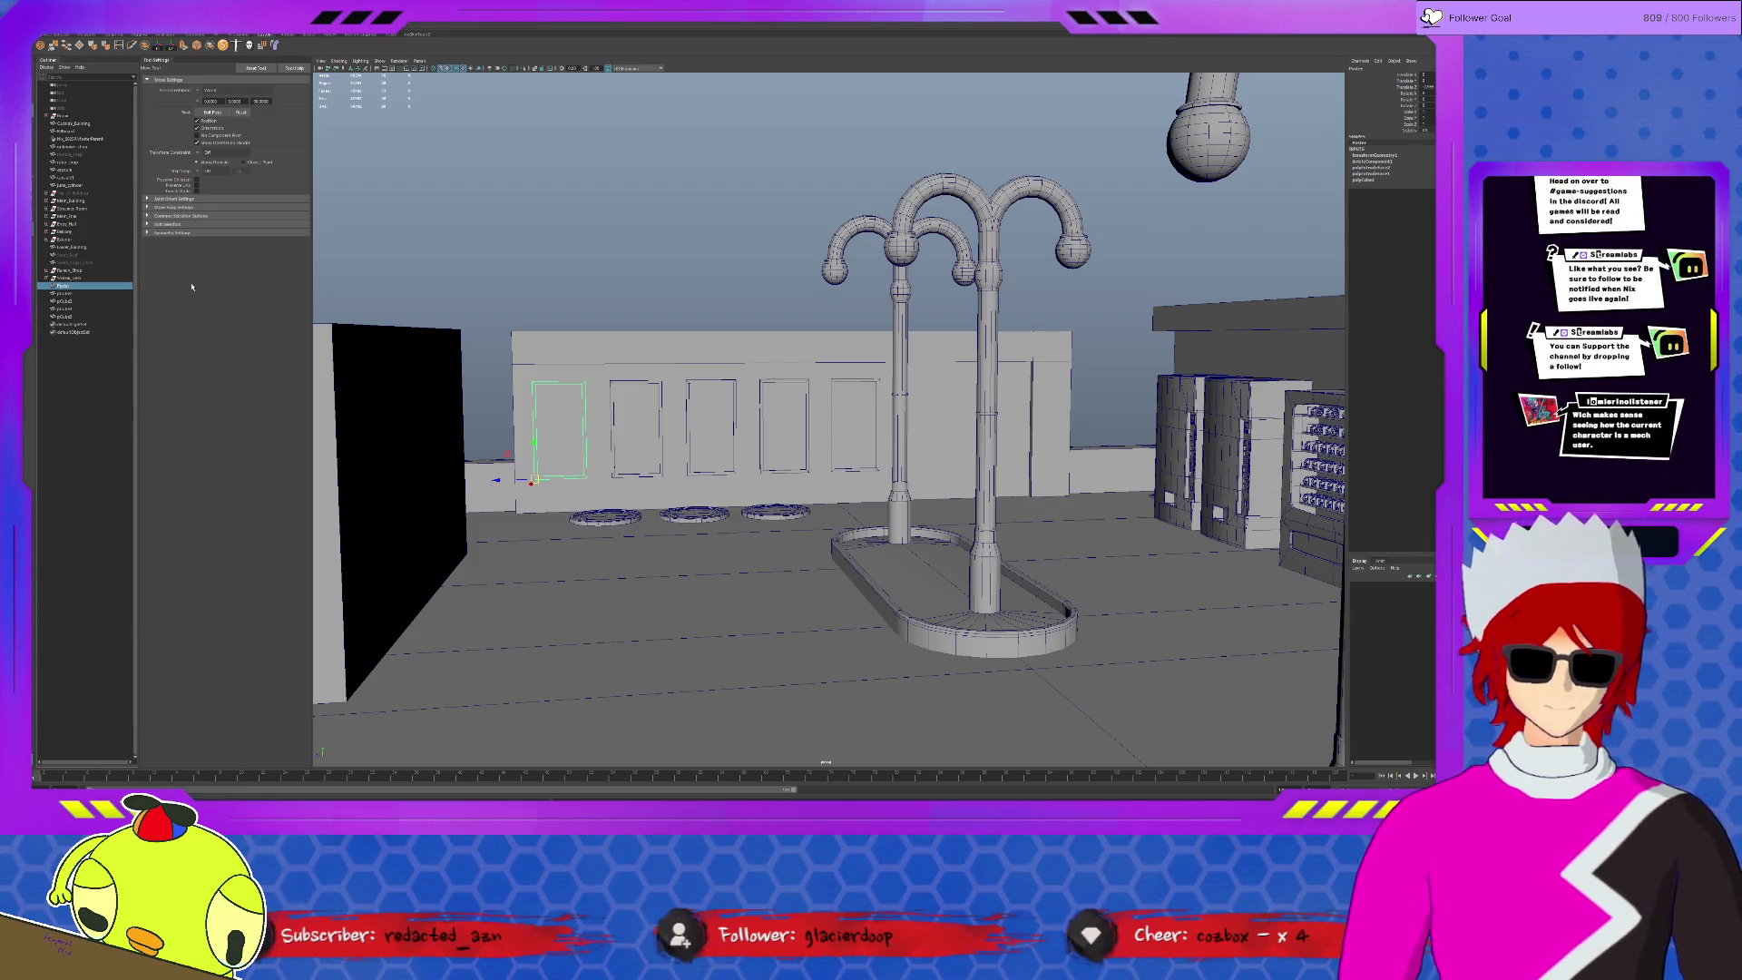
- Rename the remaining four frames by pasting the copied 'Poster' name into each
double_click(66, 286)
key(ctrl+c)
double_click(65, 293)
key(ctrl+v)
key(Return)
double_click(65, 301)
key(ctrl+v)
key(Return)
double_click(67, 309)
key(ctrl+v)
key(Return)
double_click(67, 317)
key(ctrl+v)
key(Return)
- Parent the five renamed frames under their group and frame the chosen object
click(64, 285)
shift+click(72, 316)
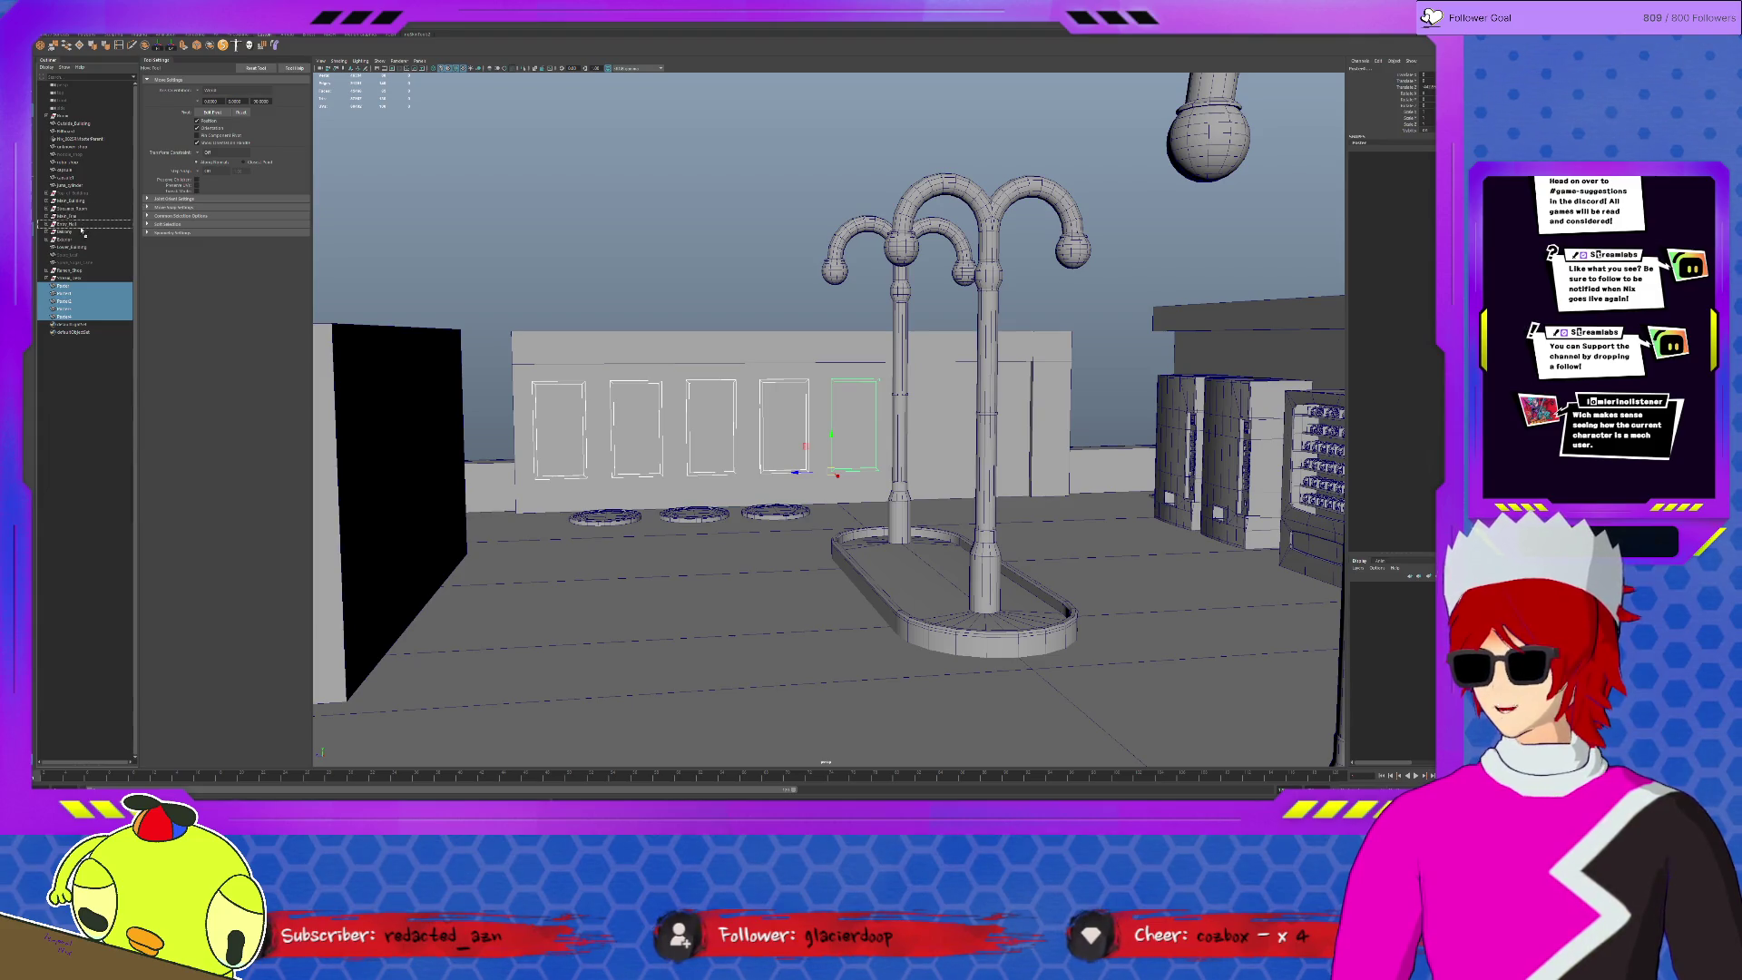
middle_drag(75, 241, 76, 241)
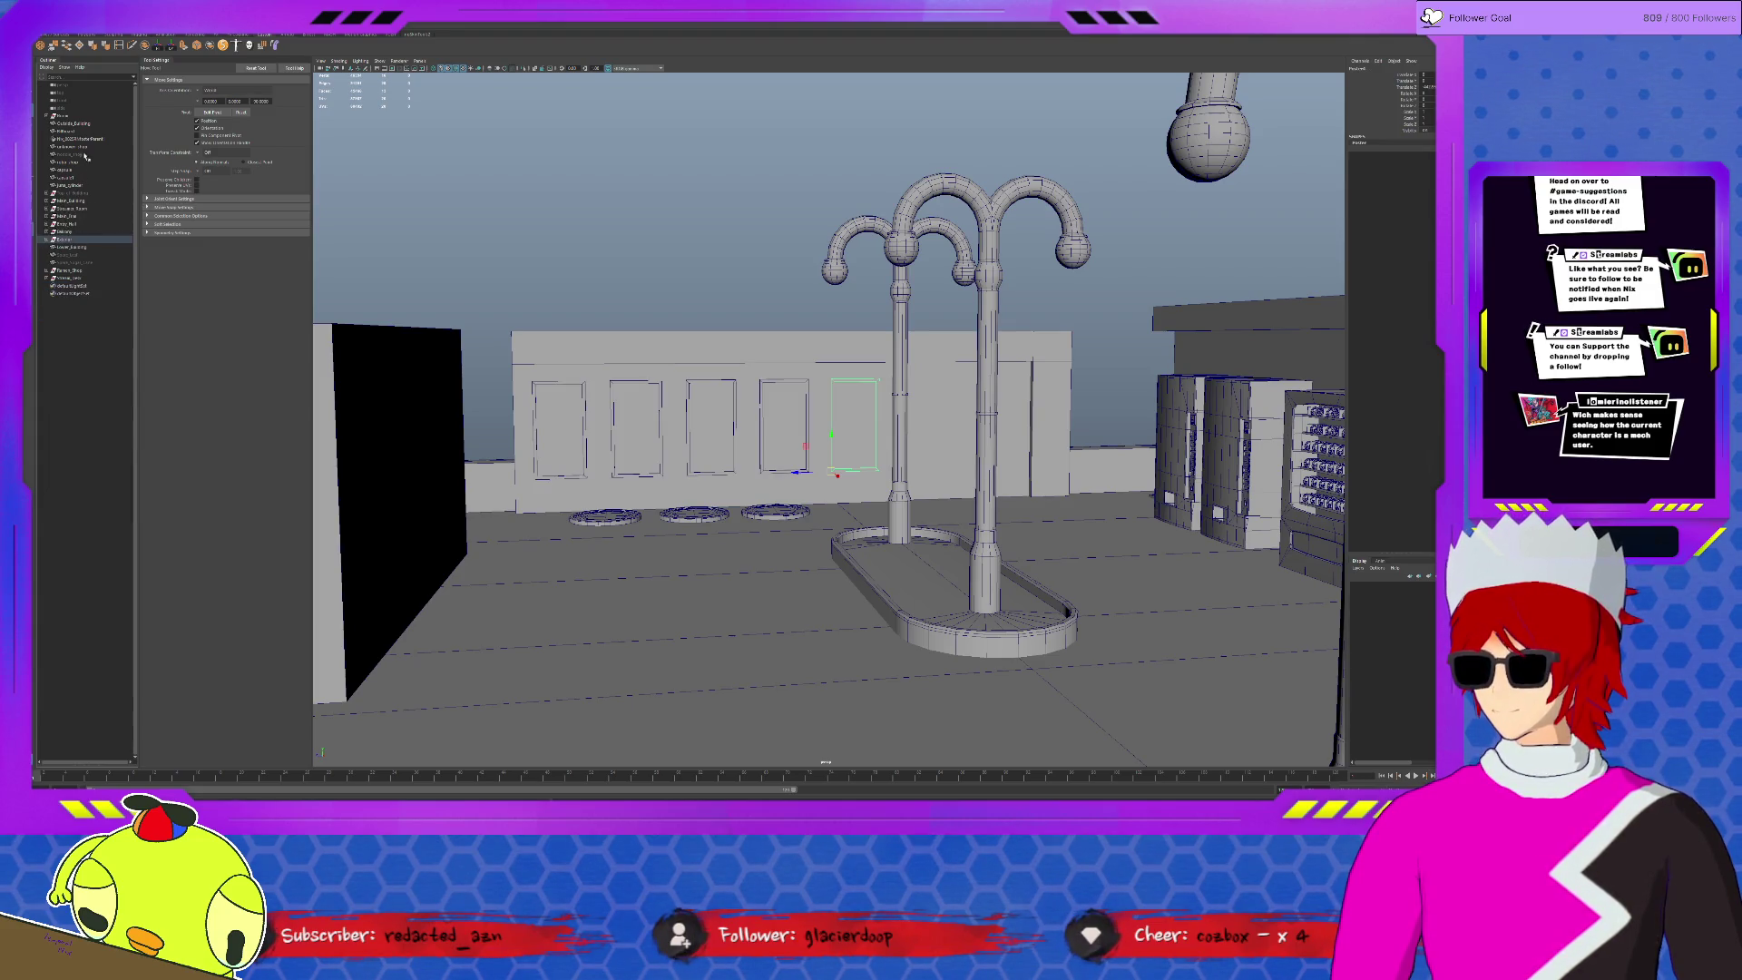
click(91, 141)
key(f)
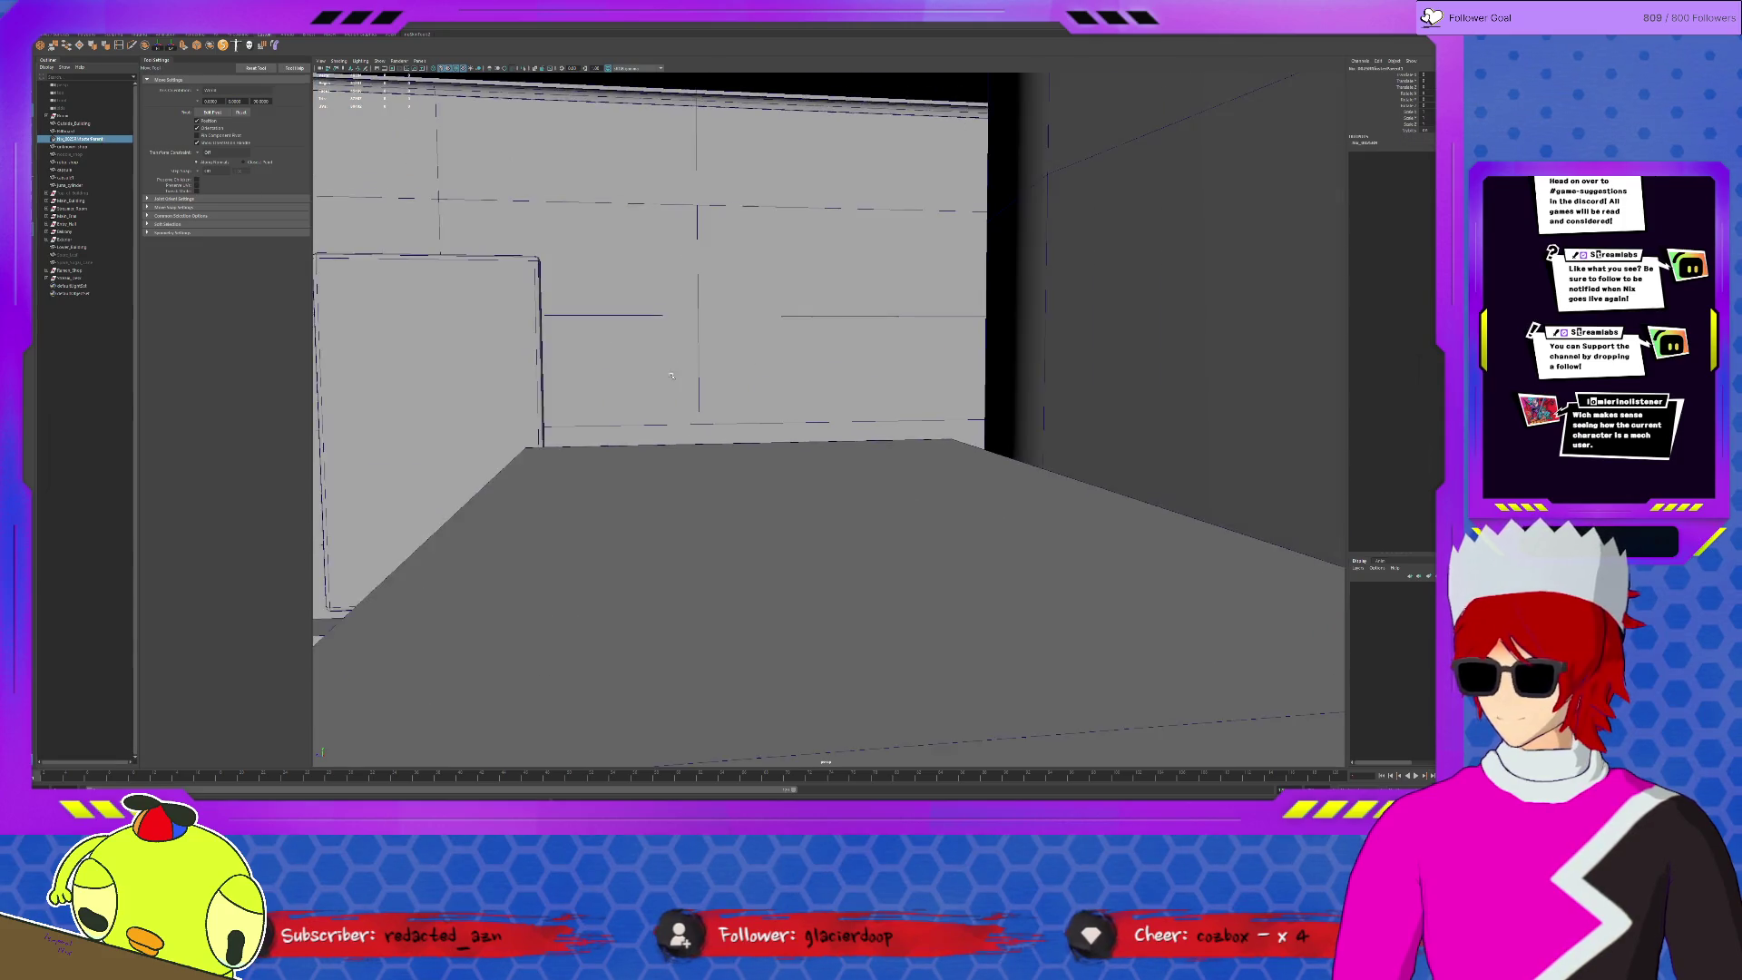
alt+drag(681, 391, 437, 753)
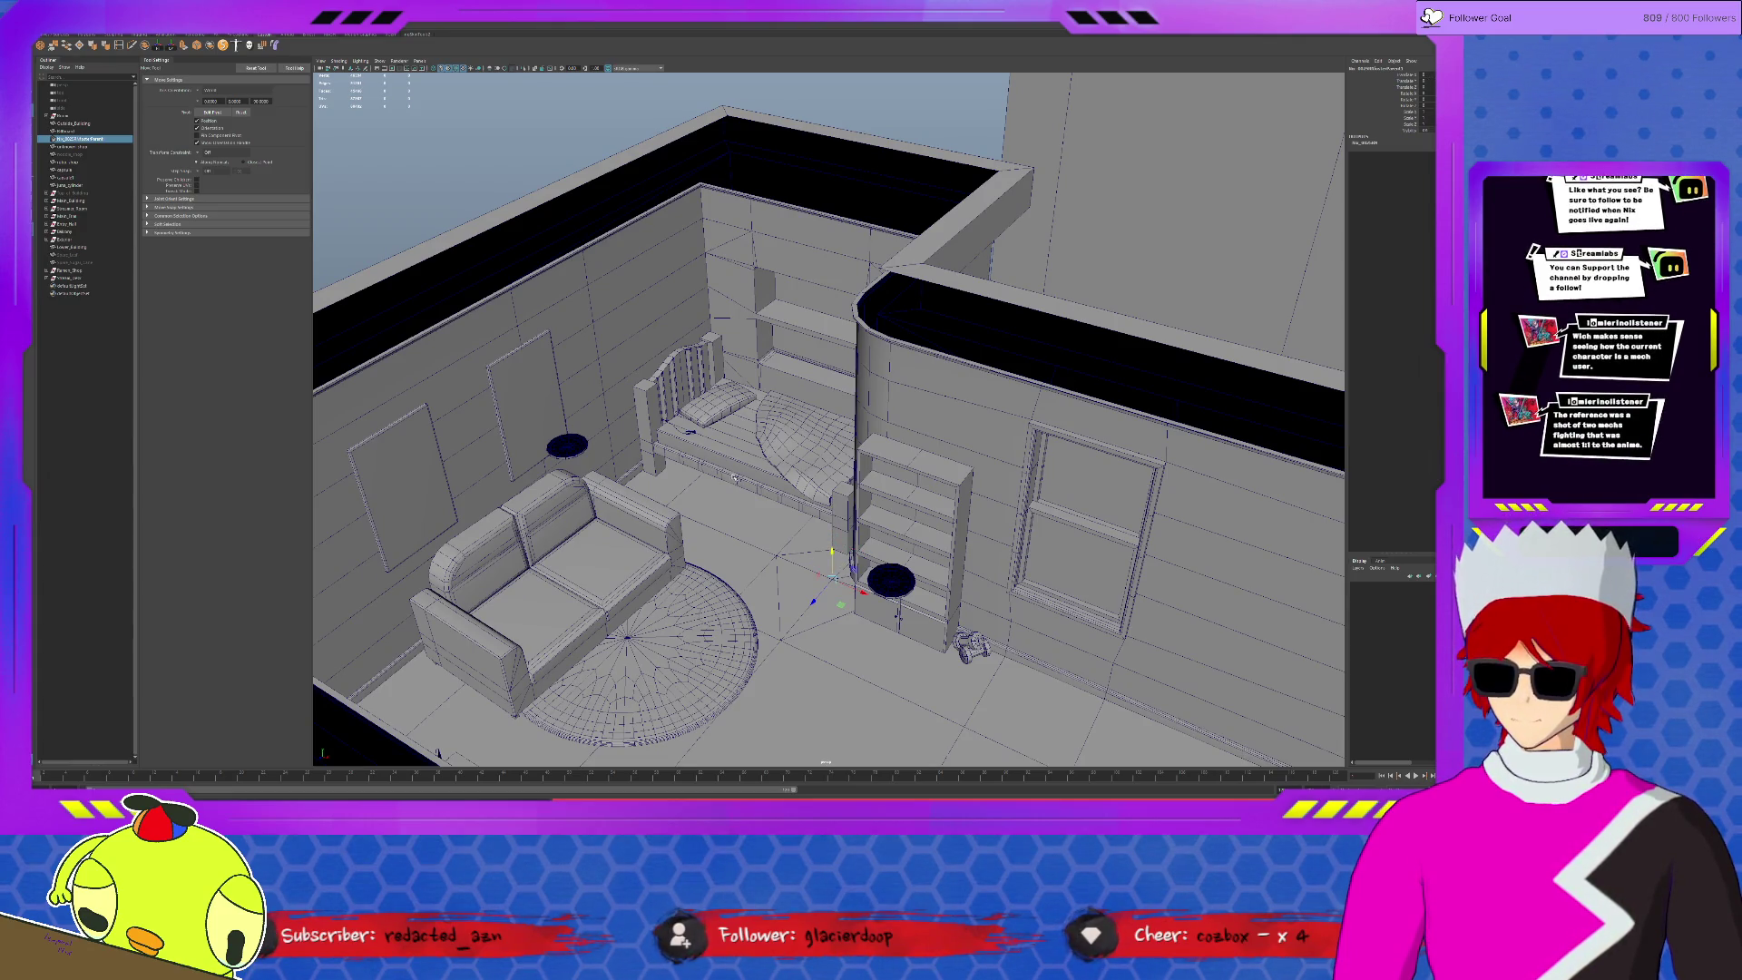
scroll(408, 275, down, 10)
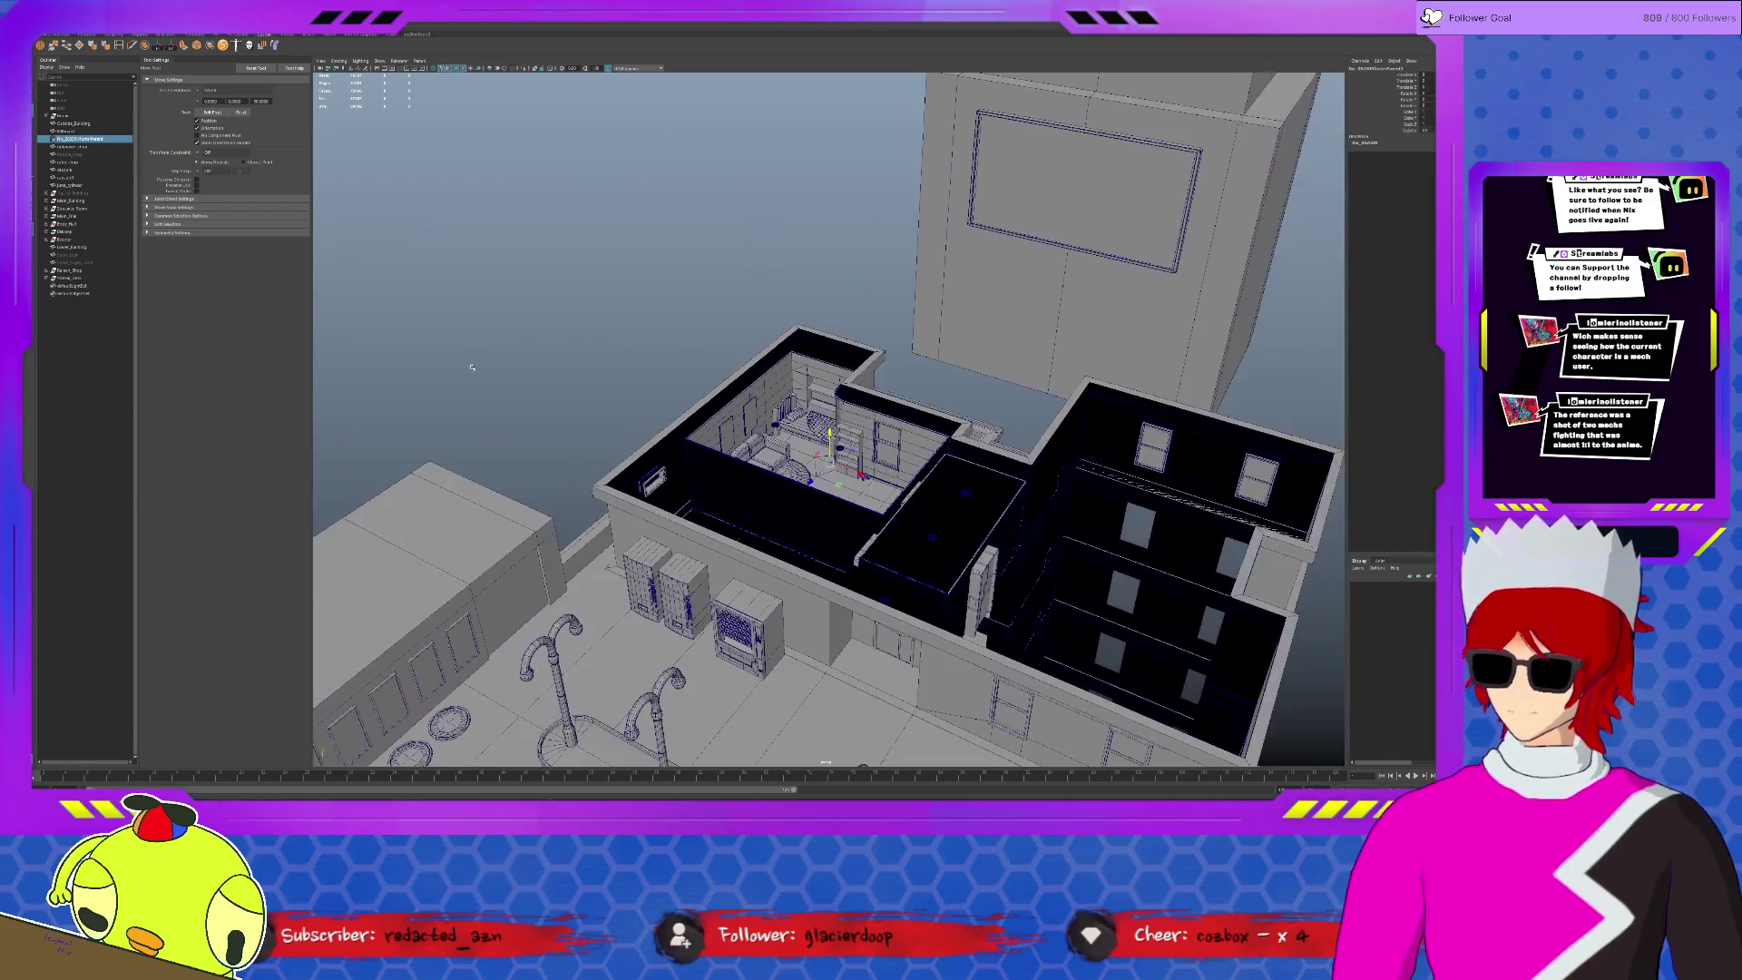
click(646, 472)
click(614, 367)
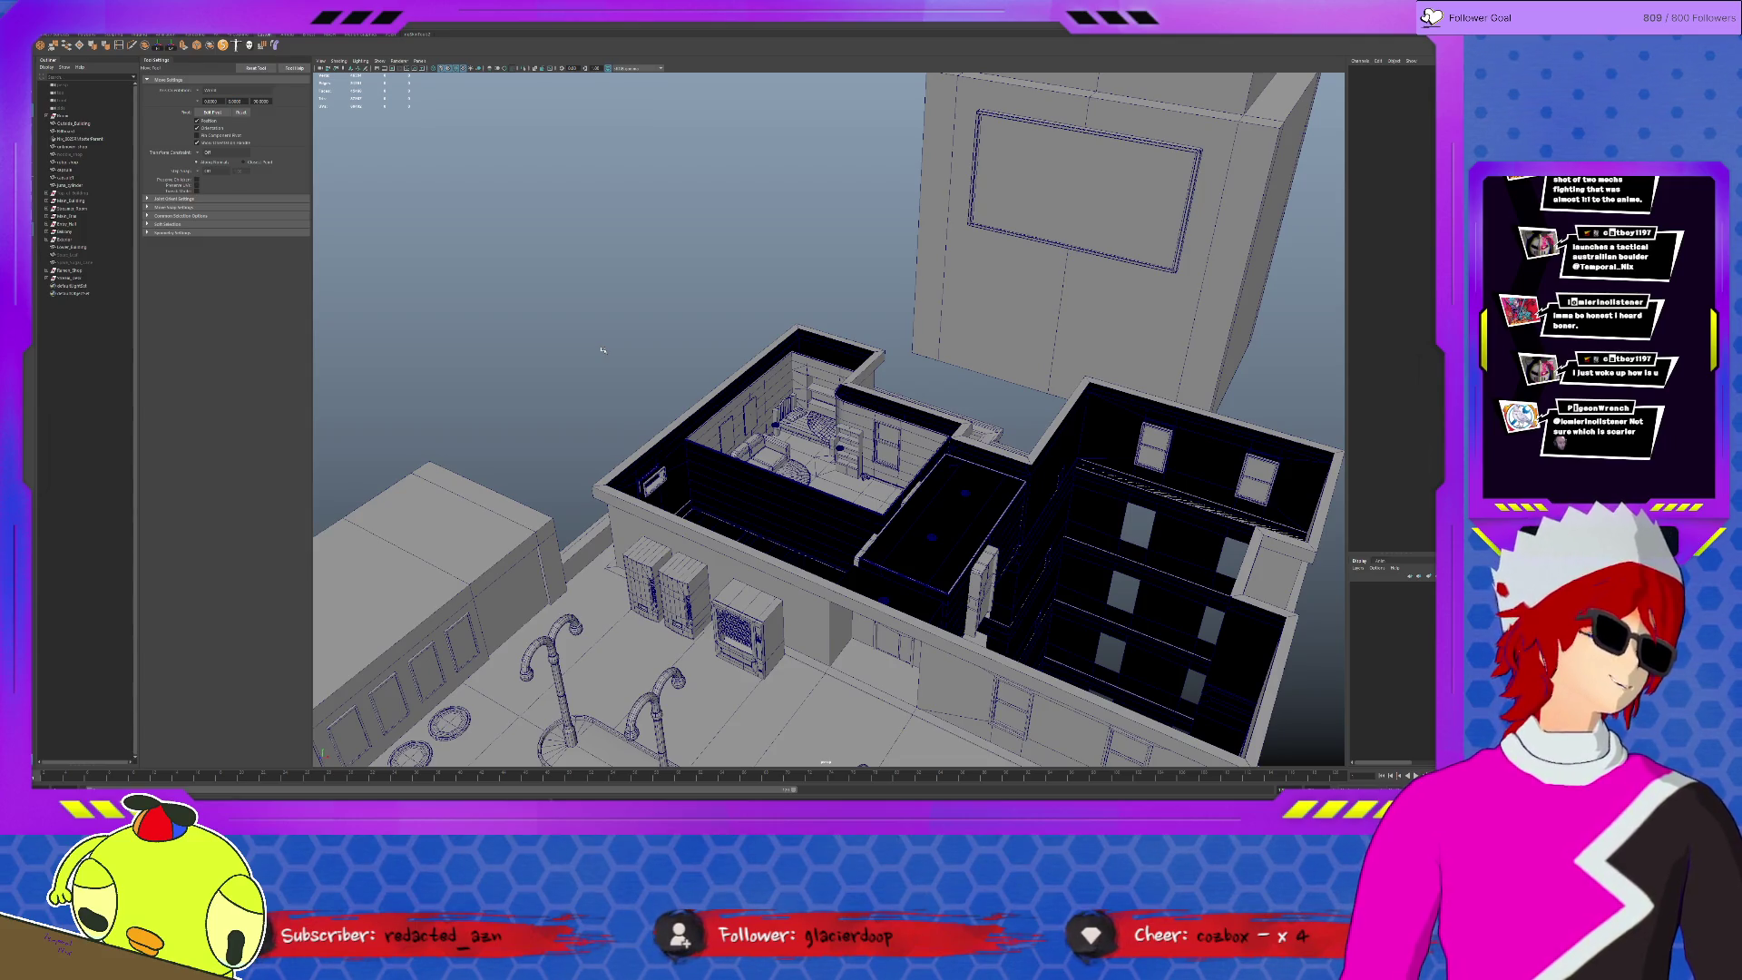
mouse_move(603, 349)
alt+mouse_down()
mouse_move(490, 577)
mouse_move(671, 533)
alt+mouse_up()
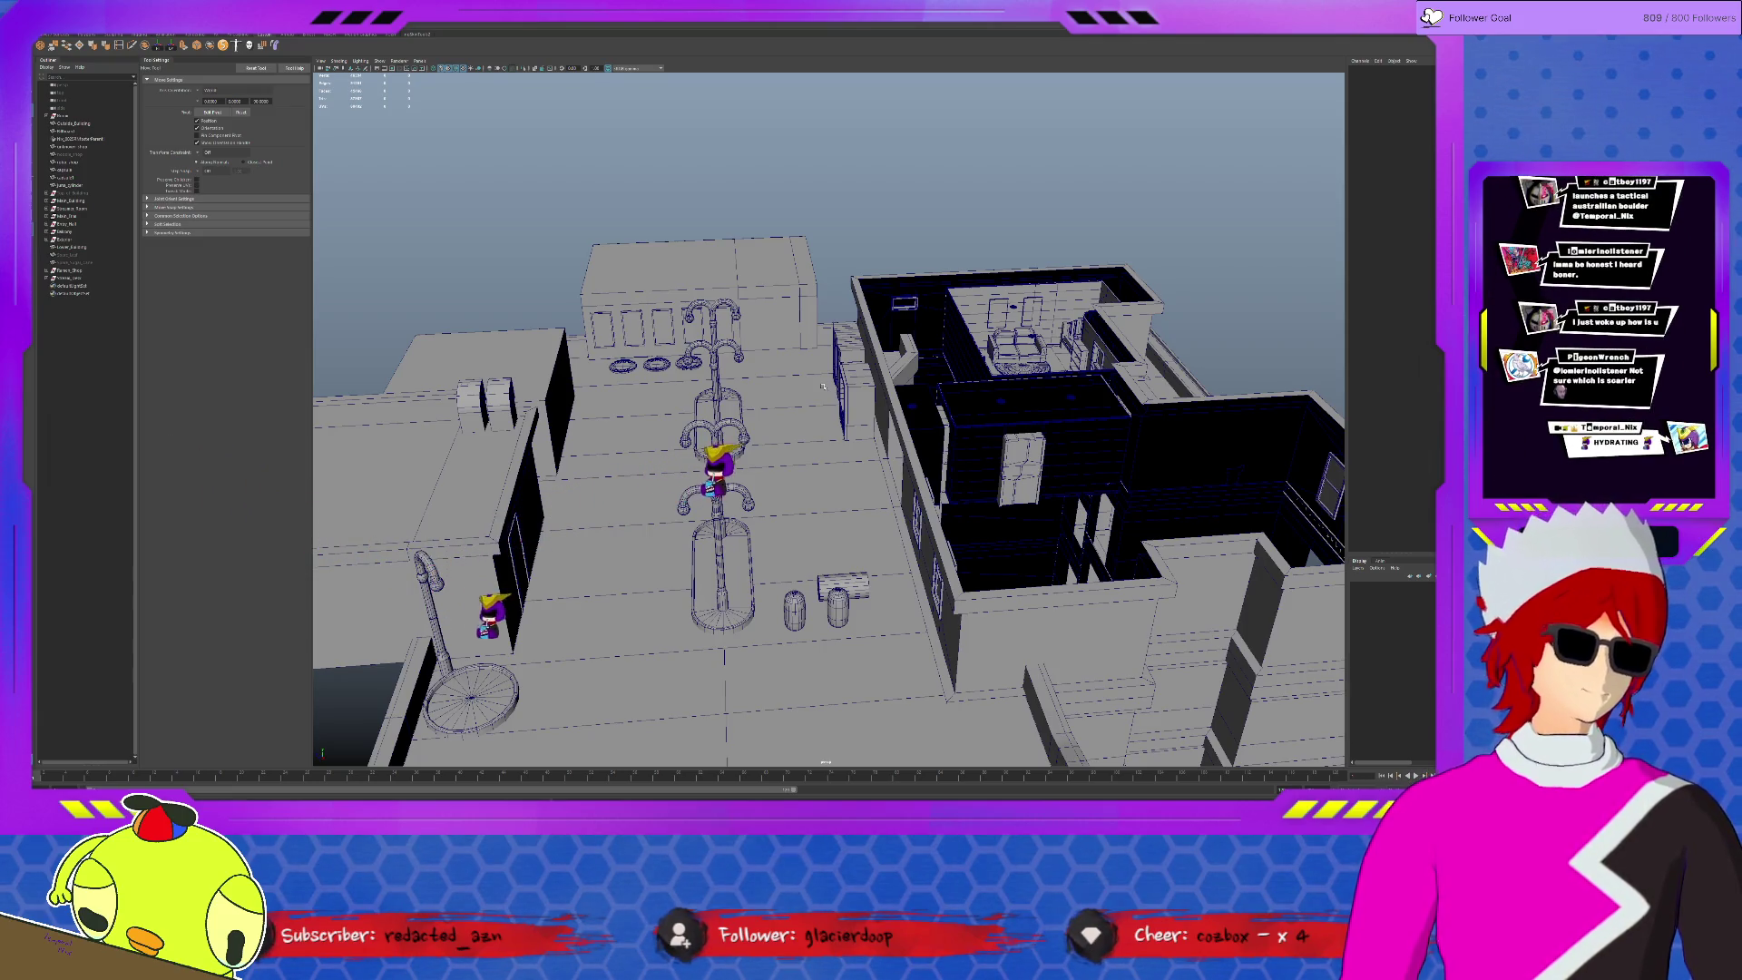
- Create a polygon plane, isolate it, and enable textured display to show the Uluru image
key(a)
click(81, 34)
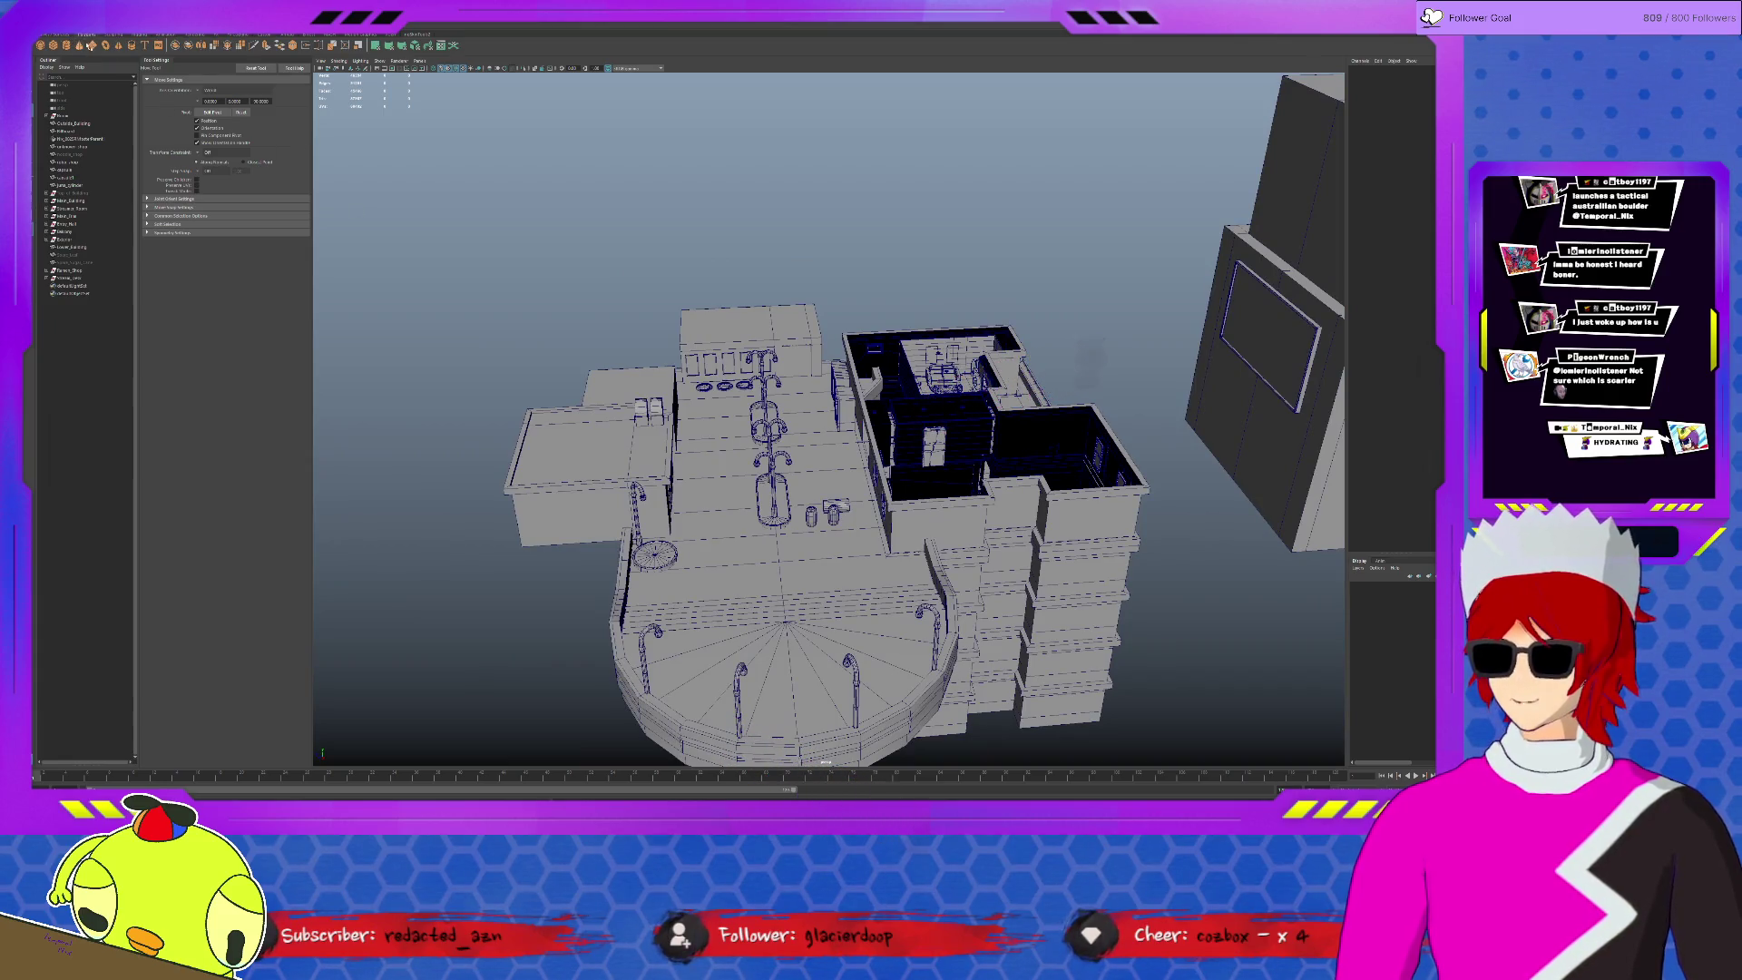
click(92, 45)
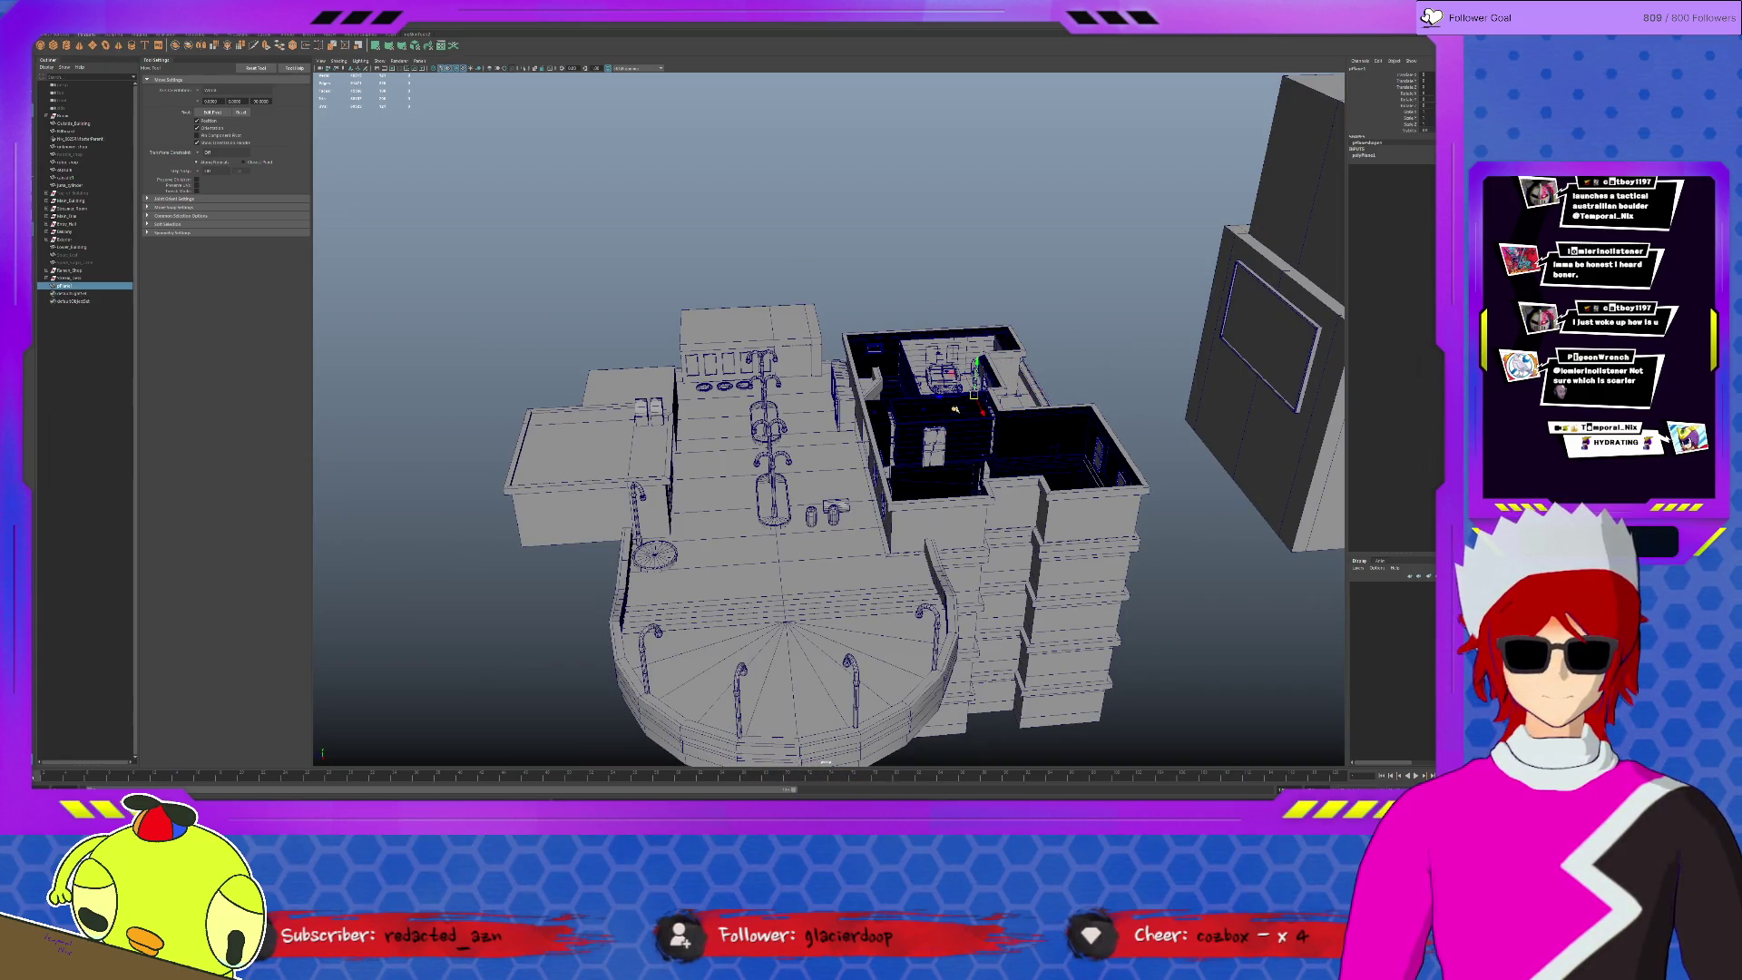
key(r)
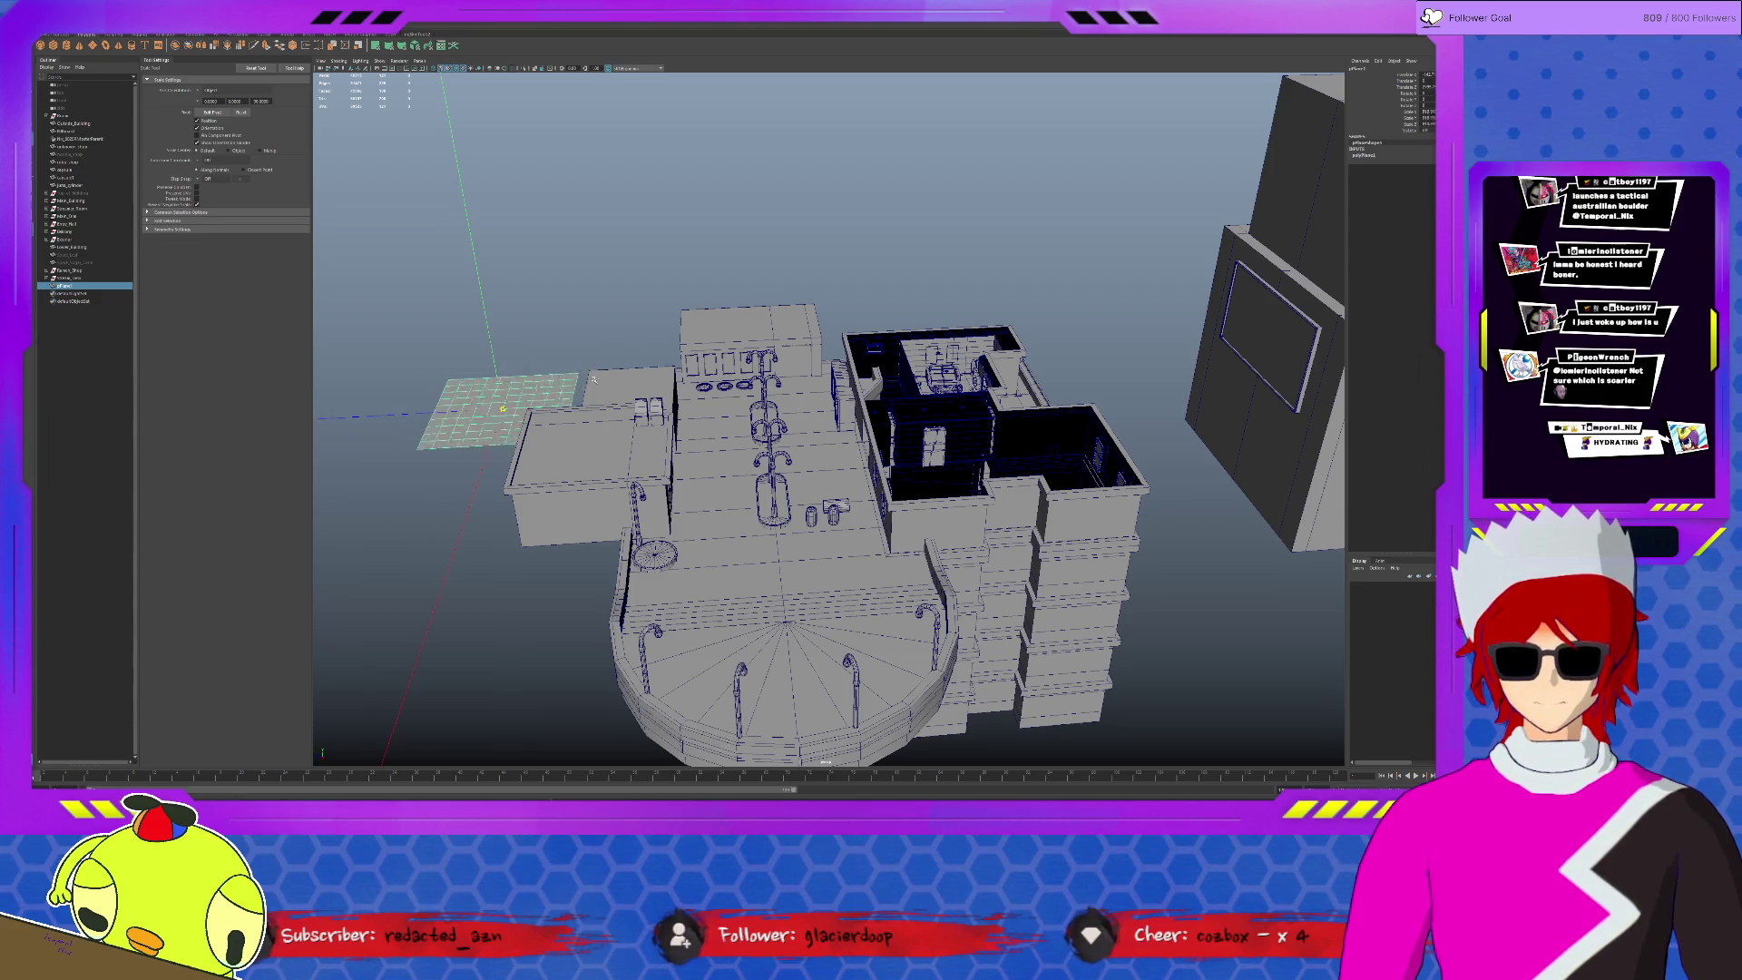
key(ctrl+1)
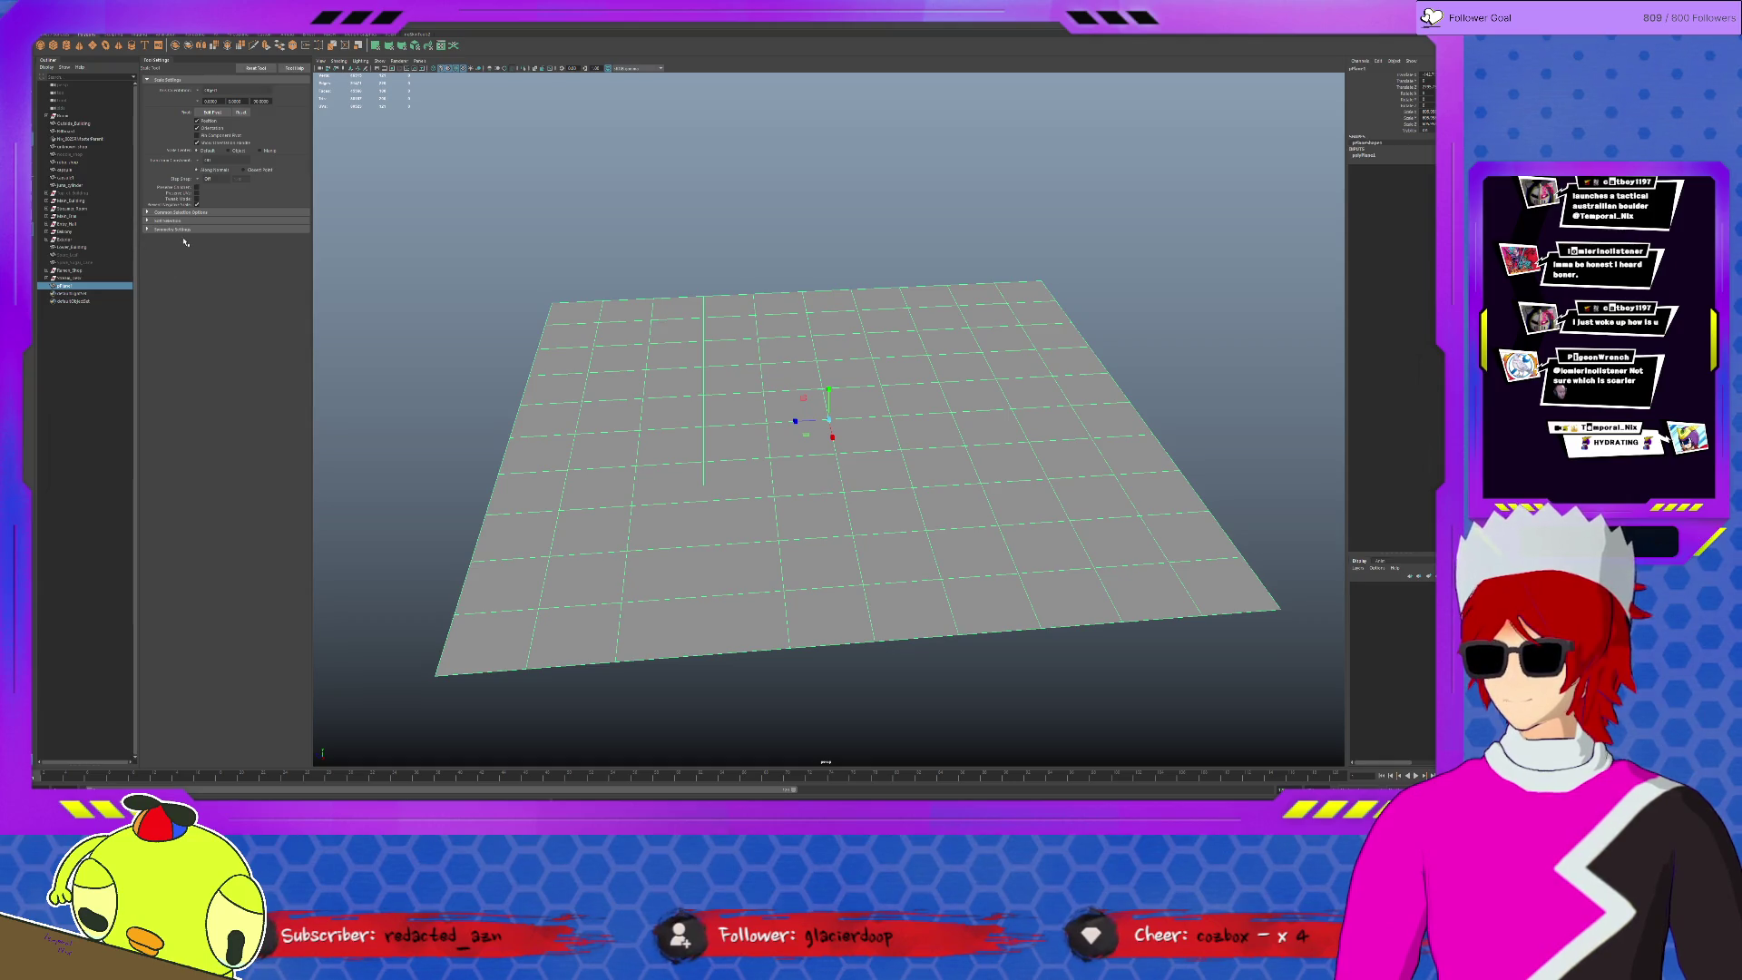
click(559, 288)
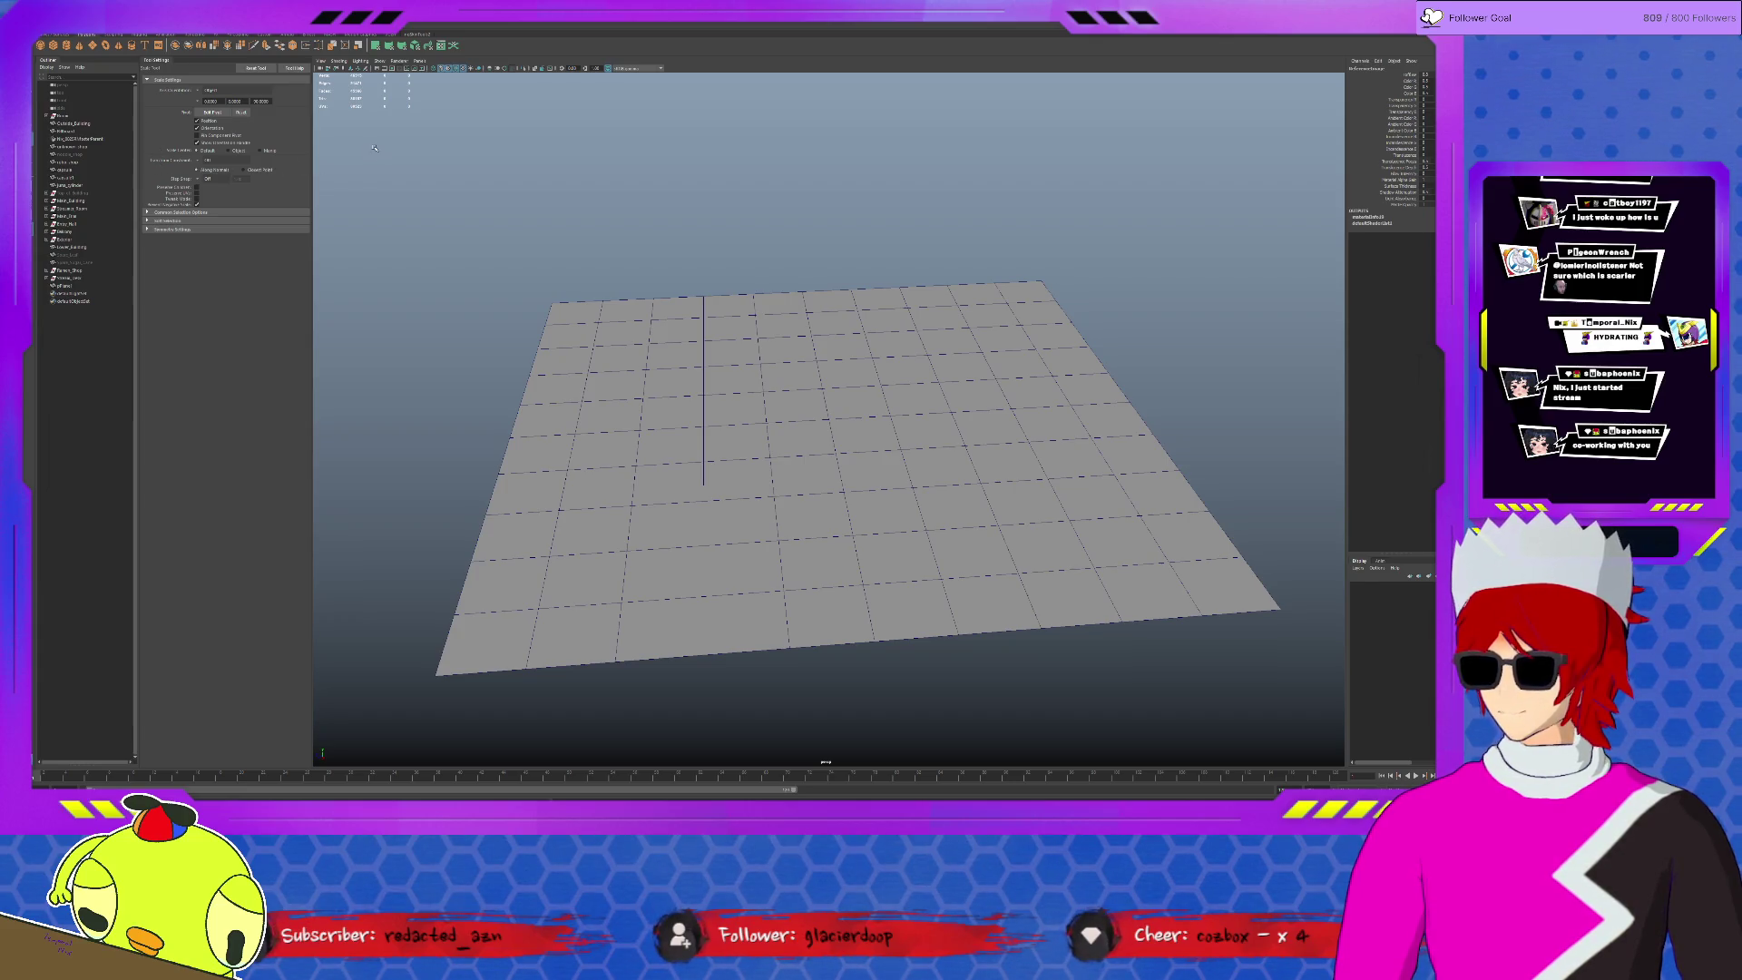
click(780, 416)
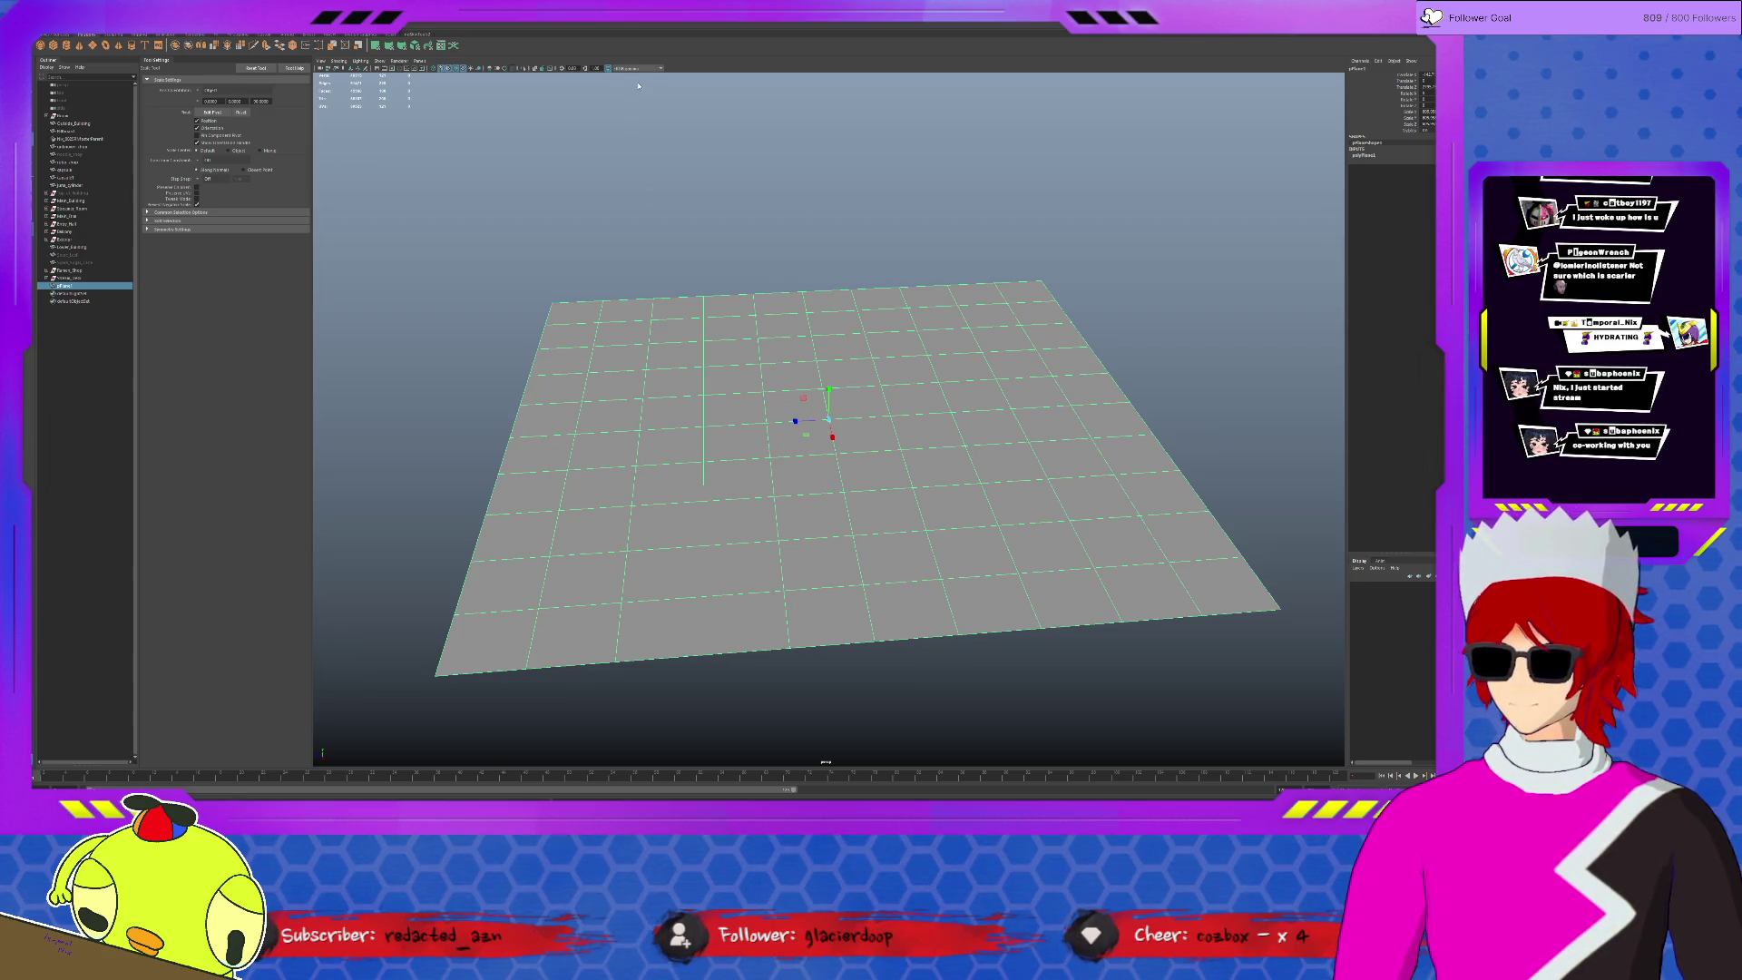
click(449, 70)
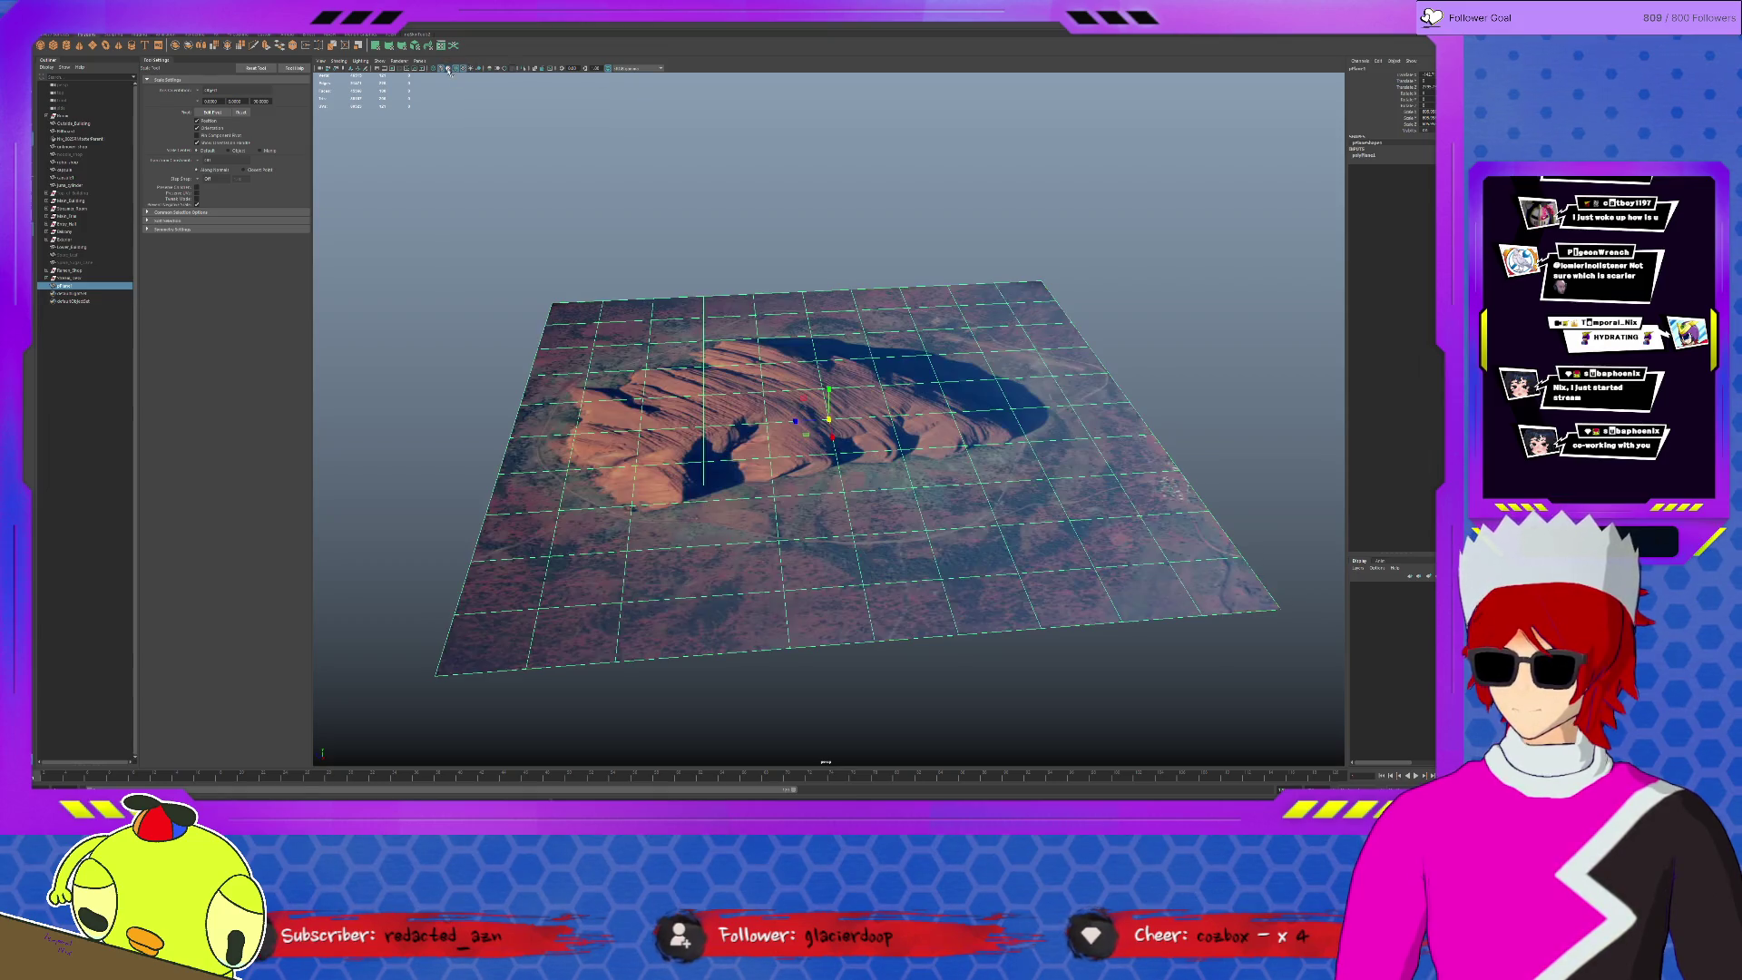
- View the textured plane from above, deselect it, and activate Quad Draw in the Modeling Toolkit
click(667, 203)
mouse_move(830, 364)
alt+mouse_down()
mouse_move(822, 402)
mouse_move(828, 388)
alt+mouse_up()
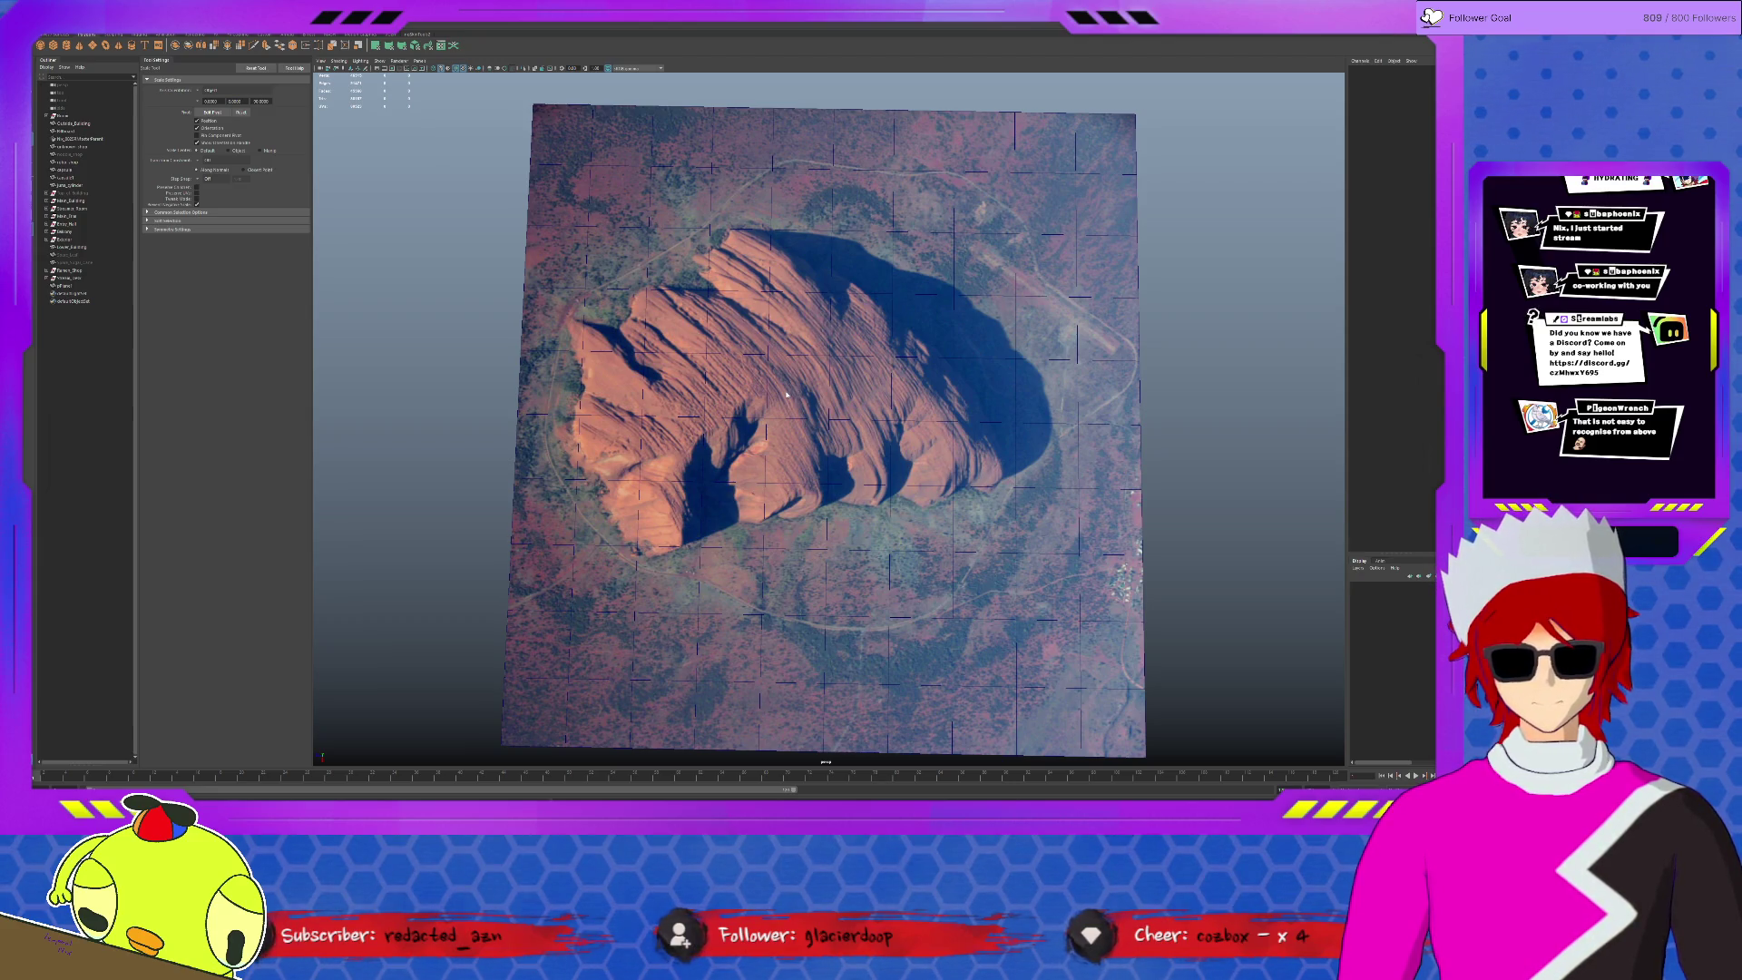
click(791, 358)
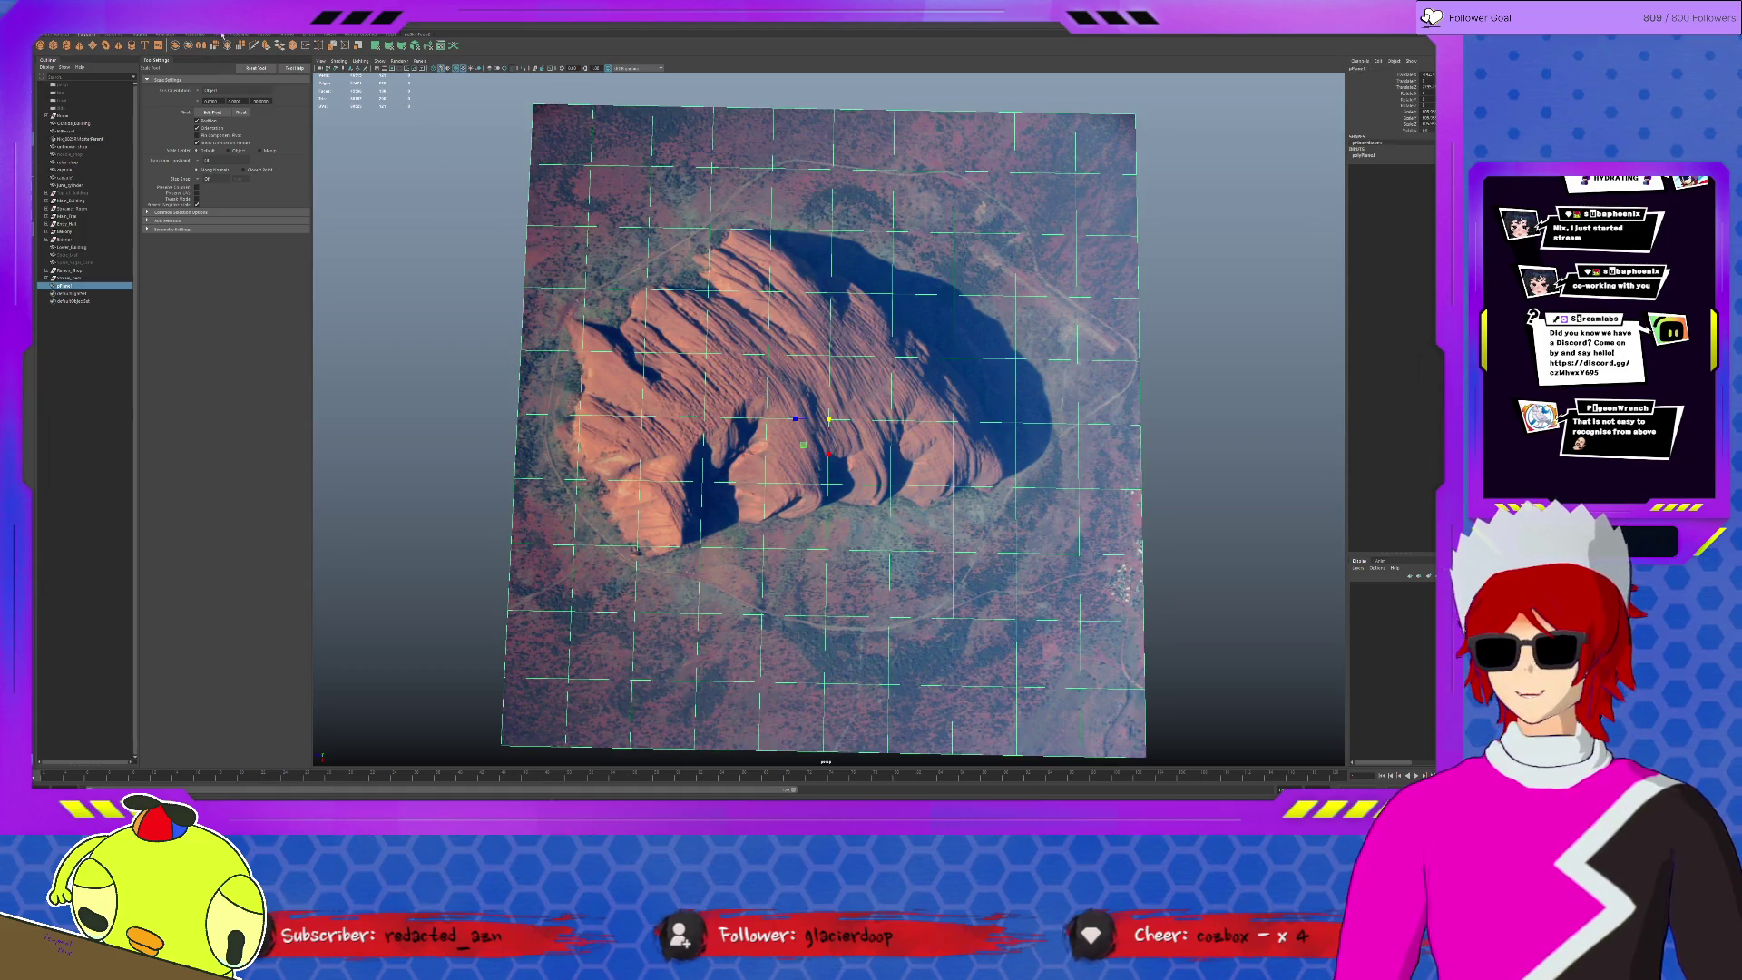
click(417, 181)
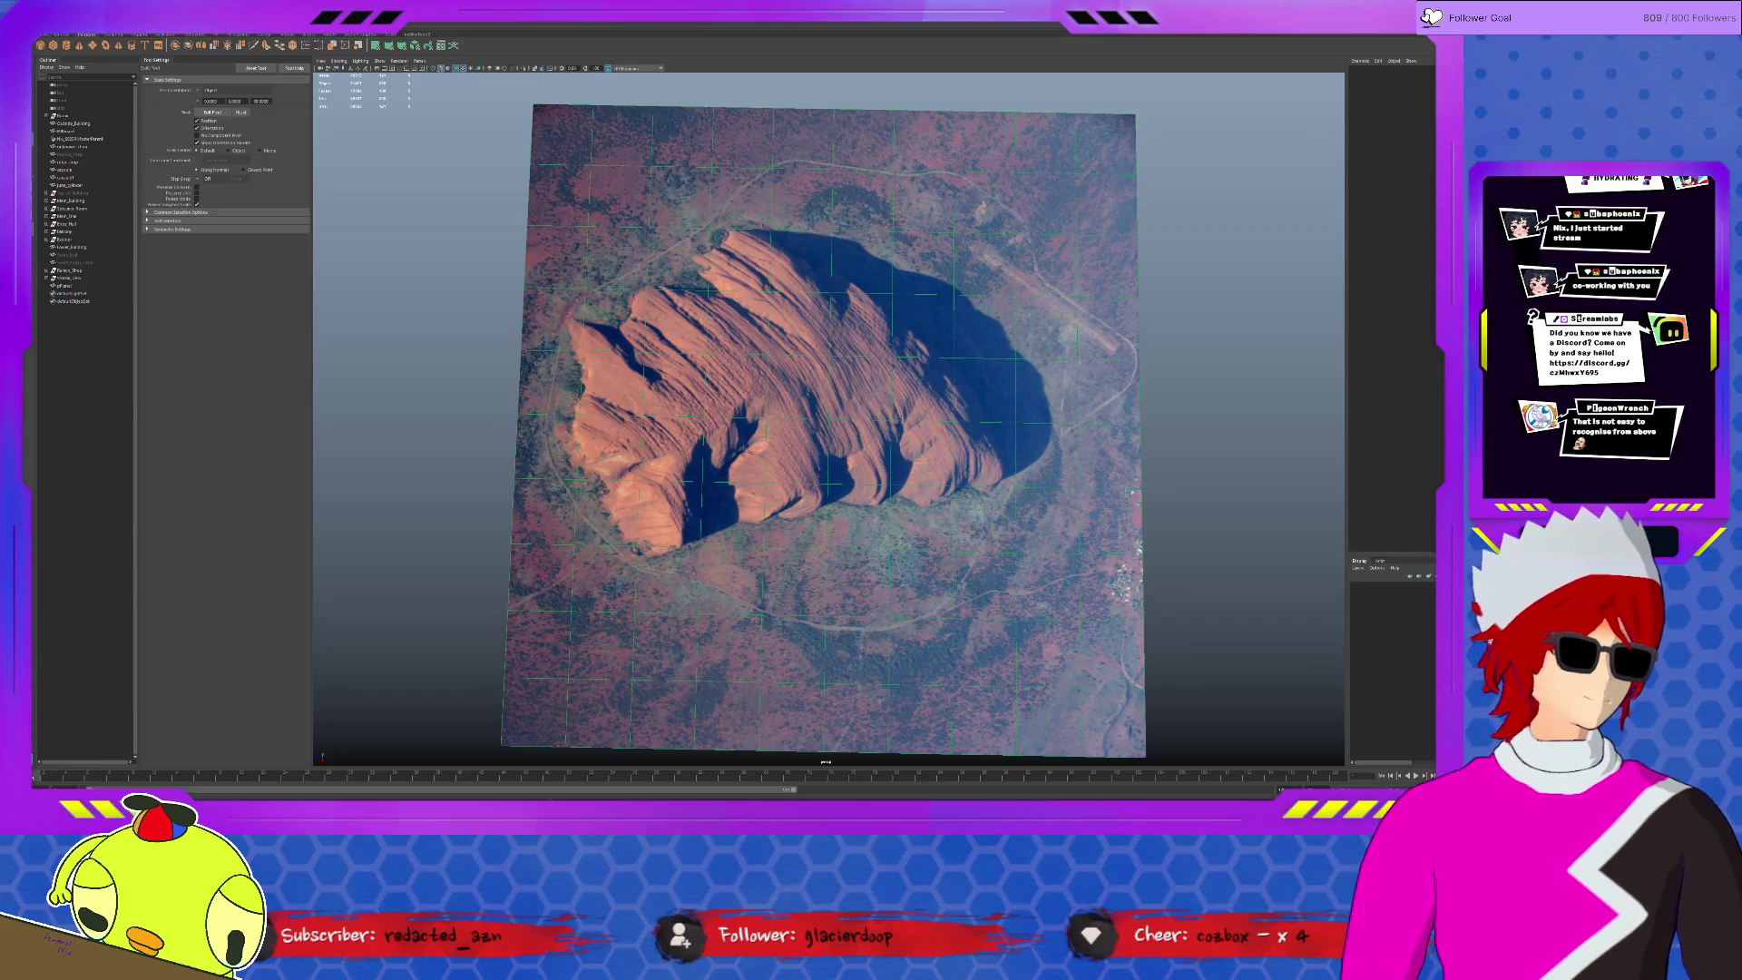
click(441, 43)
click(1417, 298)
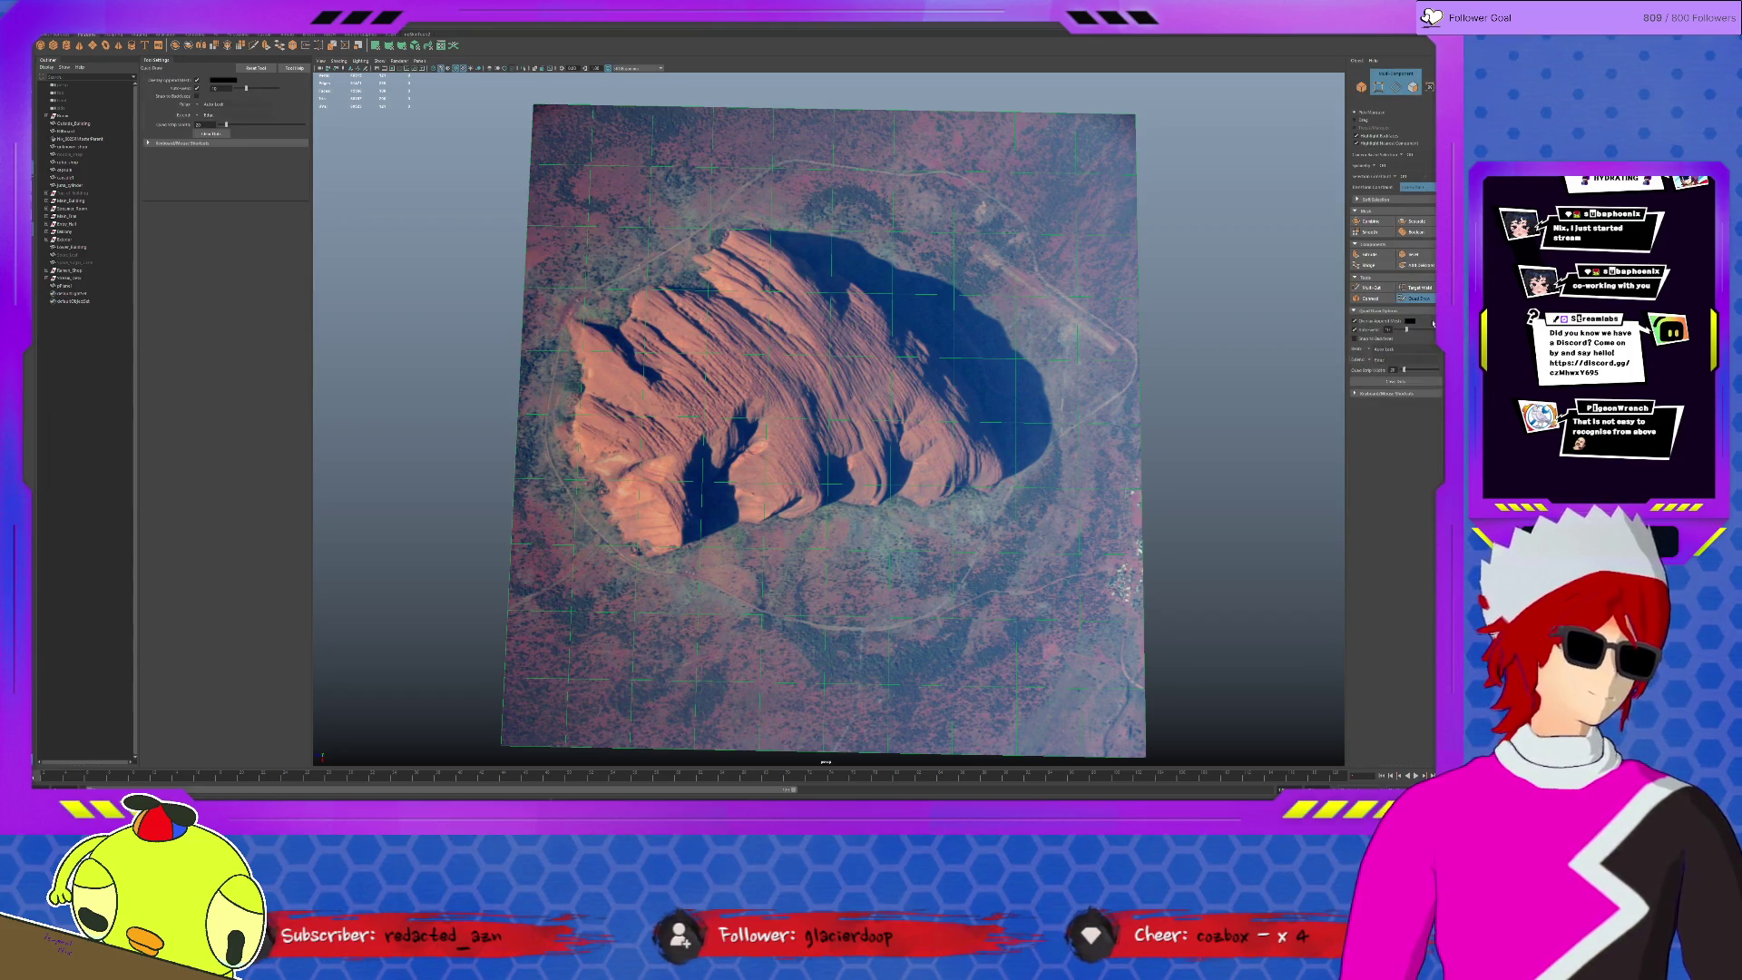
- Zoom in, place guide points along Uluru's shadow edge, and create the first quads at the left edge
scroll(822, 422, up, 2)
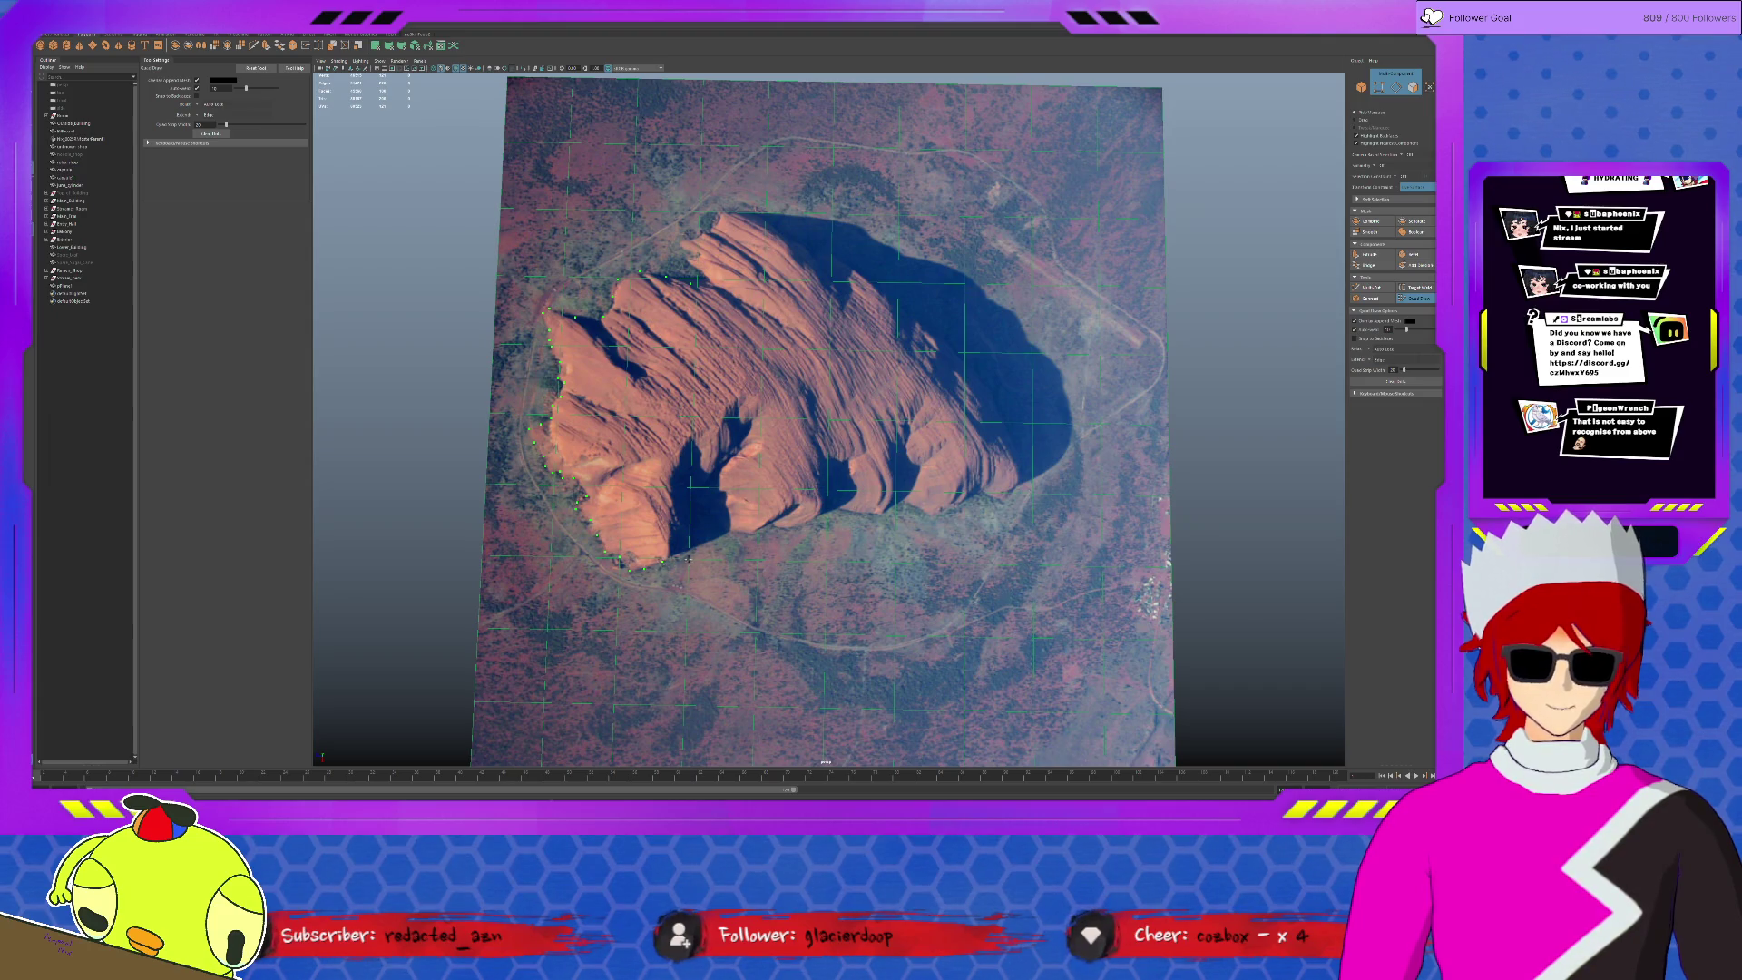
scroll(828, 420, up, 3)
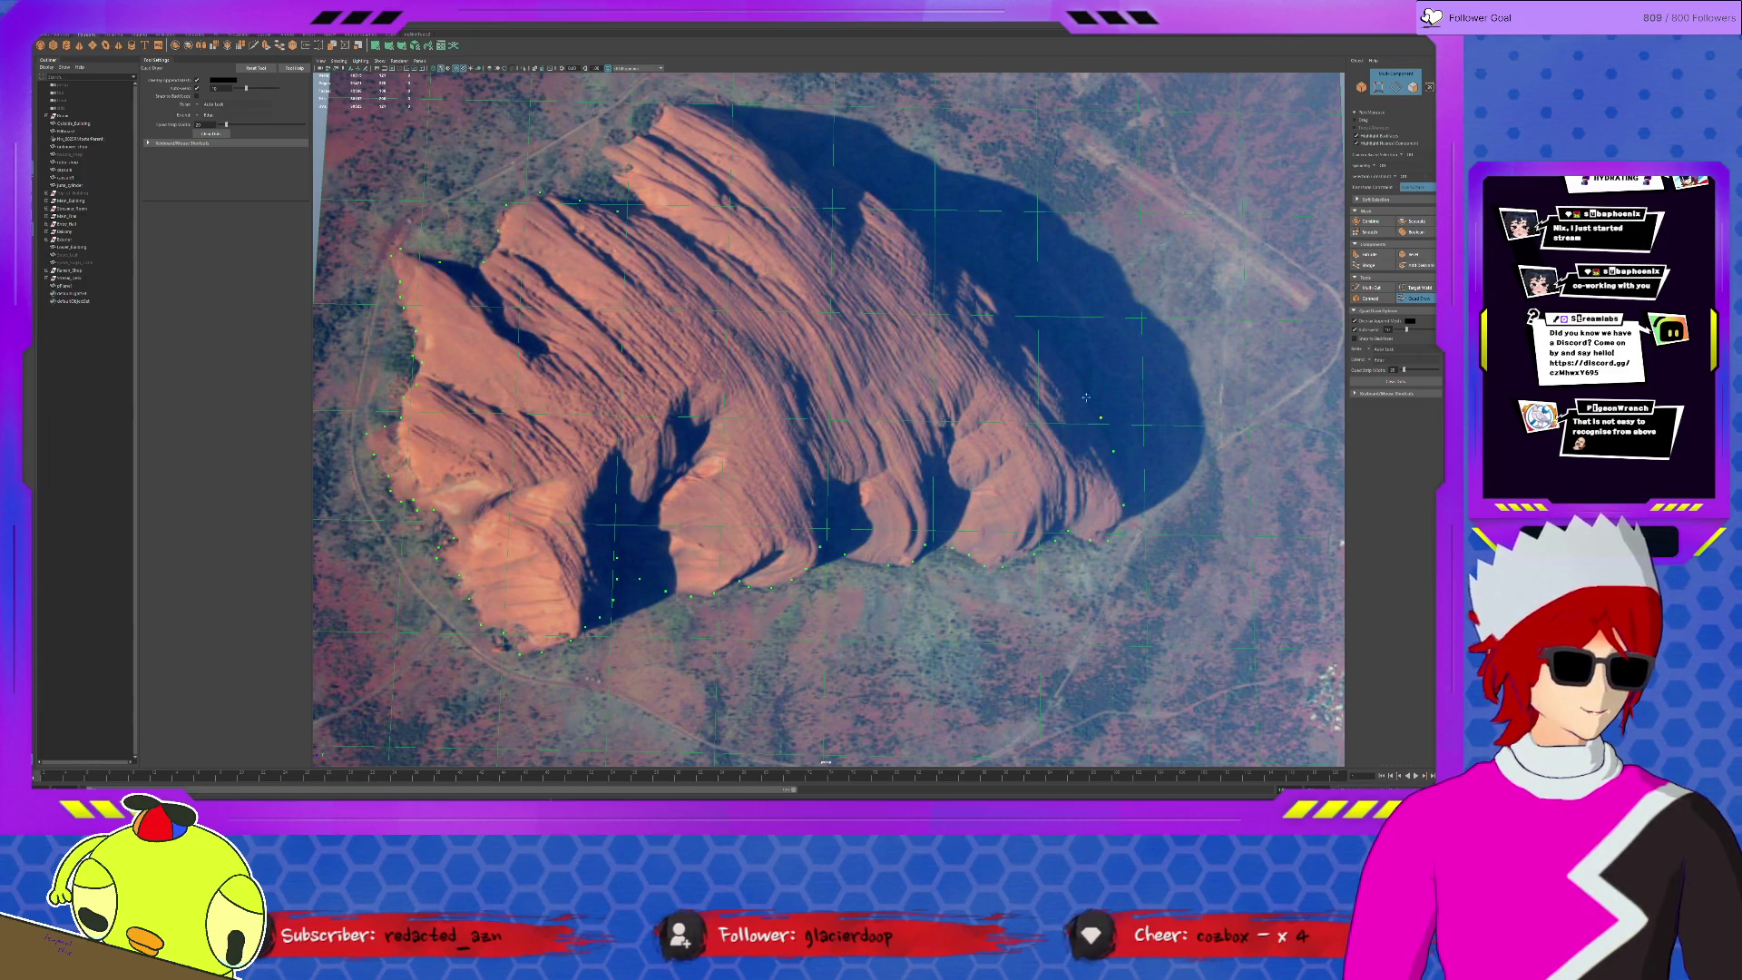
click(1059, 352)
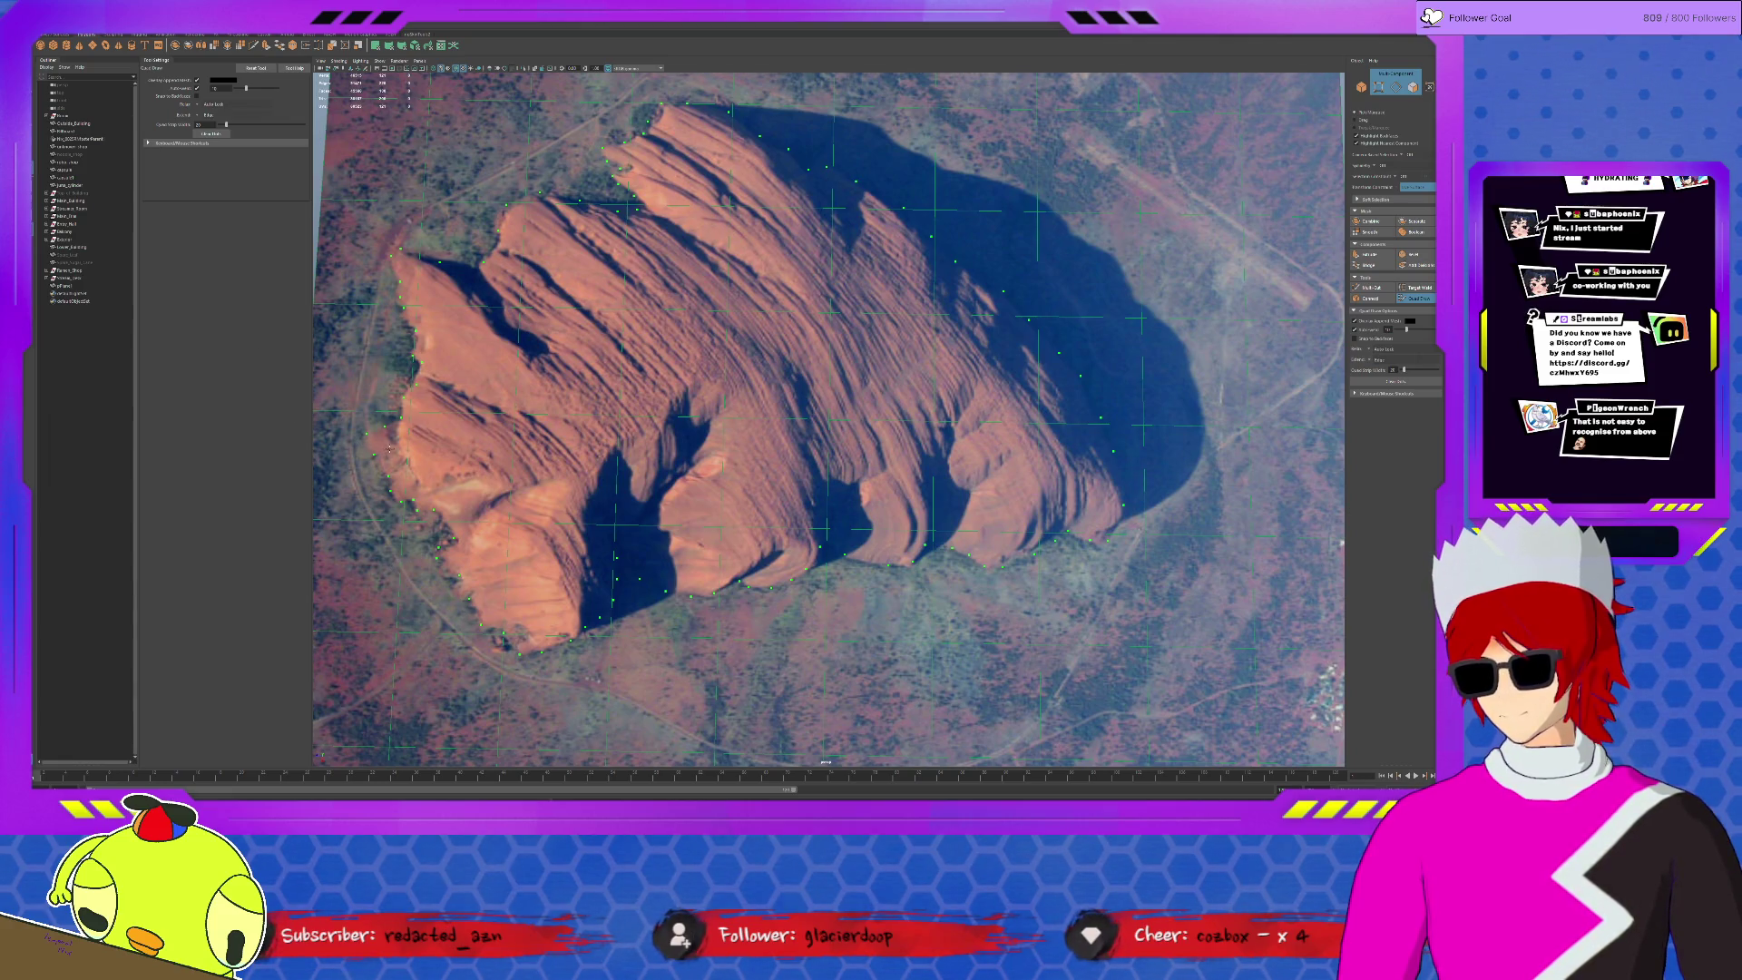
shift+click(405, 470)
- Draw the first quads of the strip up the rock's left edge to its top
shift+click(397, 437)
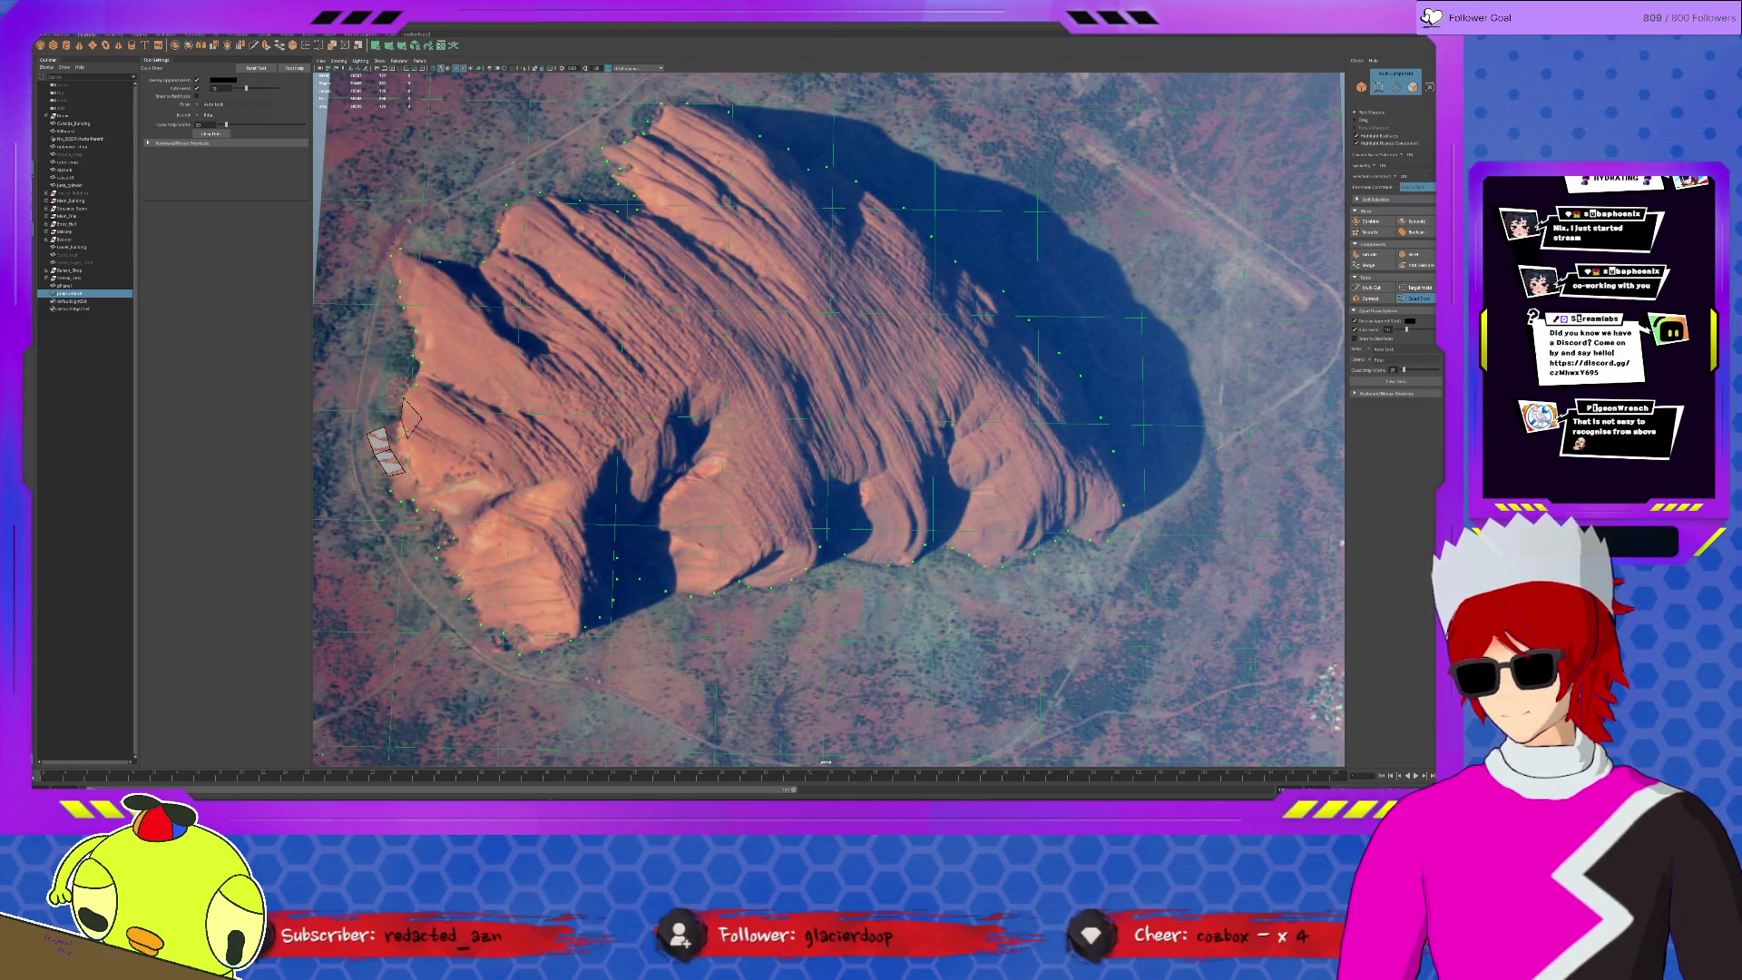
shift+click(427, 392)
shift+click(436, 363)
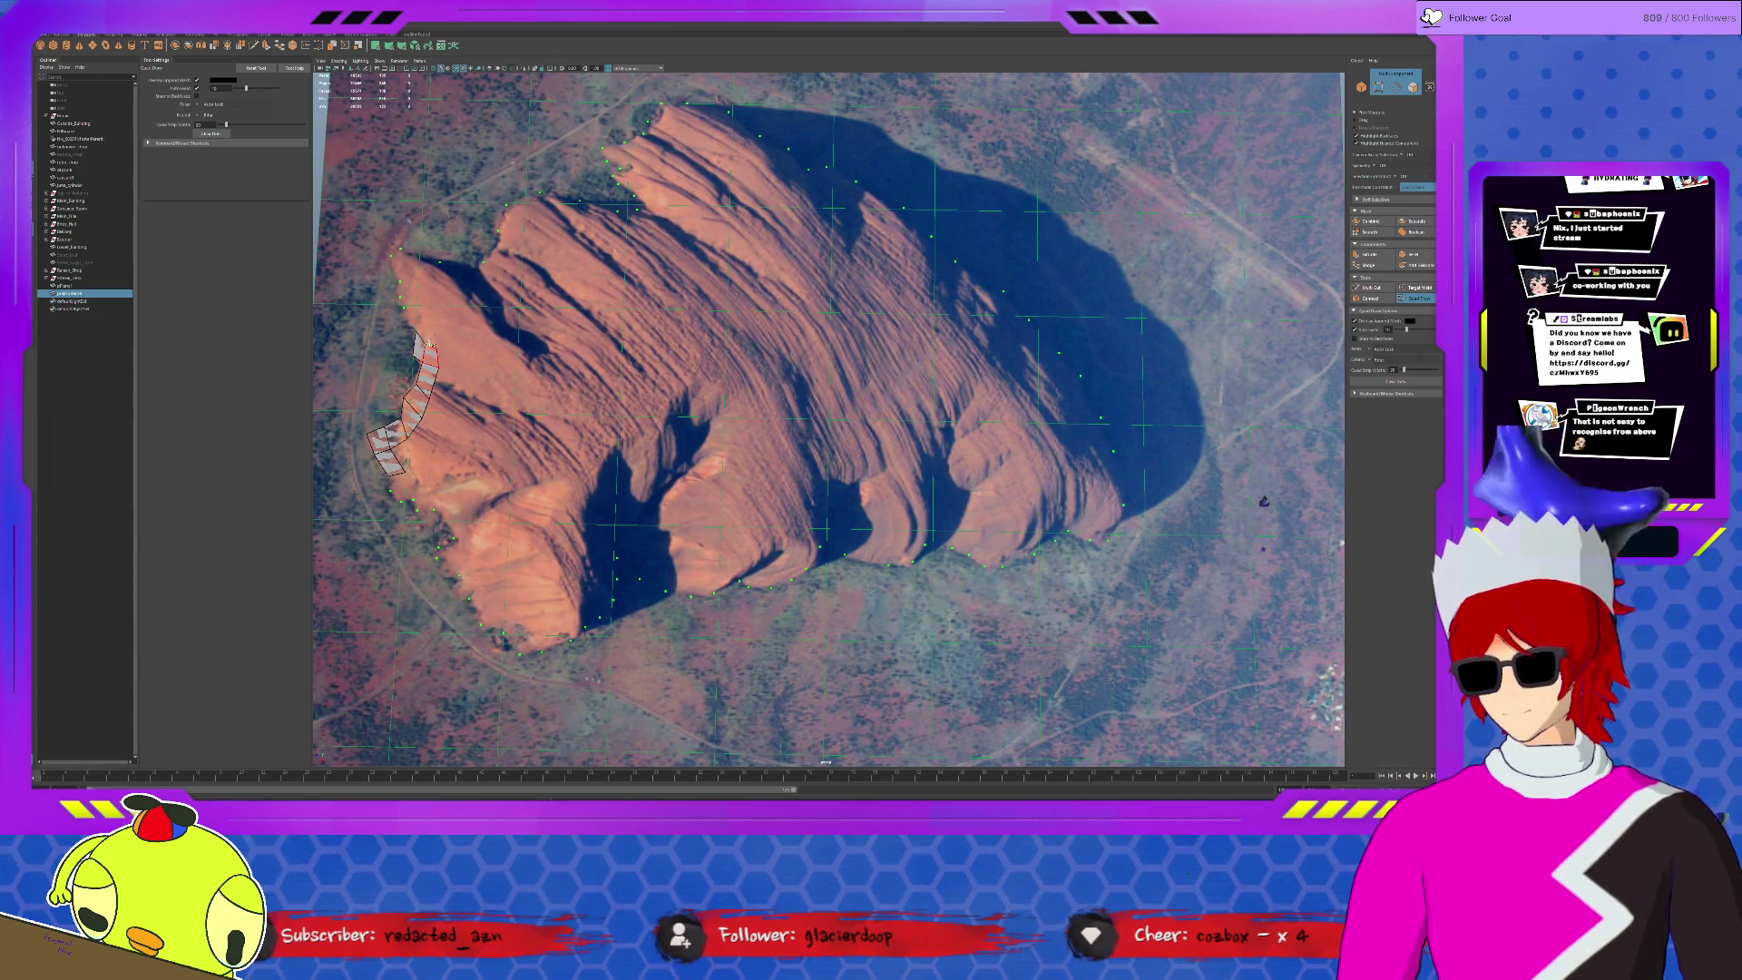
shift+click(428, 345)
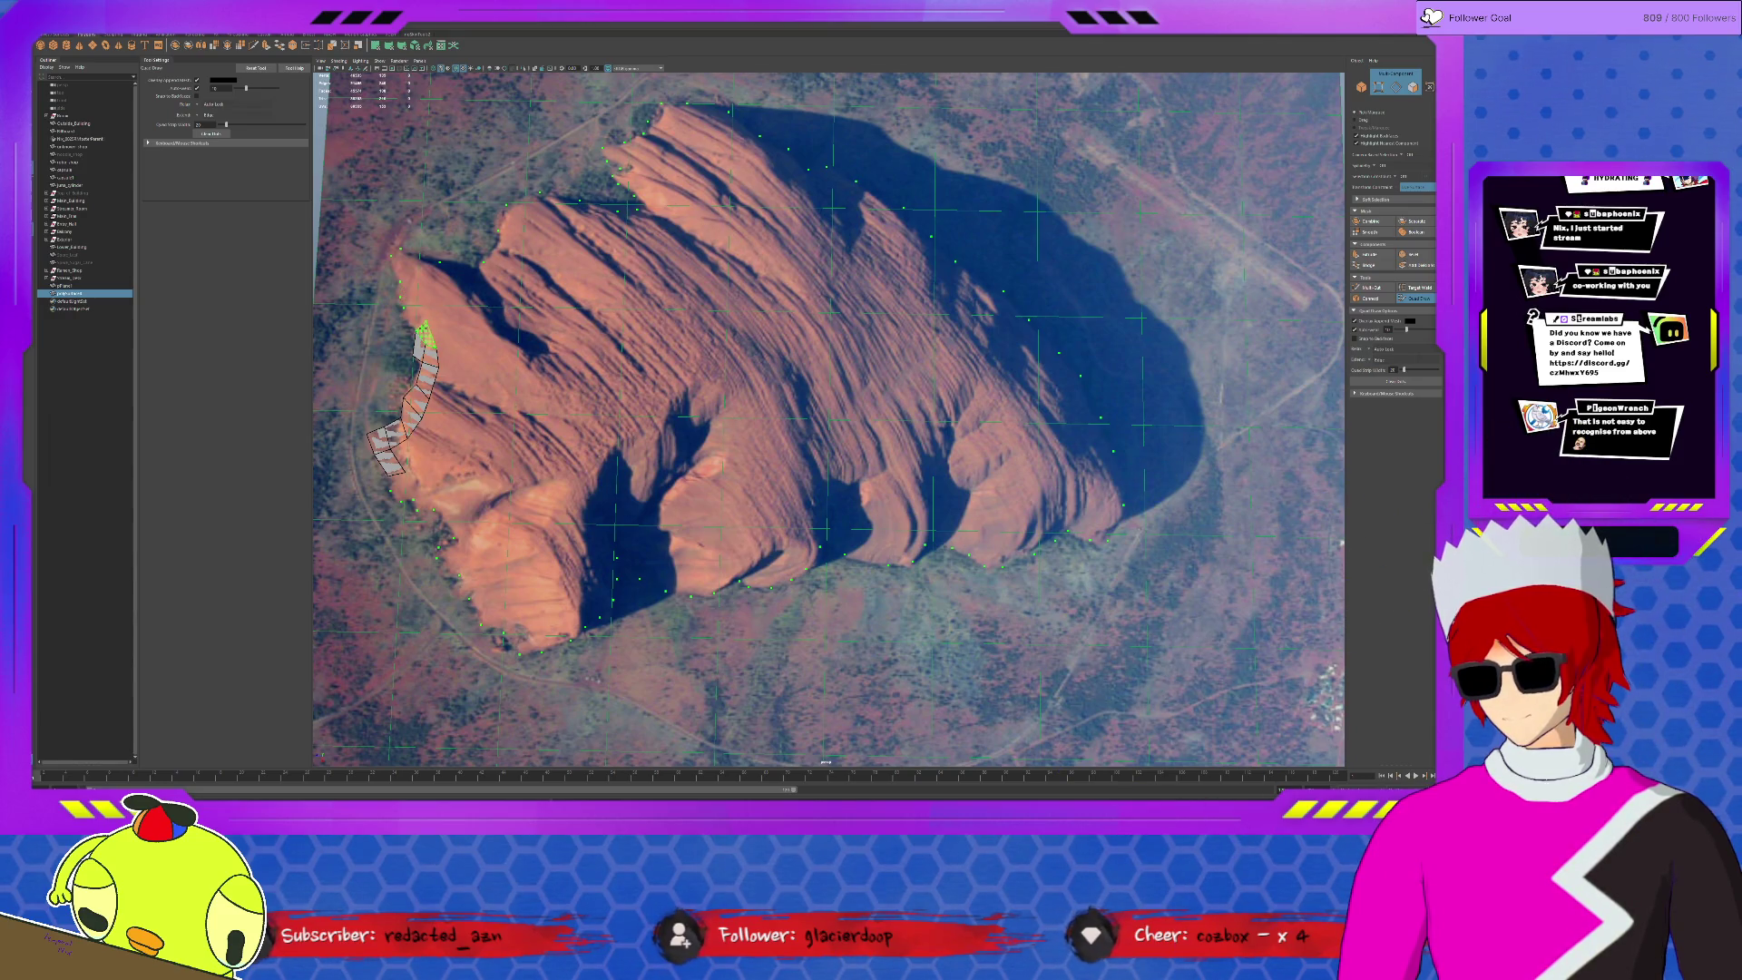
shift+click(410, 302)
shift+click(408, 283)
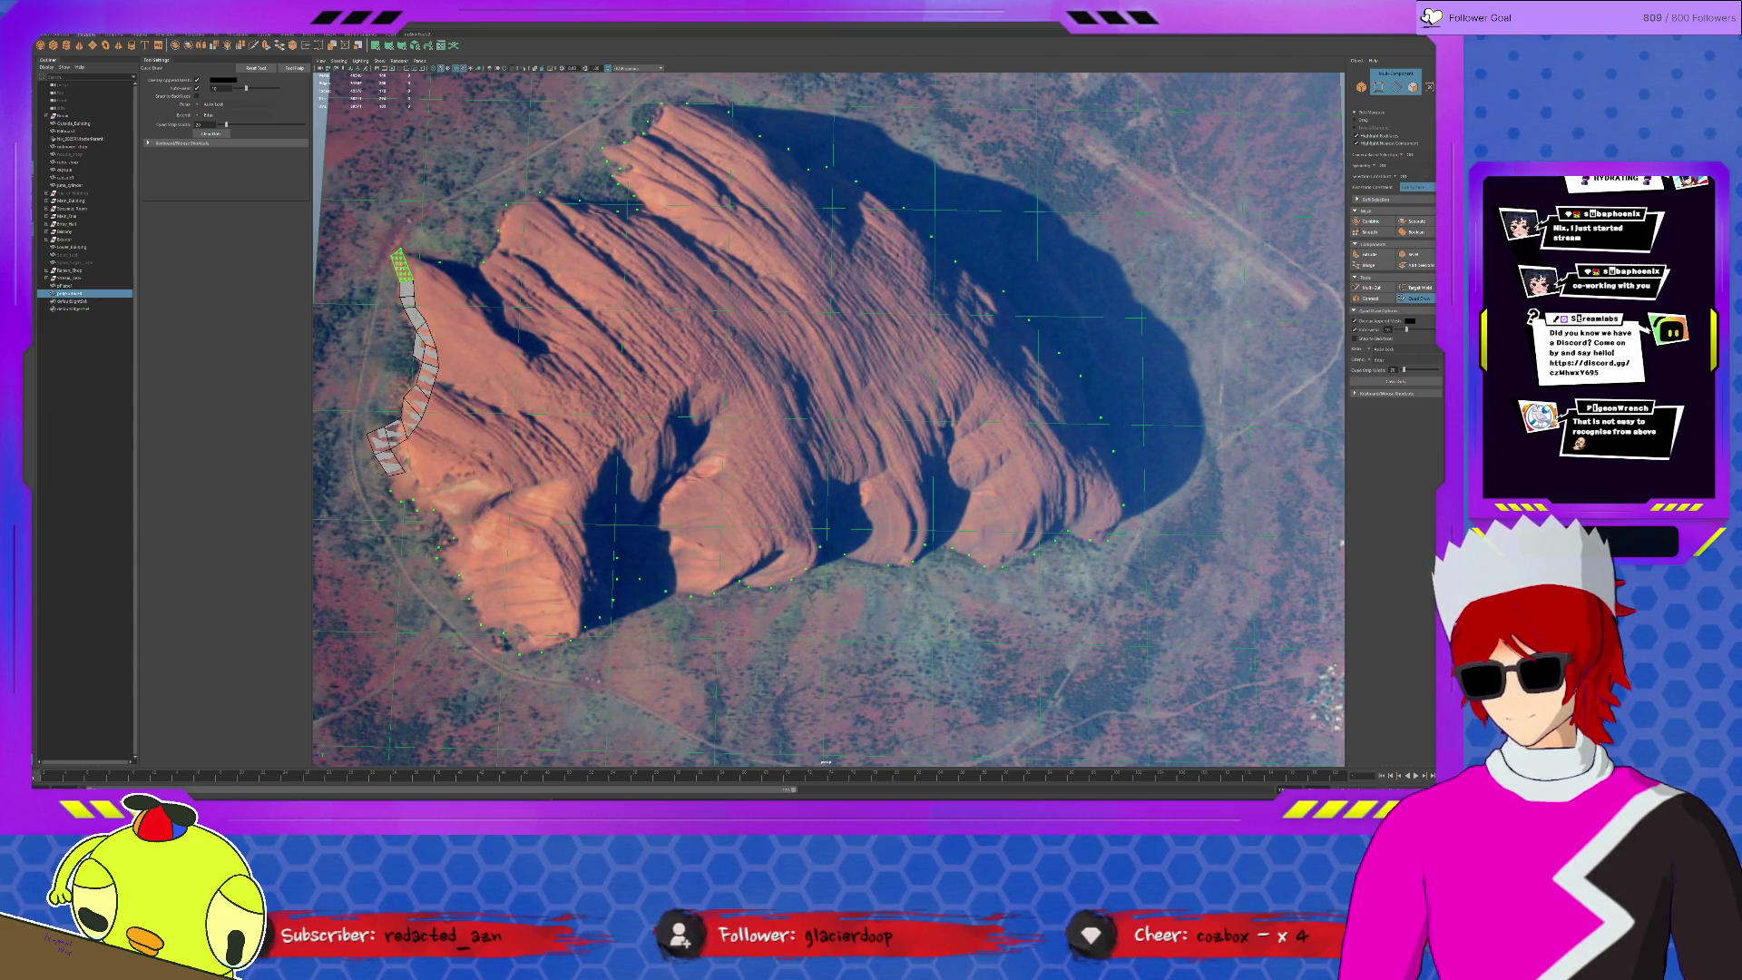
shift+click(427, 263)
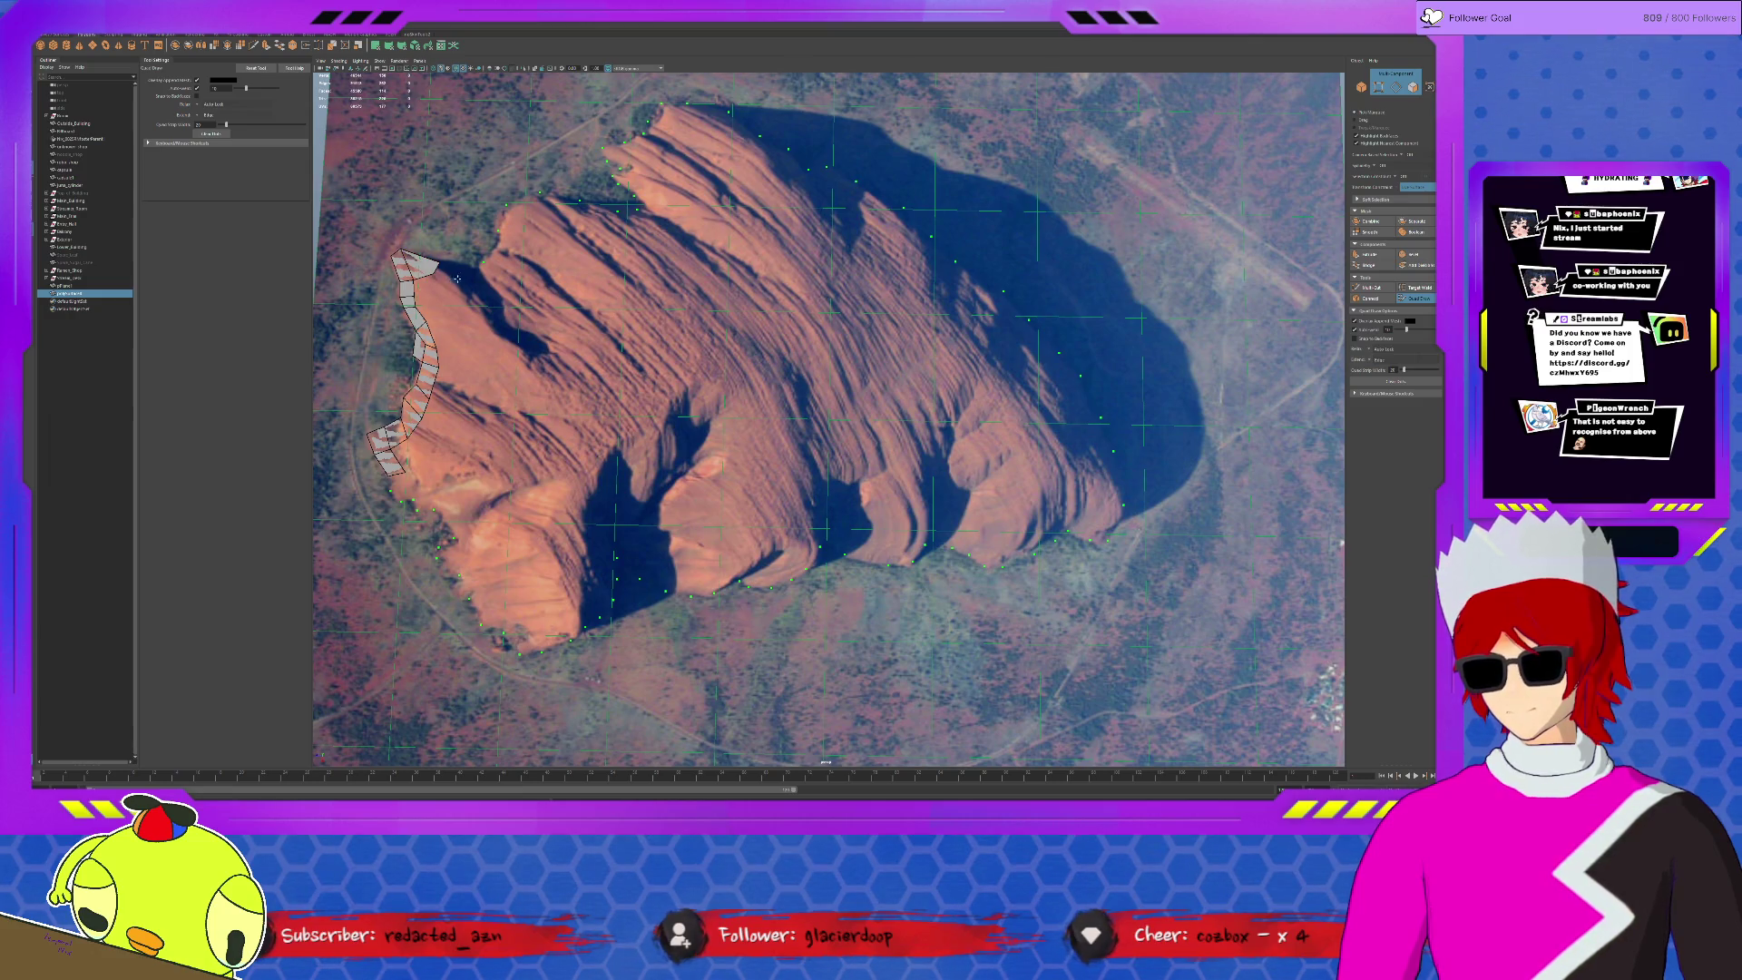
- Extend the quad strip right along the rock's top edge and snap its end vertex onto the edge
shift+click(474, 272)
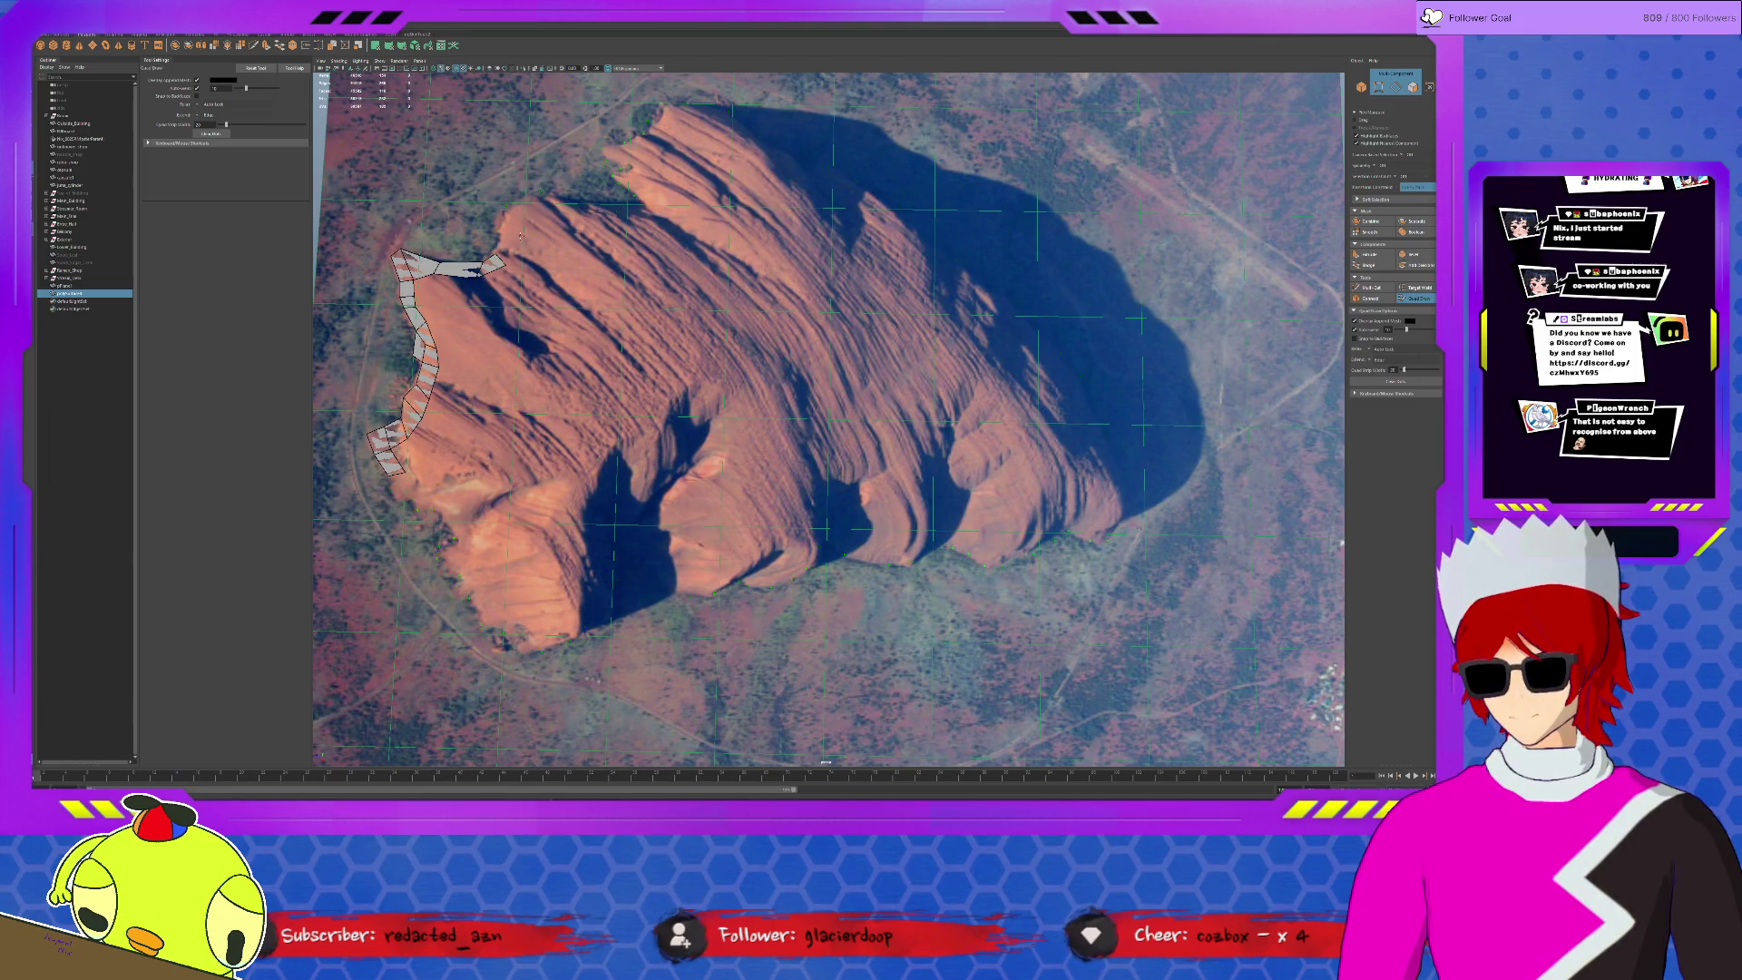
shift+click(503, 250)
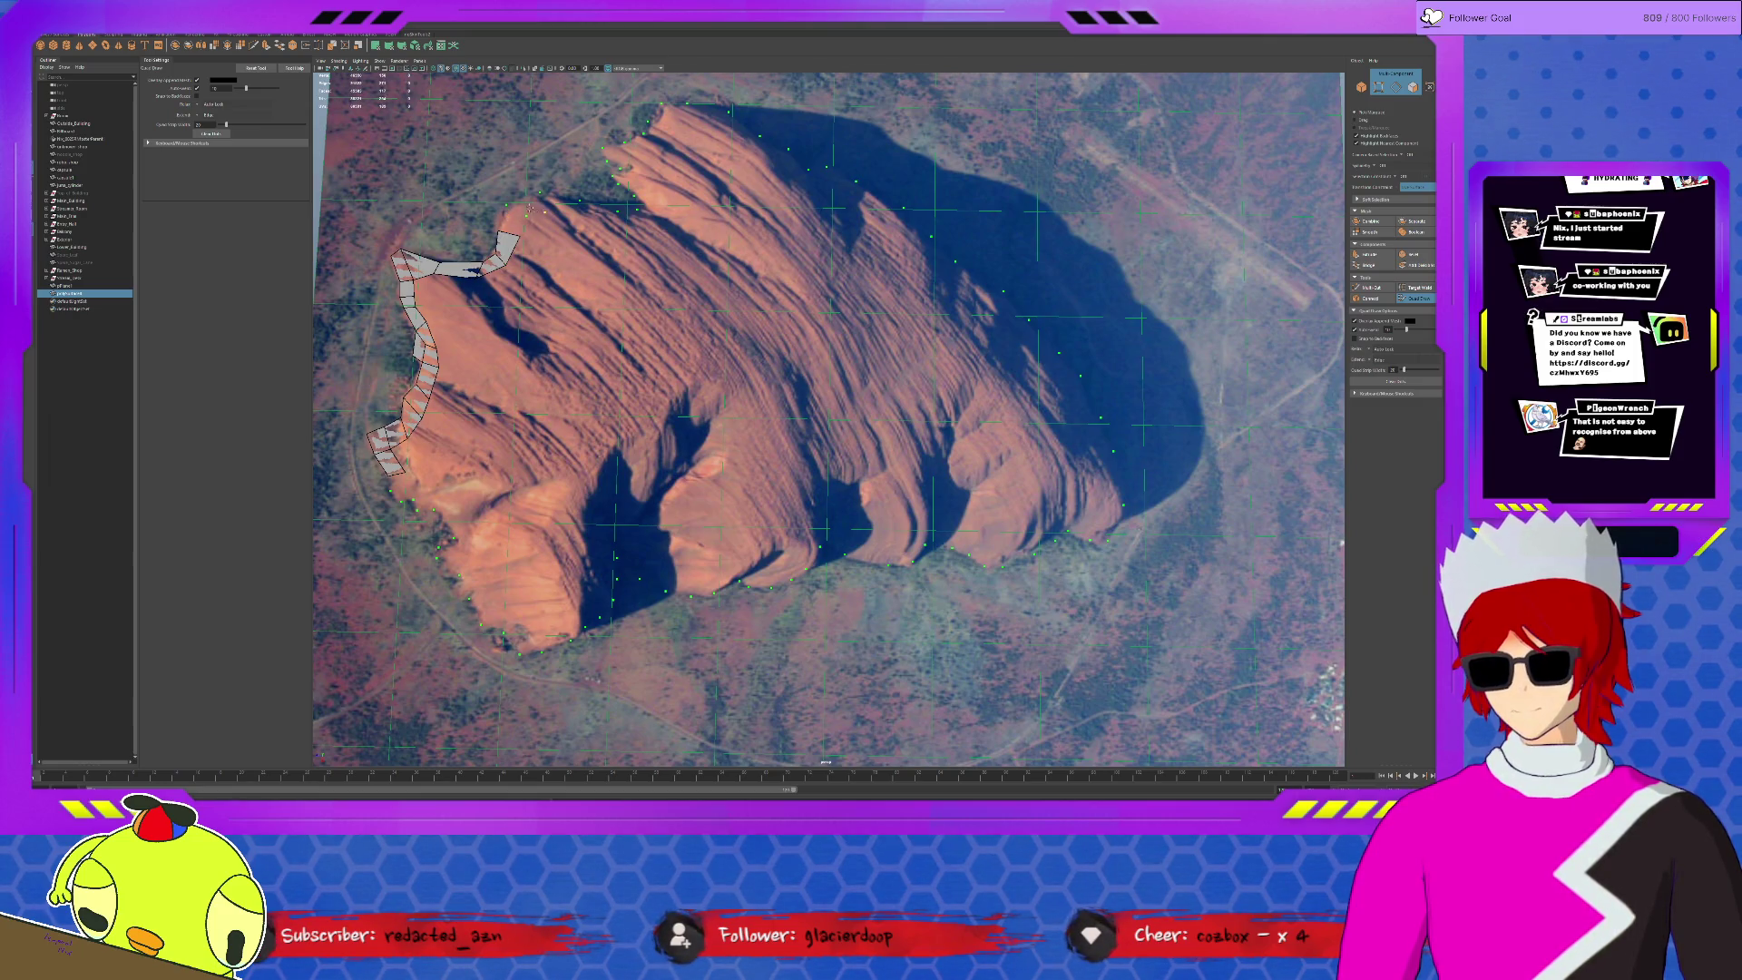
shift+click(514, 222)
shift+click(564, 206)
shift+click(602, 218)
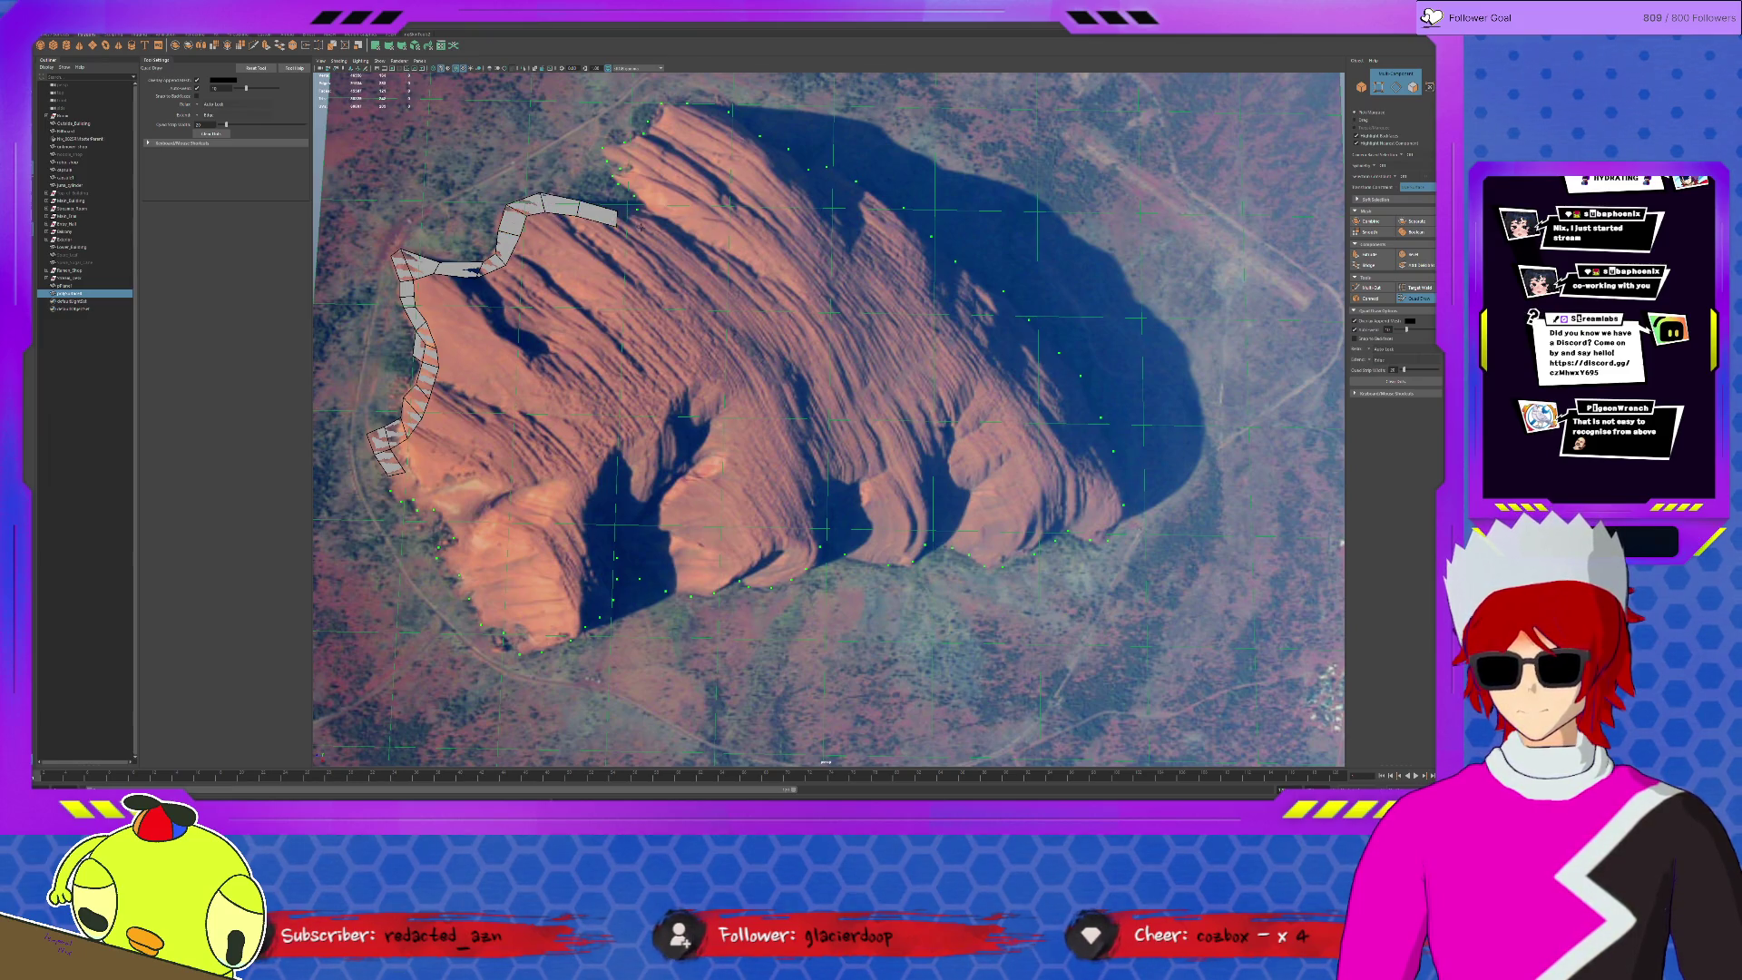
shift+click(635, 218)
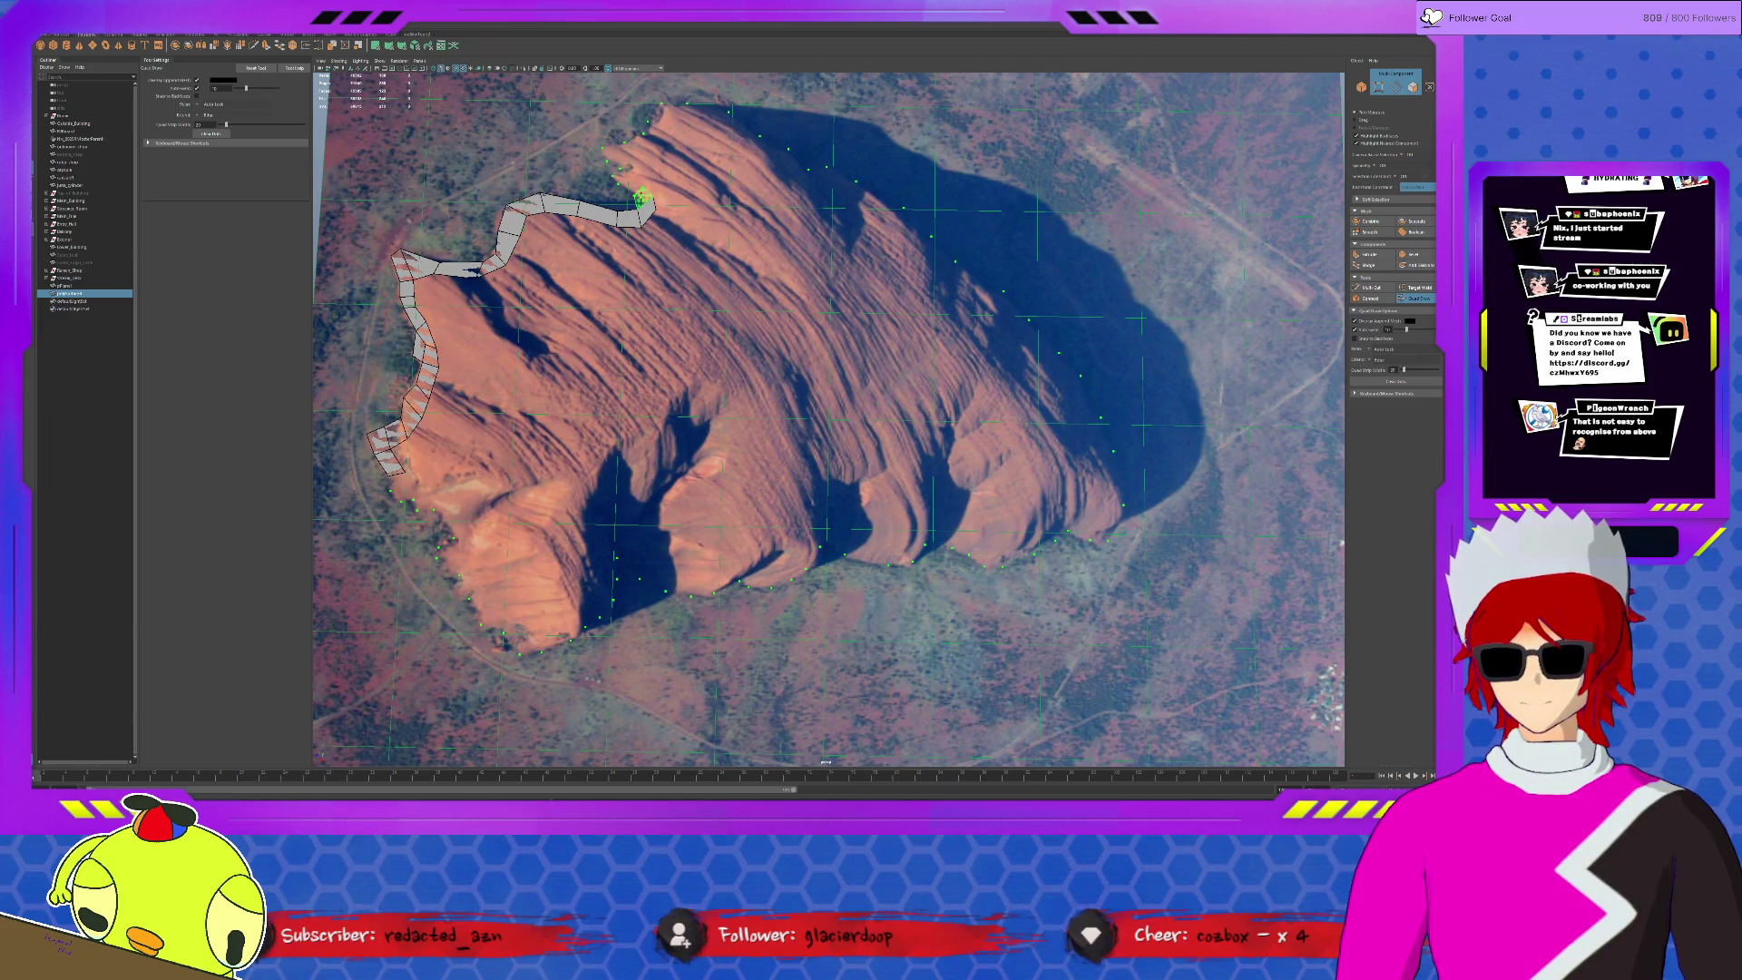
drag(641, 197, 640, 191)
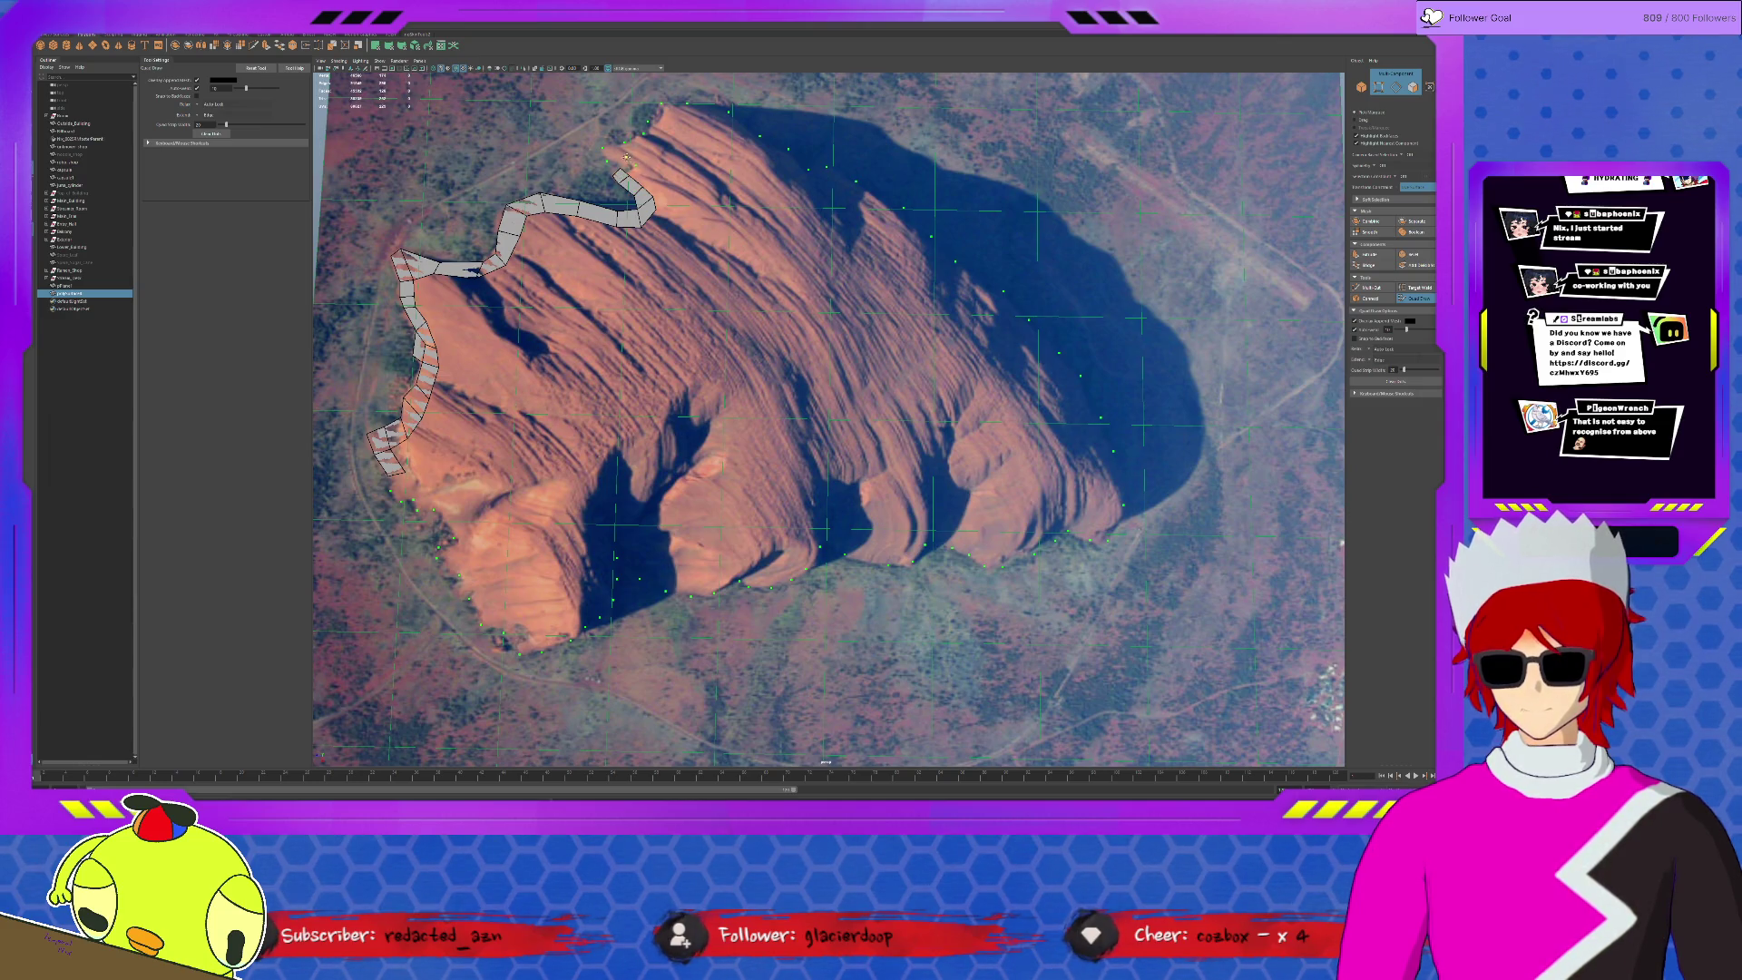
- Continue the strip across the top ridge to the top-right corner and down along the shadow's edge
click(612, 150)
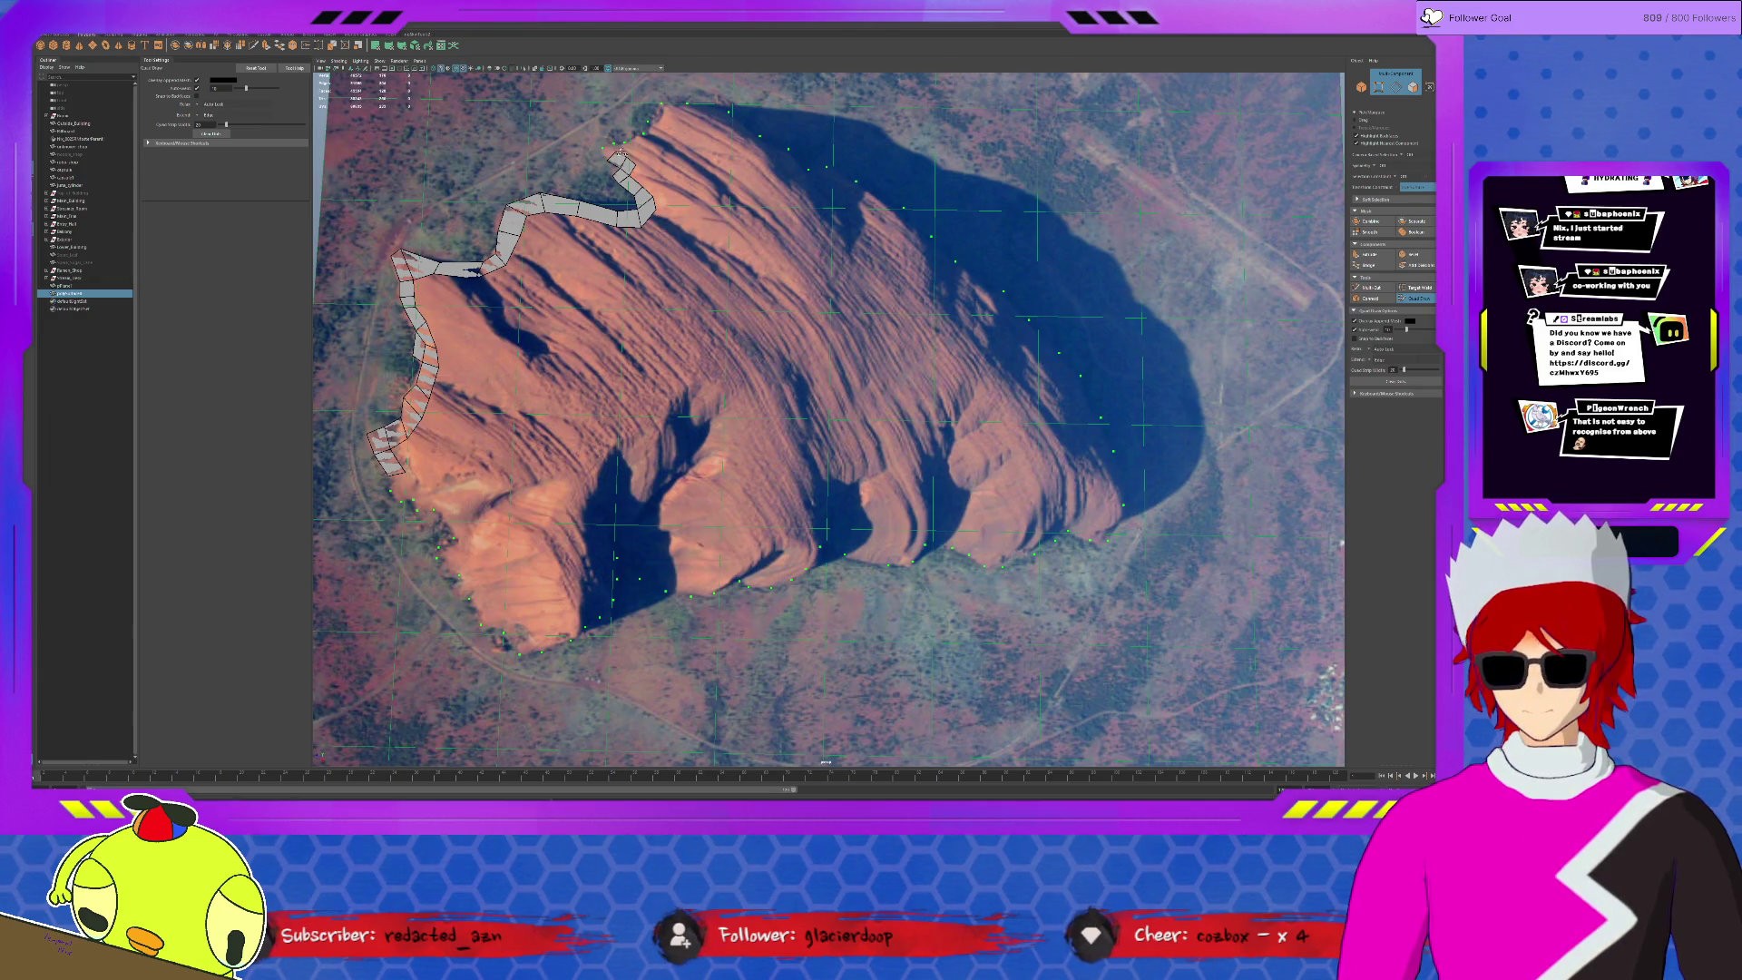
click(641, 141)
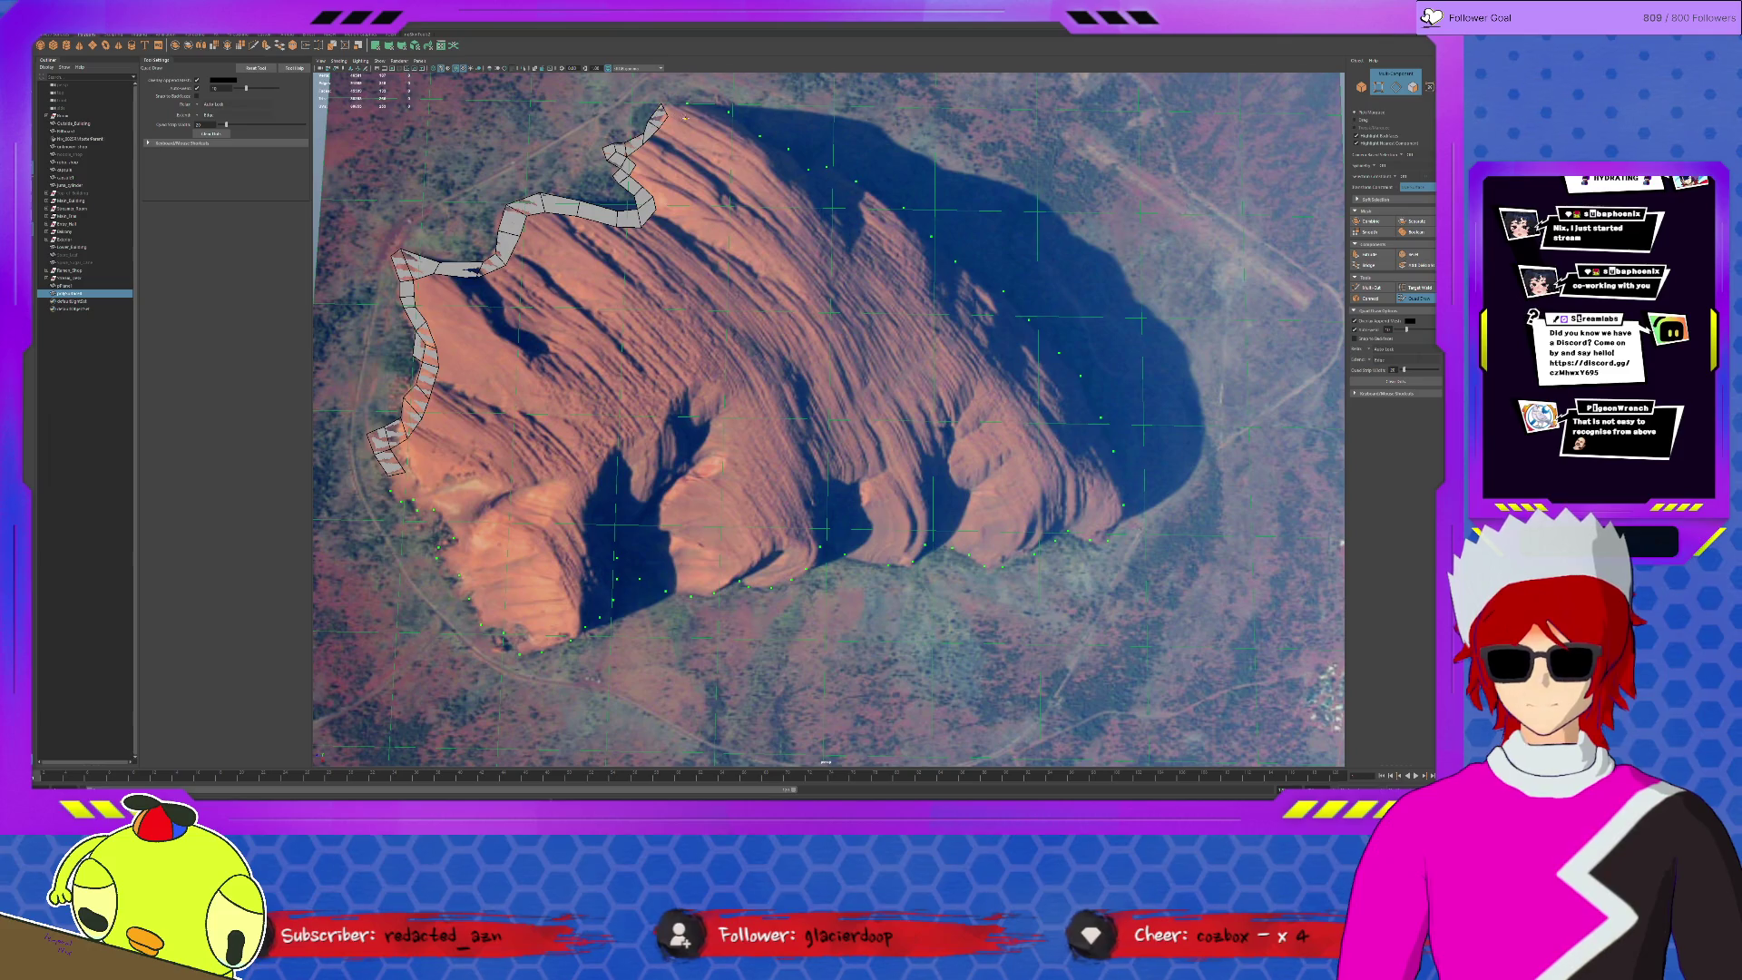
click(675, 111)
shift+click(717, 118)
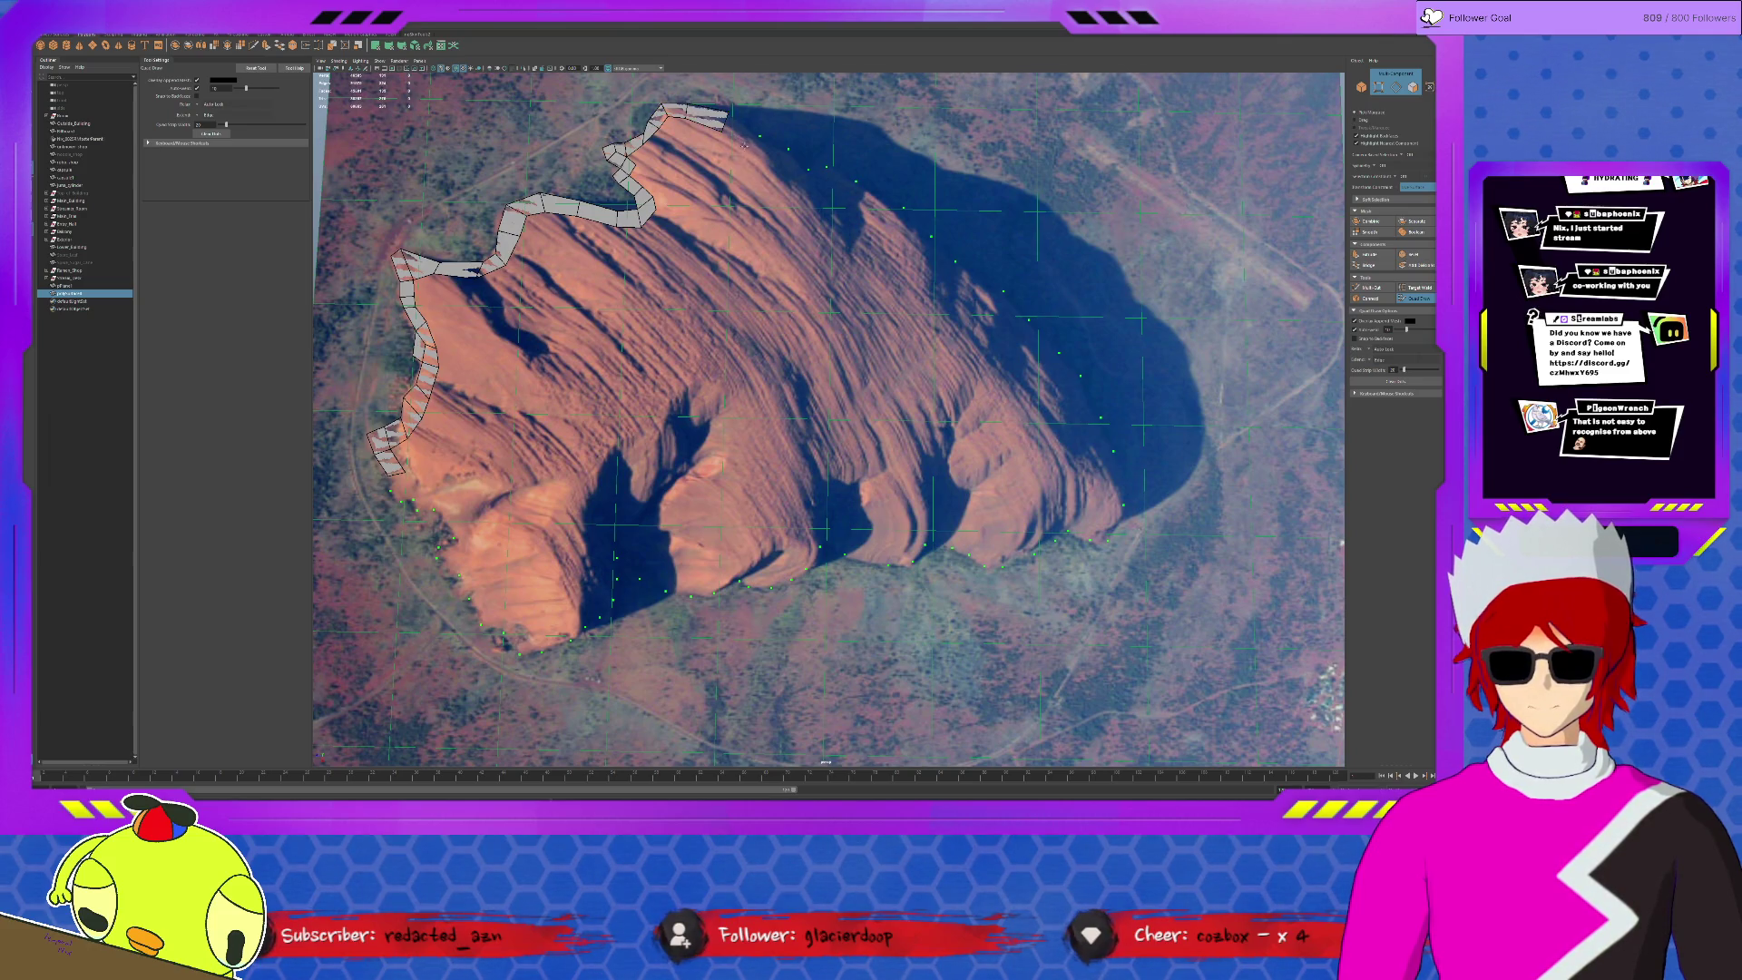
shift+click(758, 147)
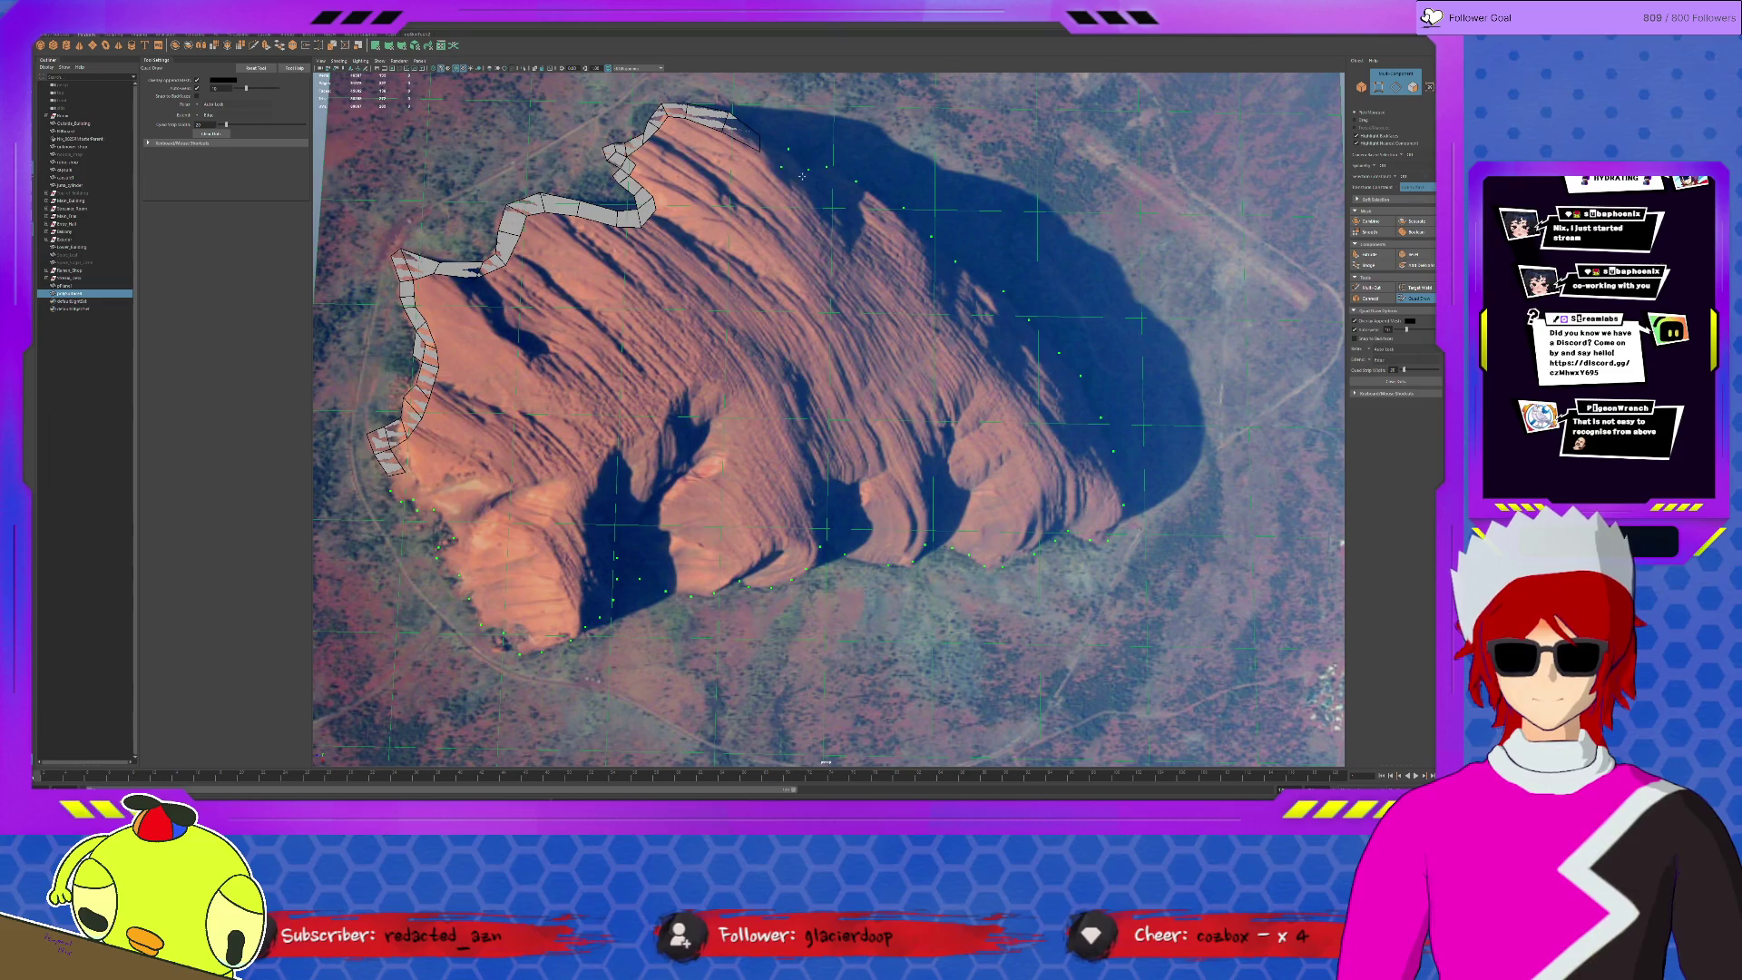
shift+click(796, 163)
shift+click(821, 178)
shift+click(851, 193)
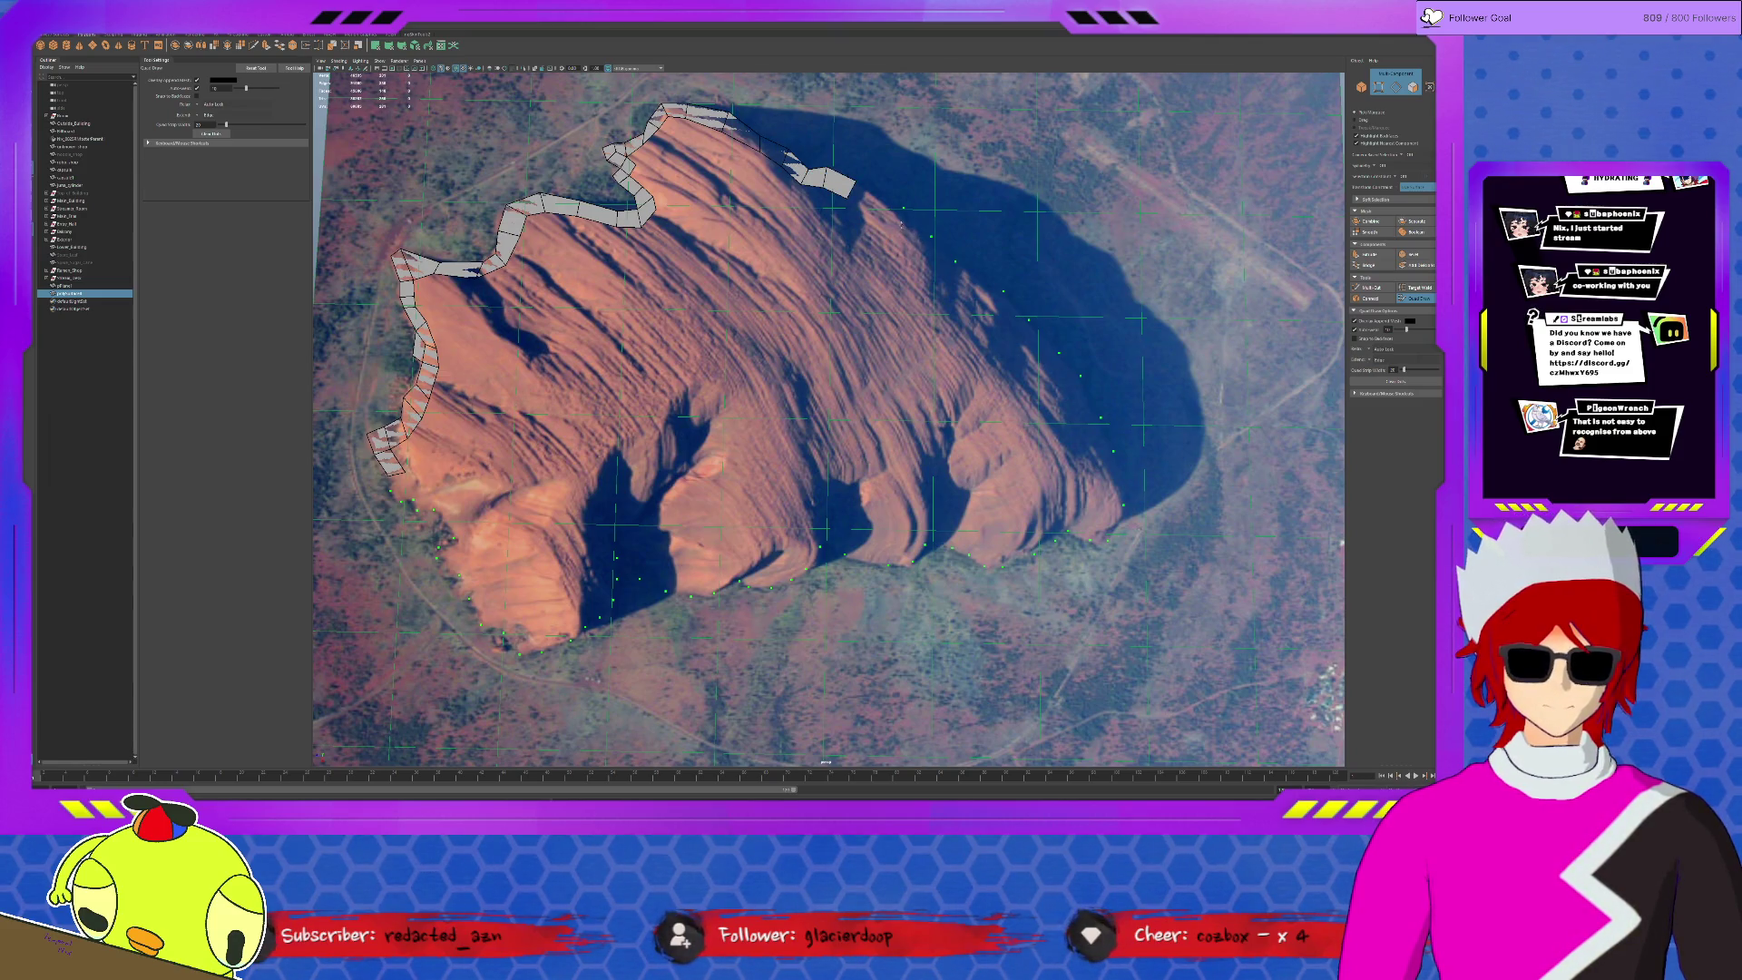
shift+click(901, 214)
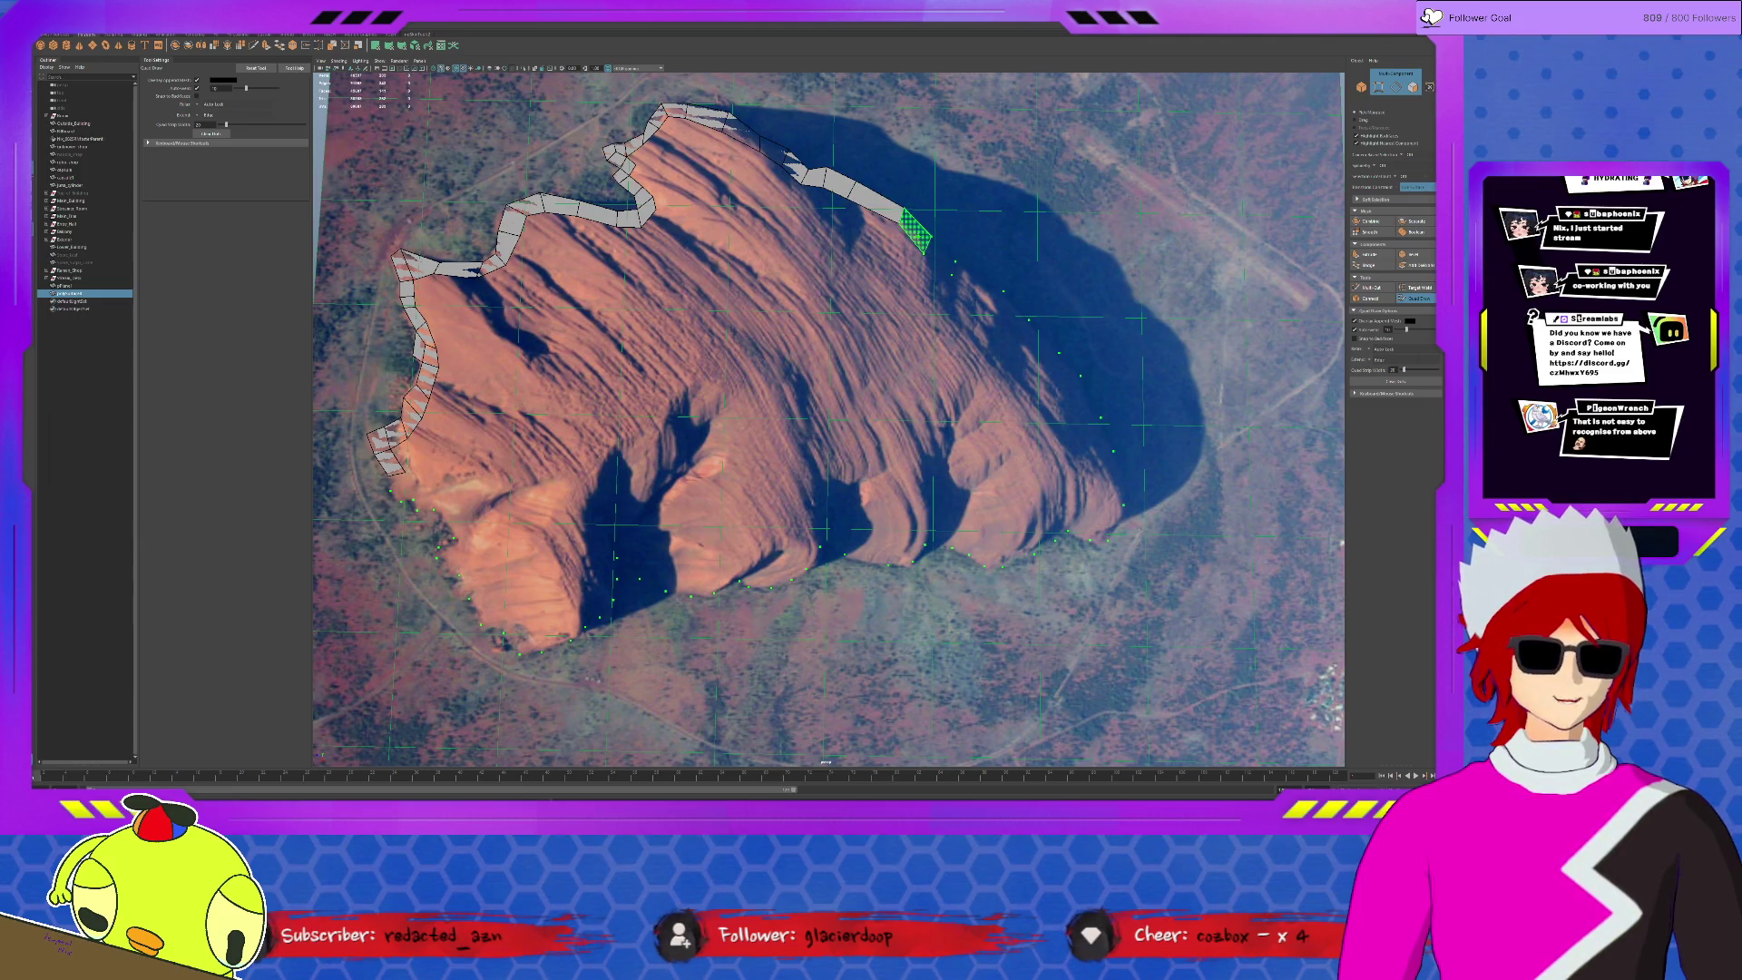
- Add quads down the rock's right side to its lower-right end
shift+click(944, 255)
shift+click(1003, 300)
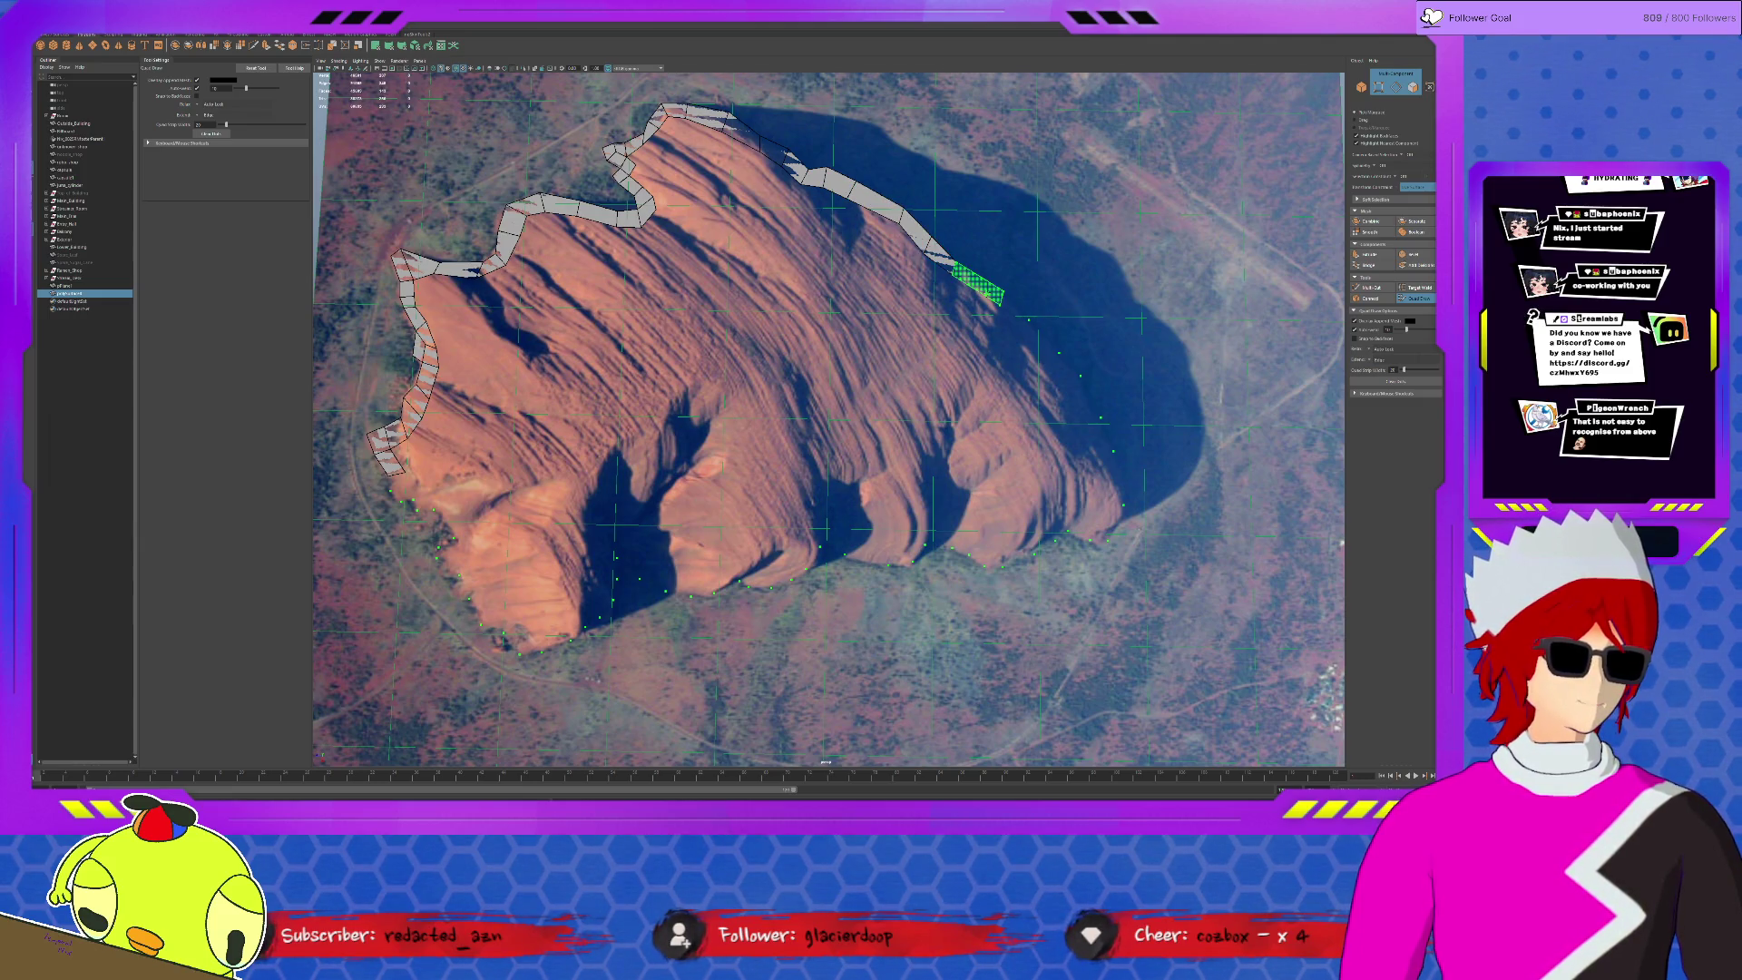
shift+click(1026, 323)
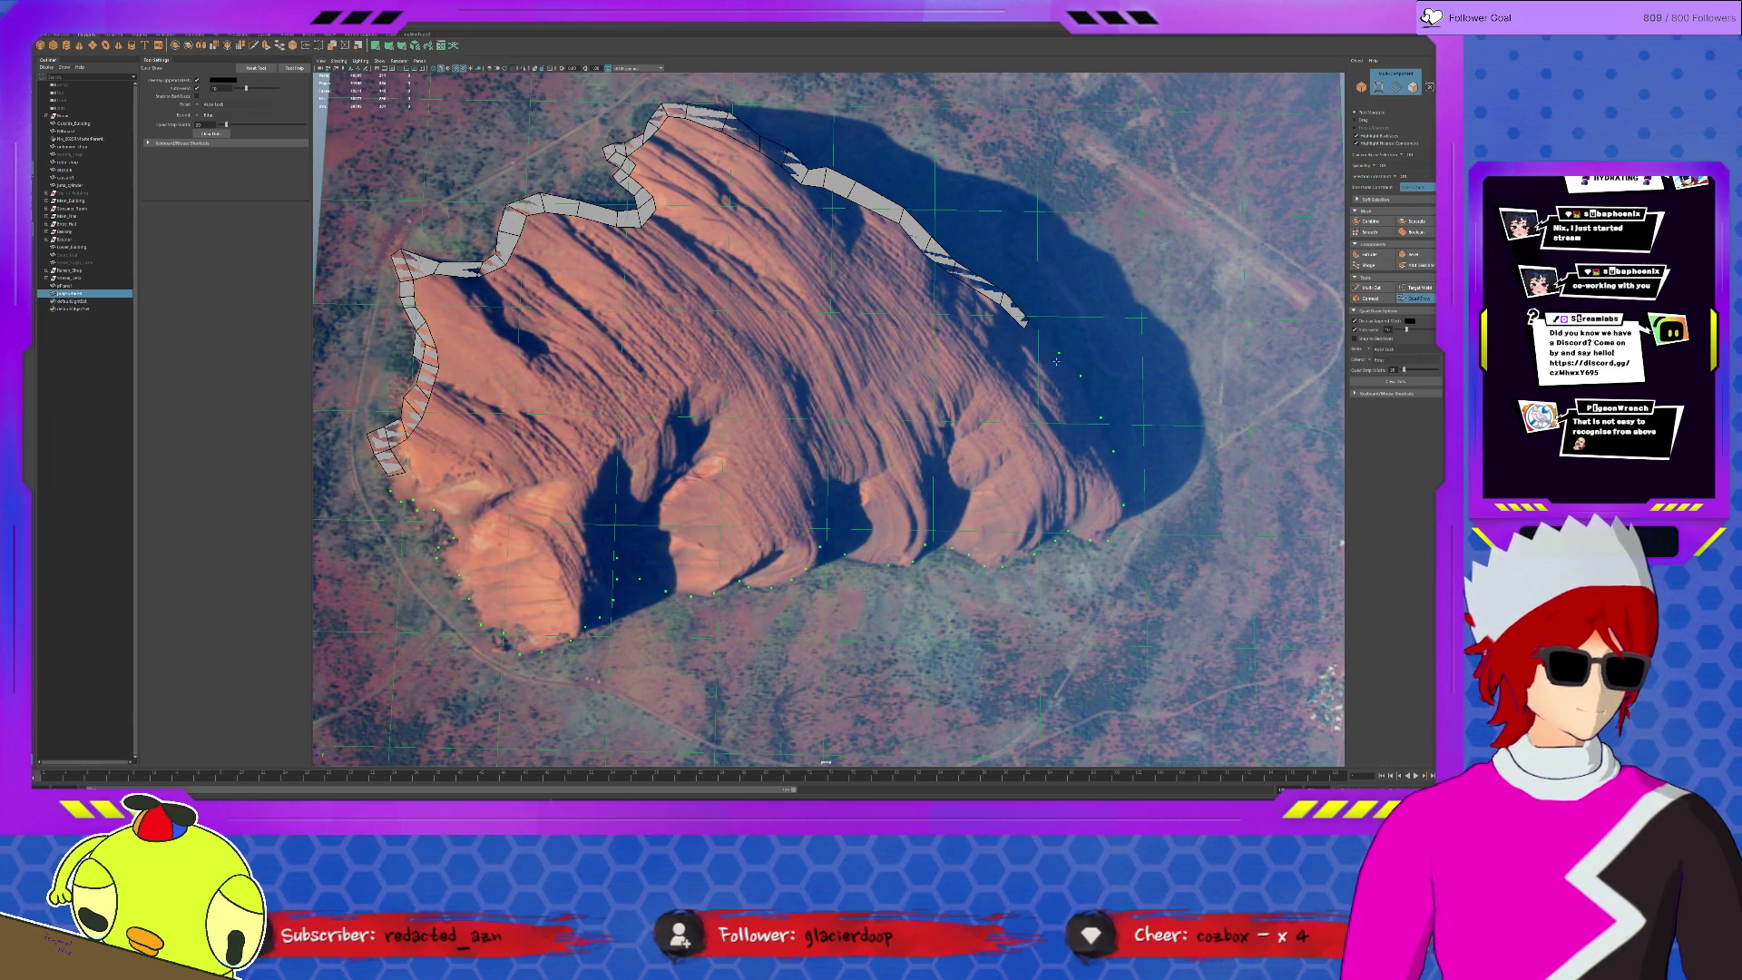
shift+click(1075, 386)
shift+click(1099, 419)
shift+click(1109, 453)
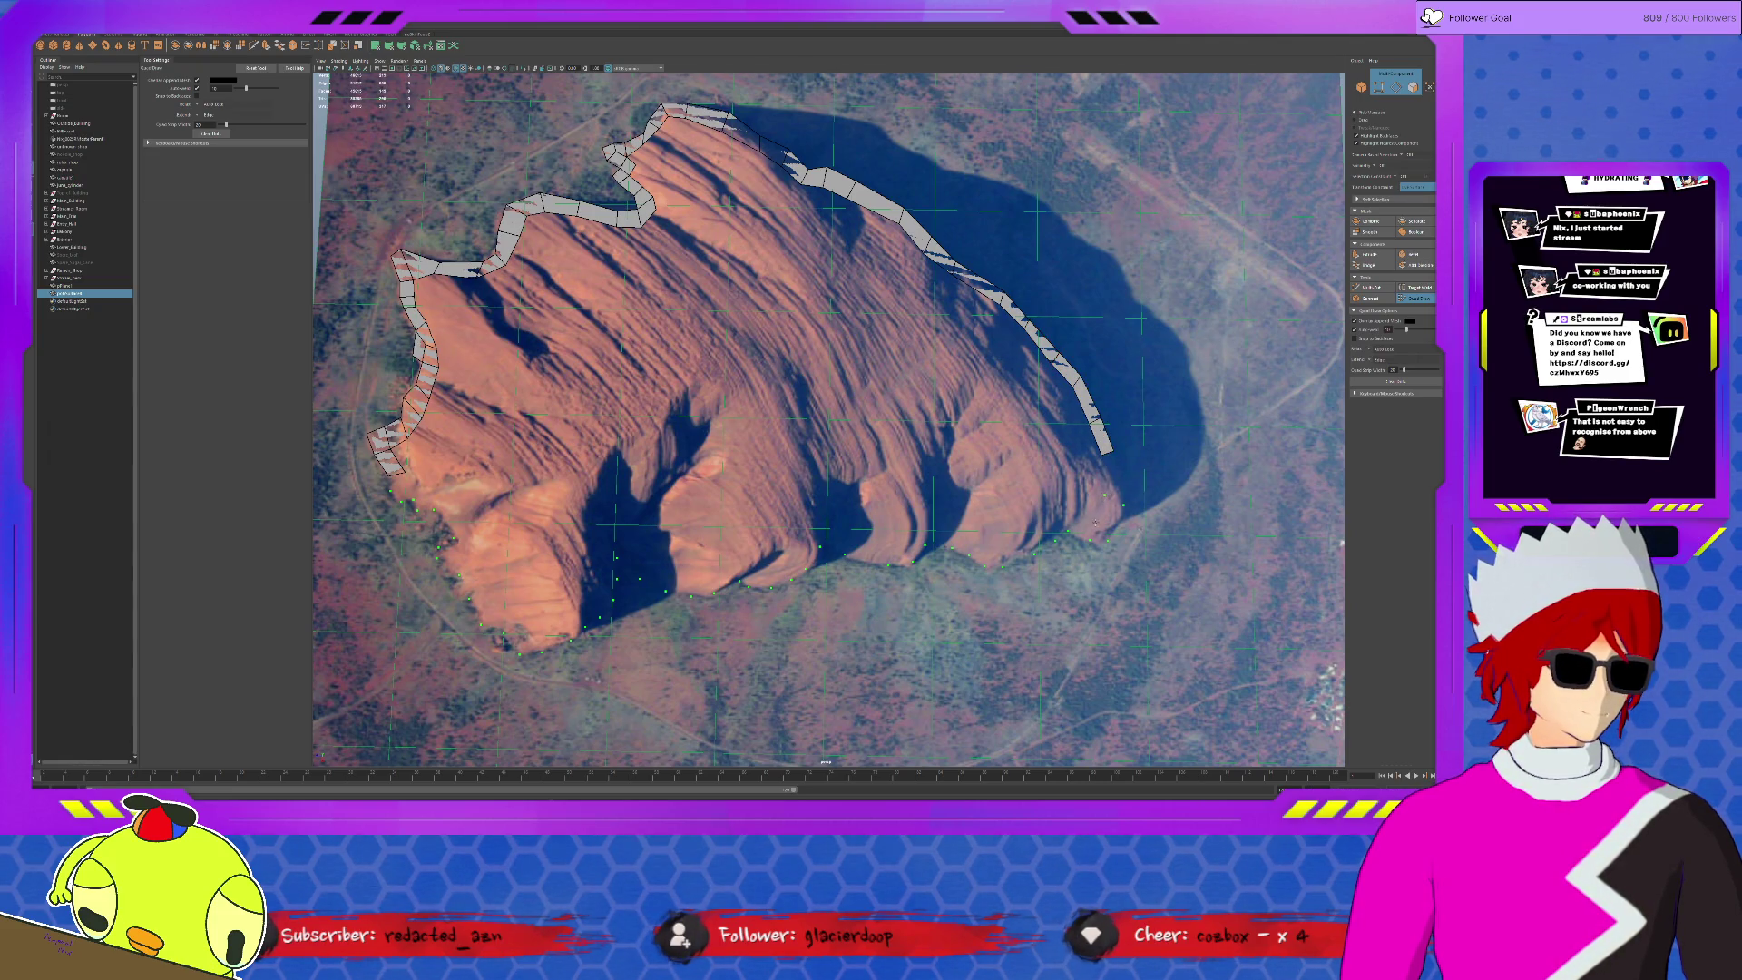
shift+click(1098, 530)
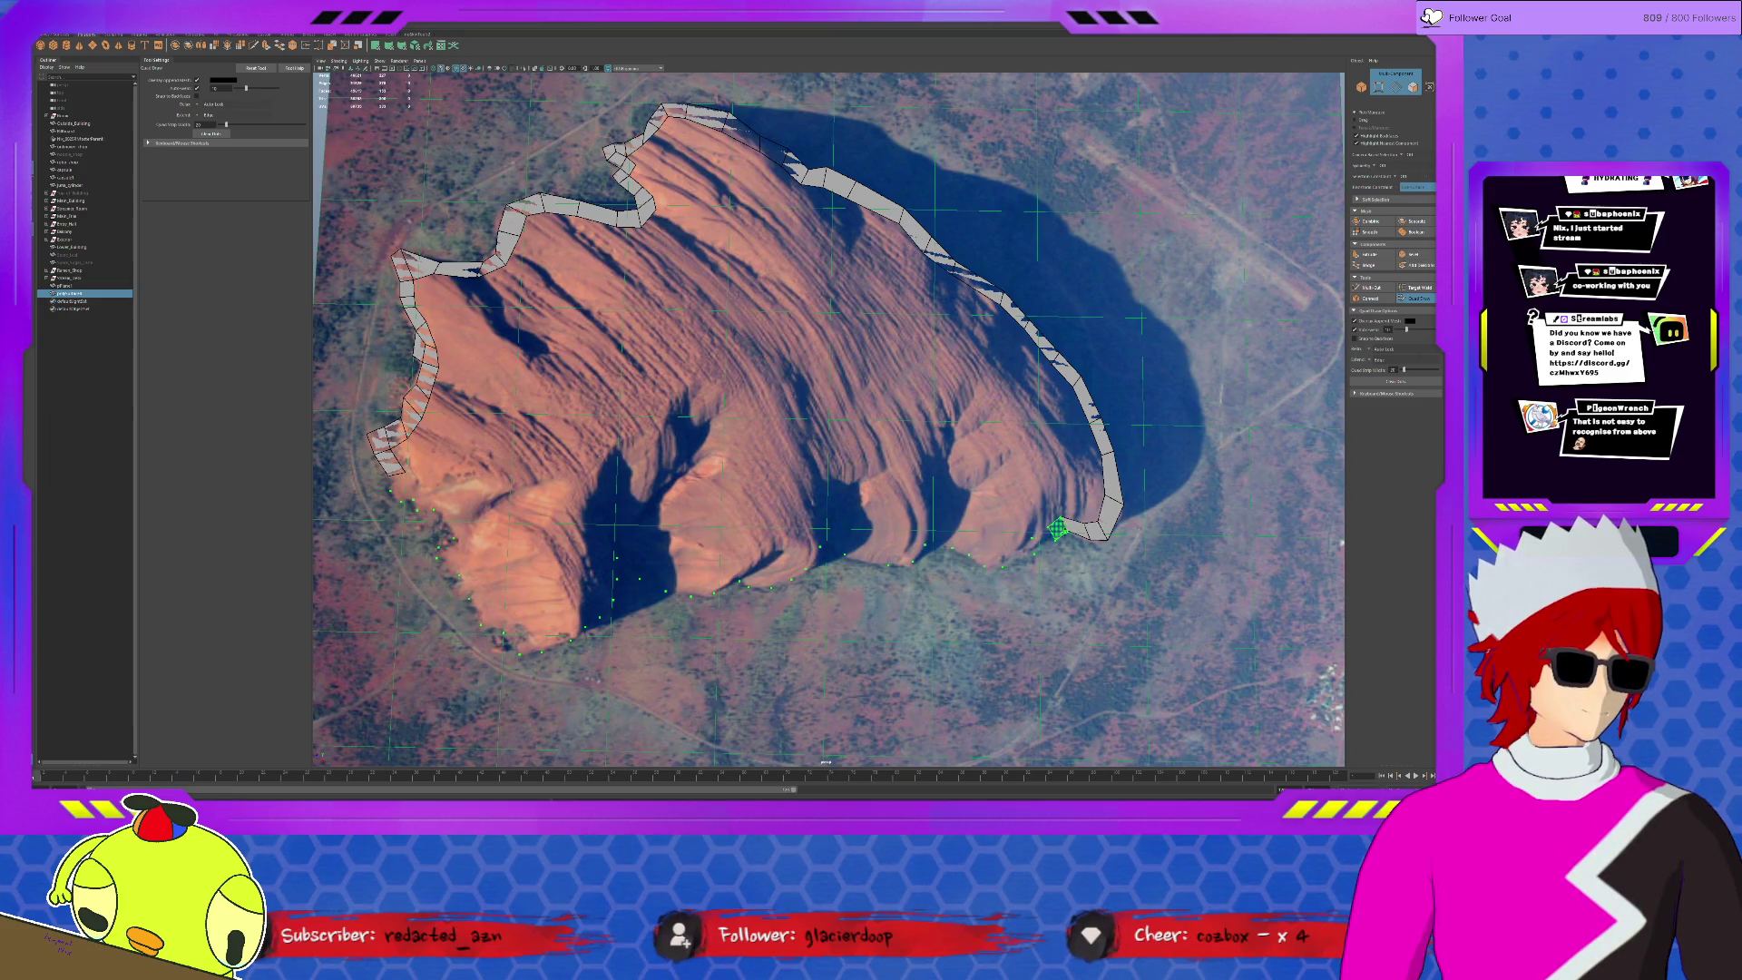
- Extend the quad strip left along the rock's bottom edge
shift+click(1041, 538)
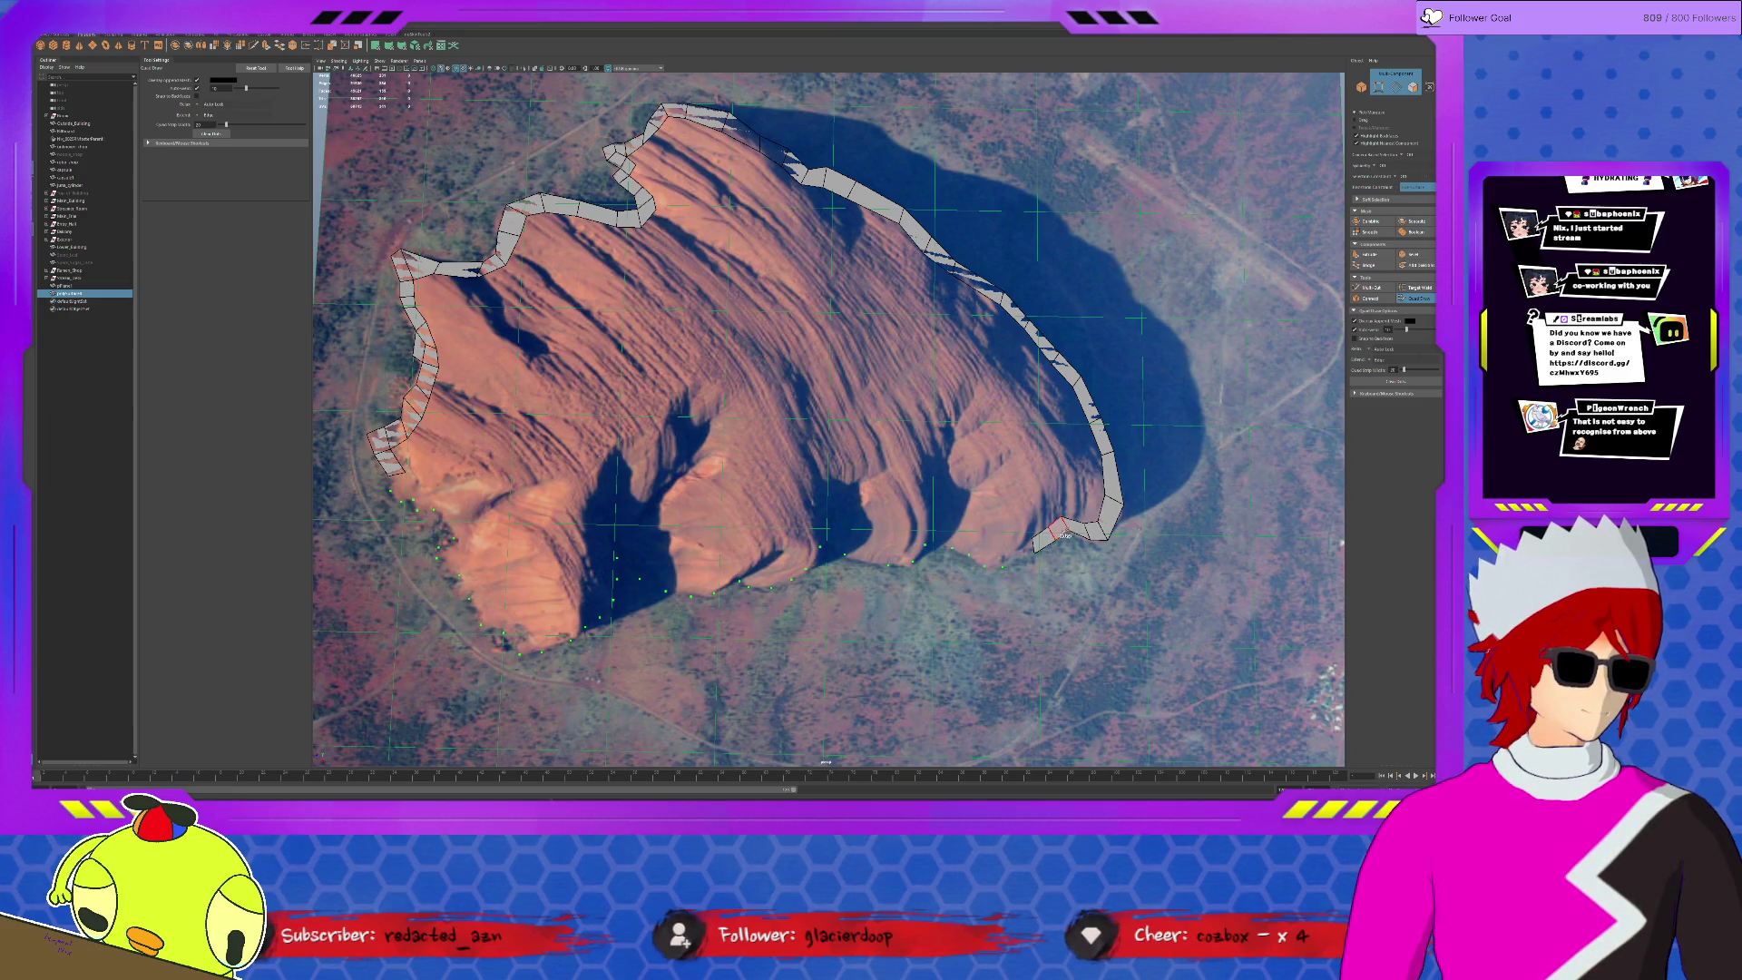
shift+click(987, 547)
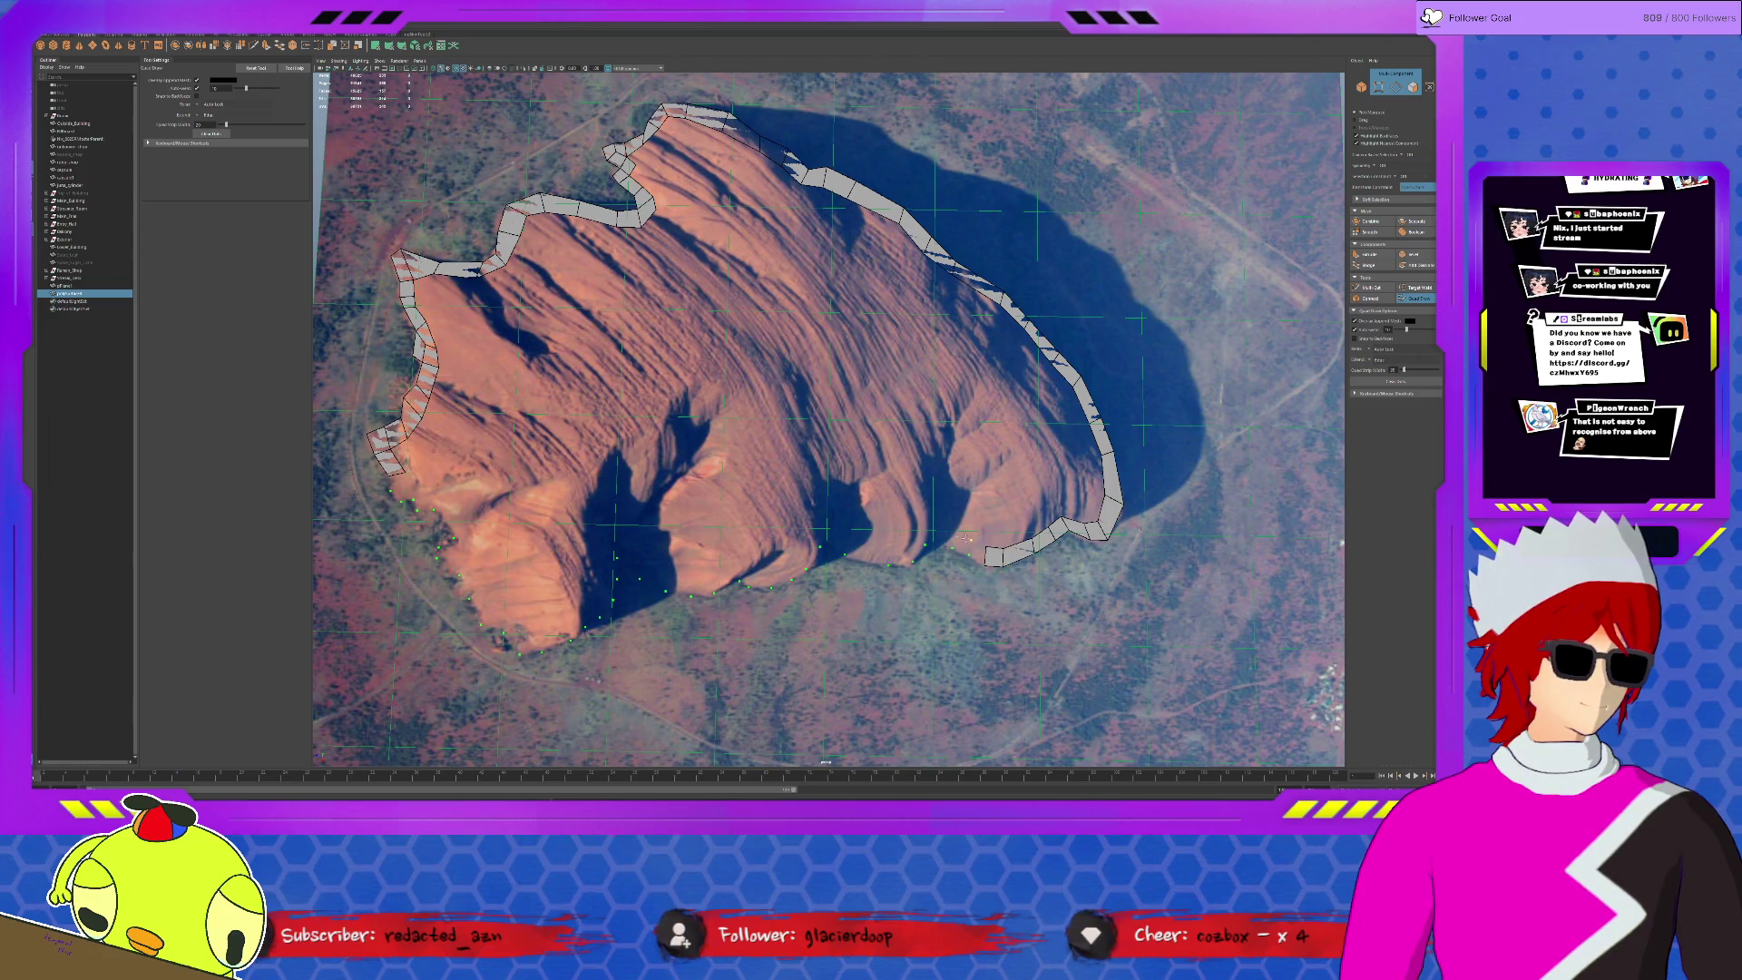
shift+click(924, 527)
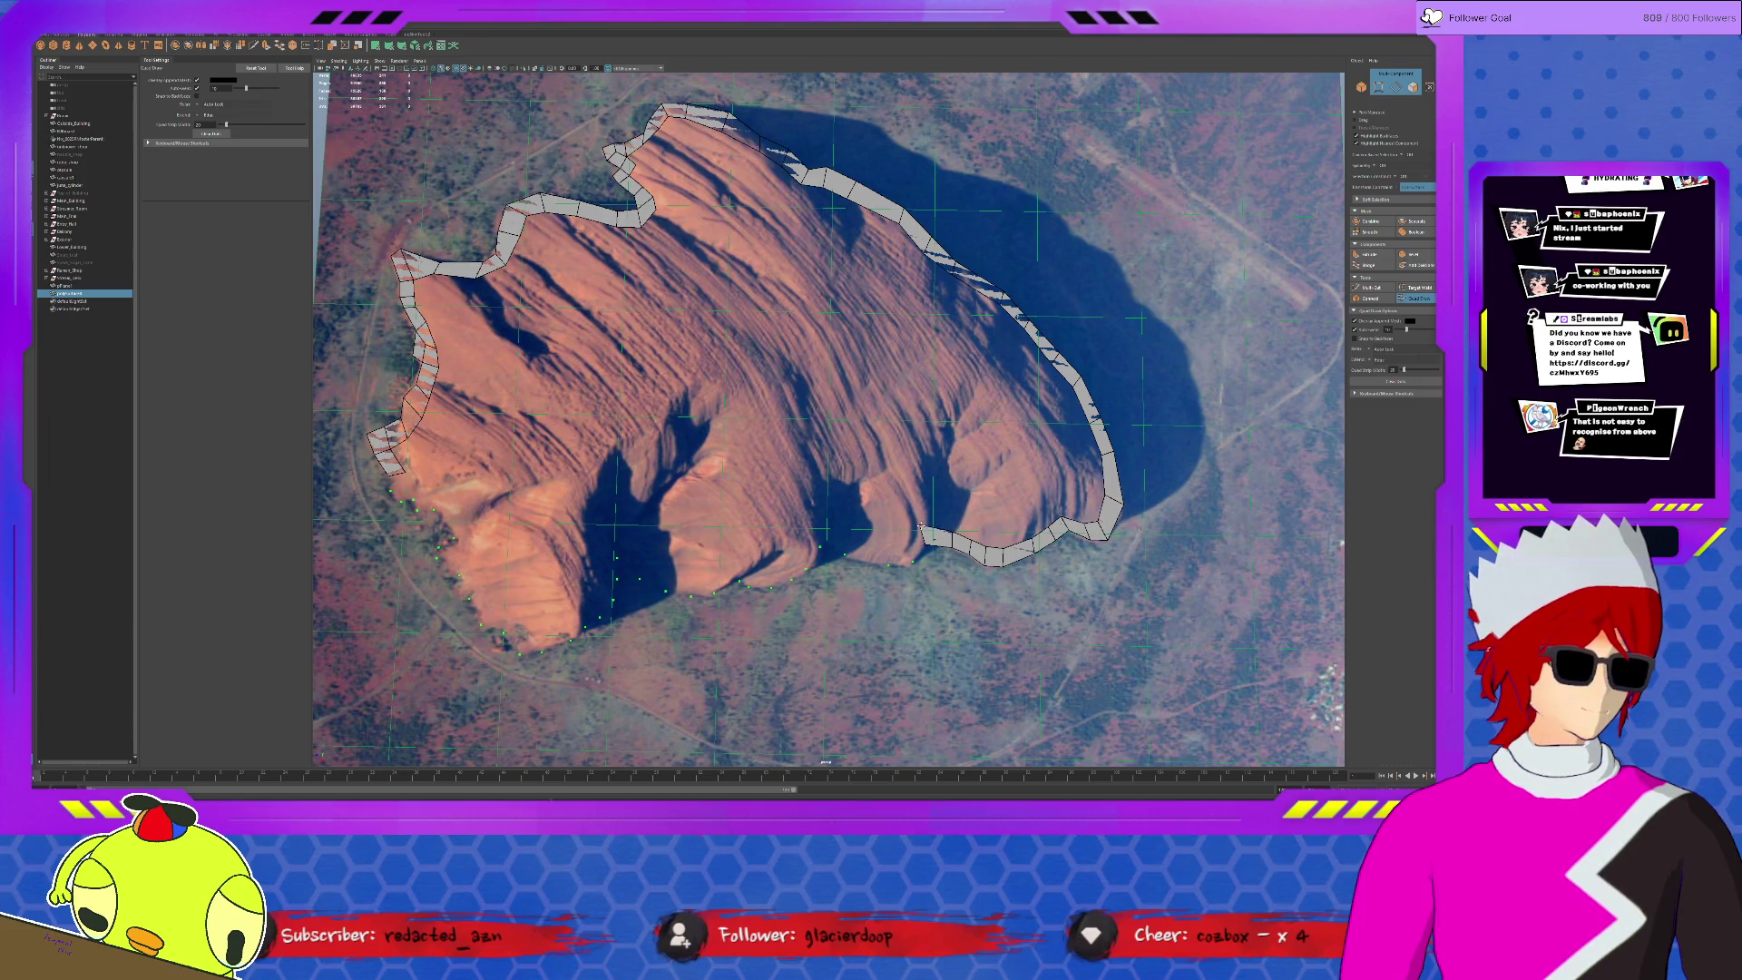
shift+click(893, 545)
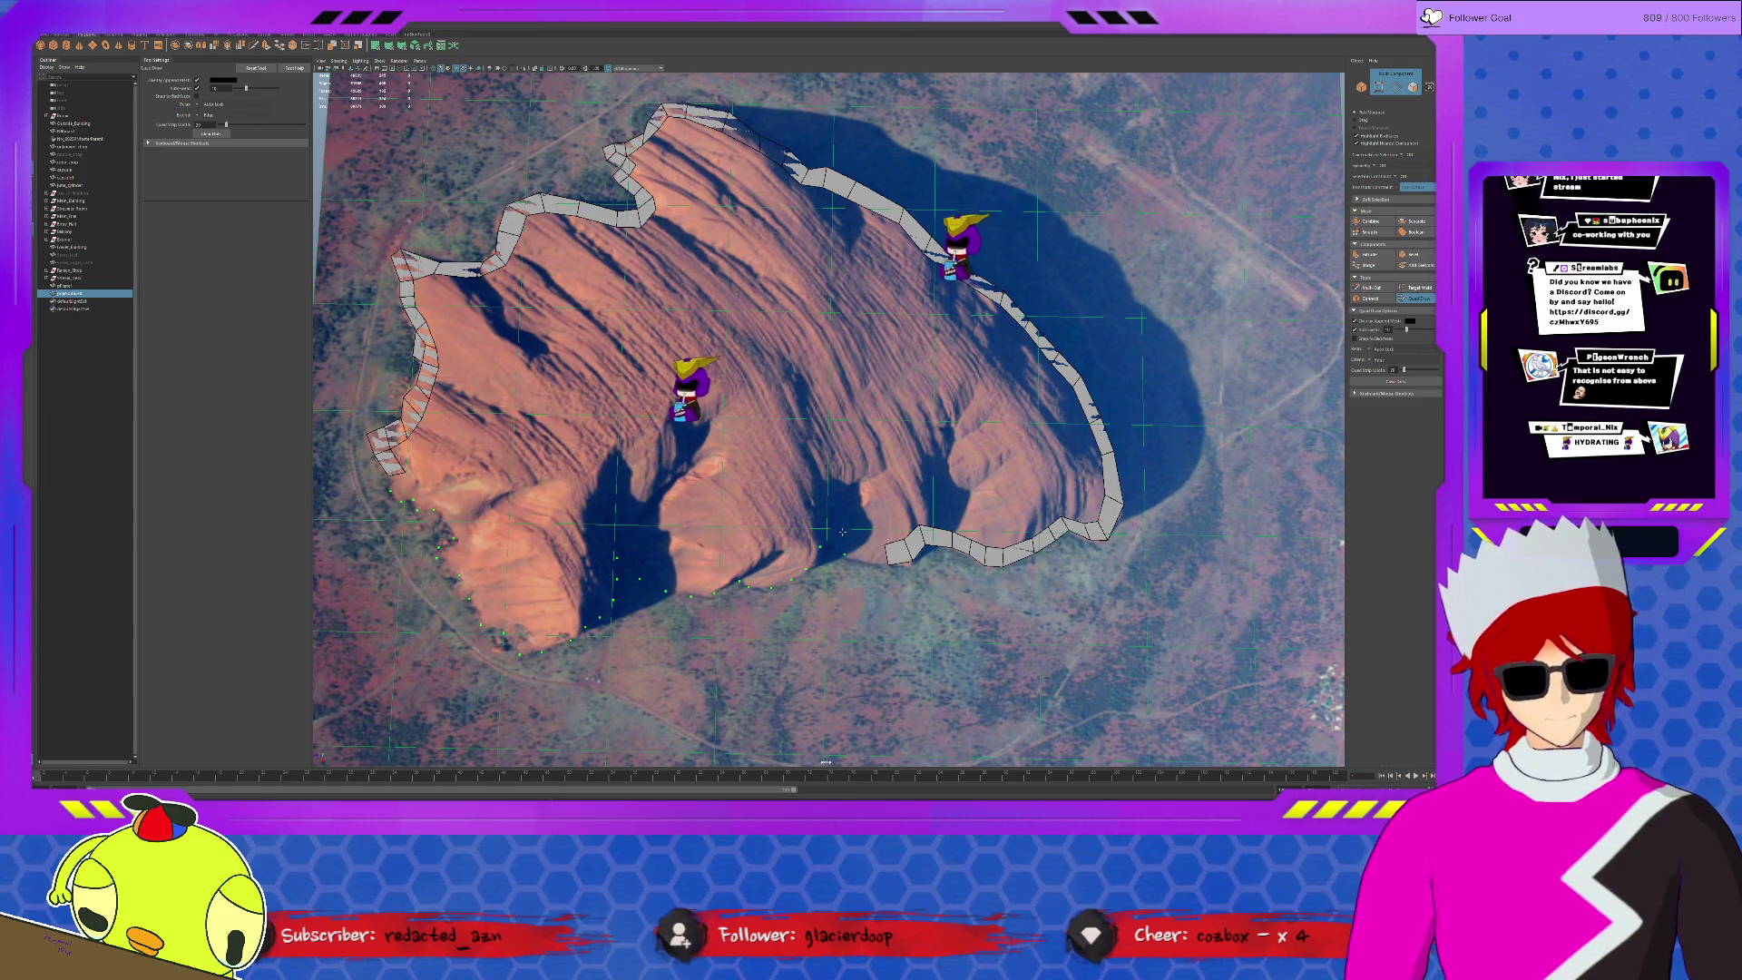
shift+click(860, 544)
shift+click(827, 543)
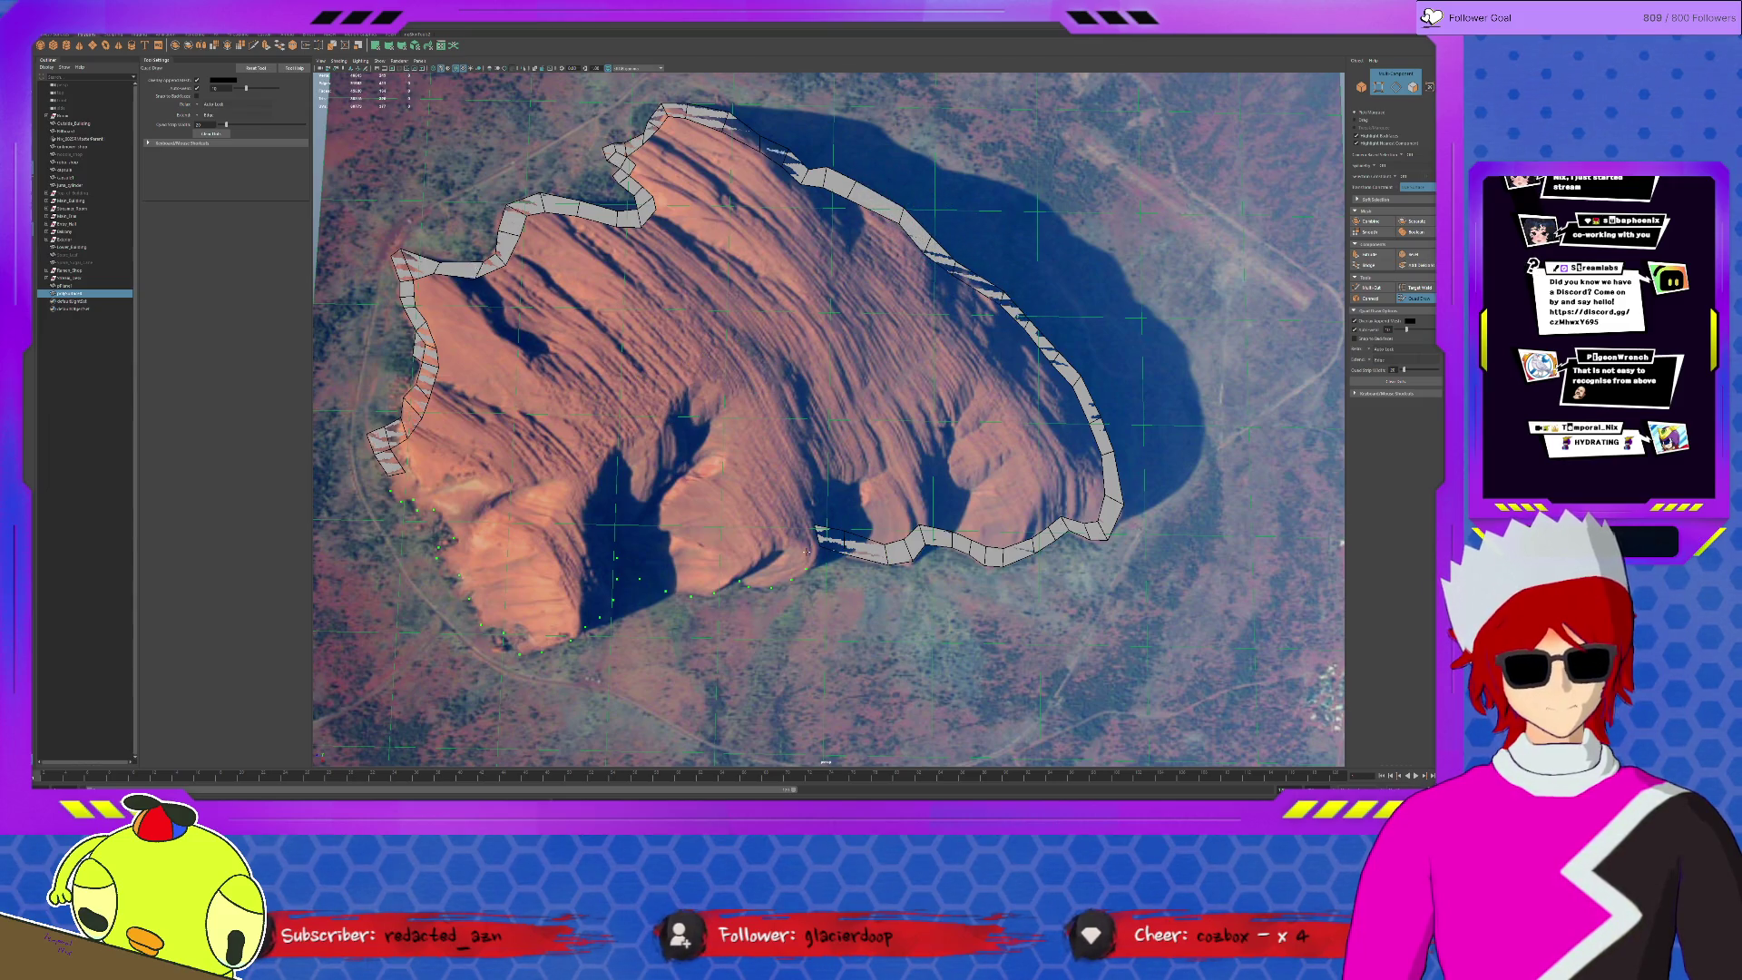
shift+click(803, 549)
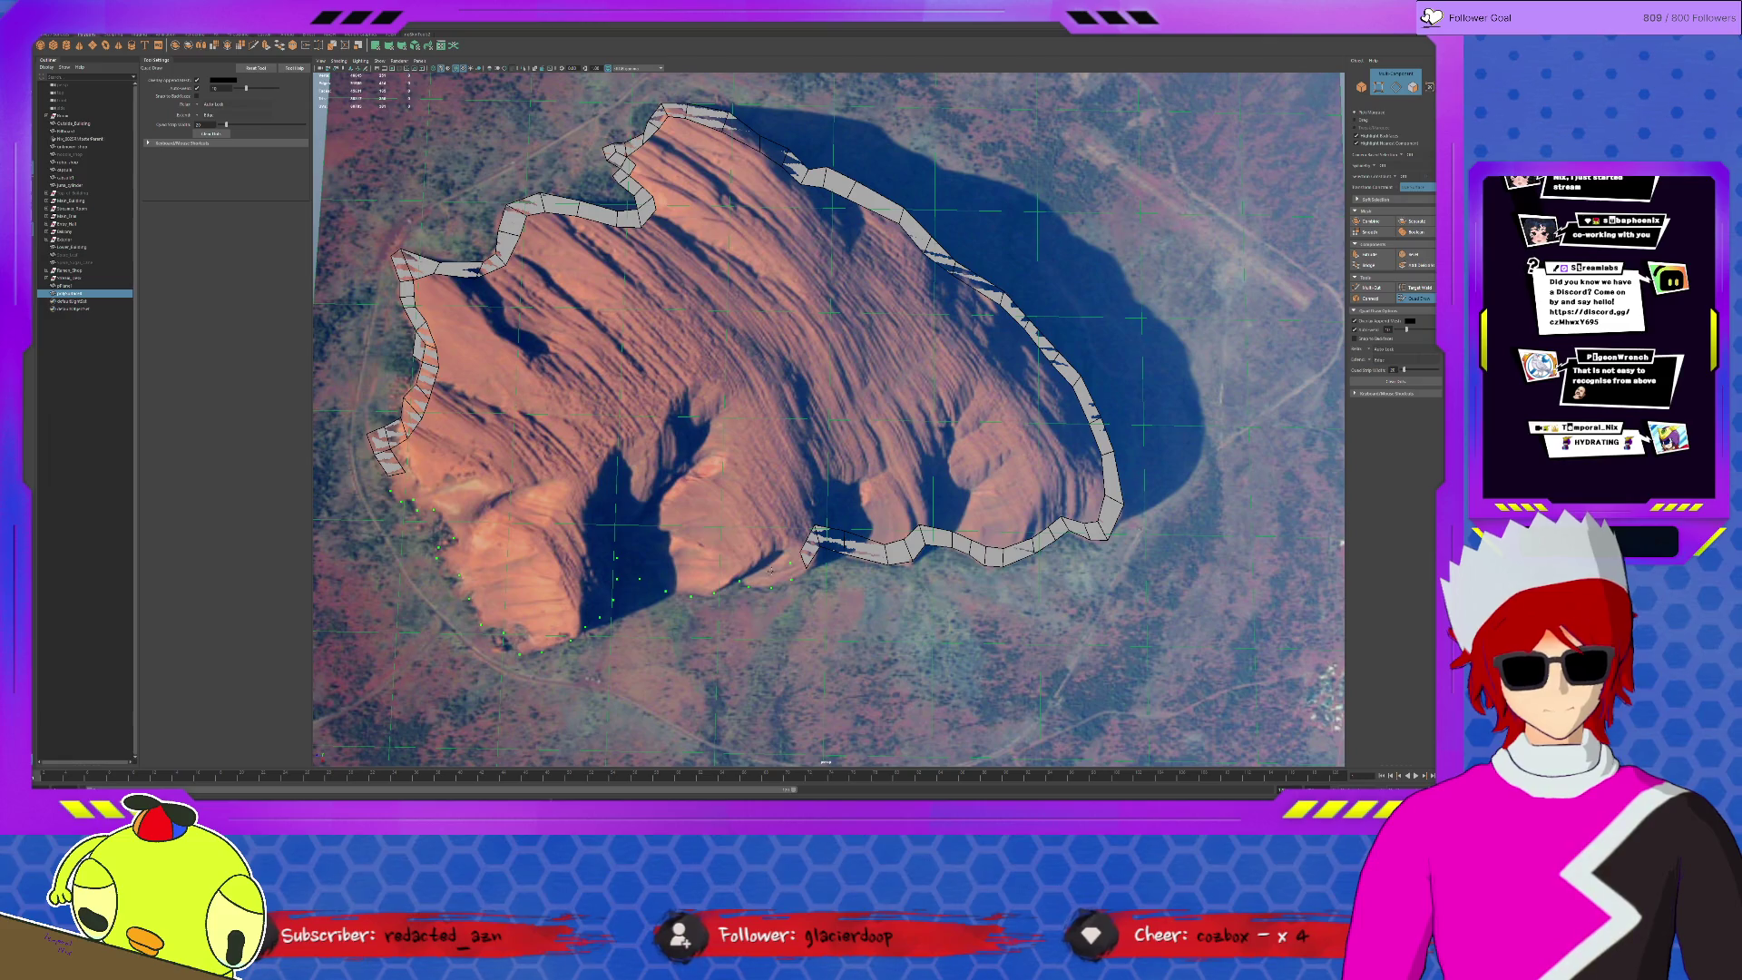
shift+click(742, 565)
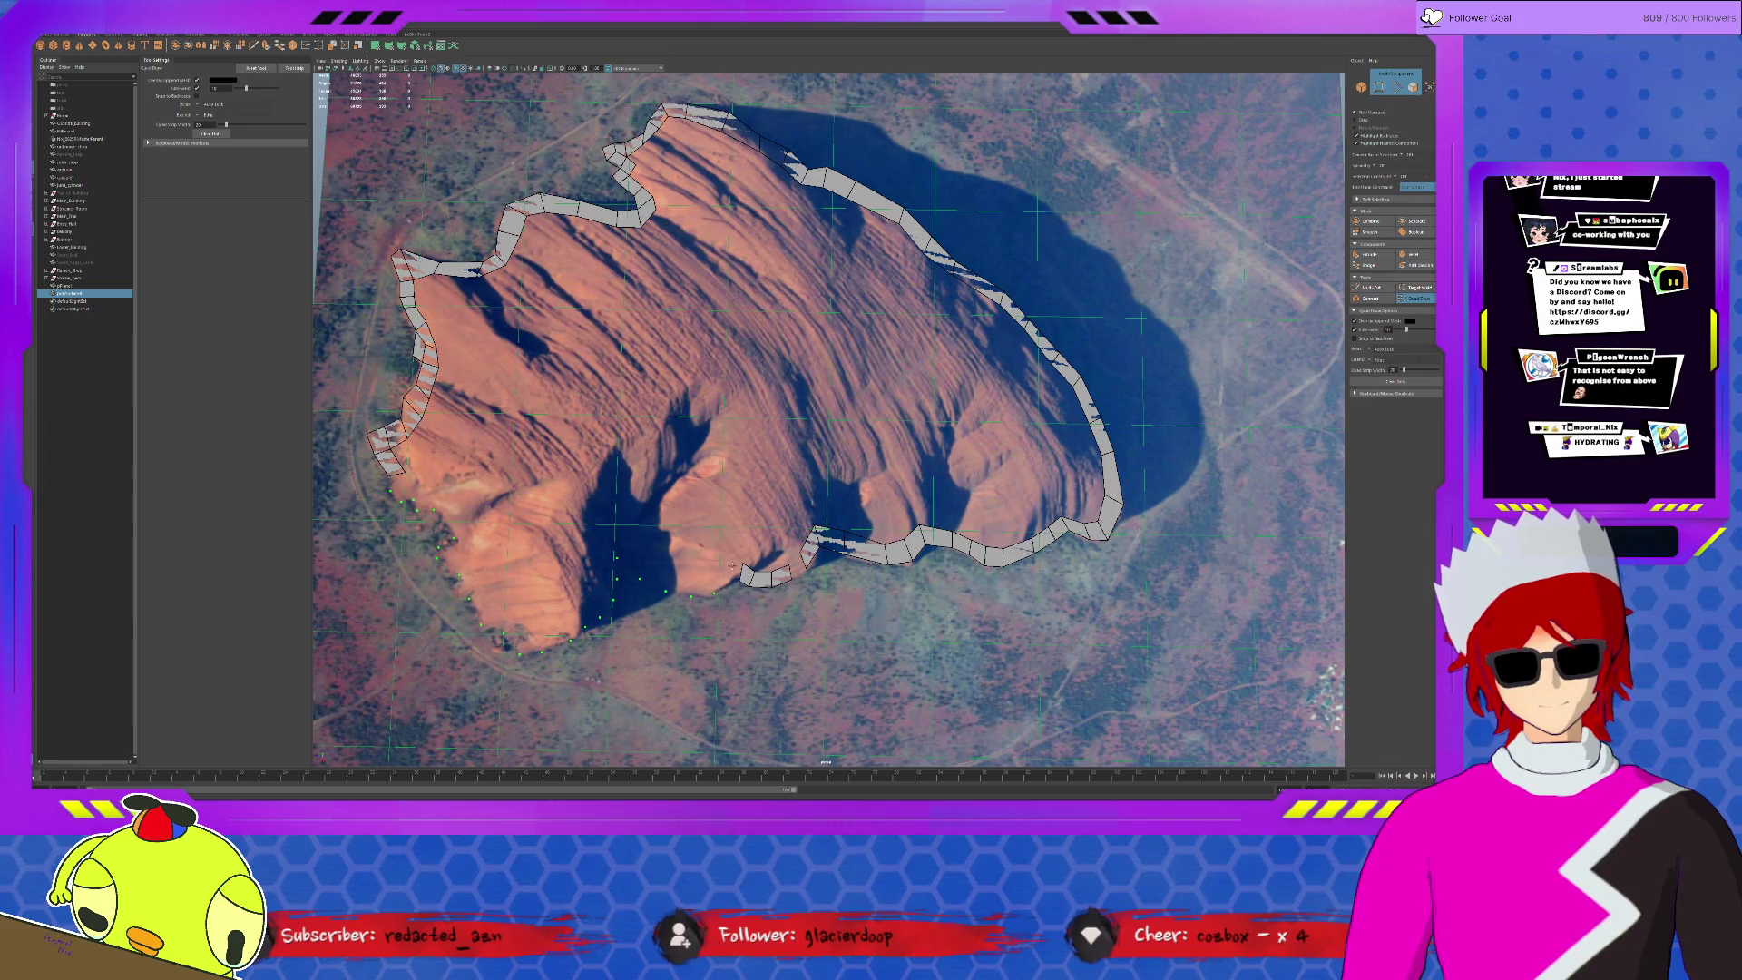
shift+click(713, 574)
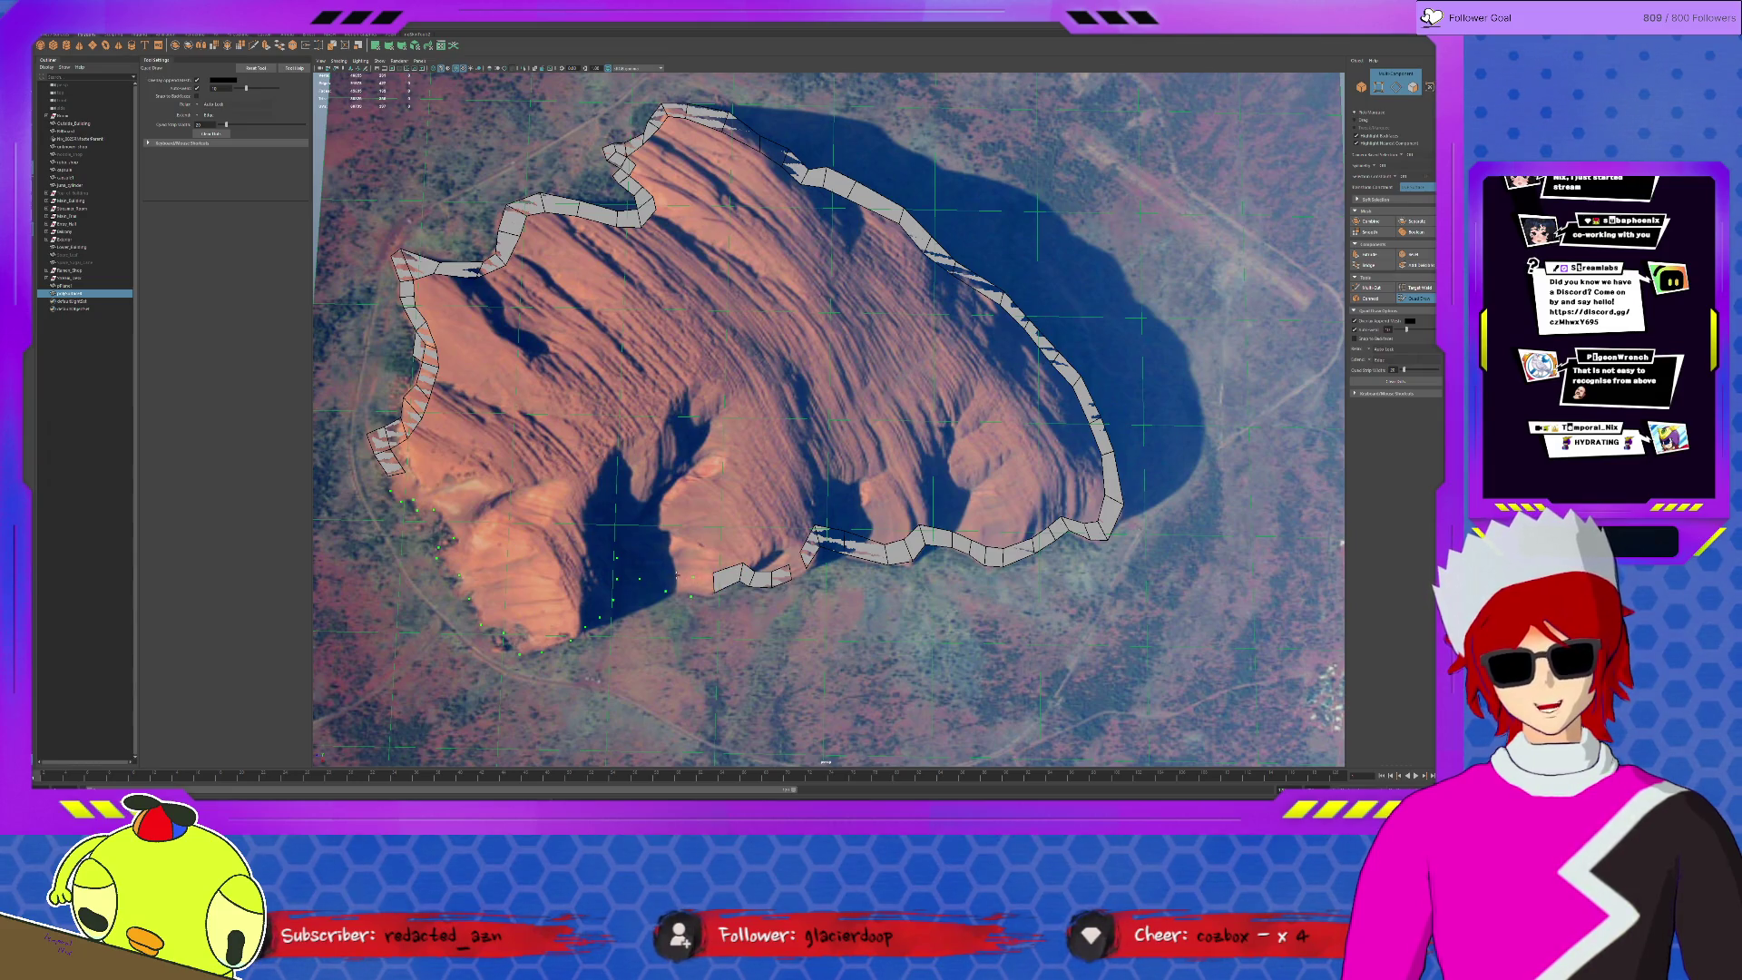
shift+click(651, 569)
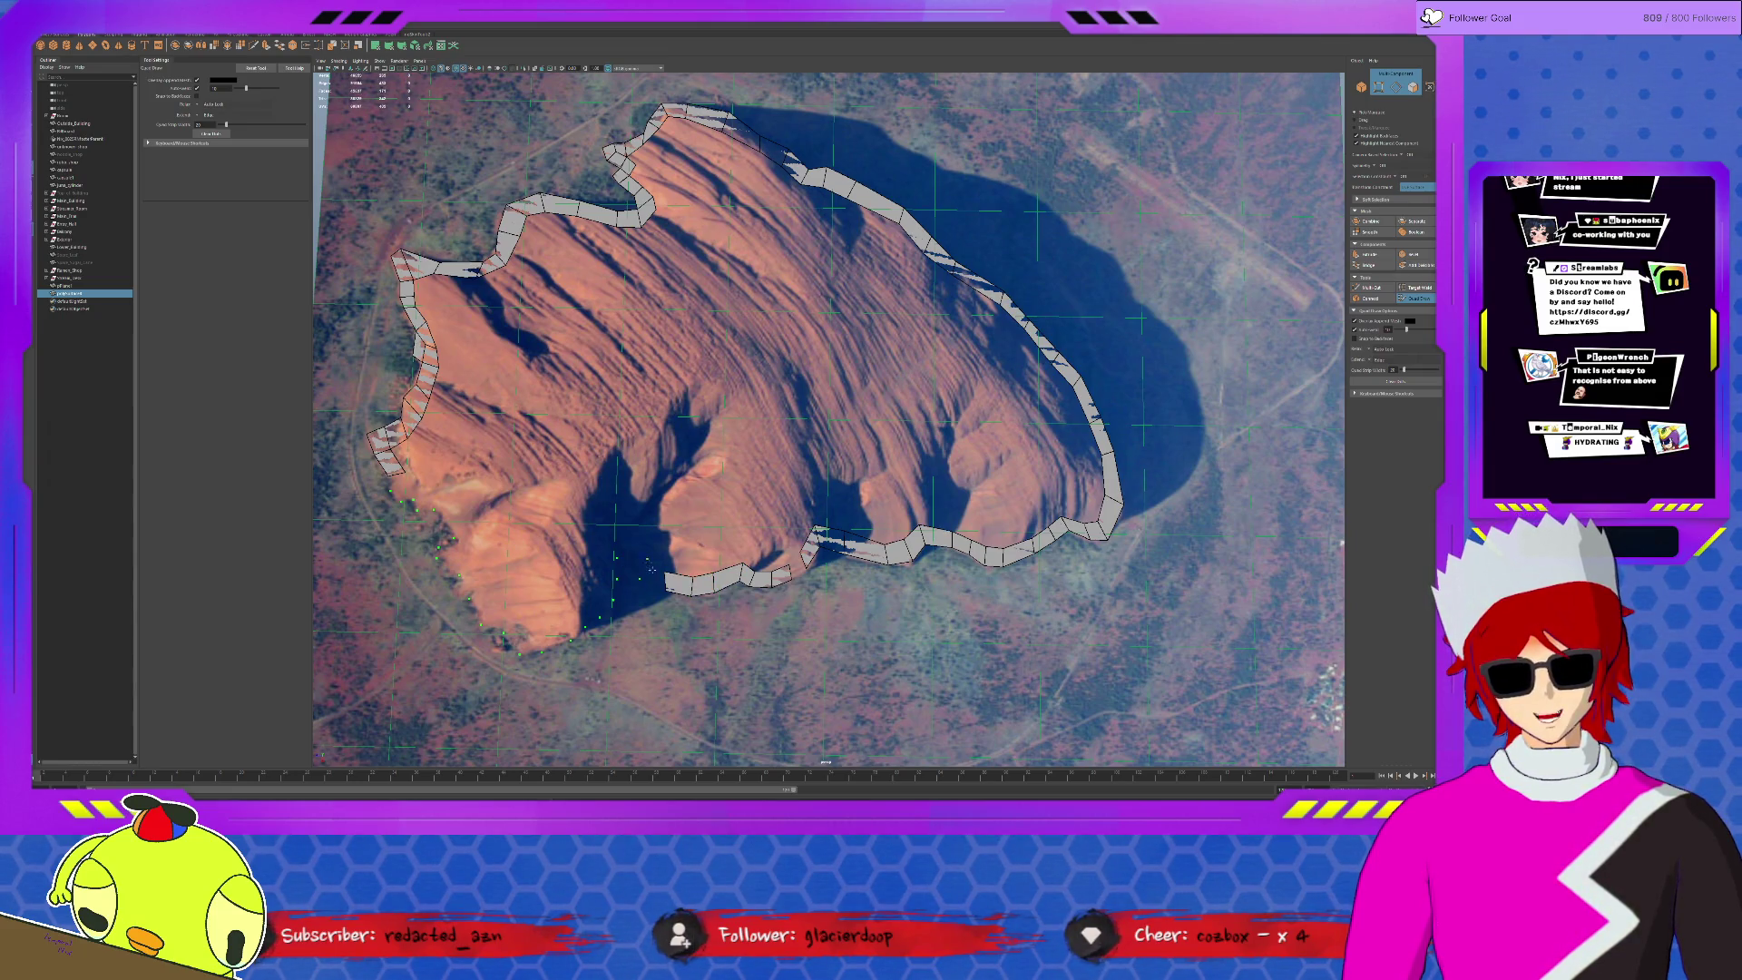
shift+click(624, 556)
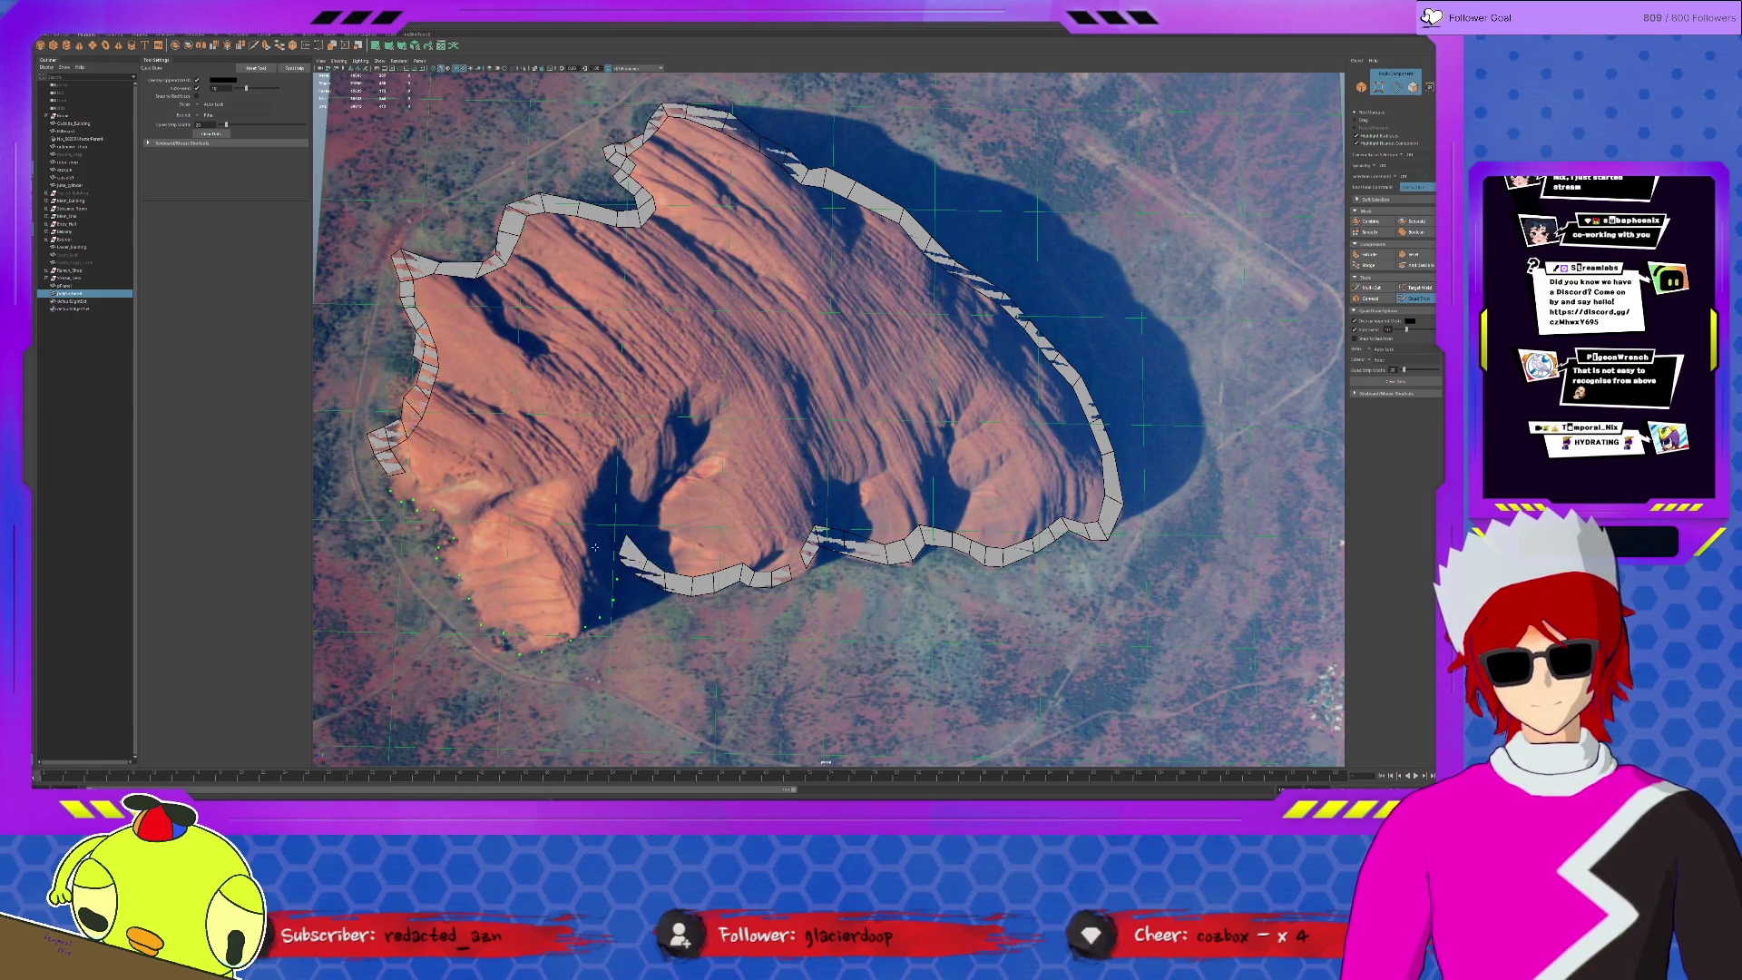
shift+click(608, 543)
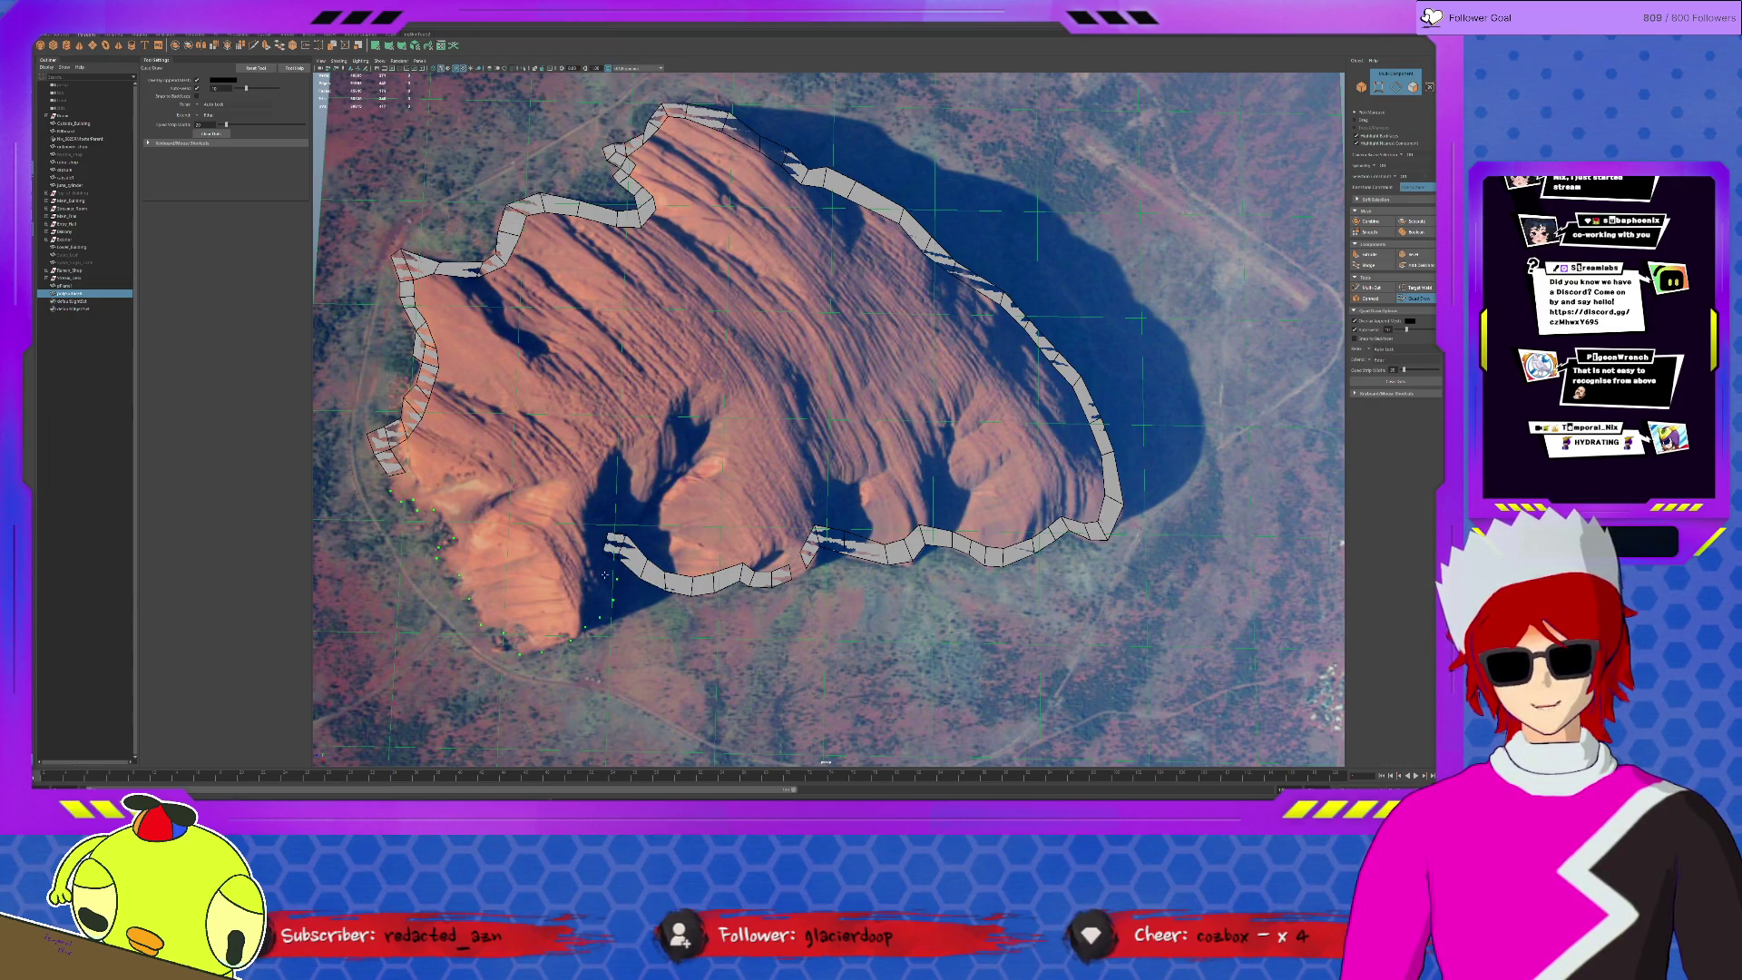
- Wrap the strip around the lower-left tip and up the left side to close the ring
shift+click(595, 603)
shift+click(574, 622)
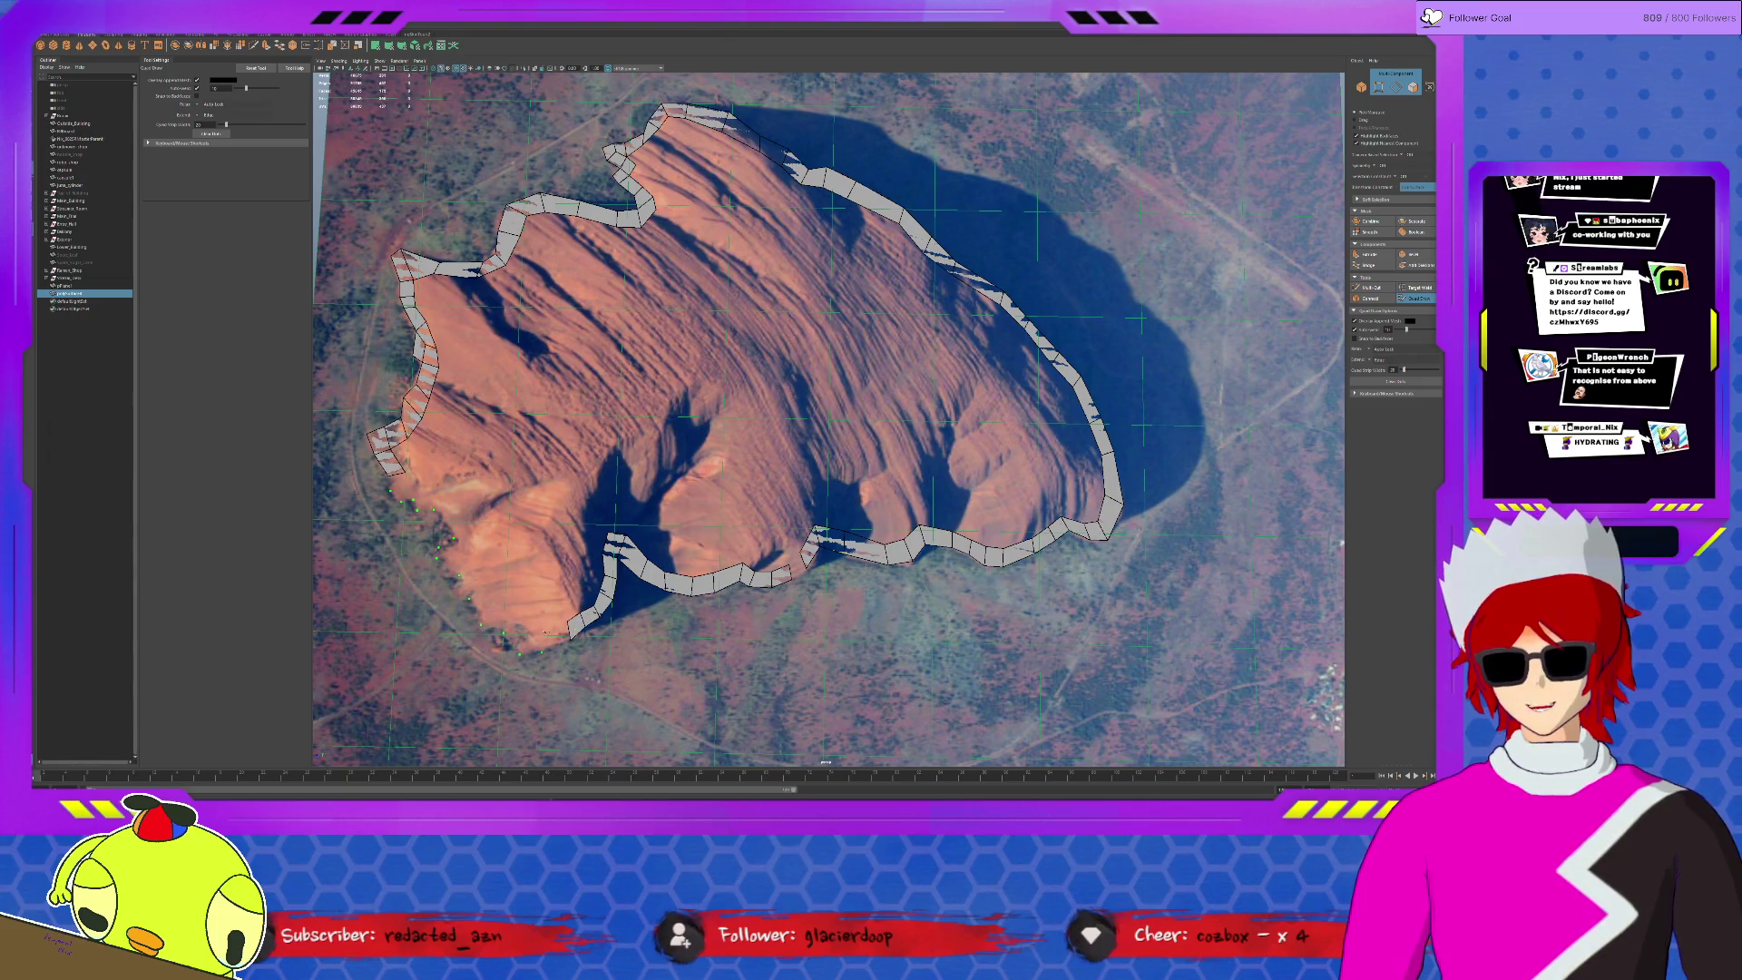
shift+click(546, 641)
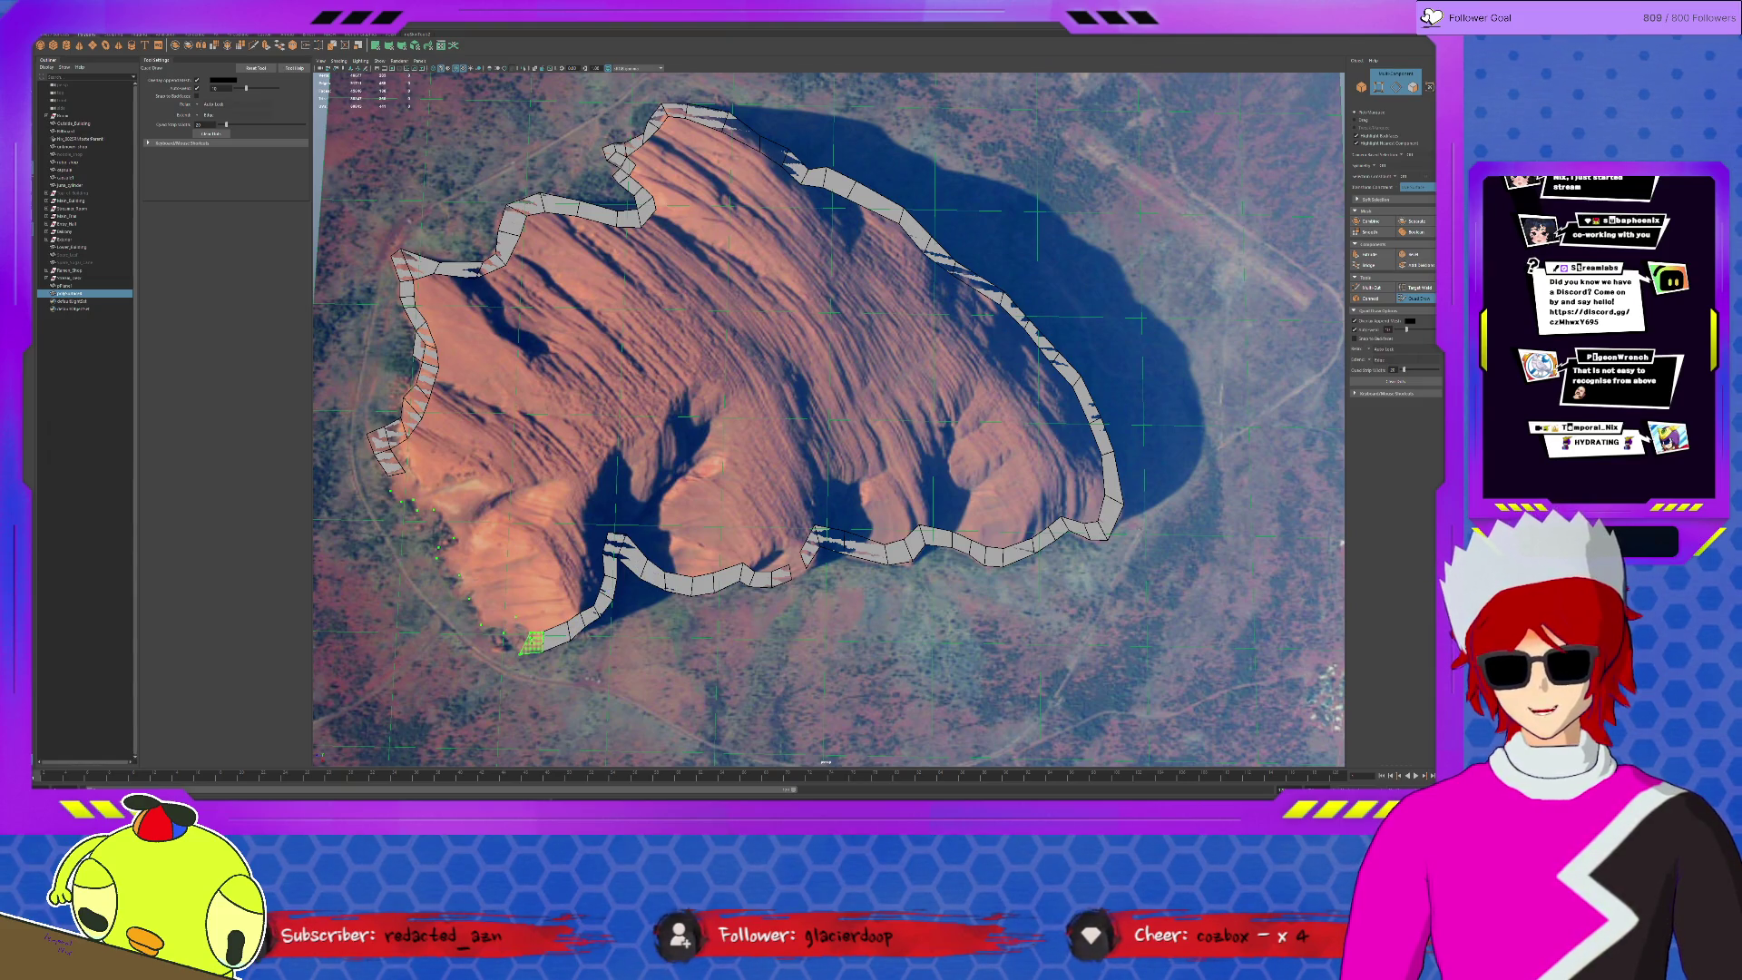
shift+click(515, 628)
shift+click(487, 598)
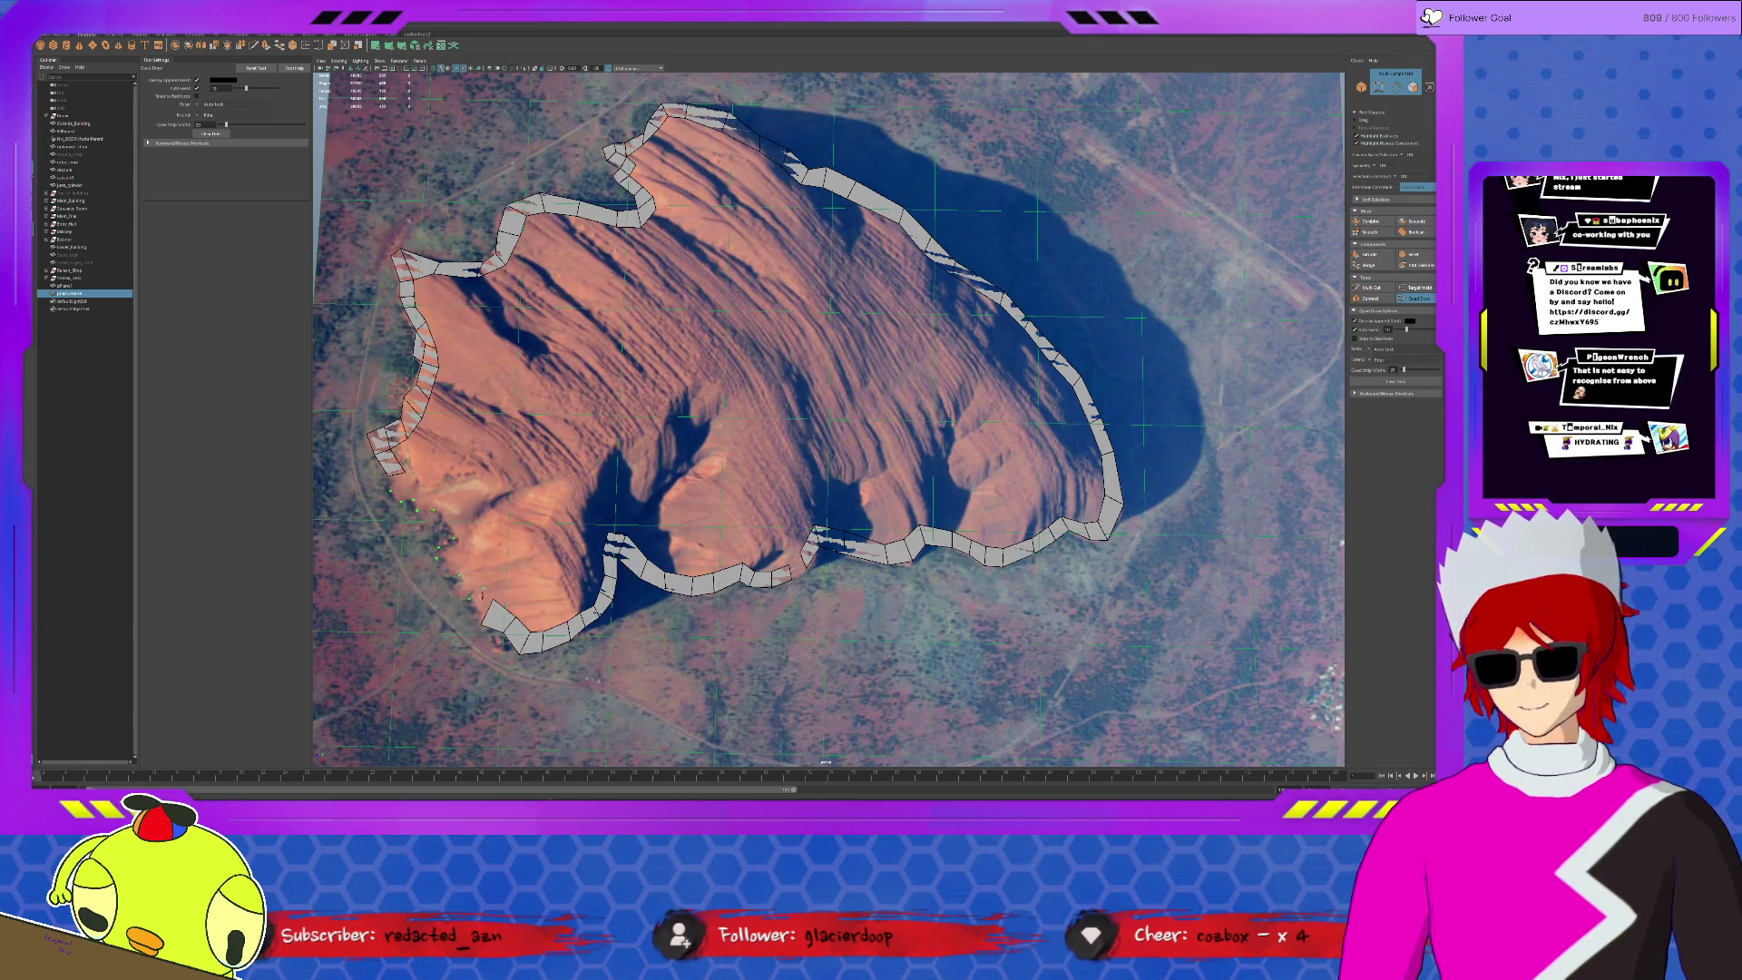
shift+click(464, 576)
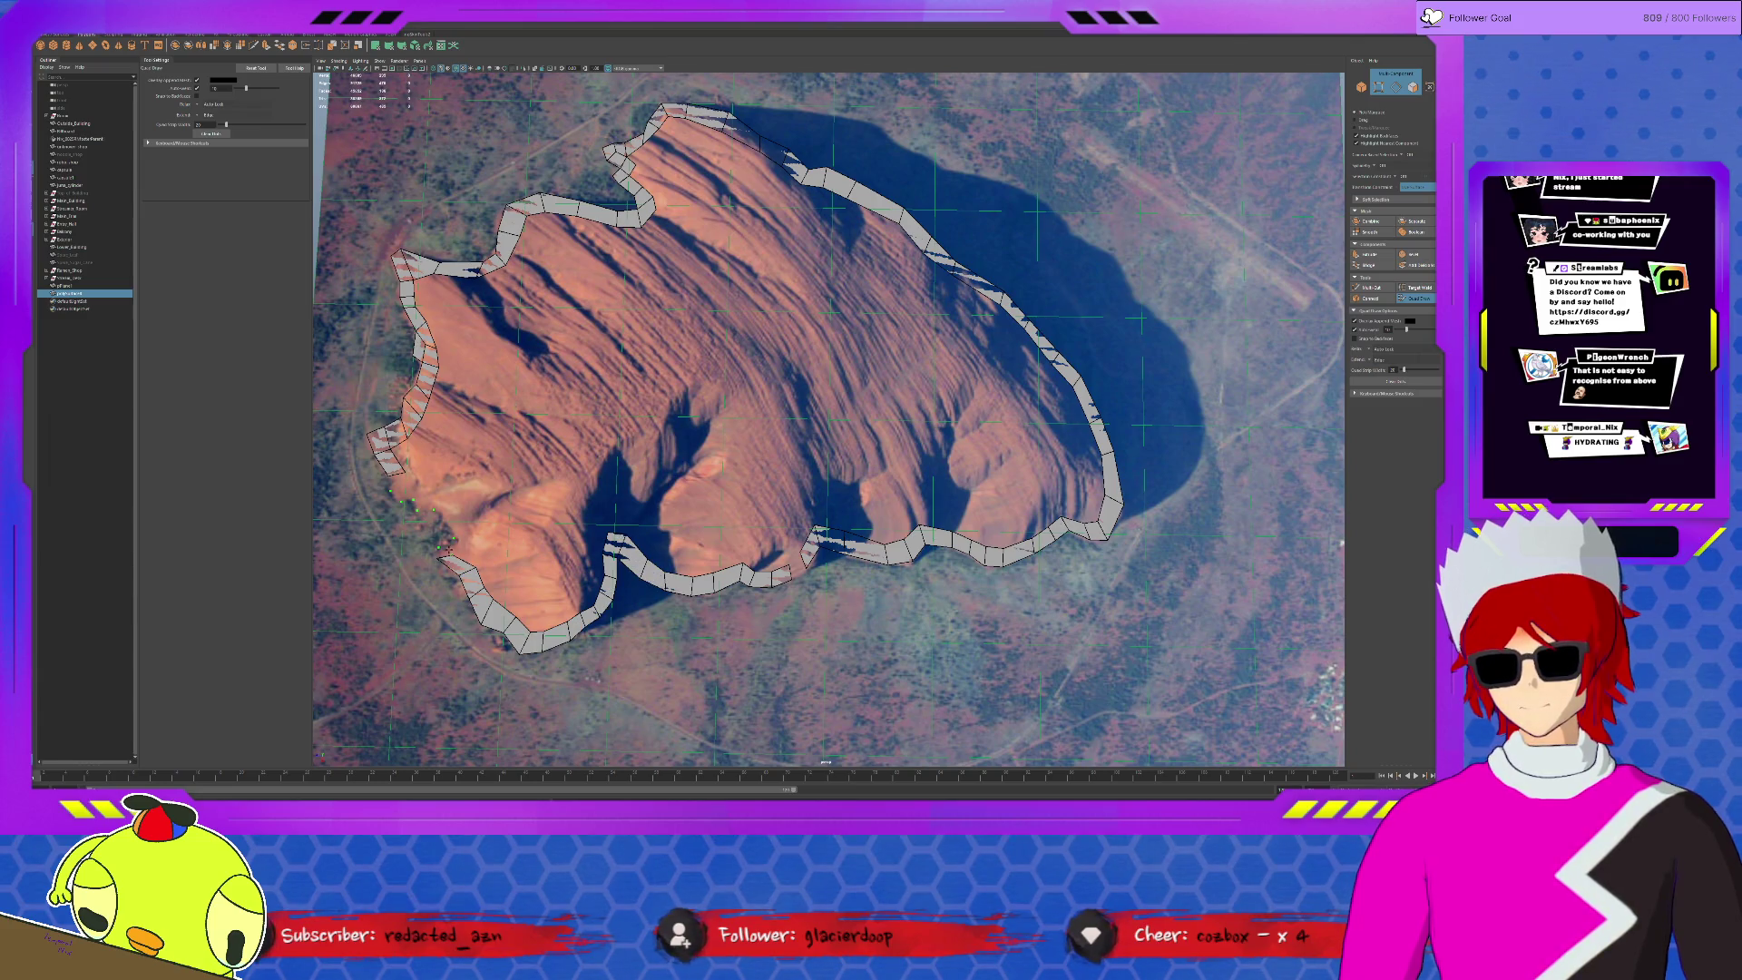
shift+click(467, 547)
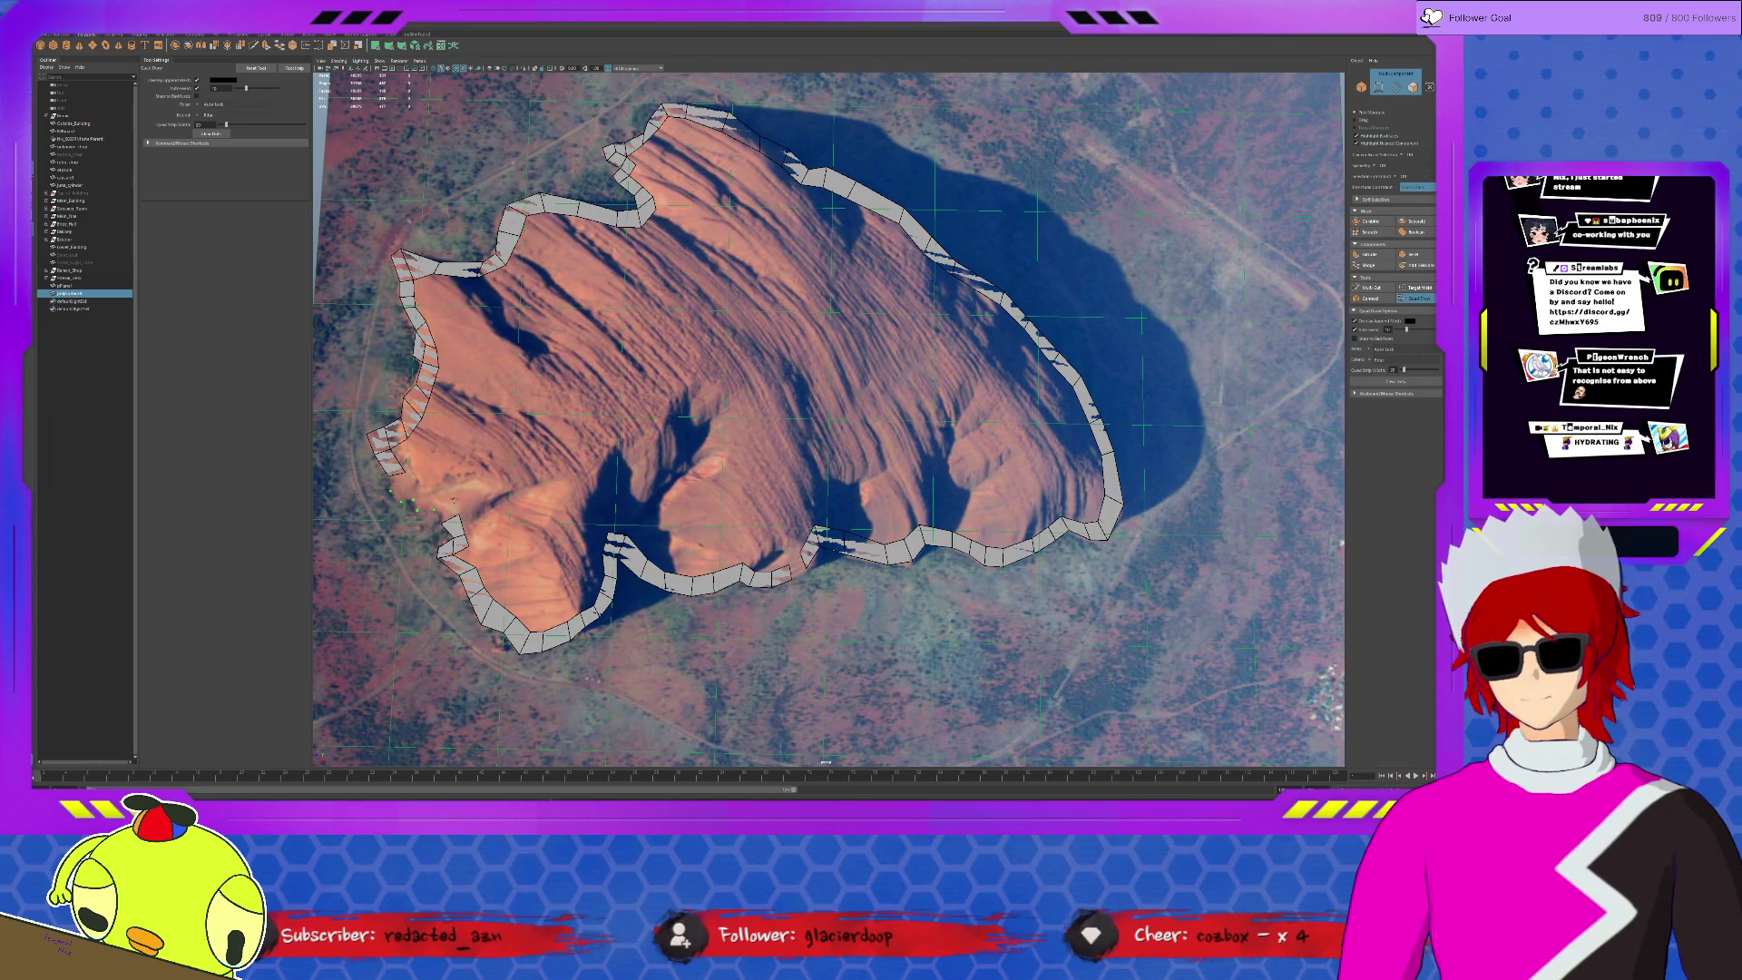
shift+click(434, 497)
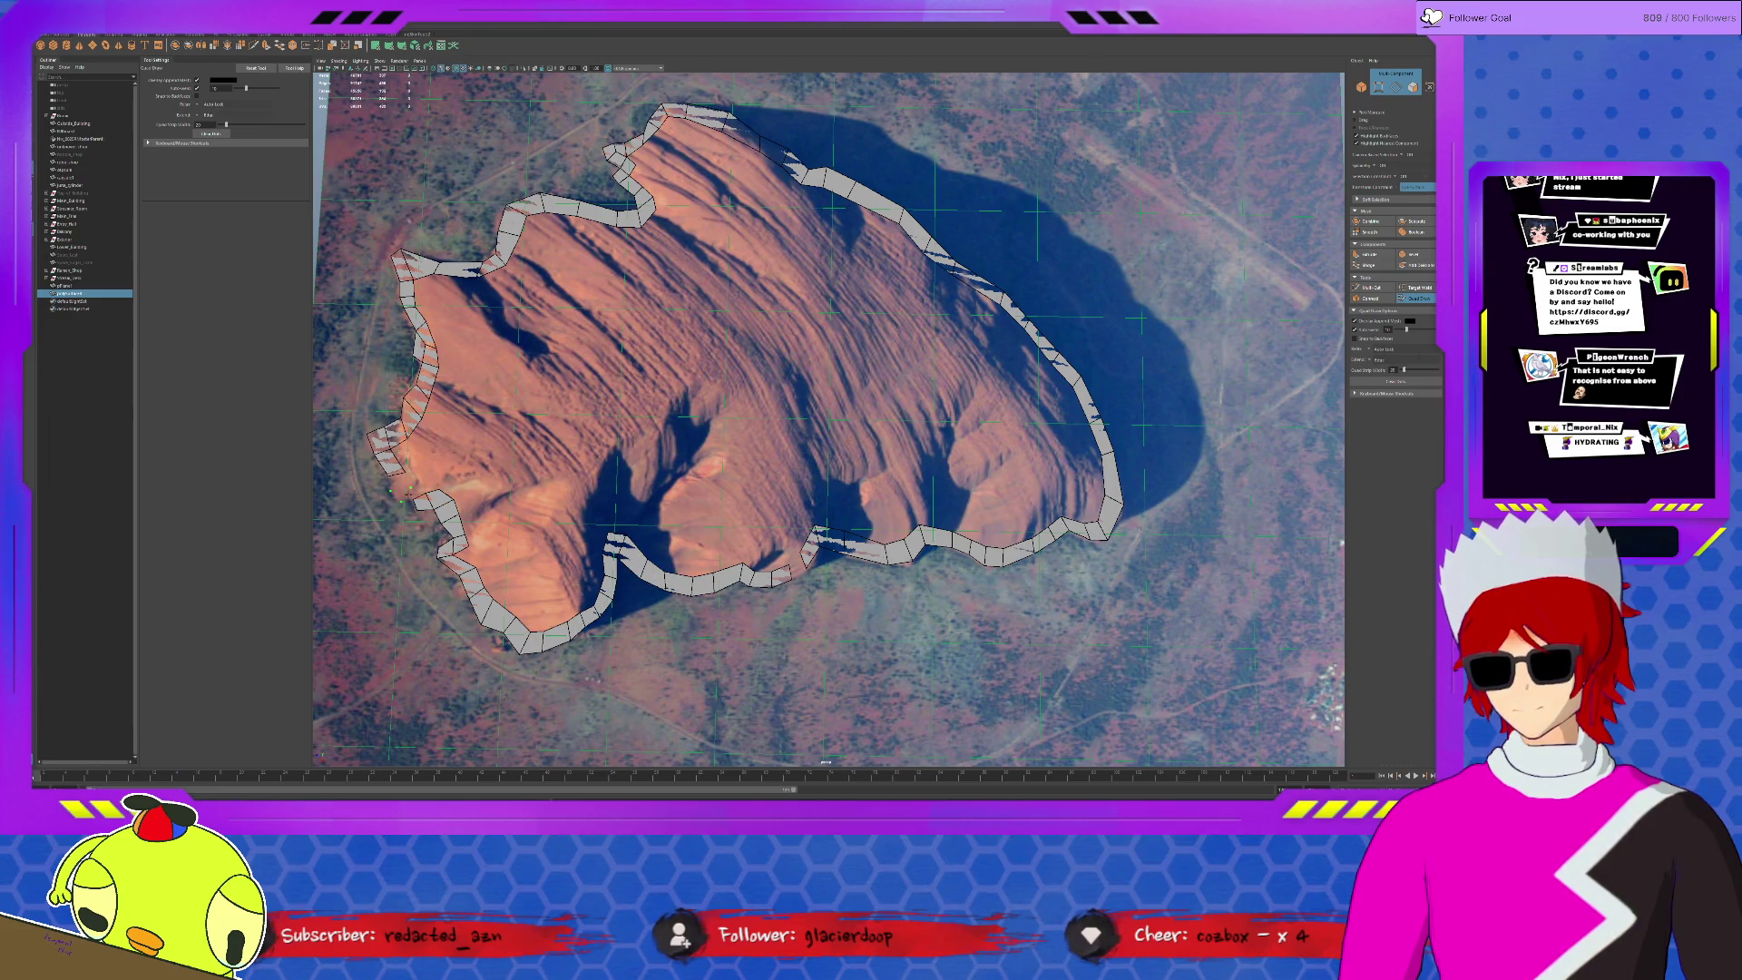
shift+click(403, 494)
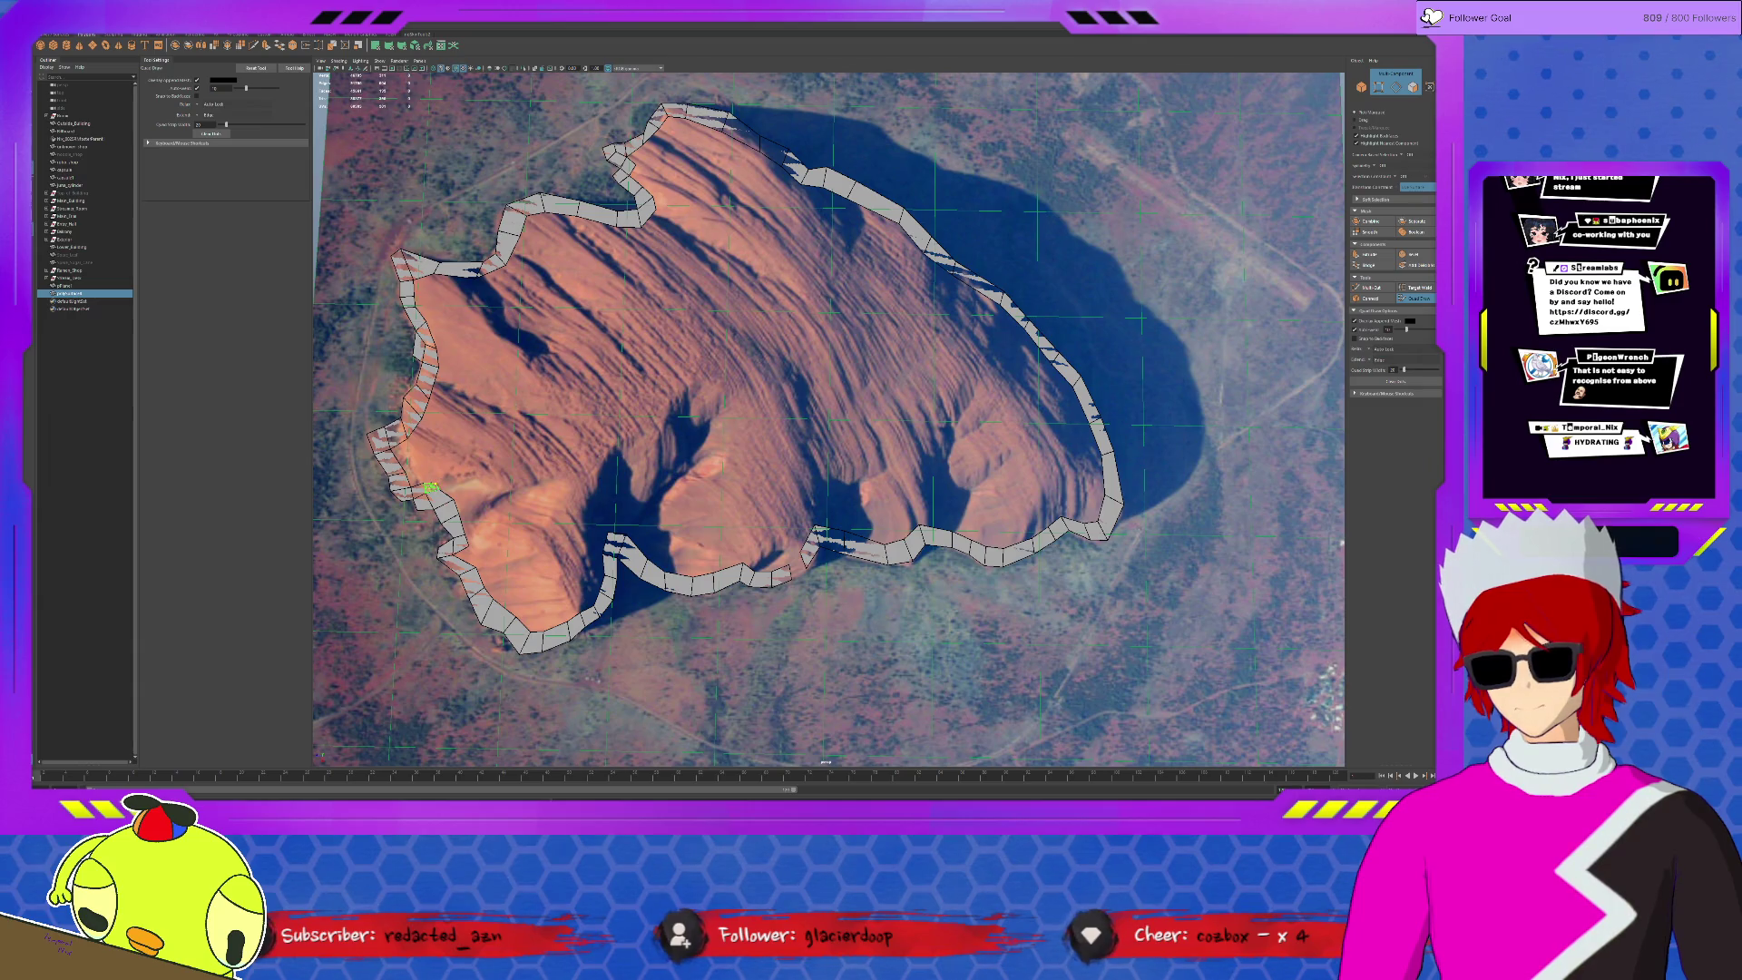
key(q)
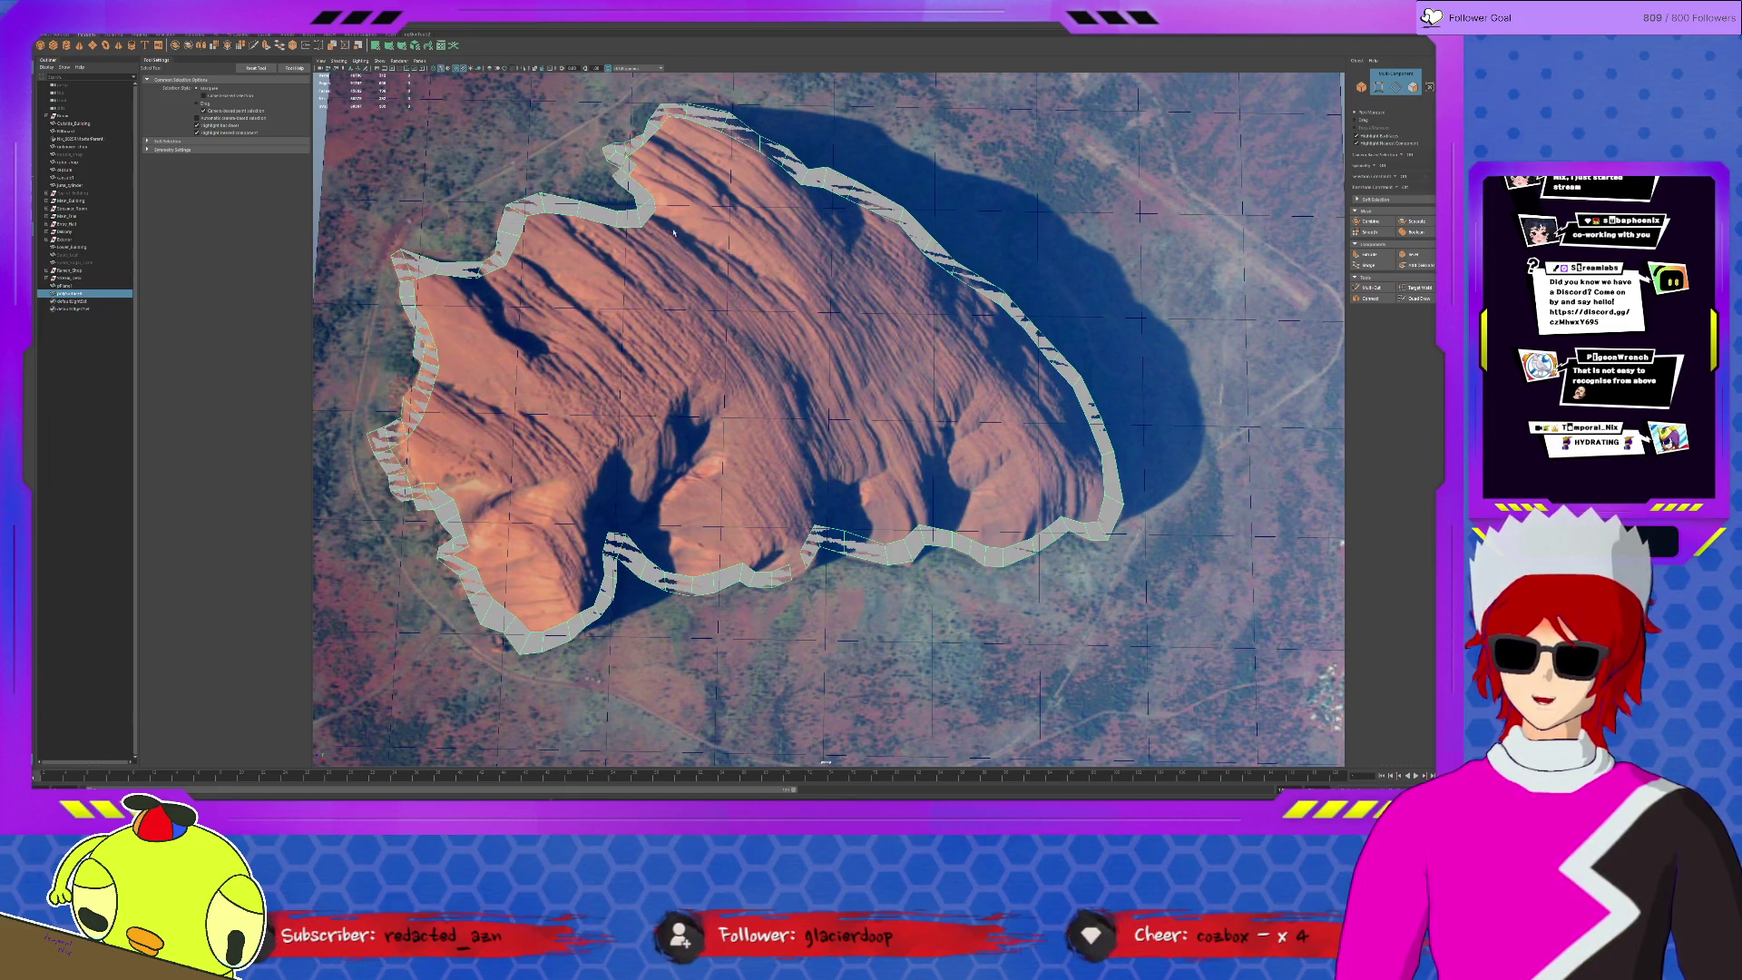
- Select the strip's outer rim edges and move them up into tall walls around the rock
key(F10)
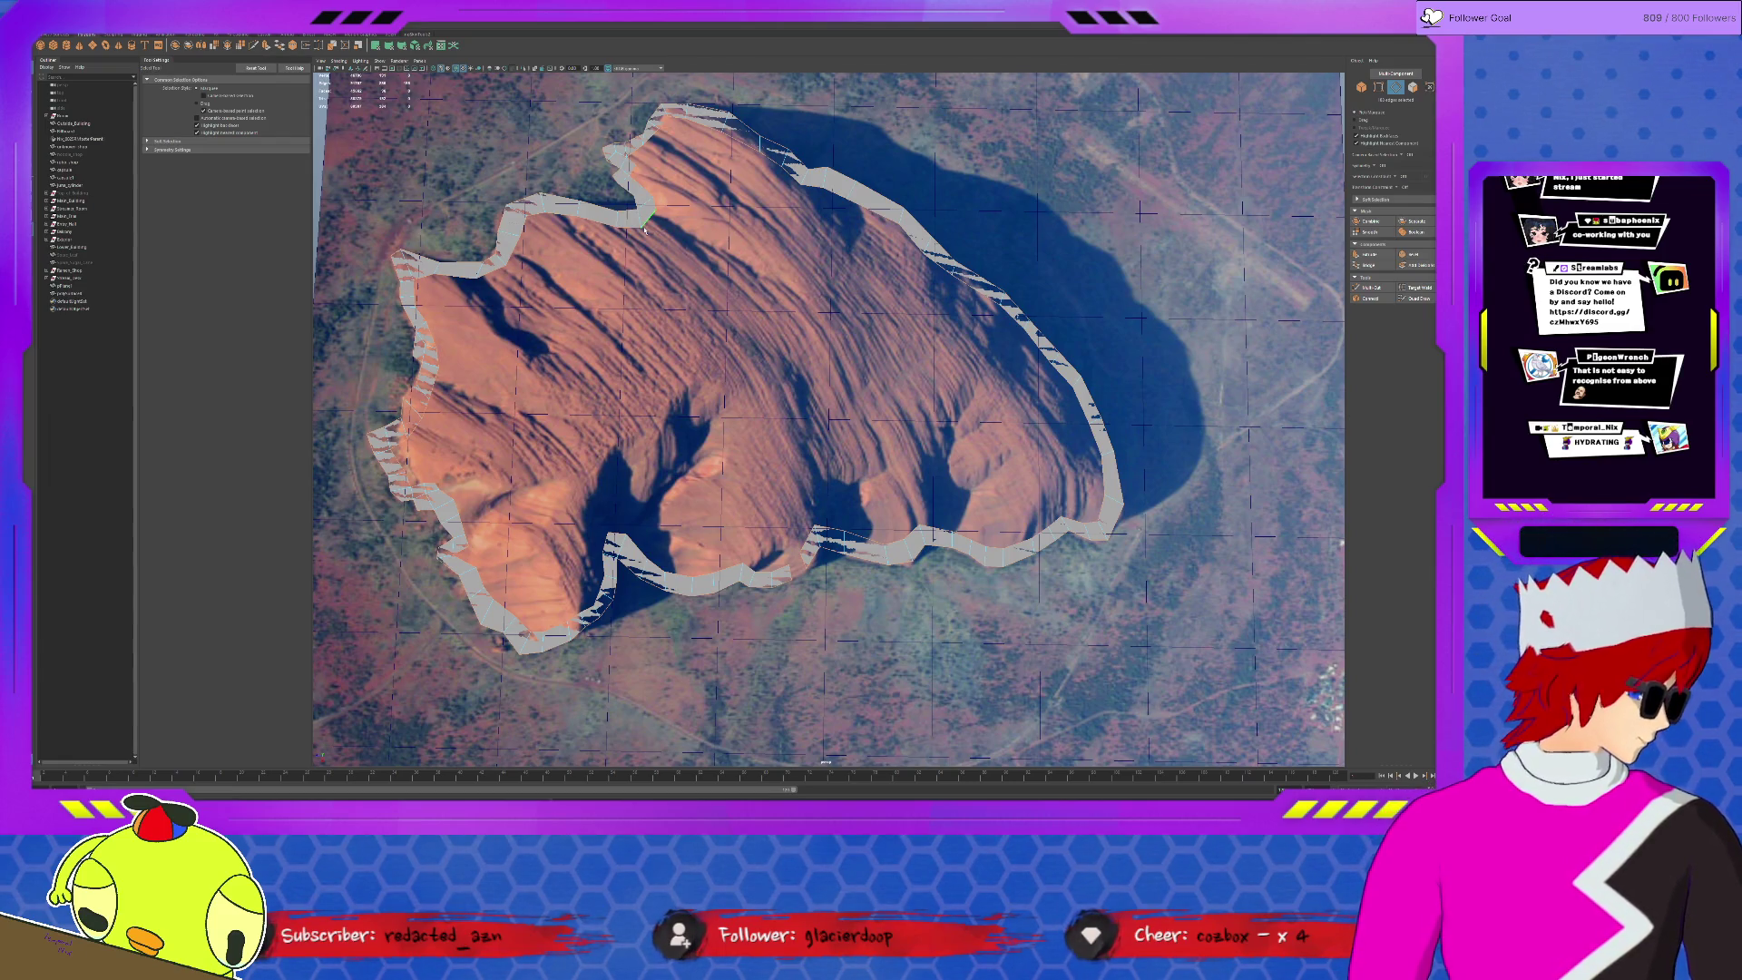
key(w)
mouse_move(715, 393)
alt+mouse_down()
mouse_move(762, 346)
mouse_move(703, 268)
alt+mouse_up()
key(ctrl+z)
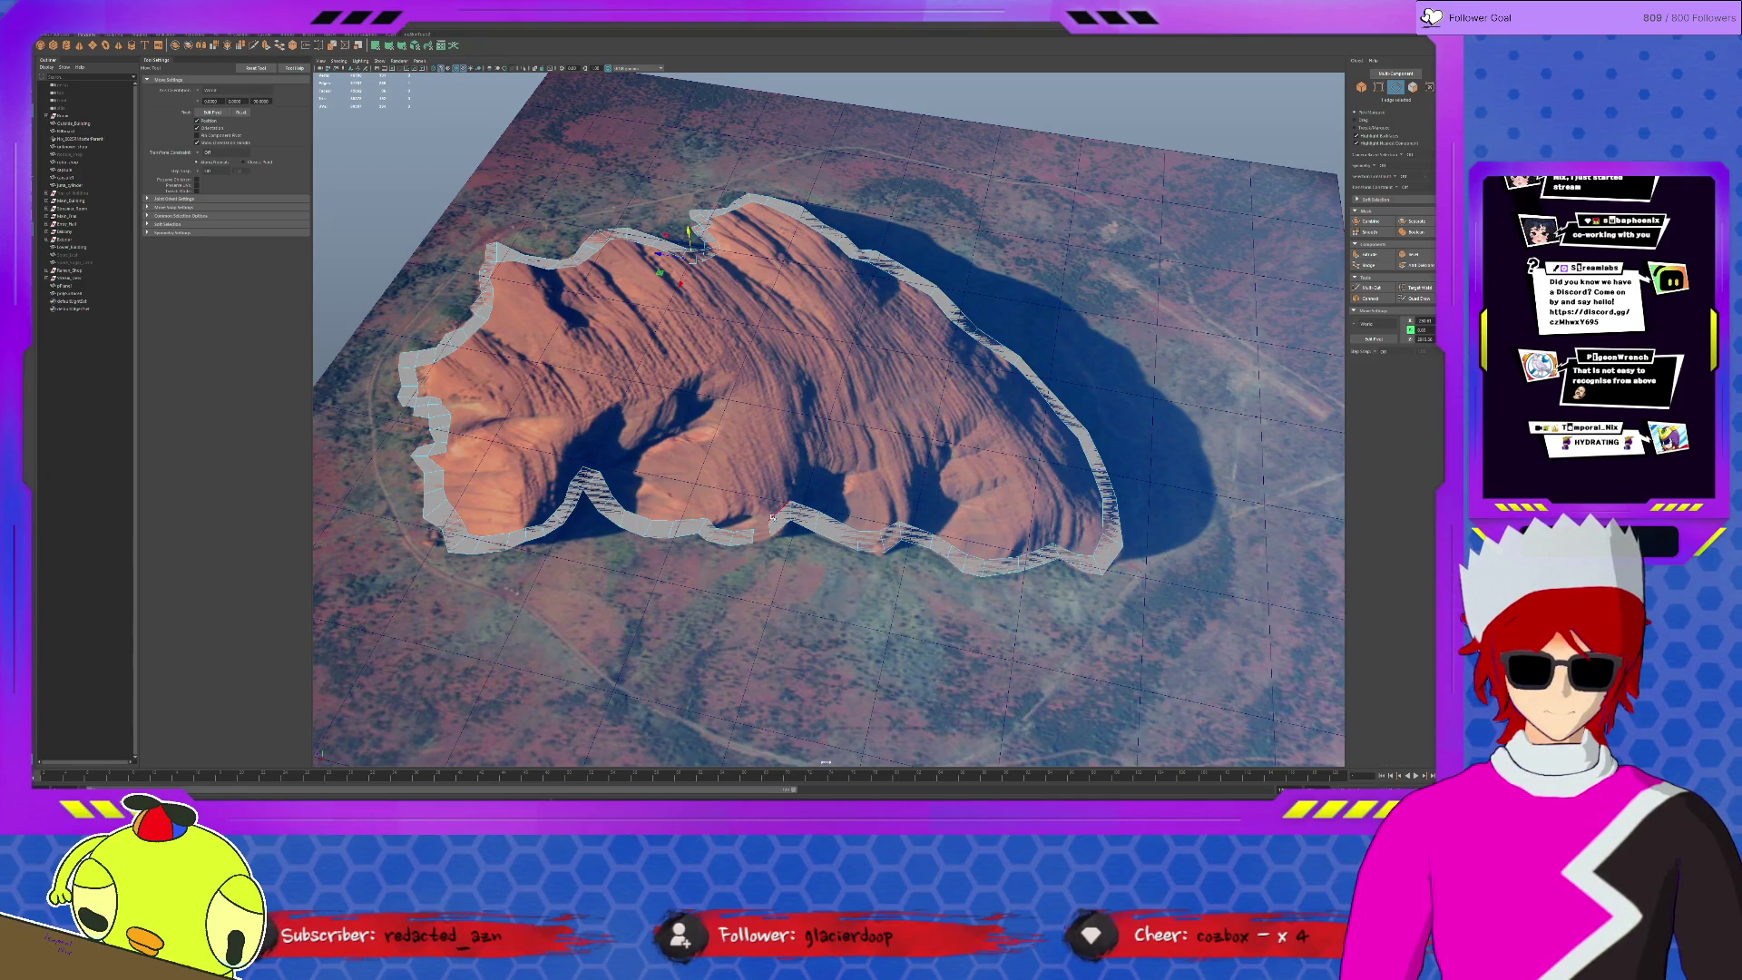
click(753, 531)
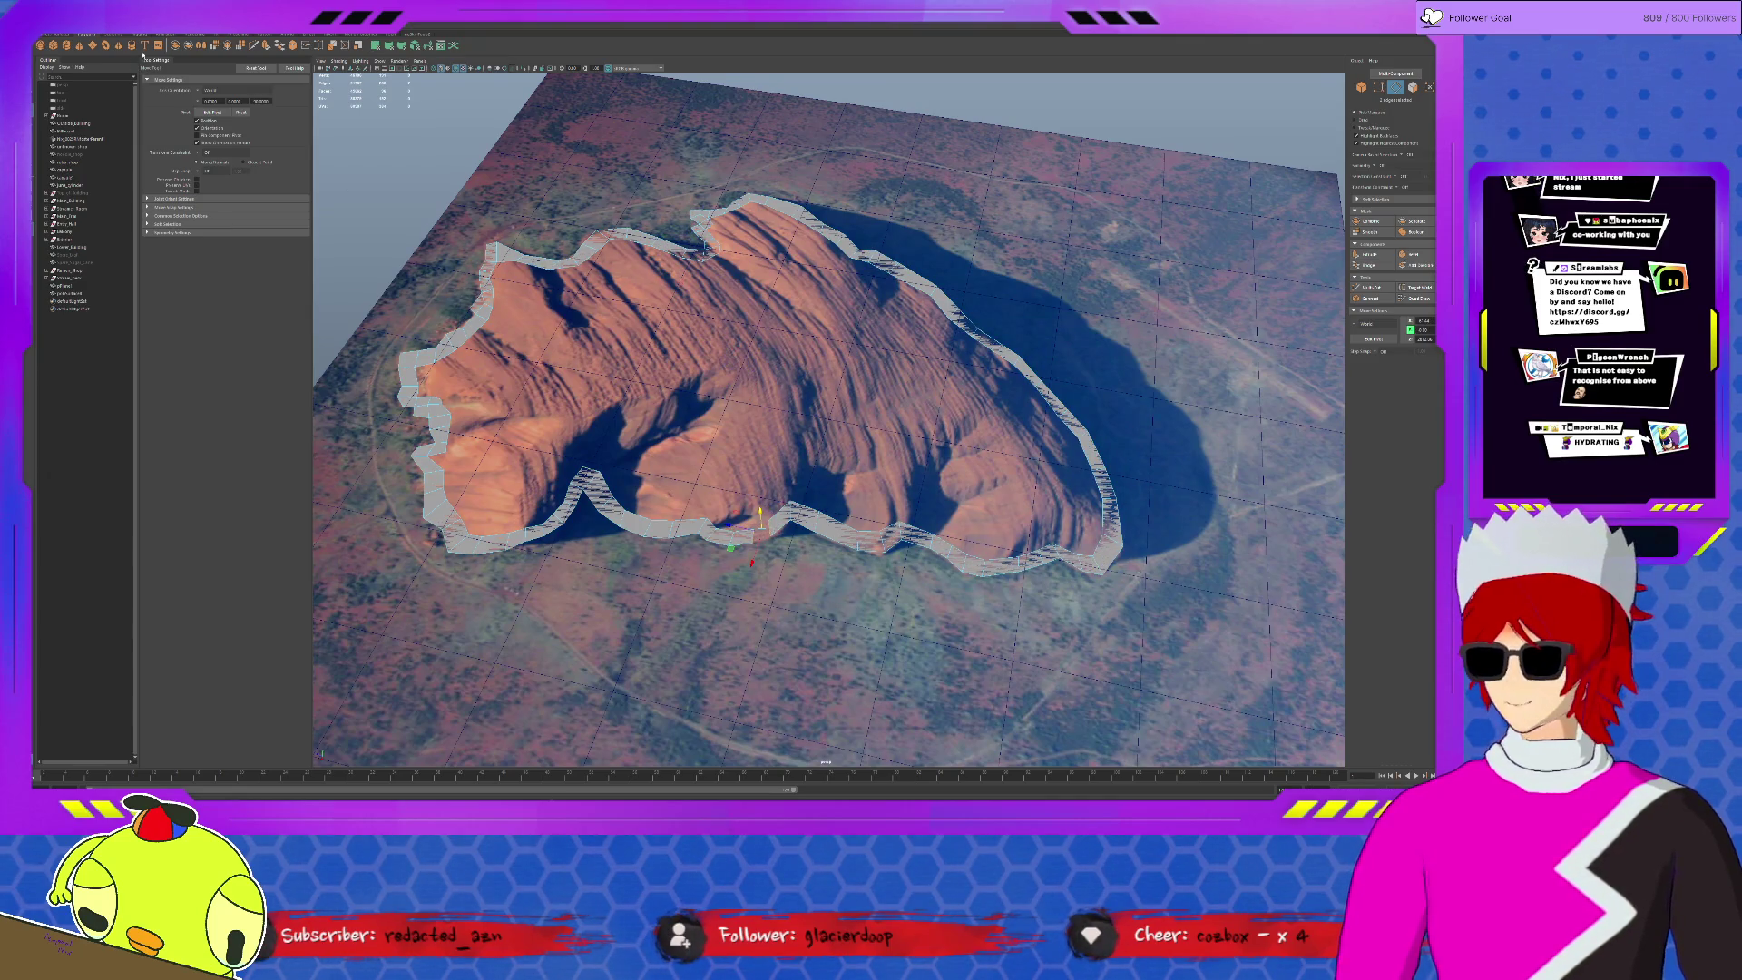
click(261, 35)
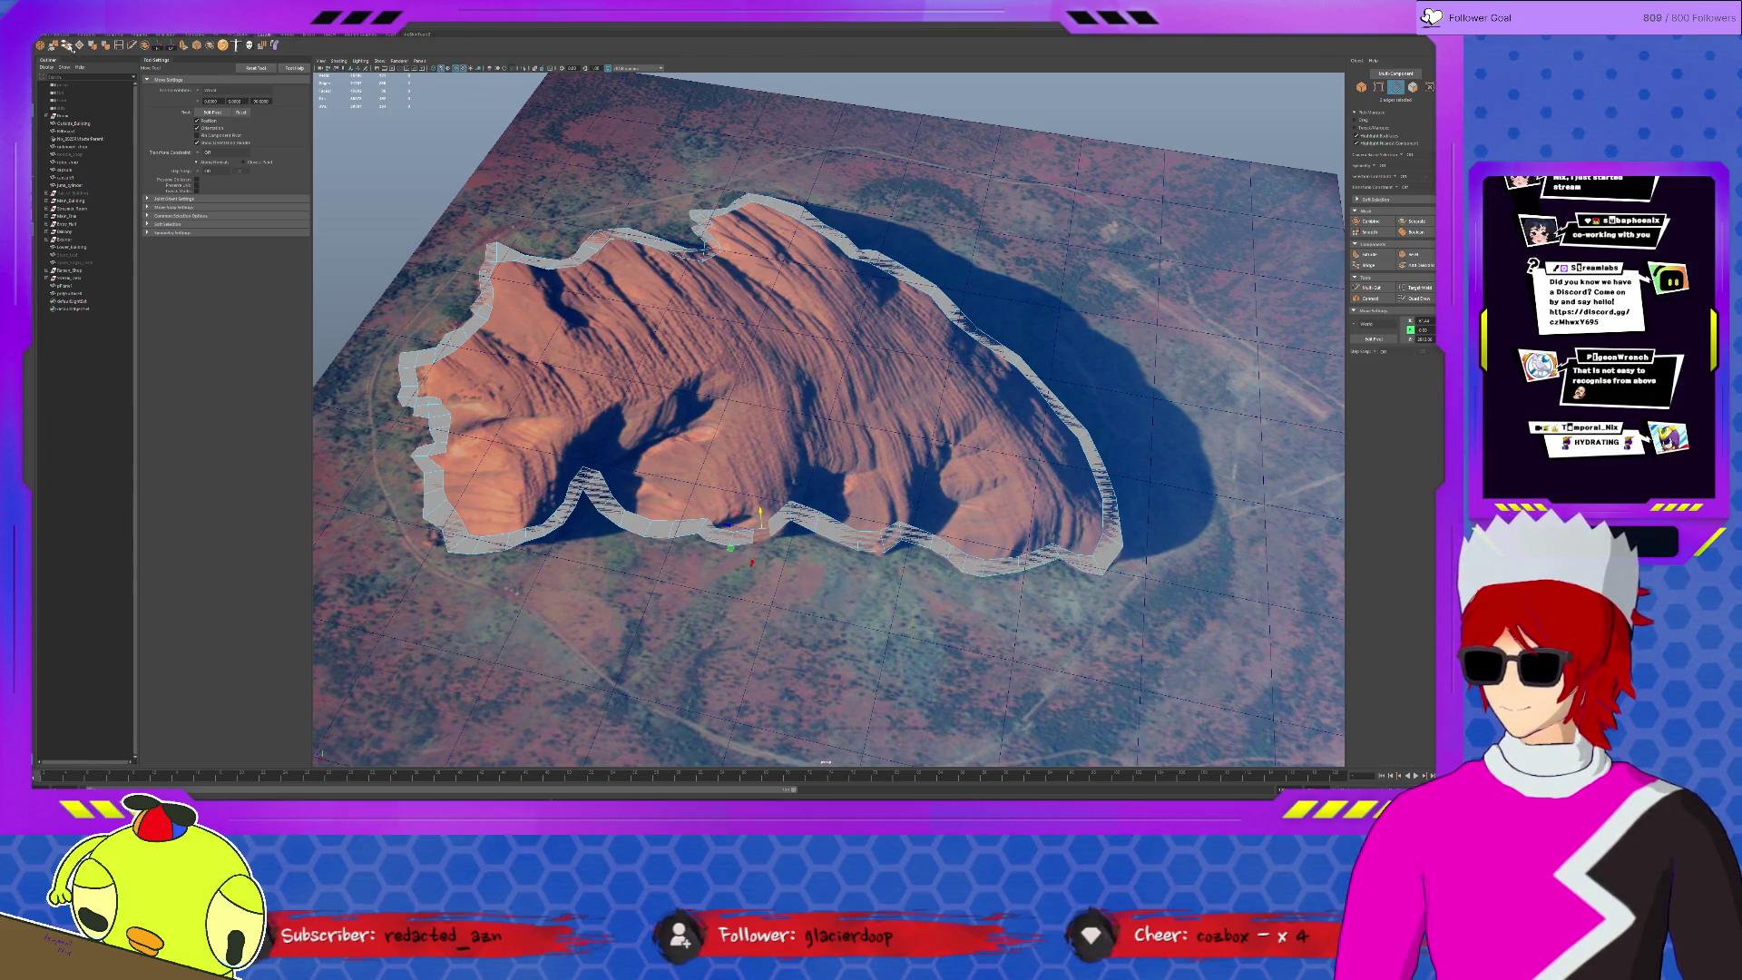
click(69, 46)
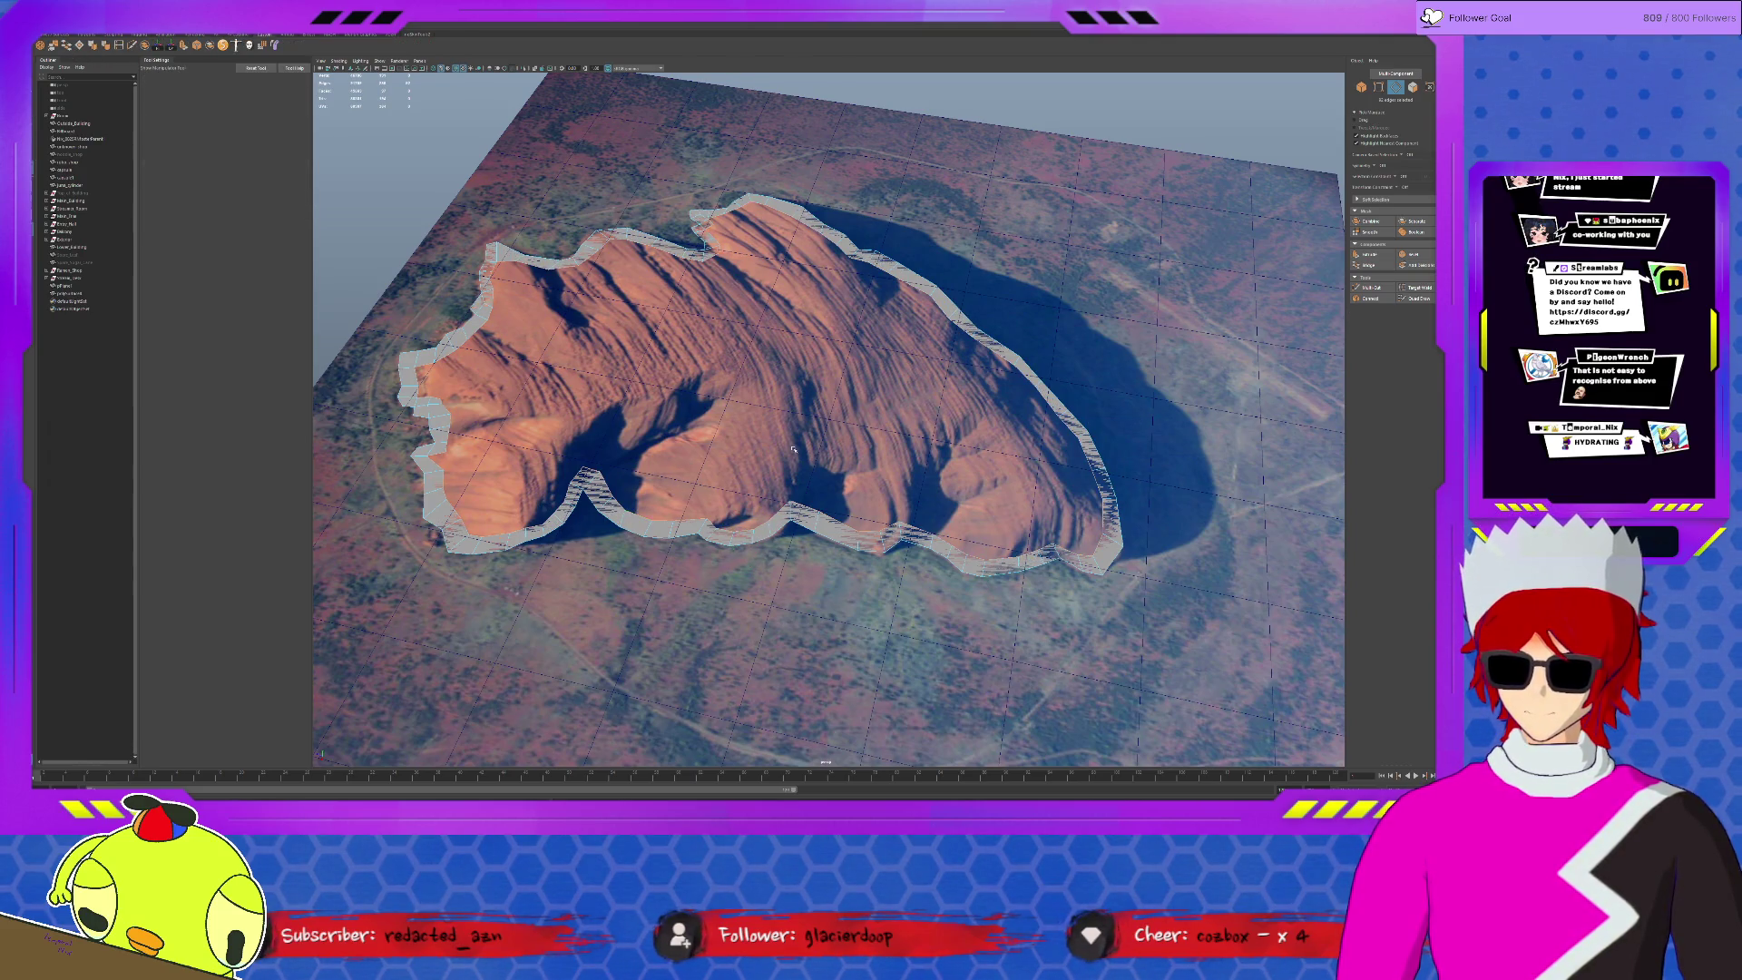
key(w)
mouse_move(762, 345)
mouse_down()
mouse_move(751, 281)
mouse_move(760, 331)
mouse_move(736, 361)
mouse_move(761, 312)
mouse_move(835, 489)
mouse_move(745, 463)
mouse_move(867, 495)
mouse_up()
key(r)
- Raise the rim further, then select a face on the wall's top rim in face mode
key(w)
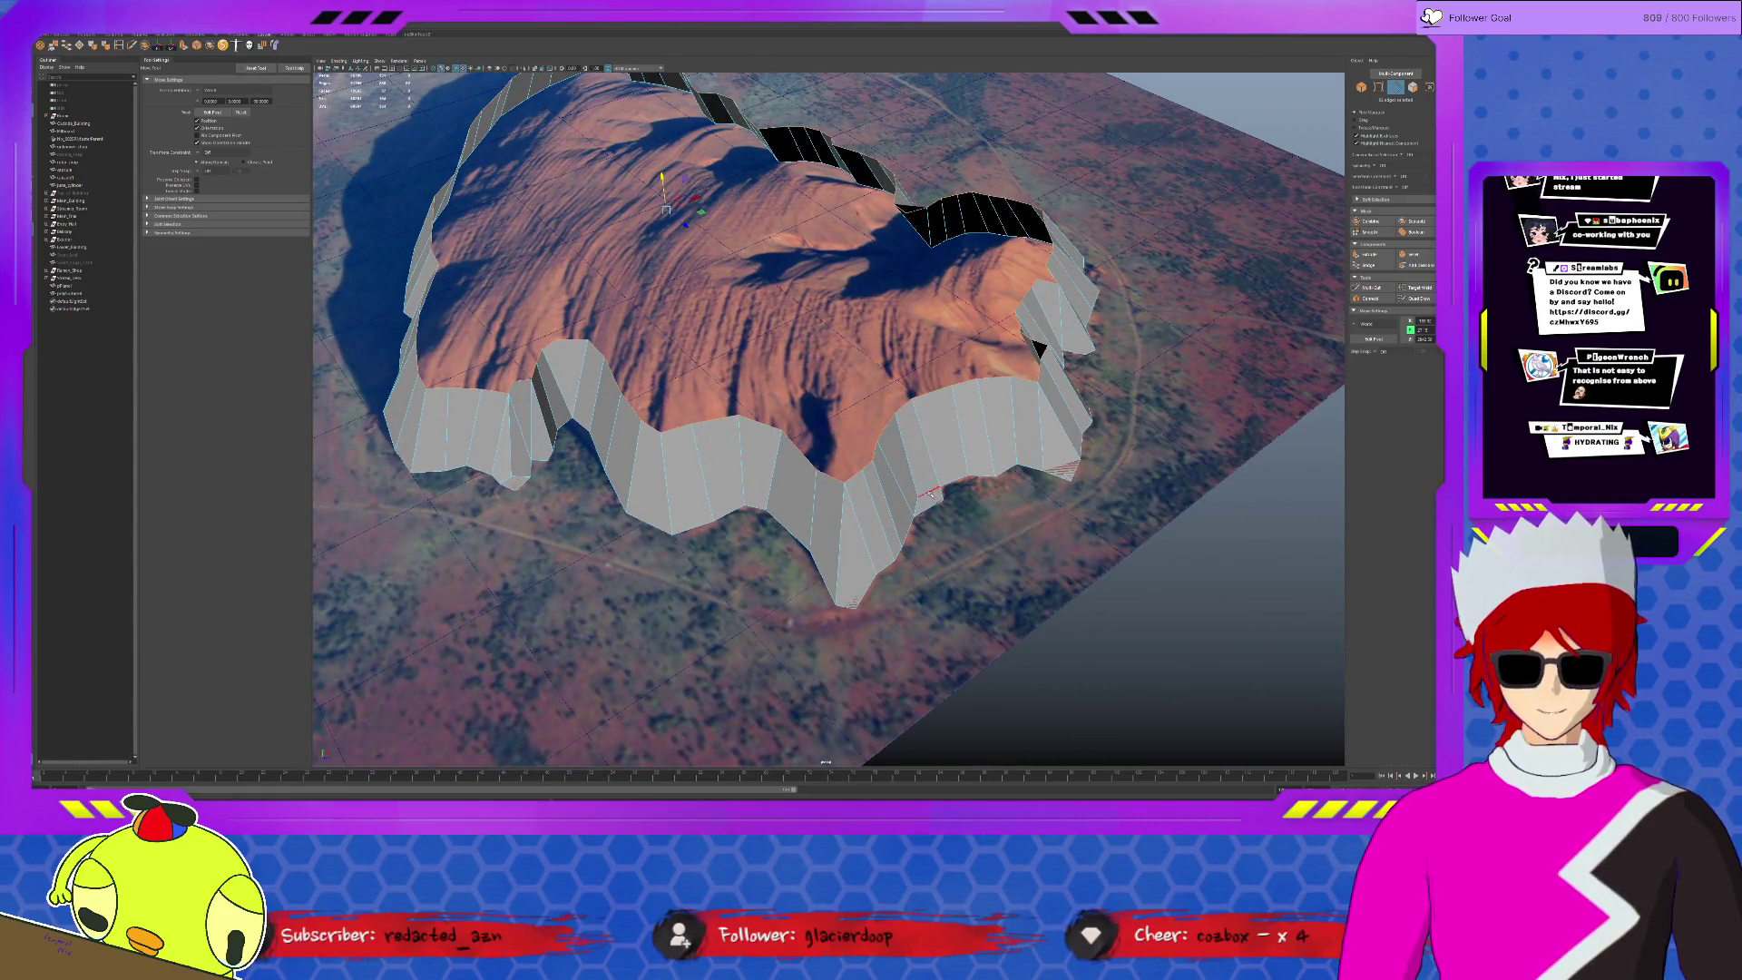
key(F11)
click(944, 439)
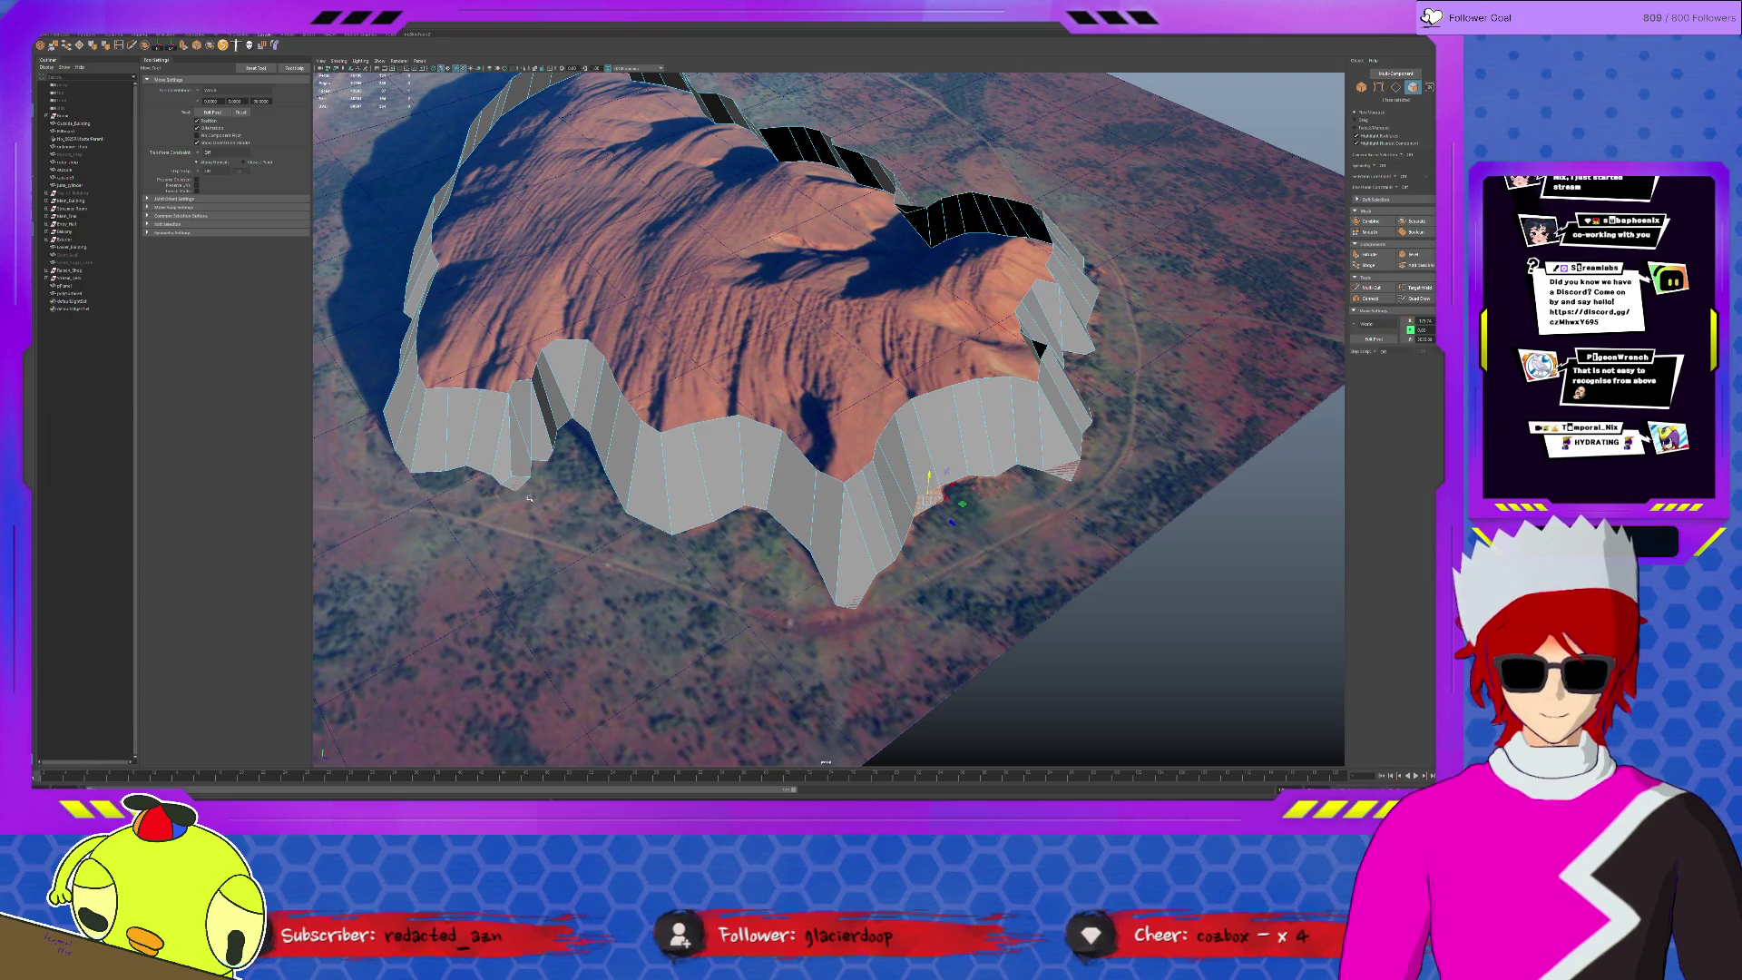
click(653, 553)
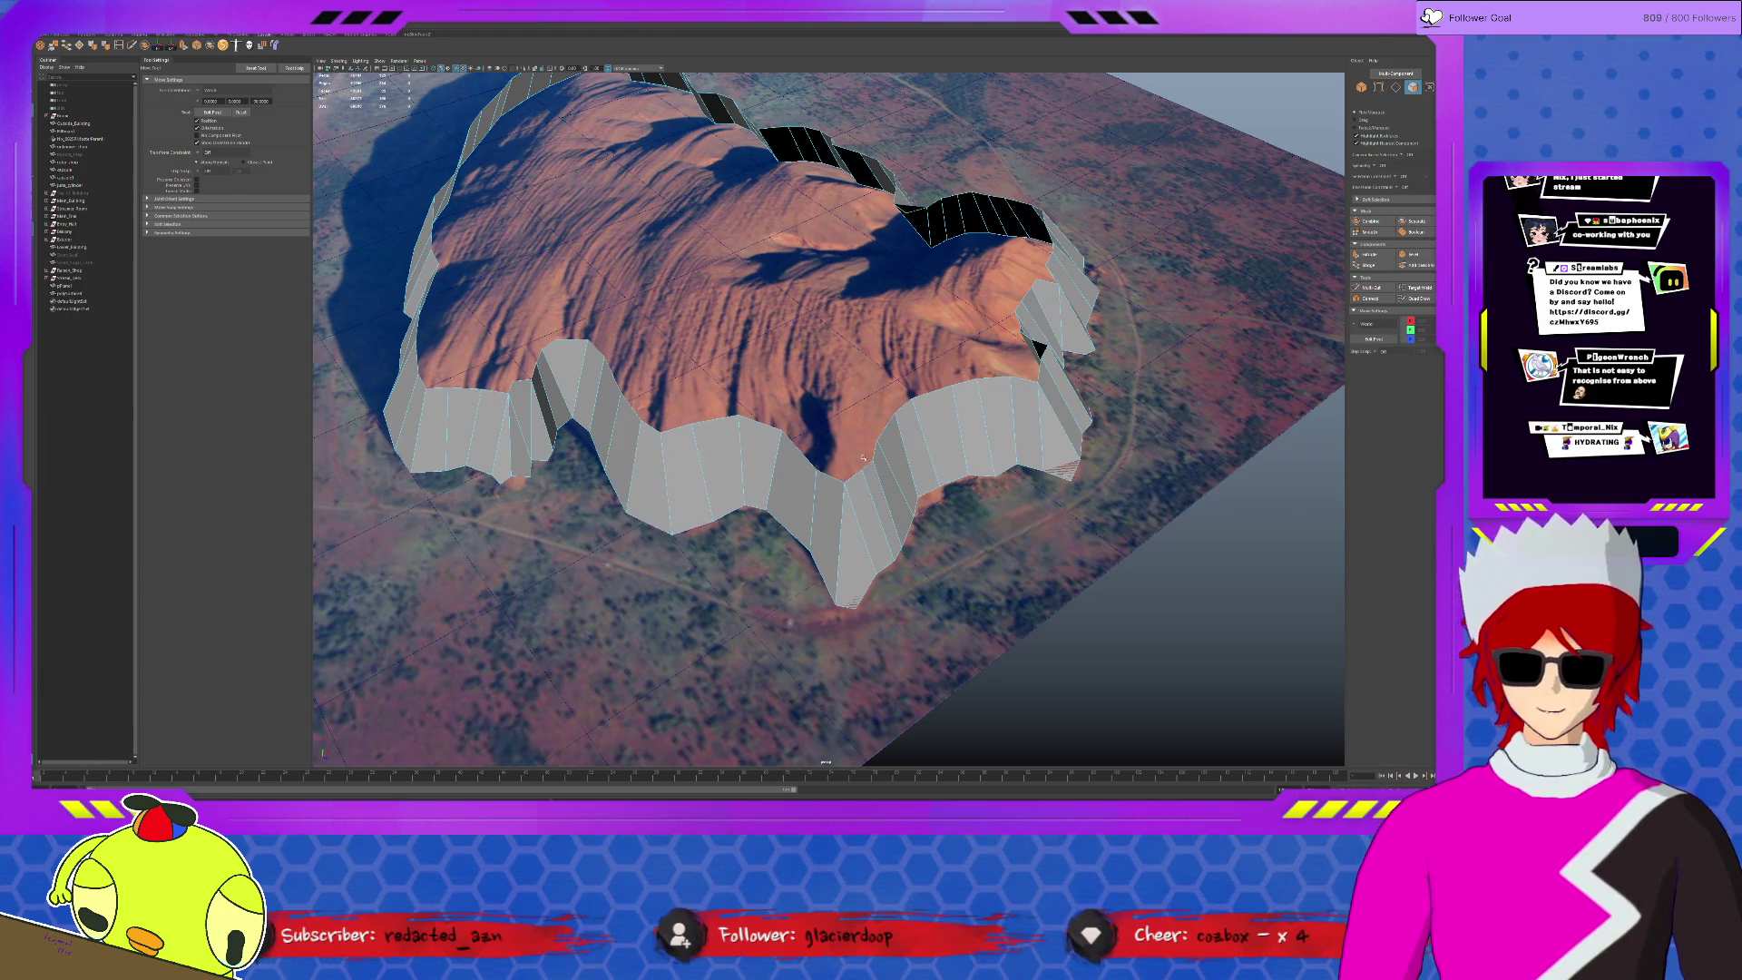
mouse_move(857, 465)
alt+mouse_down()
mouse_move(843, 545)
mouse_move(866, 539)
mouse_move(596, 497)
alt+mouse_up()
click(848, 594)
scroll(596, 497, up, 5)
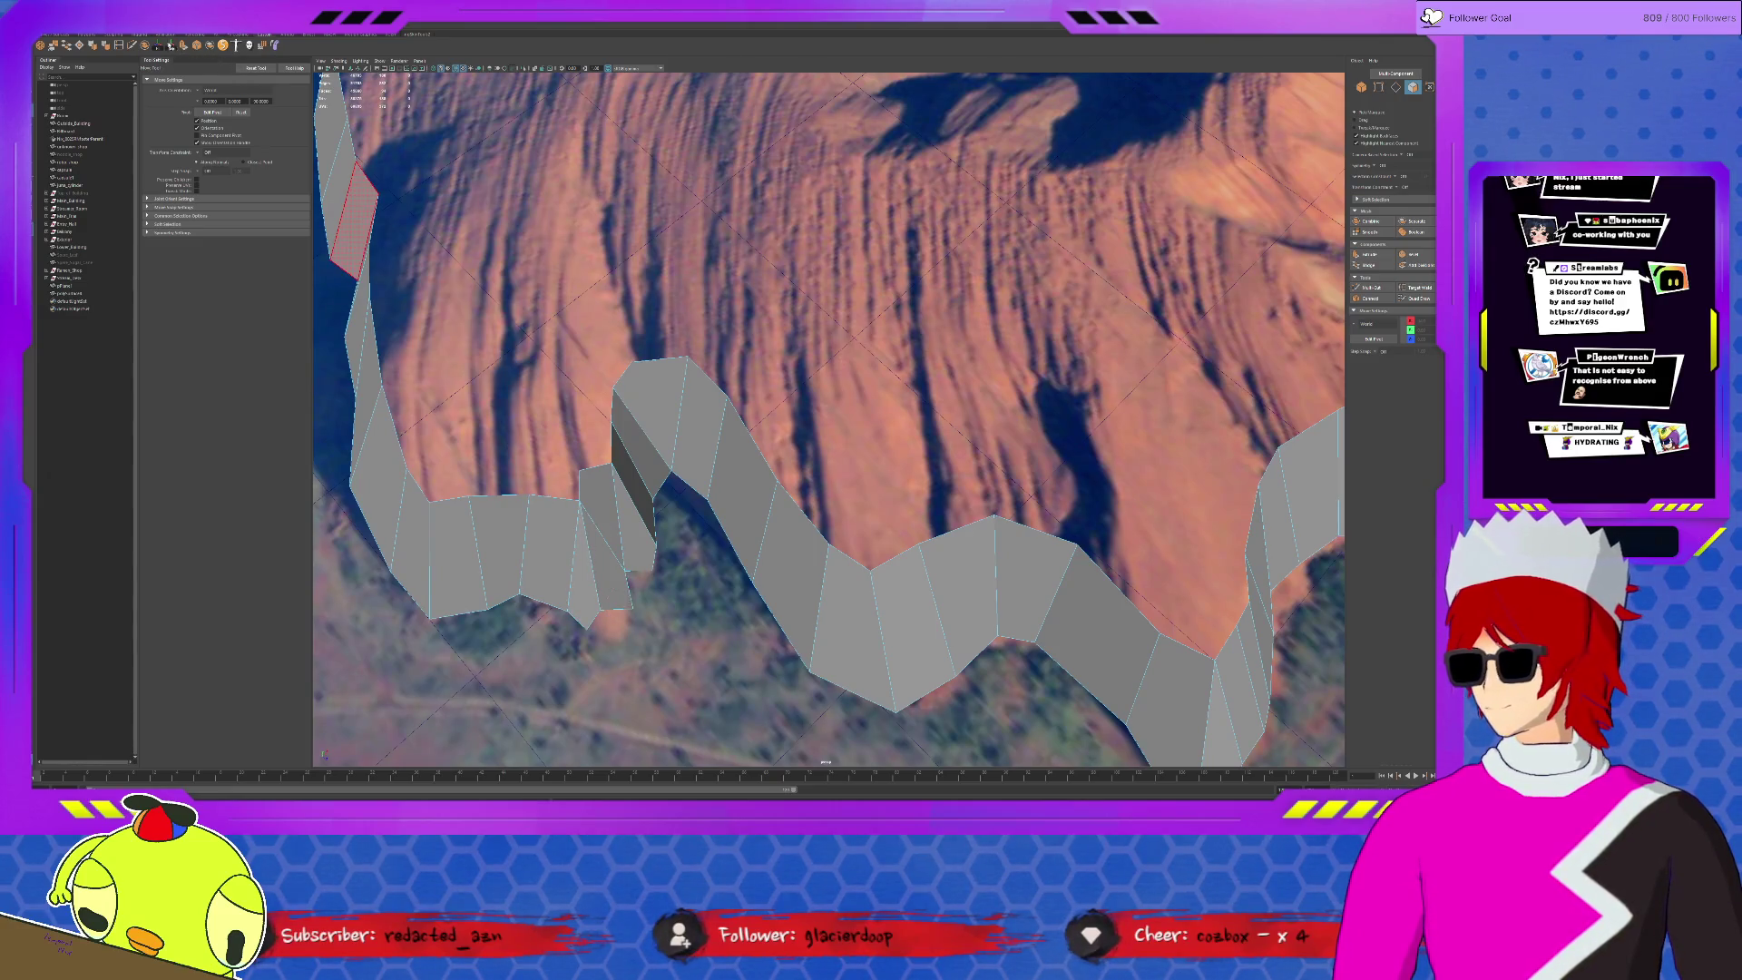
- Multi-Cut a new edge into the wall and pull its lower vertex down and right
click(134, 46)
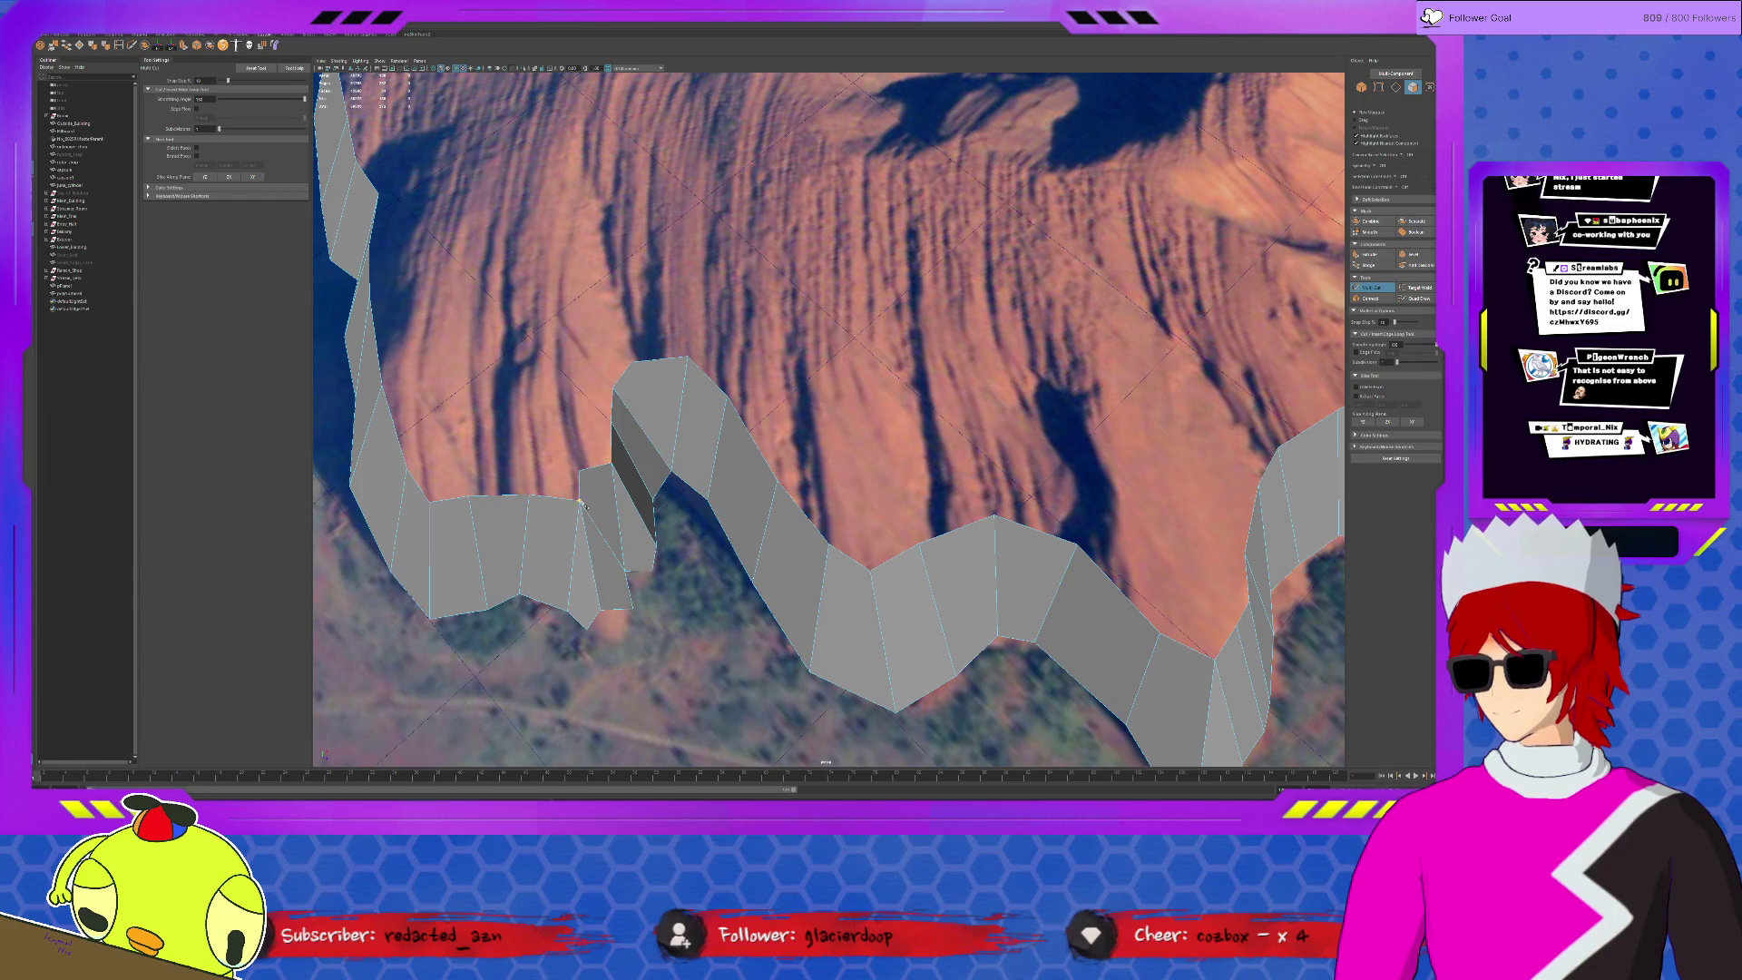
click(632, 608)
click(581, 501)
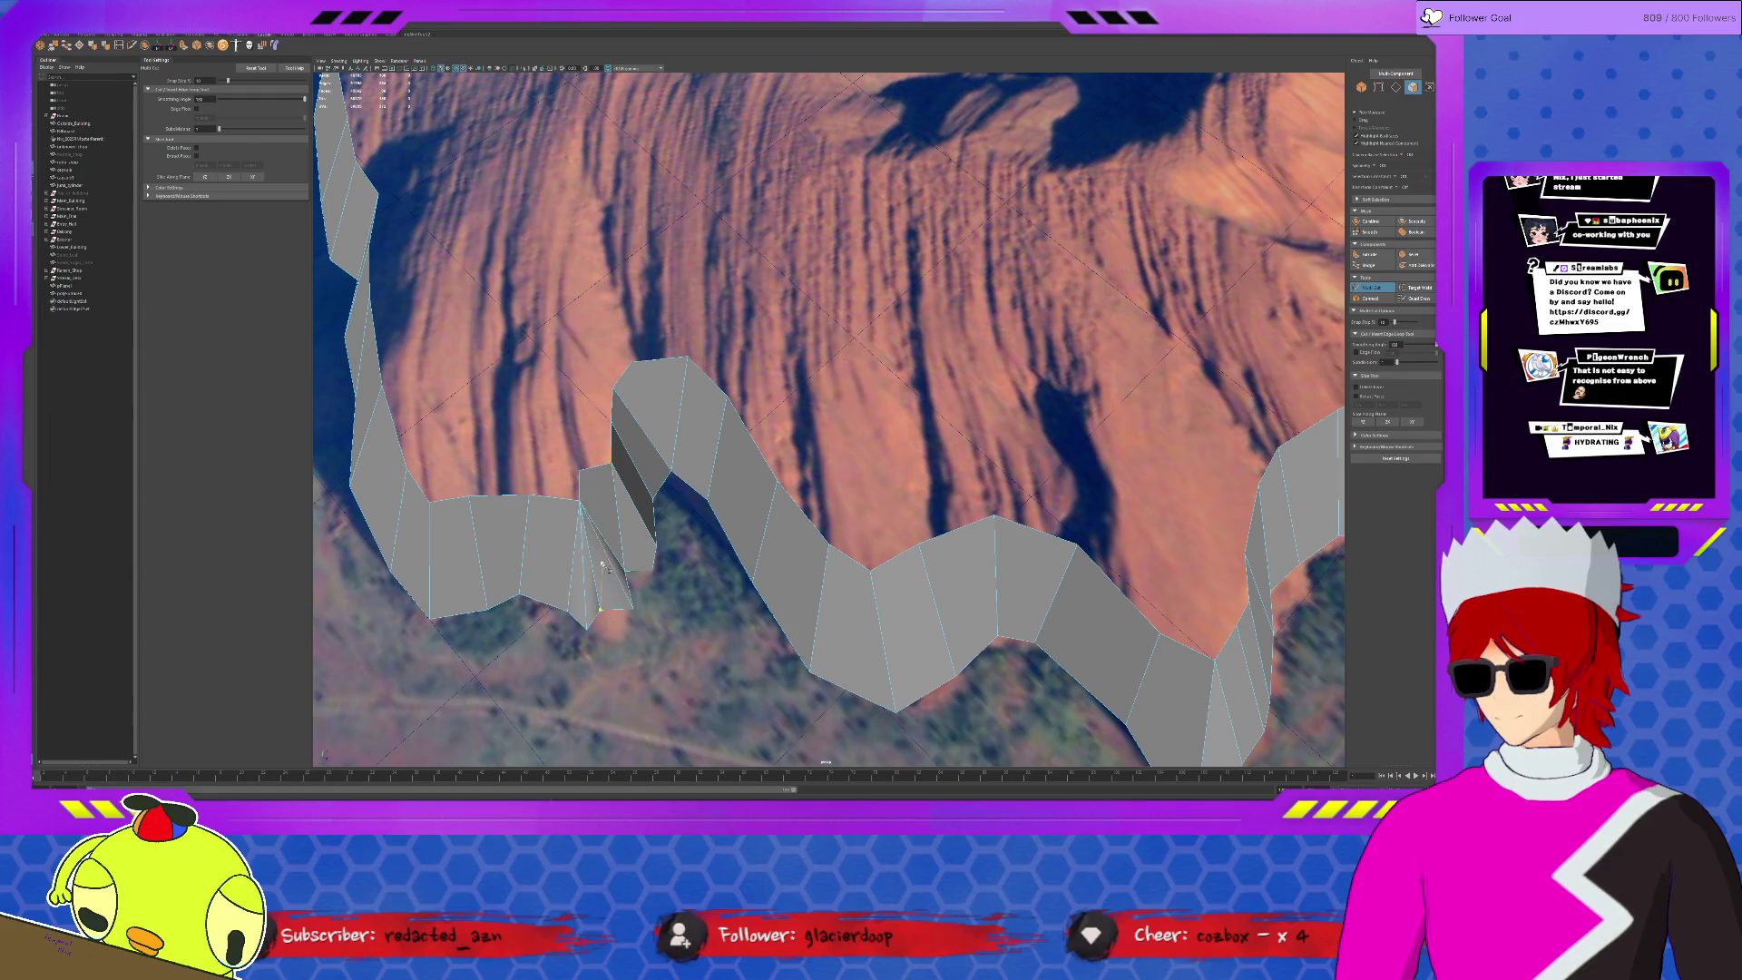
key(q)
key(w)
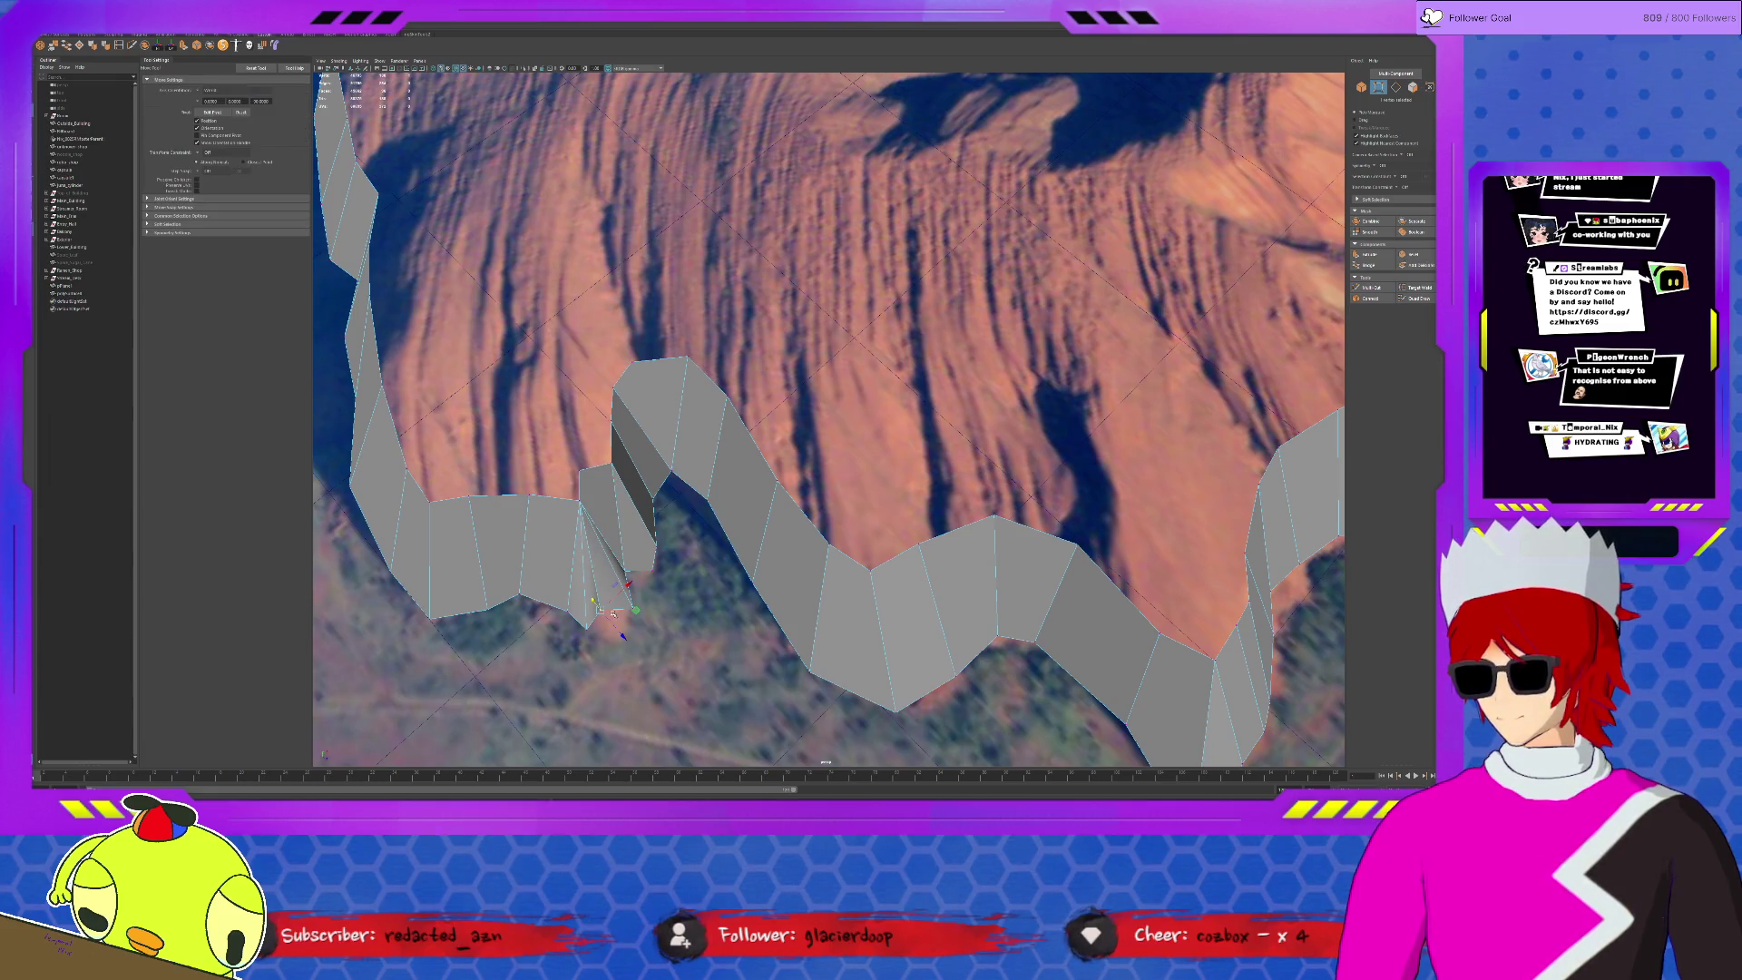
drag(635, 610, 648, 632)
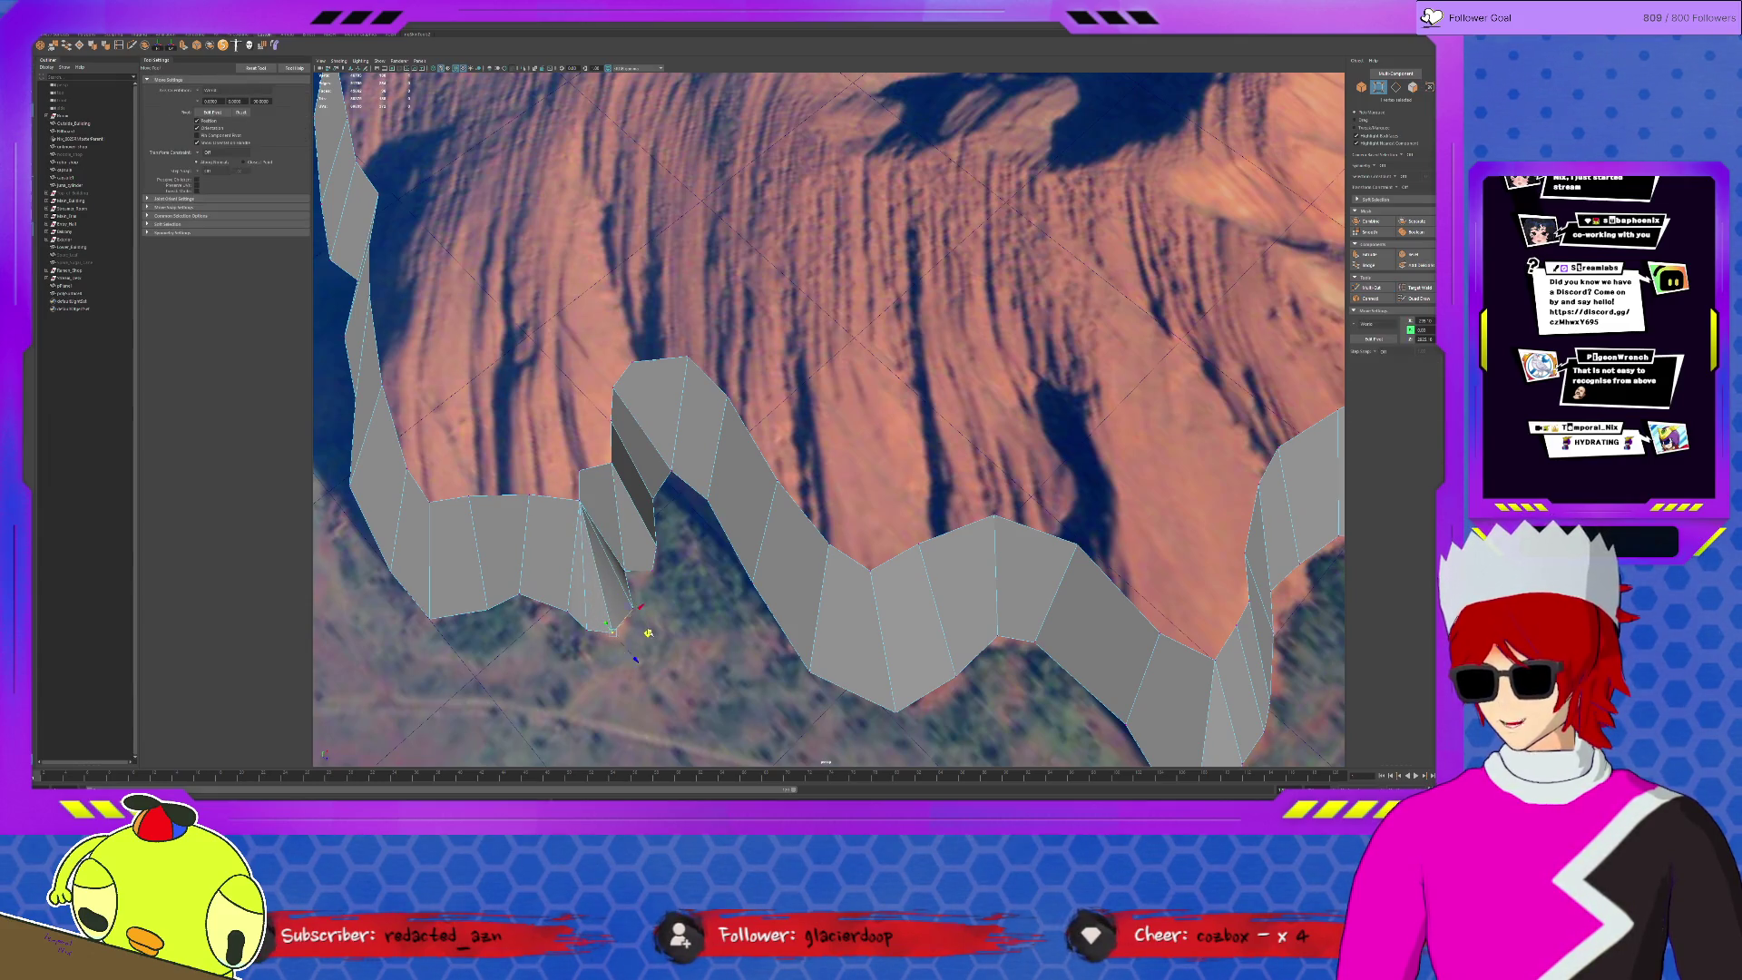
alt+drag(605, 467, 722, 472)
- Slice two more wall faces with vertical cuts from bottom vertex to top vertex
shift+right_drag(833, 530, 837, 617)
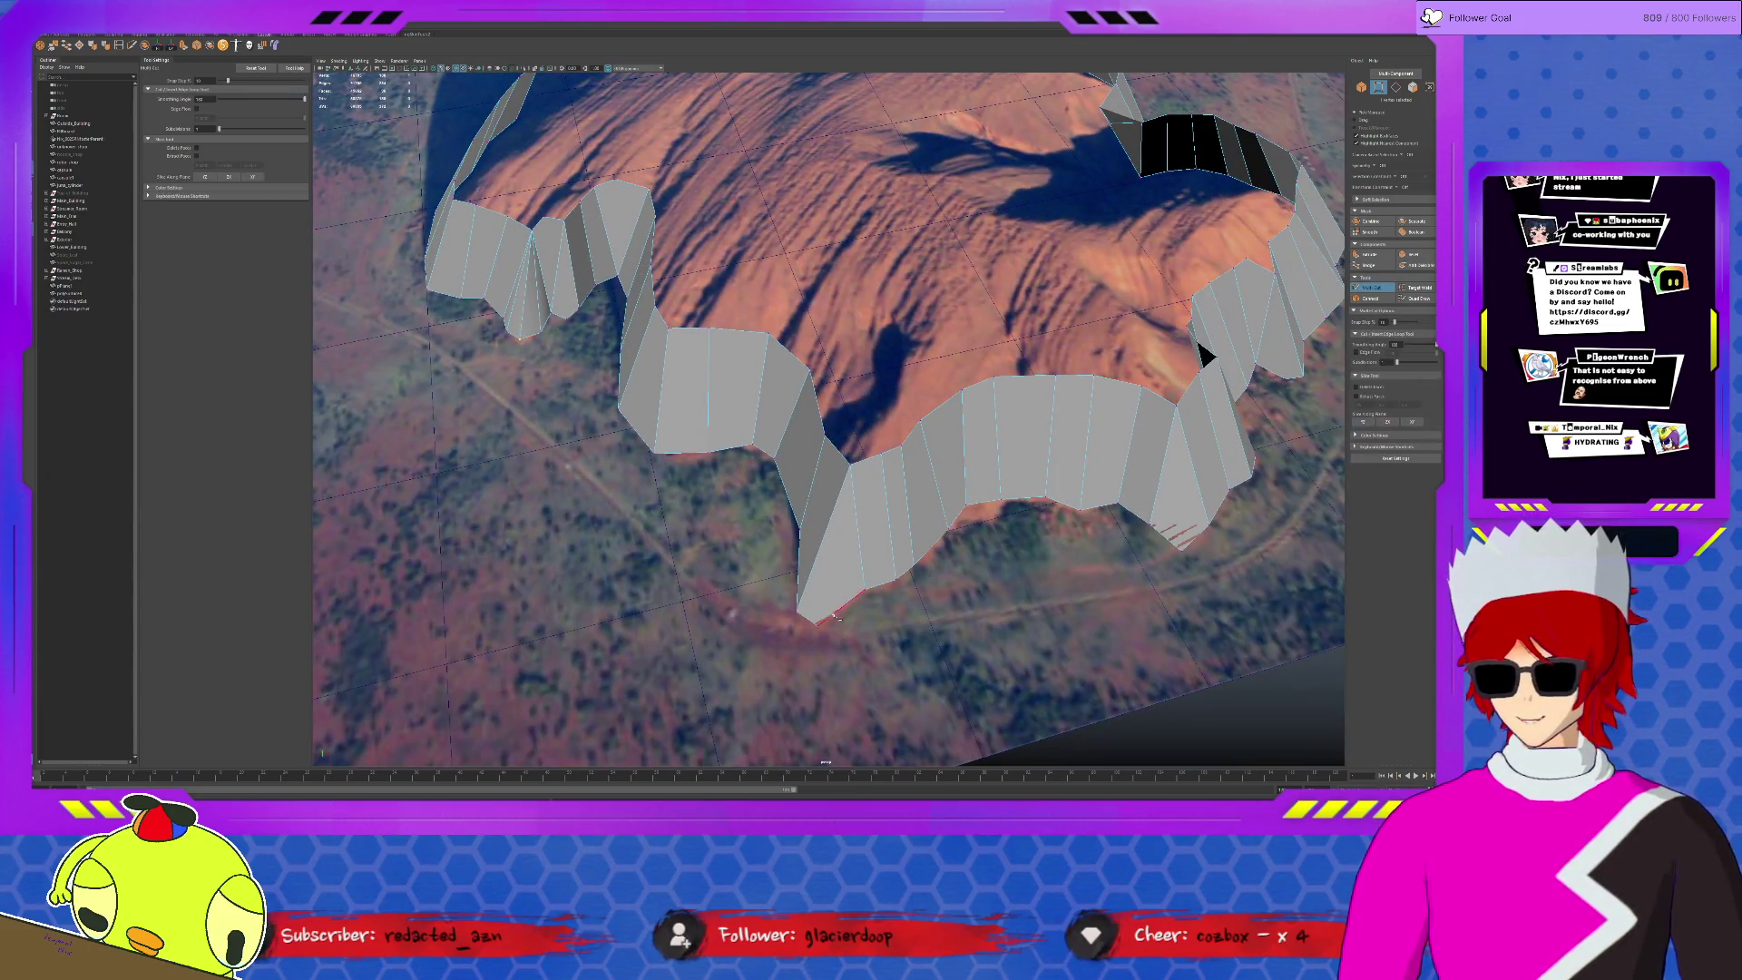
click(818, 624)
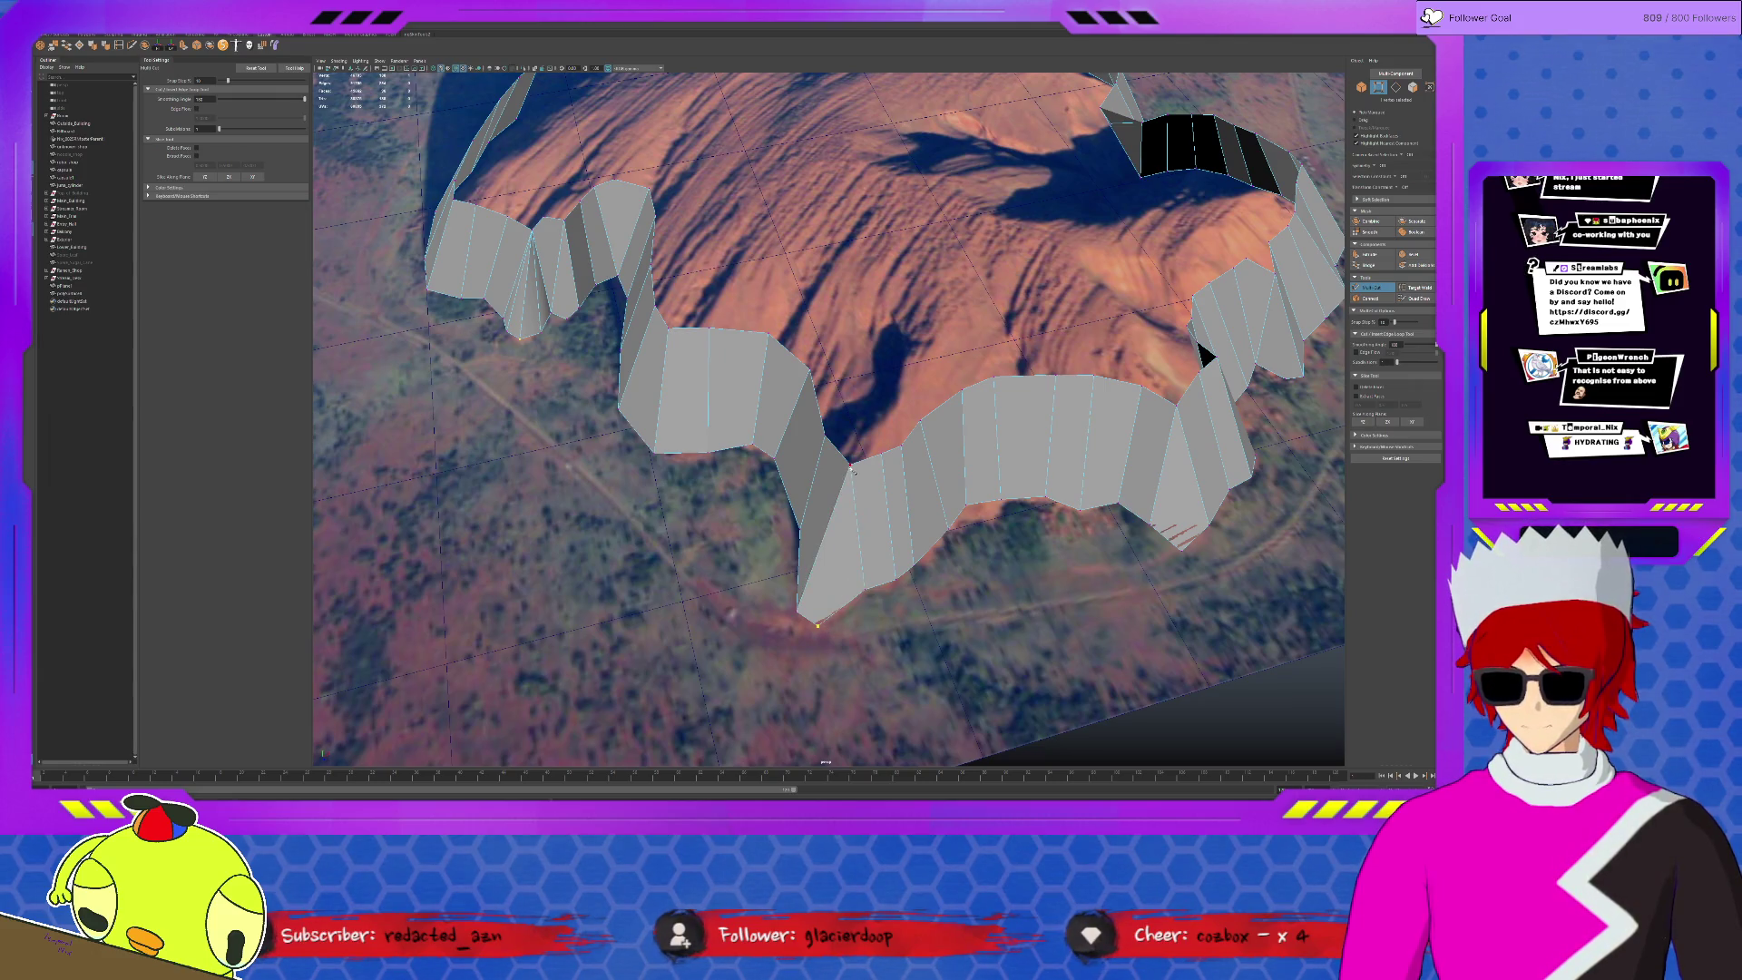
click(851, 469)
right_click(1204, 562)
click(1182, 550)
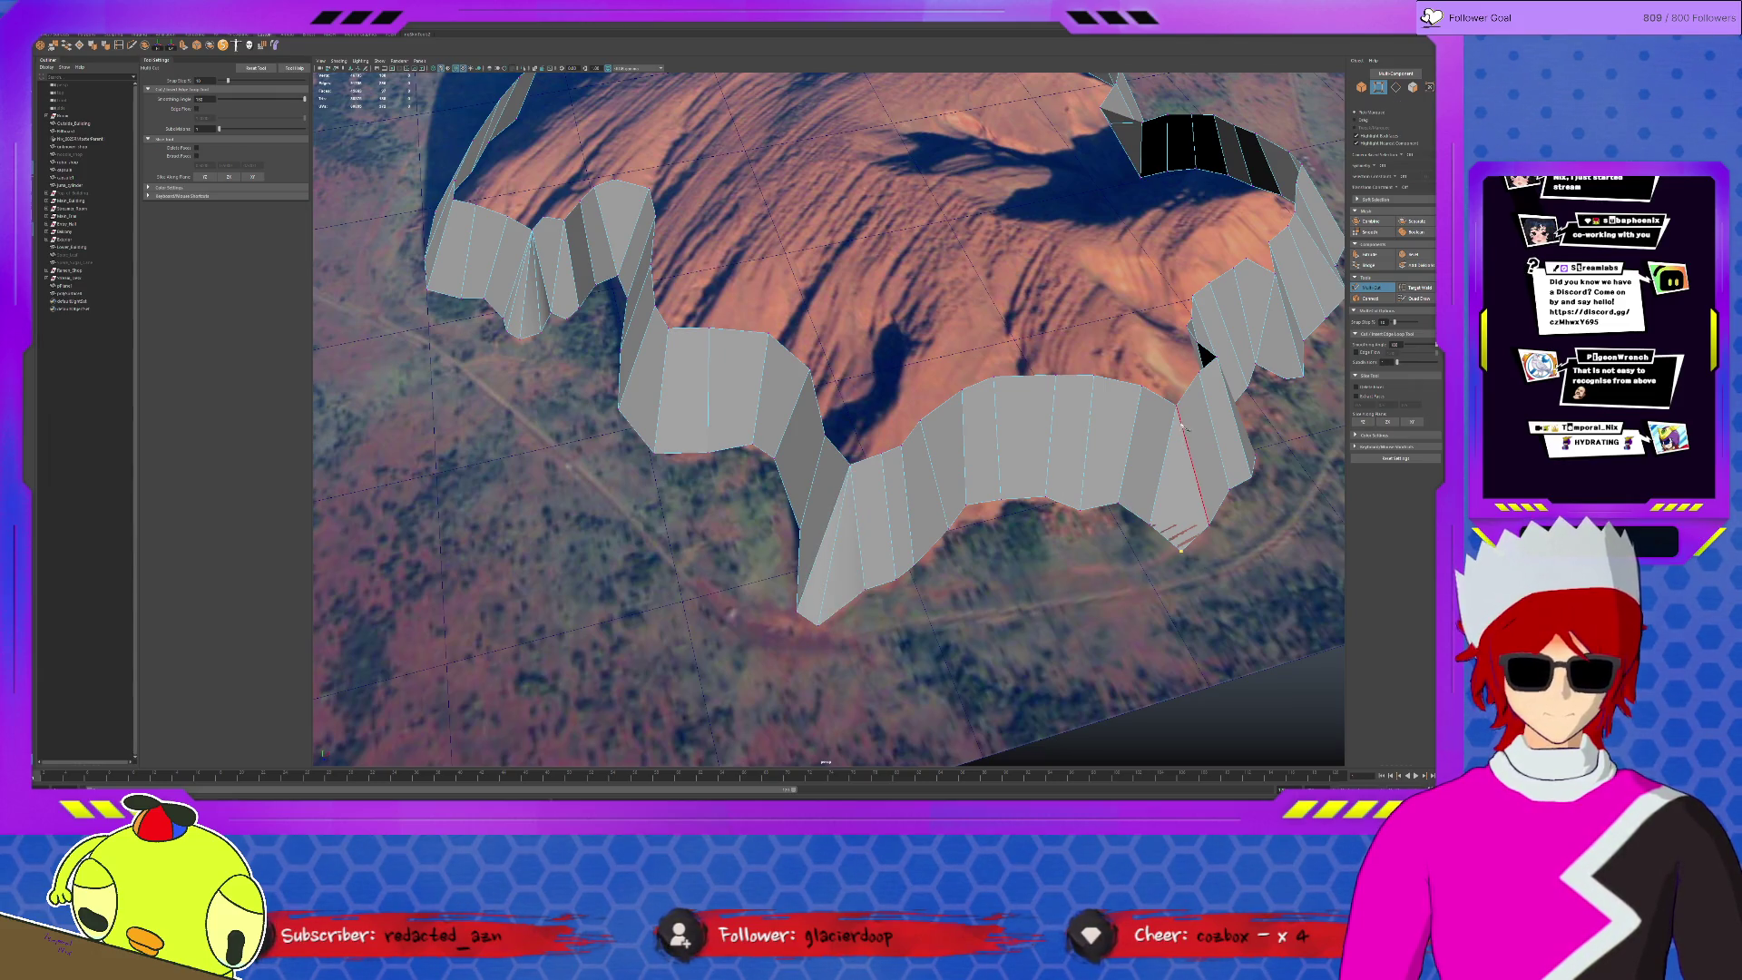
click(1204, 354)
alt+drag(1204, 354, 1134, 425)
mouse_move(869, 477)
alt+mouse_down()
mouse_move(994, 557)
mouse_move(963, 556)
mouse_move(663, 384)
alt+mouse_up()
- Exit Multi-Cut, switch to edge mode, and inspect the walls from above and at an angle
key(q)
key(F10)
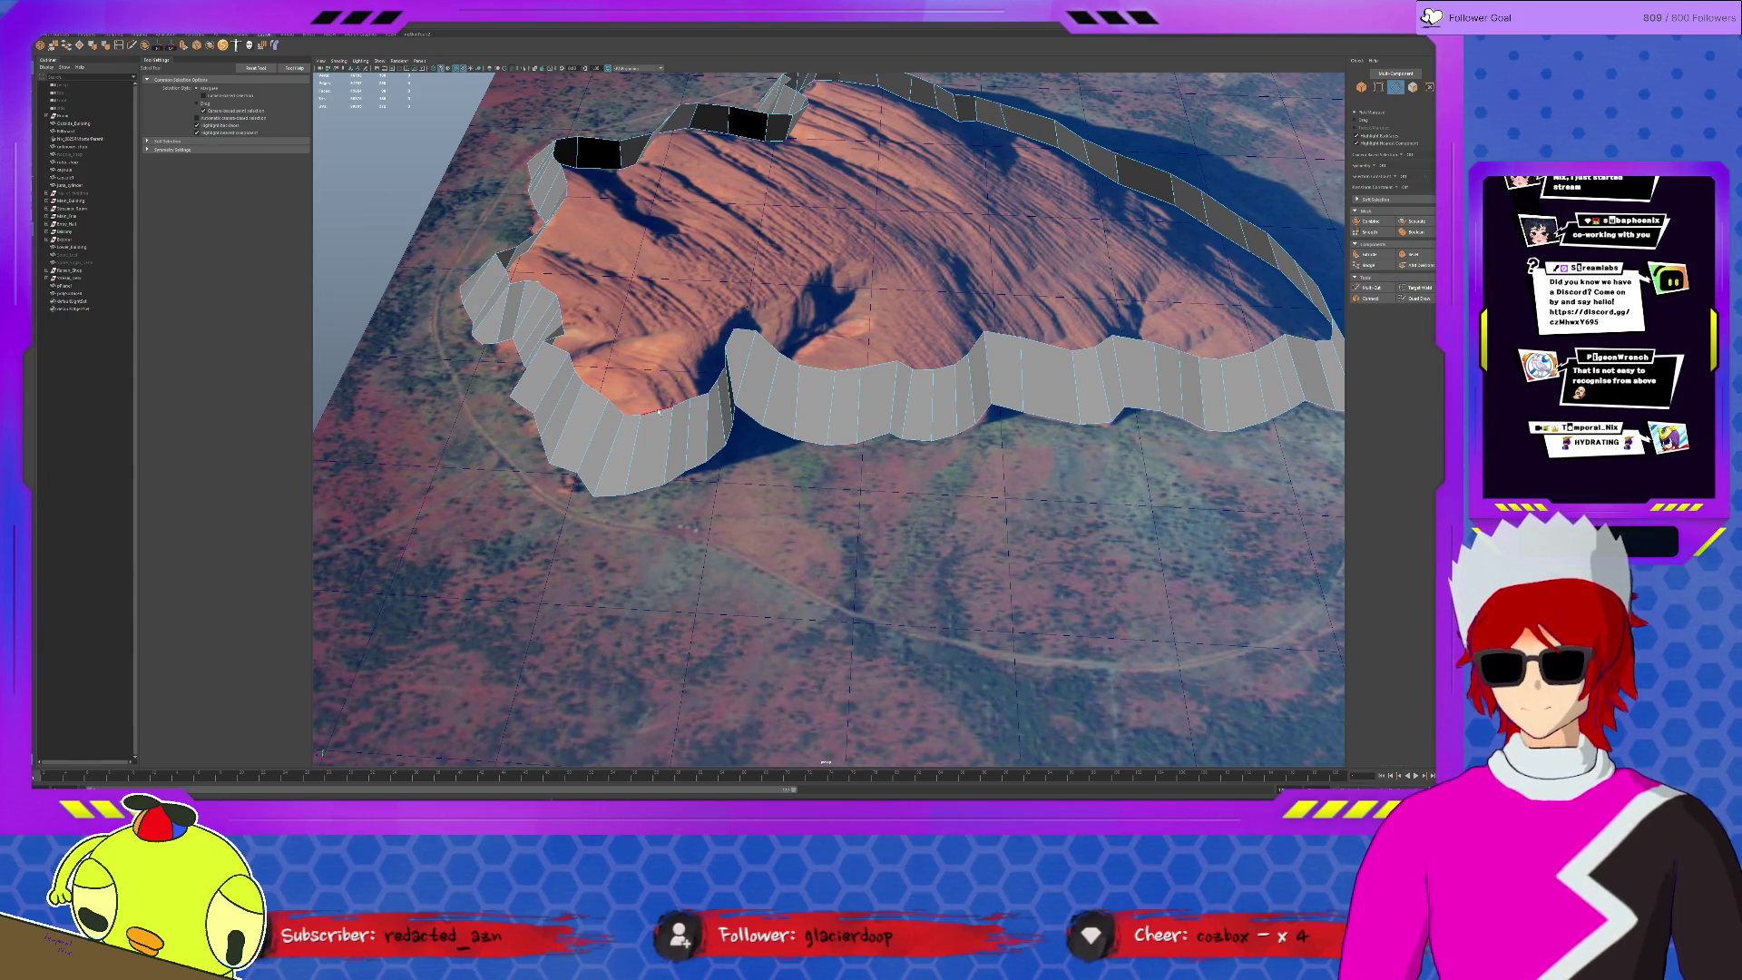
alt+drag(762, 359, 742, 383)
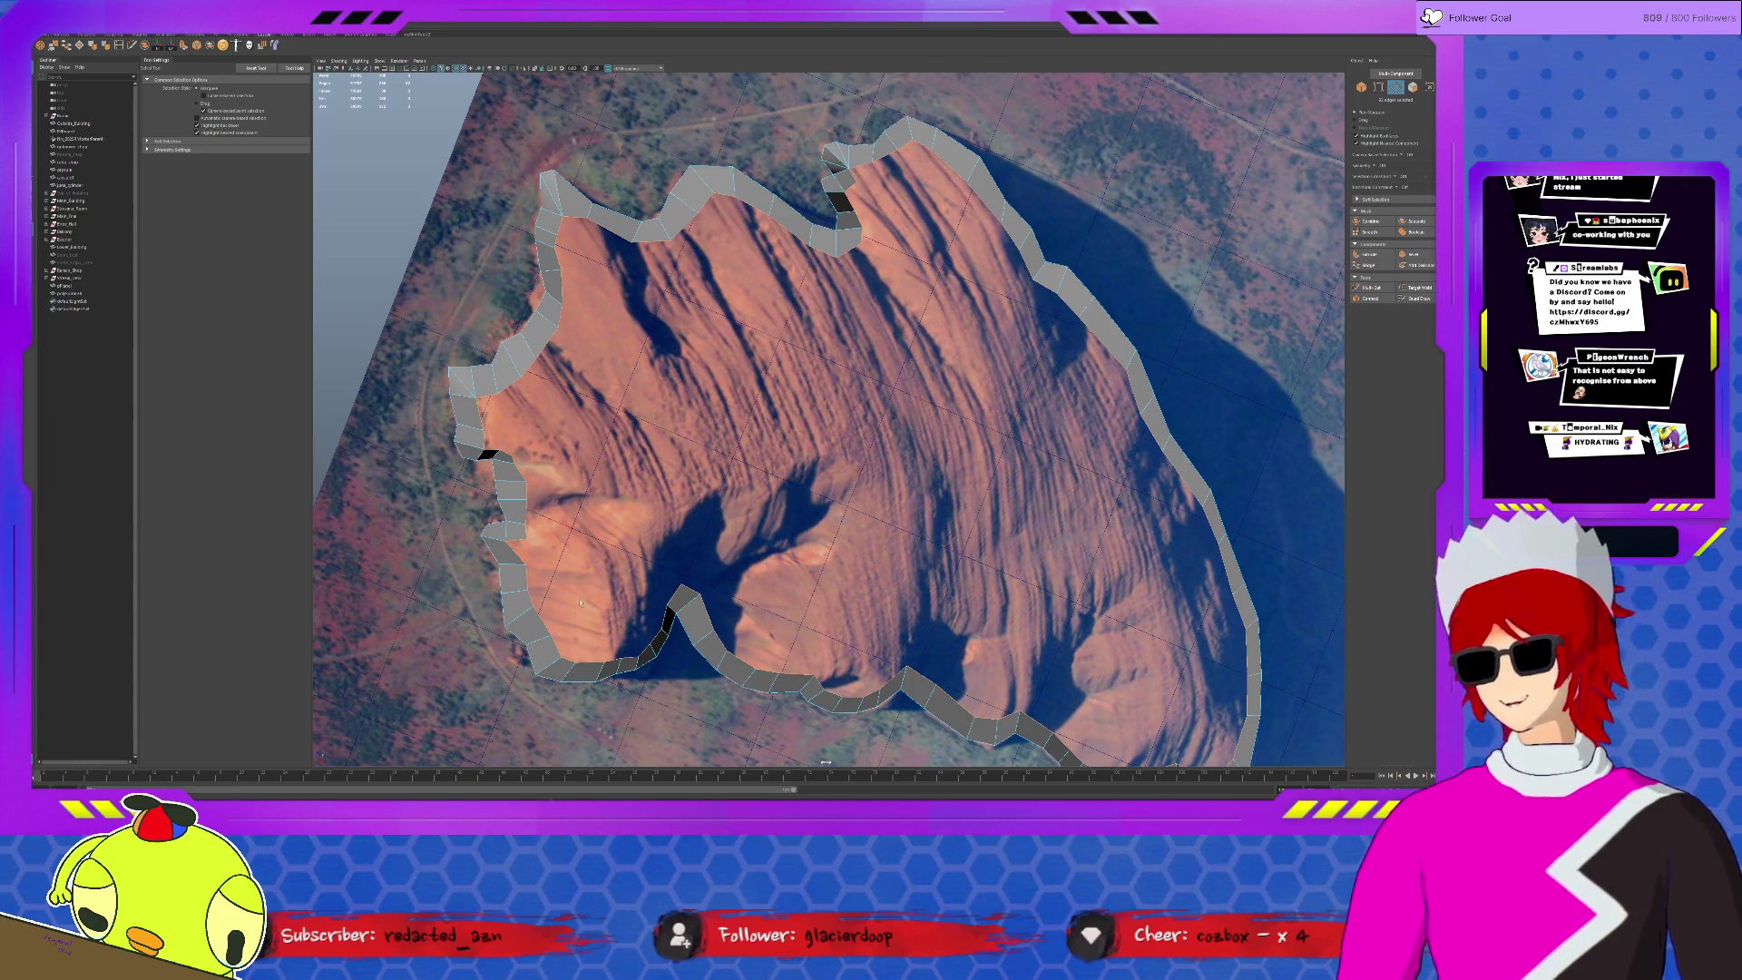
alt+drag(689, 540, 743, 545)
scroll(742, 545, up, 3)
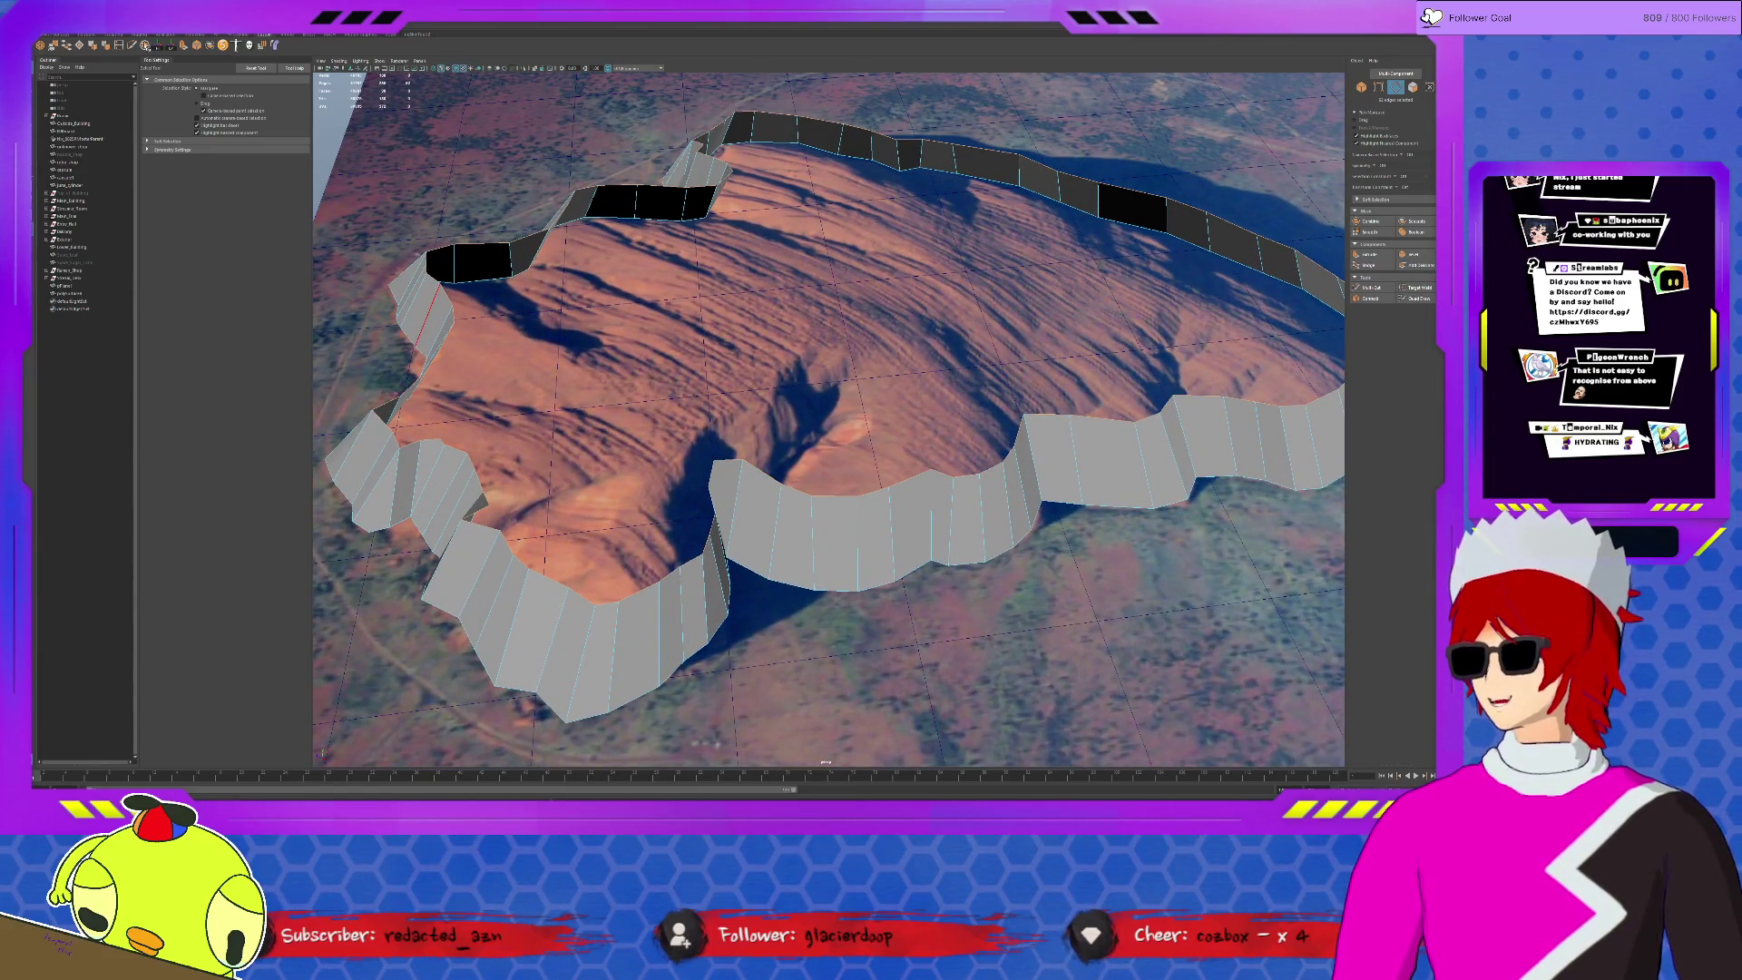
- Extrude the wall-top edges upward into a taller wall with a new edge ring
key(w)
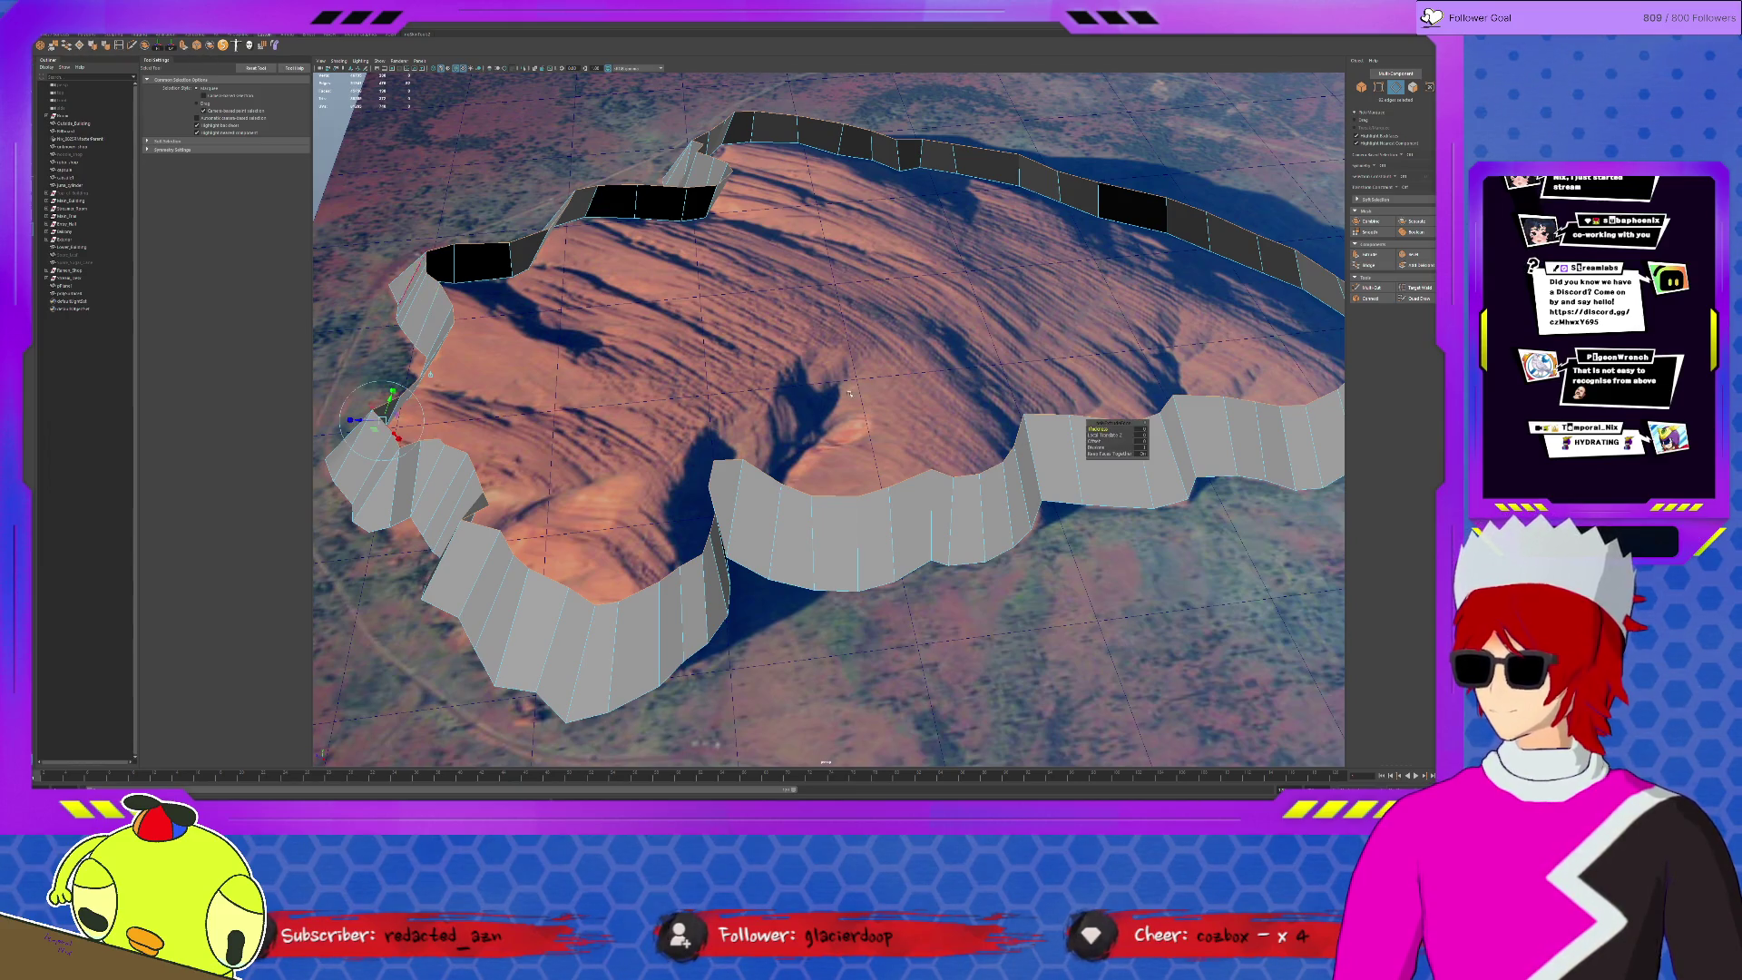
drag(430, 373, 526, 113)
key(ctrl+z)
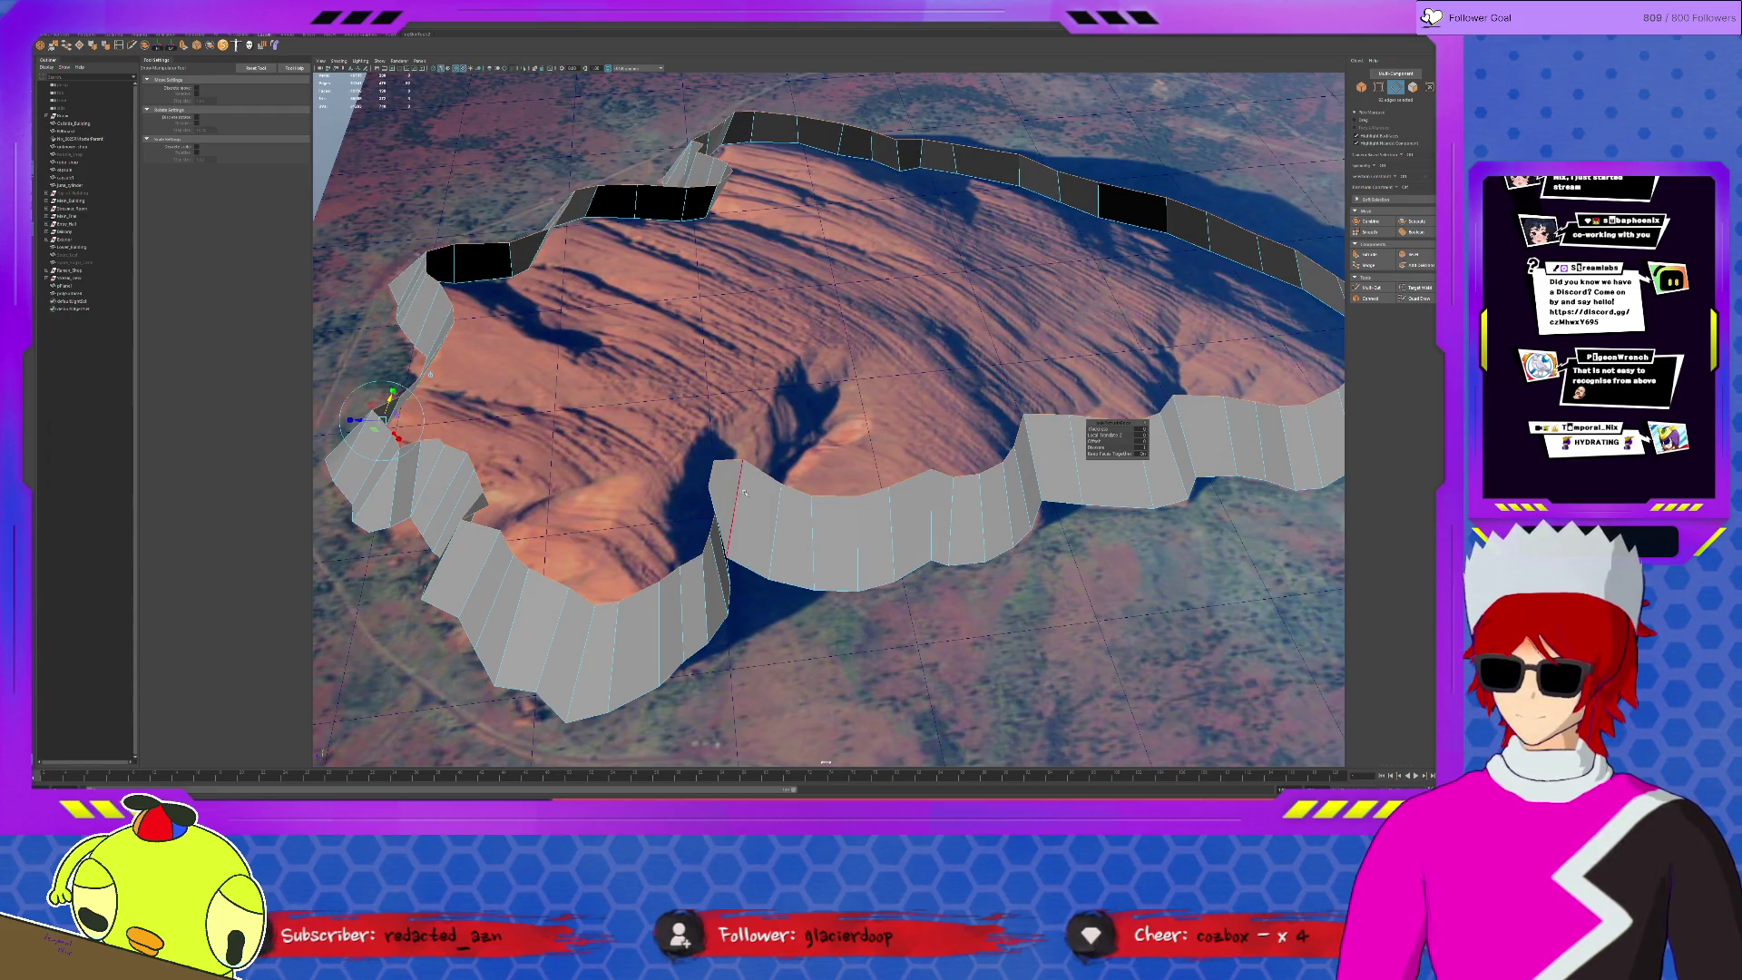
drag(387, 404, 421, 366)
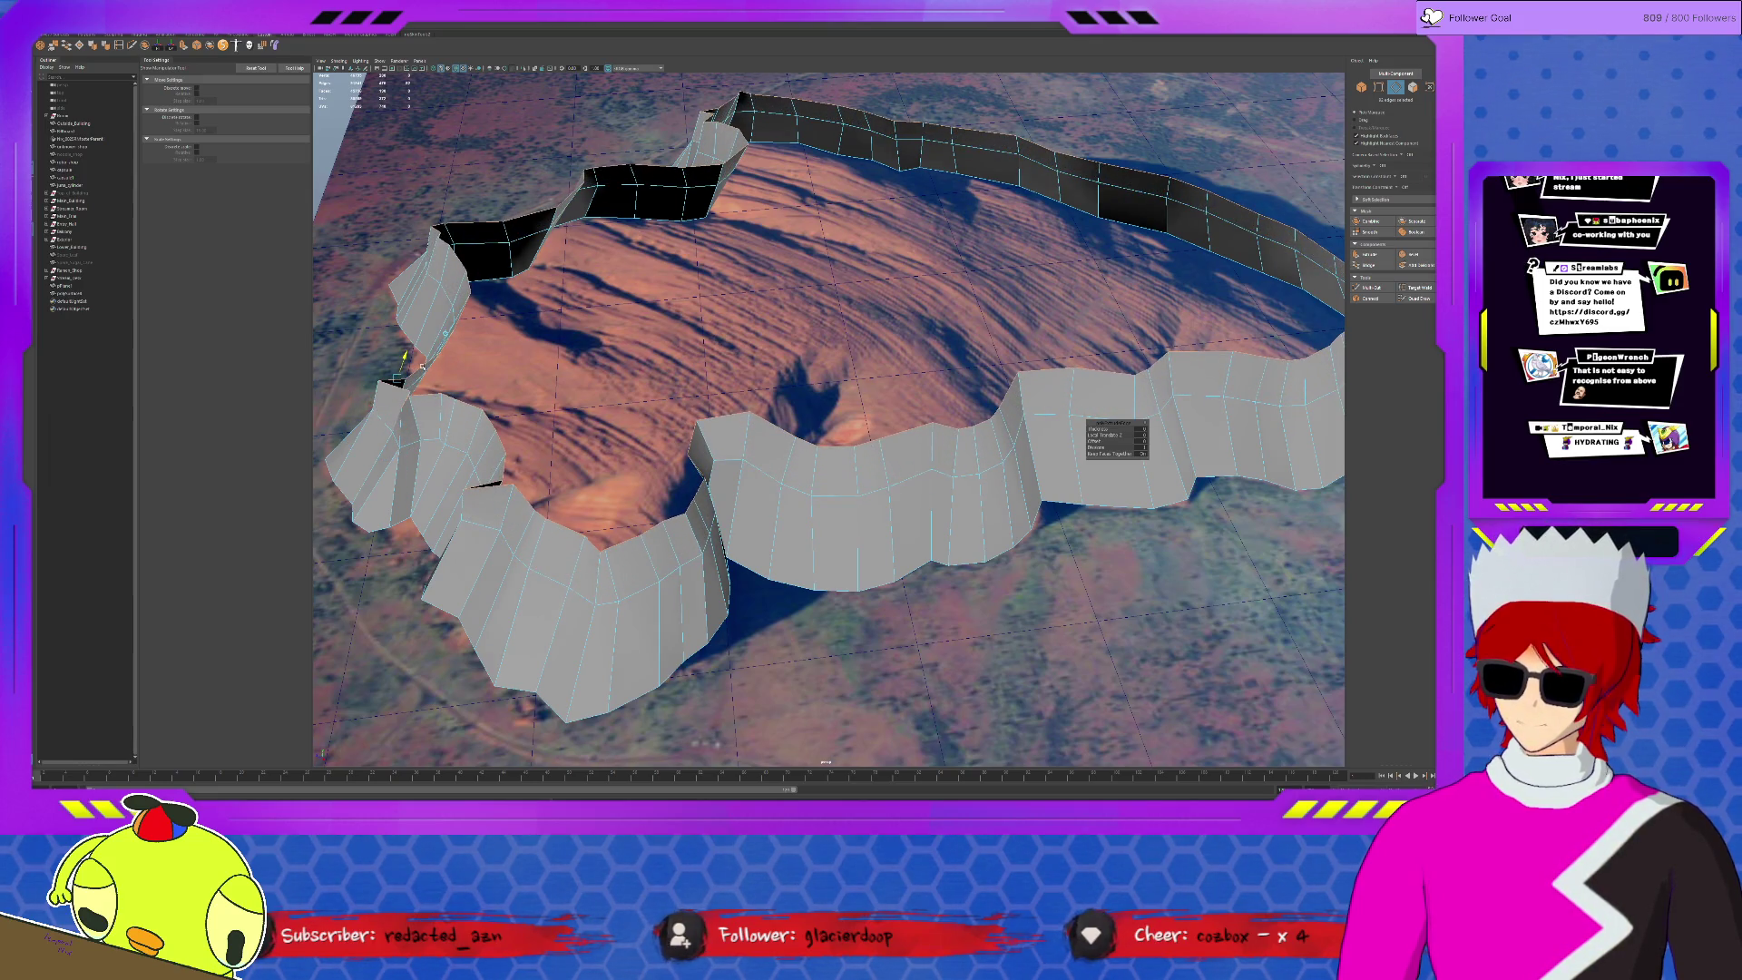
alt+drag(618, 498, 739, 510)
- Delete the two broken wall faces
key(F11)
key(q)
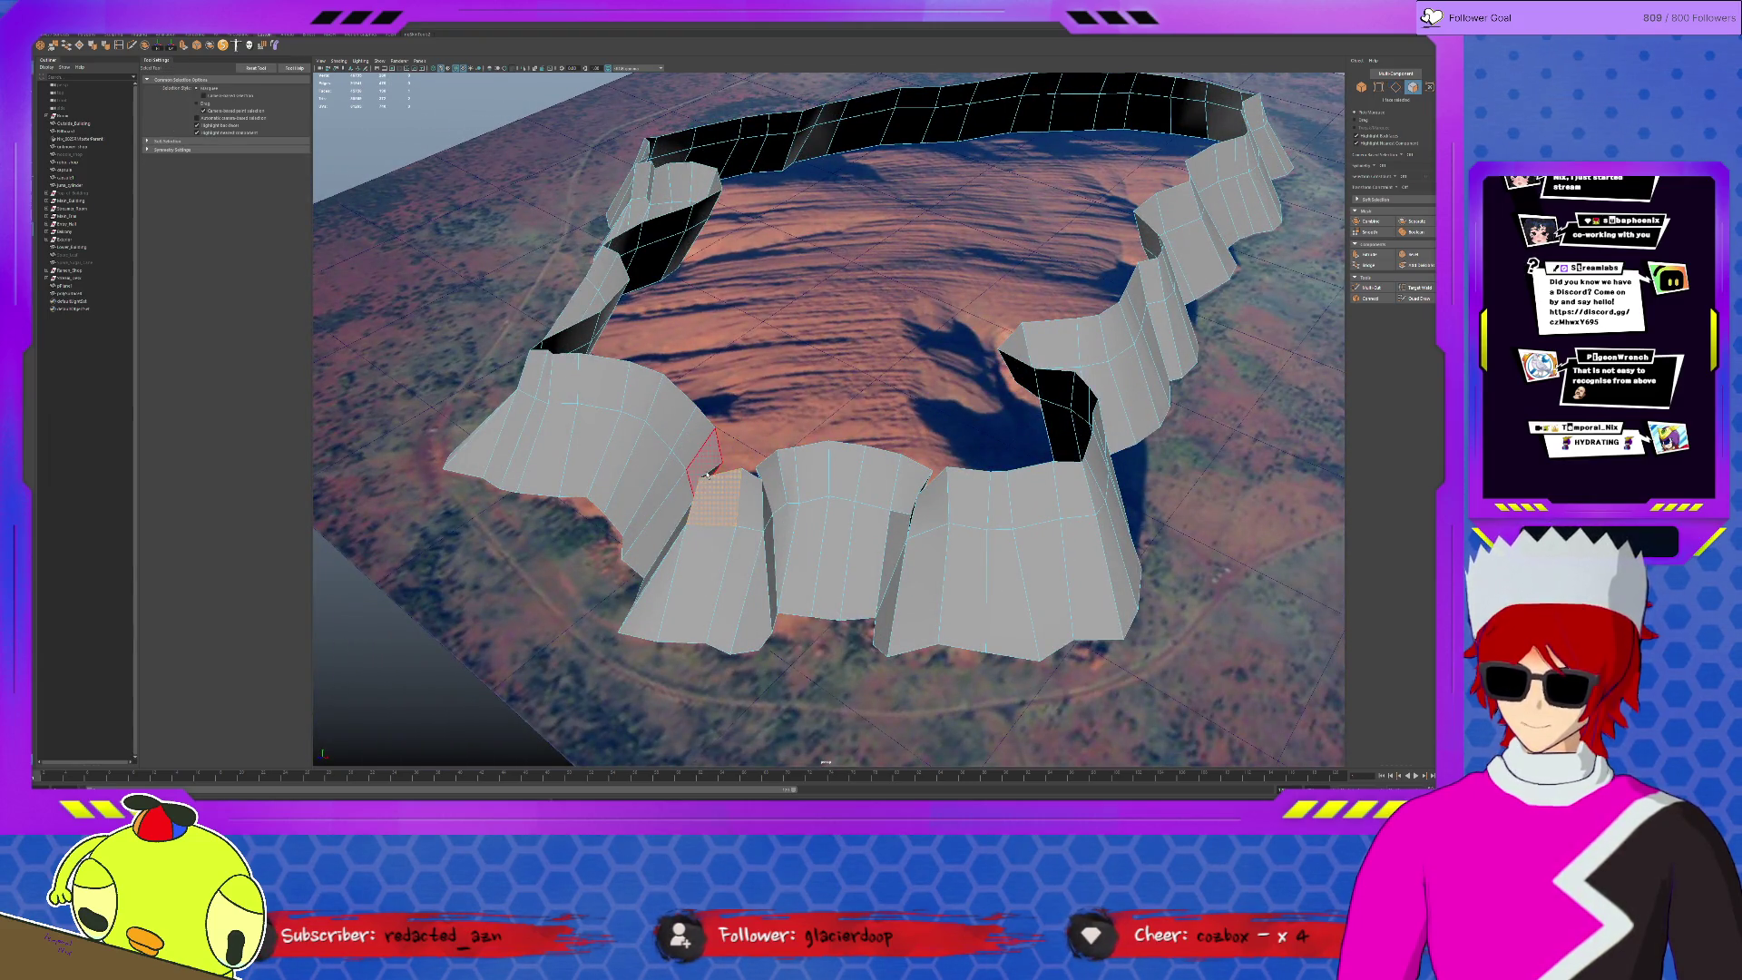
click(742, 484)
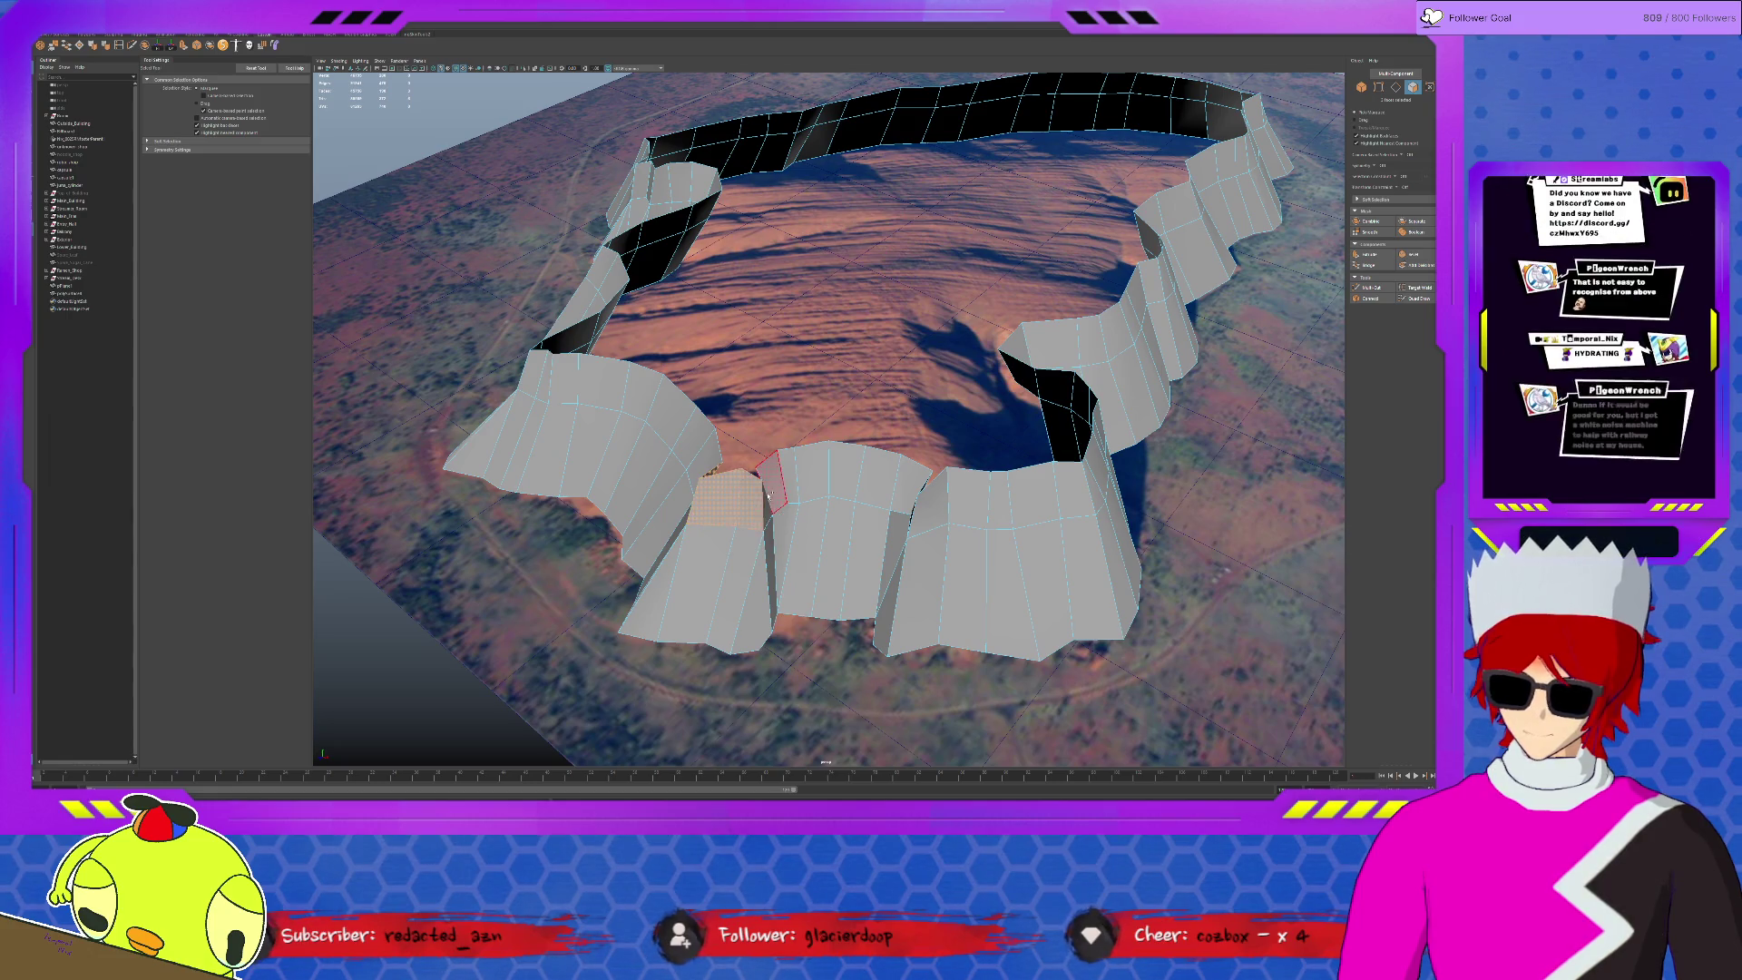
shift+click(751, 507)
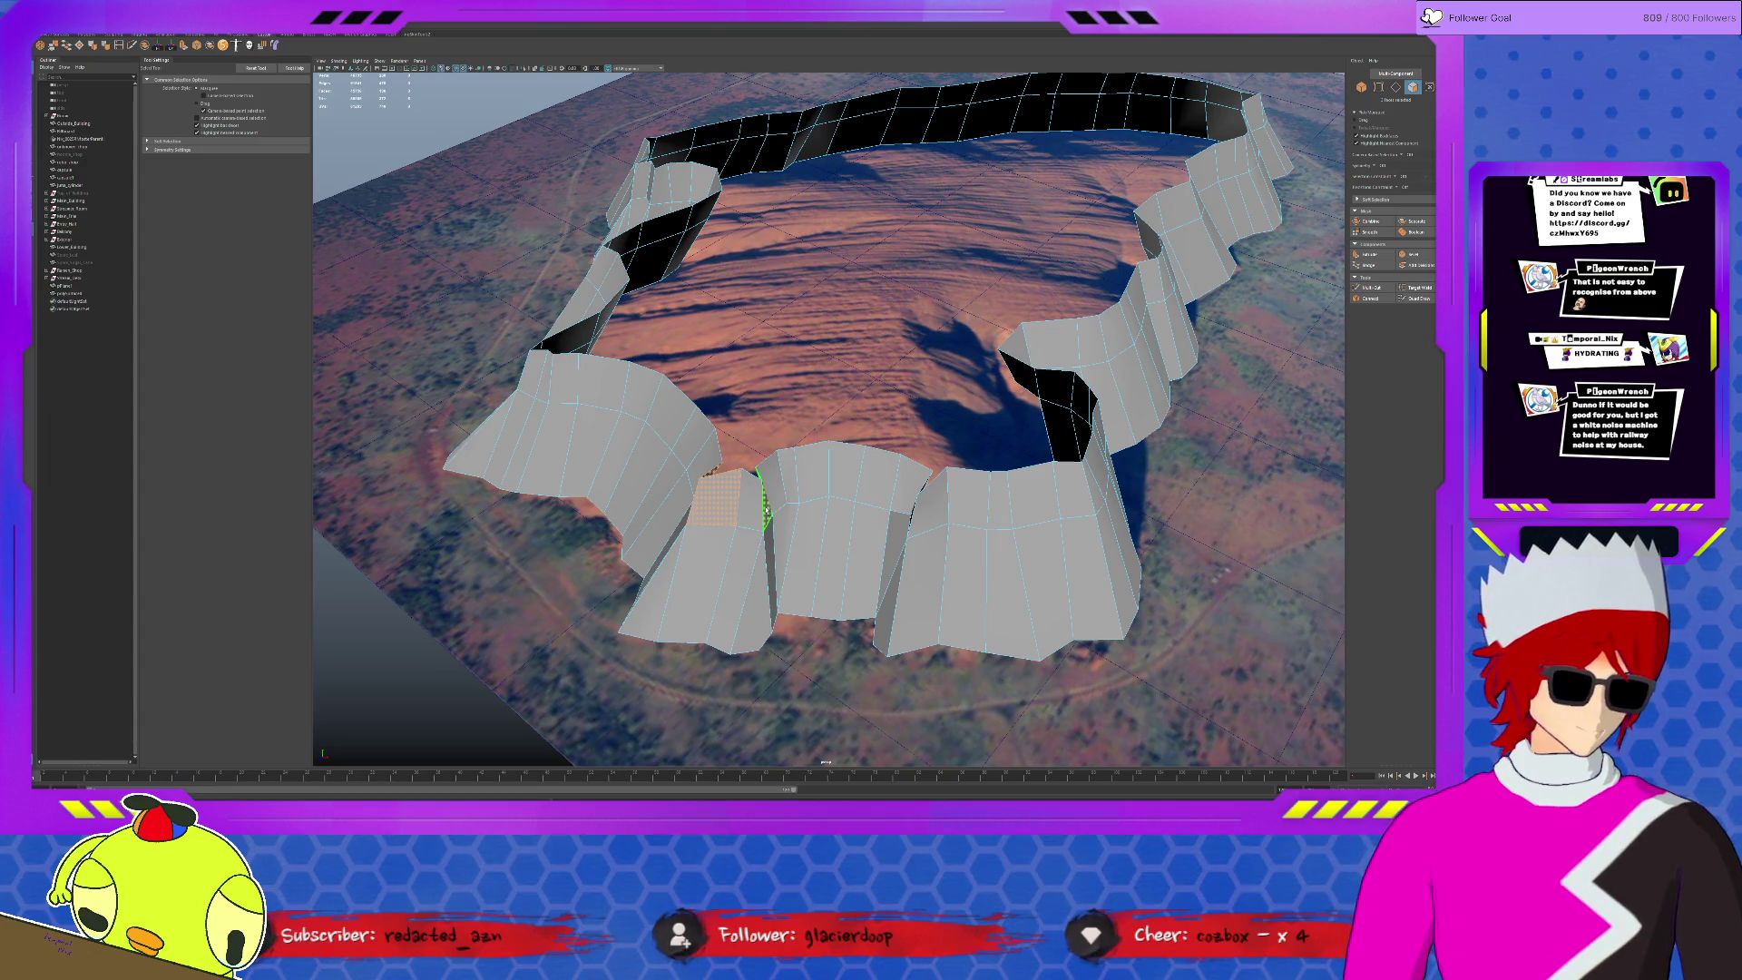
key(Delete)
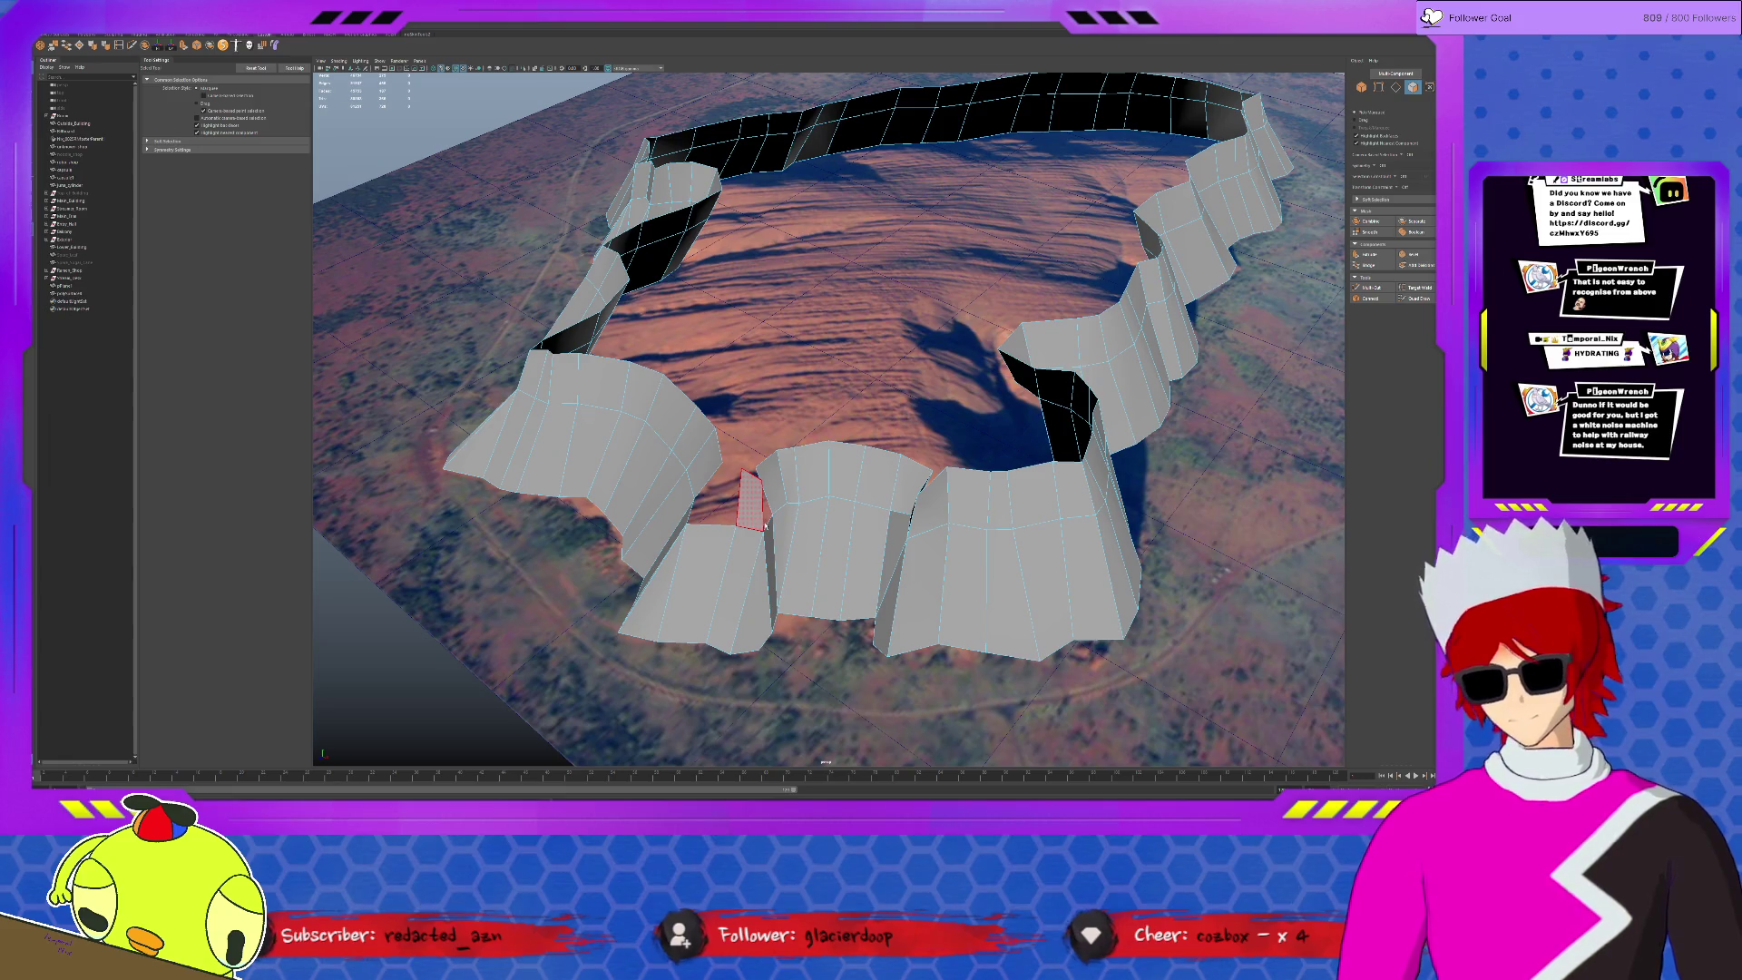
- Pick a wall vertex, then select the edges on either side of the wall gap
key(F9)
key(w)
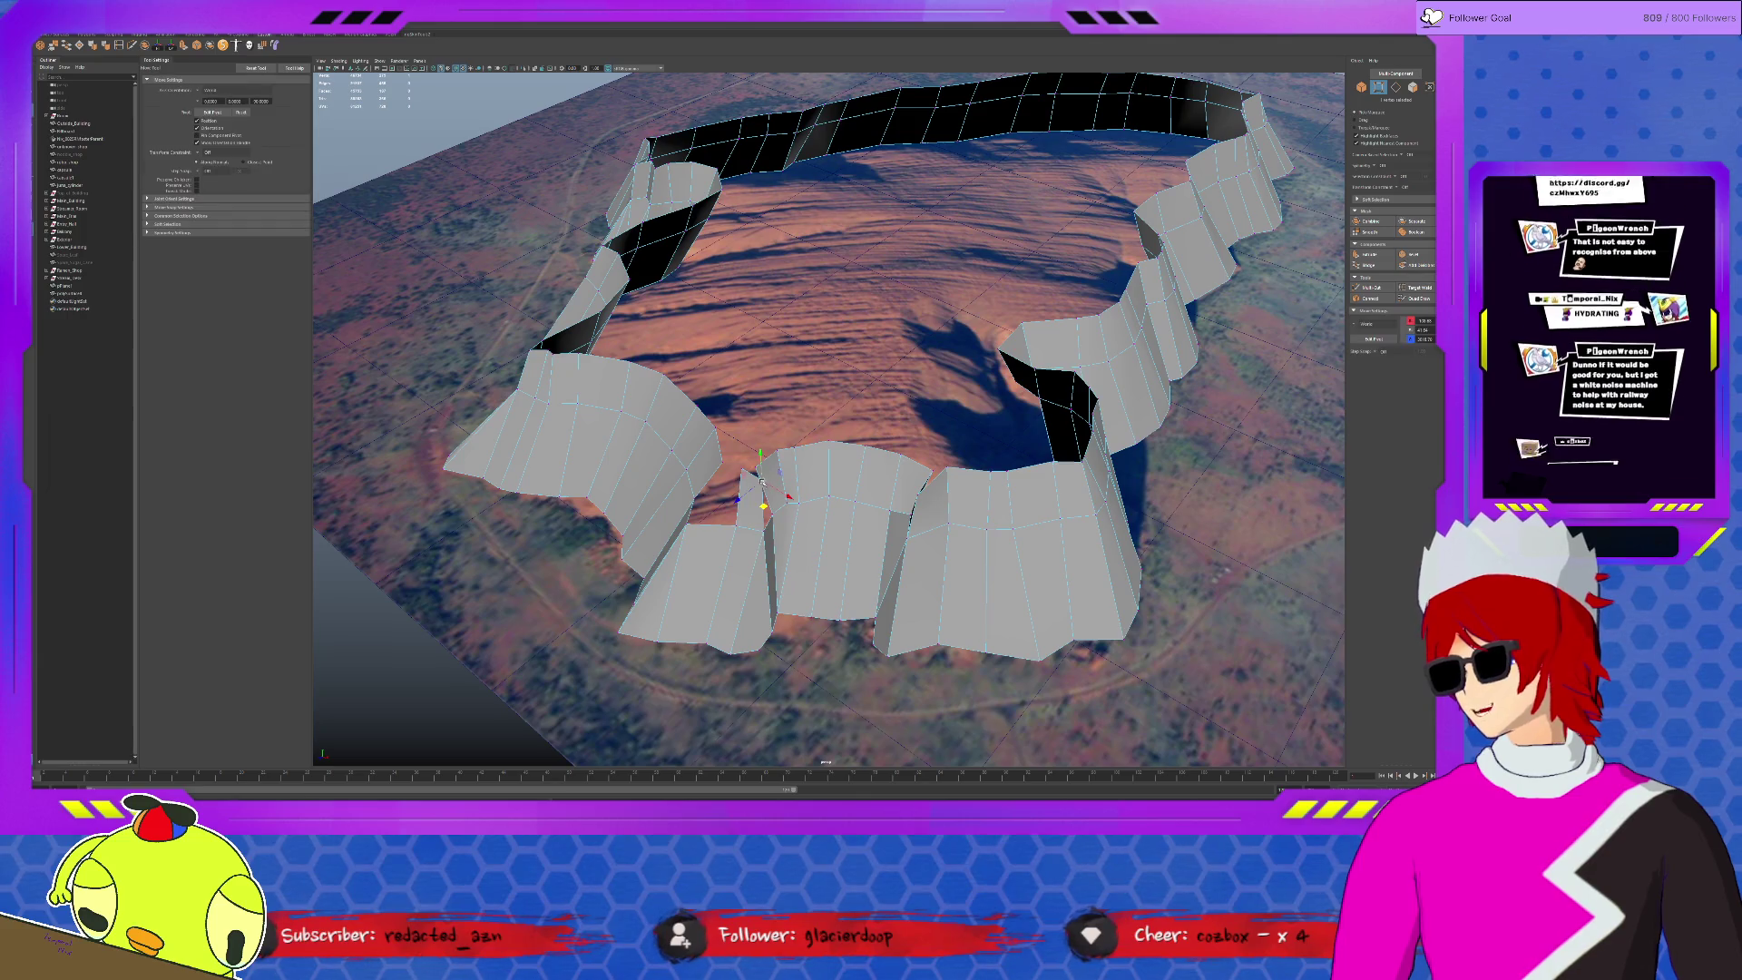
click(755, 468)
scroll(745, 472, up, 10)
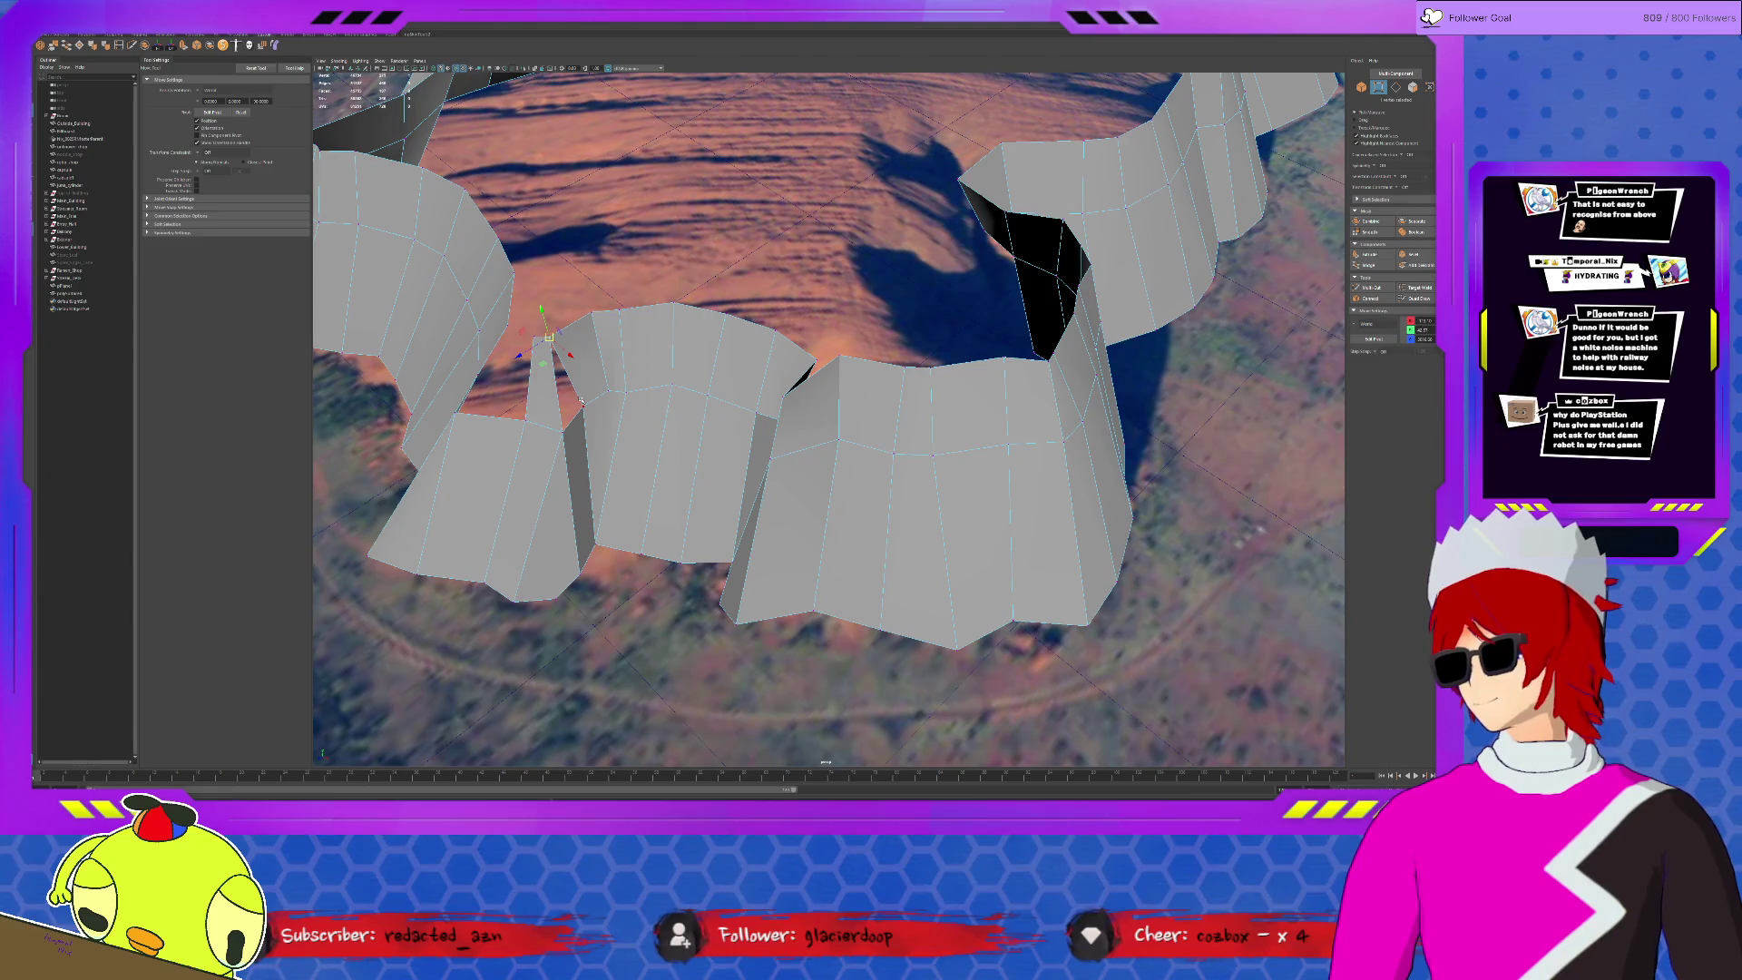
key(F10)
click(563, 376)
shift+click(548, 399)
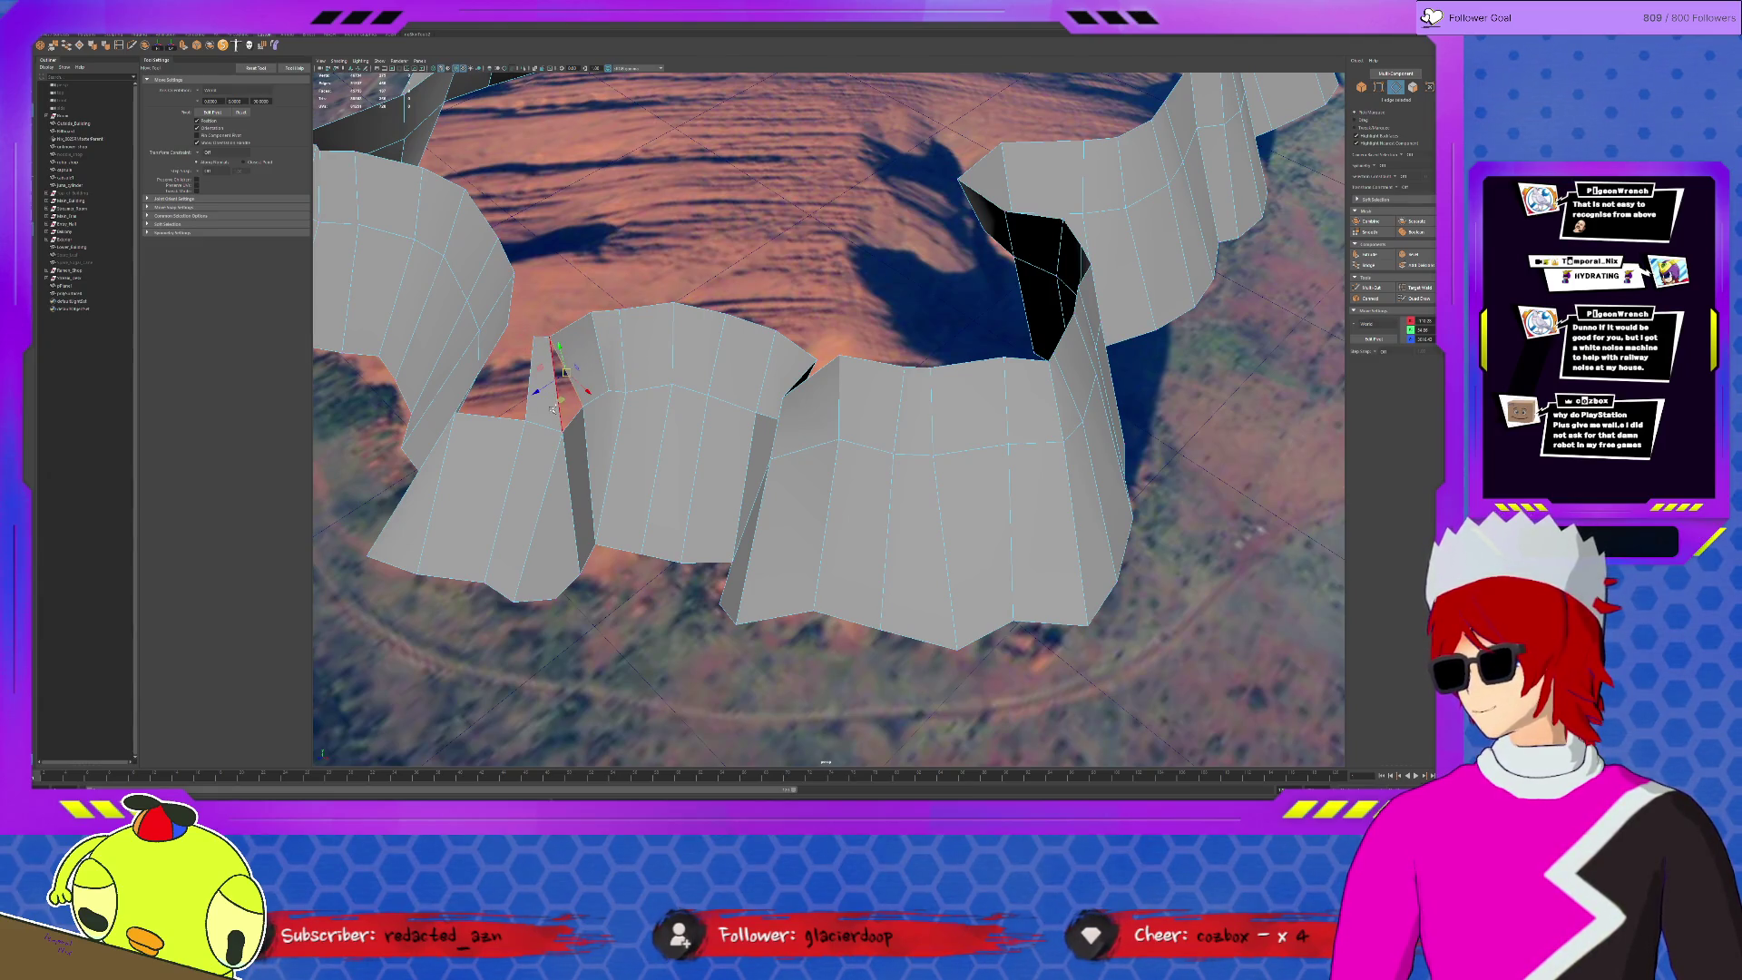
key(q)
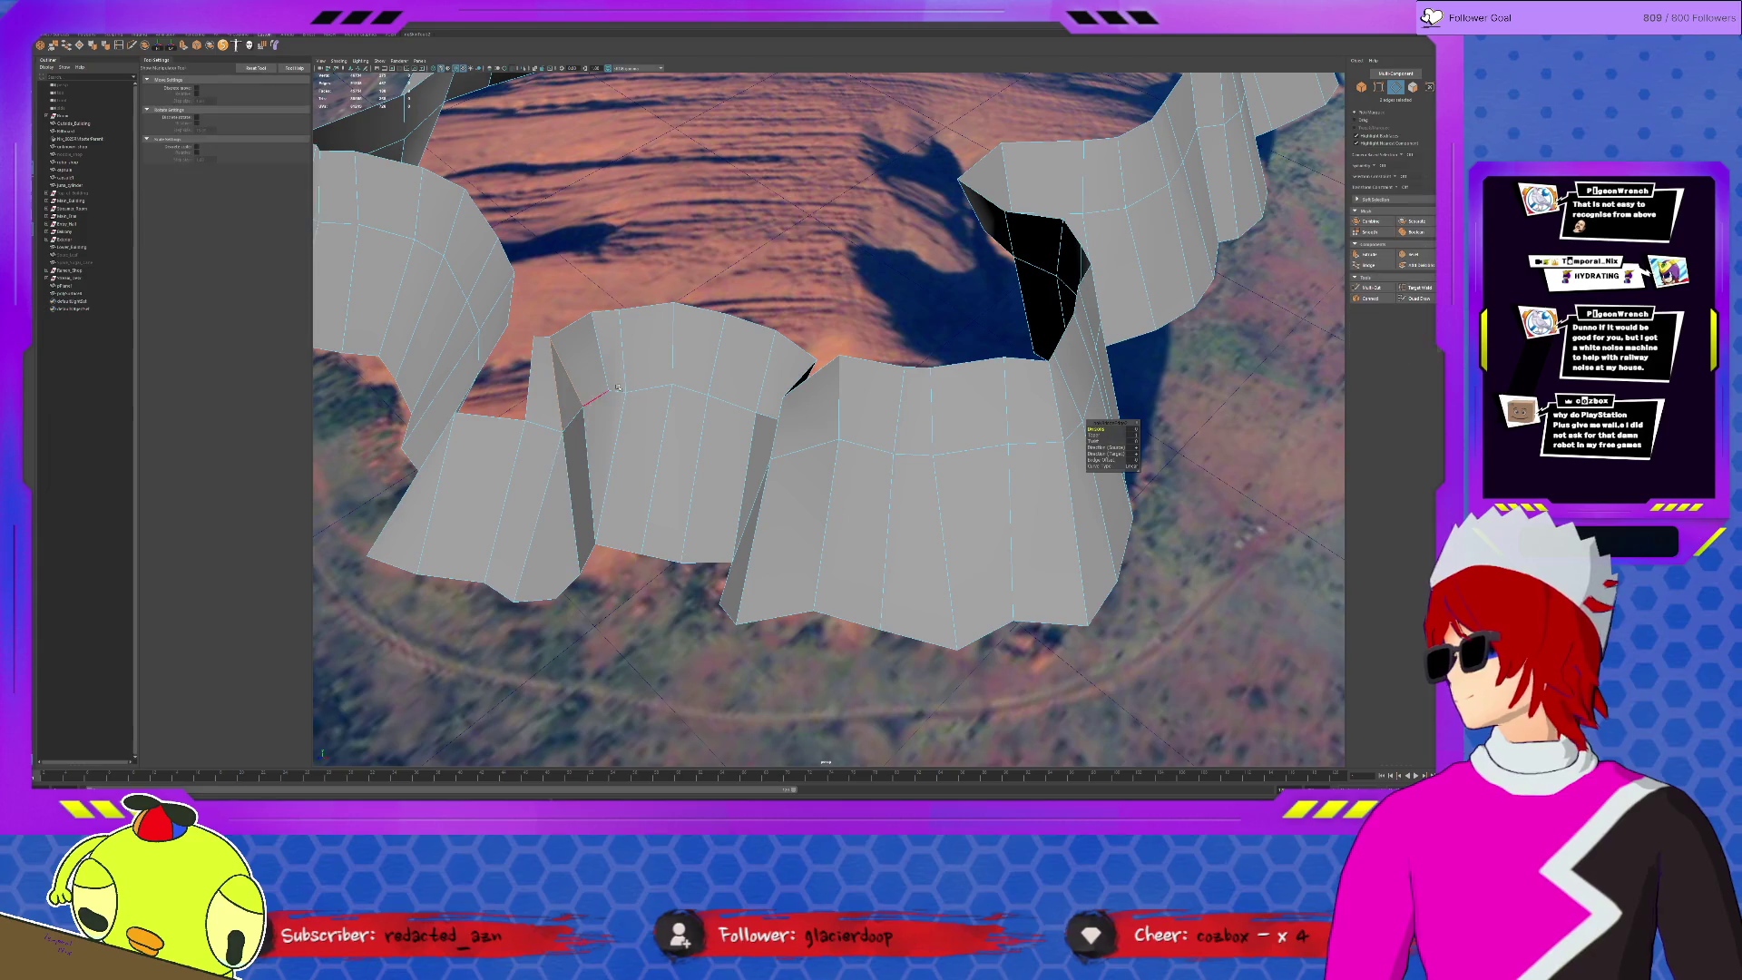
- Select the edges on both sides of the gap and bridge them with a new face
key(F9)
click(549, 342)
key(t)
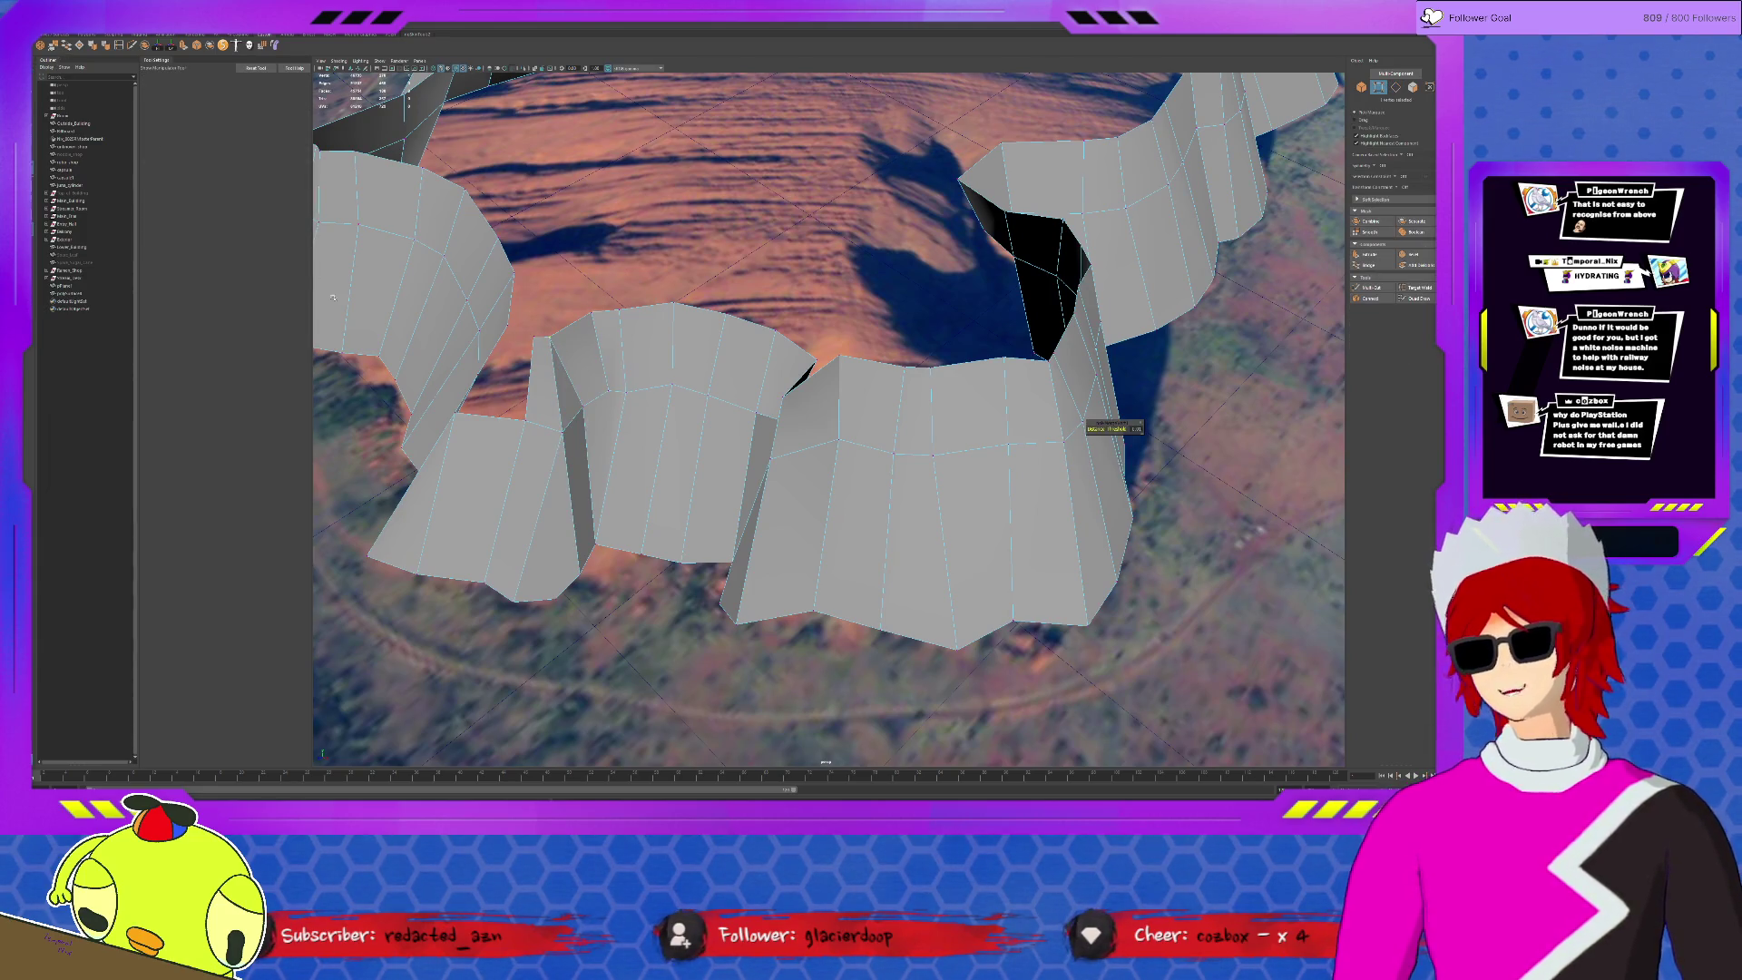
alt+drag(717, 471, 776, 459)
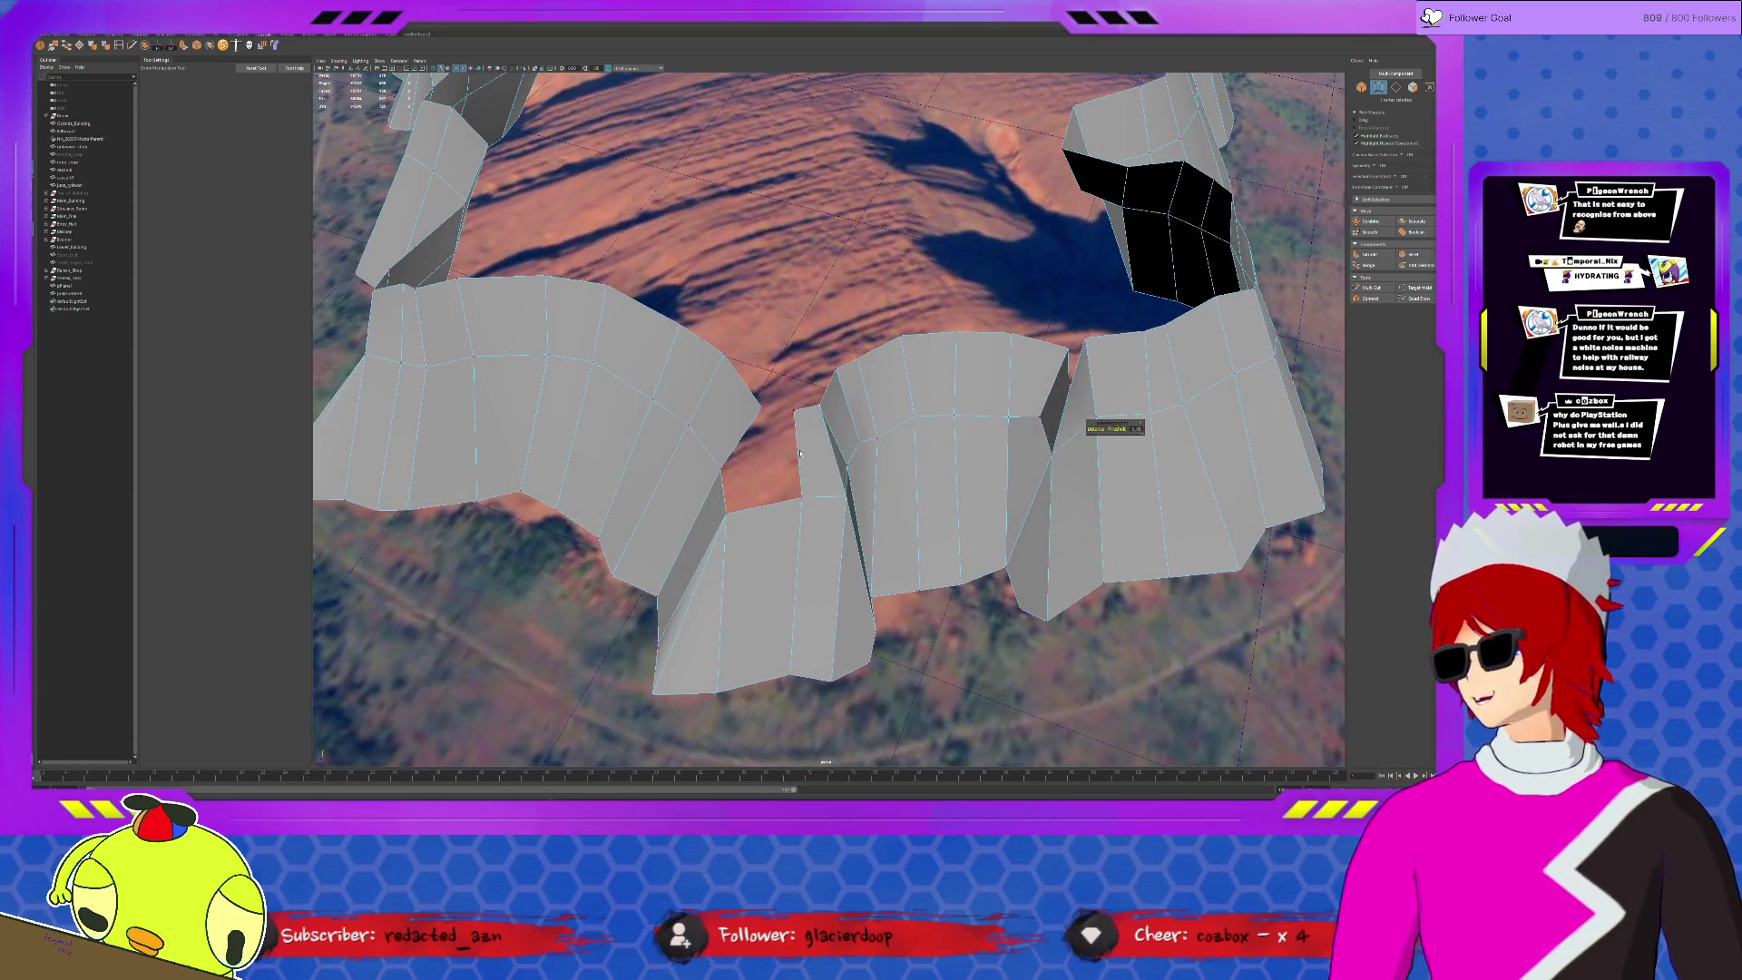
key(q)
key(F10)
click(425, 234)
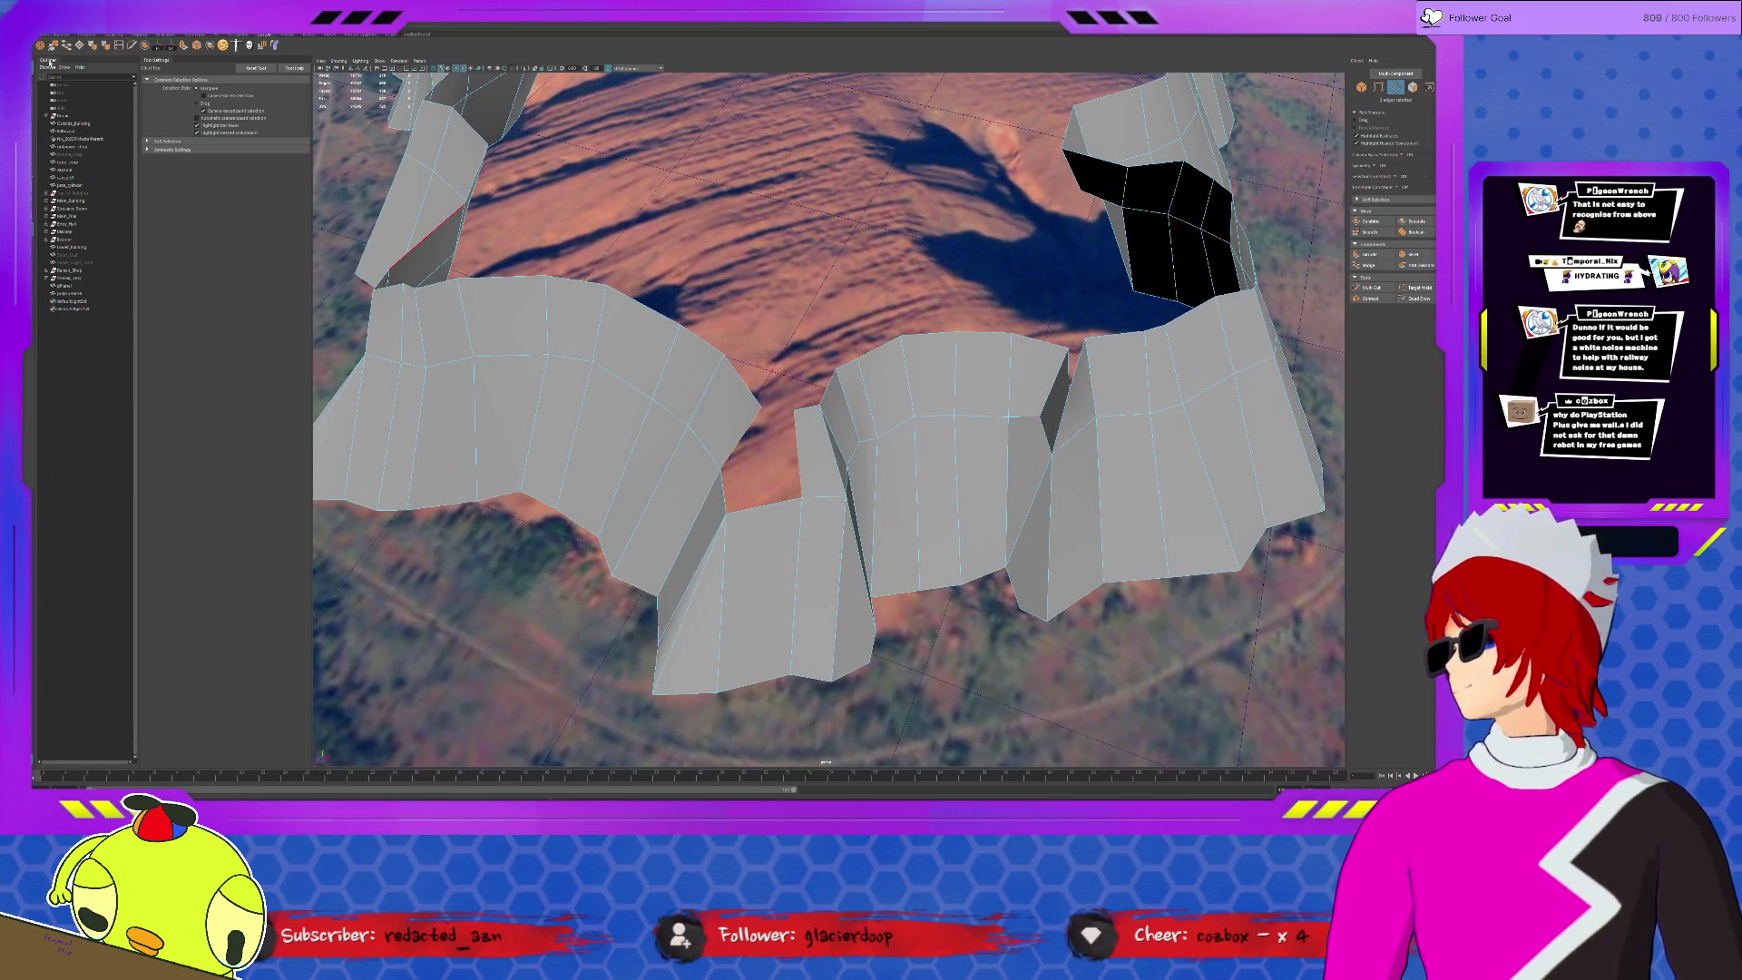
click(67, 45)
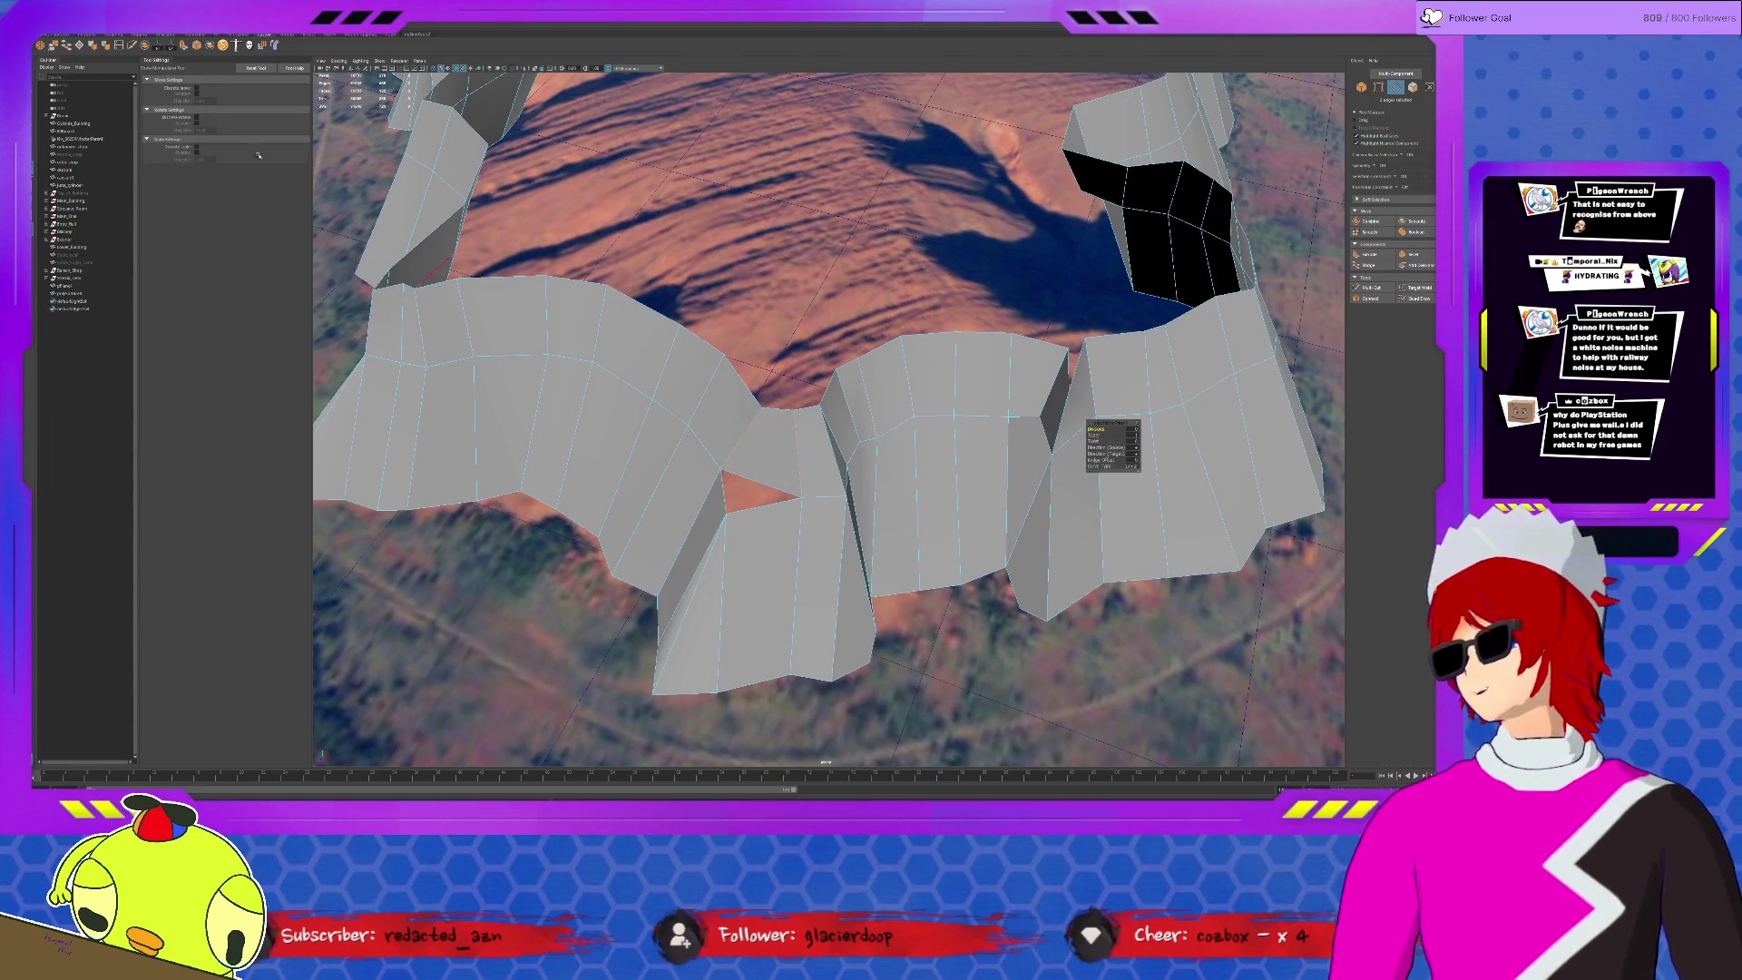
- Insert an edge loop across the bridged face and reposition one of its vertices
click(119, 45)
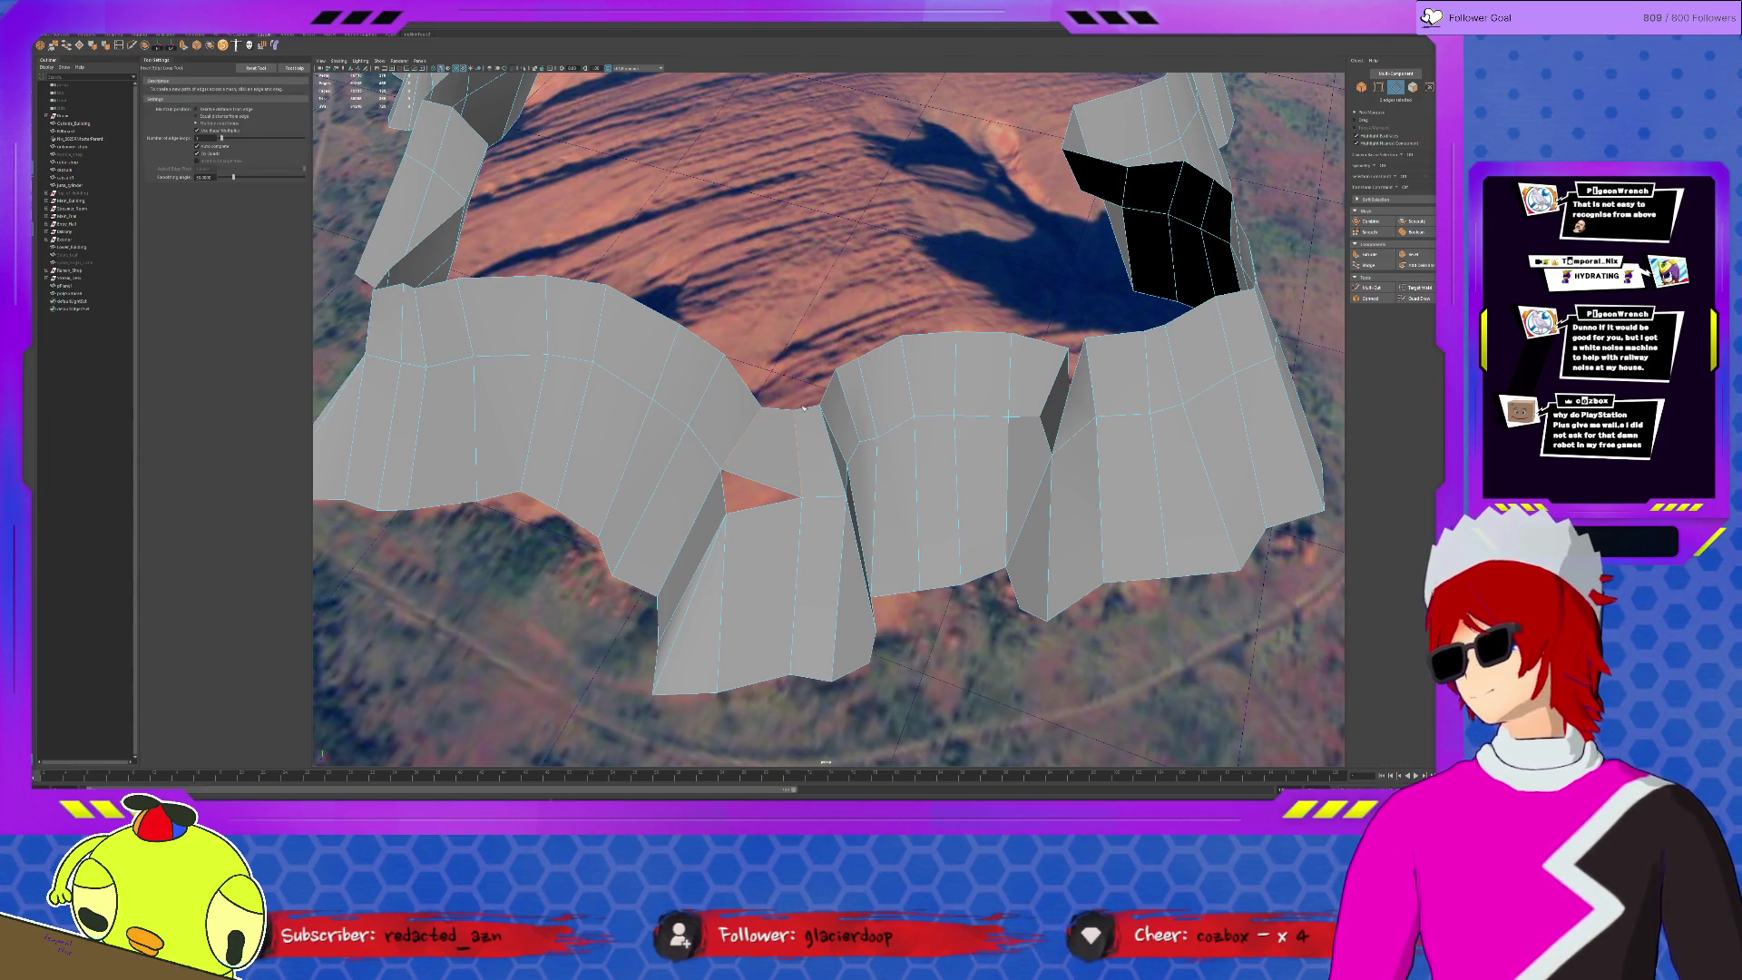
click(780, 412)
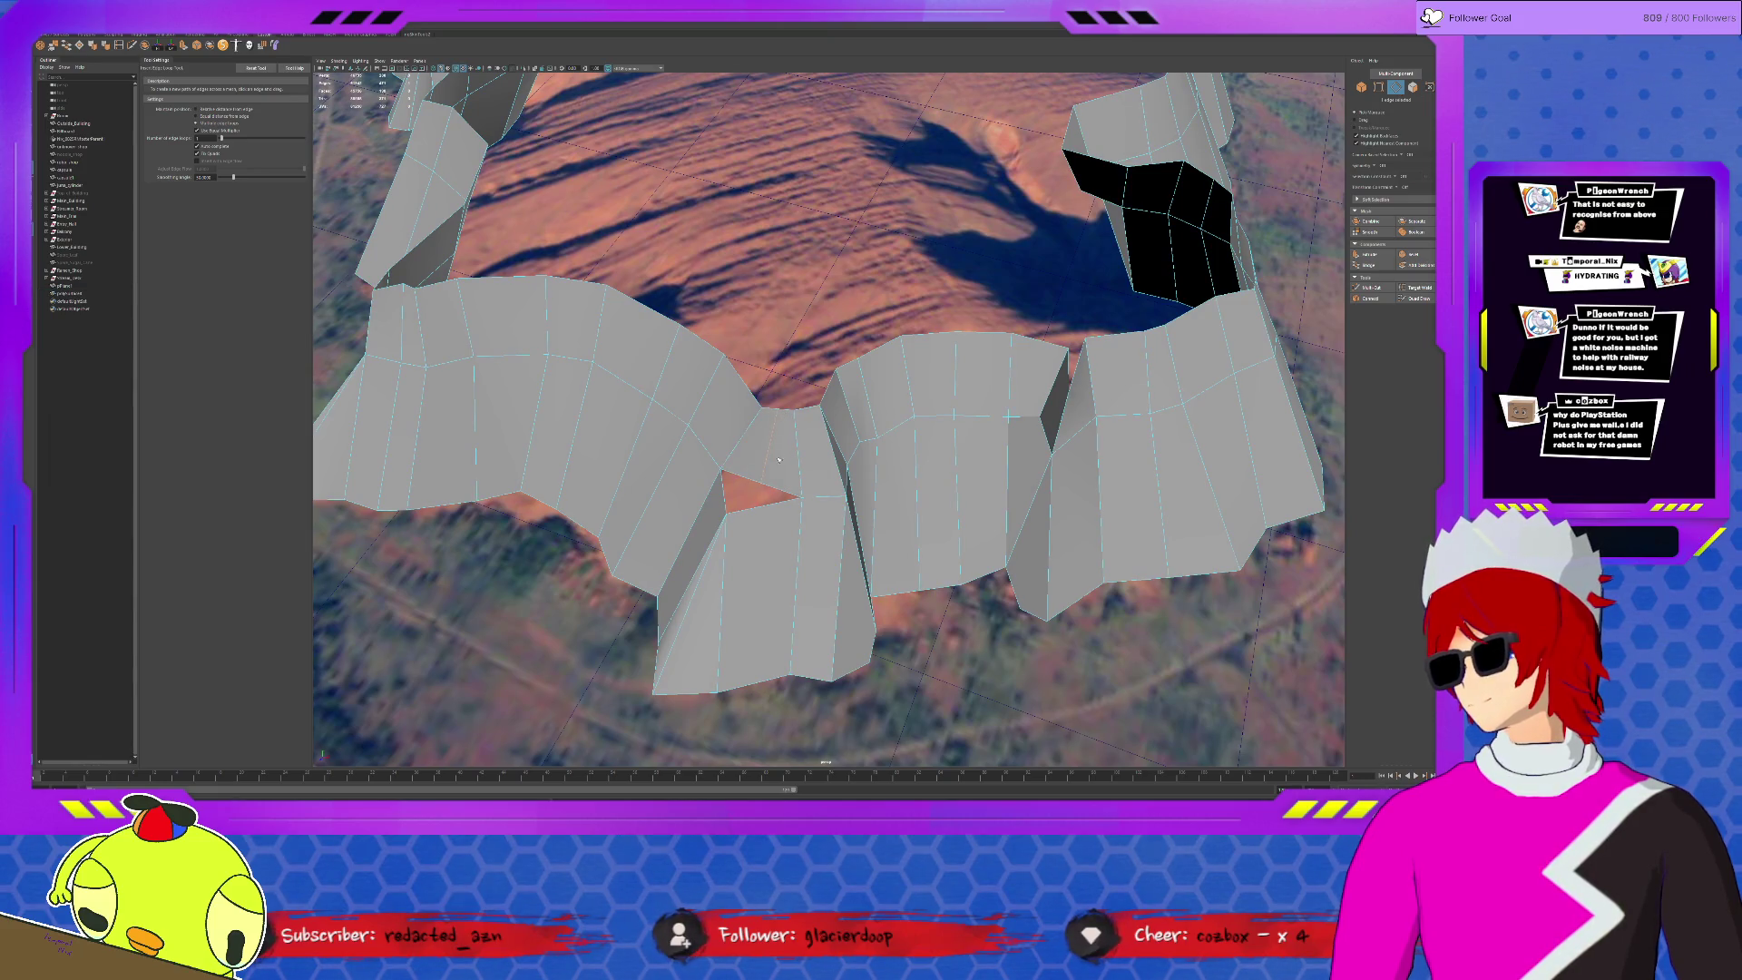
key(w)
key(F9)
click(742, 511)
click(723, 514)
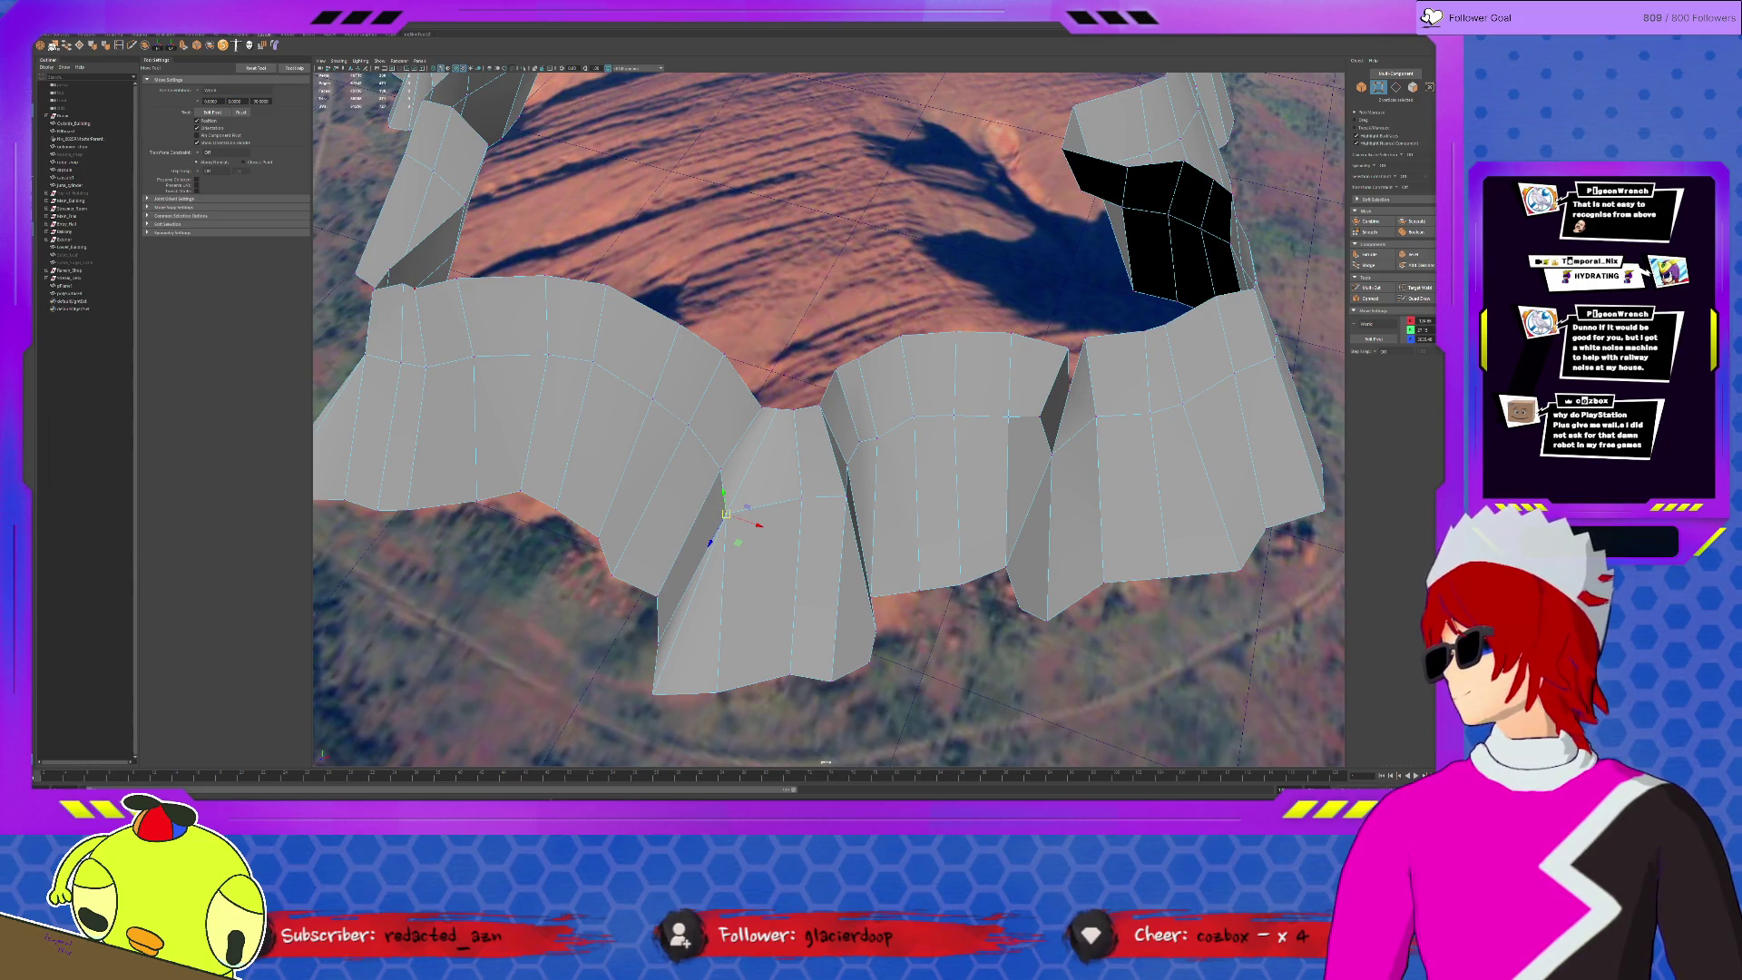
- Frame the scene, swing over to the street buildings, and create a Poly Cube
key(t)
key(a)
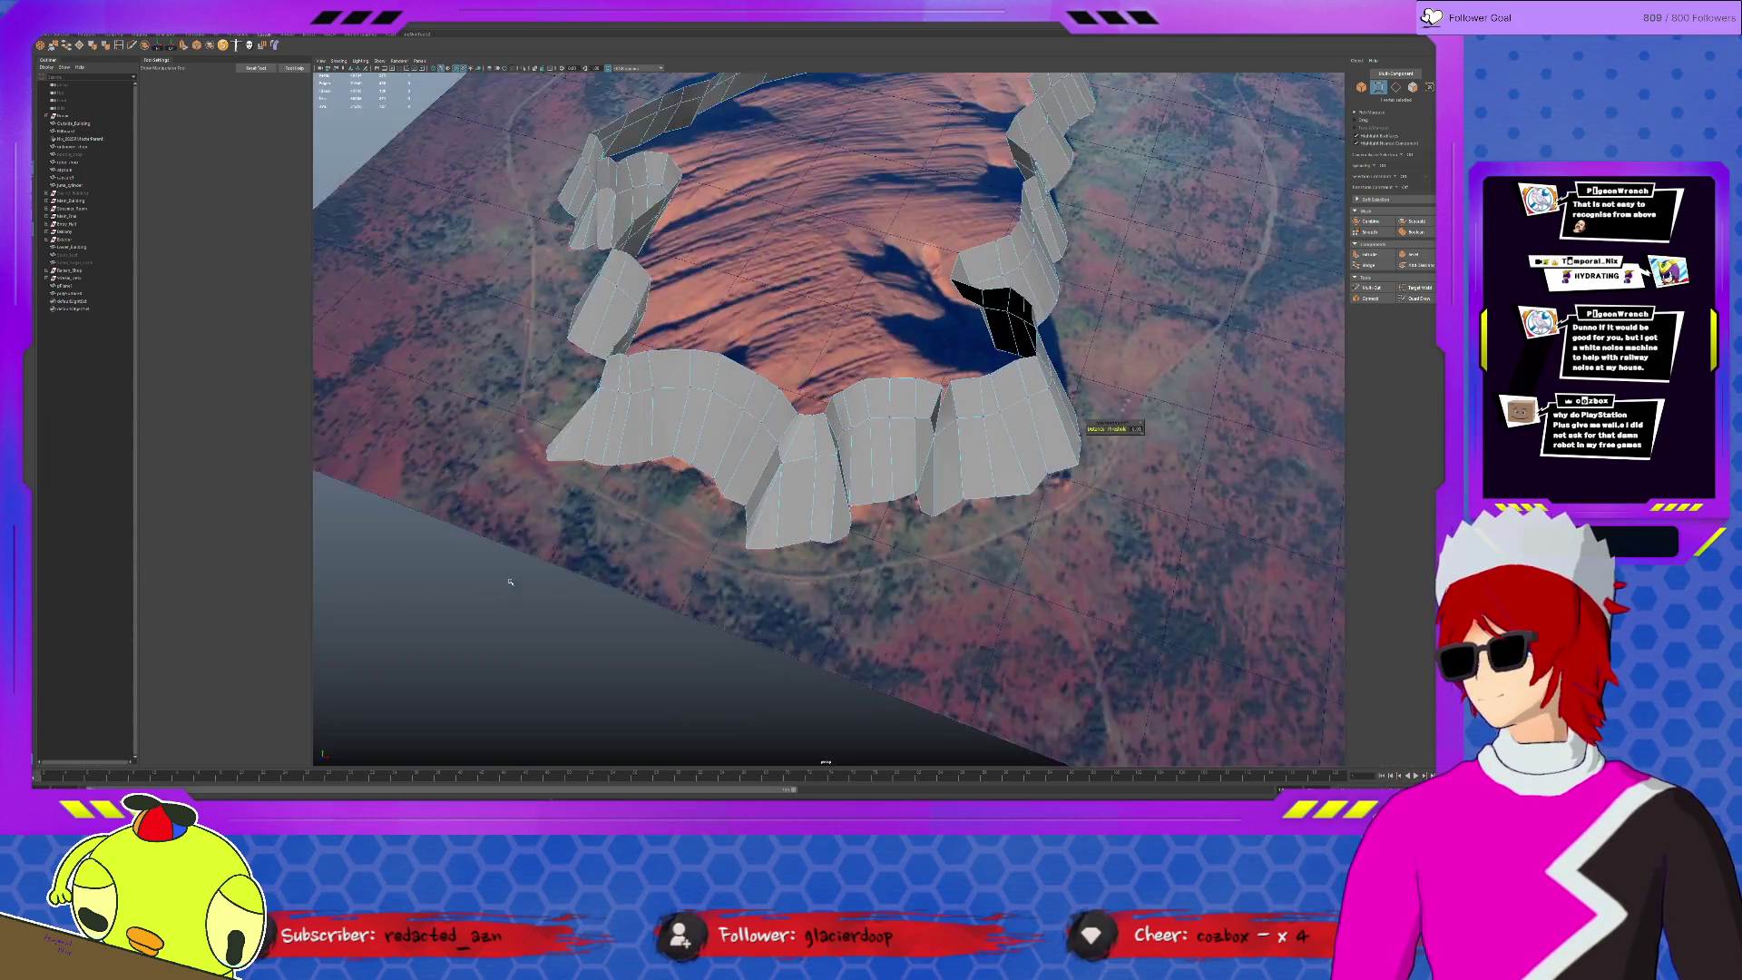
alt+drag(536, 543, 967, 458)
click(67, 36)
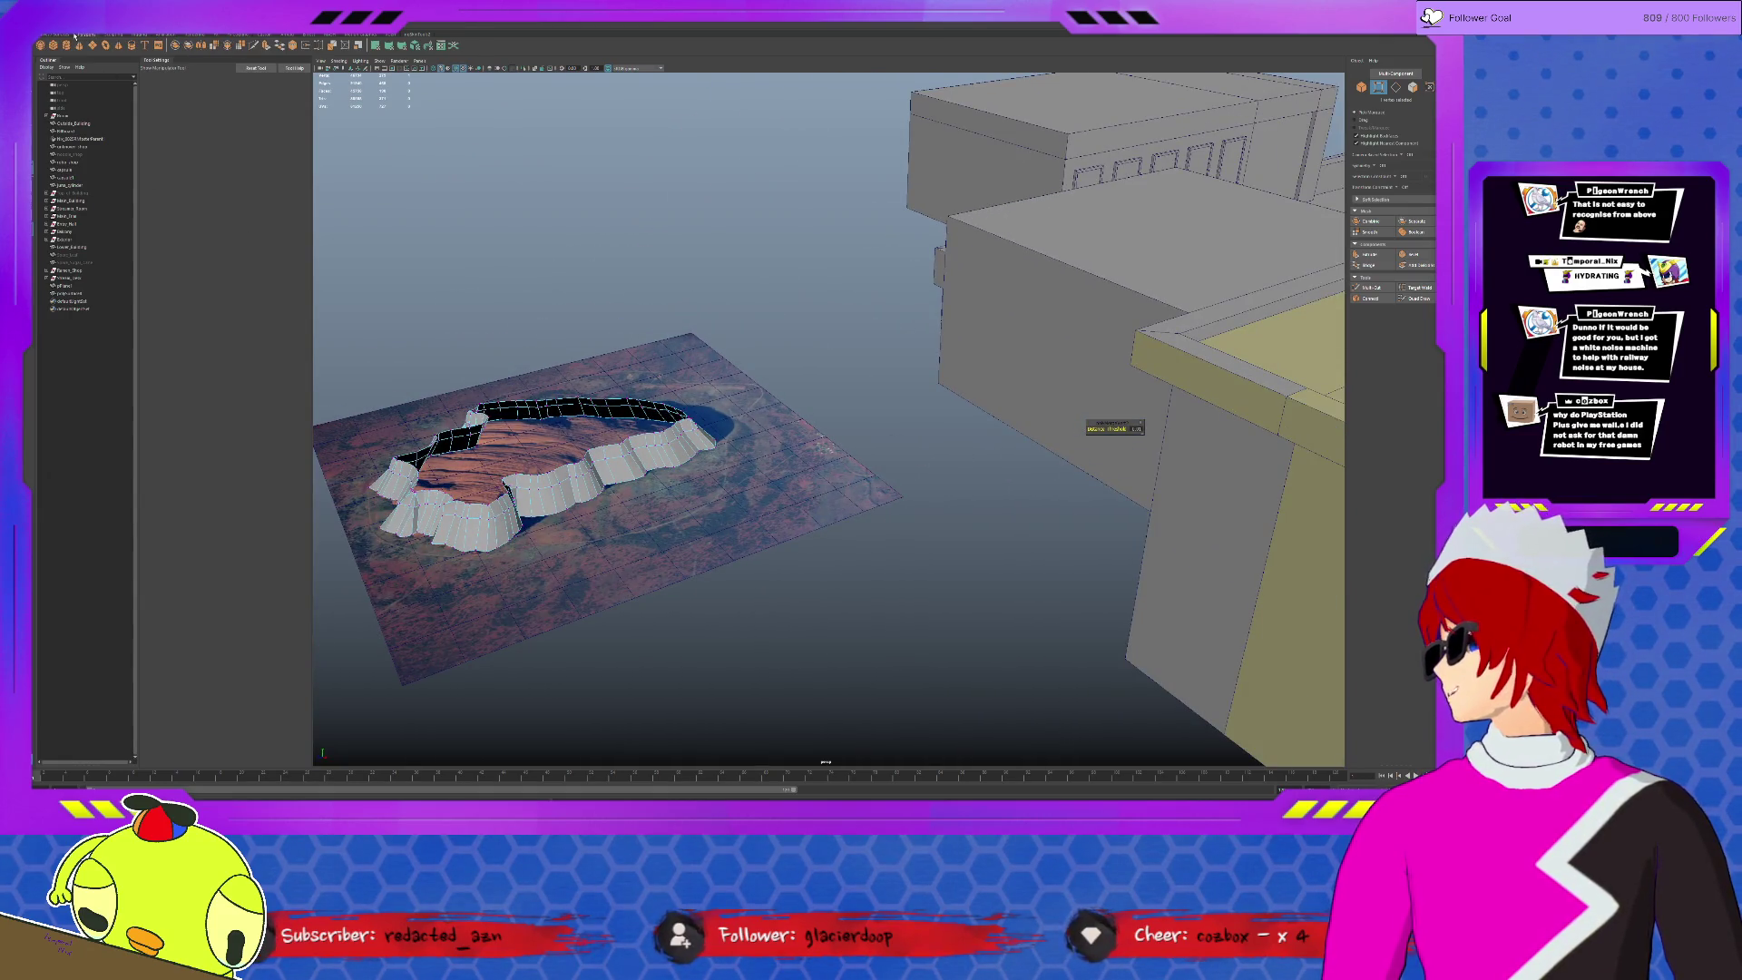
click(88, 35)
click(53, 44)
alt+drag(816, 344, 1004, 263)
- Scale the cube up, duplicate it into a thin slab, and adjust the slab's pivot
key(w)
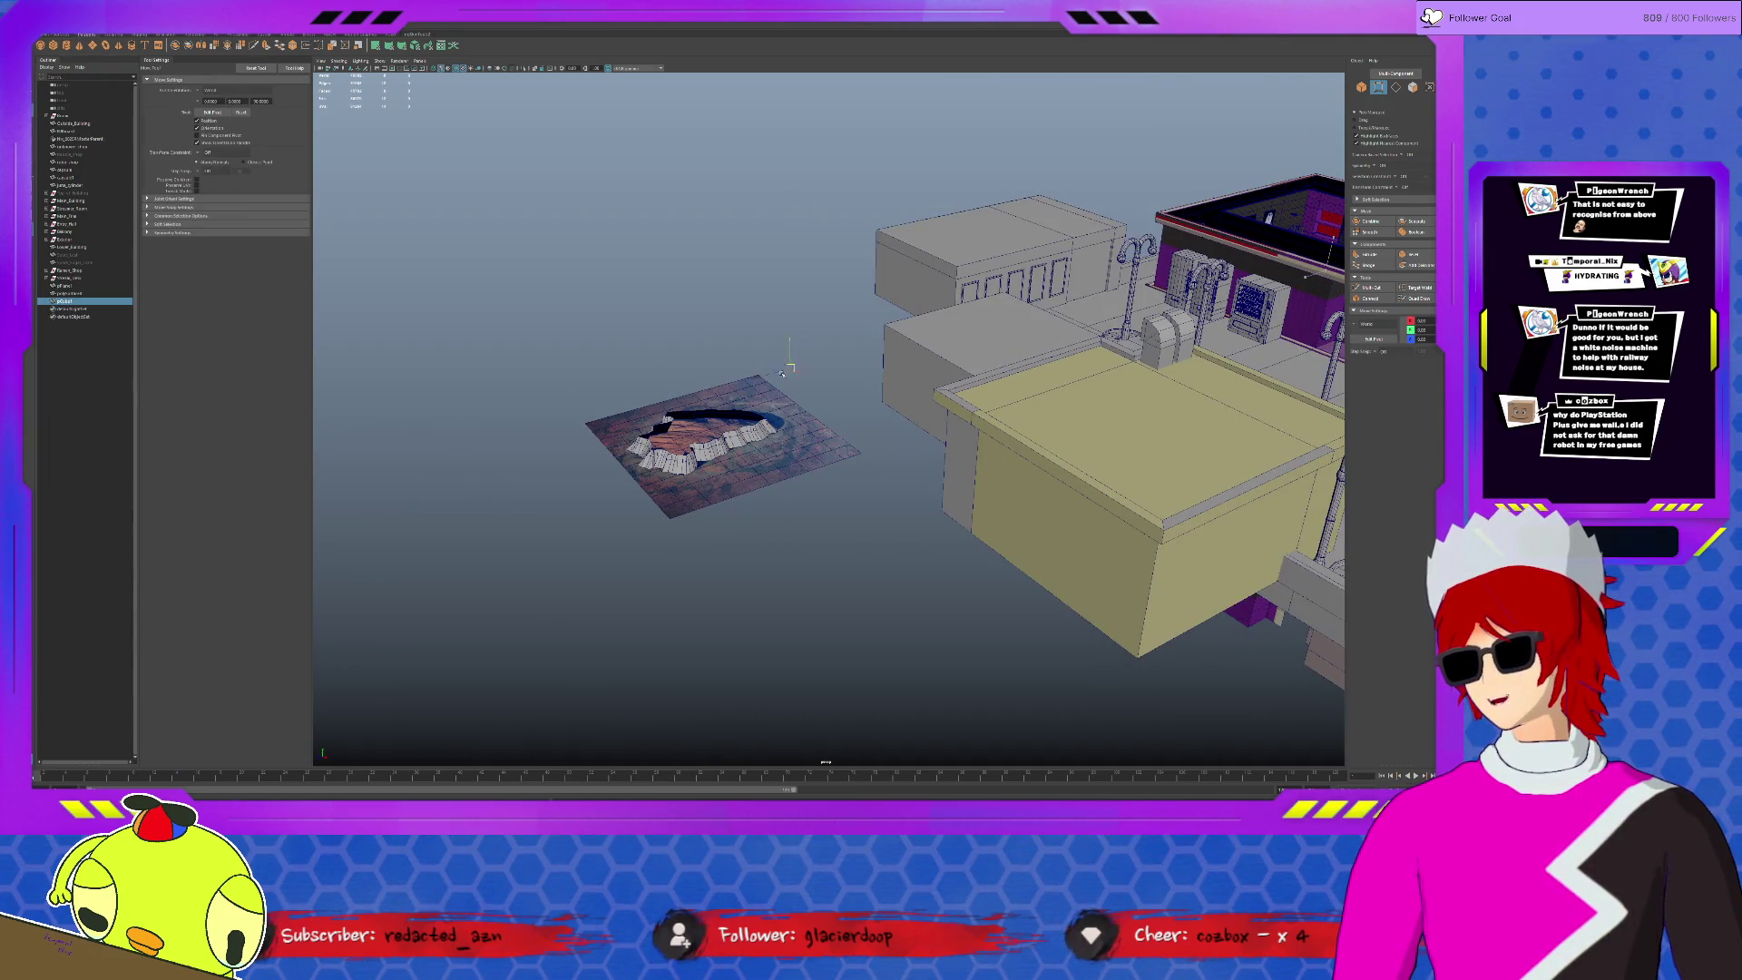
key(f)
key(r)
mouse_move(811, 402)
mouse_down()
mouse_move(855, 387)
mouse_move(825, 420)
mouse_move(828, 448)
mouse_move(862, 437)
mouse_move(839, 510)
mouse_move(849, 481)
mouse_up()
key(ctrl+d)
key(w)
key(d)
key(d)
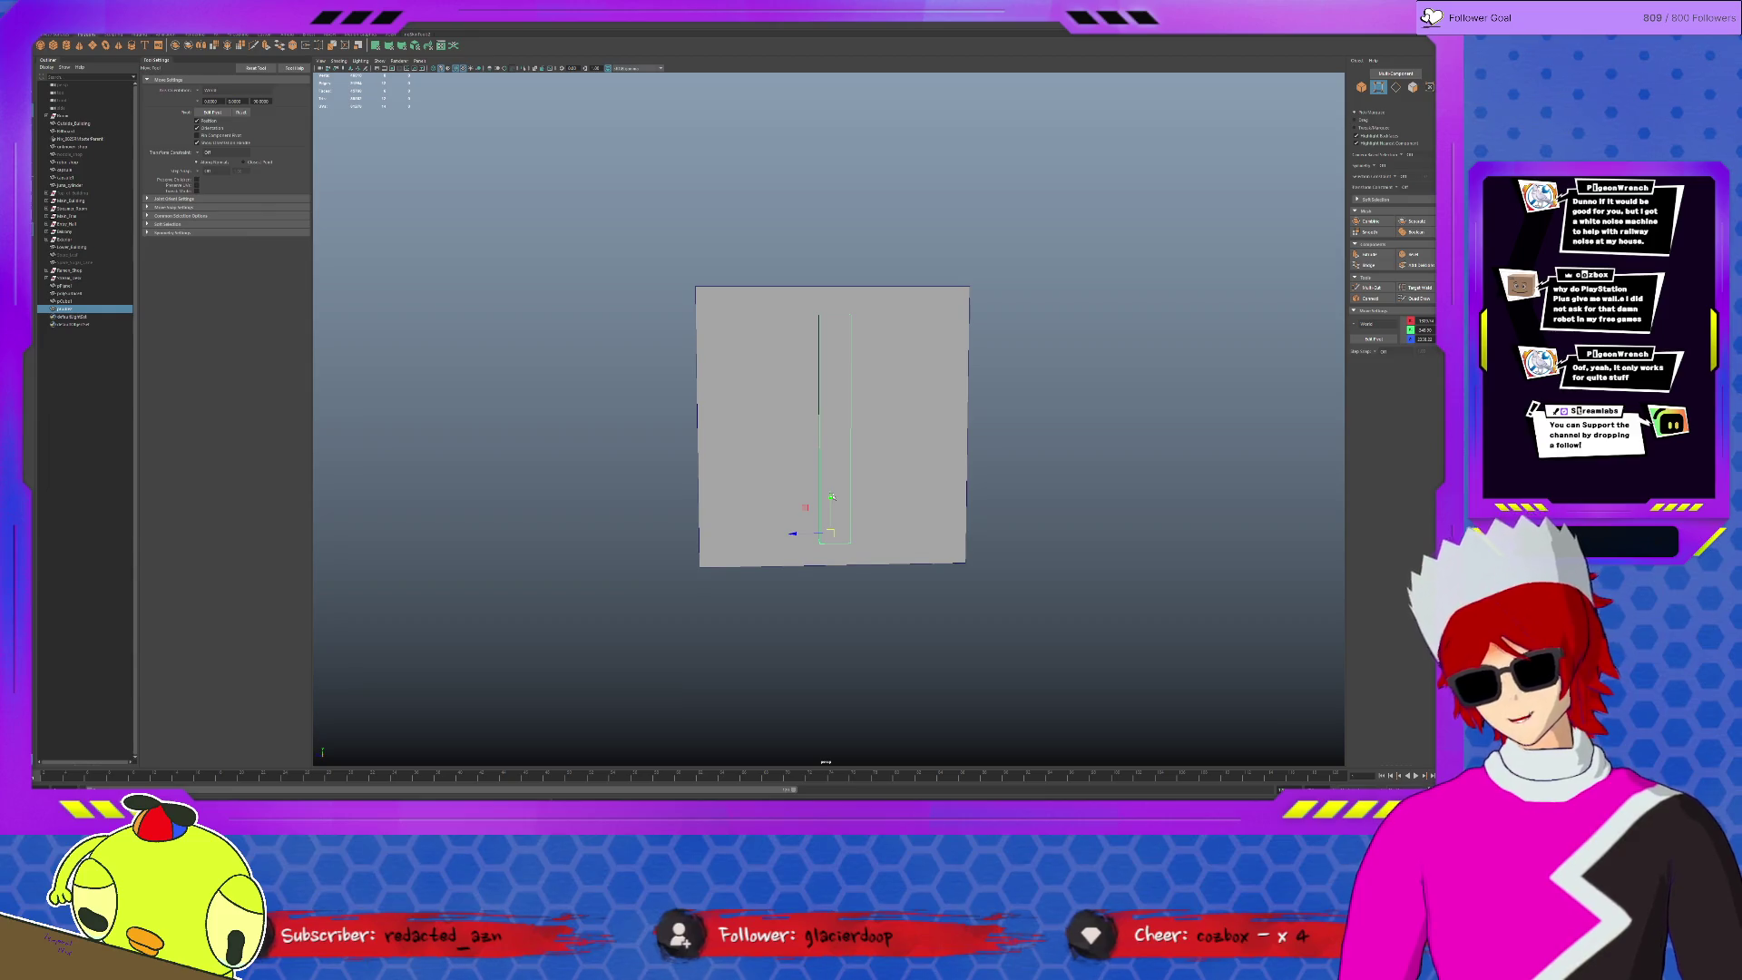
- Rotate the thin slab around its base pivot so it leans to the left
key(e)
drag(832, 497, 800, 513)
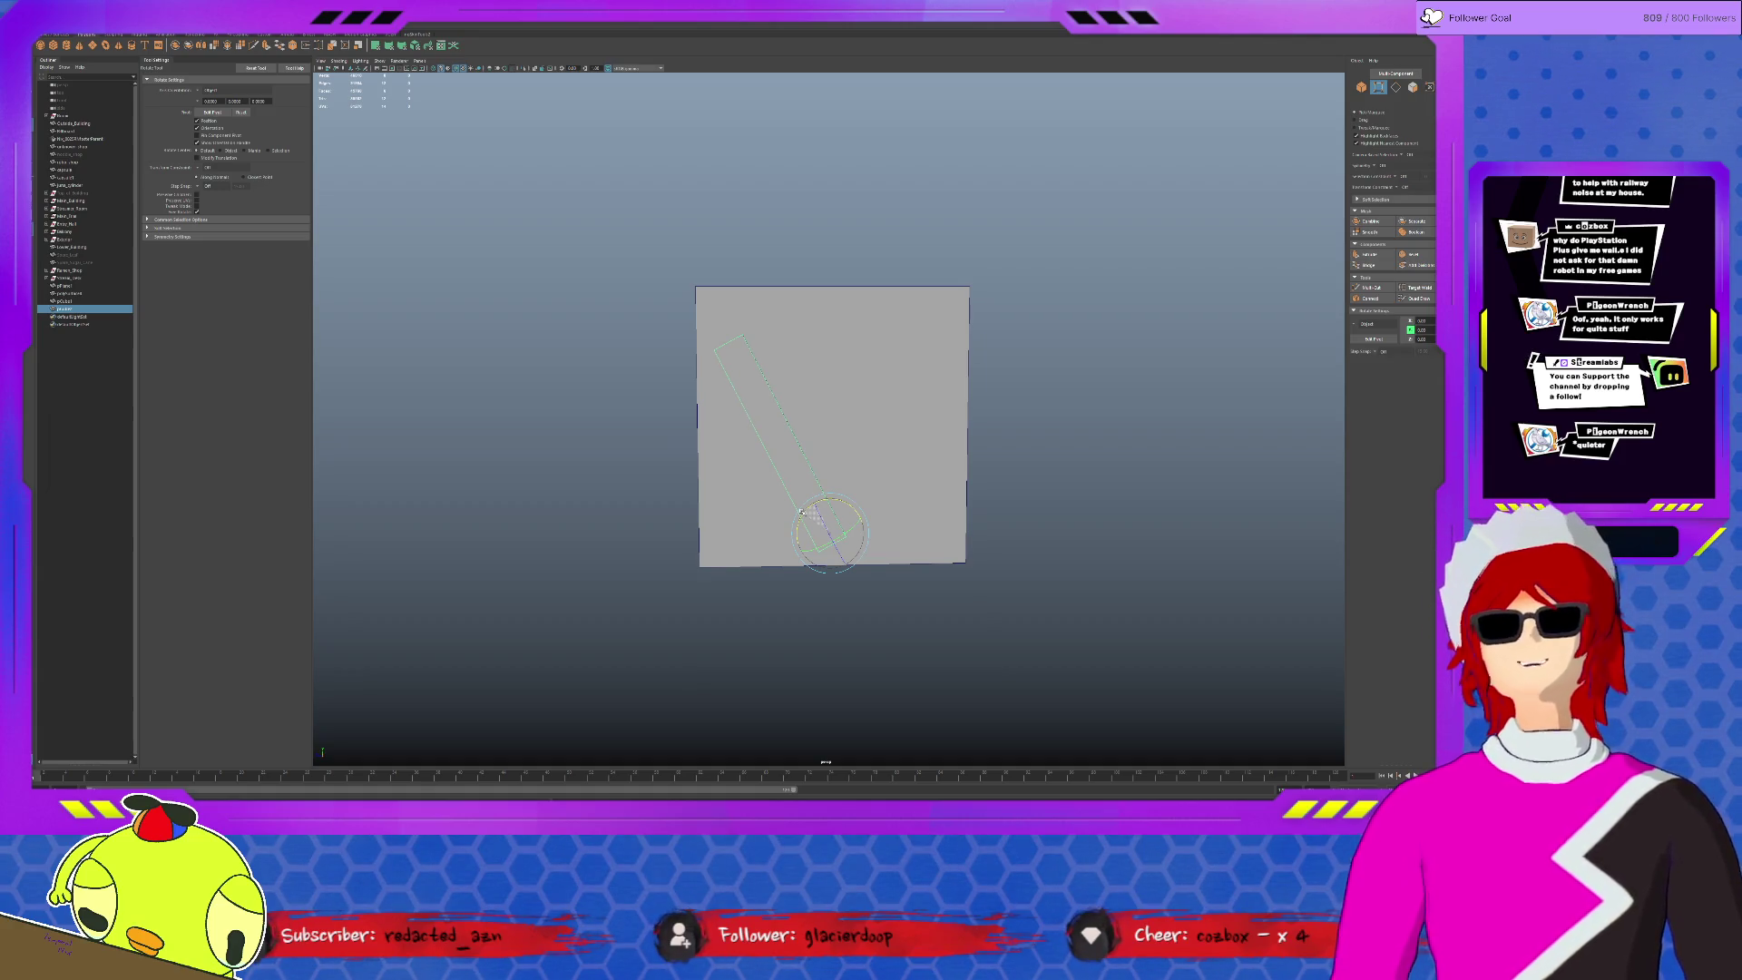
mouse_move(800, 512)
mouse_down()
mouse_move(828, 505)
mouse_move(807, 518)
mouse_up()
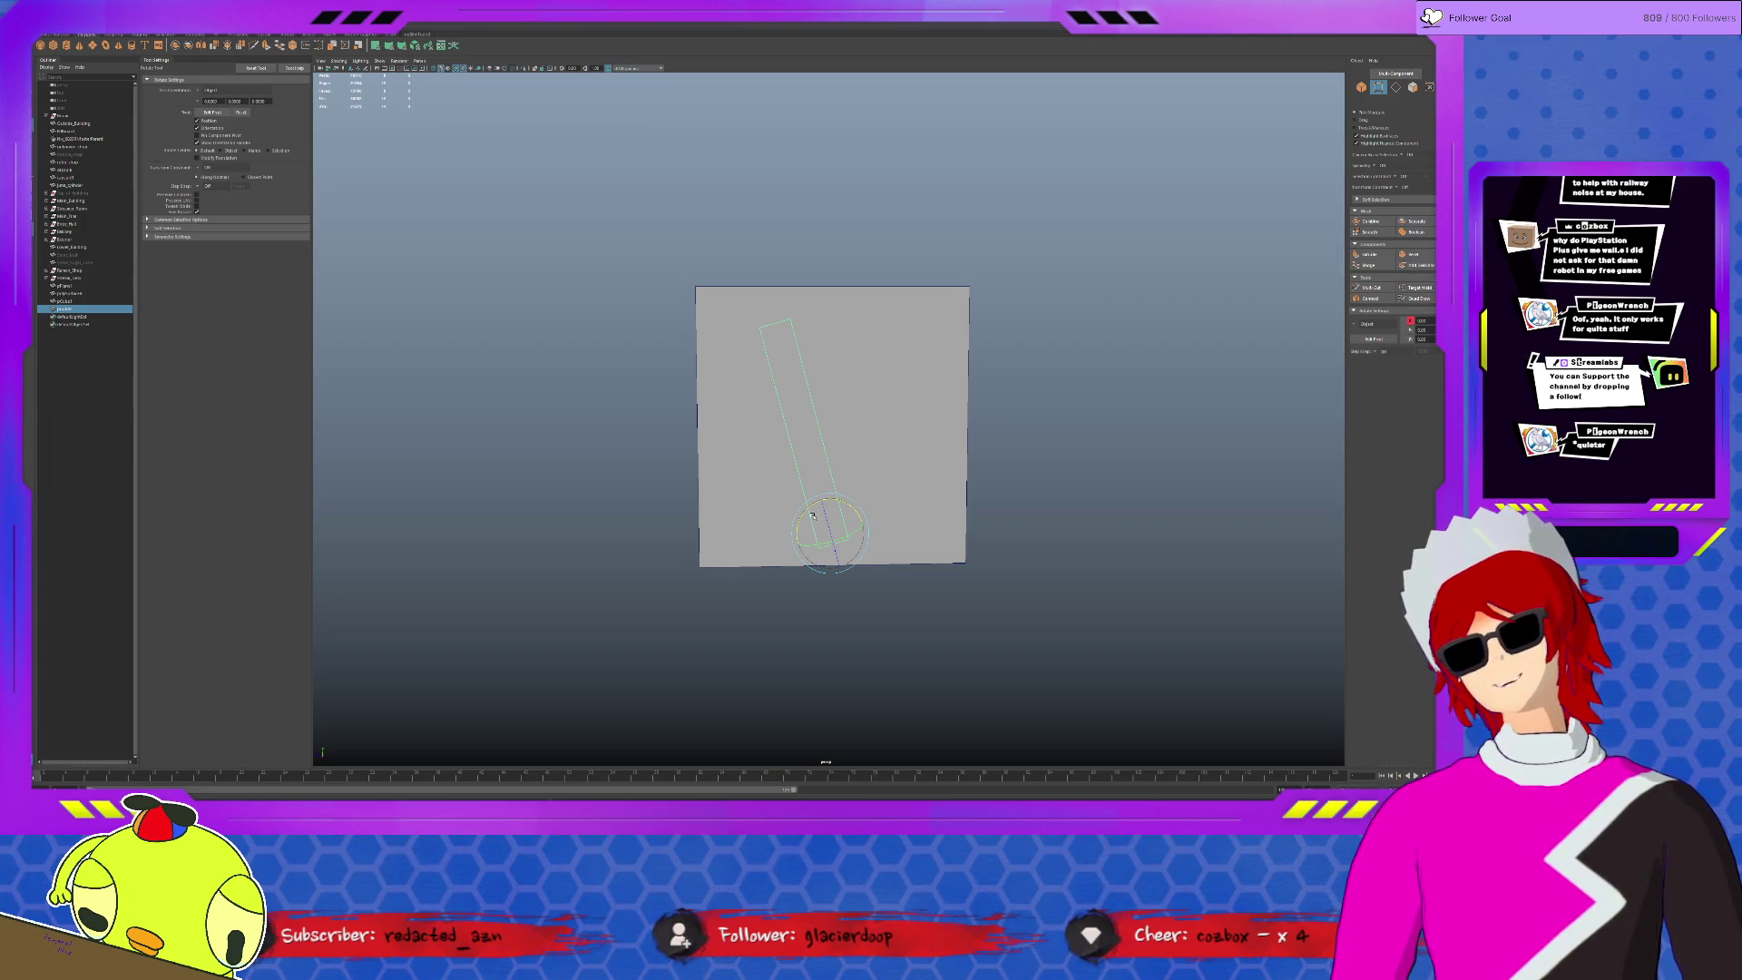
drag(812, 514, 812, 516)
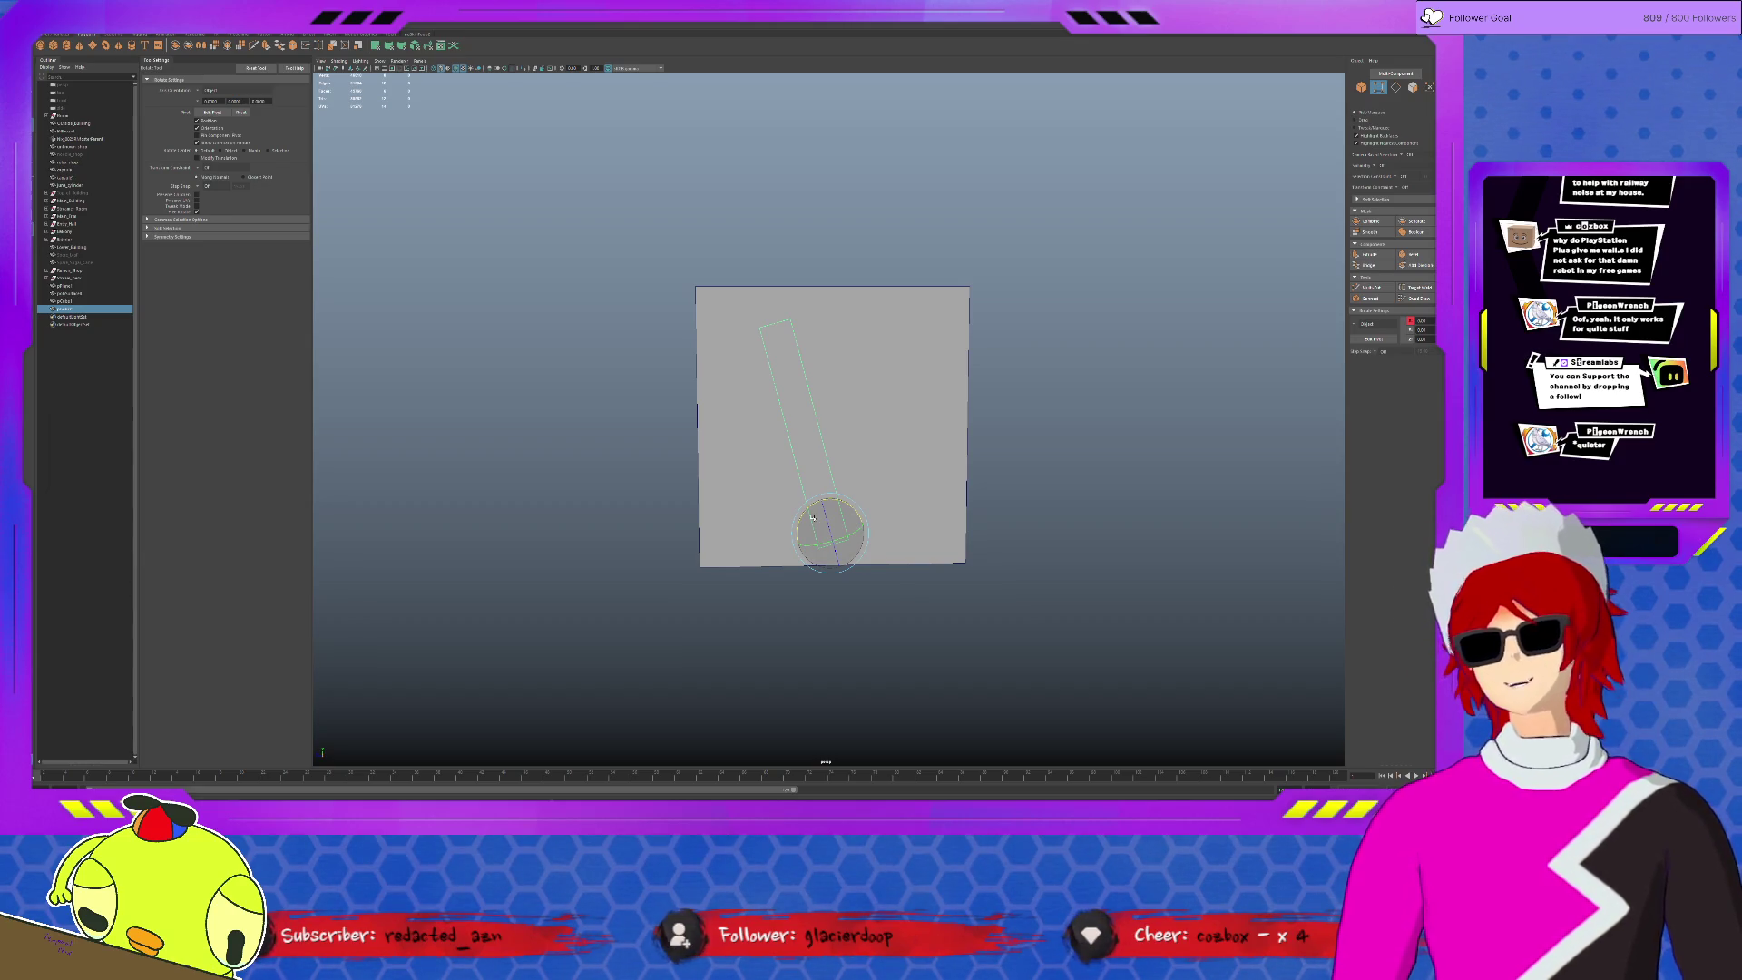
drag(812, 516, 812, 516)
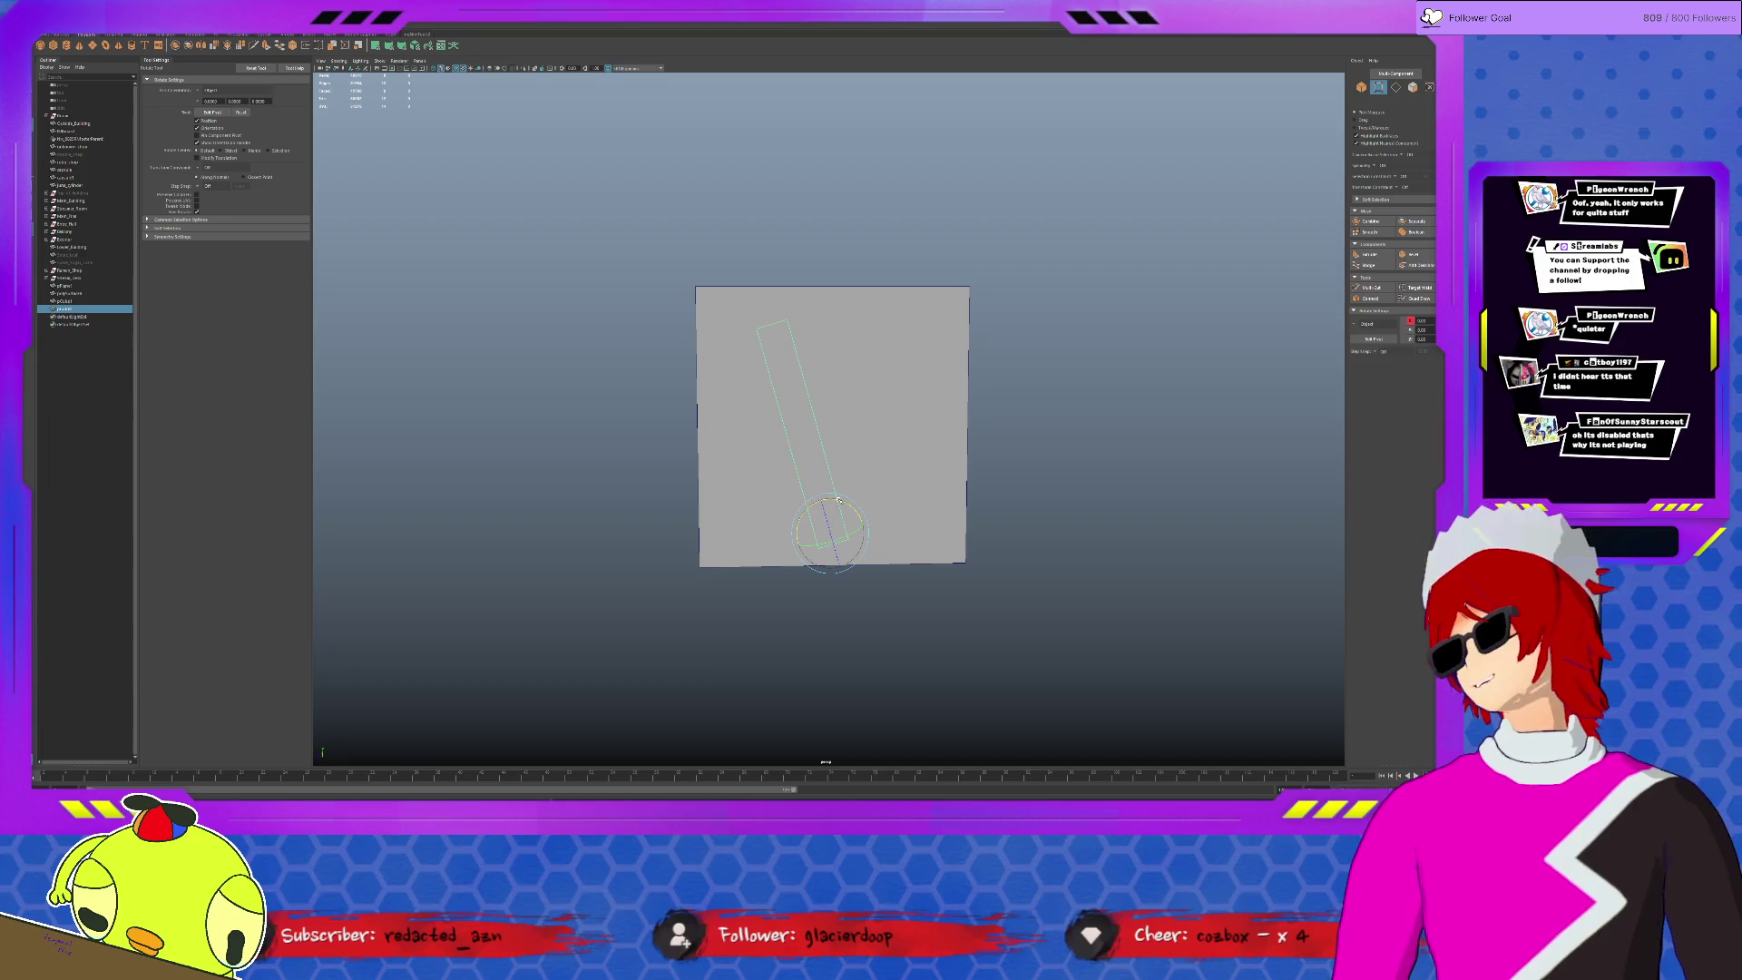
drag(841, 502, 840, 503)
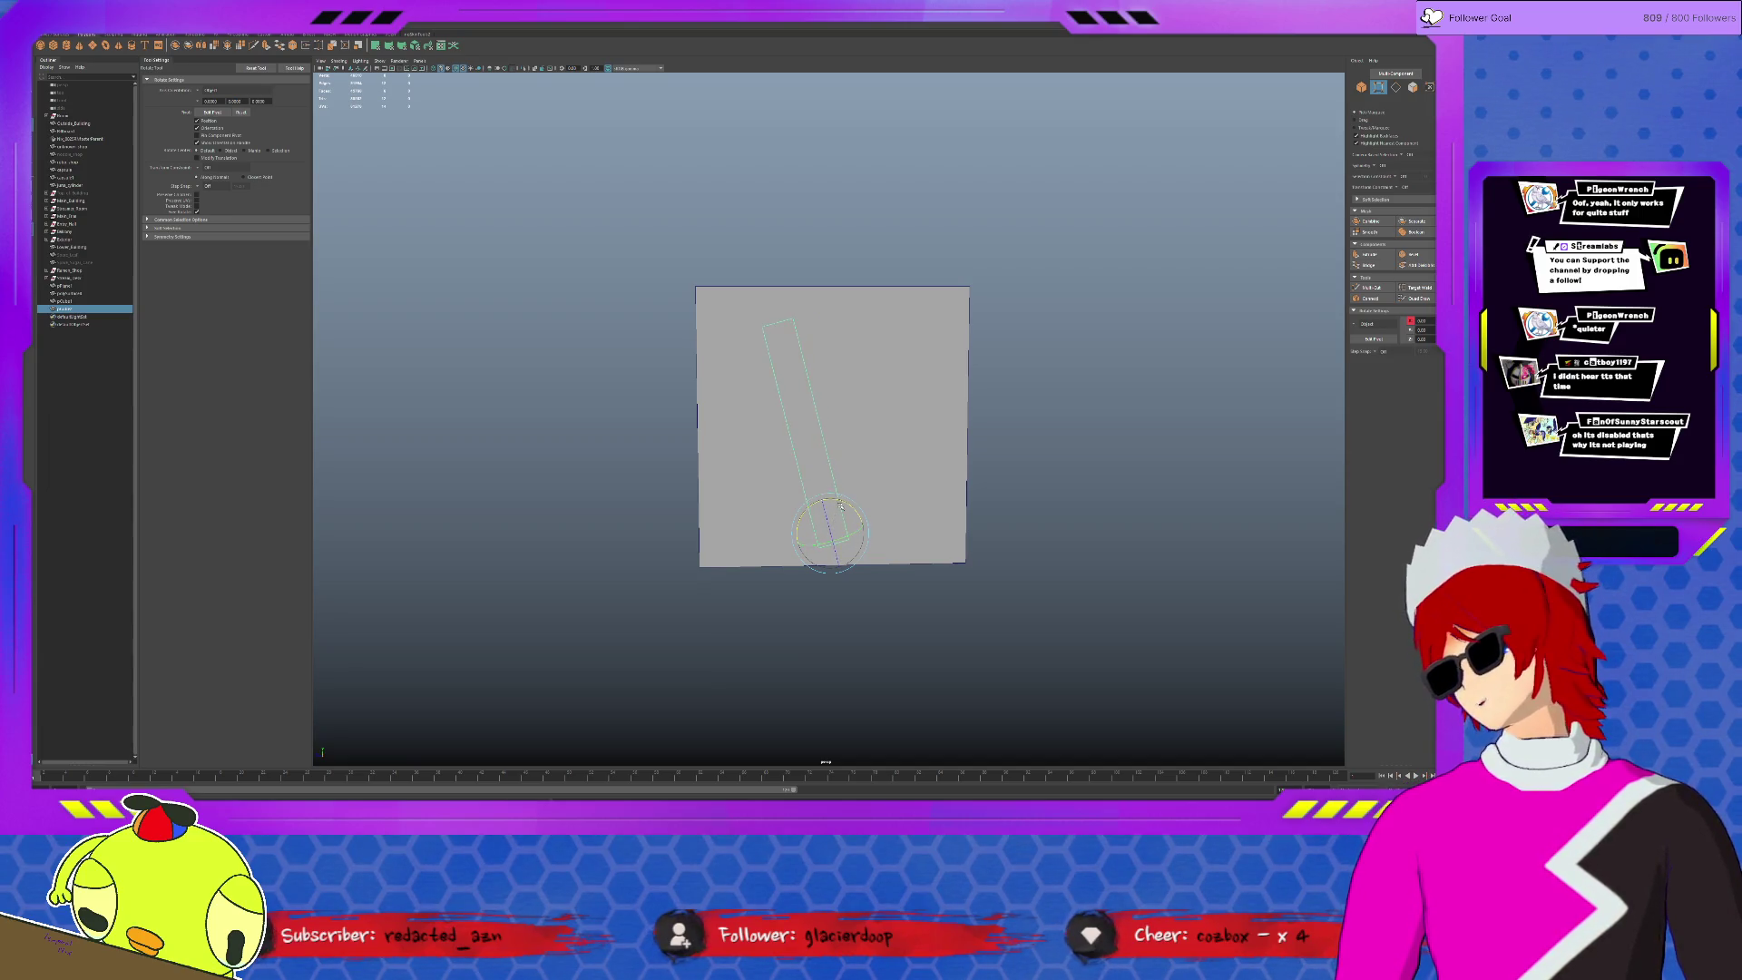
drag(840, 506, 853, 514)
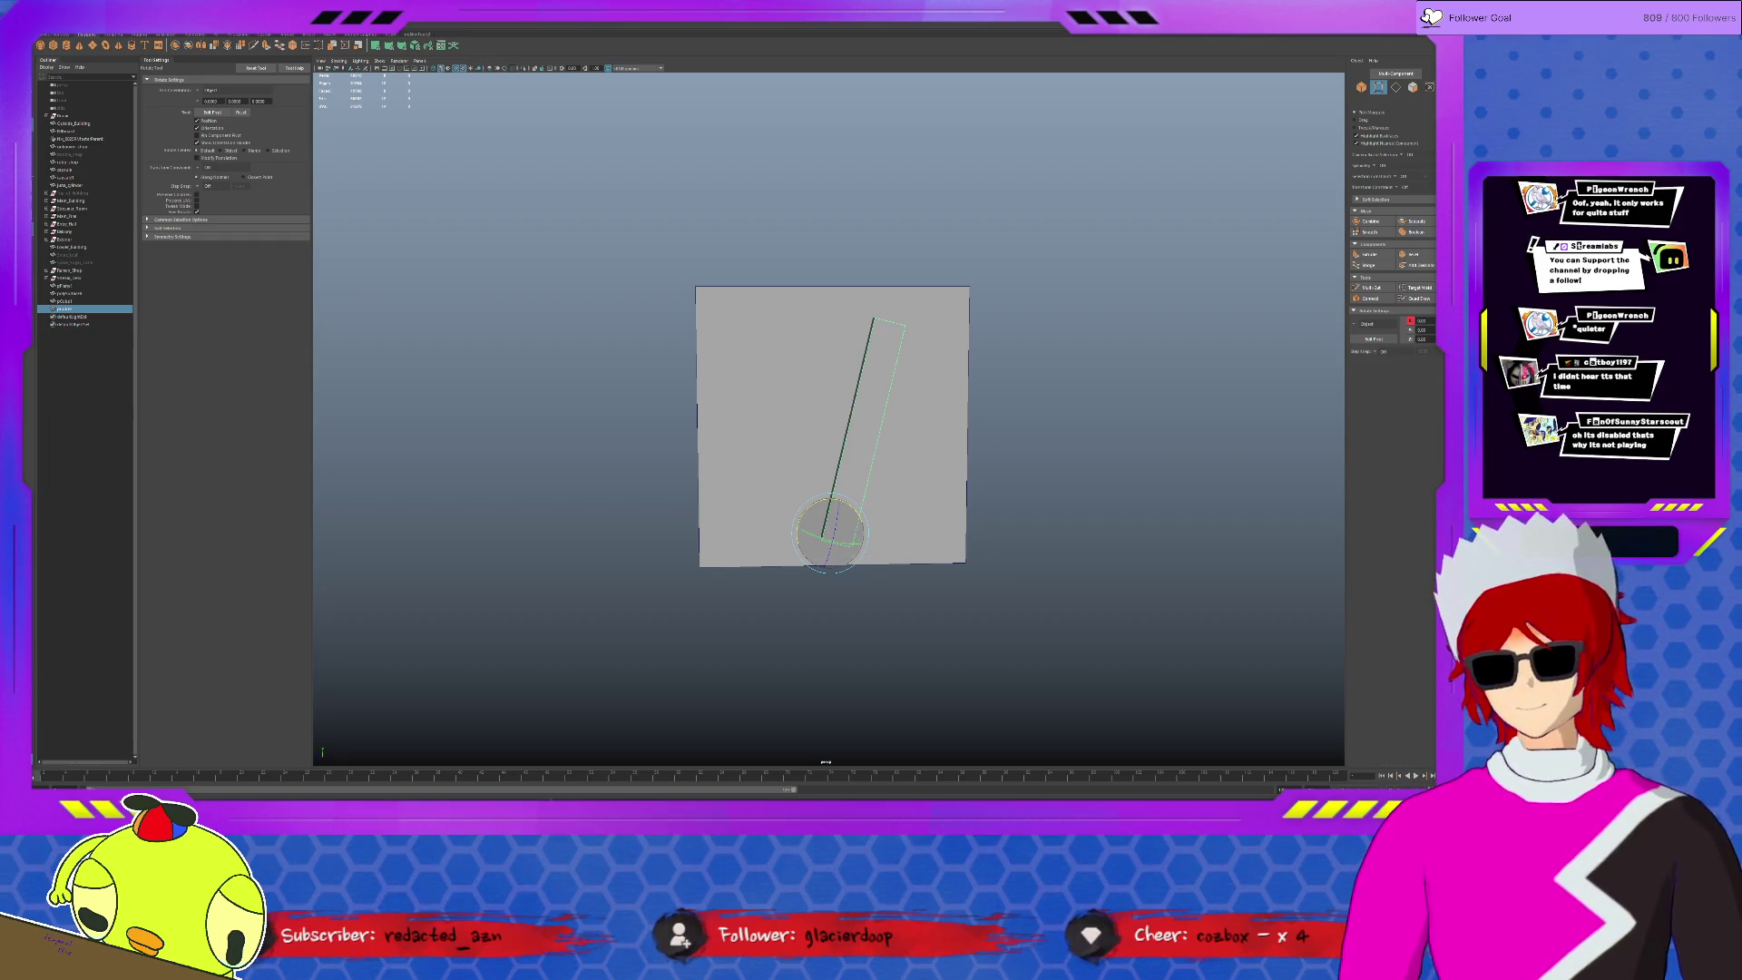
mouse_move(816, 502)
mouse_down()
mouse_move(856, 515)
mouse_move(794, 502)
mouse_move(863, 470)
mouse_move(816, 472)
mouse_move(867, 442)
mouse_move(703, 441)
mouse_up()
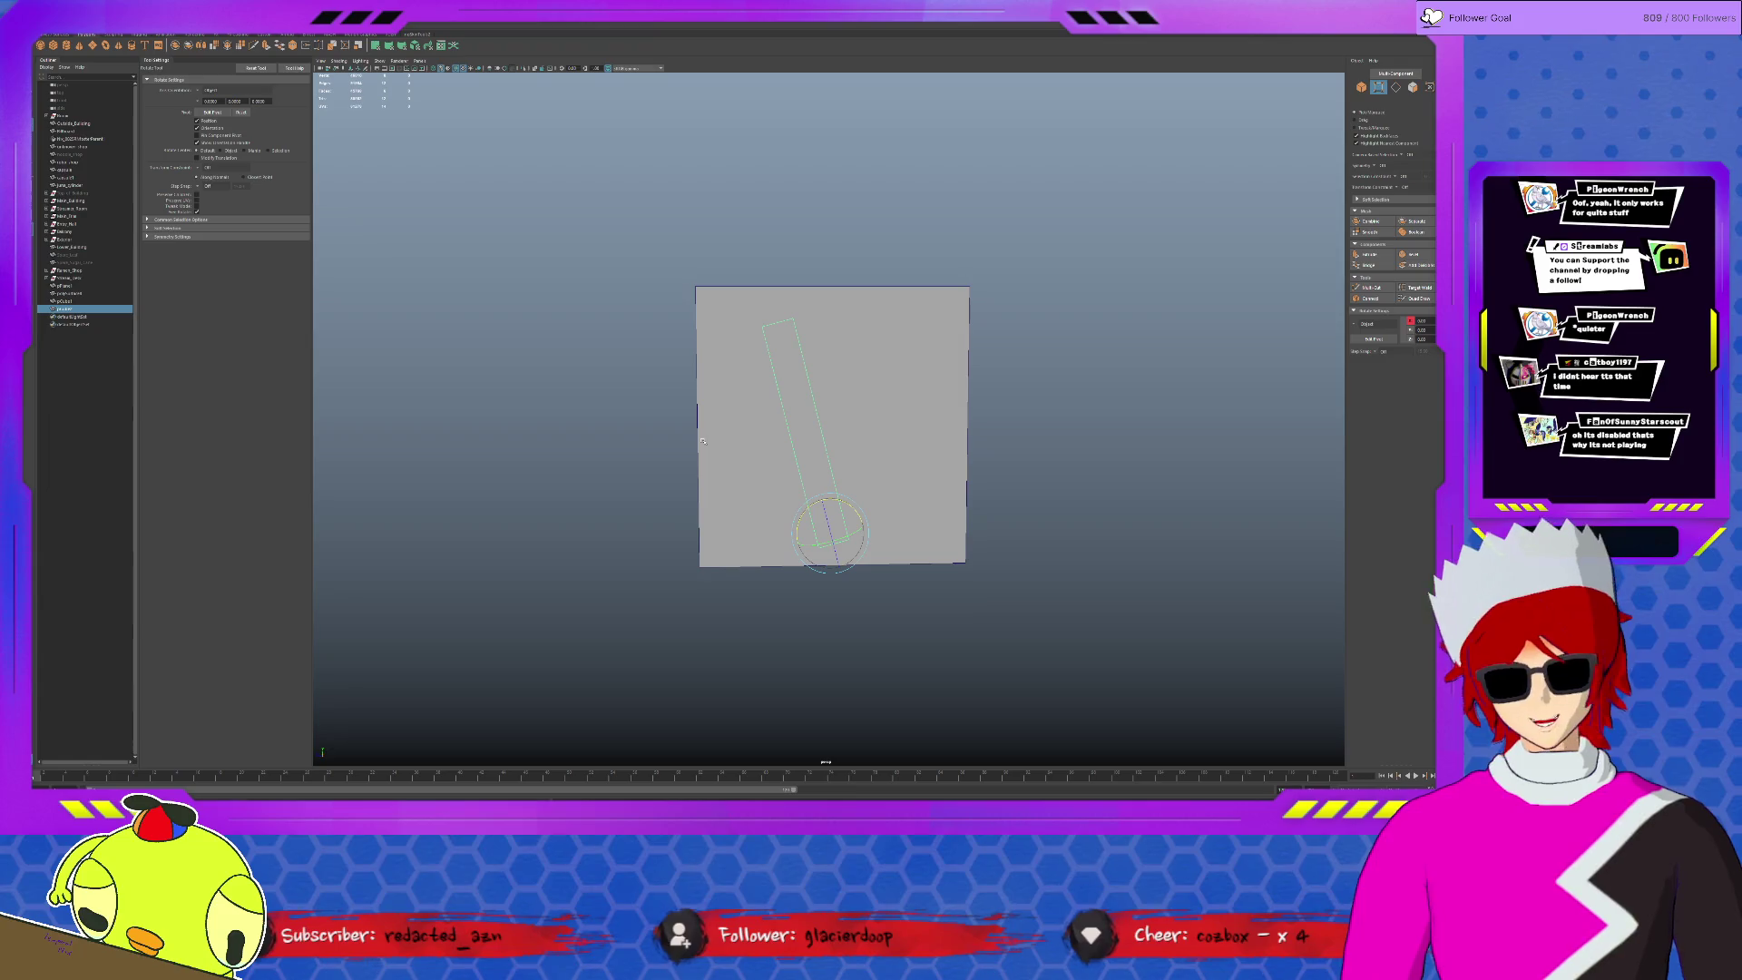
click(899, 496)
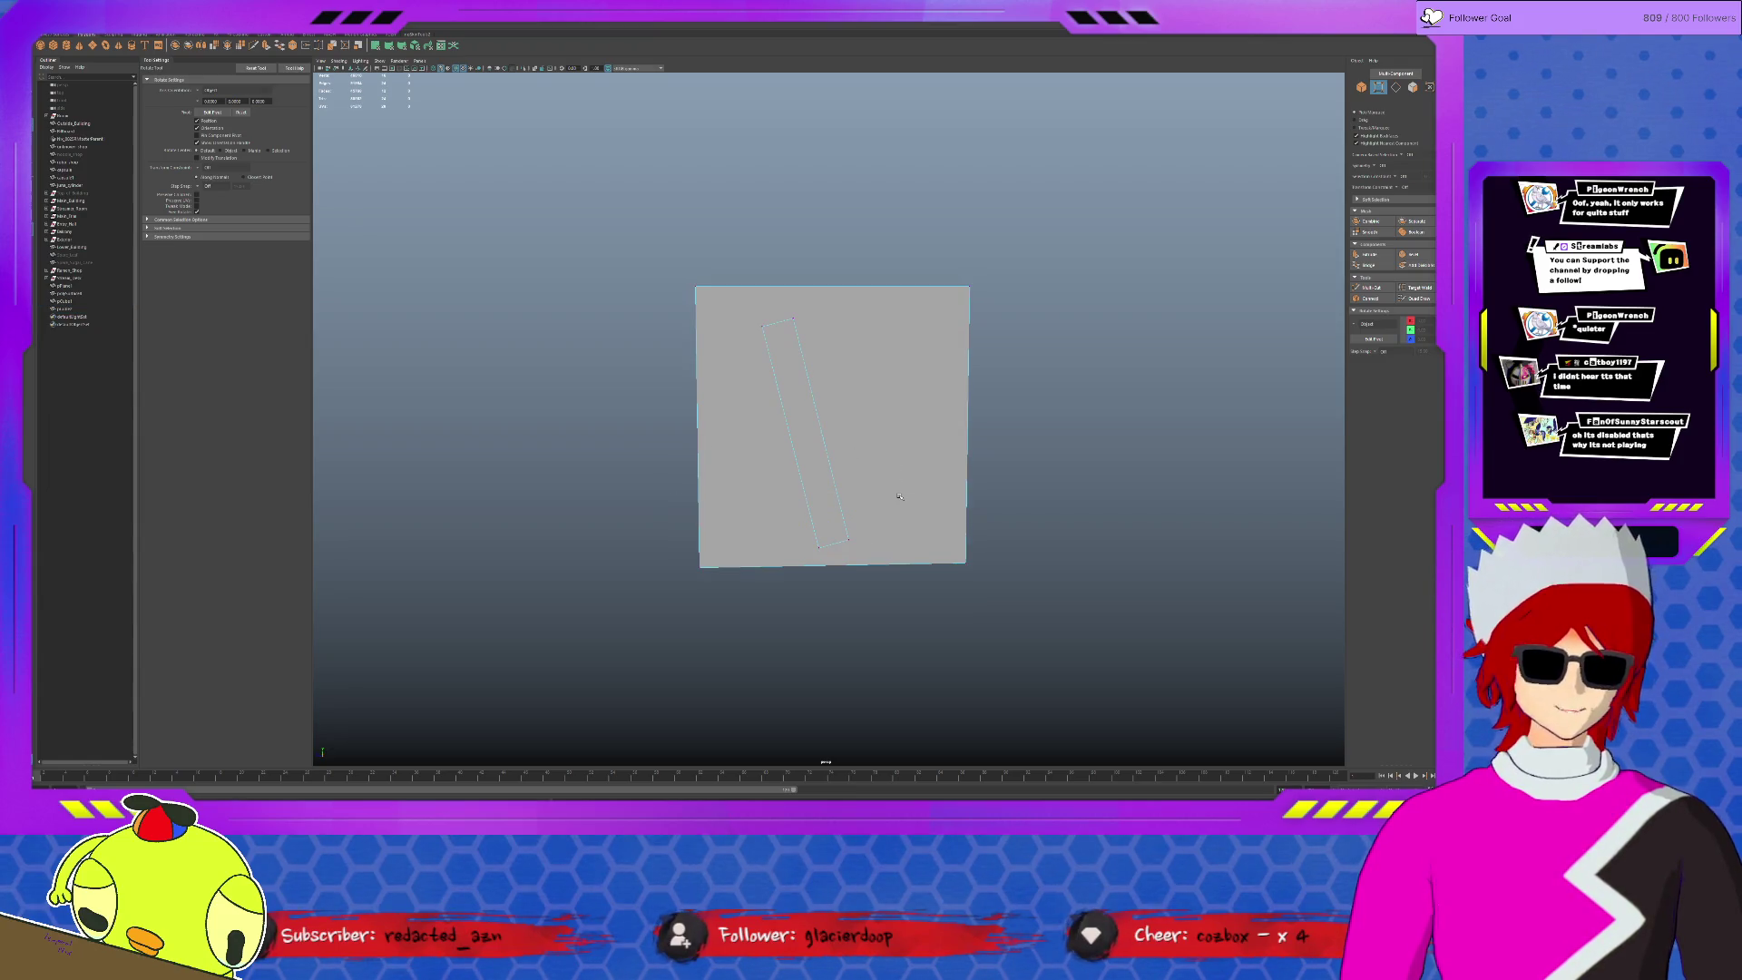
- Delete the test plane and the thin bar
key(F8)
drag(991, 378, 591, 506)
key(Delete)
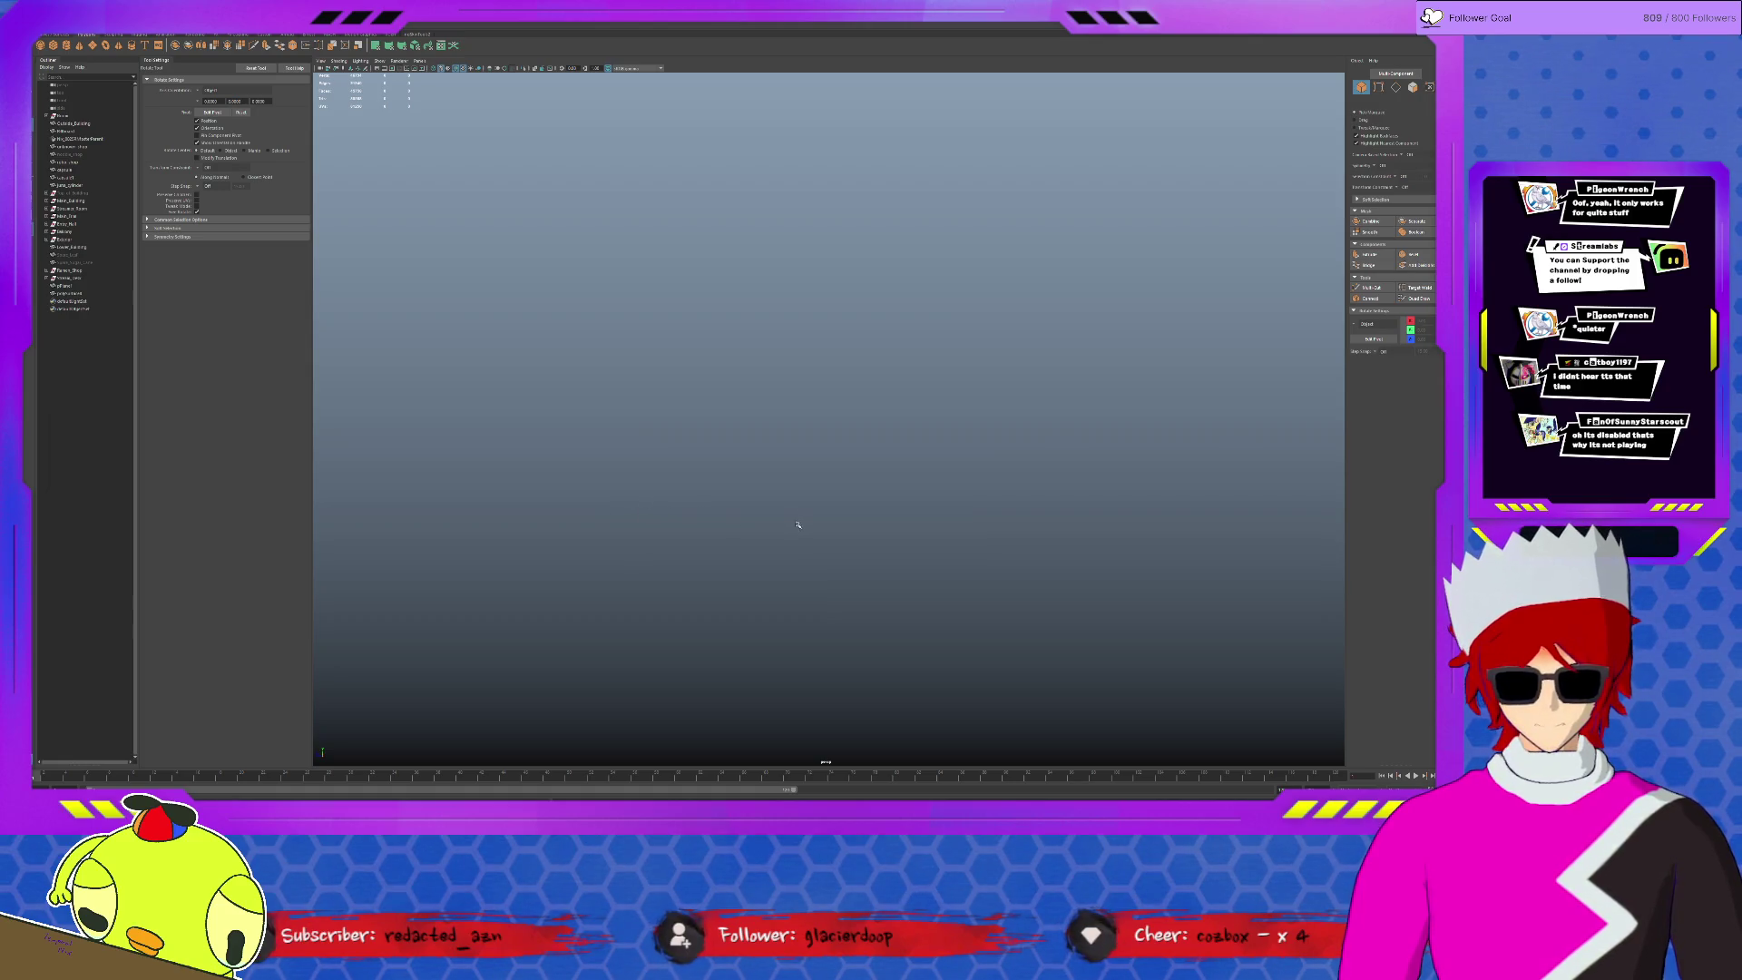
- Frame the rock platform from above and pick a wall face near the gap
scroll(798, 524, down, 5)
click(699, 357)
key(f)
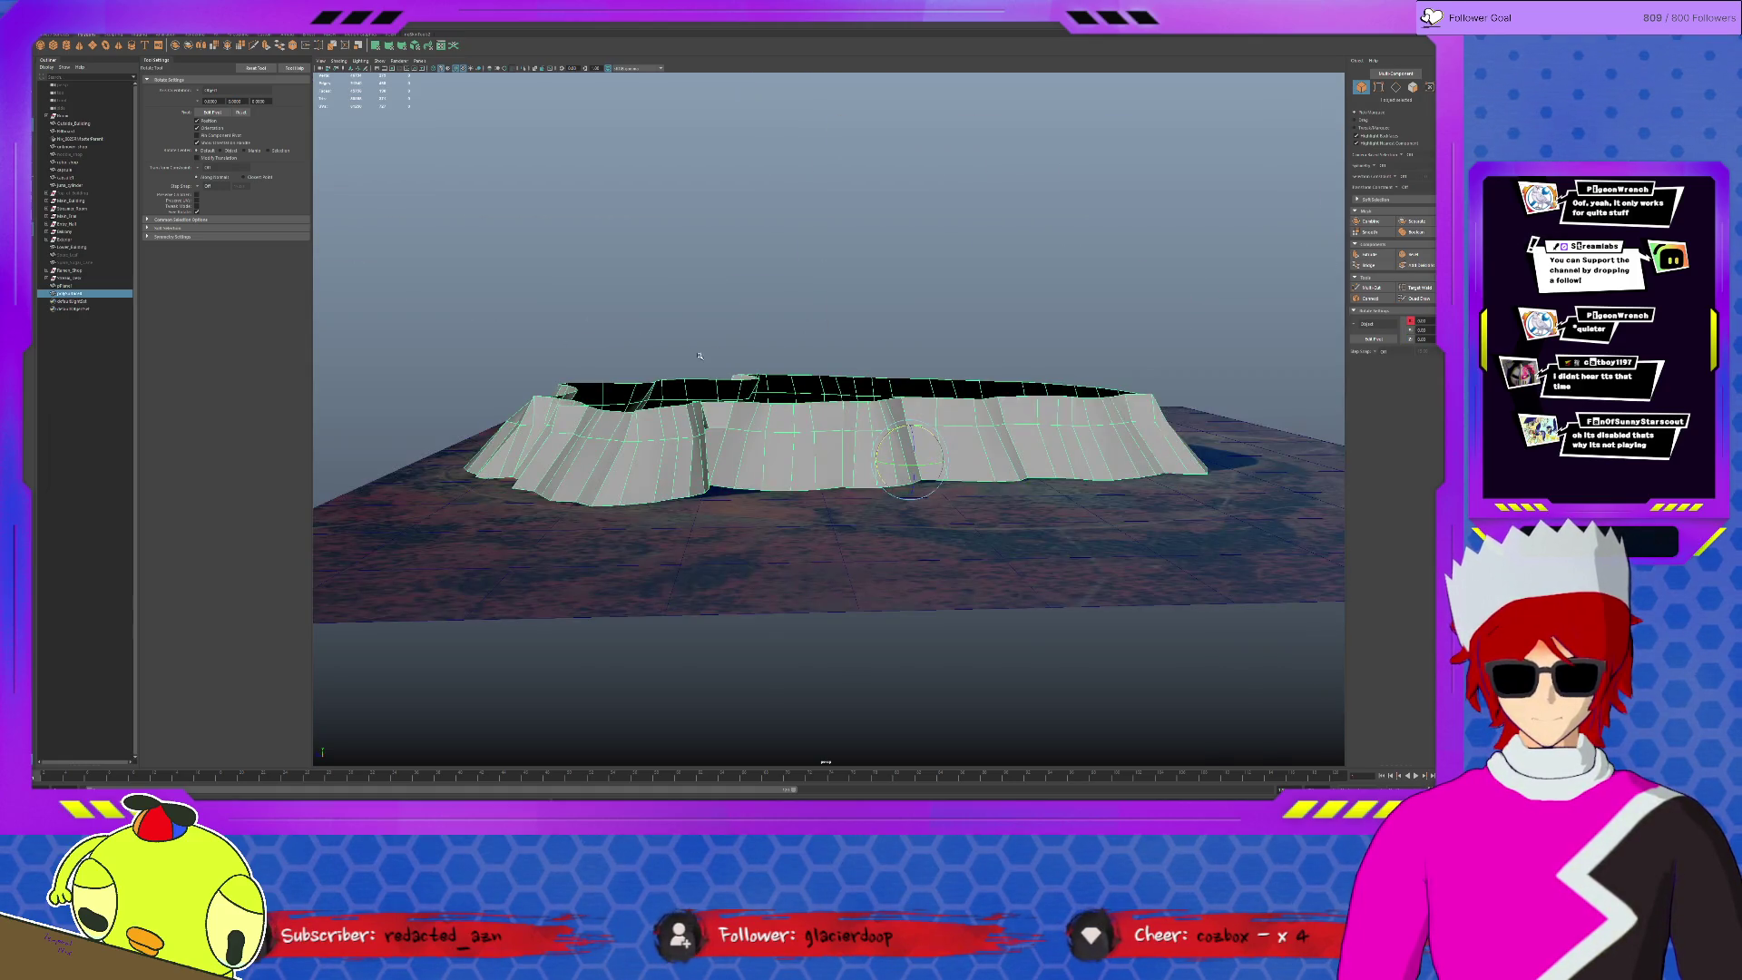
alt+drag(727, 433, 739, 522)
scroll(739, 521, up, 2)
key(F11)
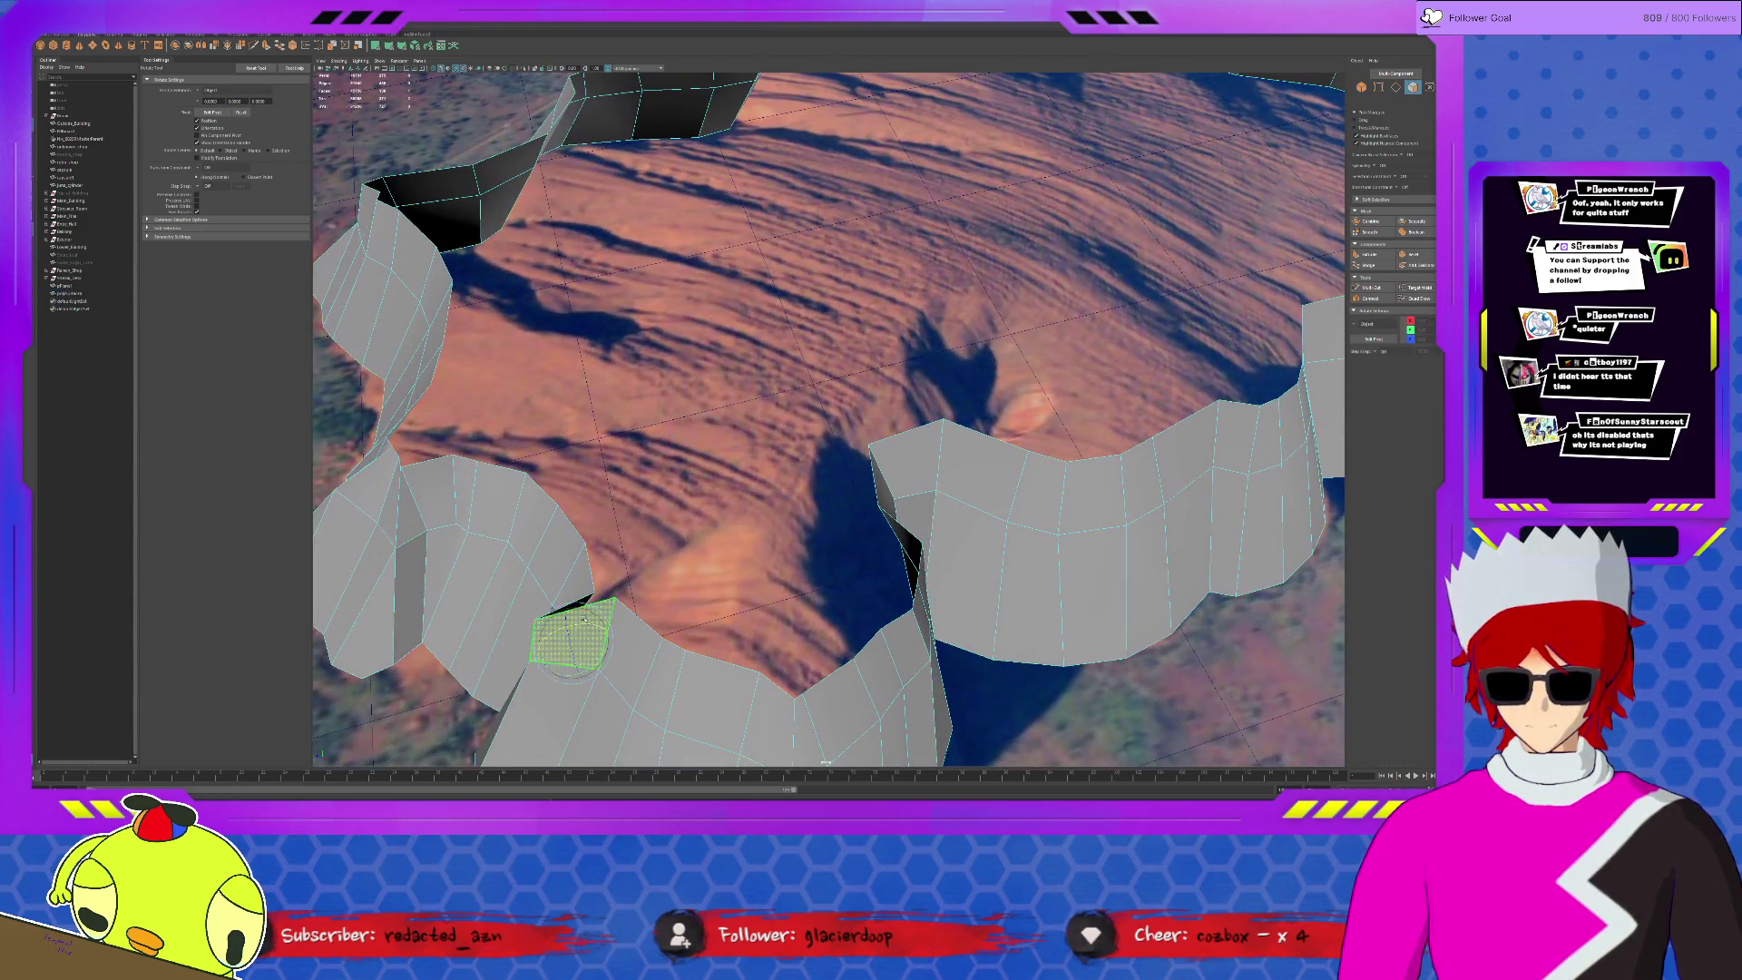
click(574, 632)
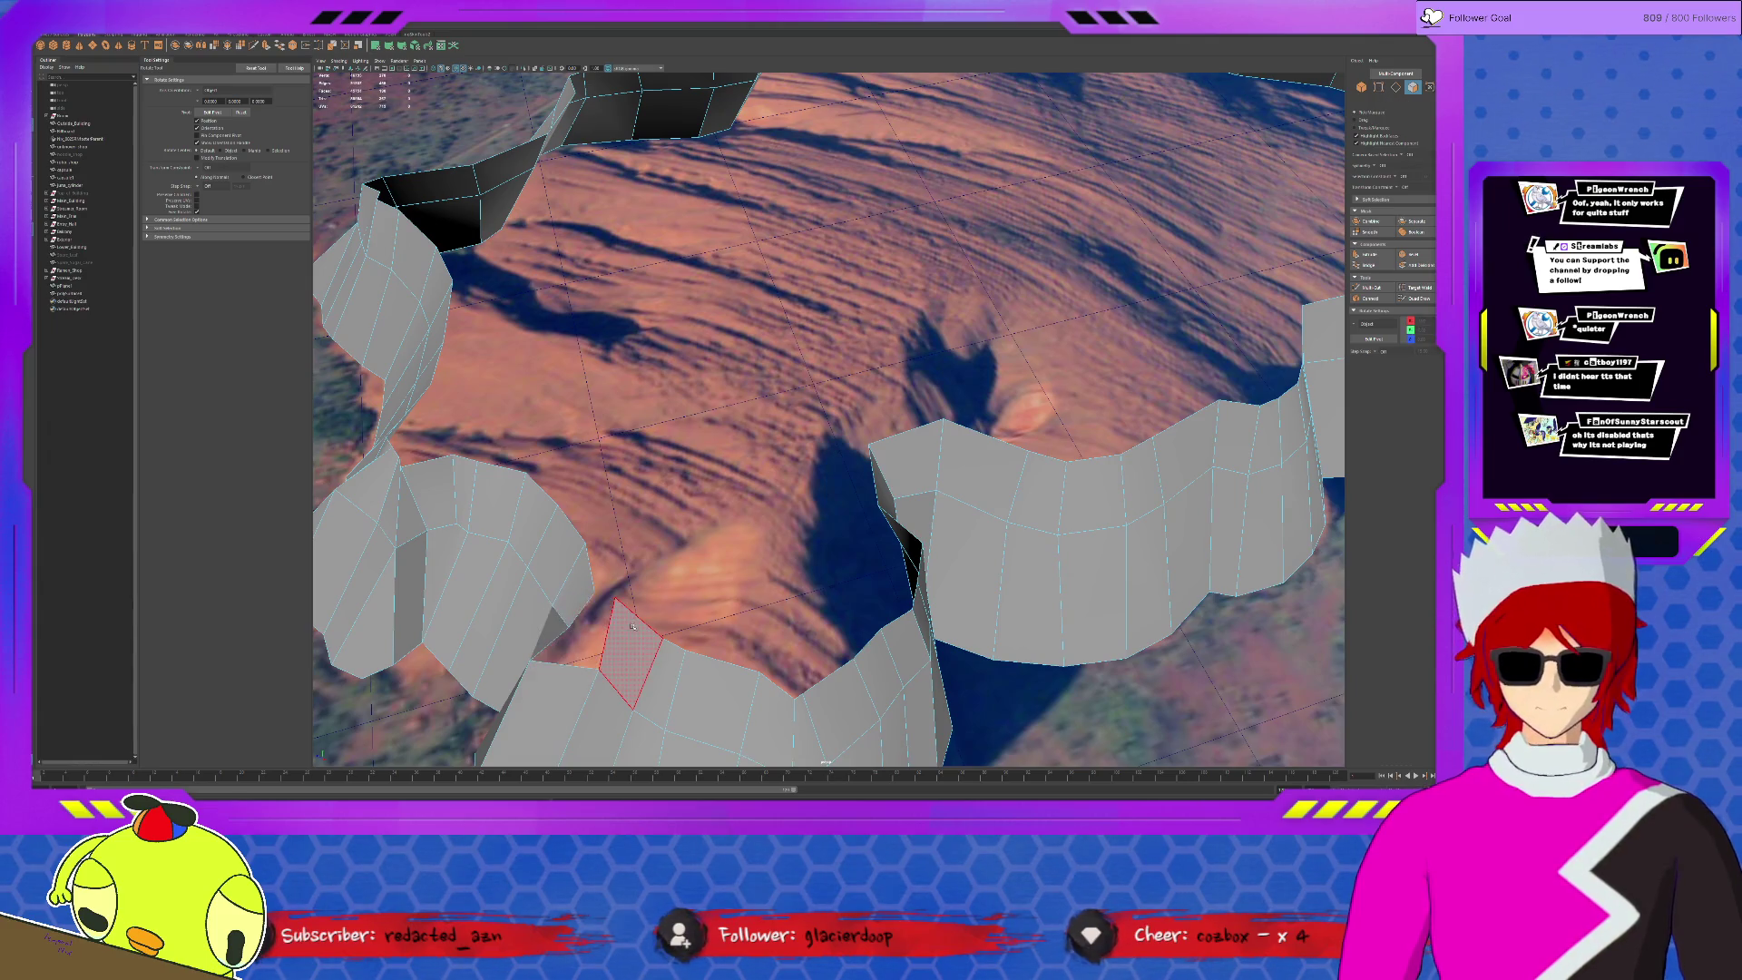
key(F8)
key(F9)
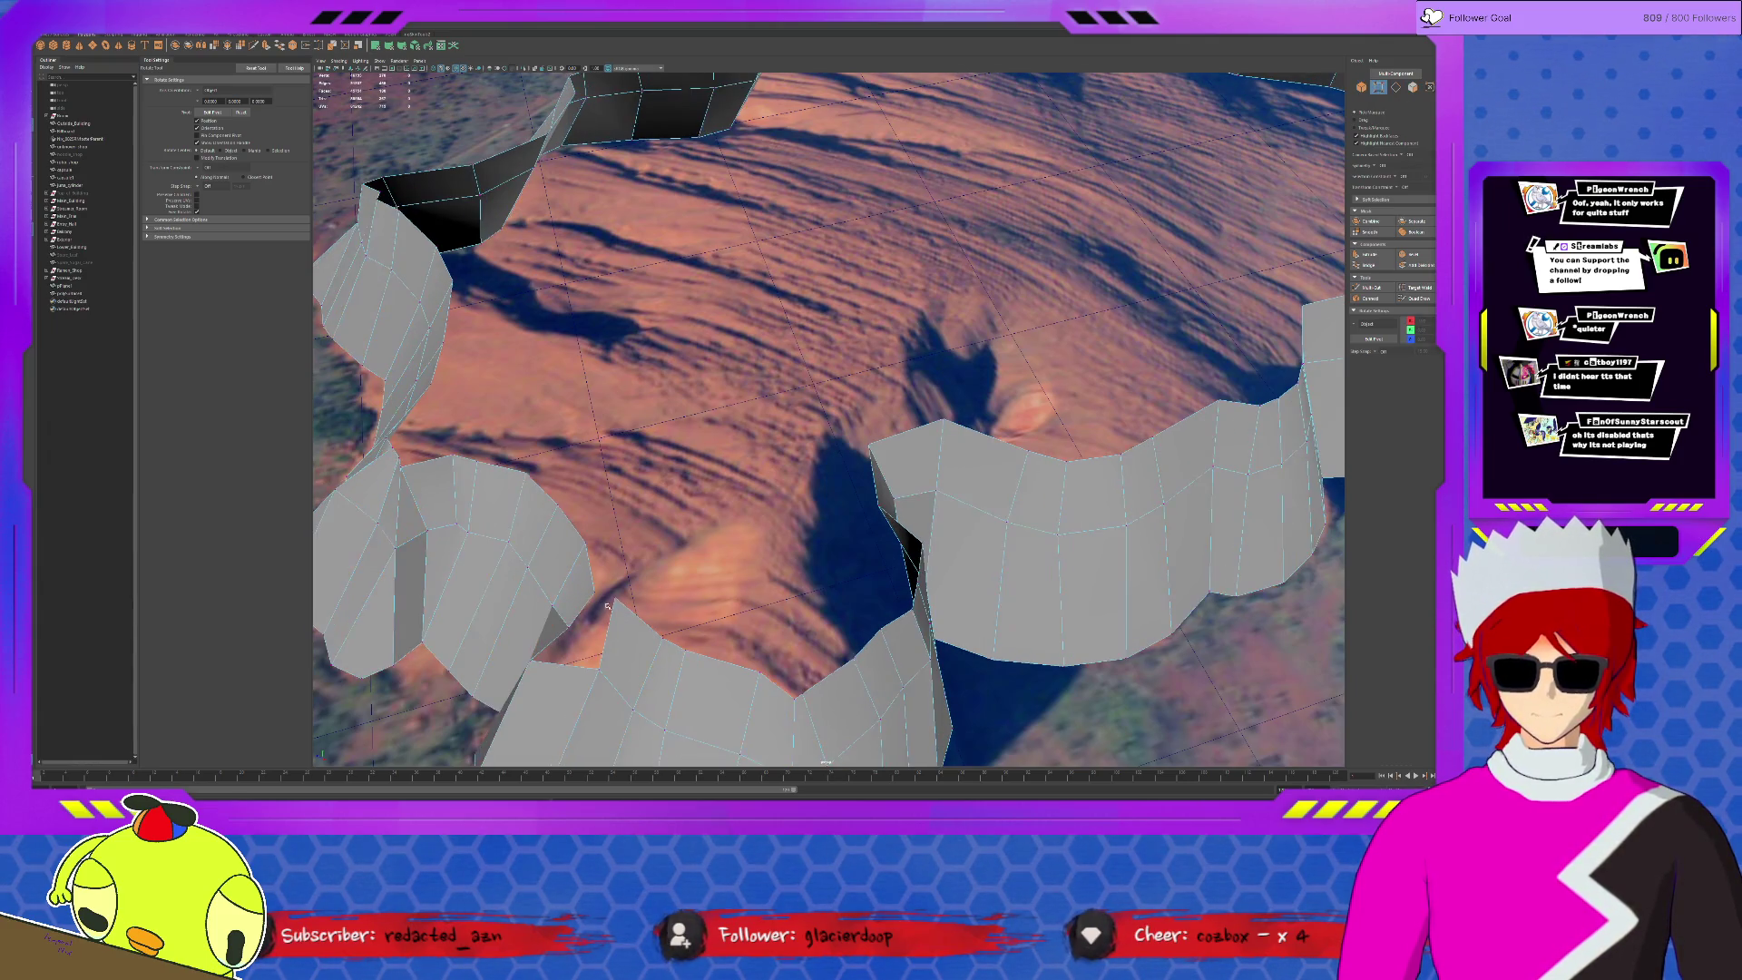
- Hide the textured ground photo plane
key(F11)
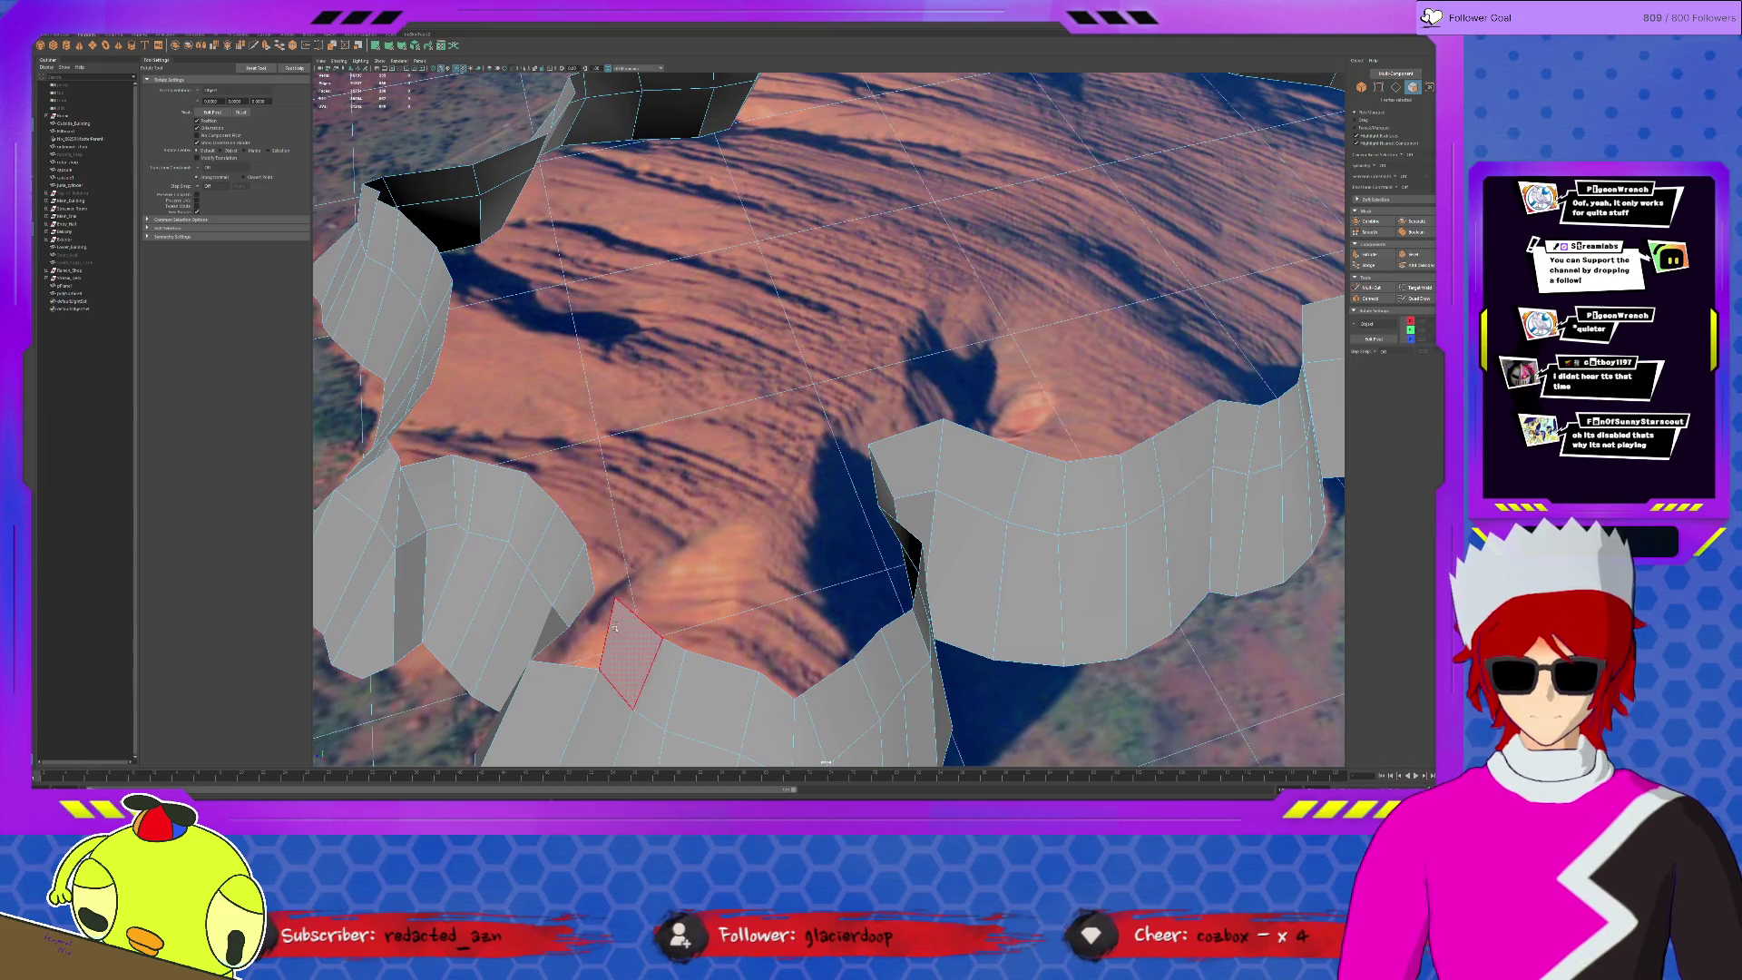
click(658, 547)
key(Delete)
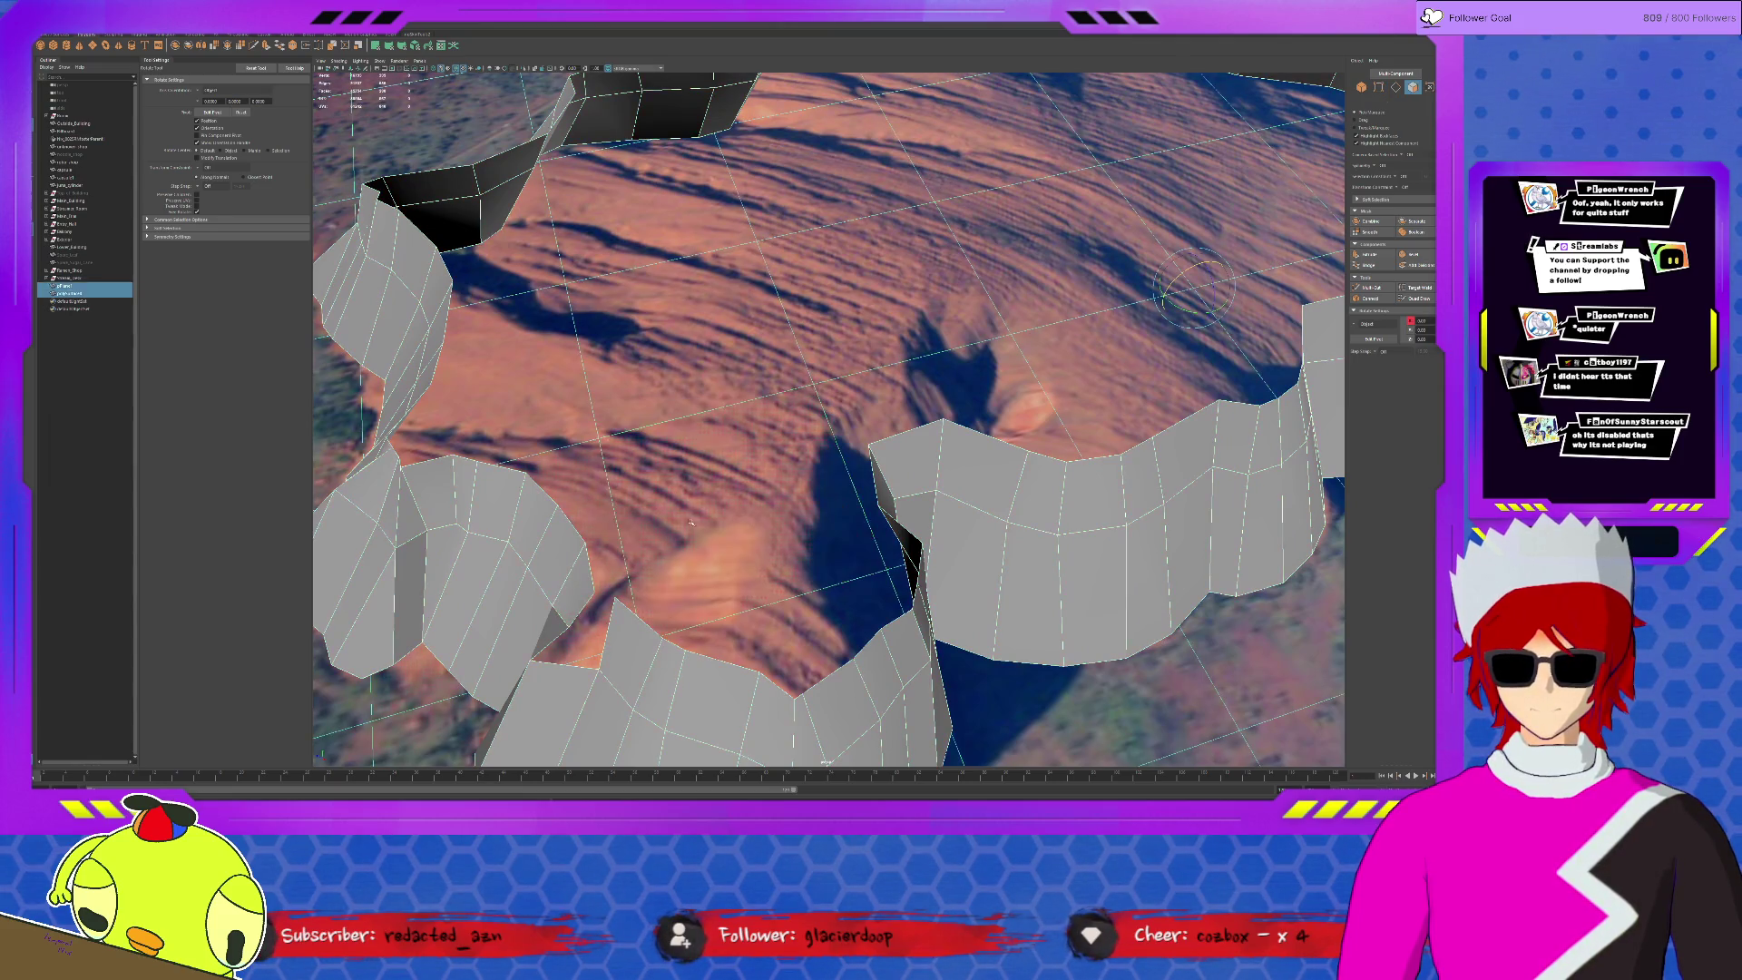
- Extrude the two edges beside the wall gap with Ctrl+E
key(F11)
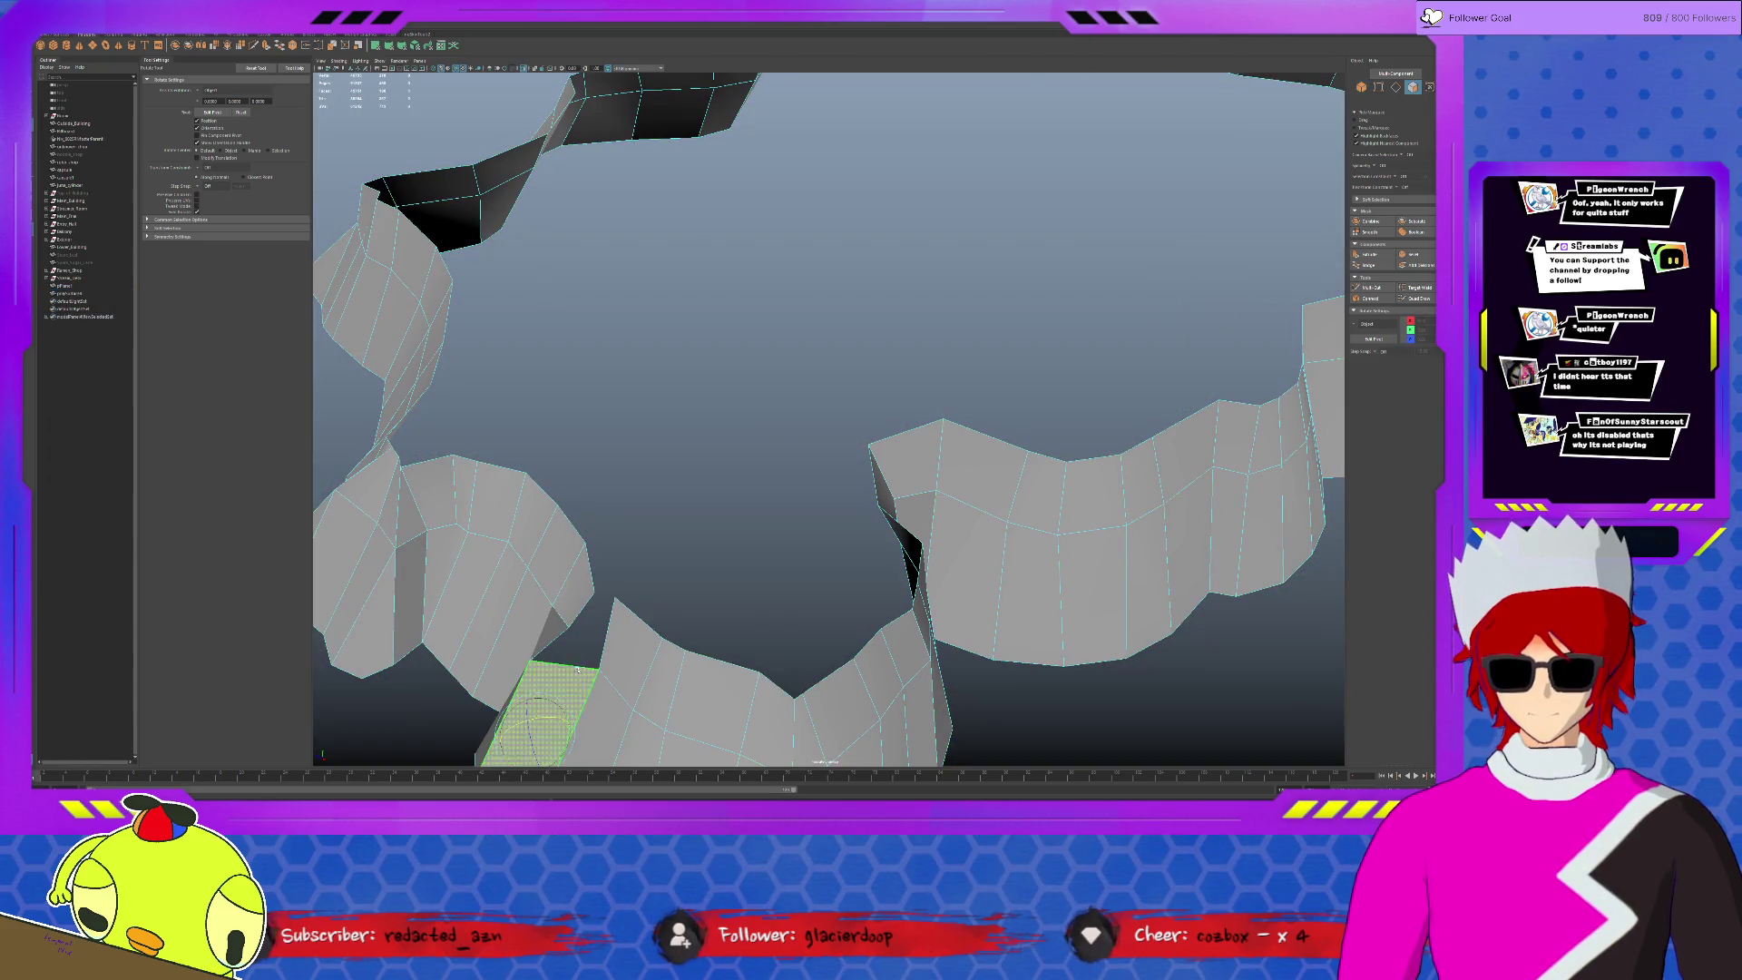
click(577, 606)
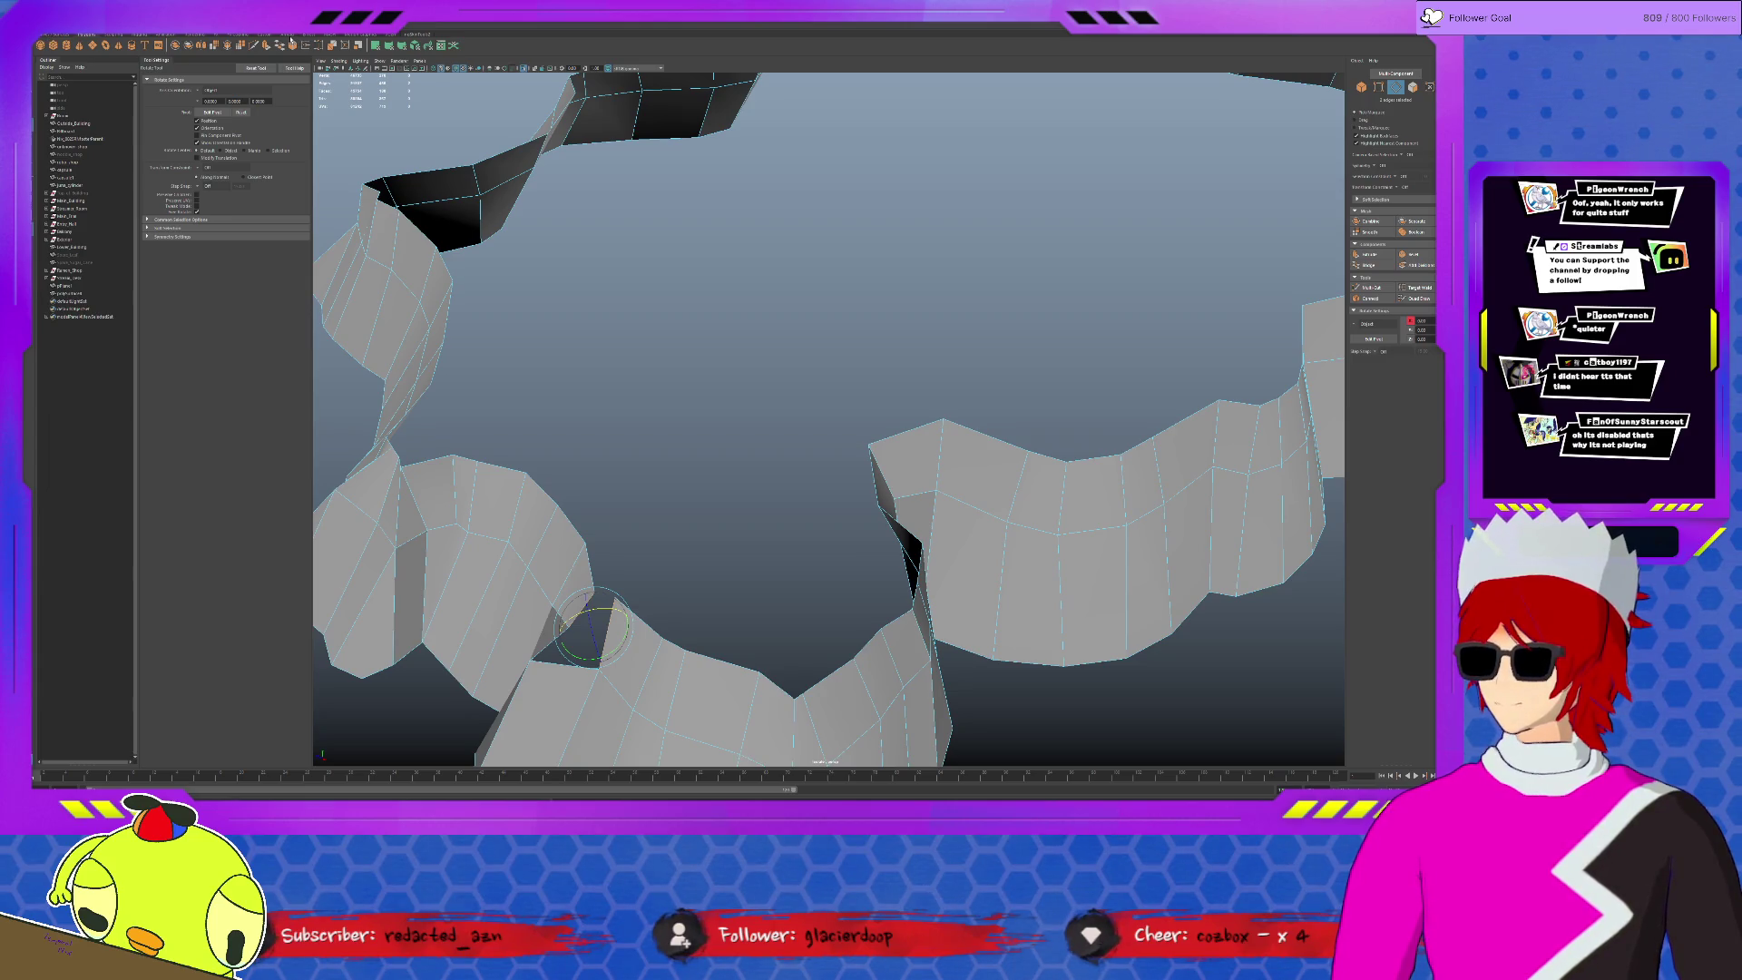
key(ctrl+e)
alt+drag(441, 347, 619, 582)
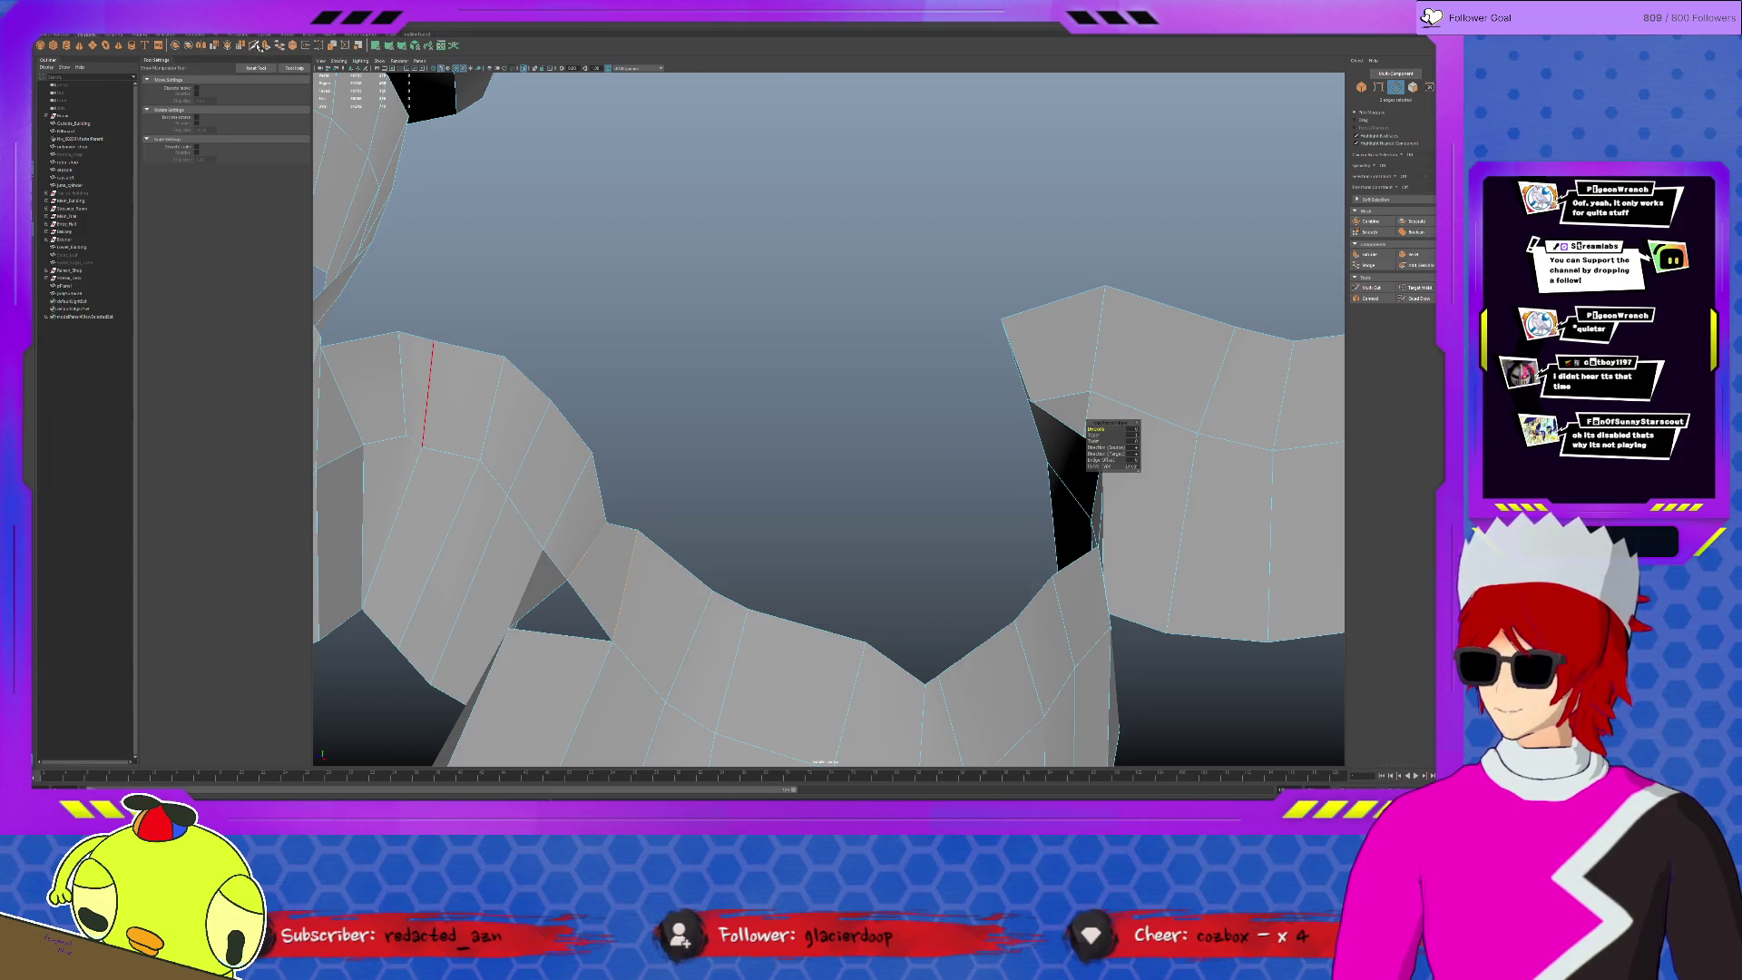
- Move the vertex at the triangular hole across to close it
click(255, 35)
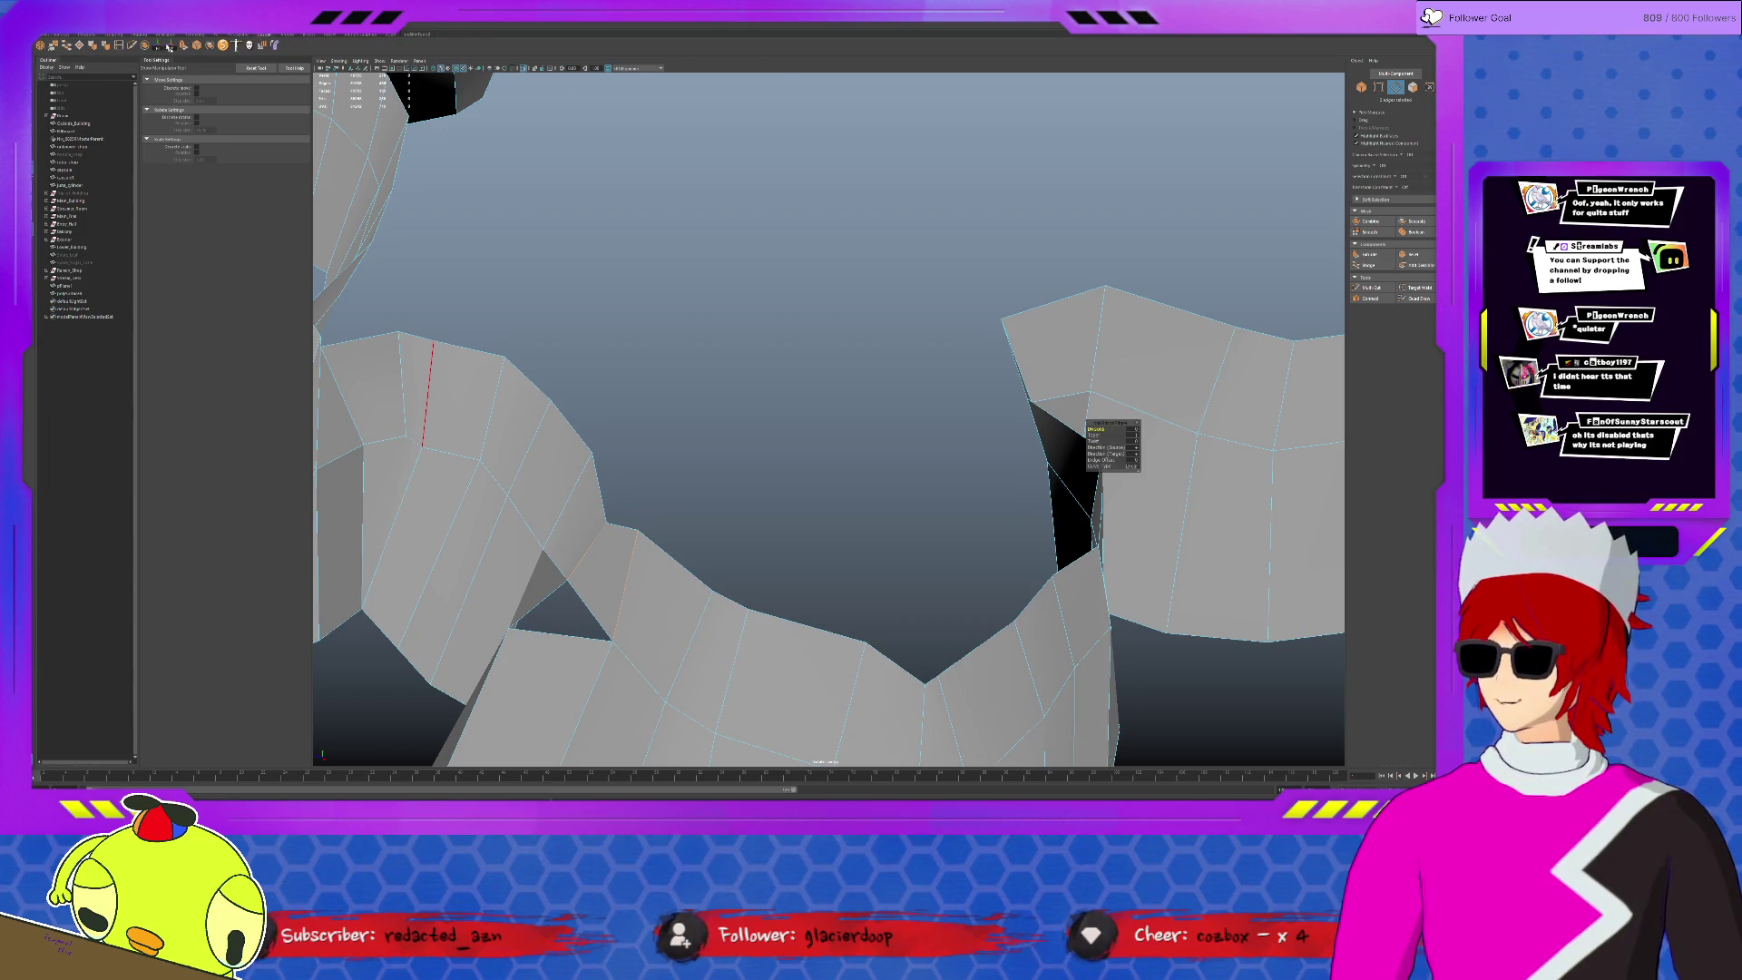
click(120, 45)
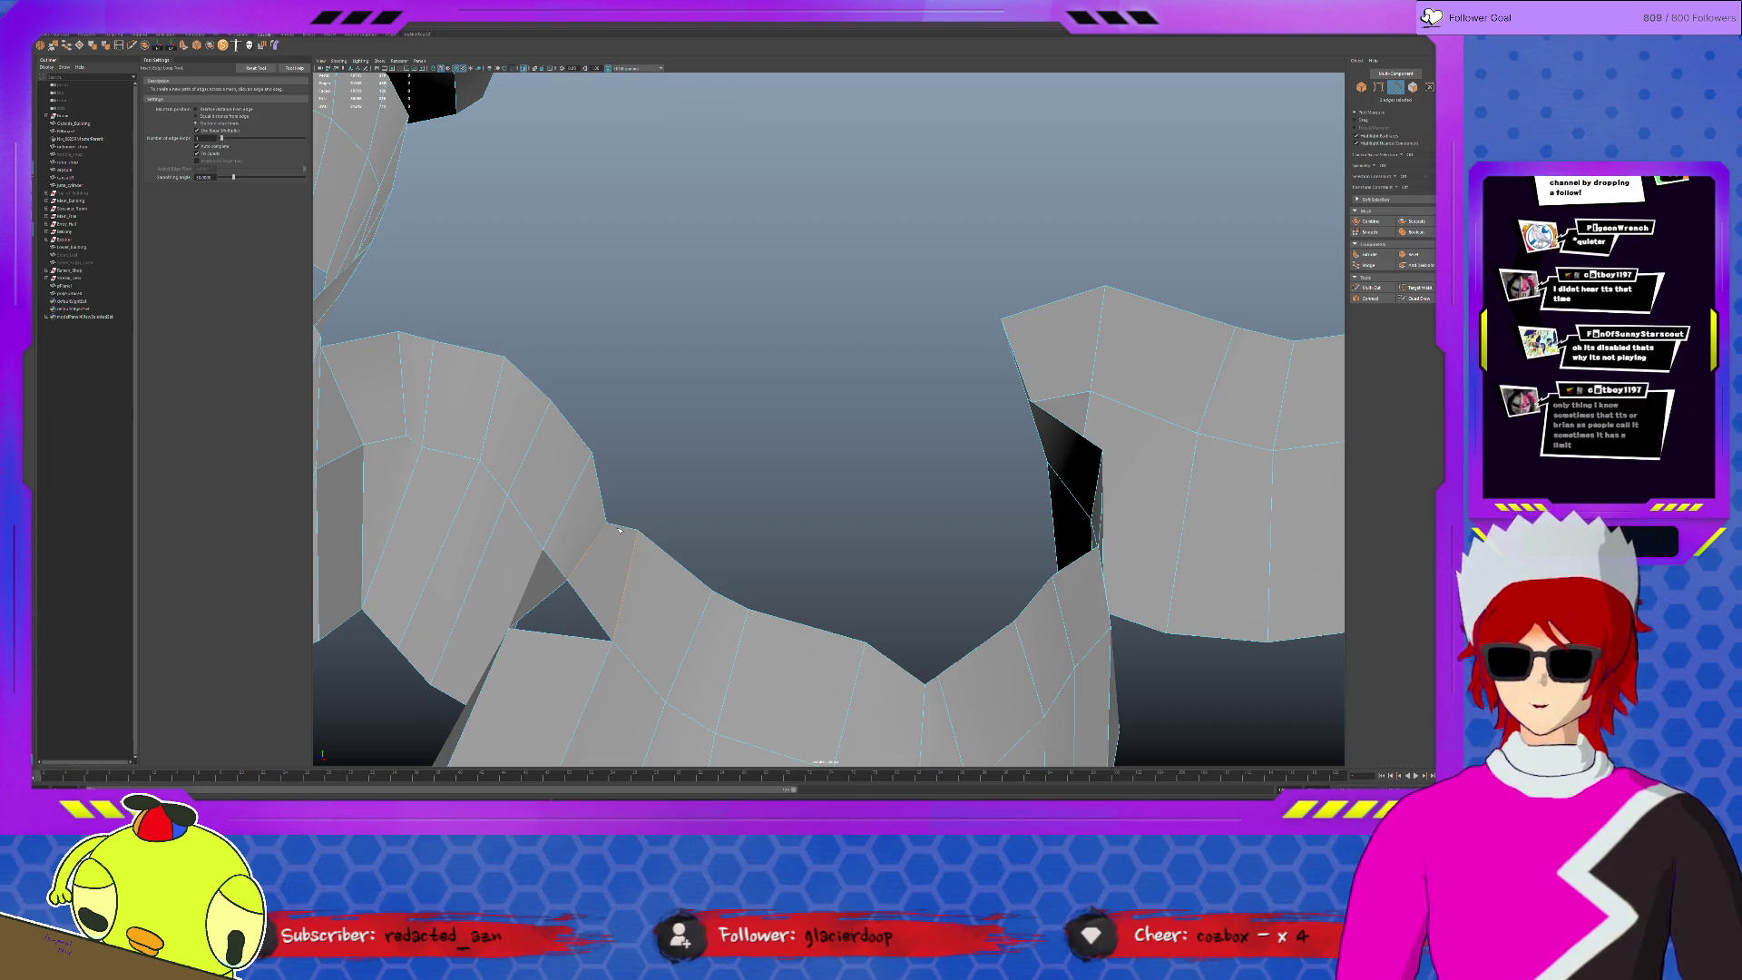
key(q)
key(F9)
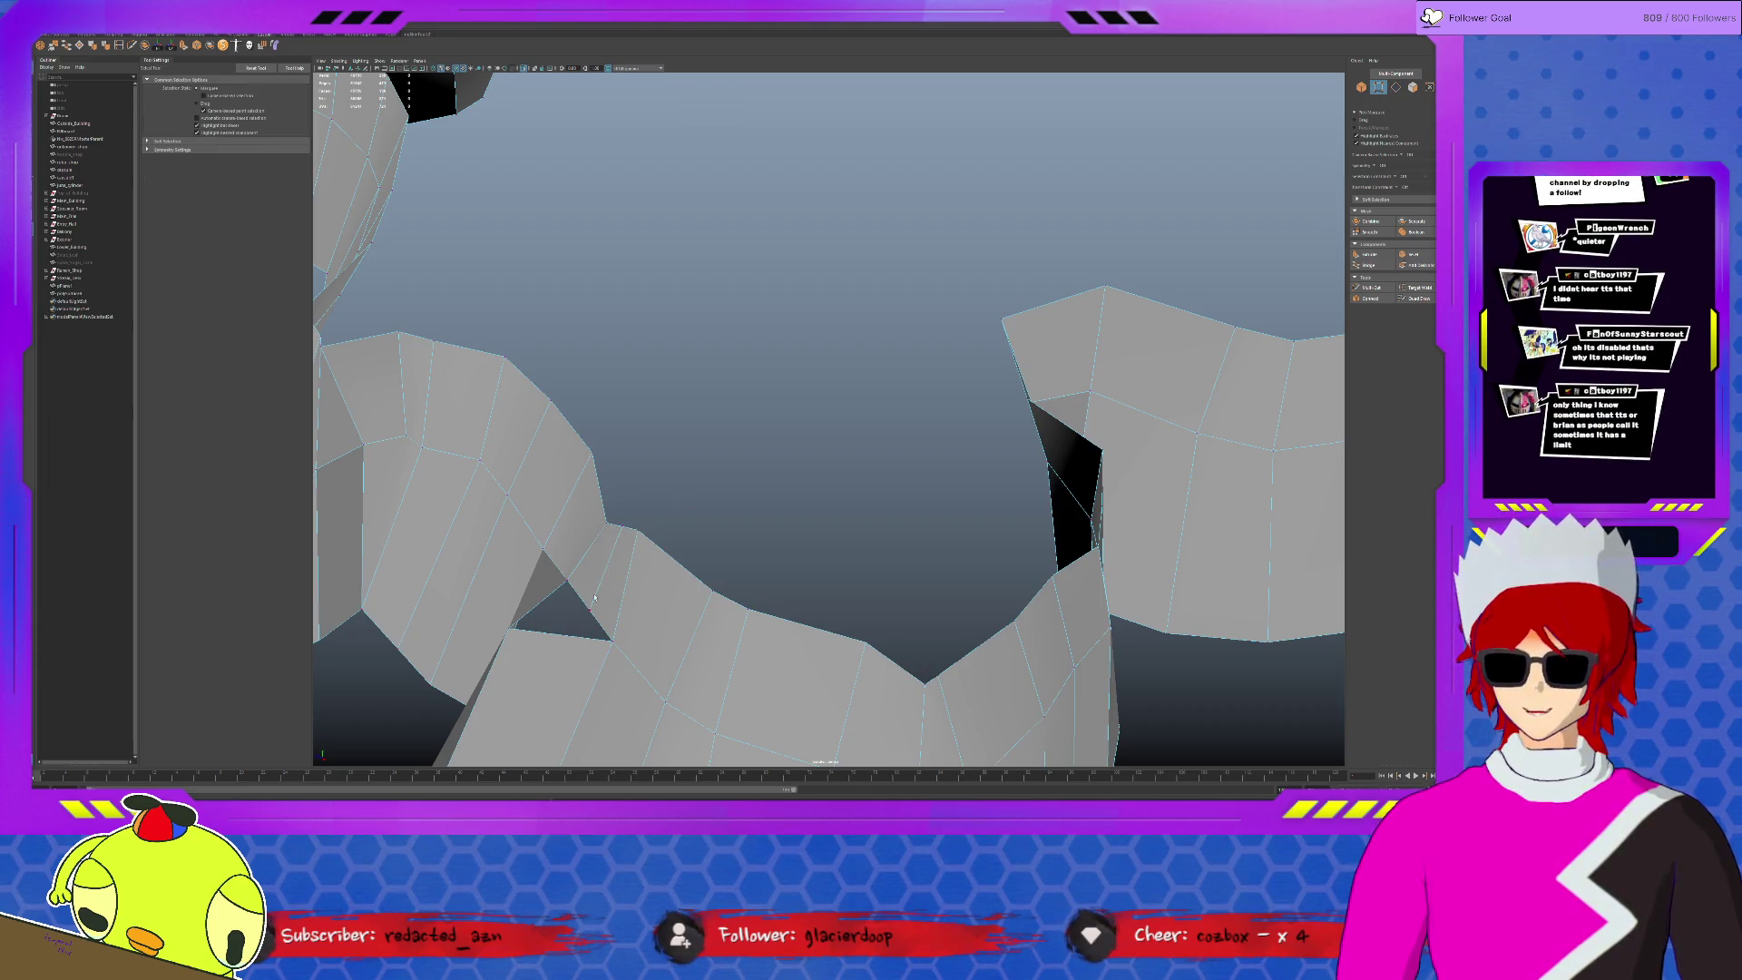
click(595, 597)
key(w)
drag(590, 612, 524, 625)
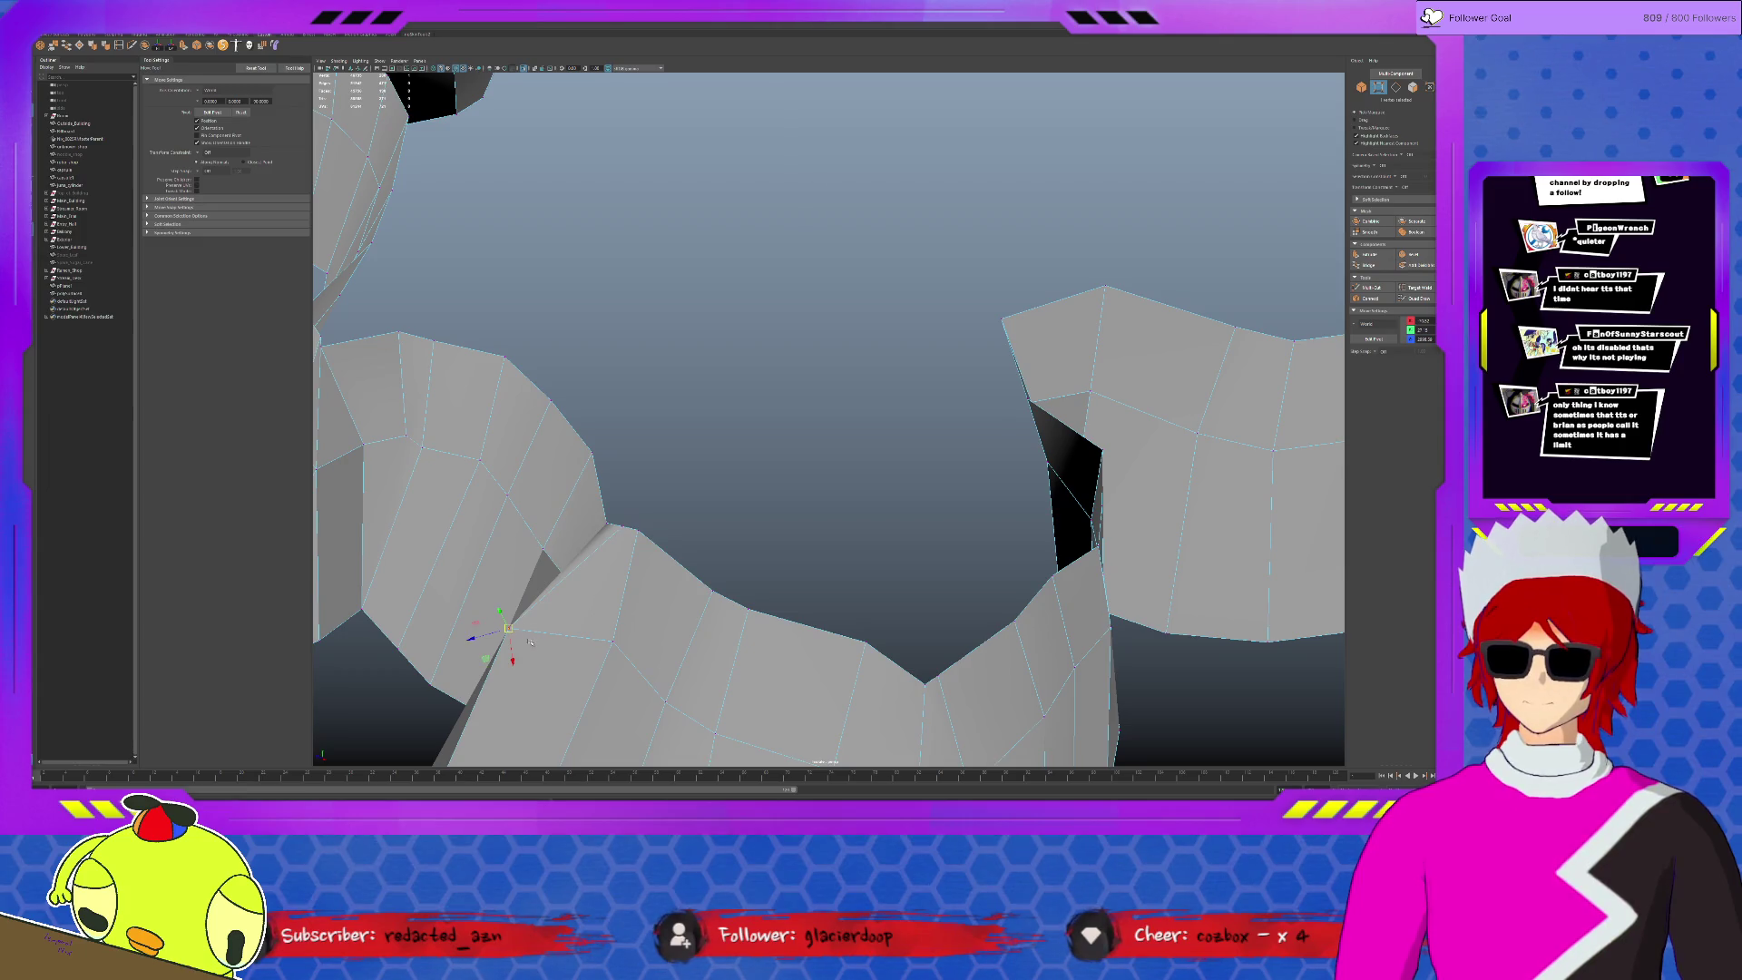
- Target Weld two neighbouring vertices, then delete the edge below the merged vertex
click(50, 45)
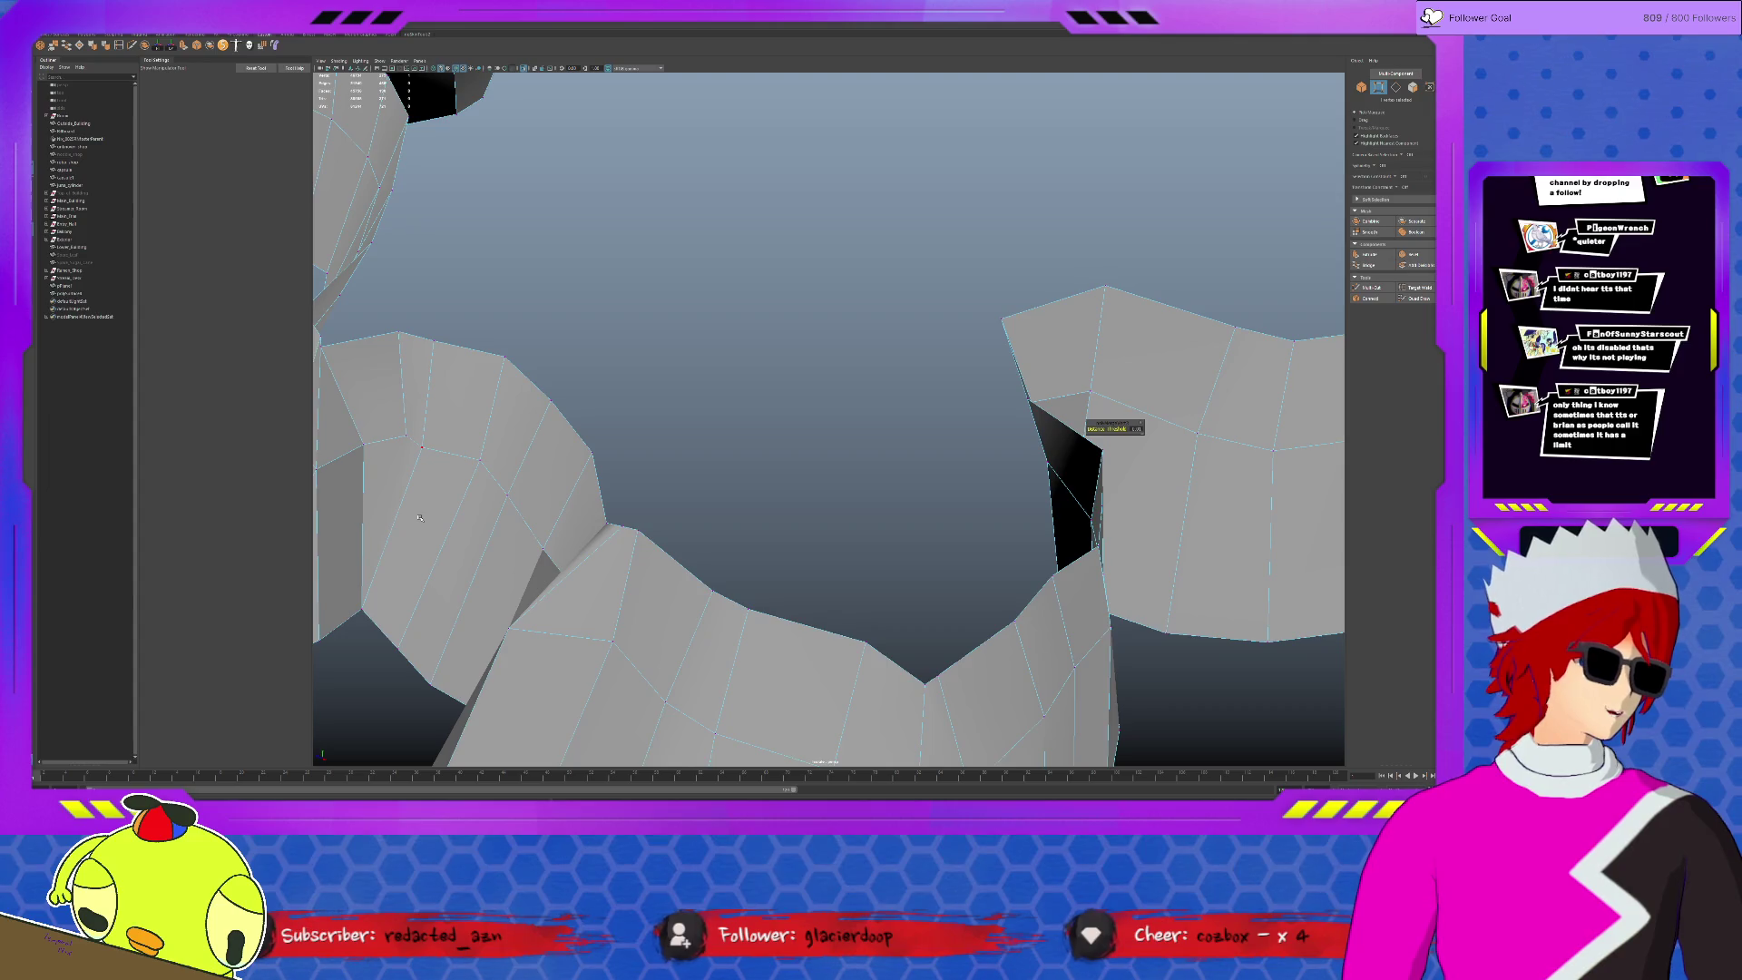
scroll(731, 577, down, 3)
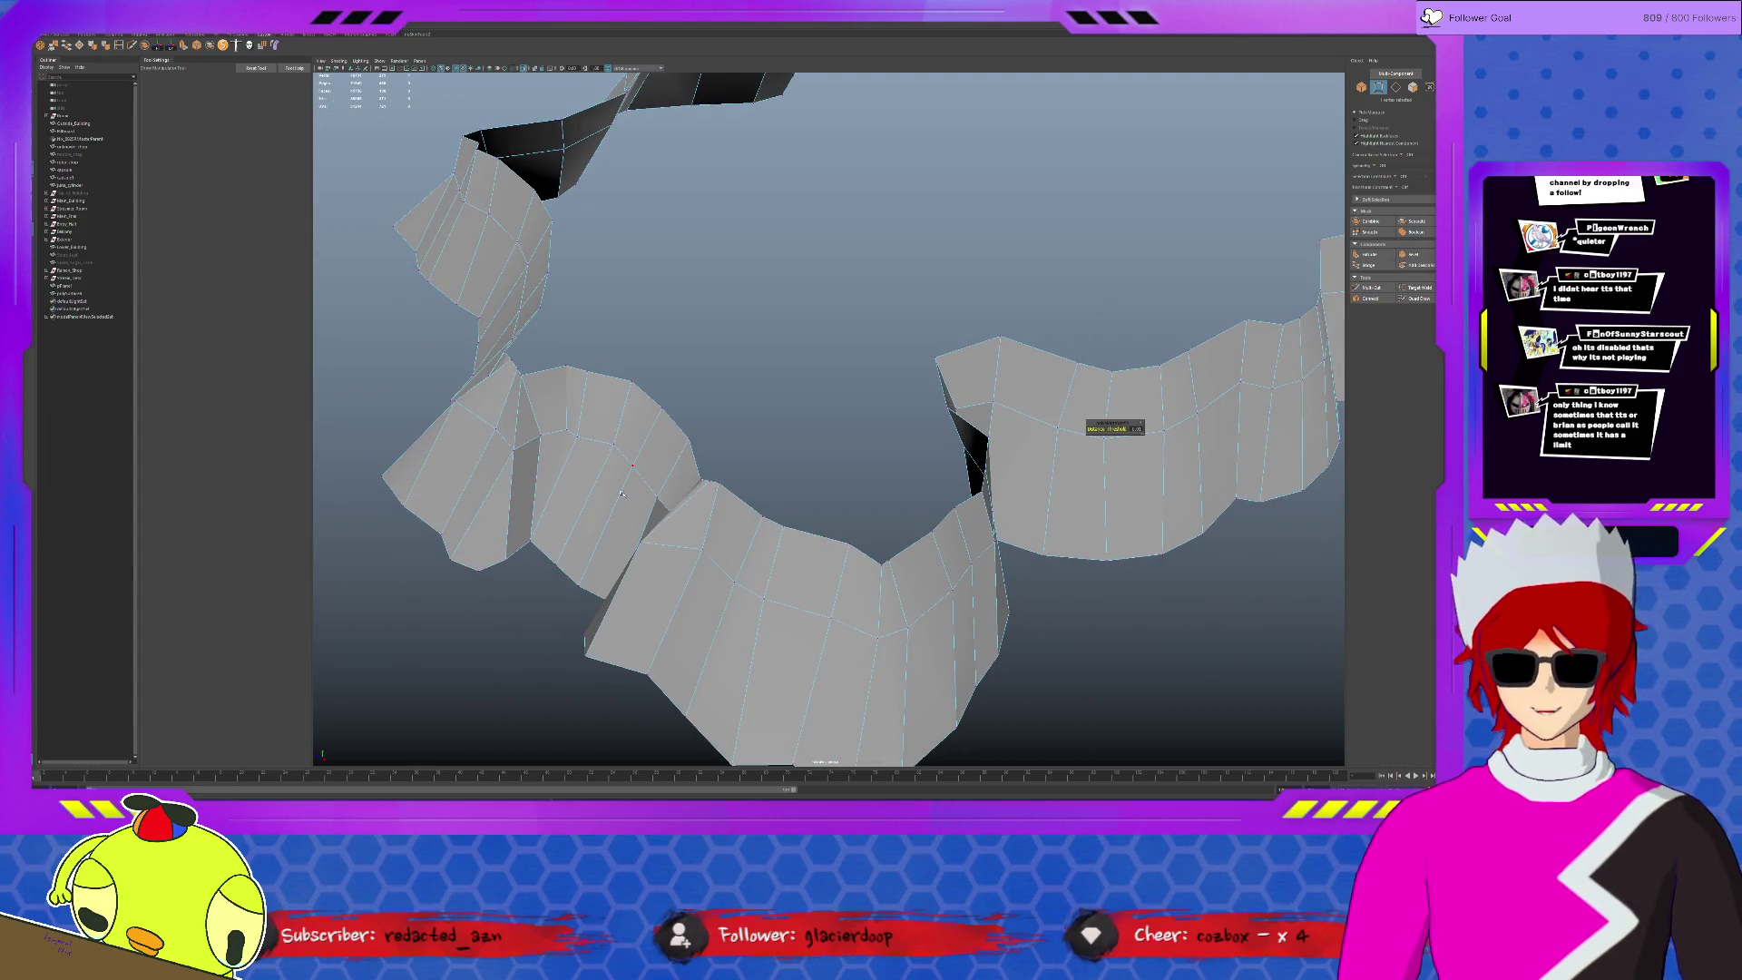
scroll(621, 494, up, 5)
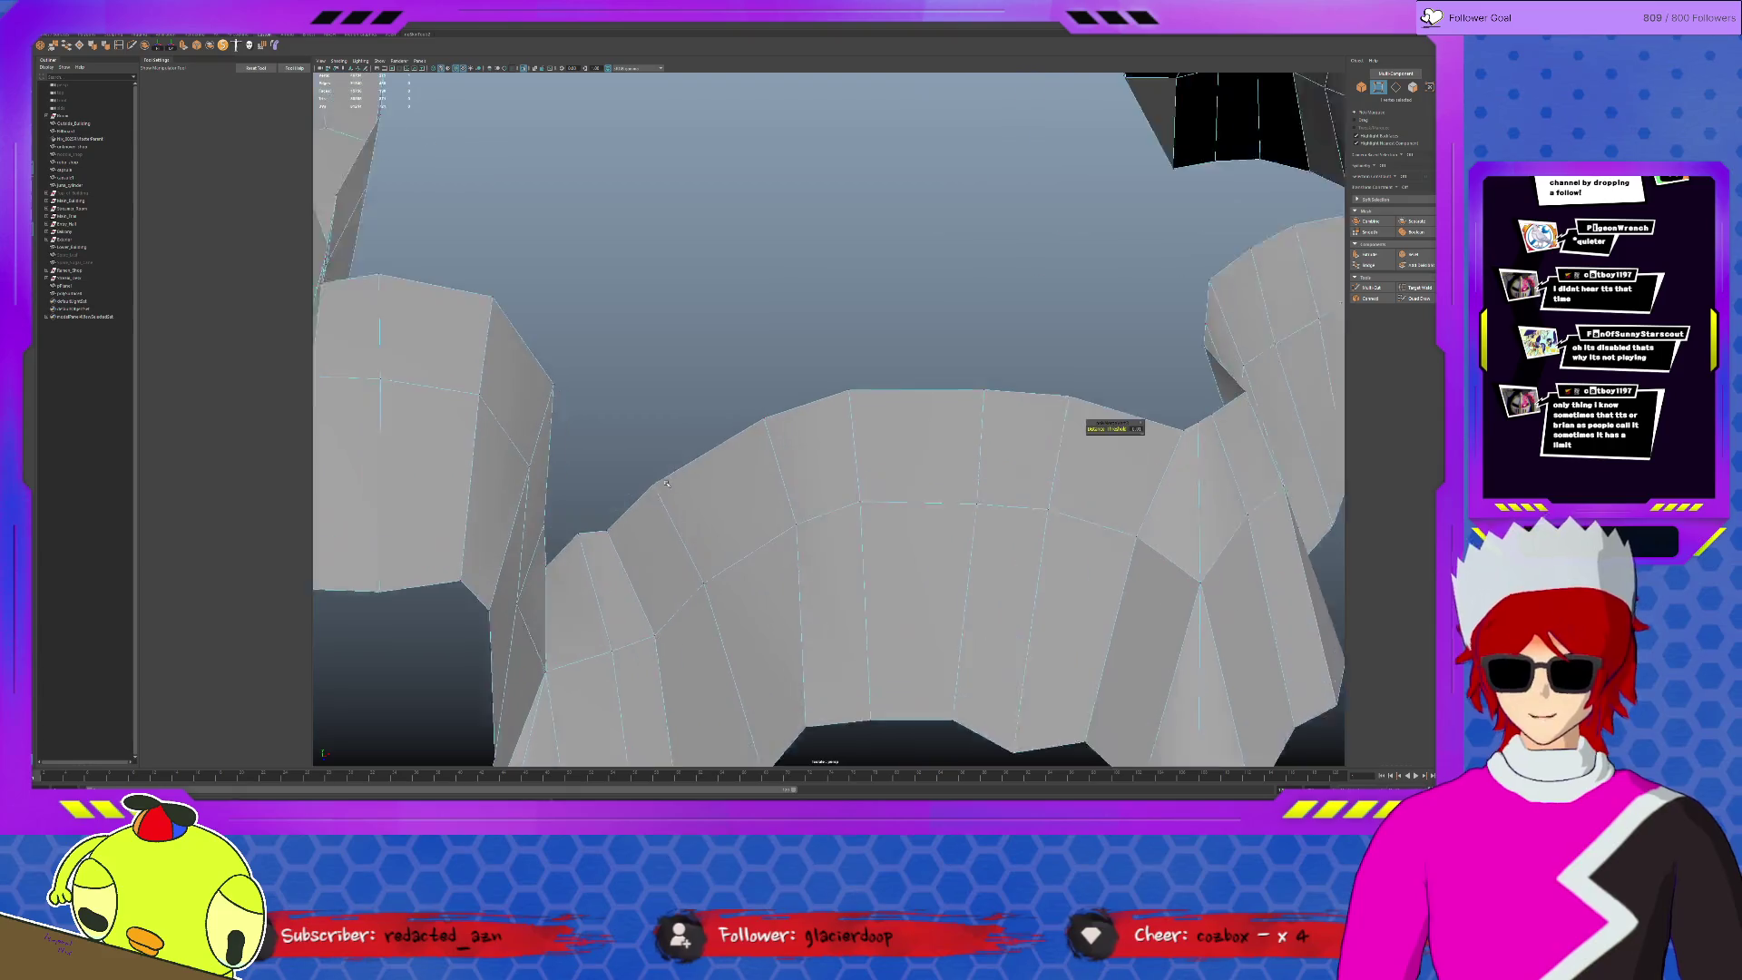
scroll(666, 482, up, 3)
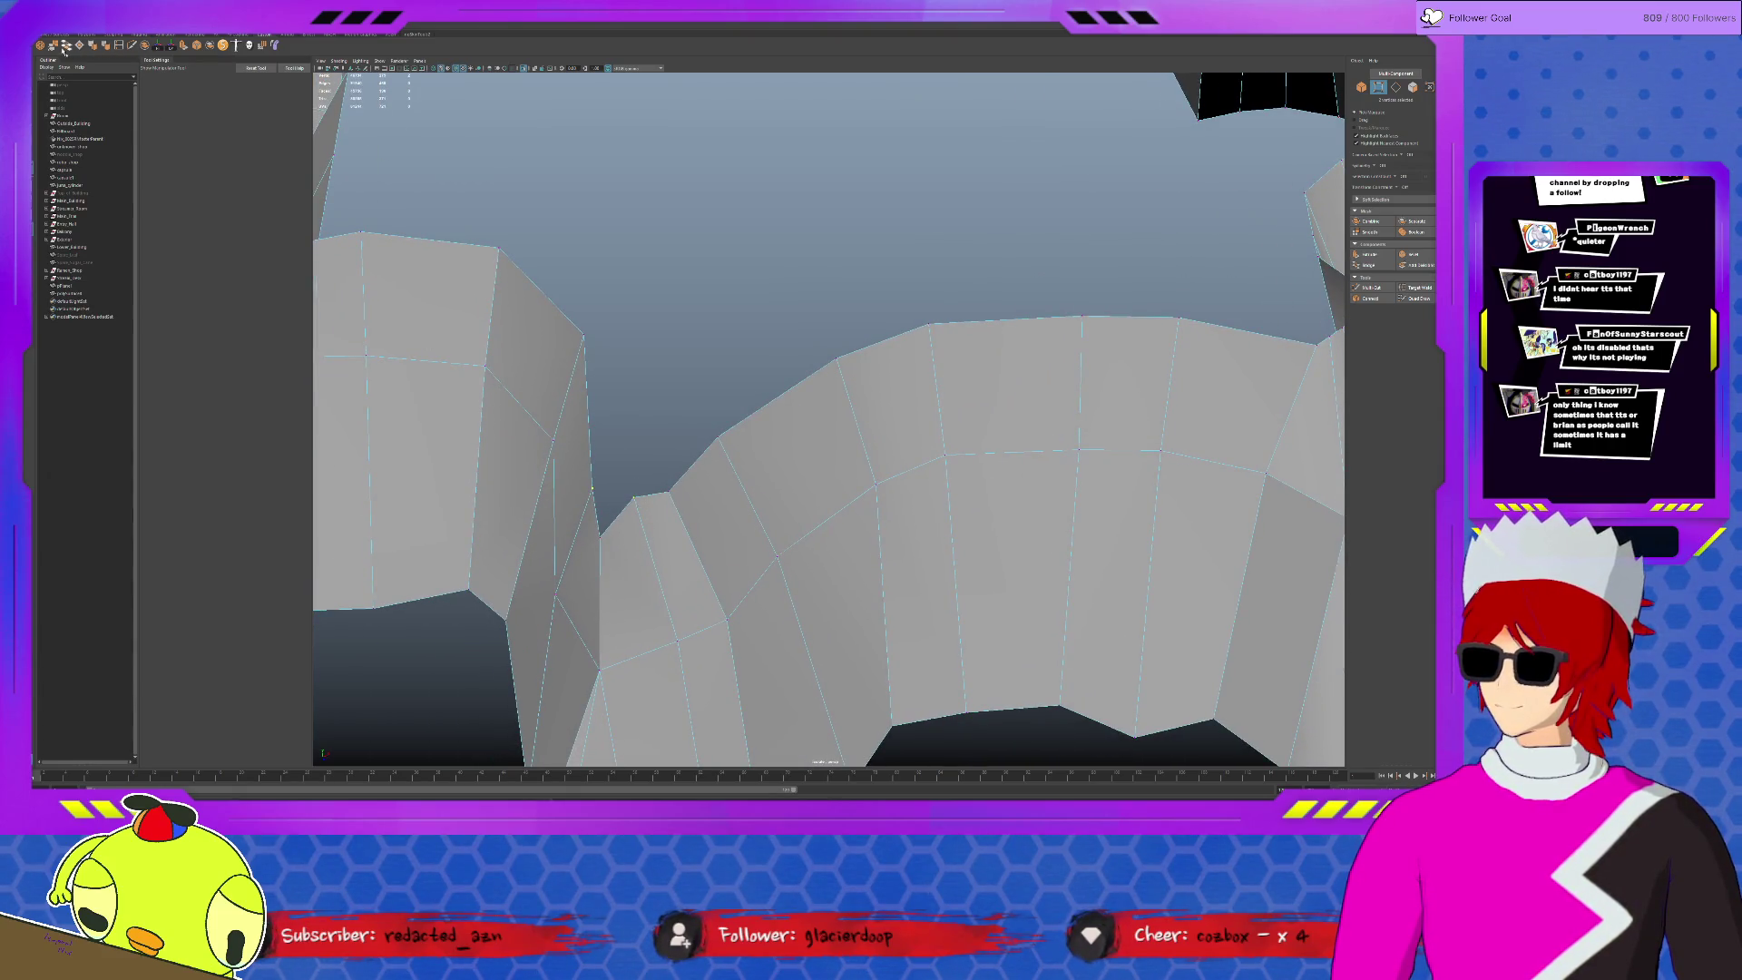
drag(591, 487, 633, 496)
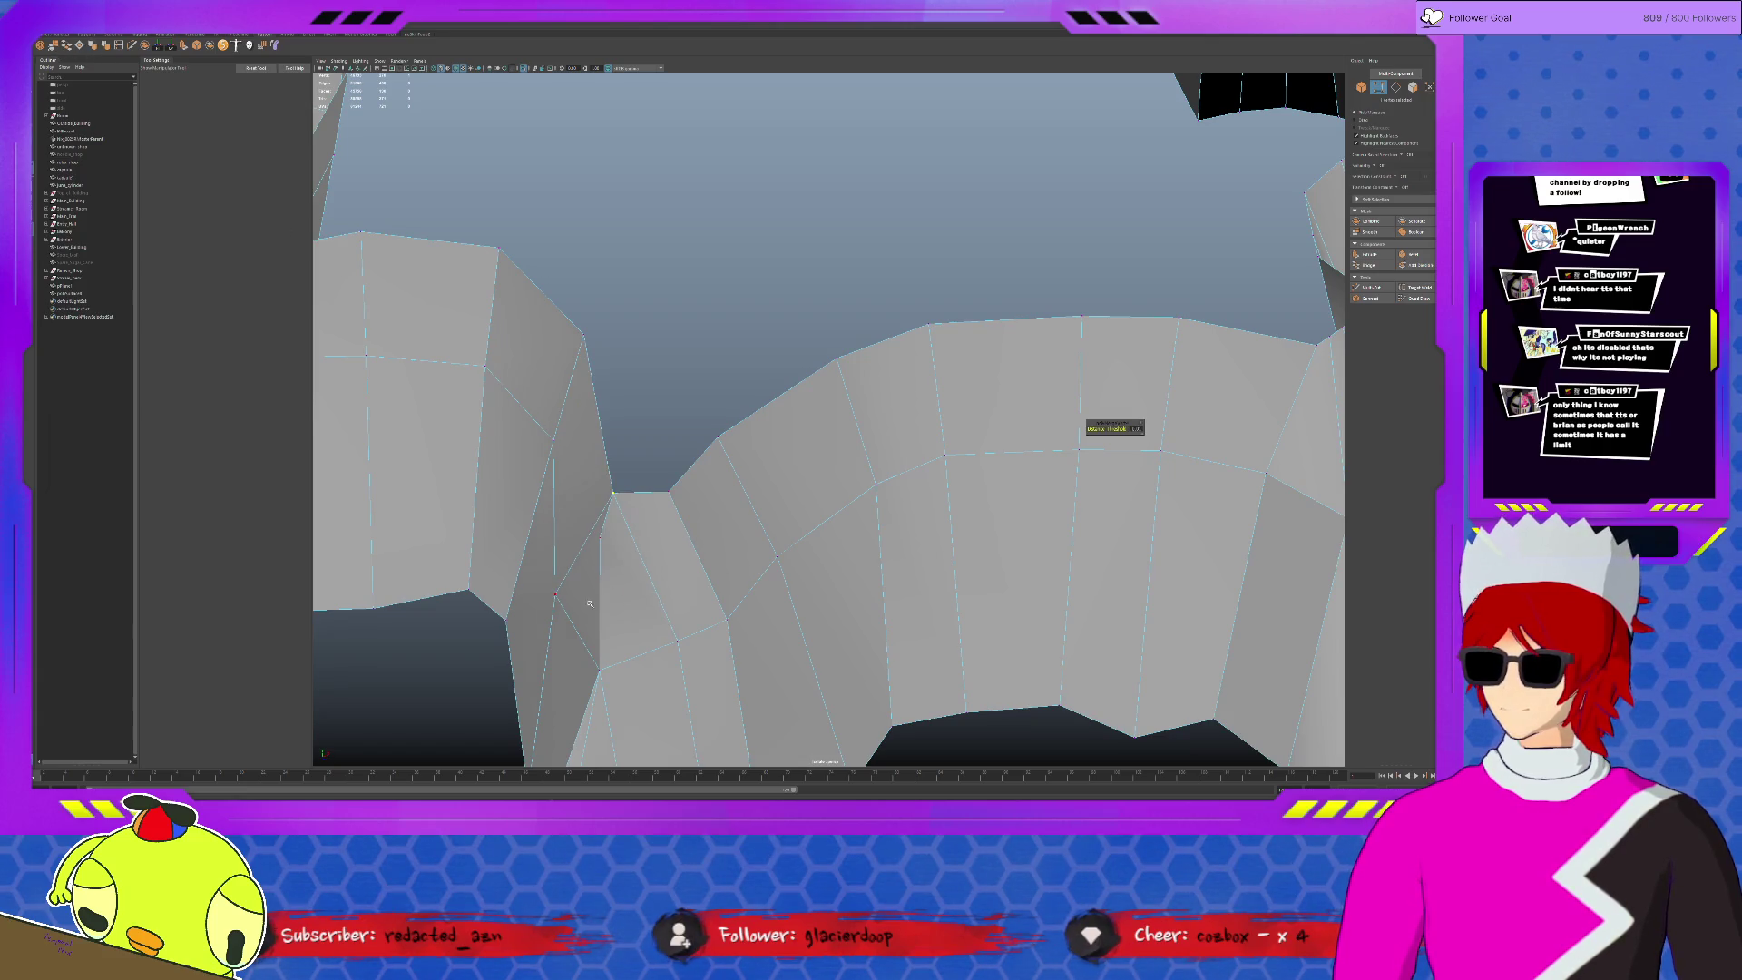
key(q)
click(609, 521)
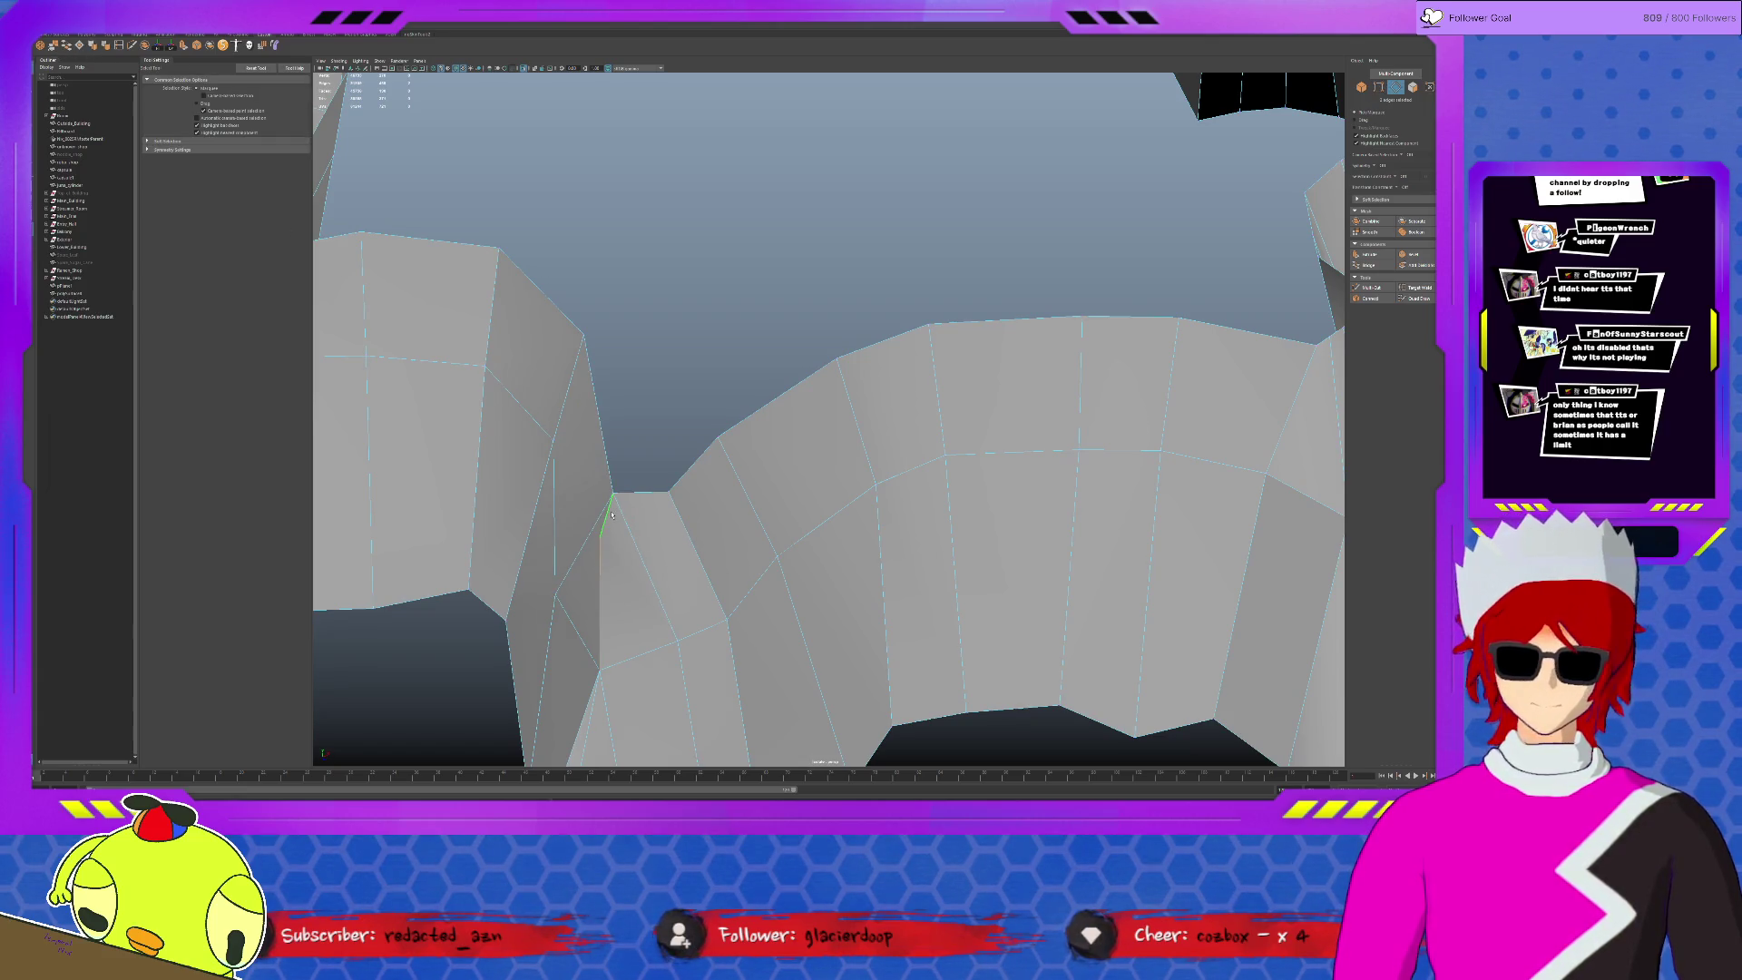
key(Delete)
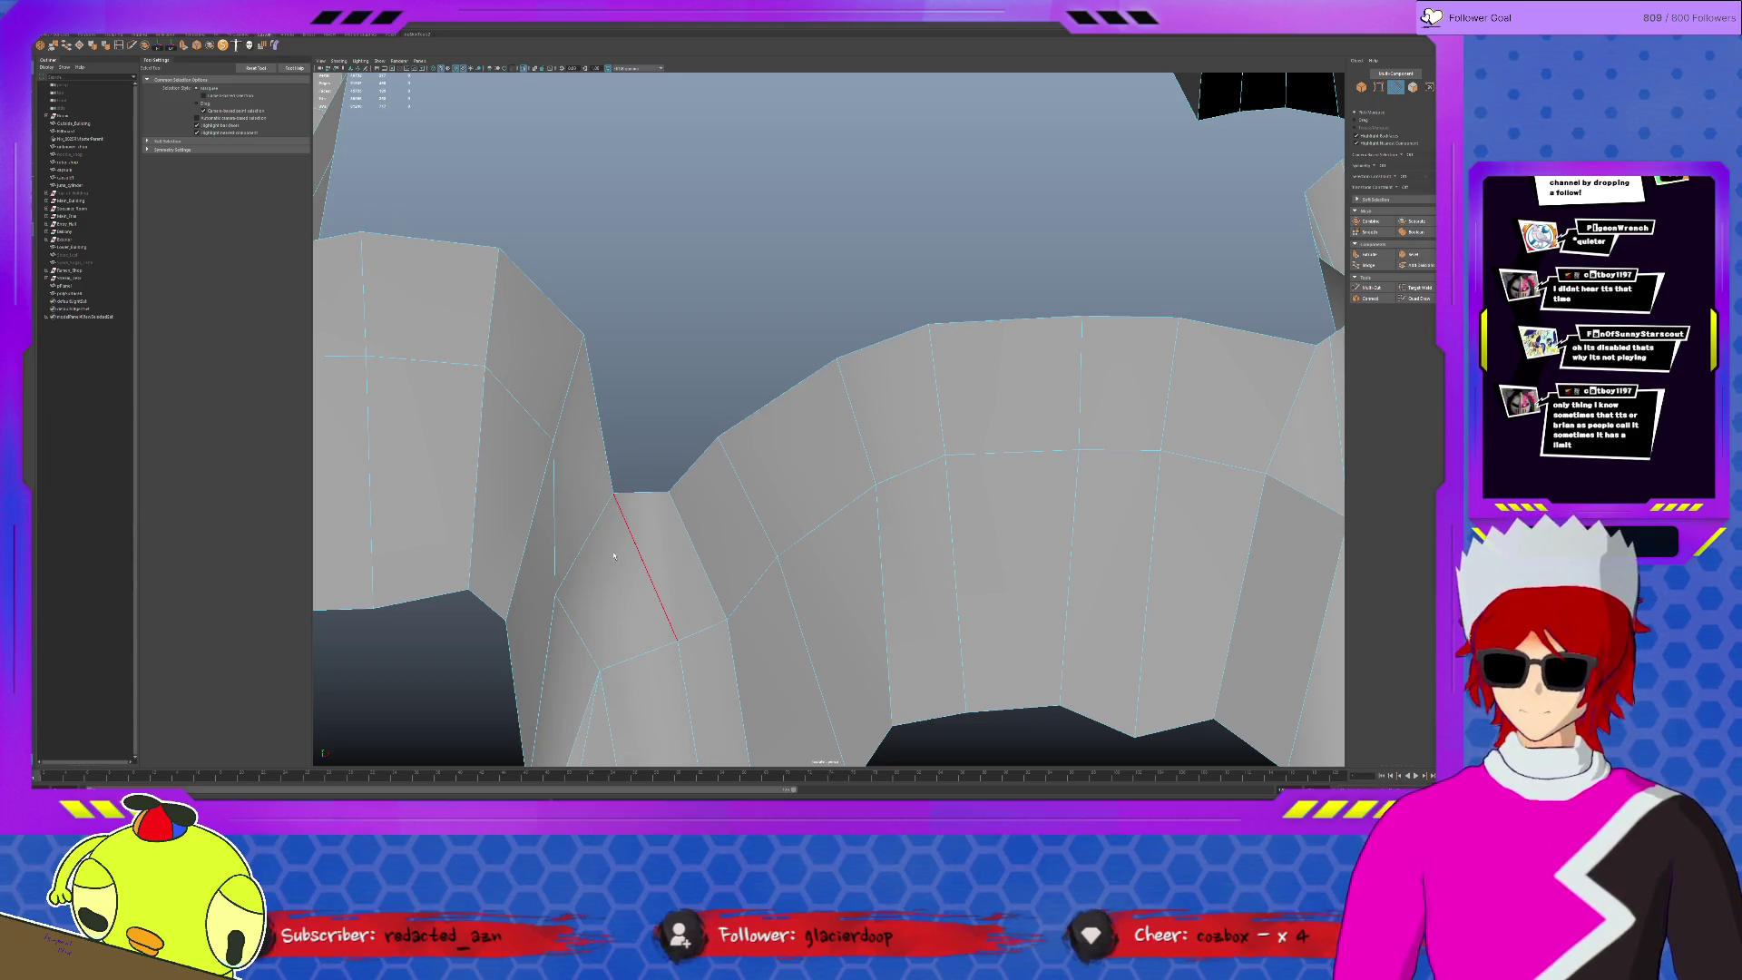
- Weld two upper vertices of the curved wall into one
scroll(611, 549, down, 5)
alt+drag(611, 552, 666, 530)
alt+drag(556, 515, 701, 515)
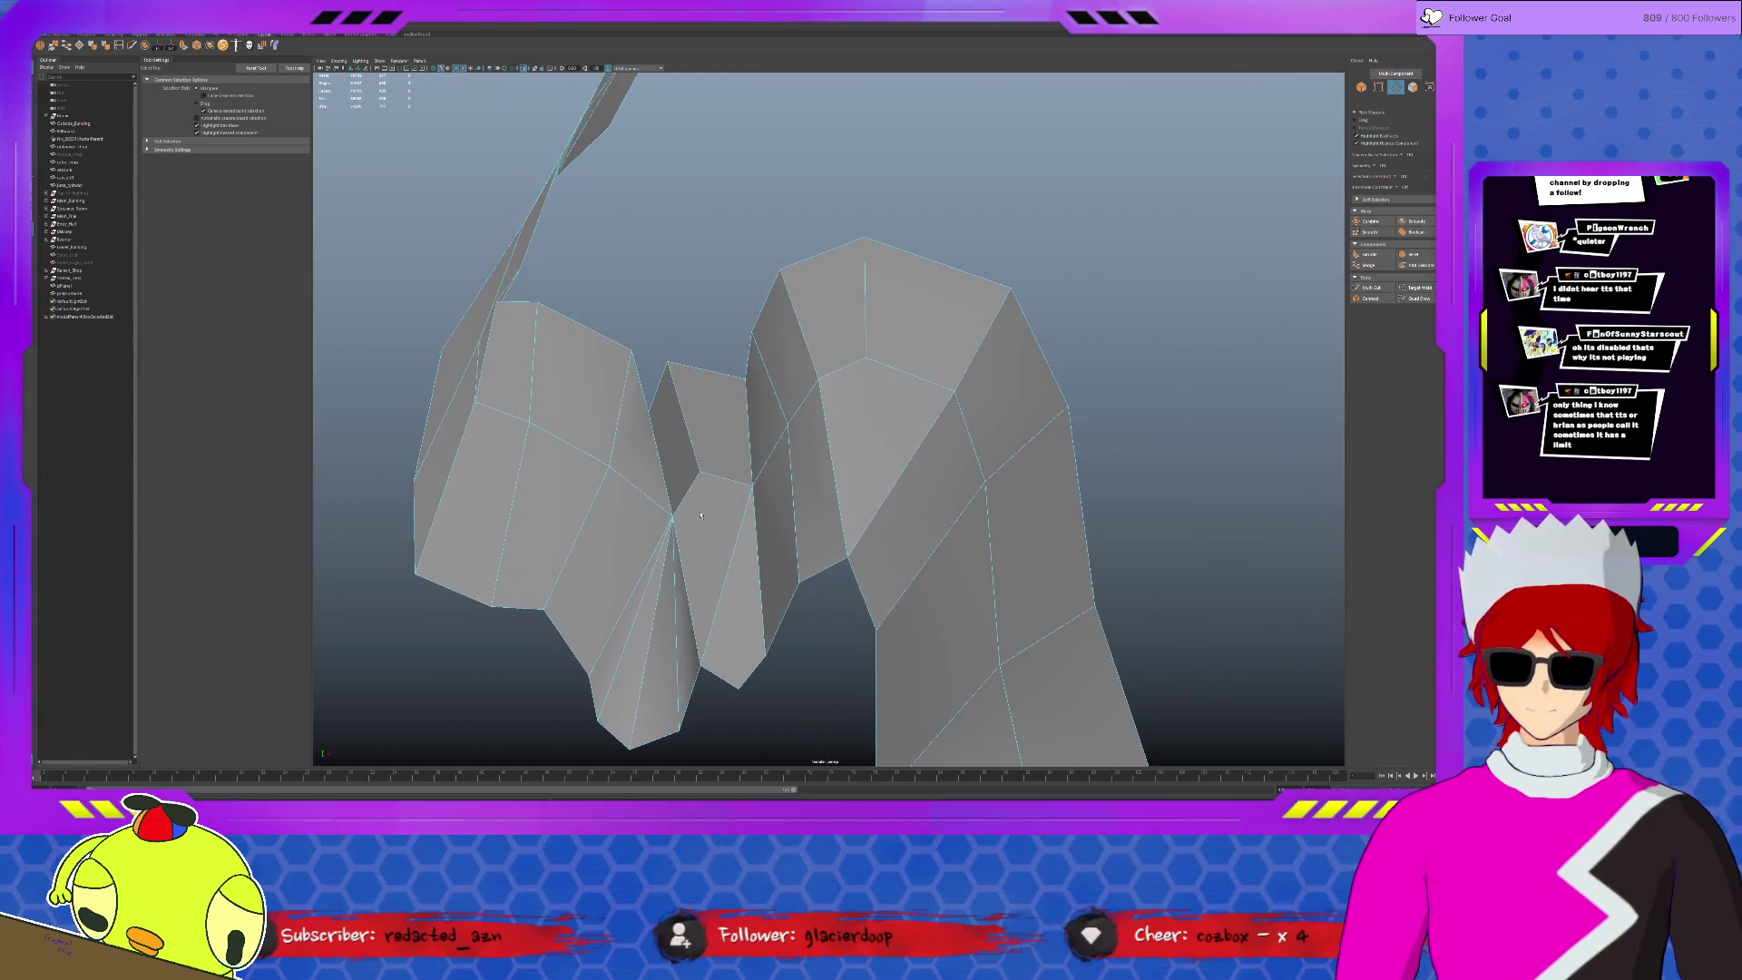
key(F9)
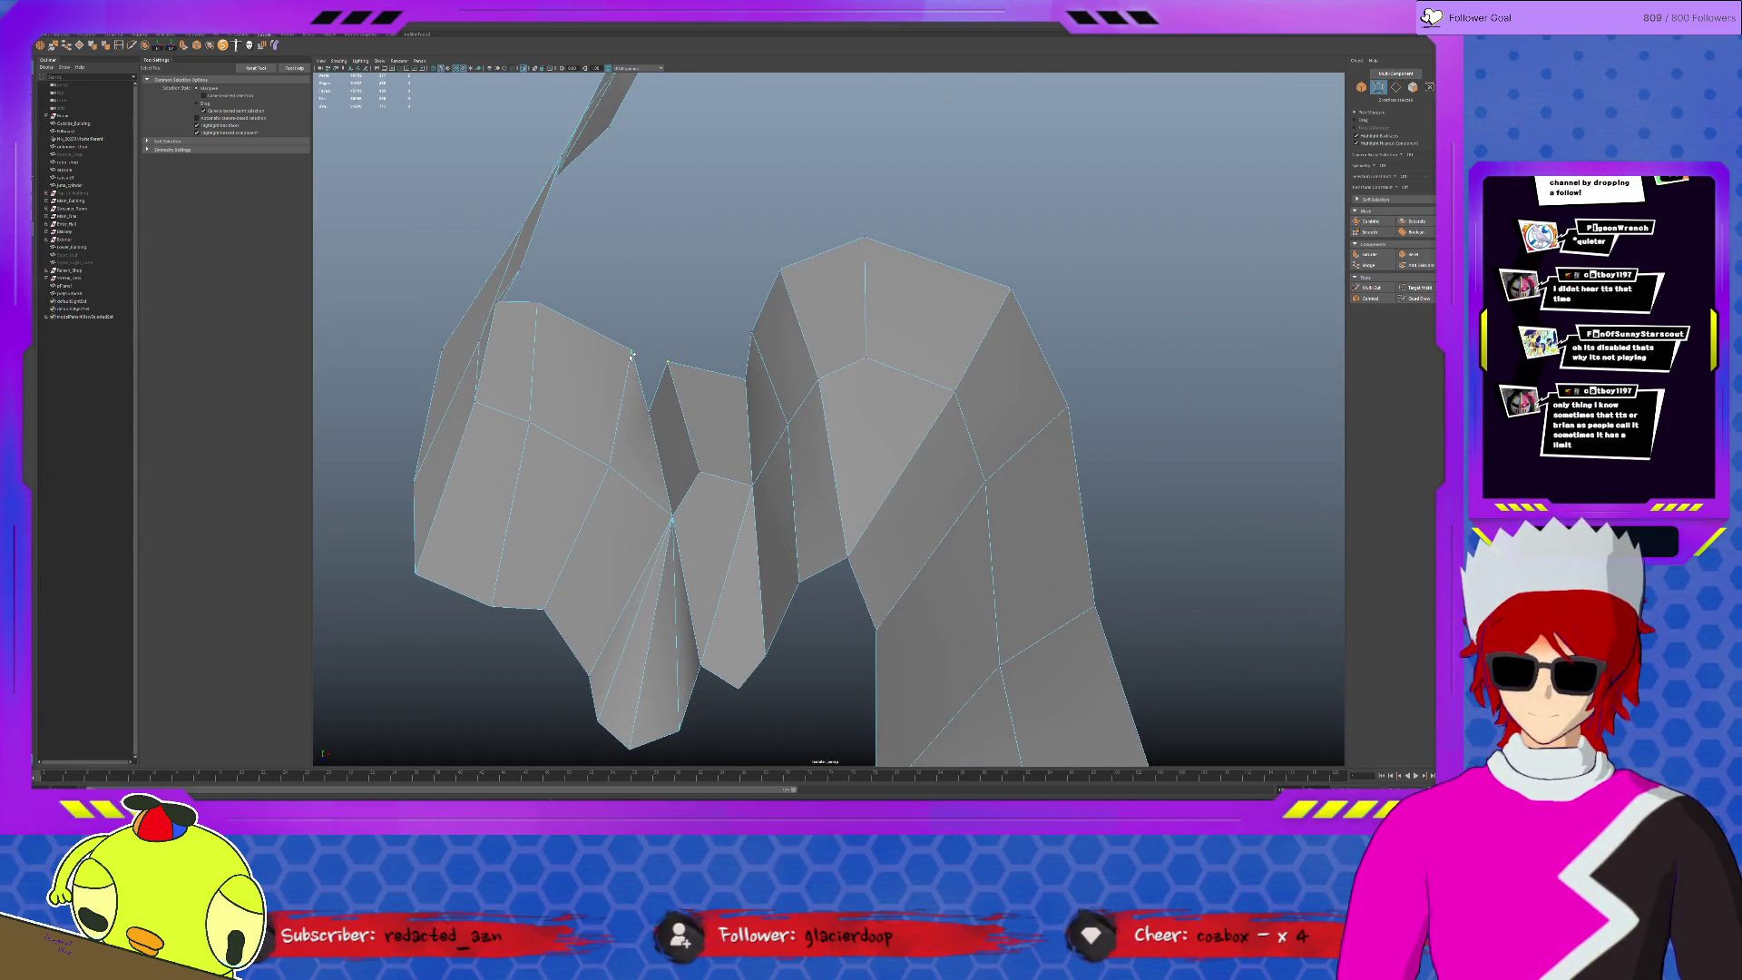
shift+right_drag(540, 393, 656, 446)
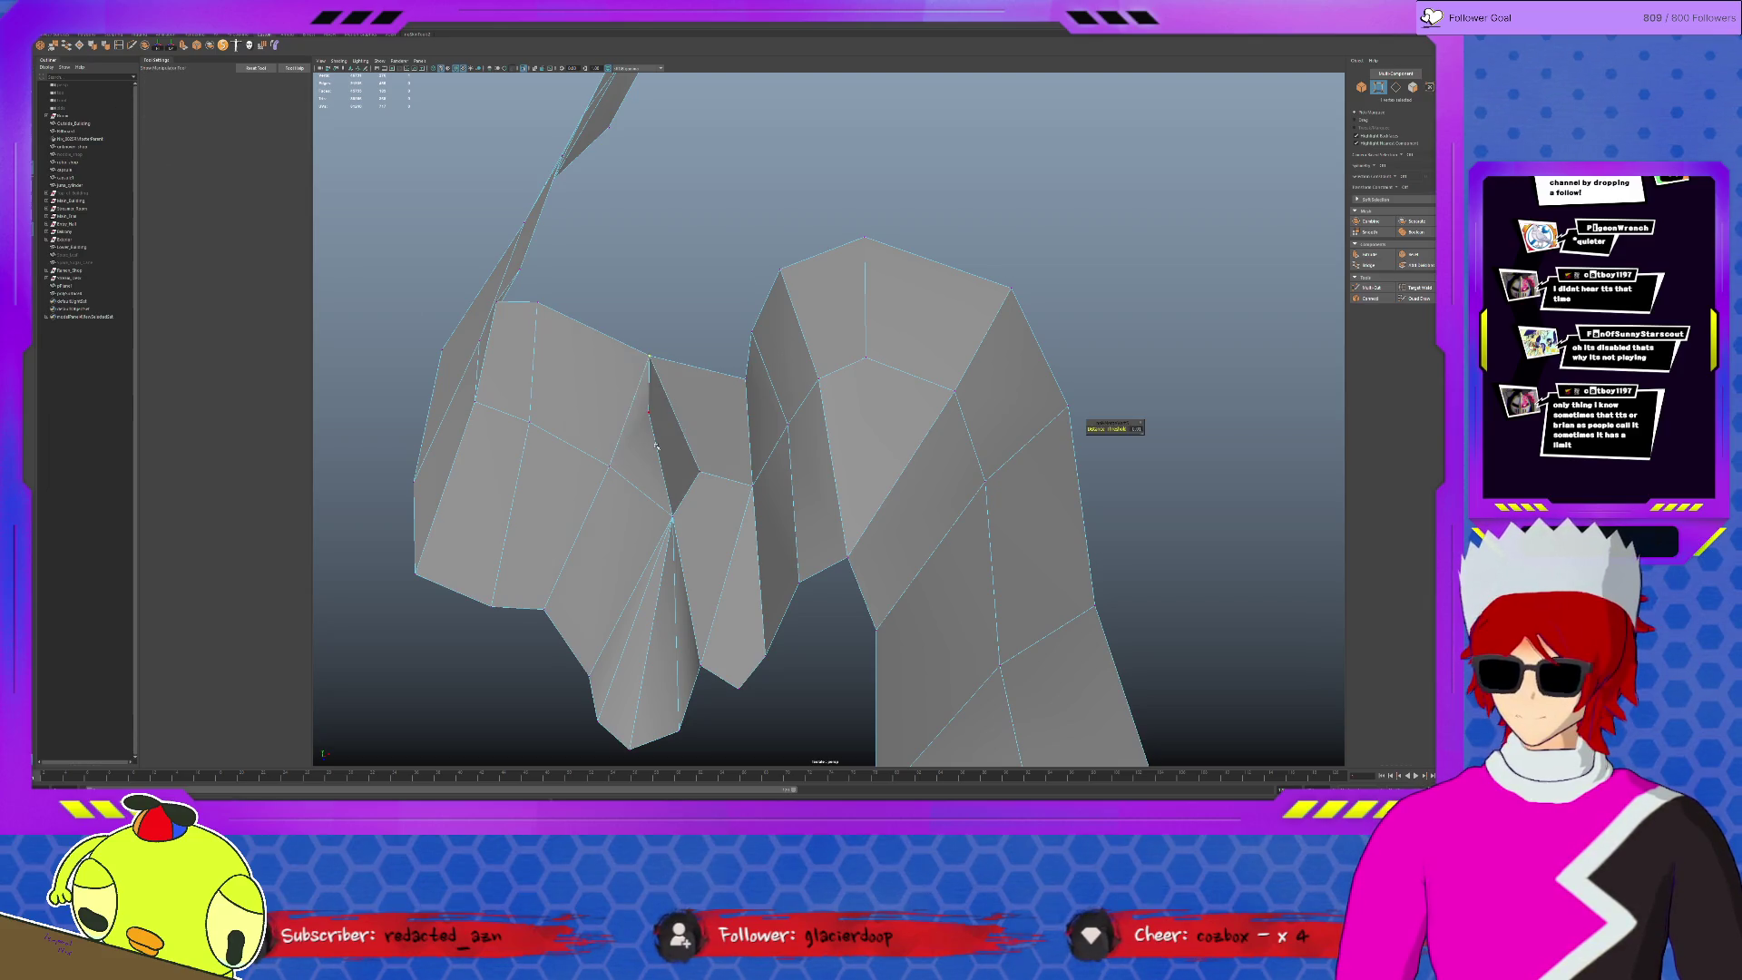
key(F10)
mouse_move(650, 389)
alt+mouse_down()
mouse_move(749, 436)
mouse_move(714, 438)
alt+mouse_up()
key(F9)
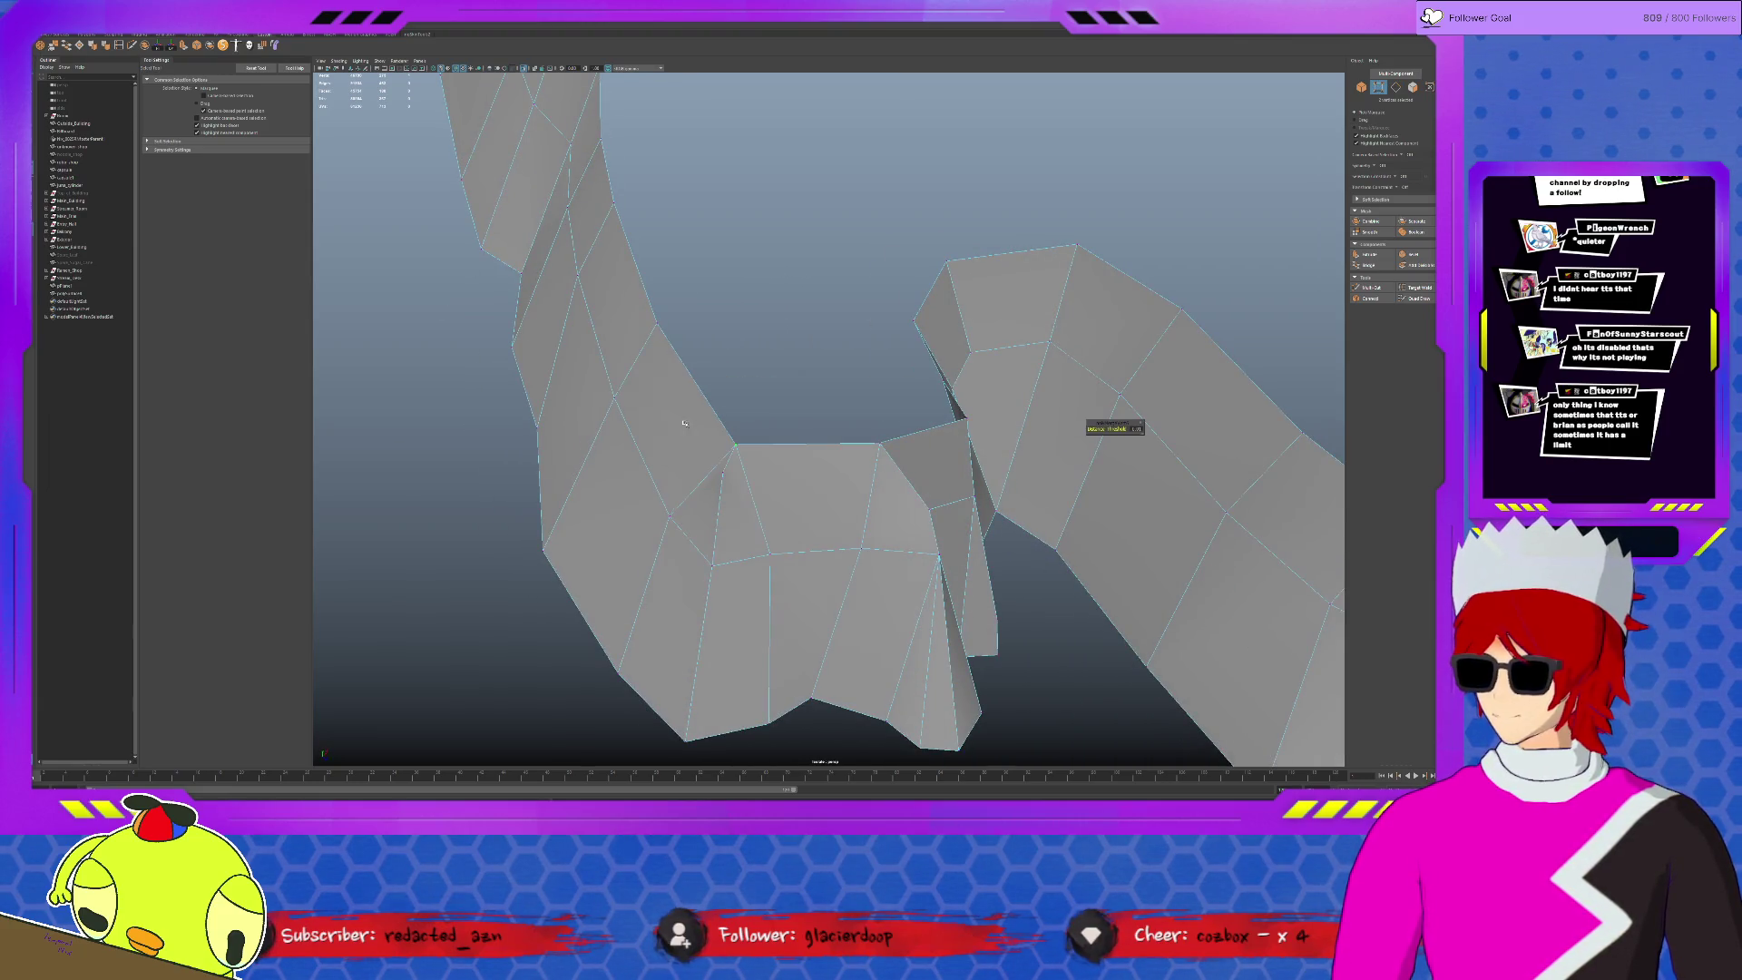
click(730, 467)
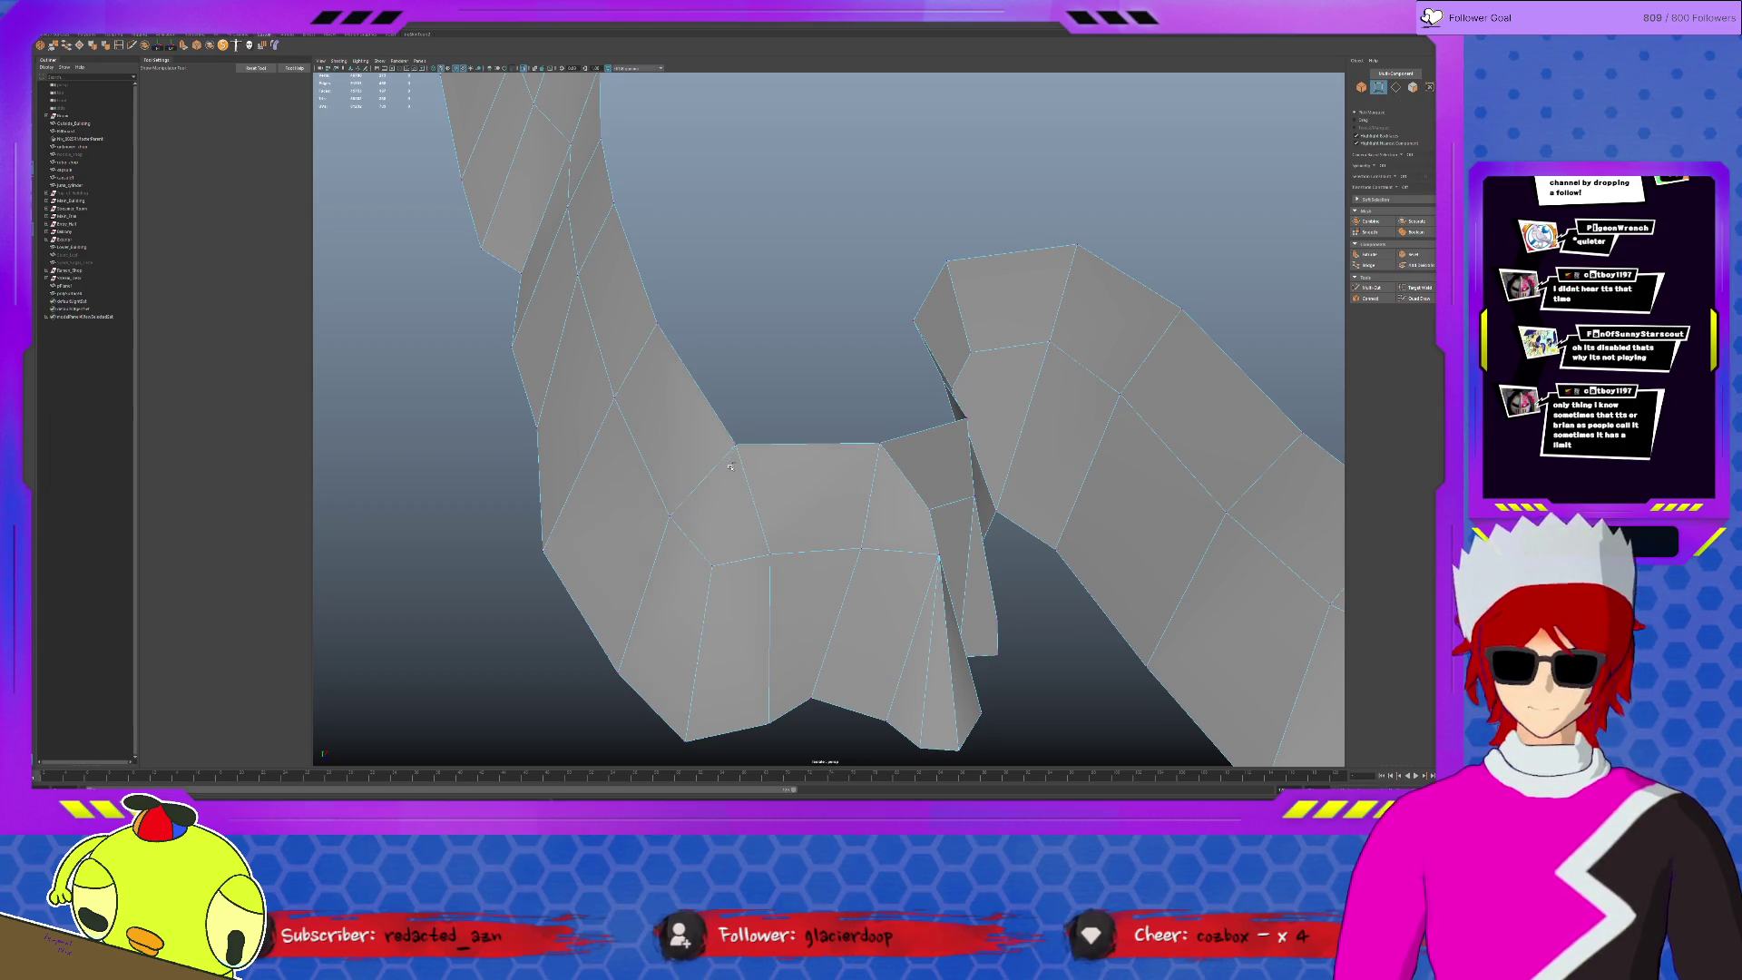
mouse_move(733, 478)
alt+mouse_down()
mouse_move(777, 466)
mouse_move(661, 454)
mouse_move(735, 463)
alt+mouse_up()
- Show the terrain reference, extrude the wall faces outward to thicken the ring, then hide the terrain
key(ctrl+z)
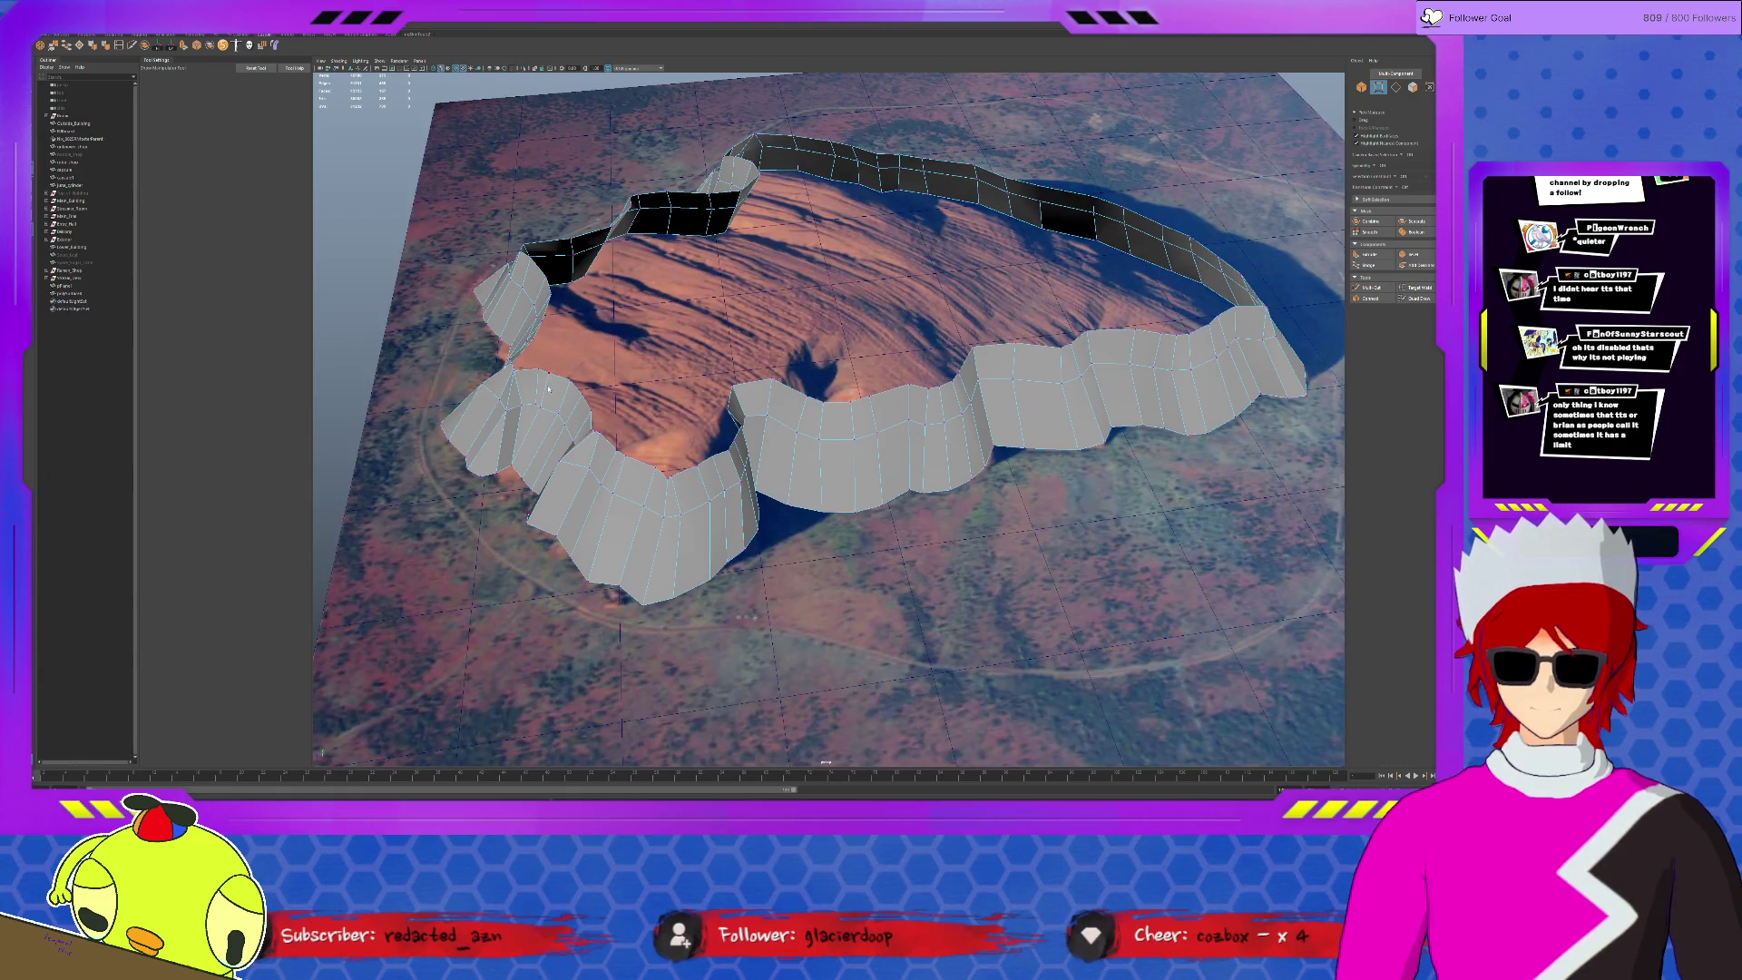
key(q)
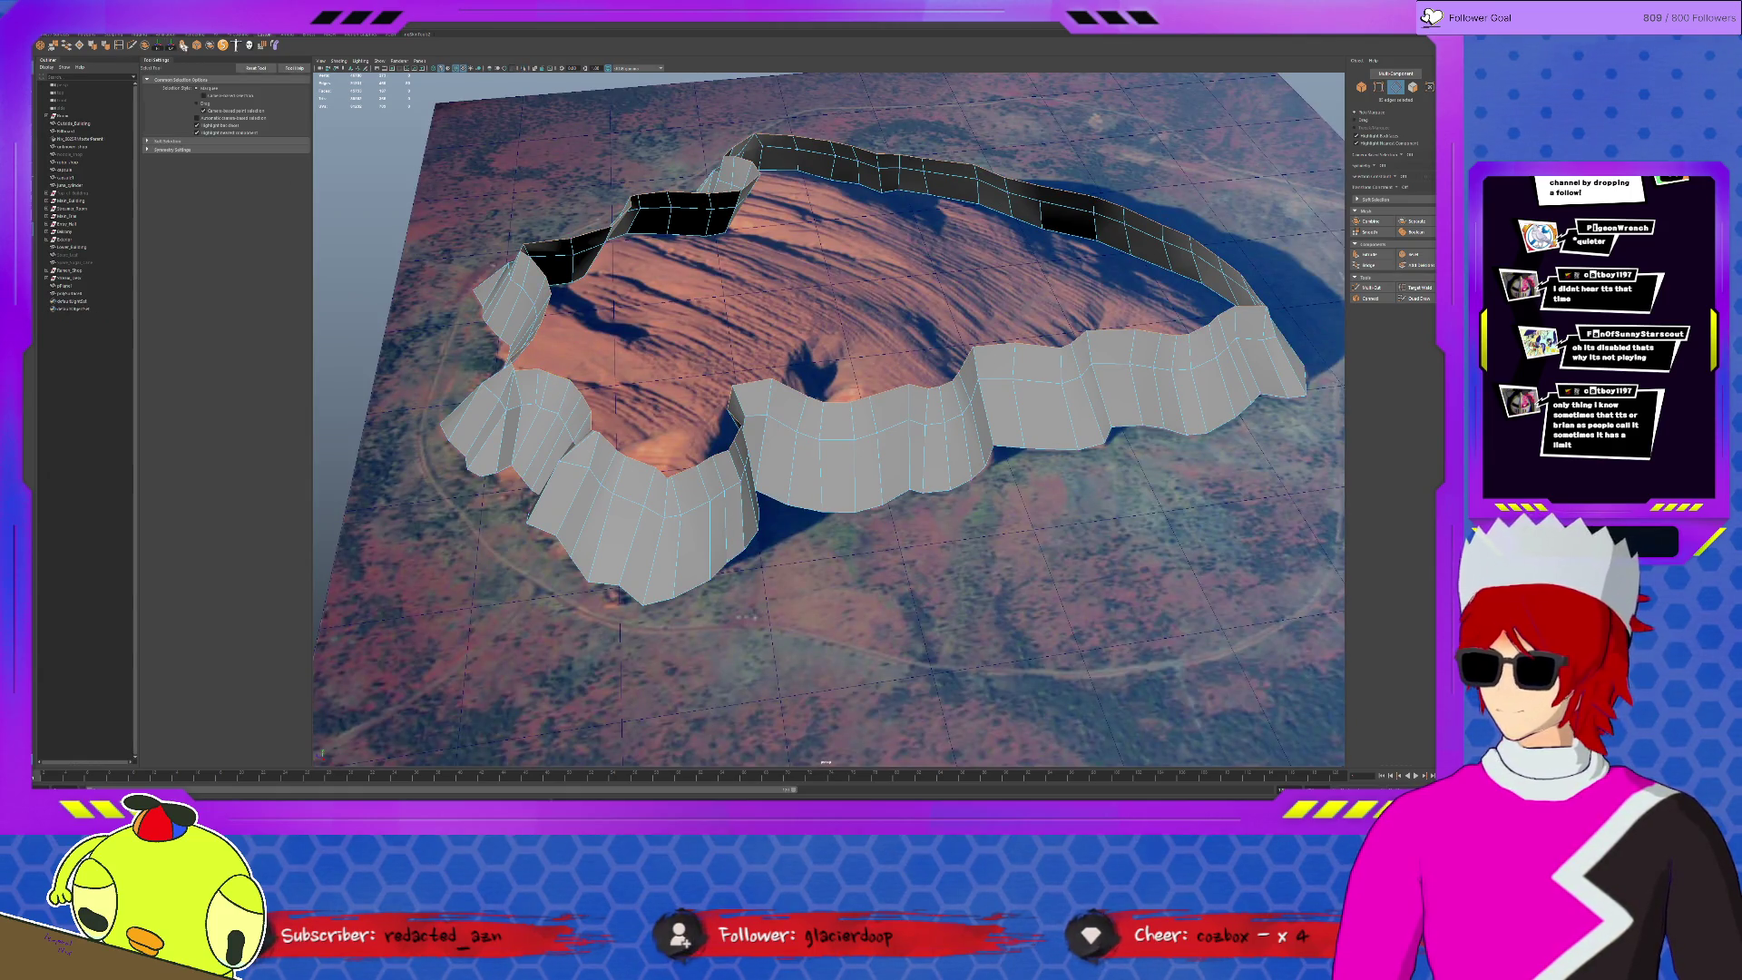
key(ctrl+e)
mouse_move(522, 346)
mouse_down()
mouse_move(553, 334)
mouse_move(532, 329)
mouse_up()
alt+right_drag(728, 398, 817, 378)
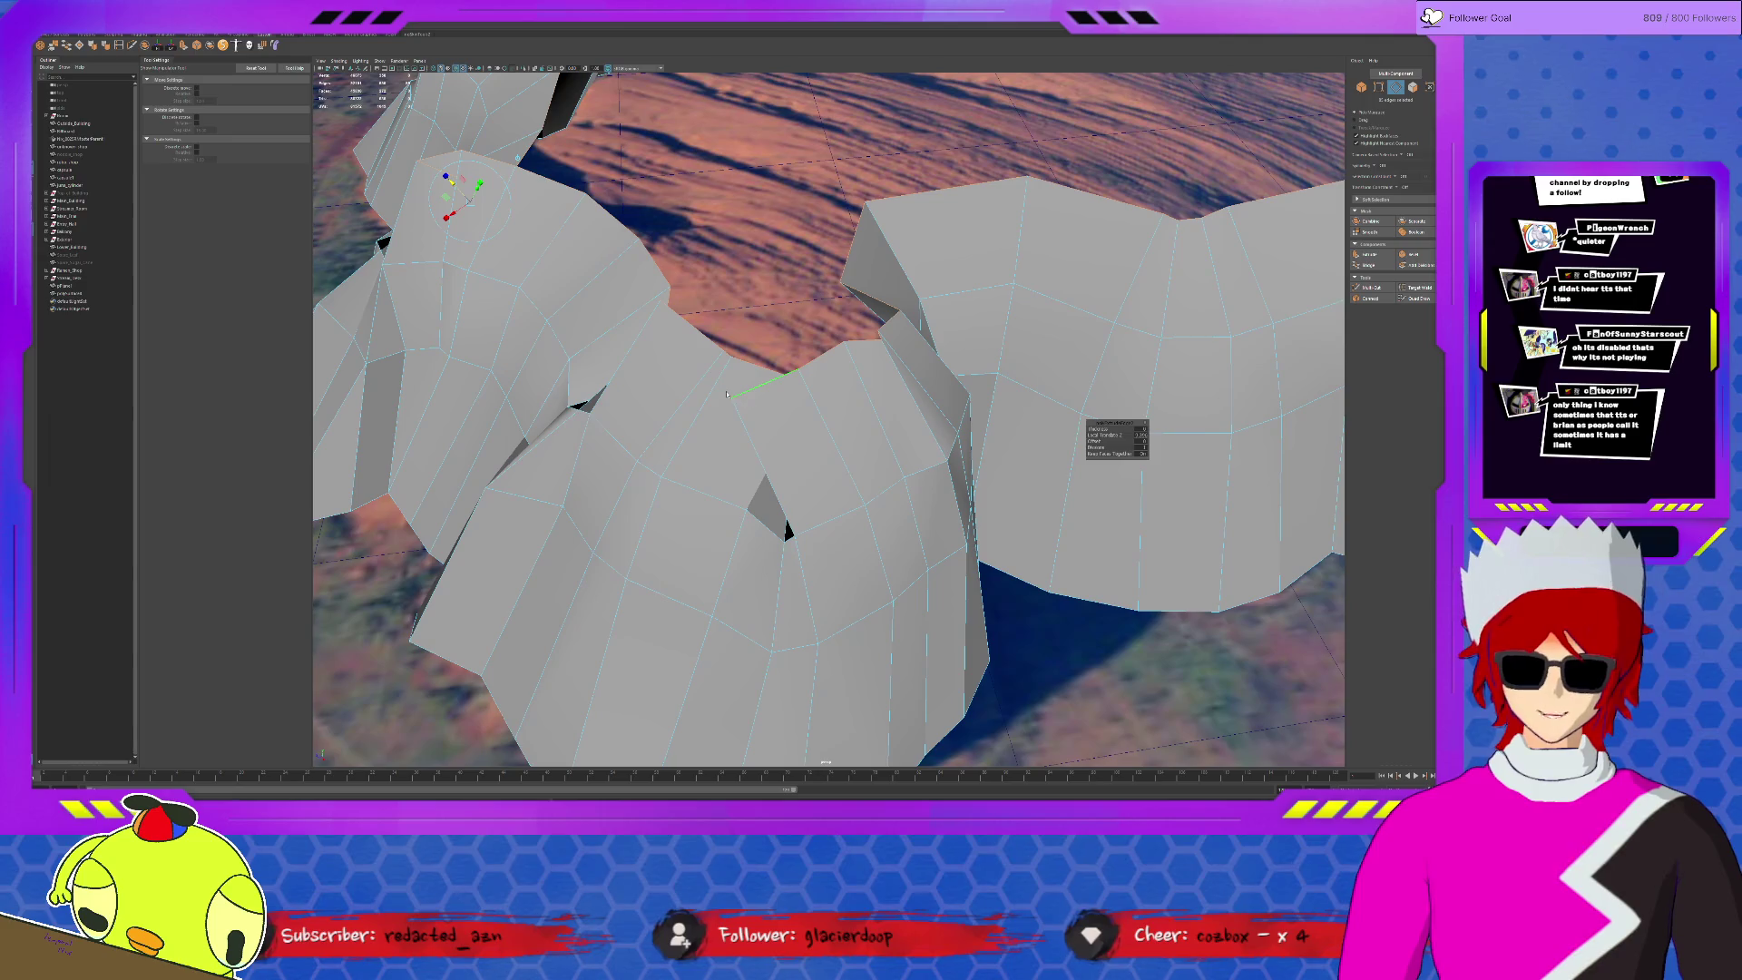
key(q)
key(F8)
mouse_move(648, 398)
alt+mouse_down()
mouse_move(851, 448)
mouse_move(817, 408)
mouse_move(921, 502)
mouse_move(890, 490)
mouse_move(911, 542)
mouse_move(740, 304)
alt+mouse_up()
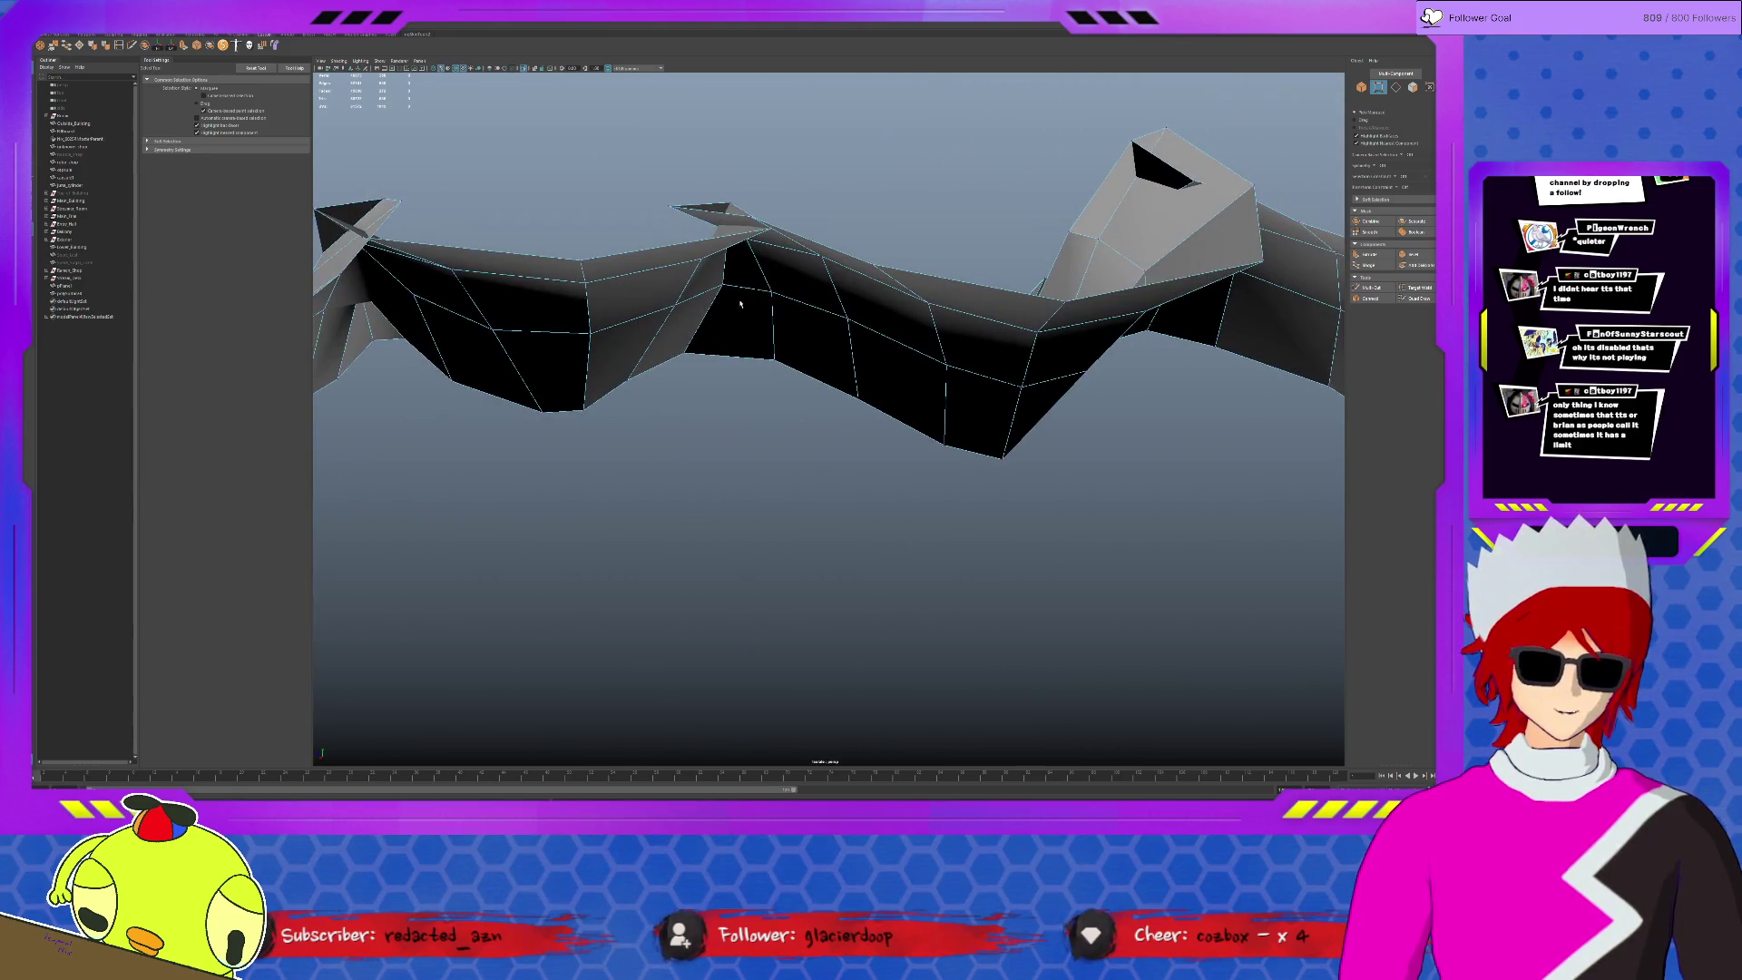
- Merge the spiky wall-top vertices into a single peak
drag(789, 233, 789, 234)
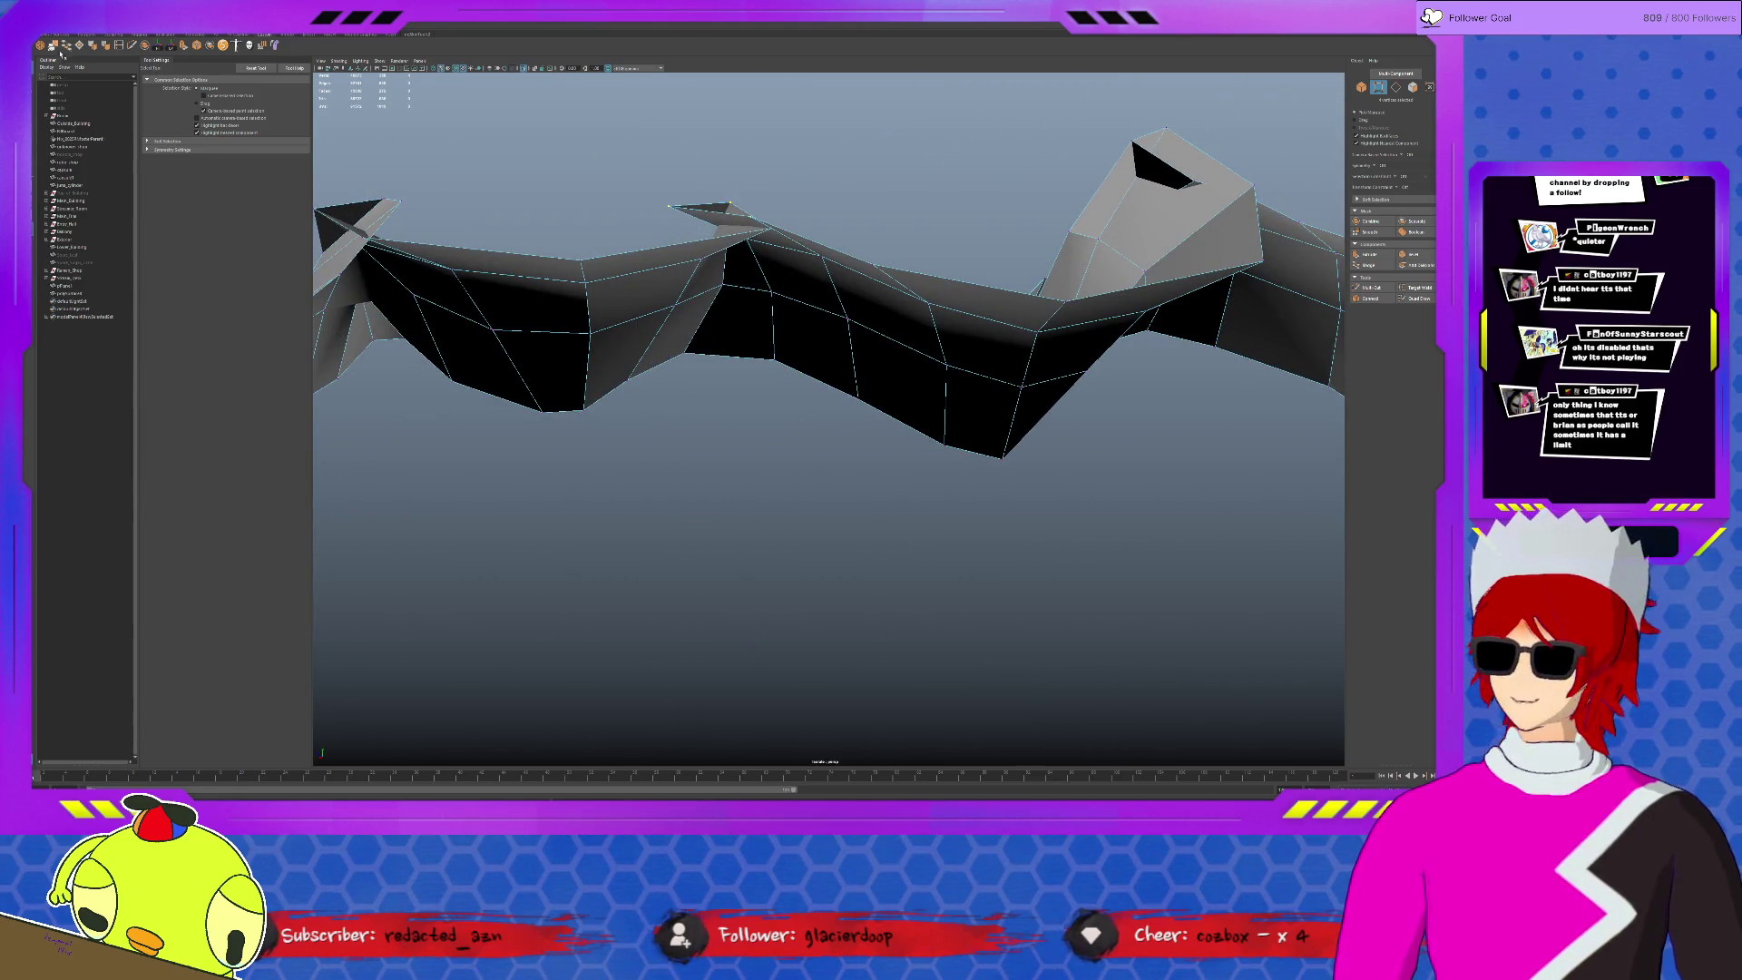
mouse_move(633, 321)
alt+mouse_down()
mouse_move(653, 309)
mouse_move(598, 272)
alt+mouse_up()
mouse_move(540, 138)
mouse_down()
mouse_move(623, 172)
mouse_move(637, 297)
mouse_move(809, 475)
mouse_move(971, 426)
mouse_move(838, 396)
mouse_move(888, 431)
mouse_move(808, 424)
mouse_up()
- Delete the two thin faces at the seam and fill the resulting hole
key(F11)
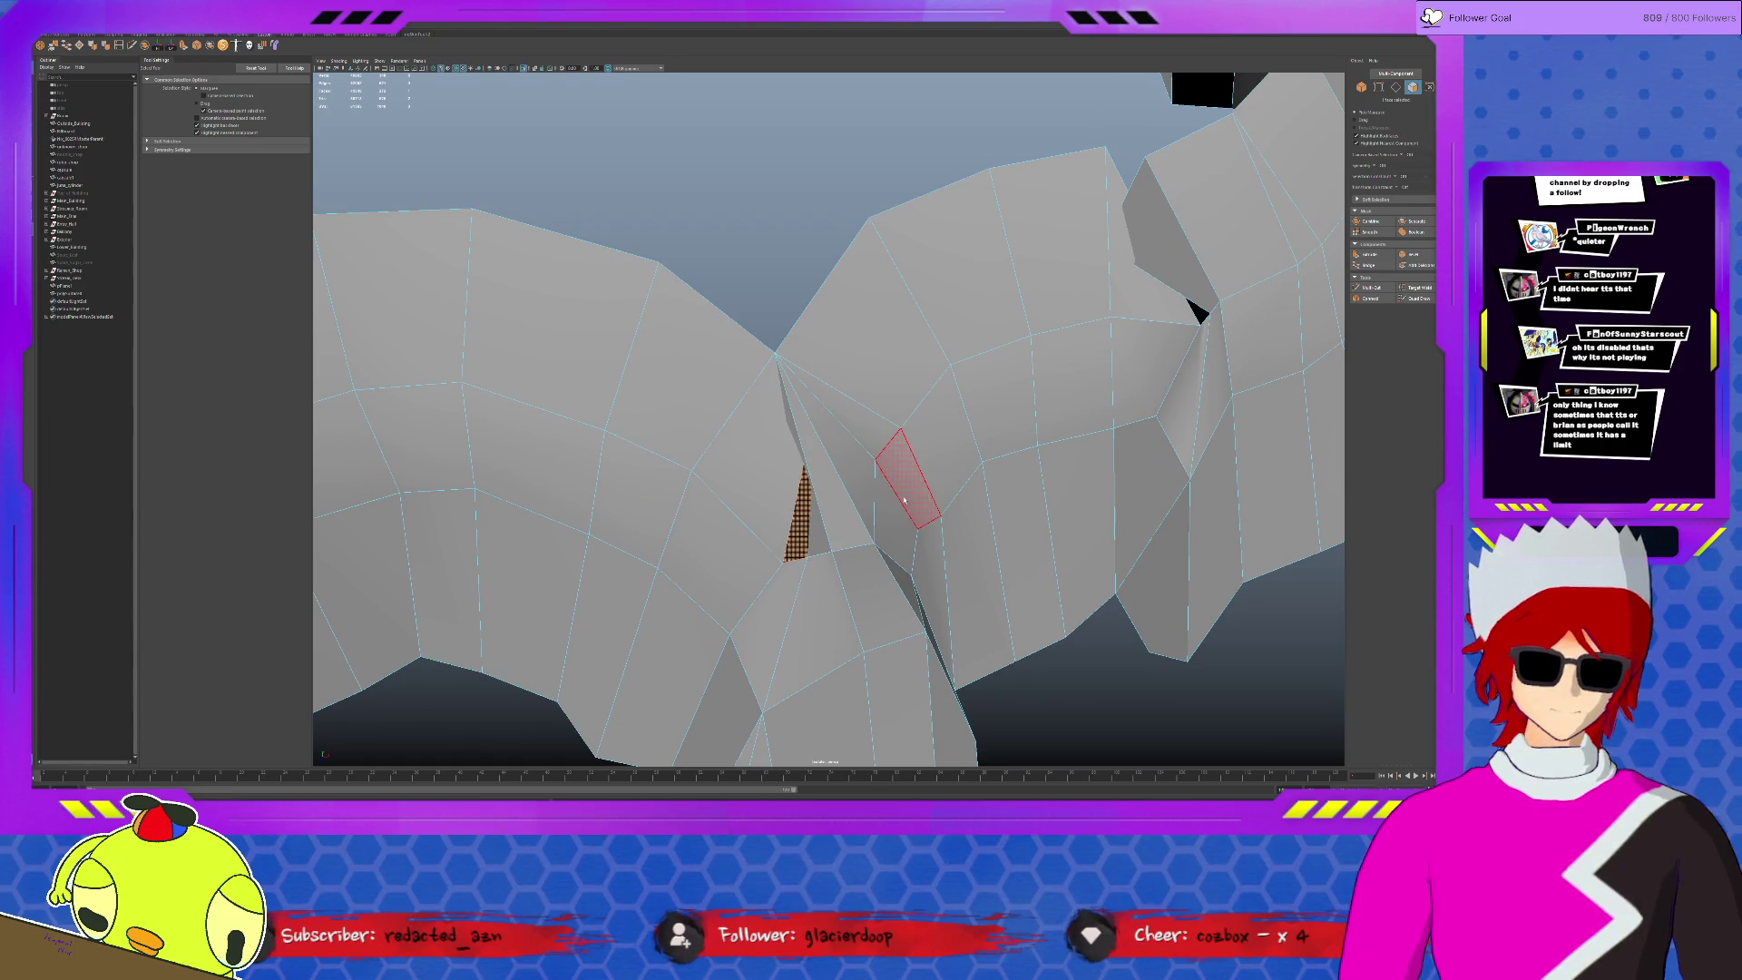
click(809, 526)
key(Delete)
click(753, 467)
key(Delete)
key(F10)
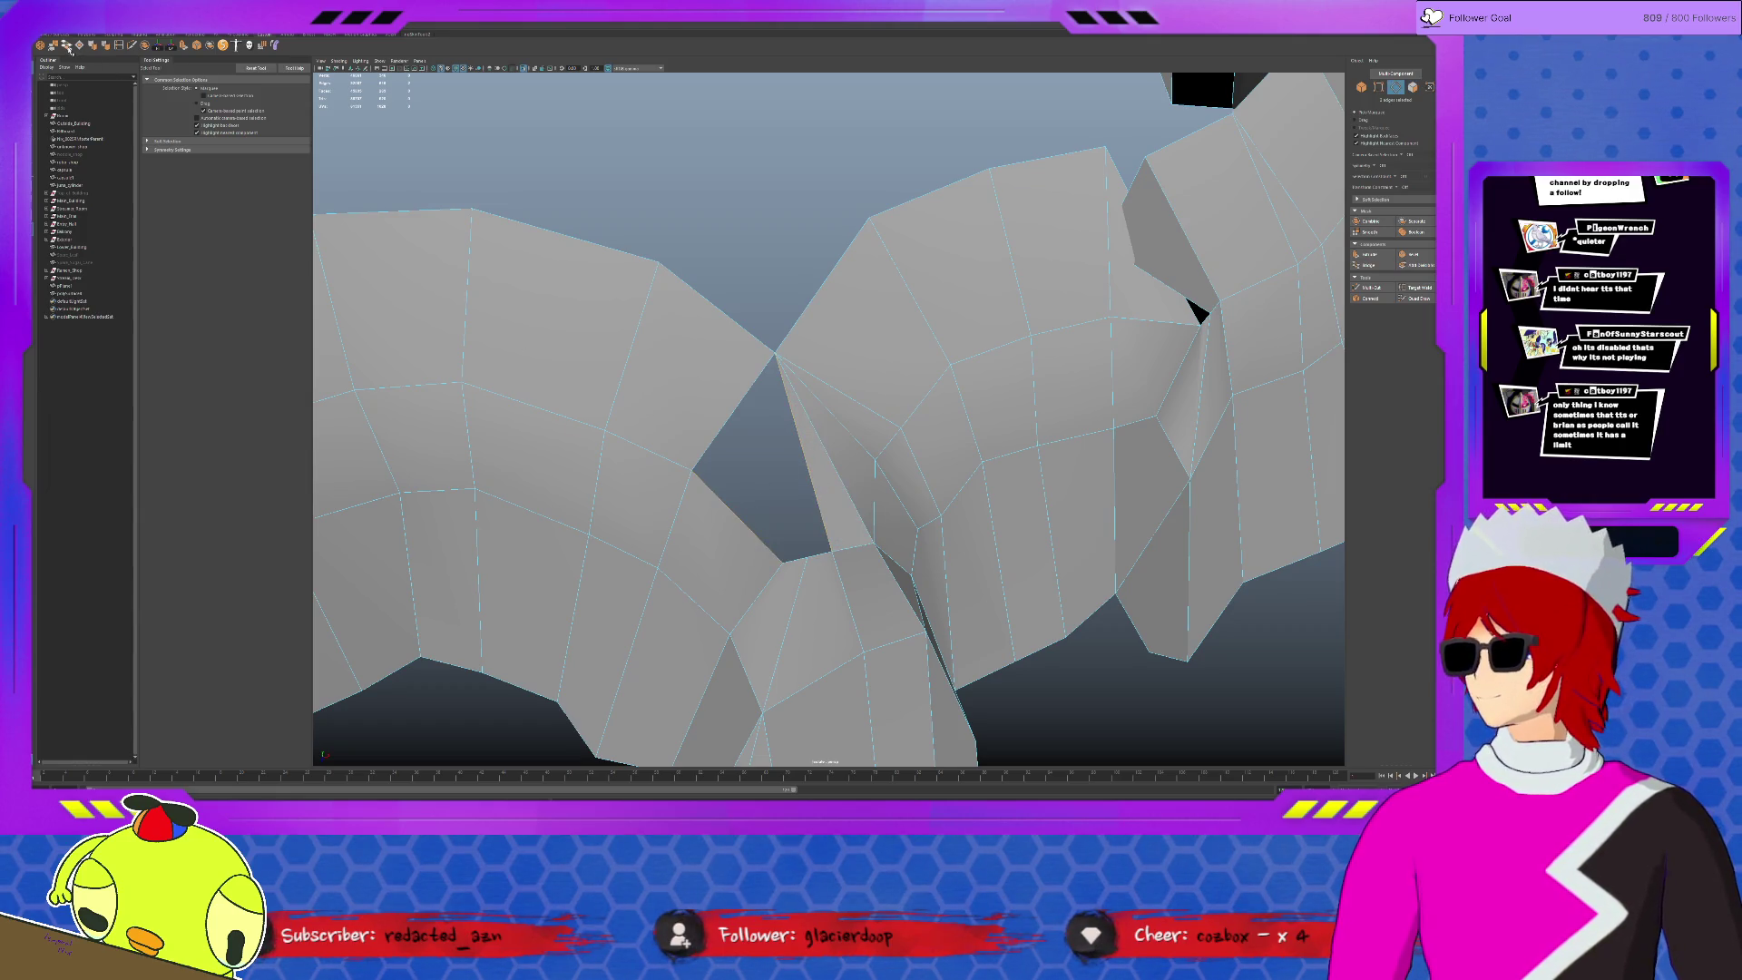
click(68, 46)
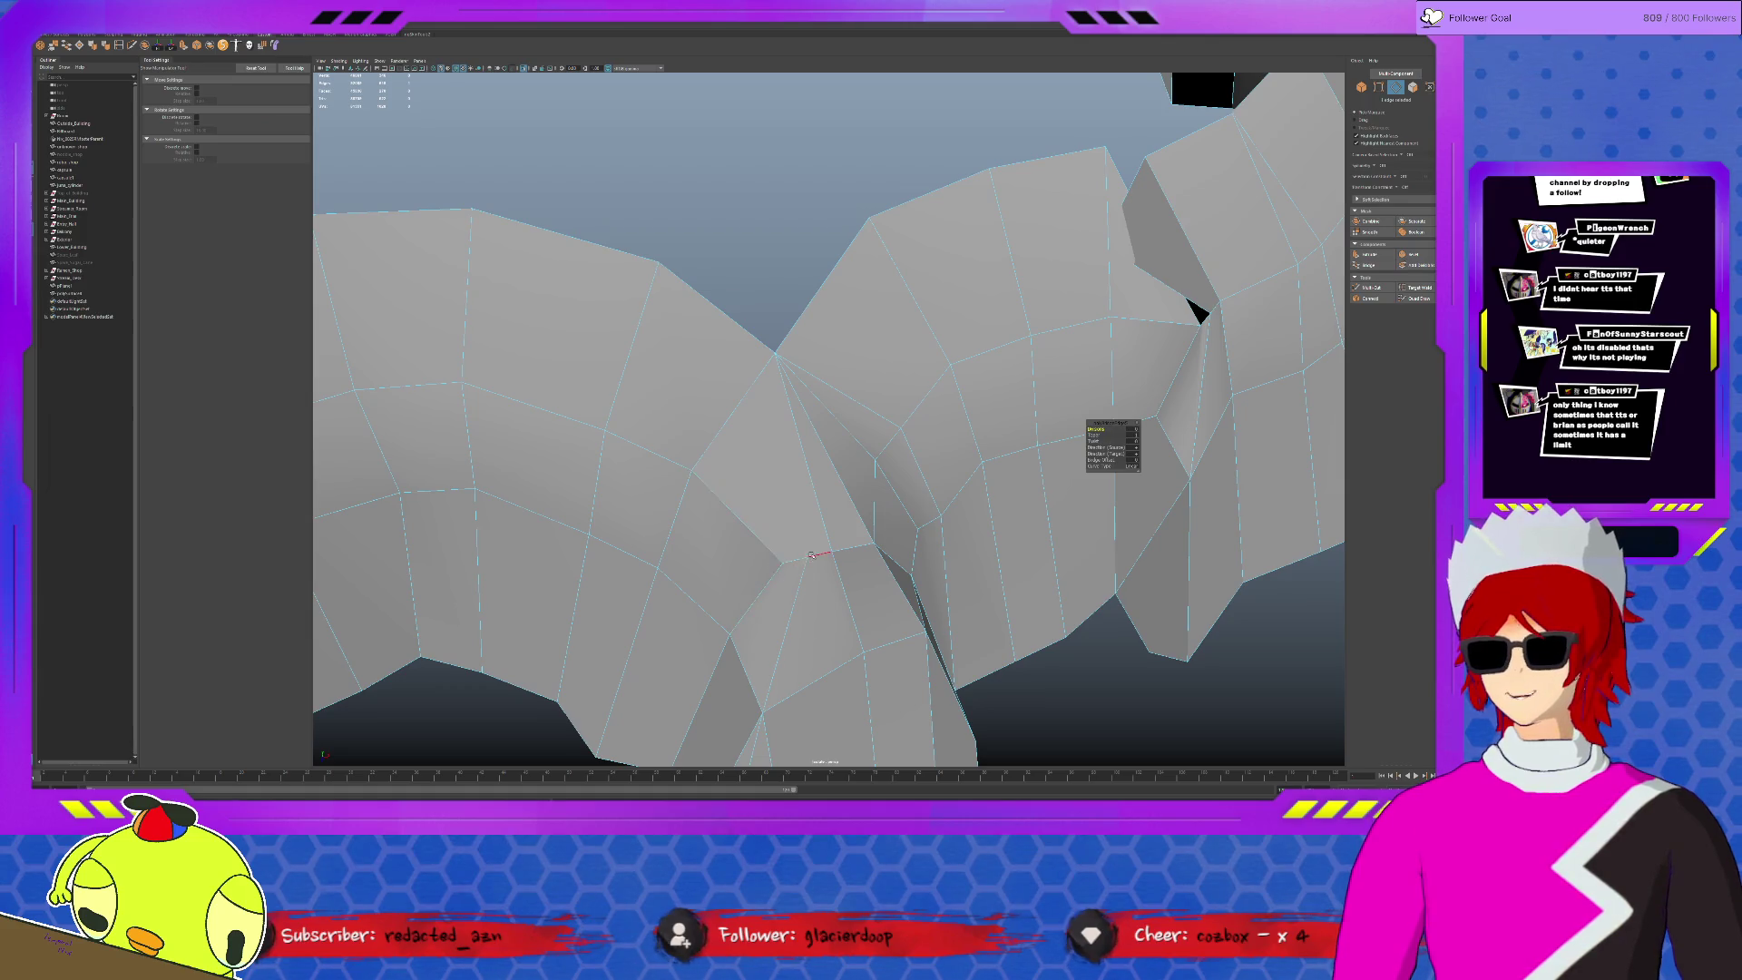
- Activate the Multi-Cut tool, then switch to the Move tool around the mesh
key(ctrl+shift+x)
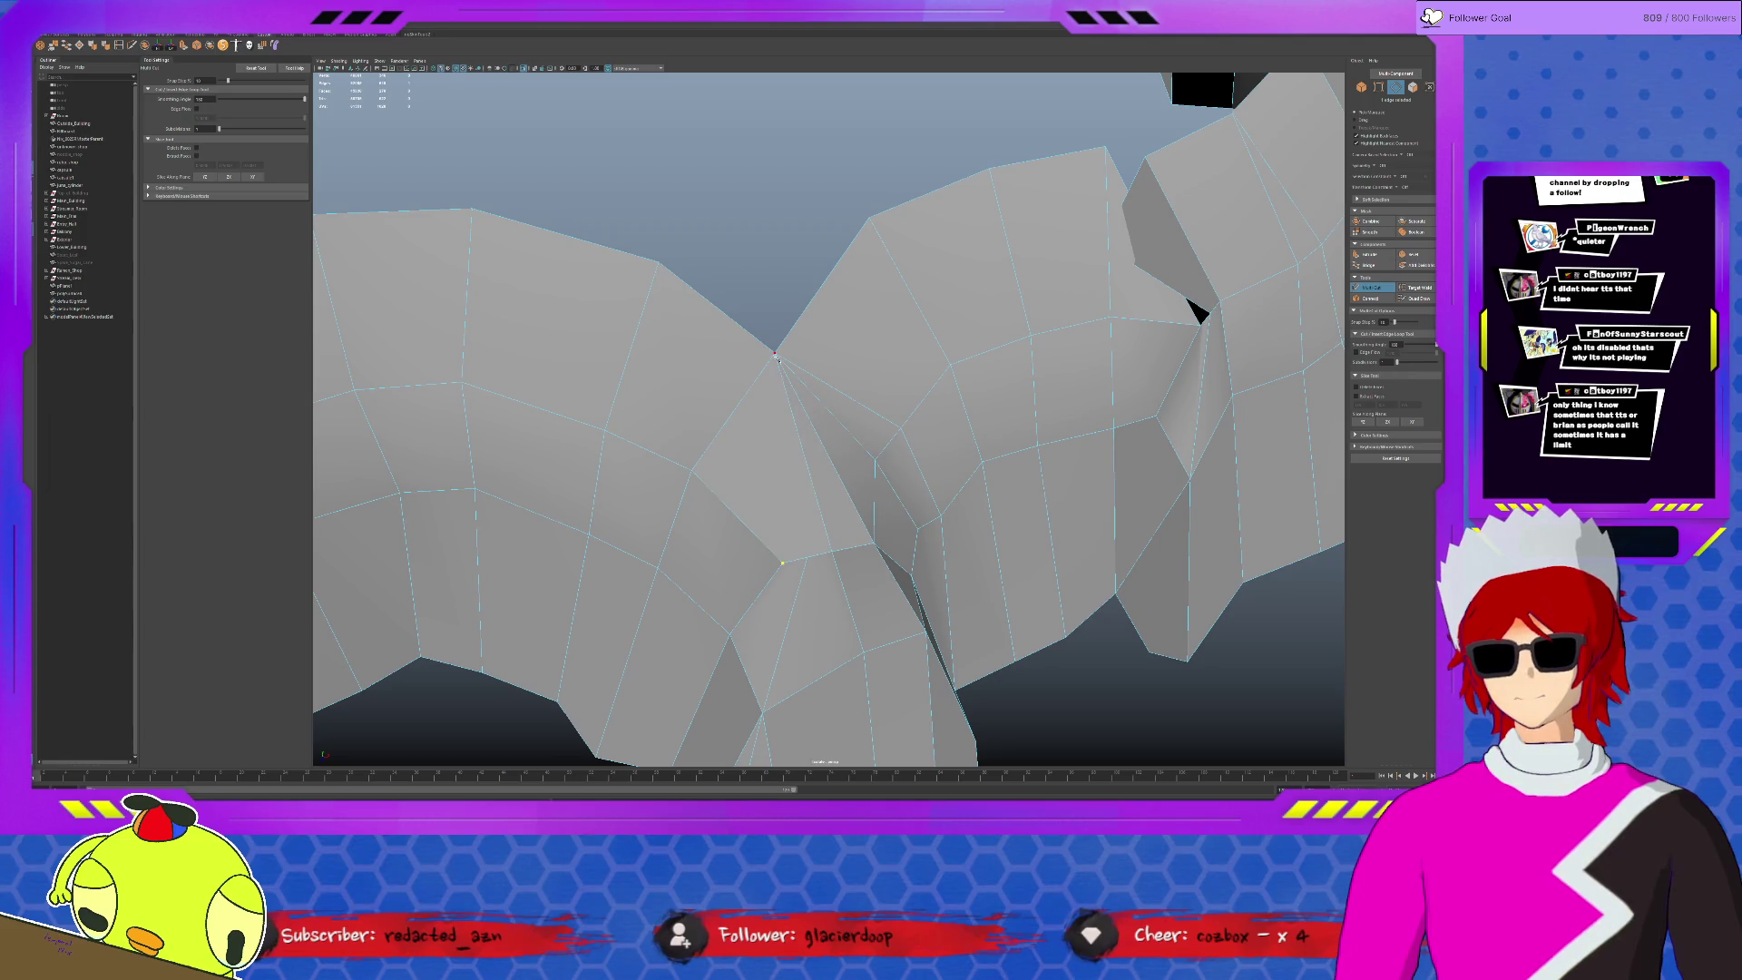
key(w)
alt+drag(1095, 291, 920, 372)
scroll(920, 372, up, 10)
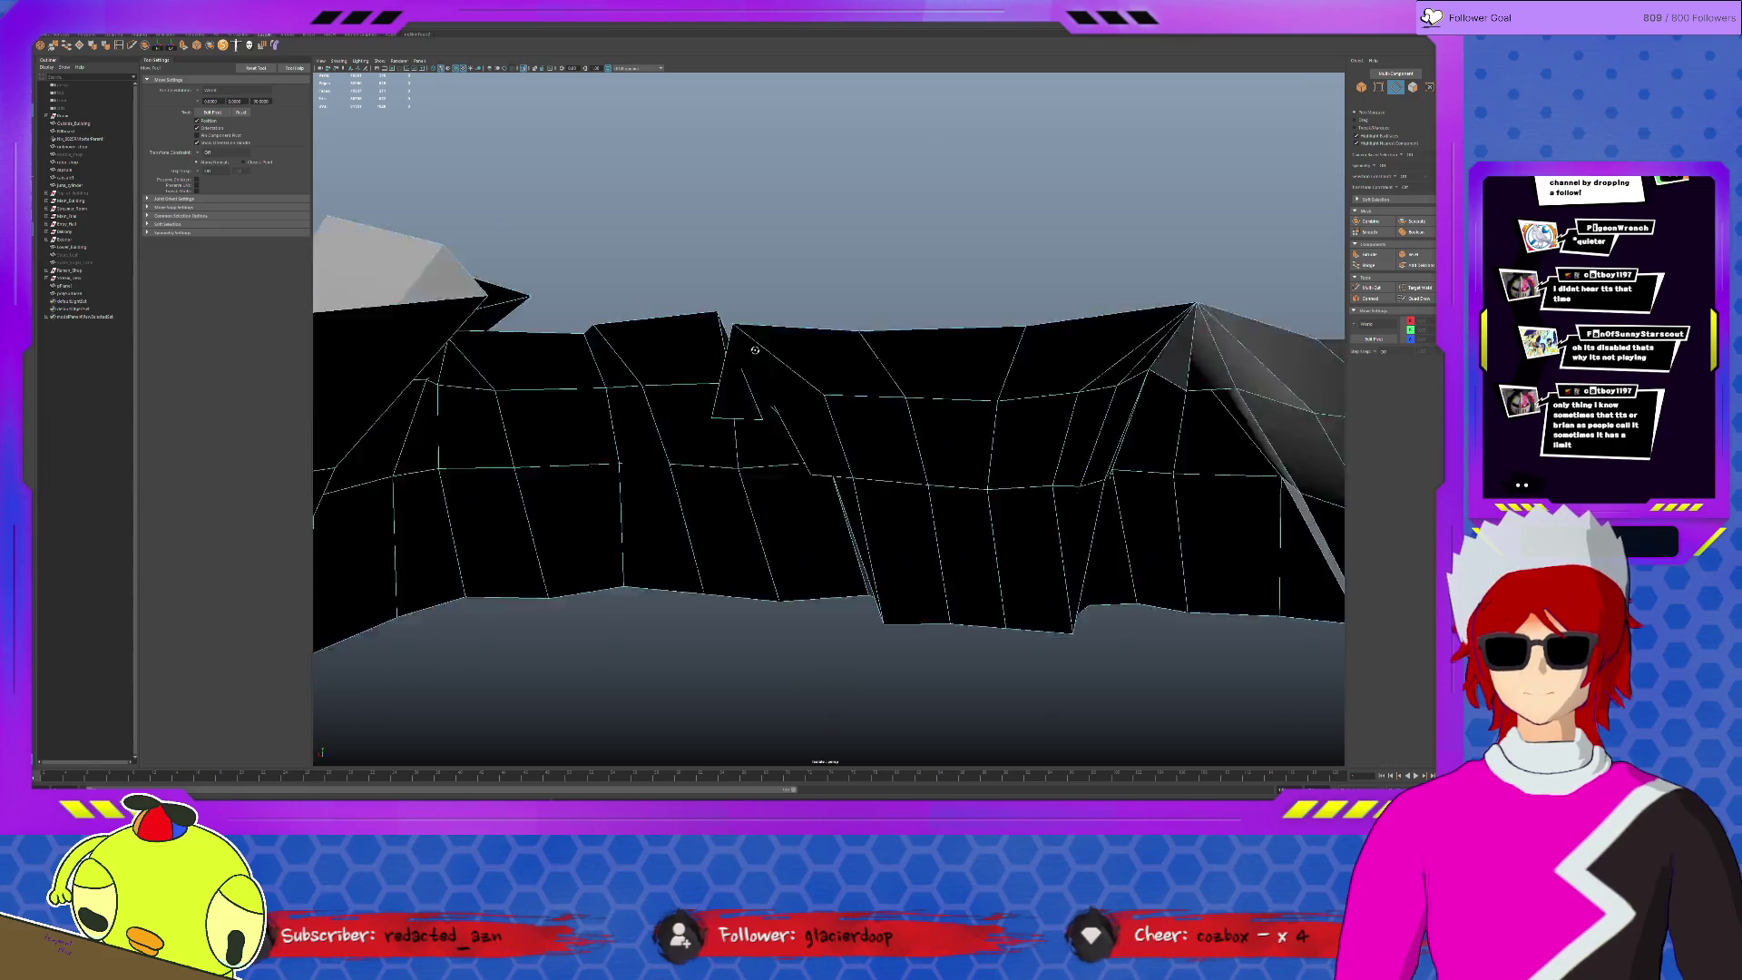
- Move a seam vertex to remove the dark triangle and close the seam gap
key(F9)
click(737, 413)
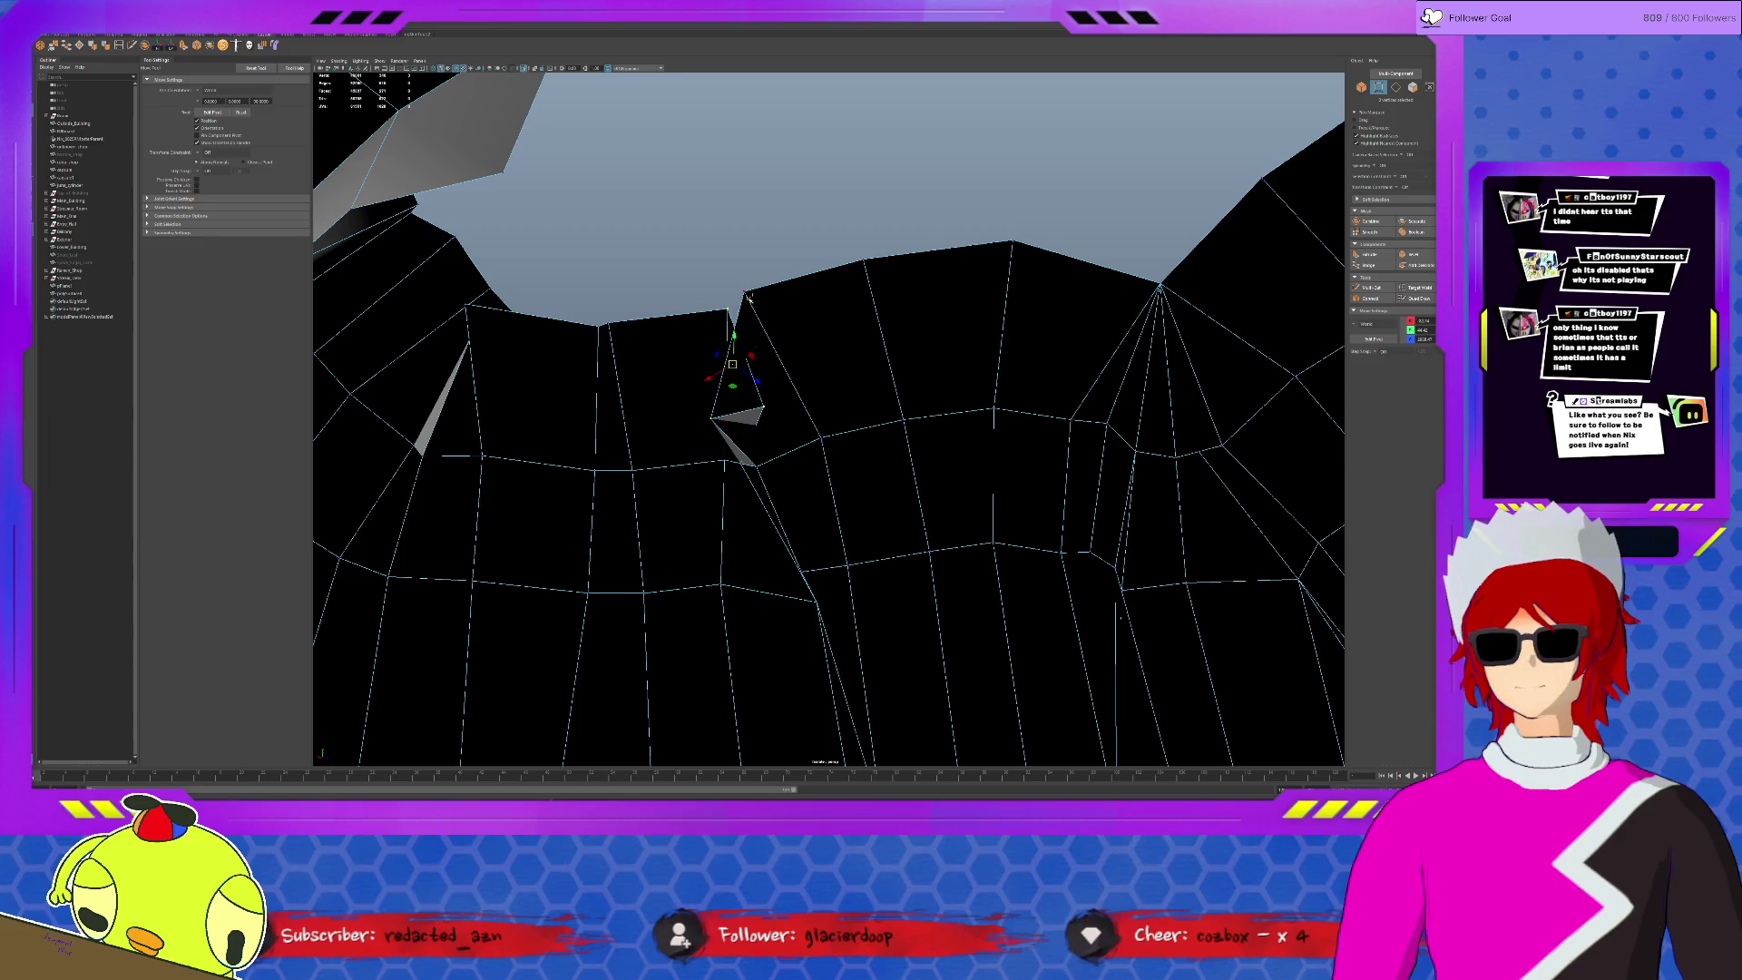
mouse_move(749, 296)
alt+mouse_down()
mouse_move(763, 420)
mouse_move(892, 415)
mouse_move(695, 343)
mouse_move(892, 368)
mouse_move(1146, 490)
alt+mouse_up()
mouse_move(1044, 397)
mouse_down()
mouse_move(907, 436)
mouse_move(1042, 447)
mouse_move(934, 516)
mouse_move(953, 514)
mouse_up()
mouse_move(922, 457)
alt+mouse_down()
mouse_move(802, 408)
mouse_move(862, 436)
mouse_move(962, 412)
alt+mouse_up()
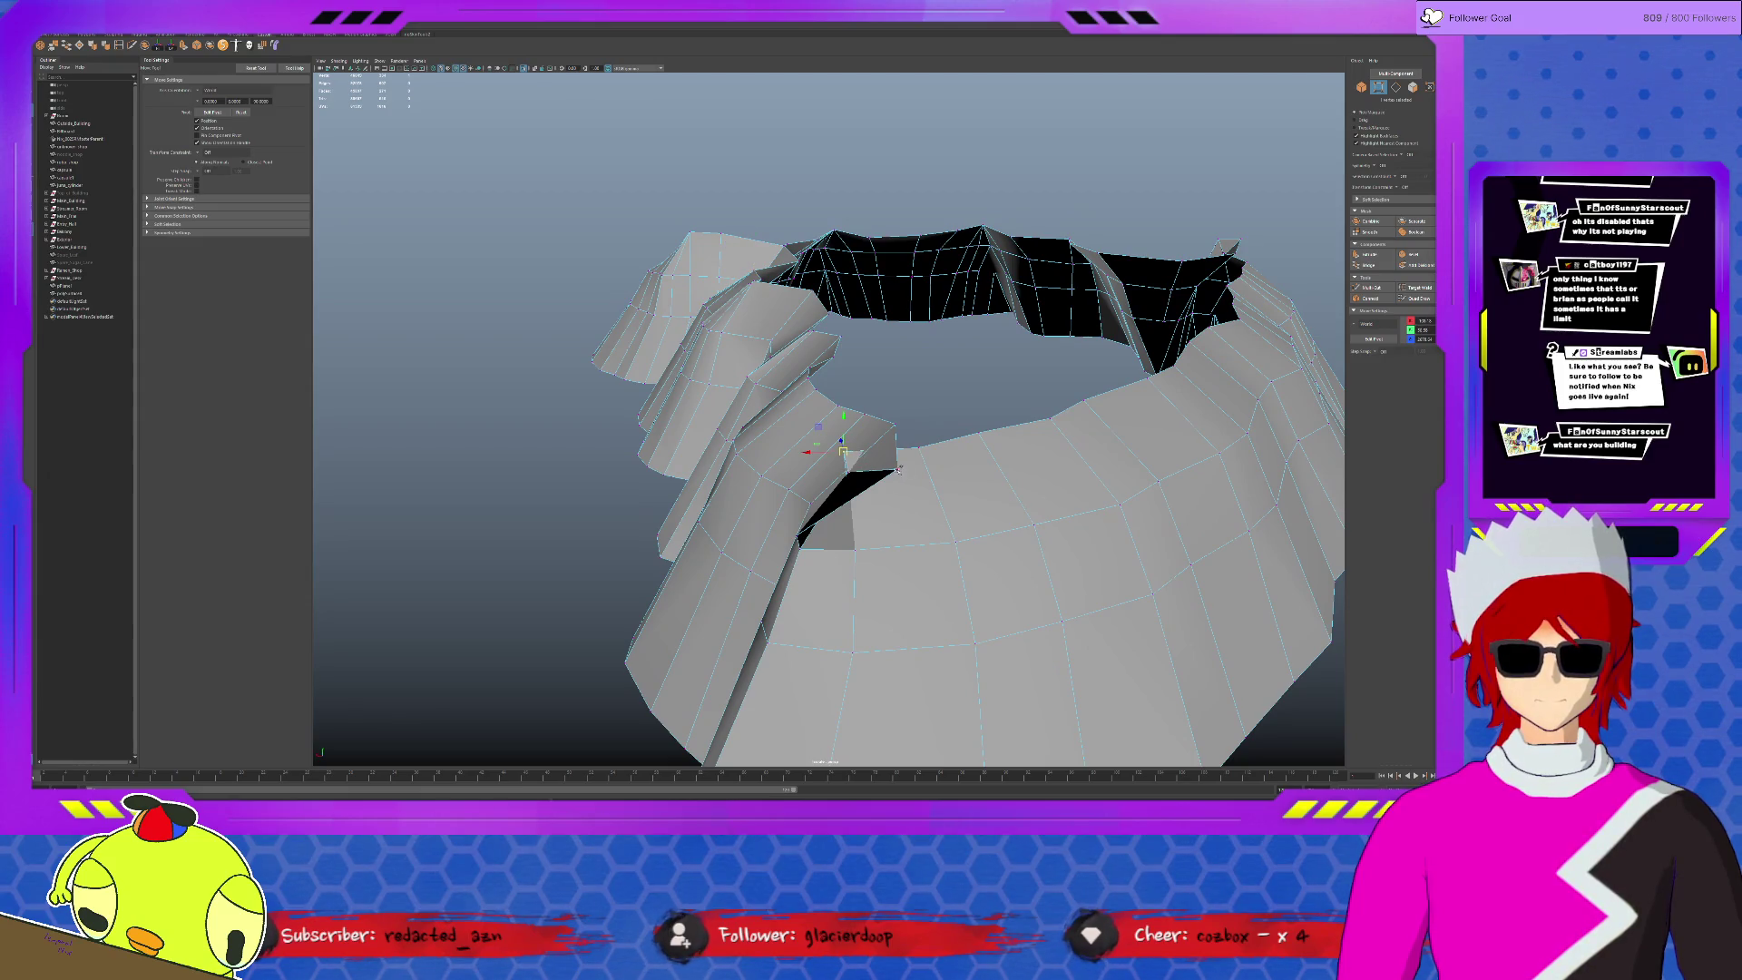
mouse_move(984, 489)
alt+mouse_down()
mouse_move(918, 437)
mouse_move(812, 454)
mouse_move(828, 467)
alt+mouse_up()
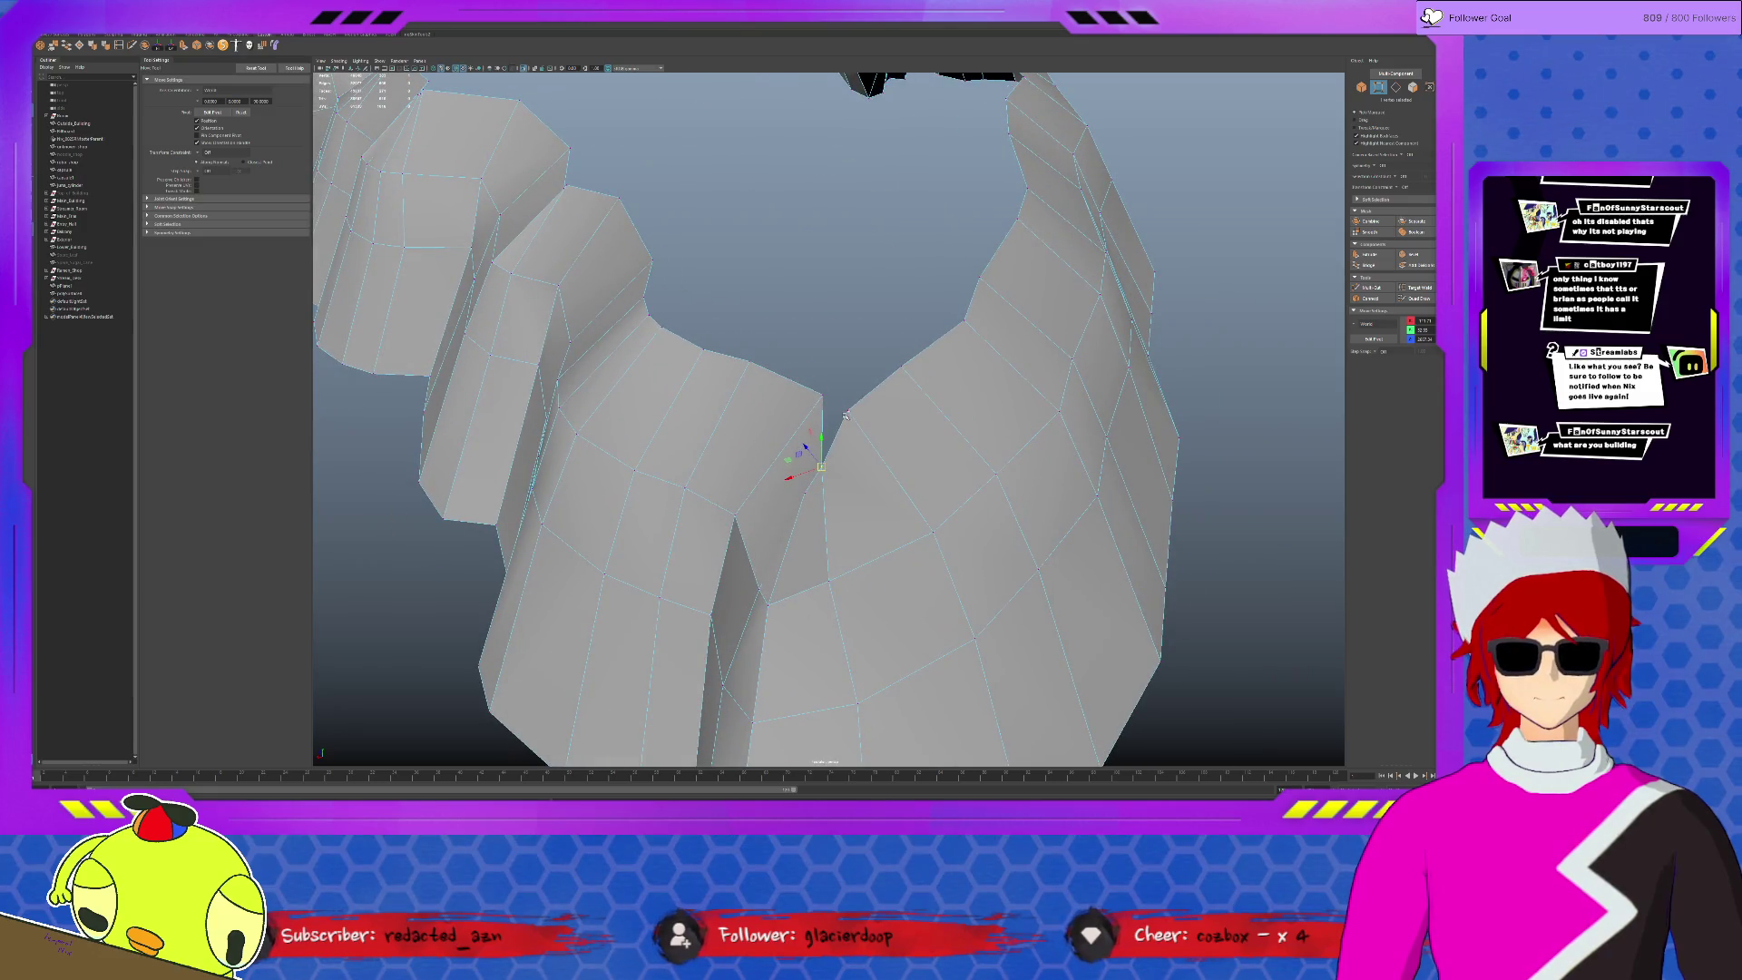
middle_drag(879, 407, 918, 420)
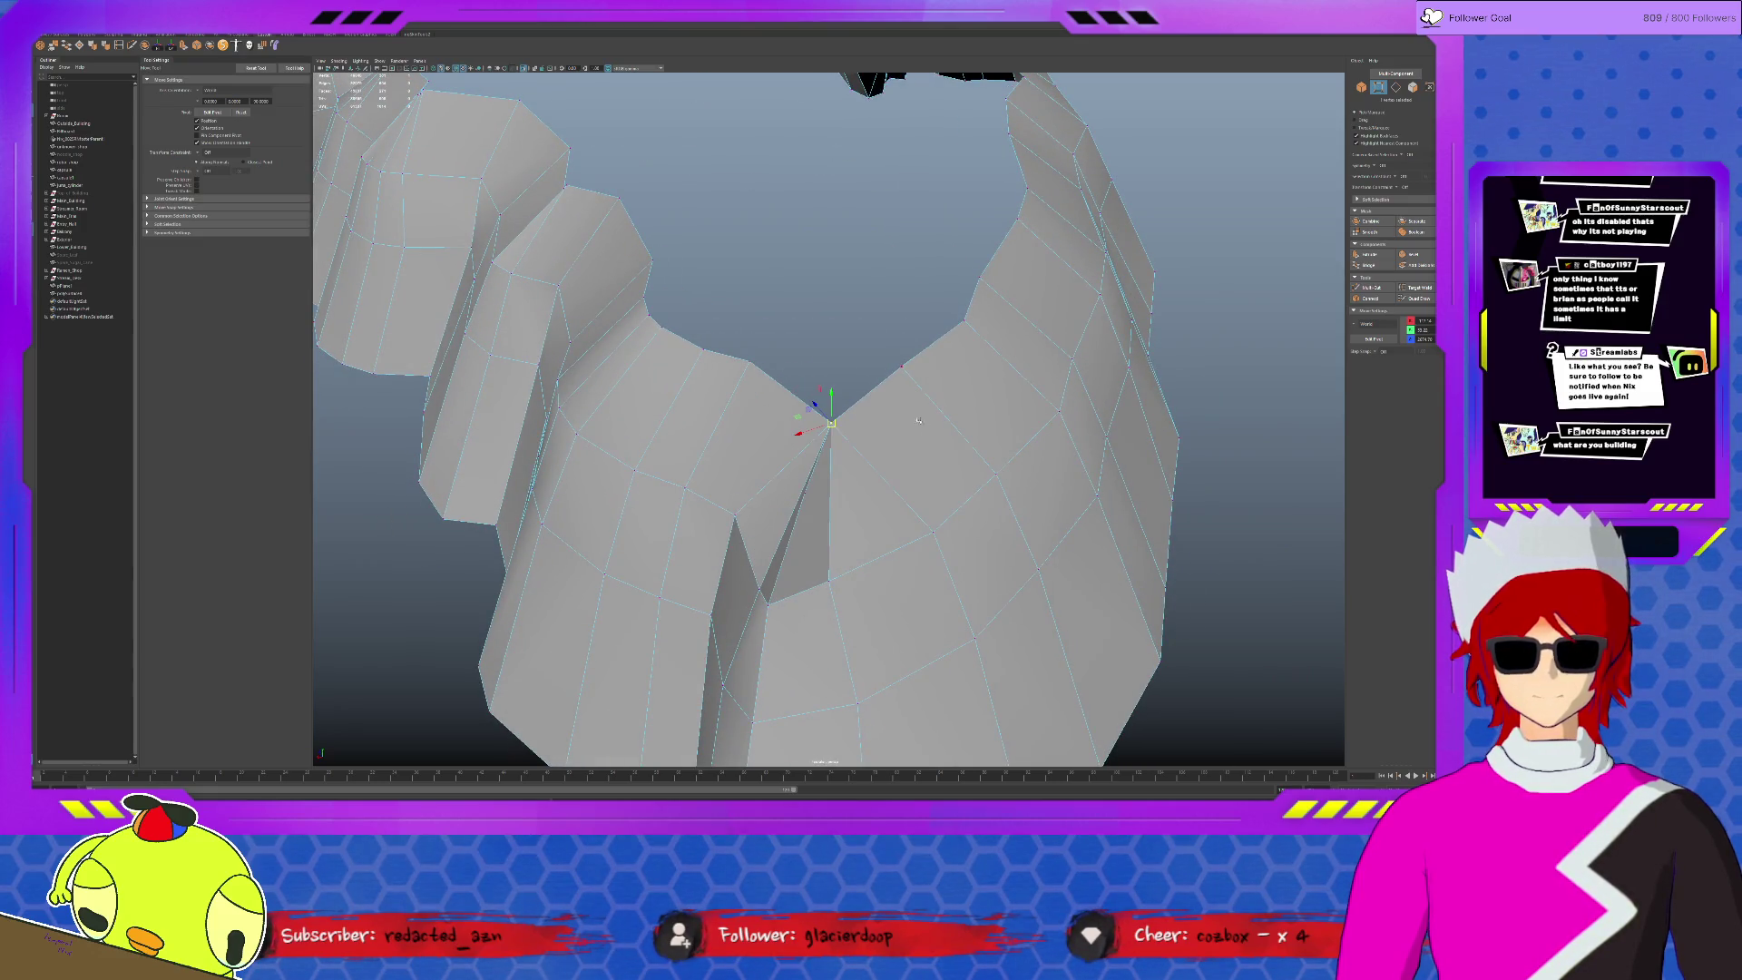
mouse_move(848, 439)
alt+mouse_down()
mouse_move(1030, 373)
mouse_move(963, 426)
alt+mouse_up()
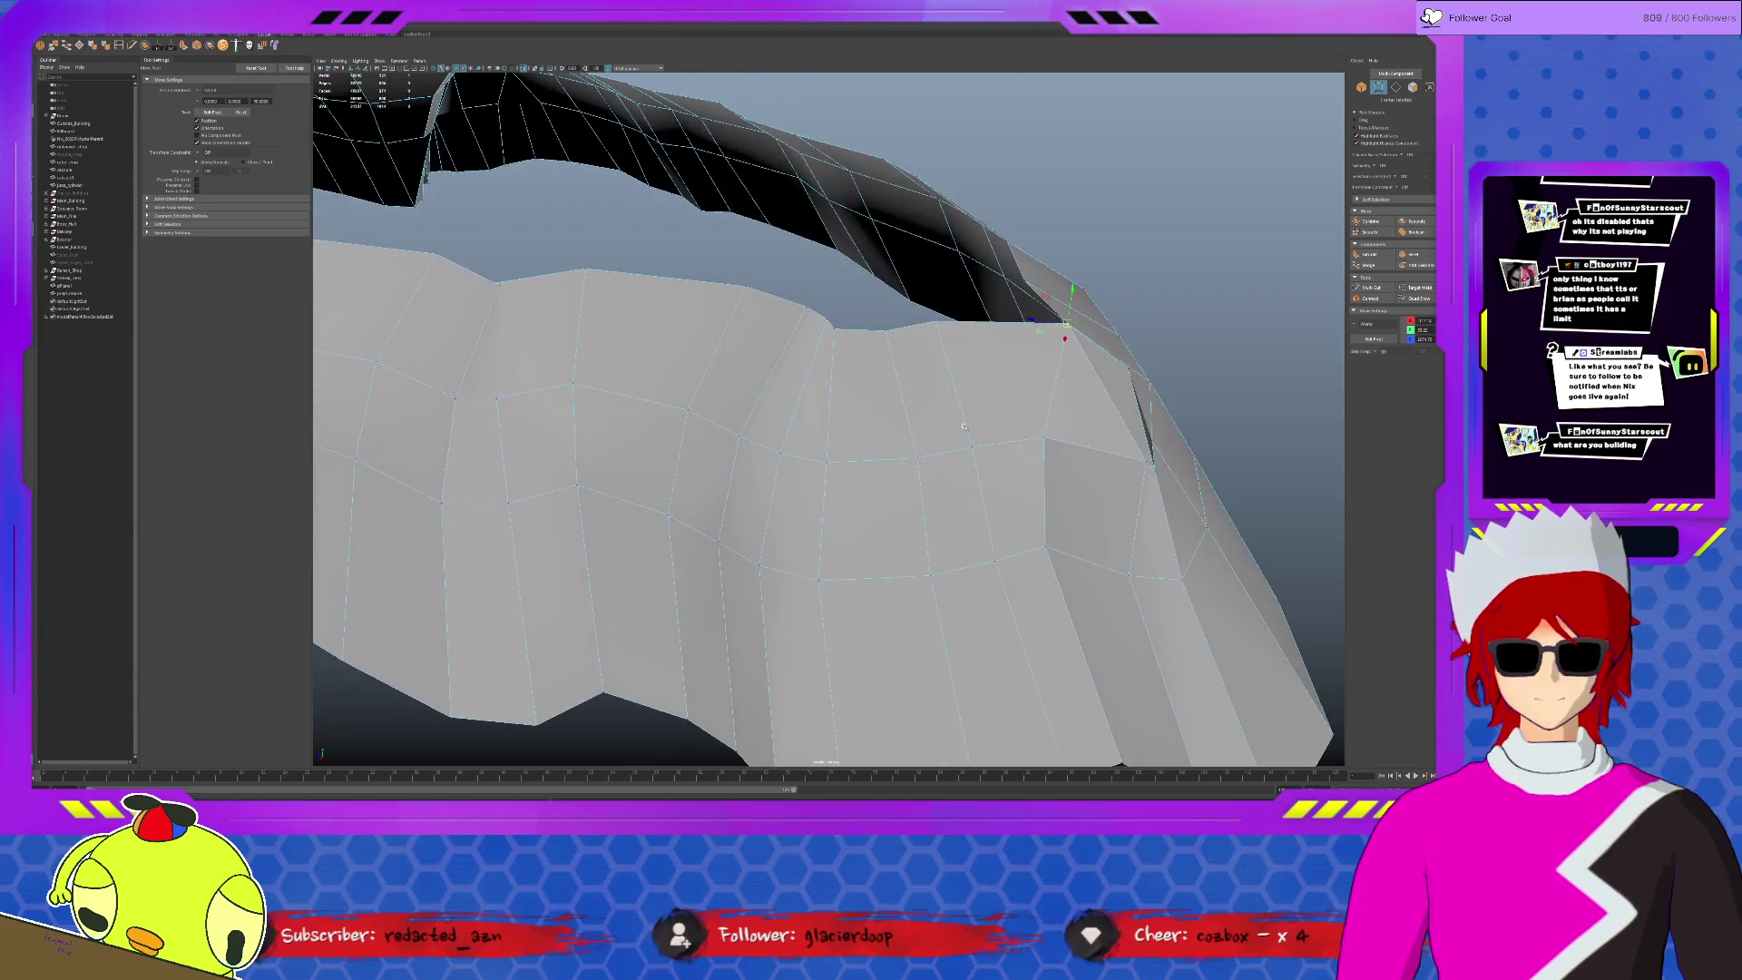
click(1134, 386)
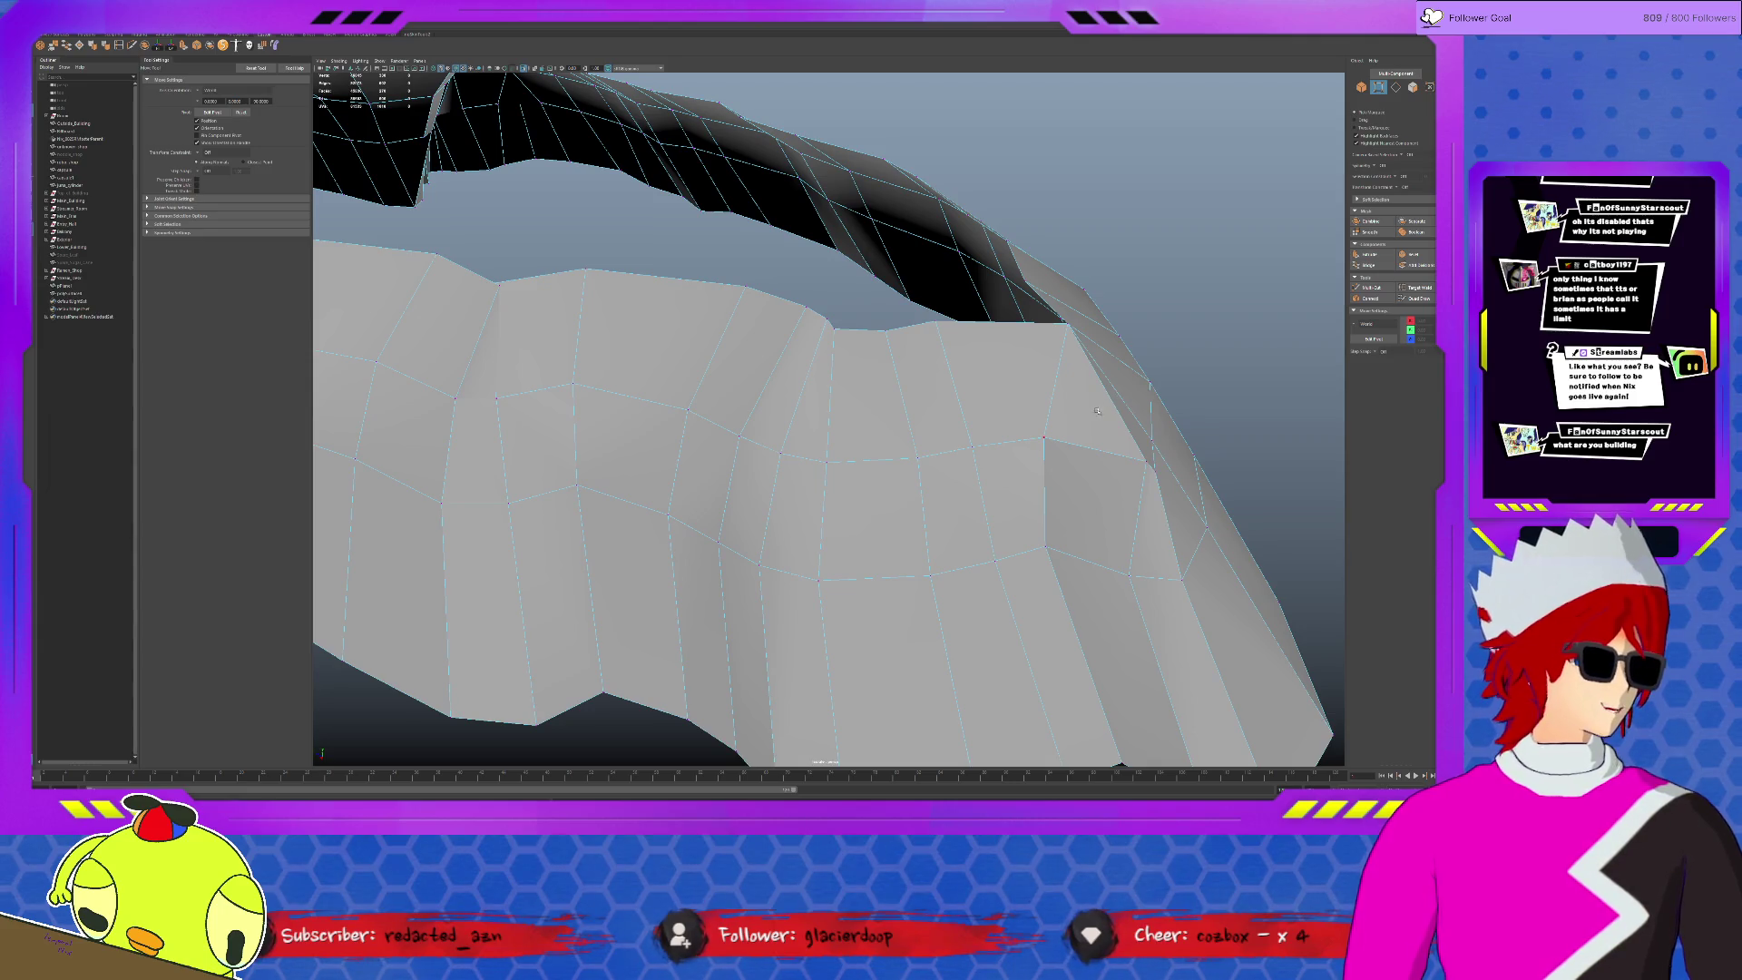
- Move the peak vertex to fix the inverted face at the top
scroll(938, 427, down, 10)
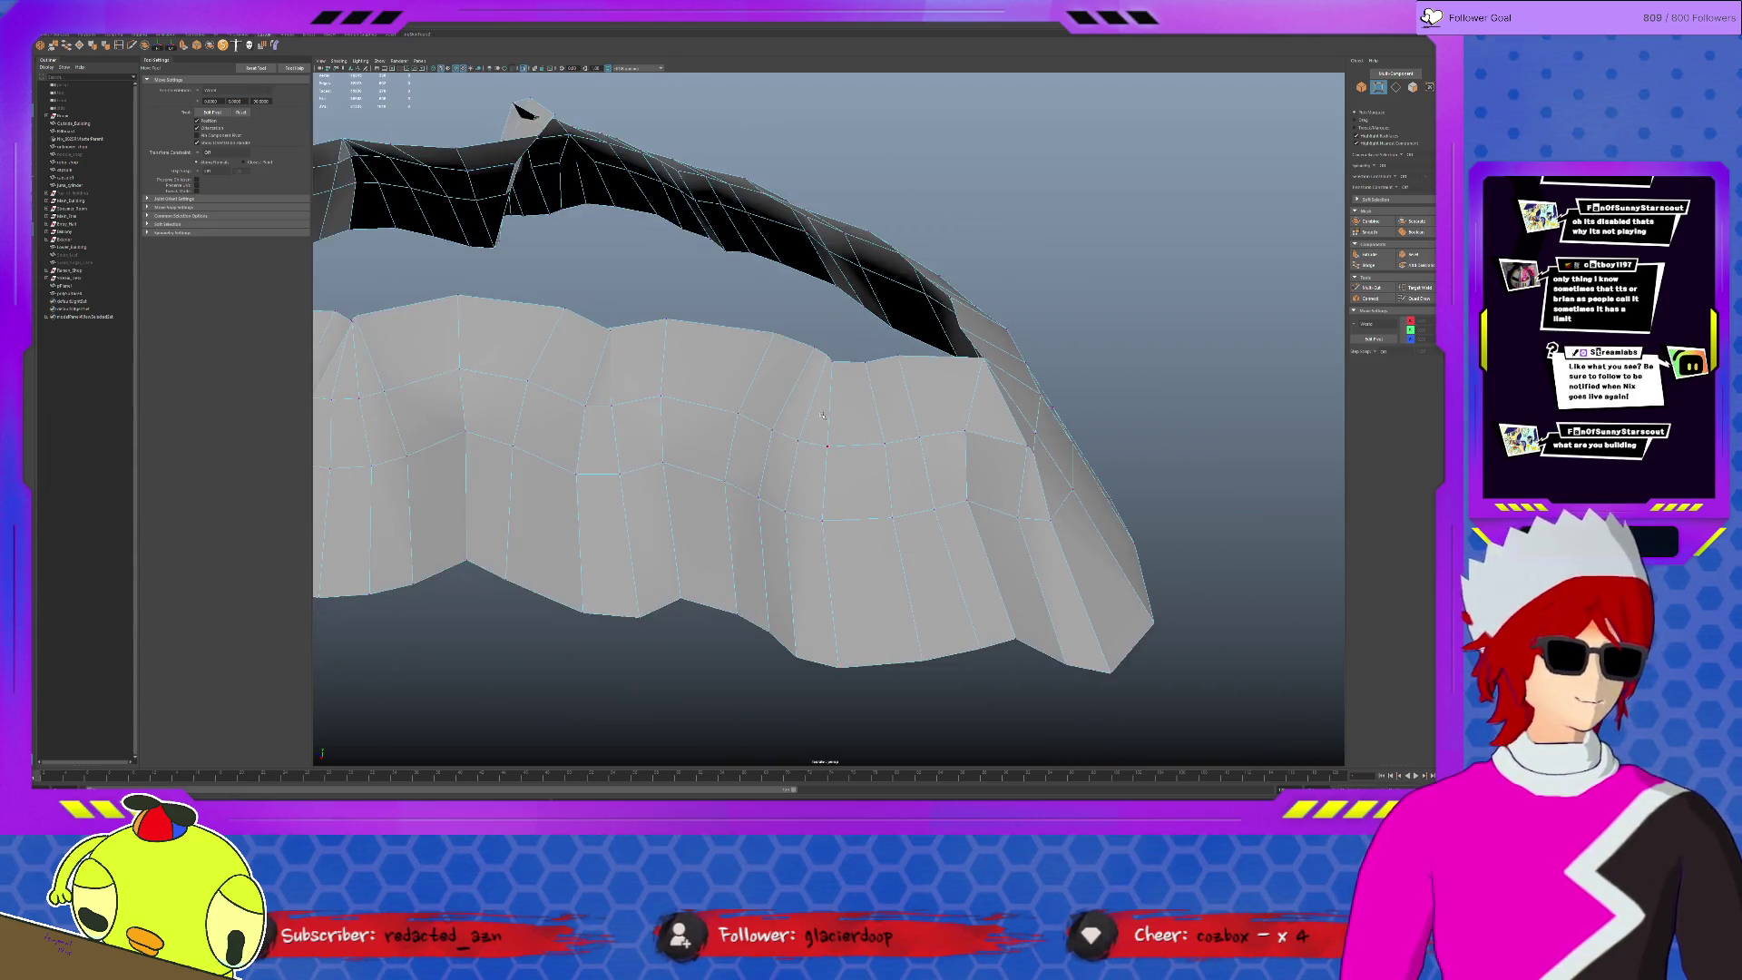
mouse_move(901, 411)
alt+mouse_down()
mouse_move(725, 447)
mouse_move(649, 372)
alt+mouse_up()
drag(667, 243, 669, 246)
middle_drag(756, 301, 715, 305)
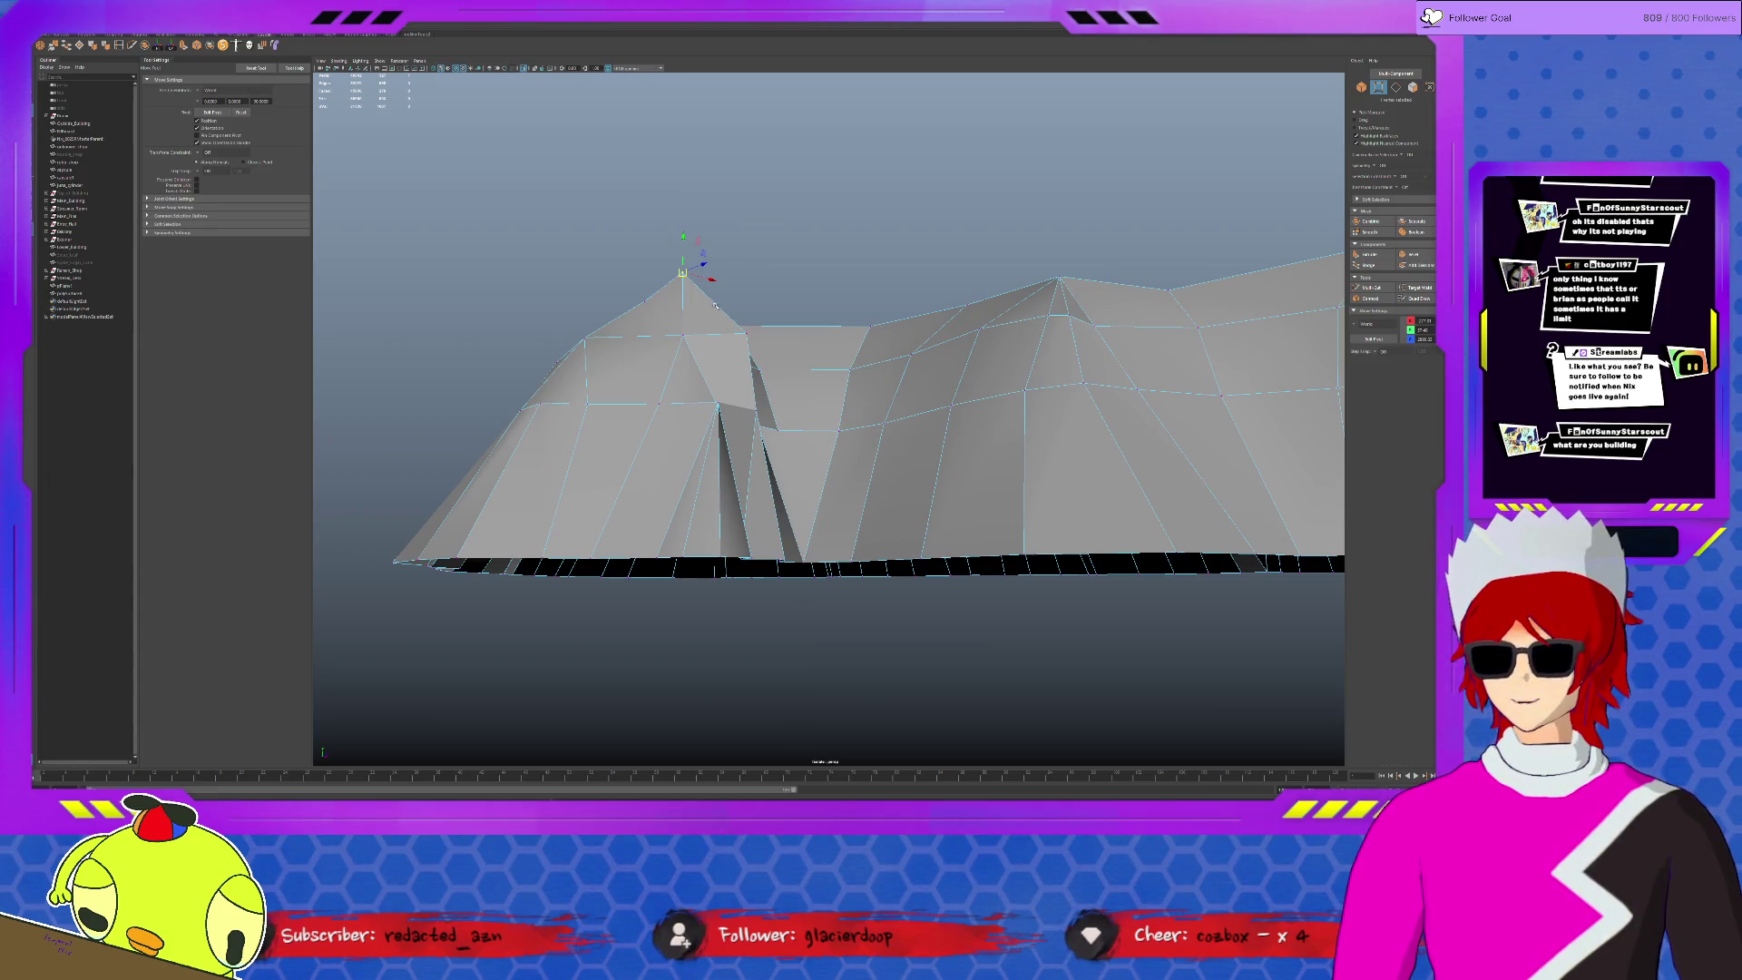
mouse_move(720, 298)
alt+mouse_down()
mouse_move(639, 407)
mouse_move(811, 427)
alt+mouse_up()
alt+drag(856, 439, 825, 449)
click(606, 437)
mouse_move(606, 438)
alt+mouse_down()
mouse_move(596, 388)
mouse_move(675, 420)
alt+mouse_up()
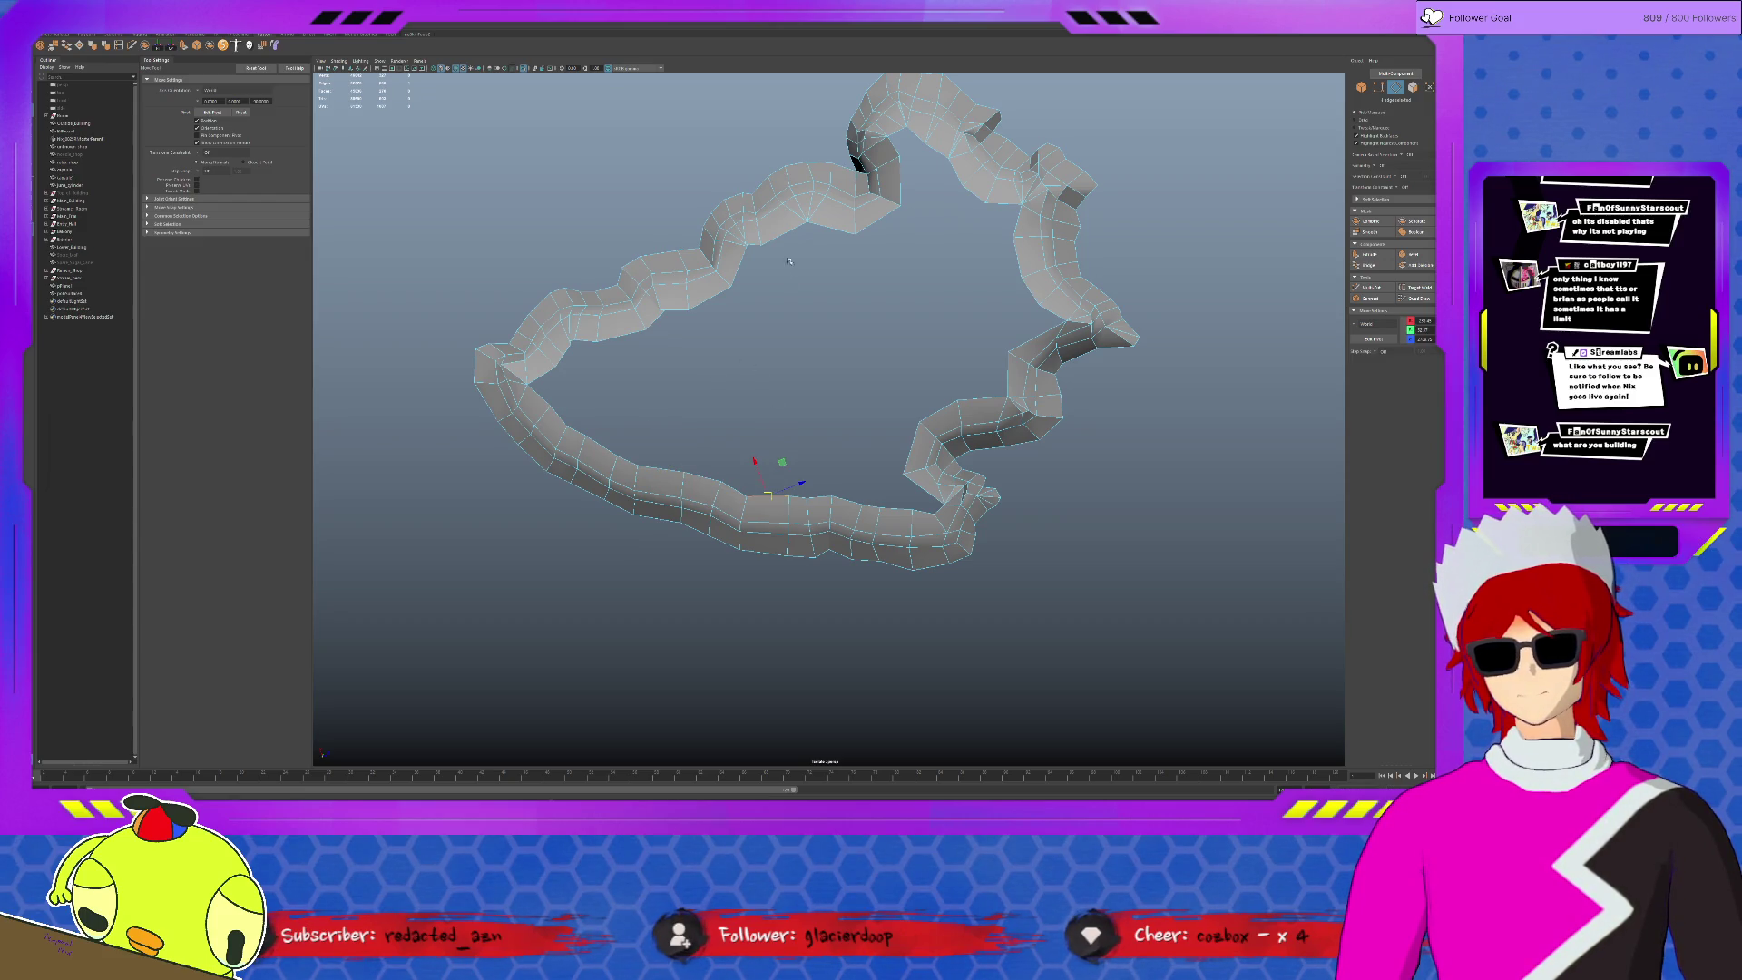
- Bridge two opposite edges to close a hole in the wall ring
scroll(780, 235, up, 2)
key(F9)
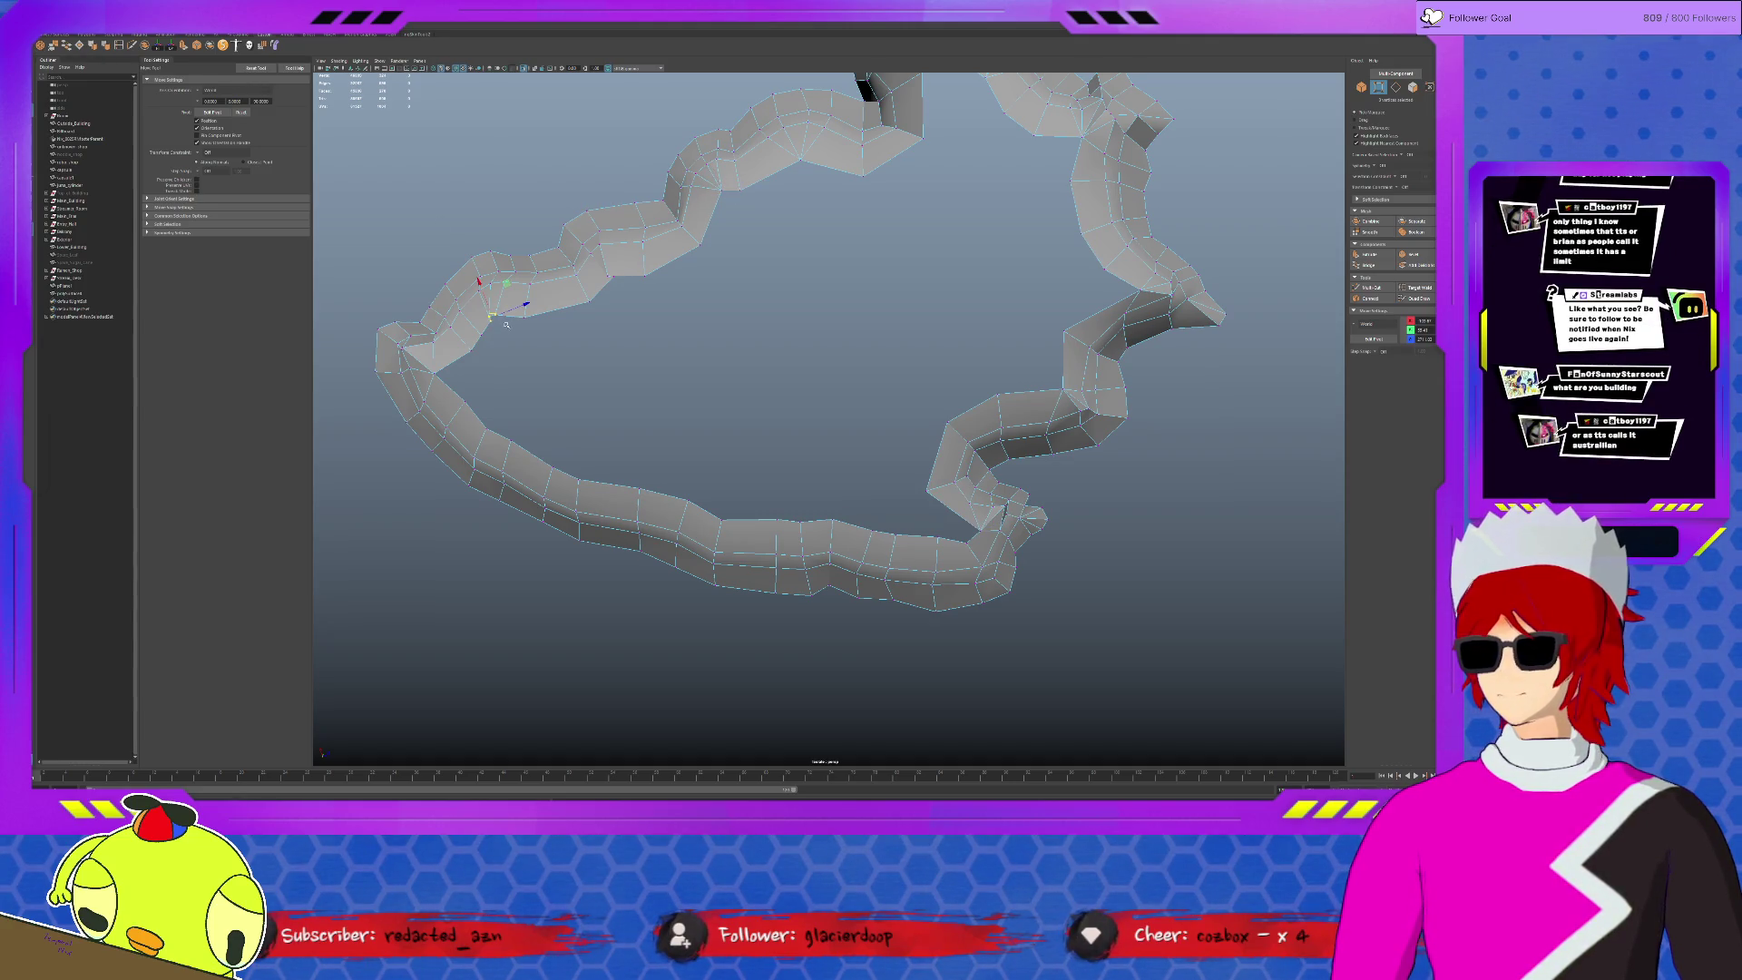
mouse_move(880, 265)
alt+middle_down()
mouse_move(828, 313)
mouse_move(836, 386)
alt+middle_up()
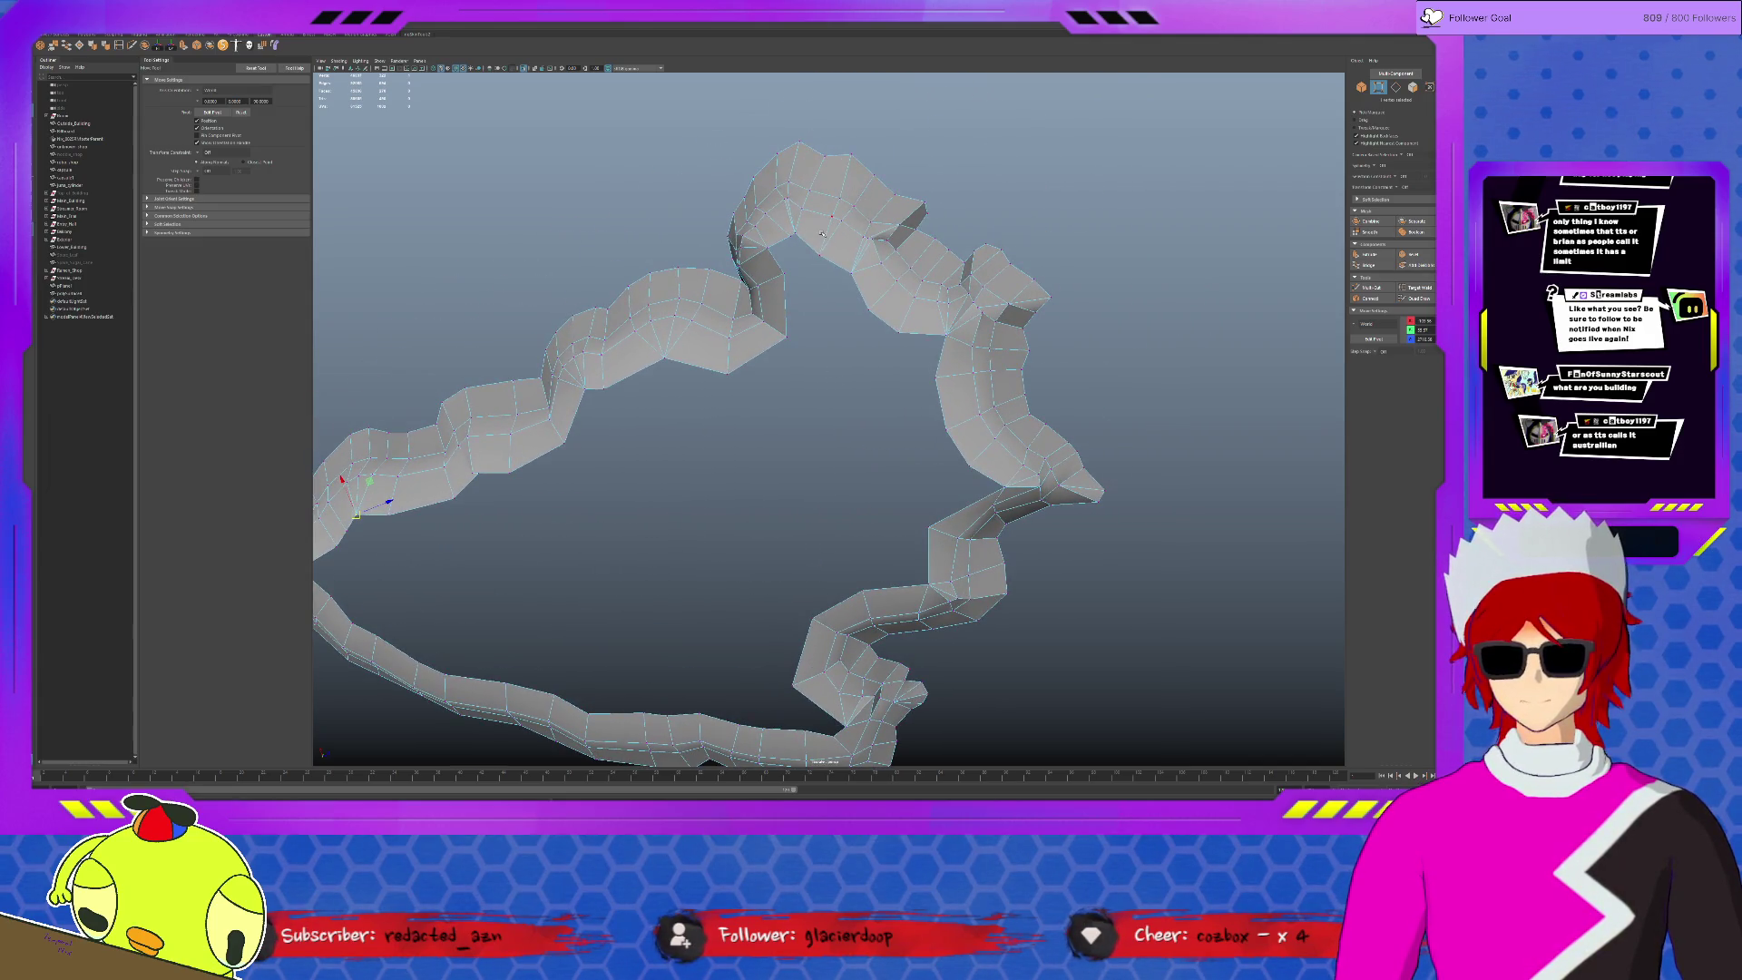
key(F10)
click(825, 259)
shift+click(788, 295)
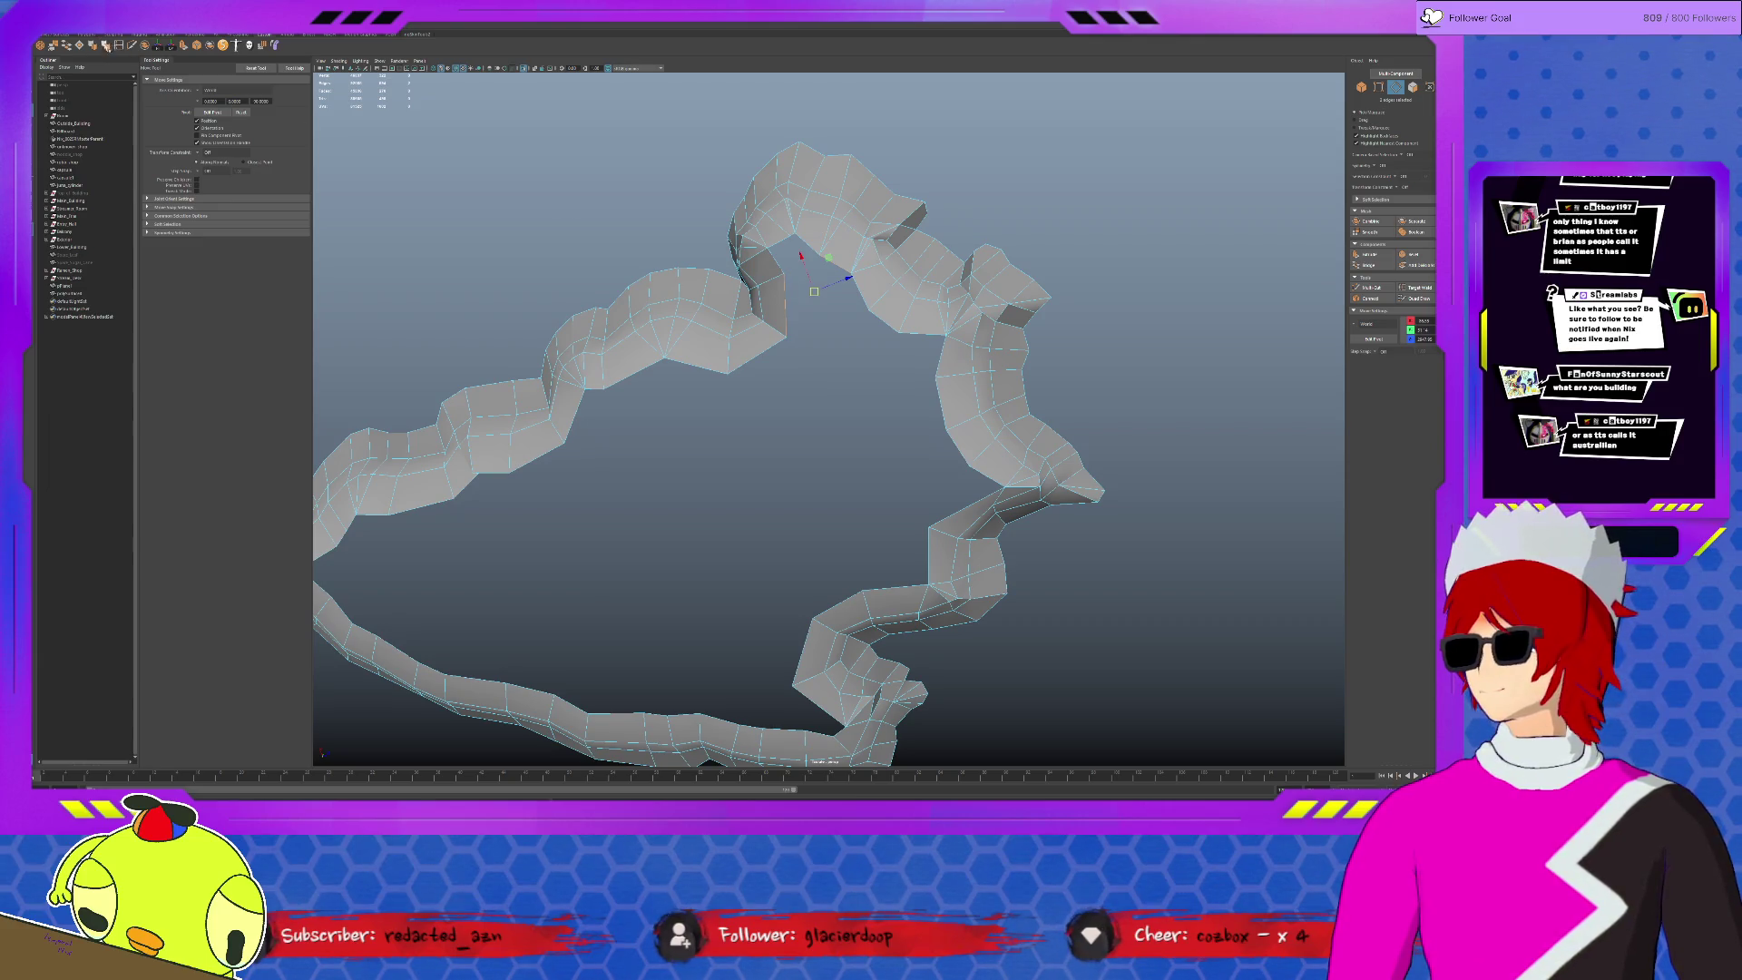
click(69, 47)
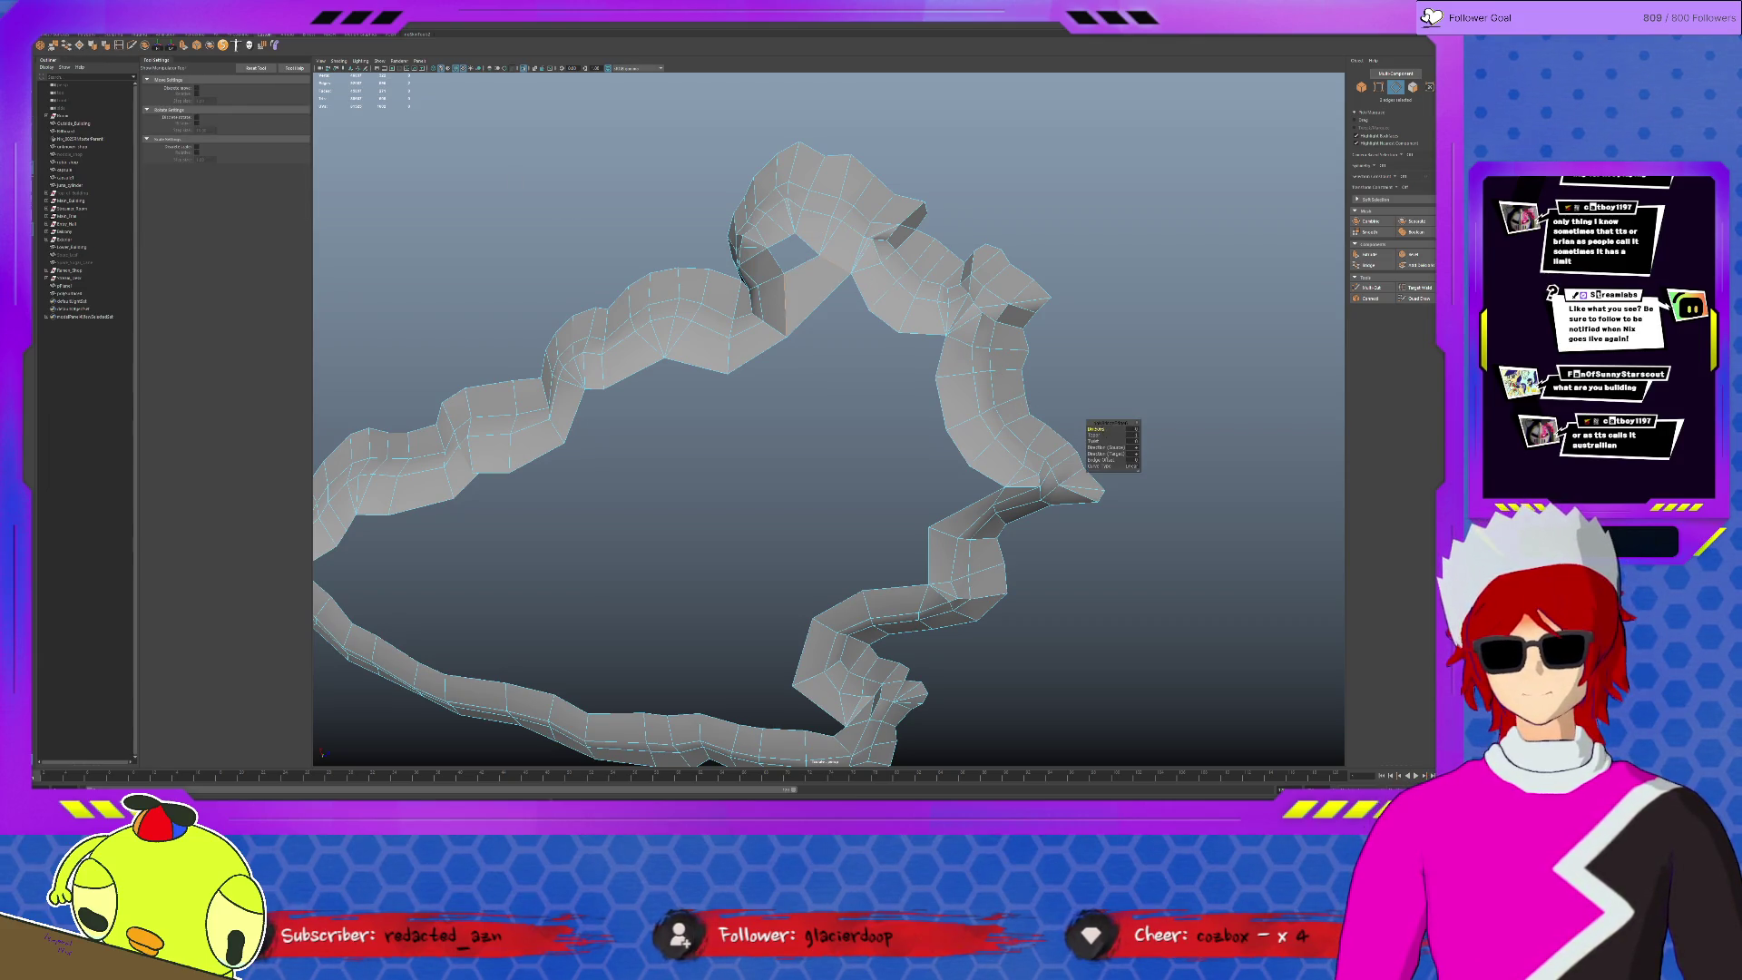
click(782, 244)
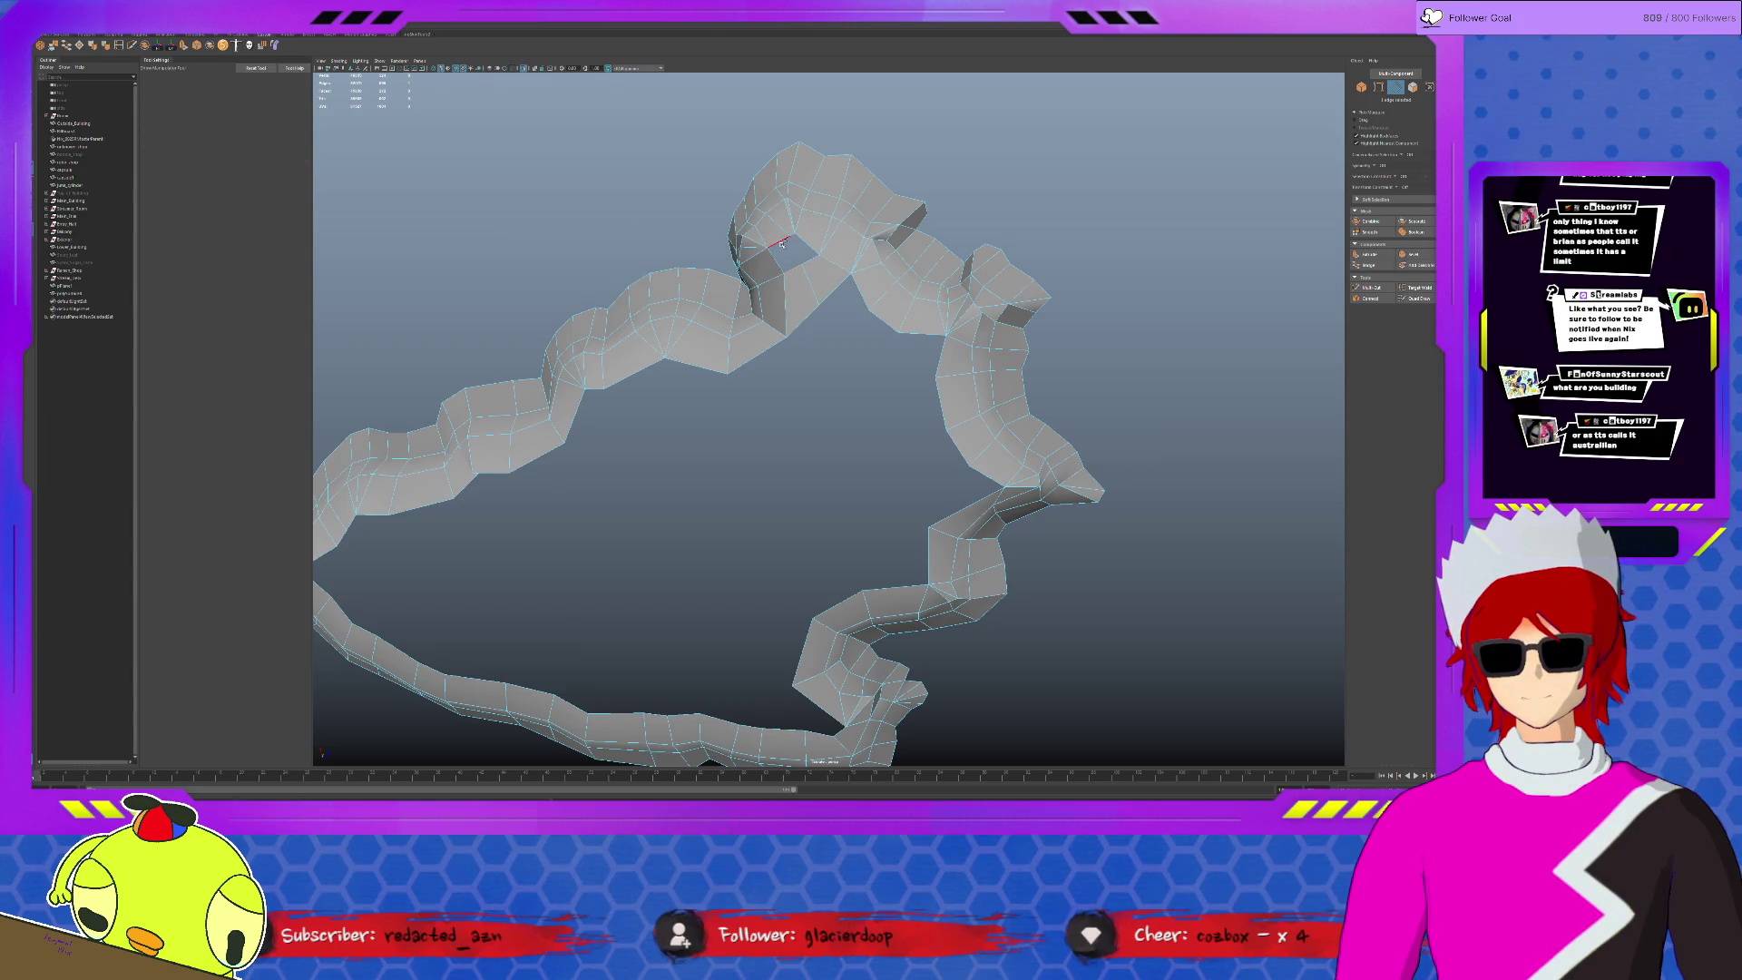
- Bridge the next wall gap, then bridge two edges across the inner gap into a strip
key(g)
key(ctrl+z)
key(g)
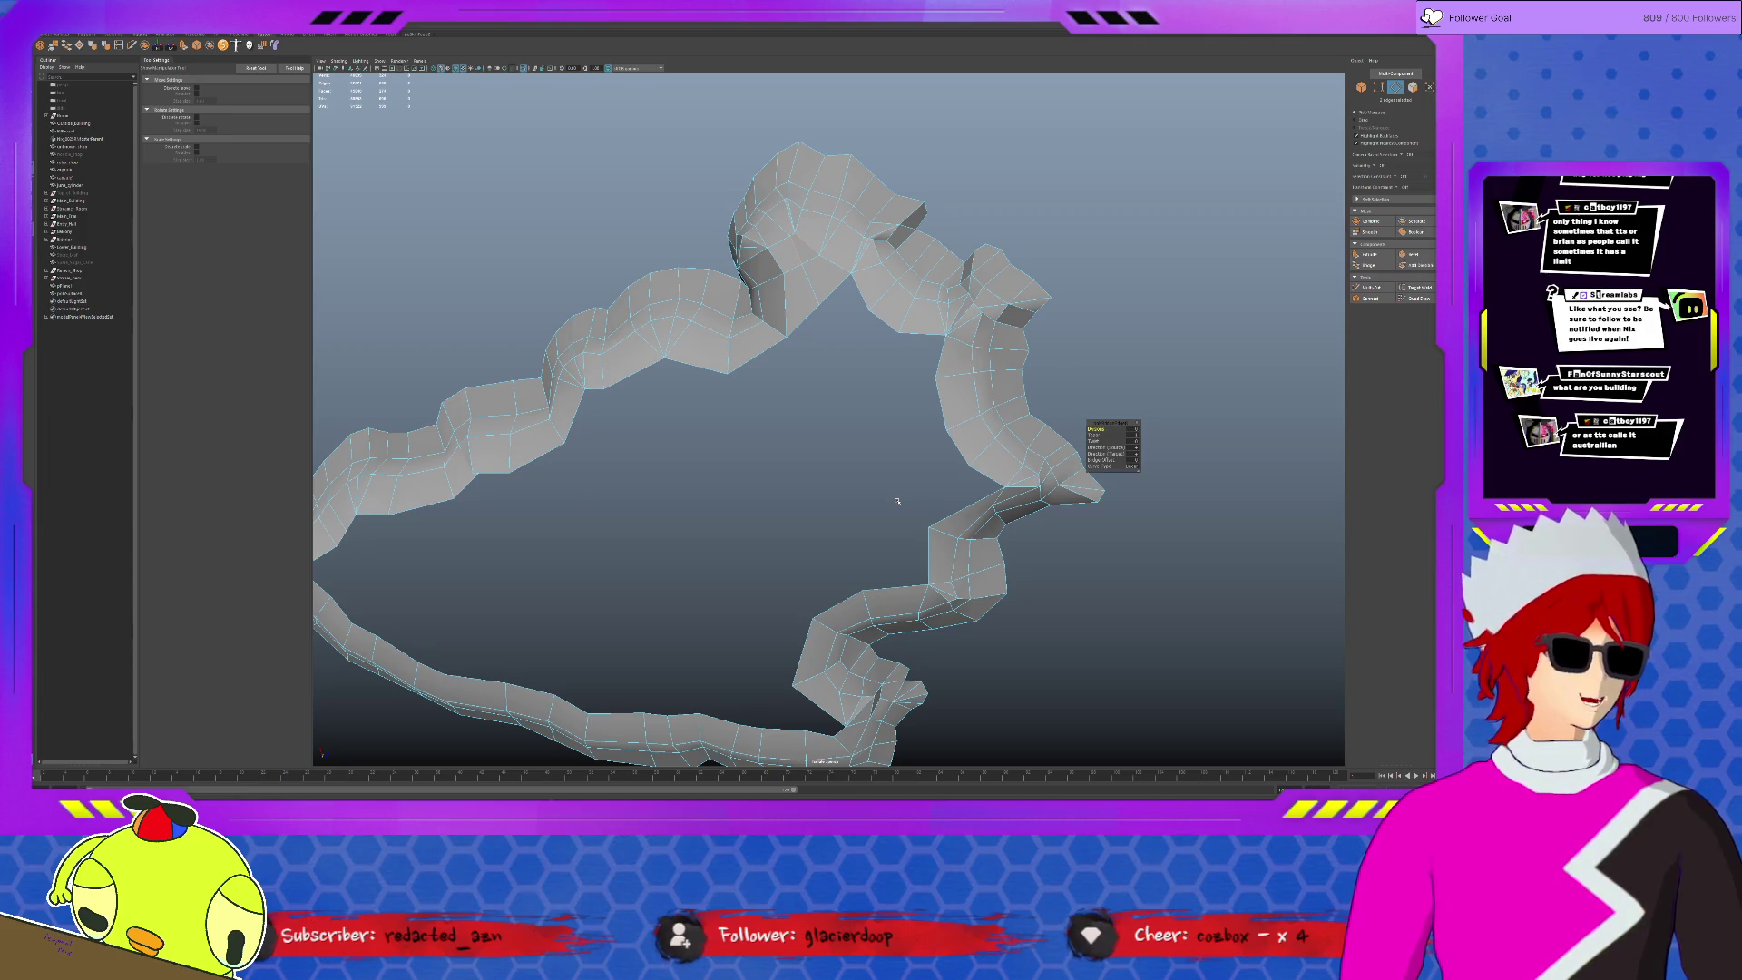
click(842, 604)
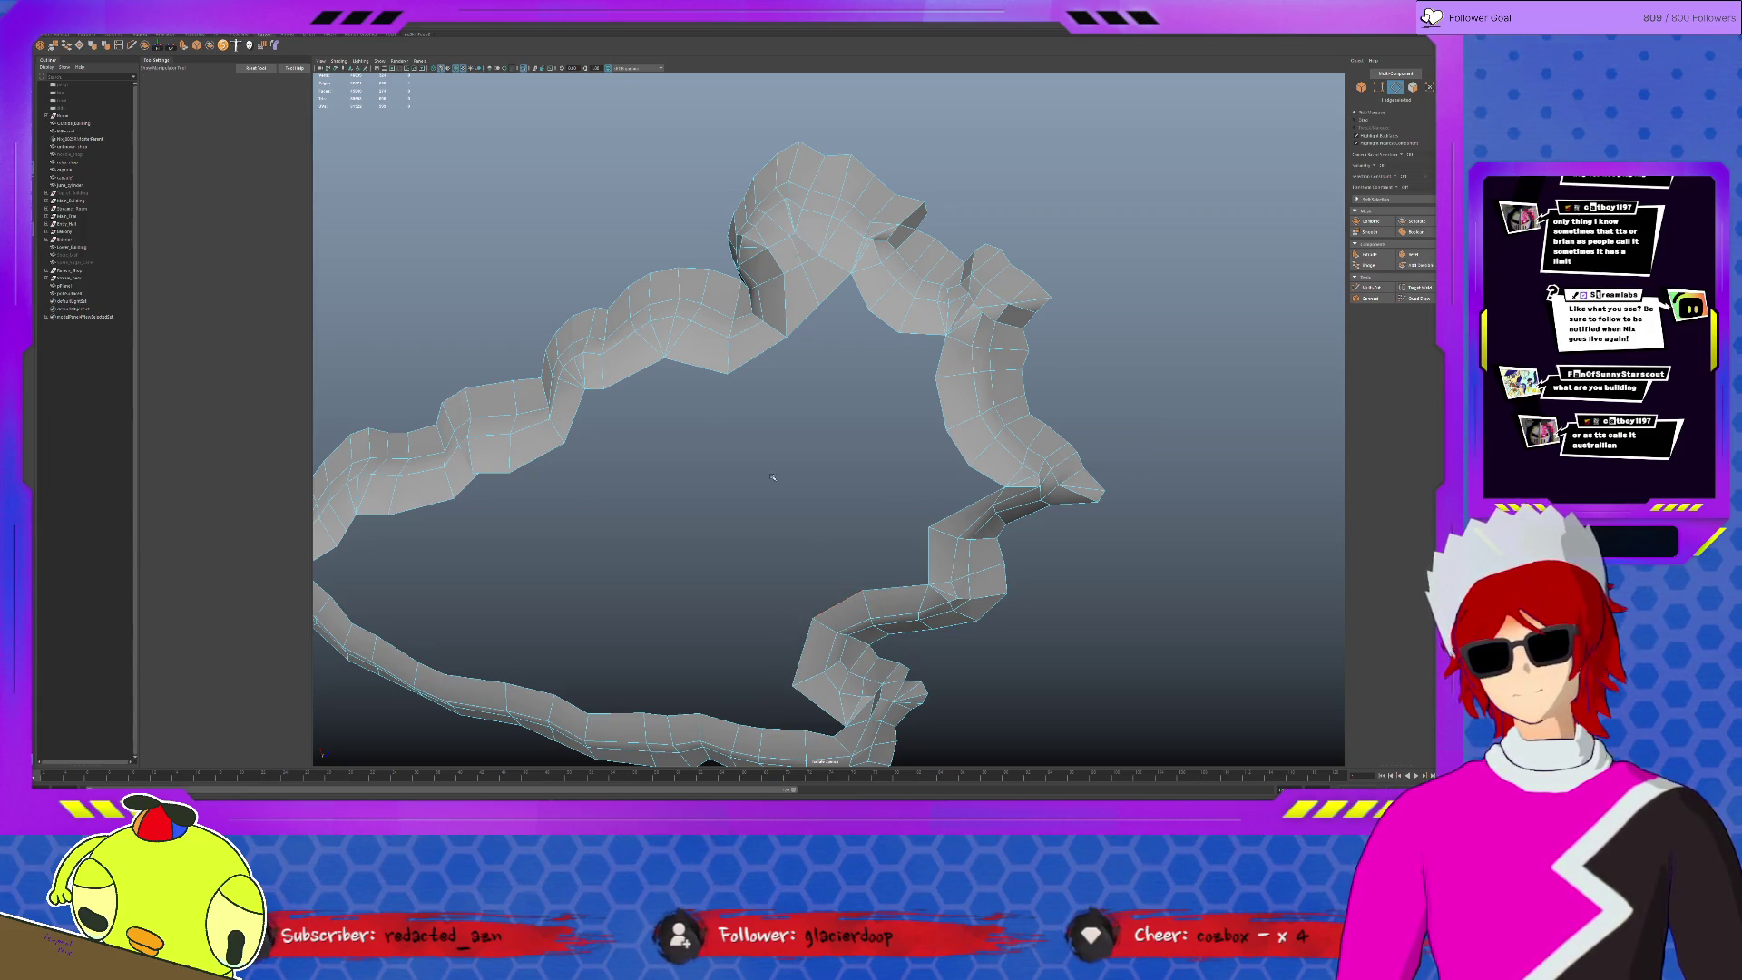
shift+click(691, 366)
key(g)
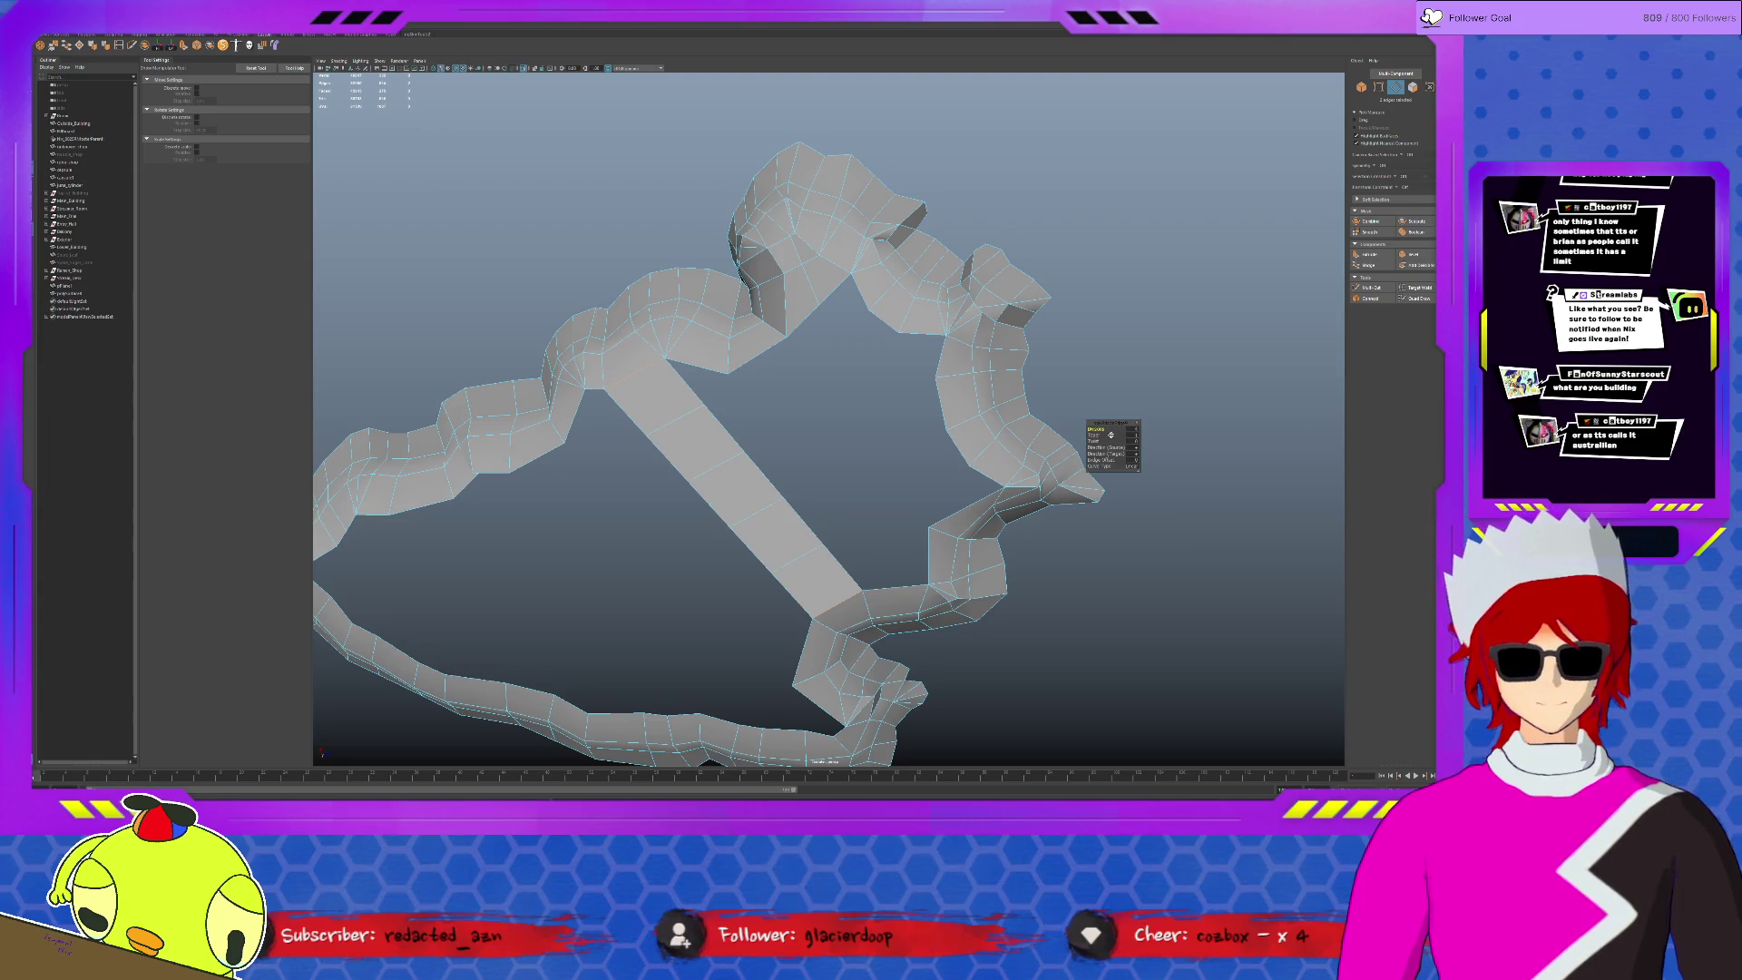
- Snap the strip's top vertex onto the corner
key(F9)
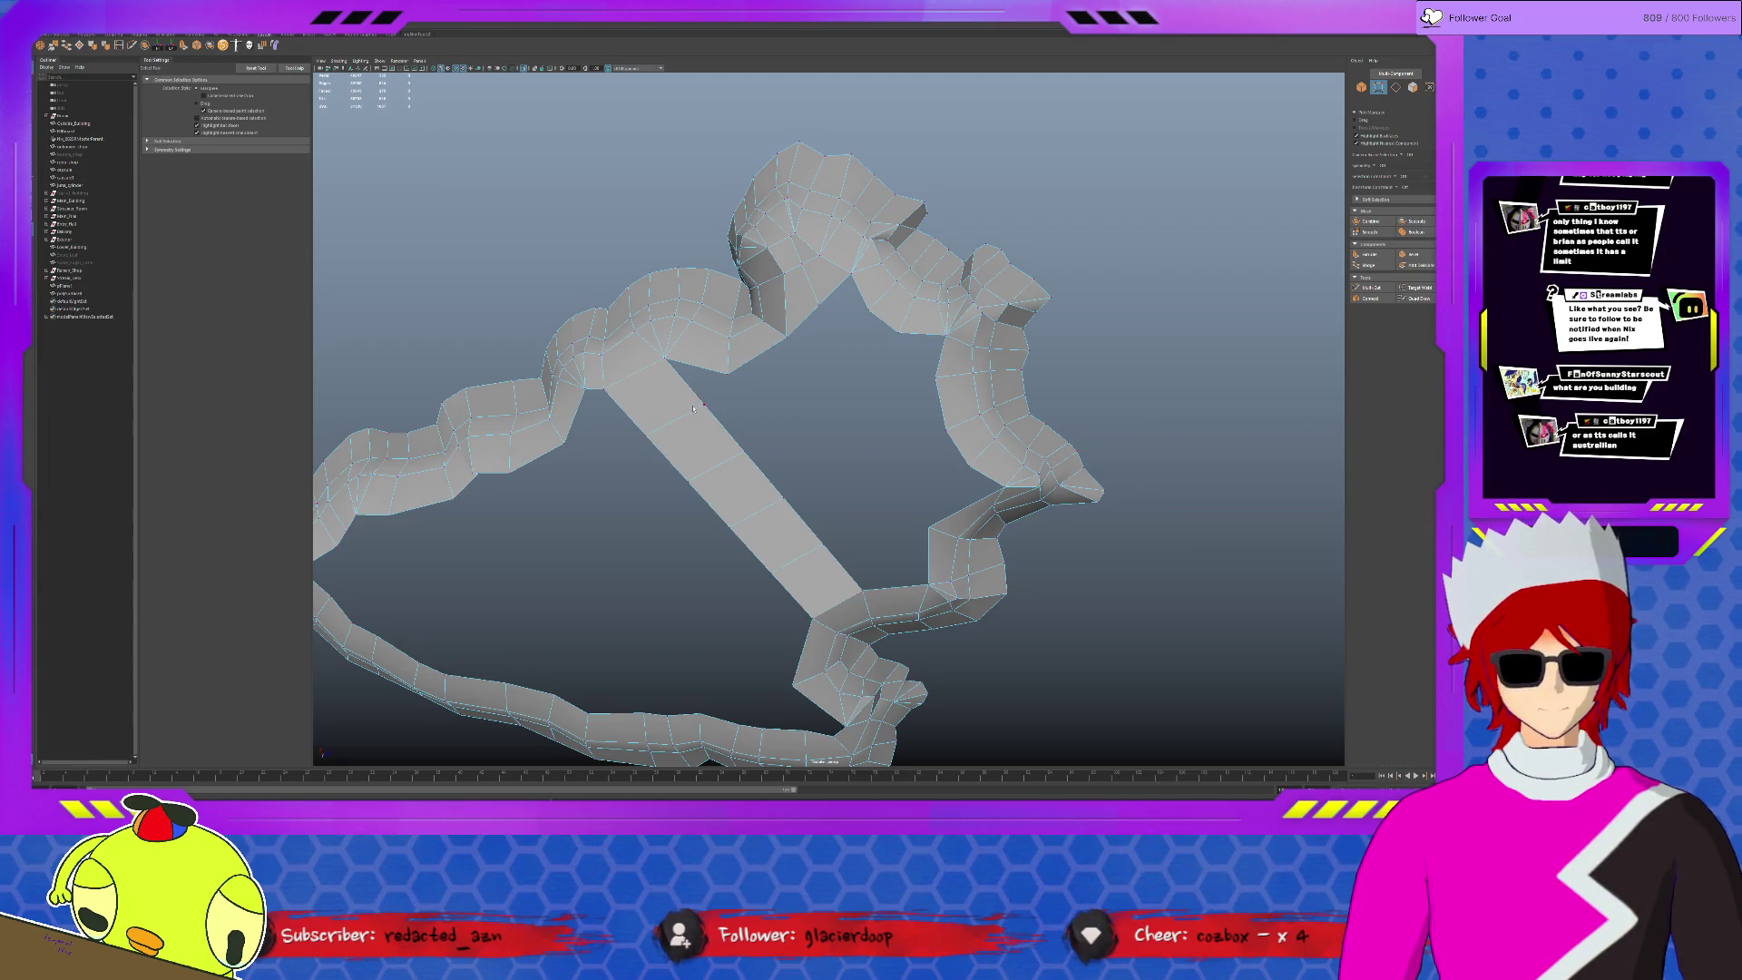
key(w)
drag(666, 359, 727, 376)
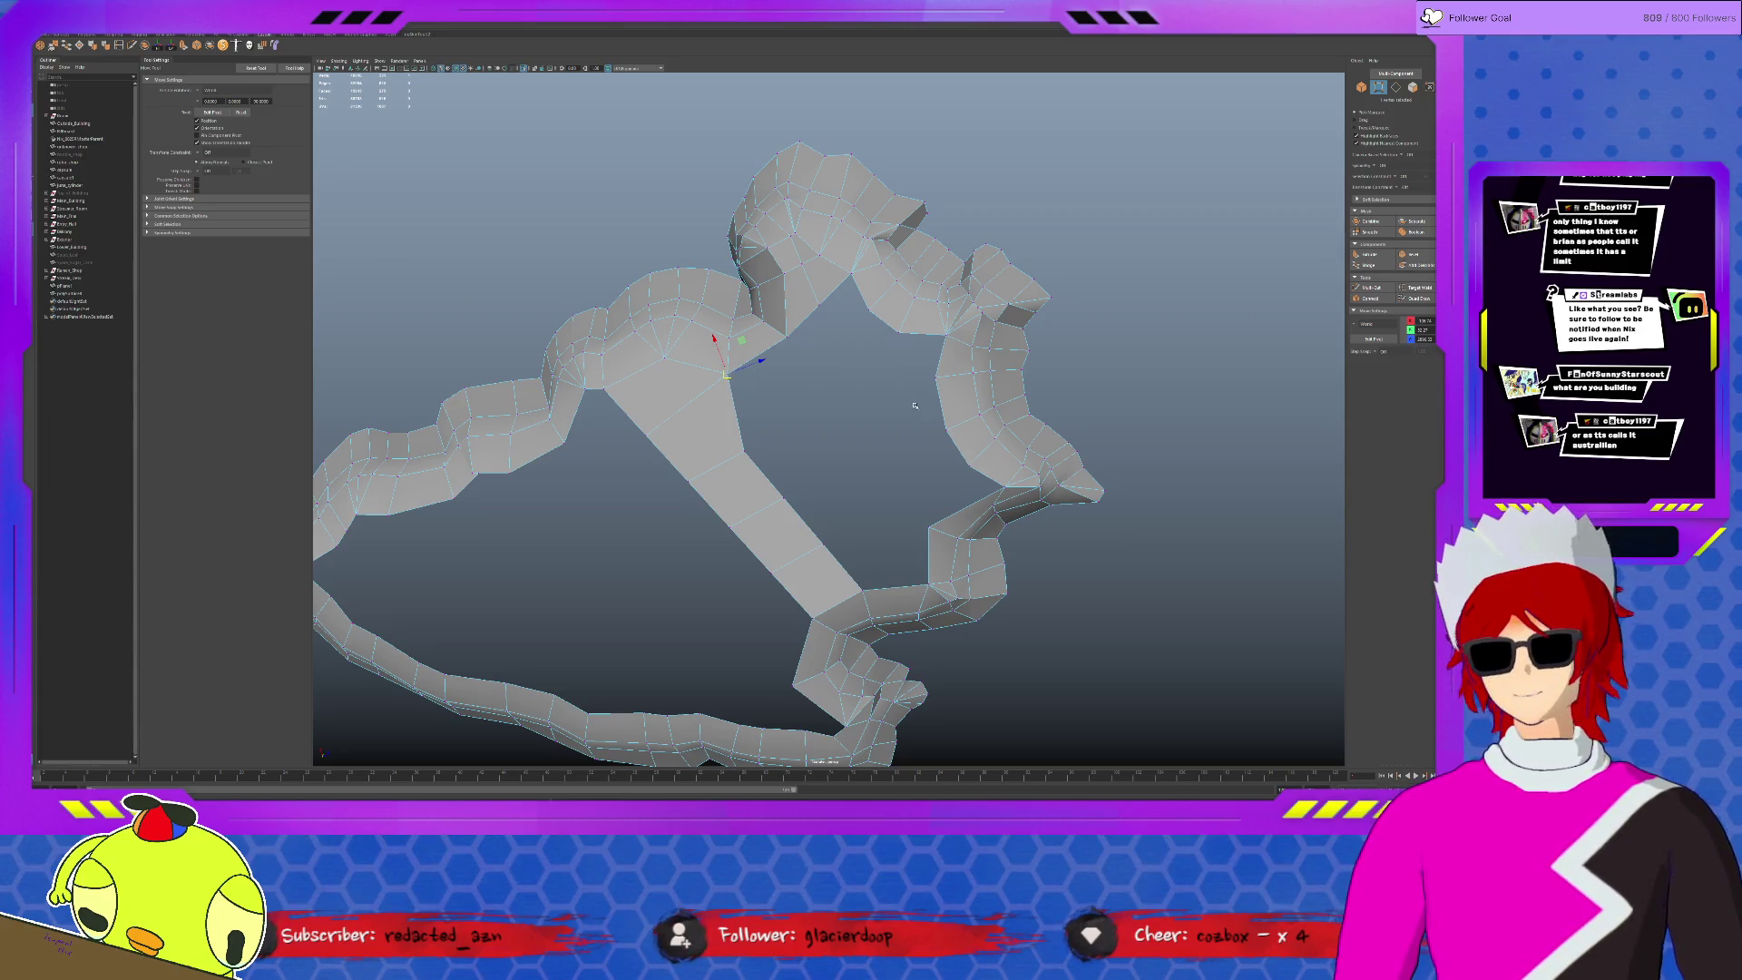
- Bridge the diagonal strip to the inner edge loop on the right
key(F10)
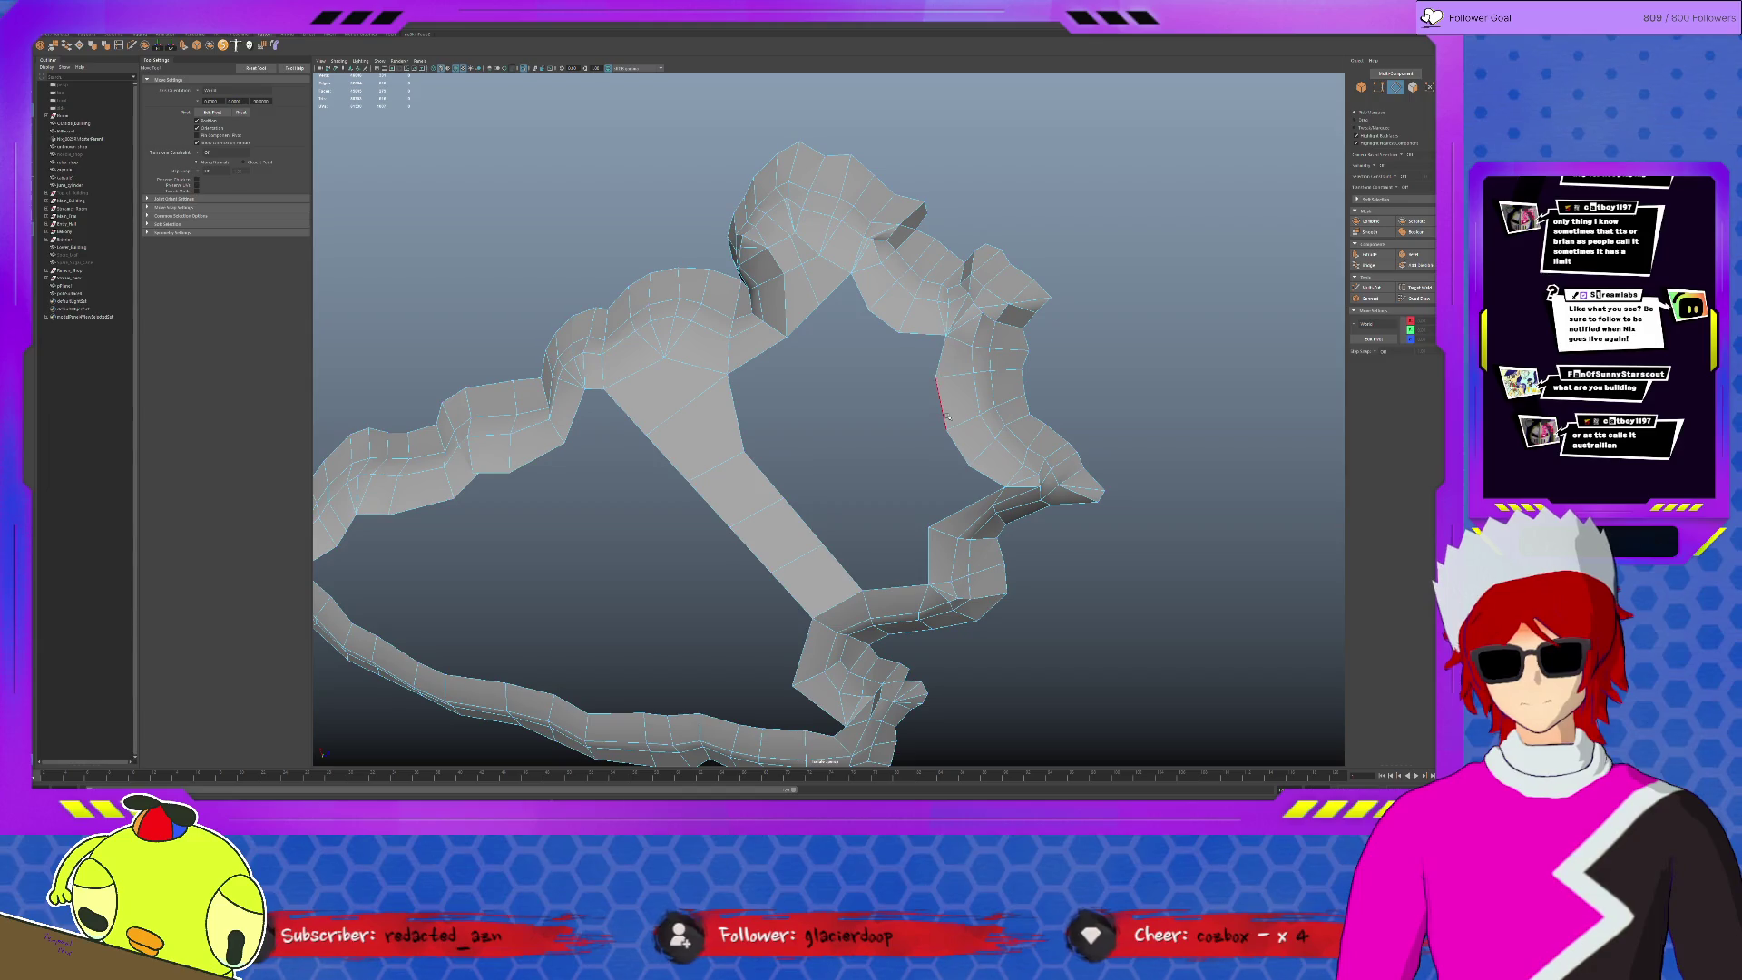
double_click(943, 399)
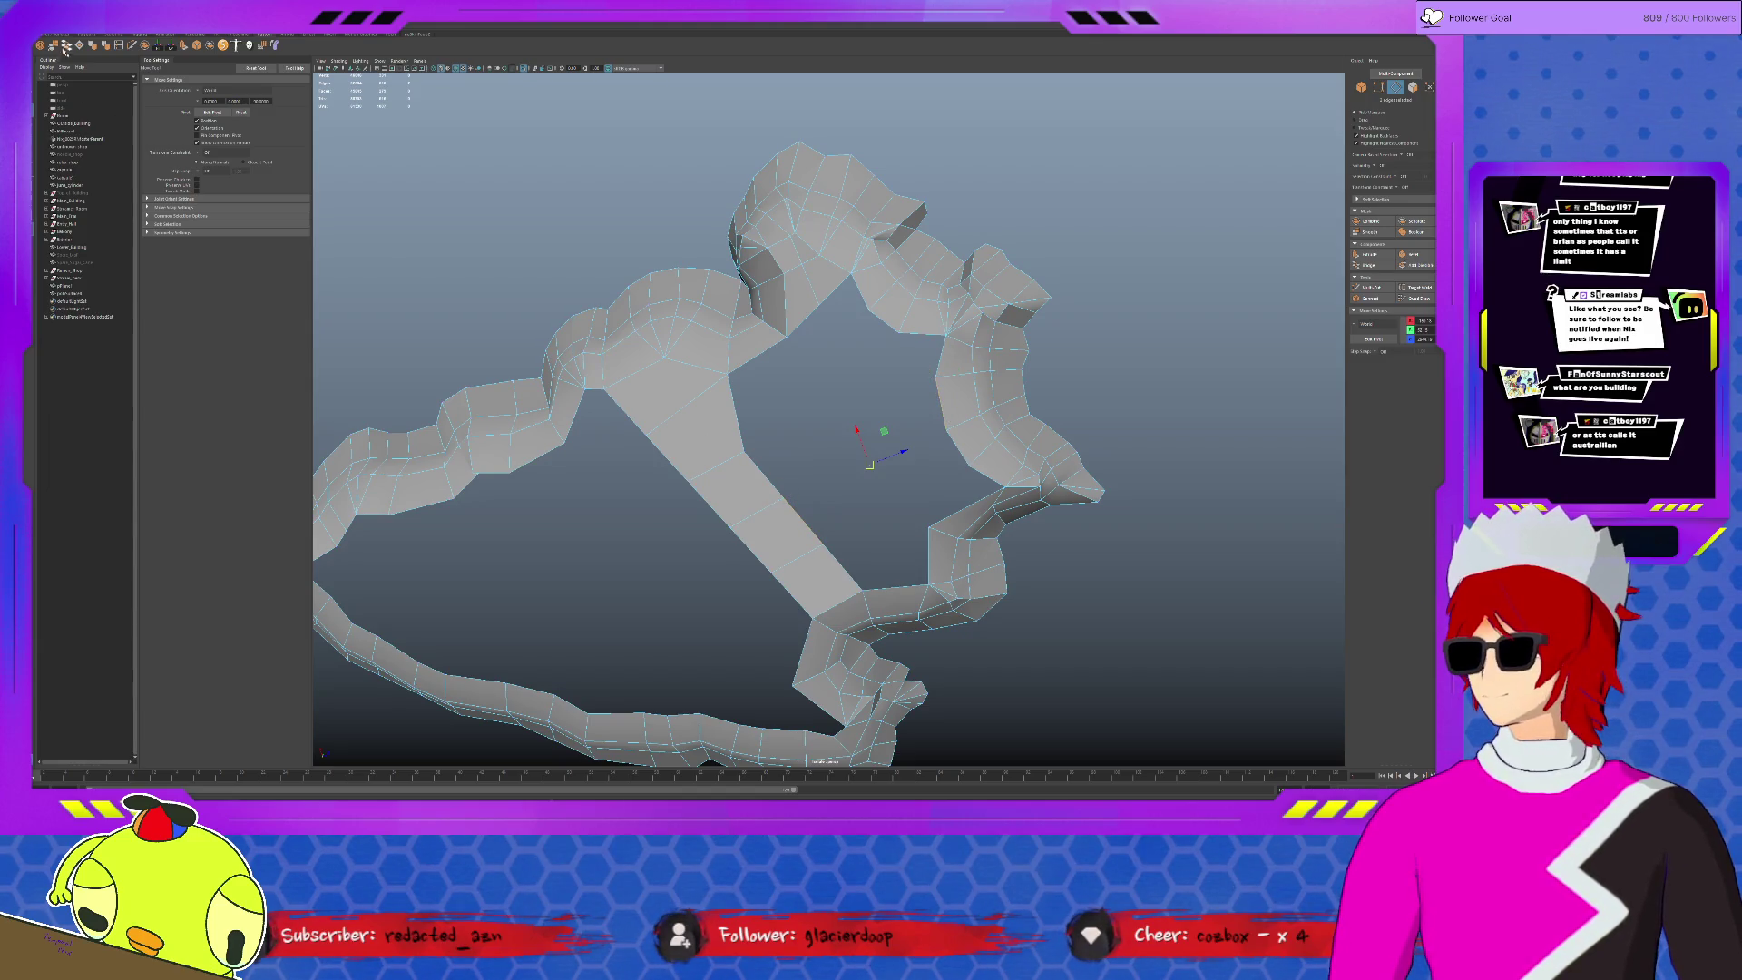
shift+right_drag(1034, 453, 1078, 442)
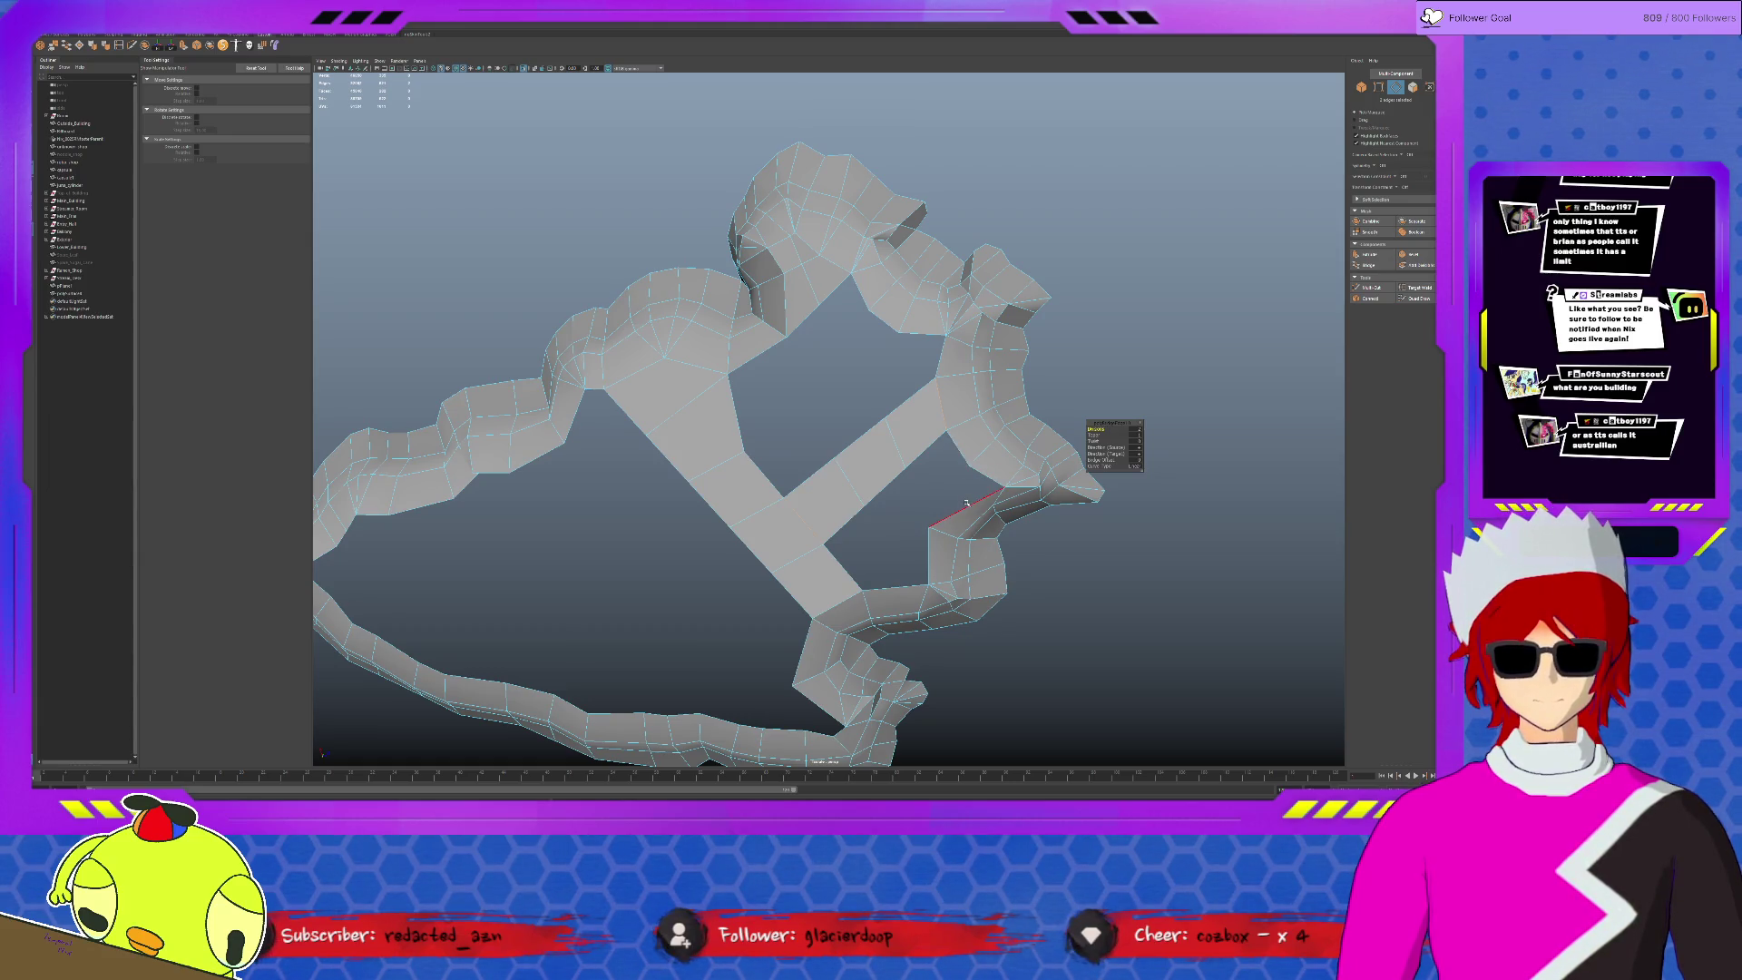
click(845, 541)
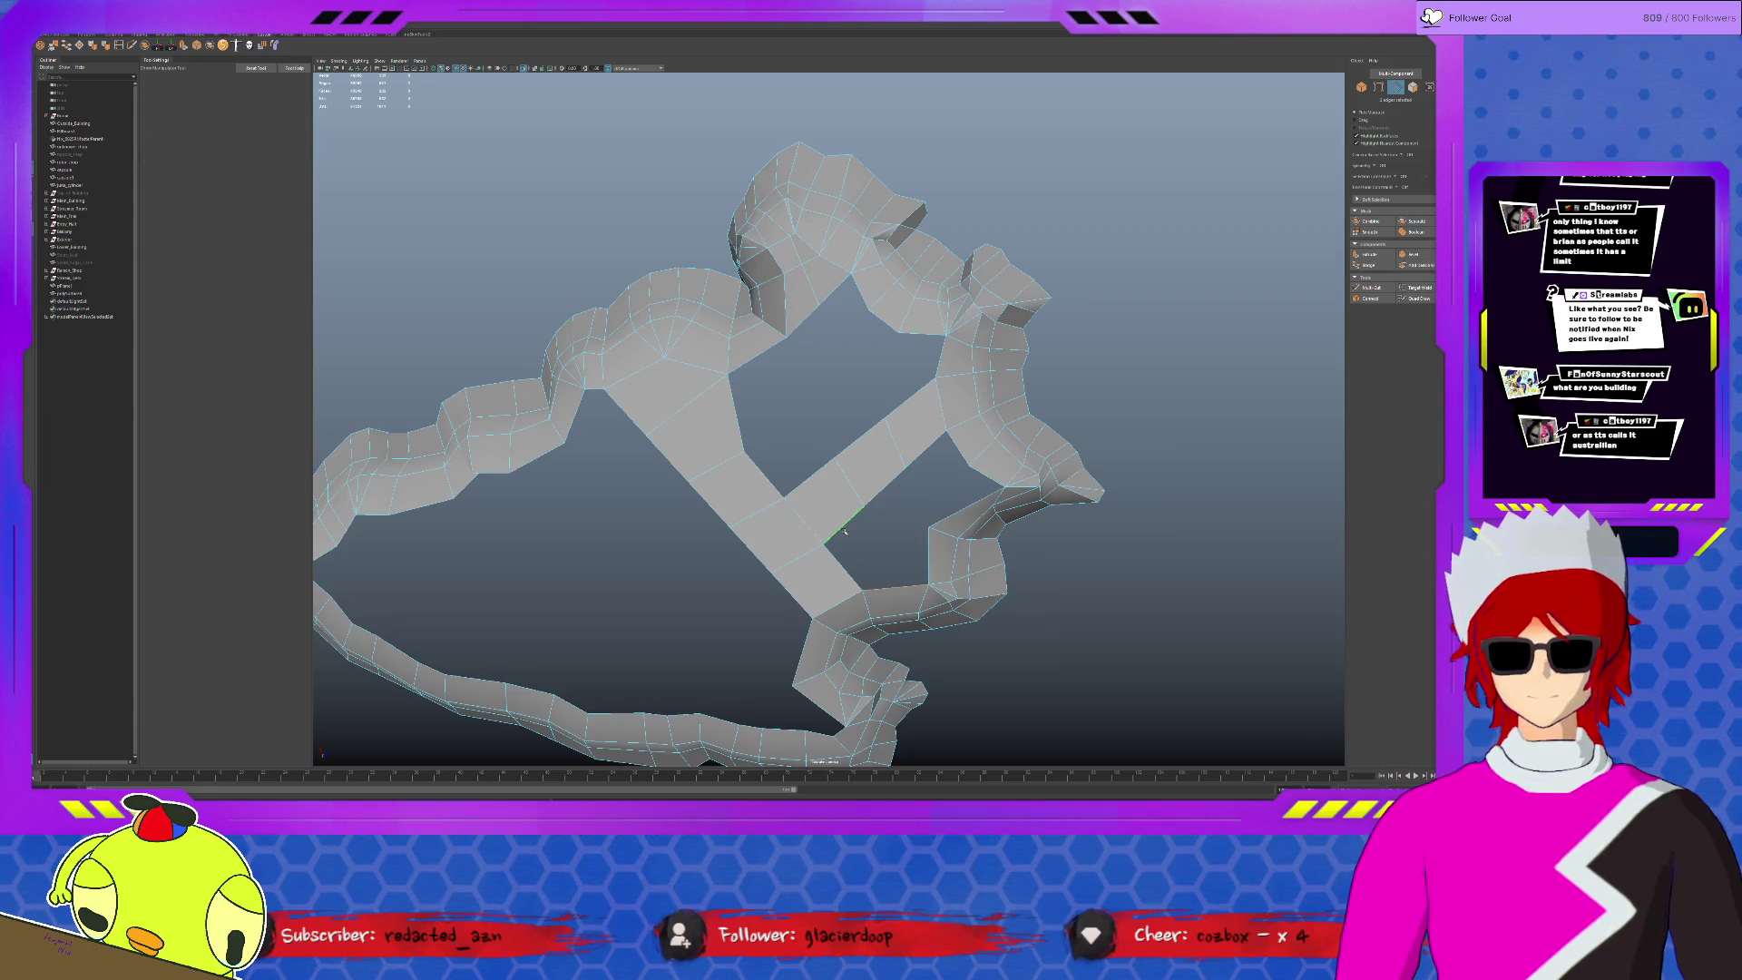
shift+click(929, 555)
shift+right_drag(1043, 454, 1087, 428)
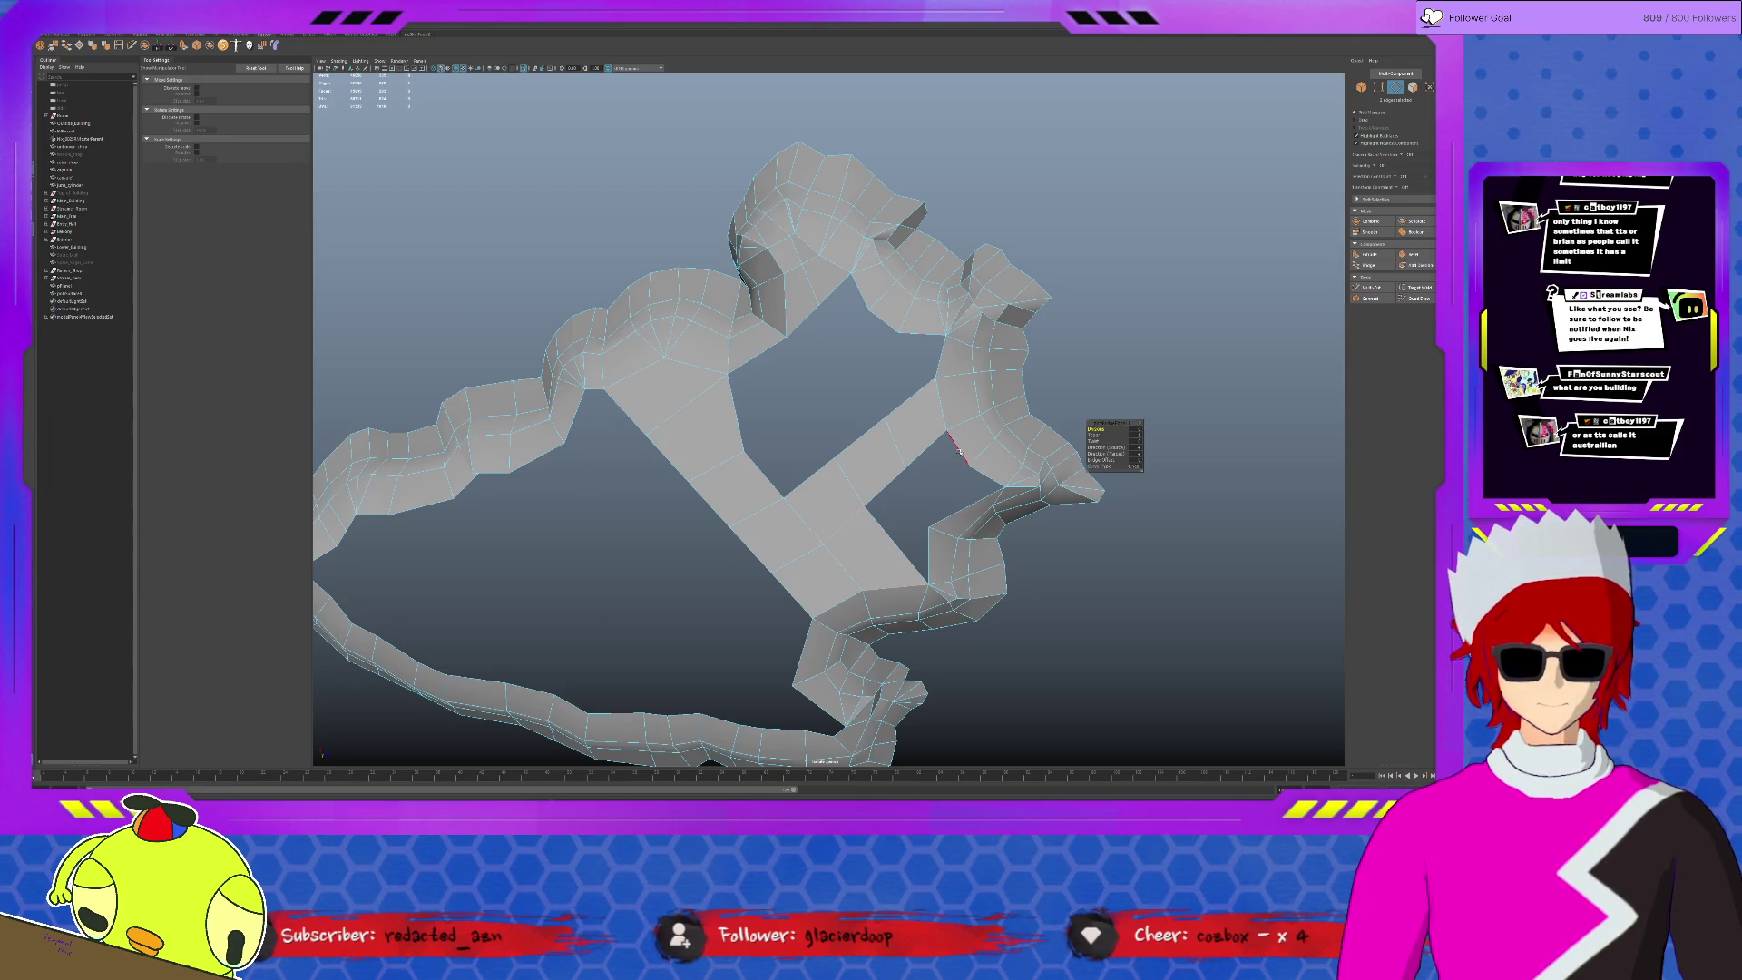
click(959, 450)
shift+right_drag(917, 494, 962, 467)
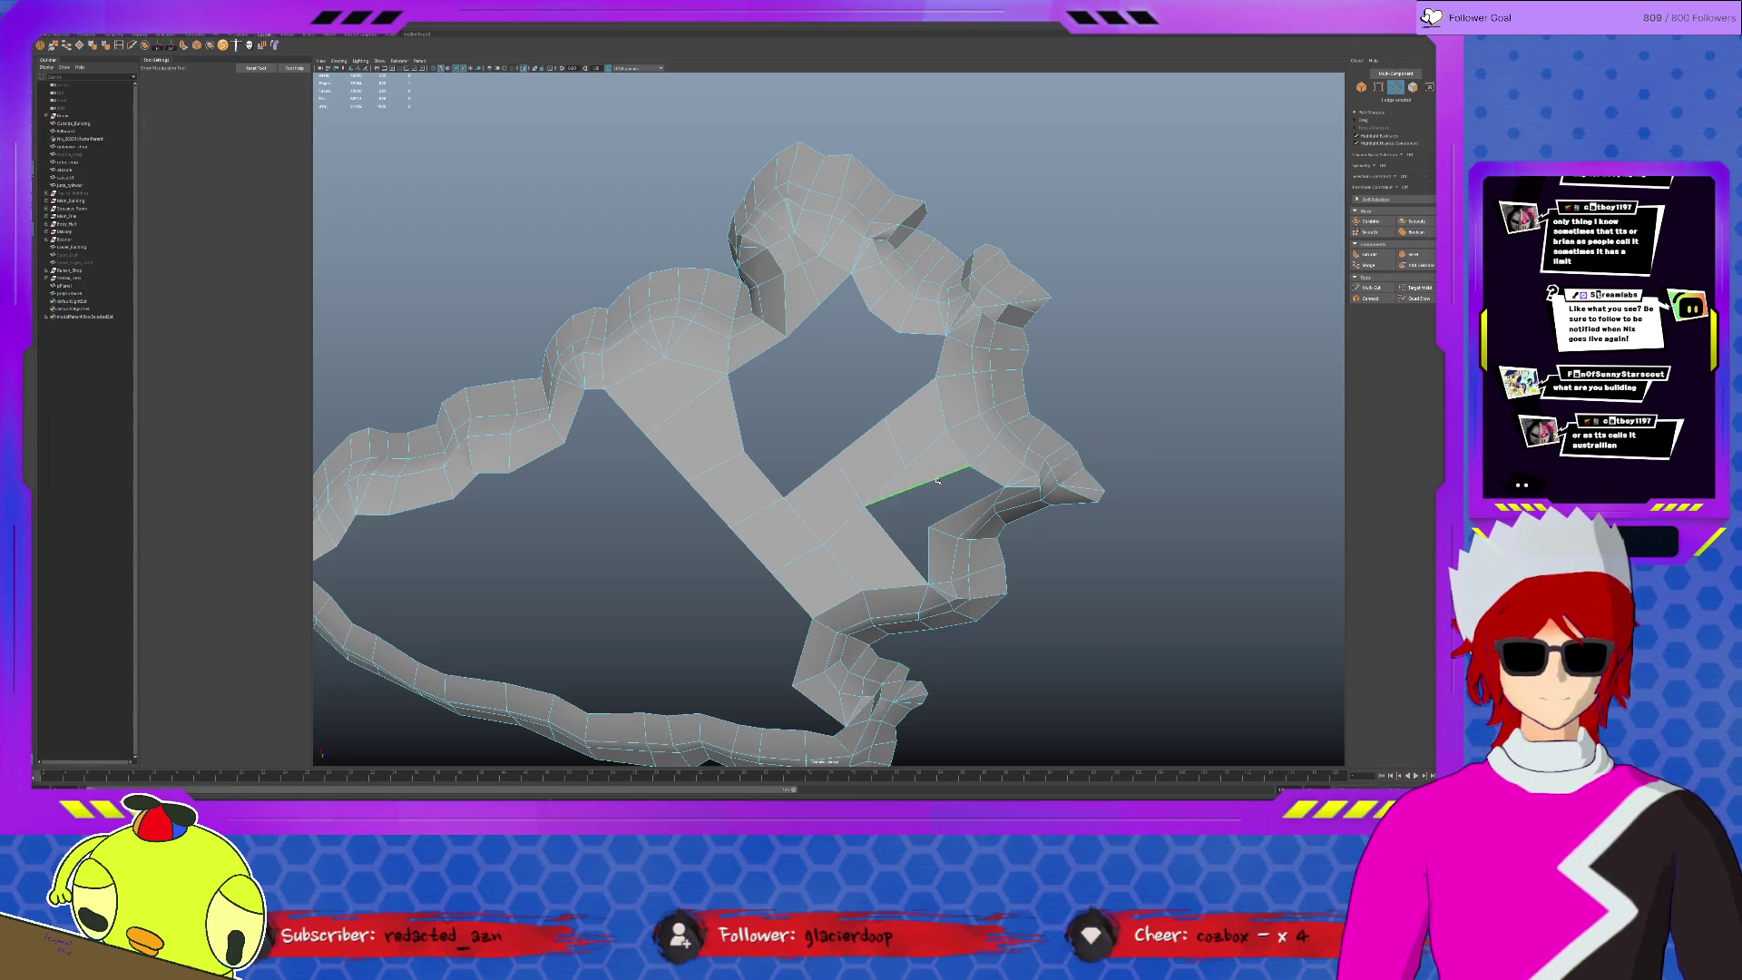
key(q)
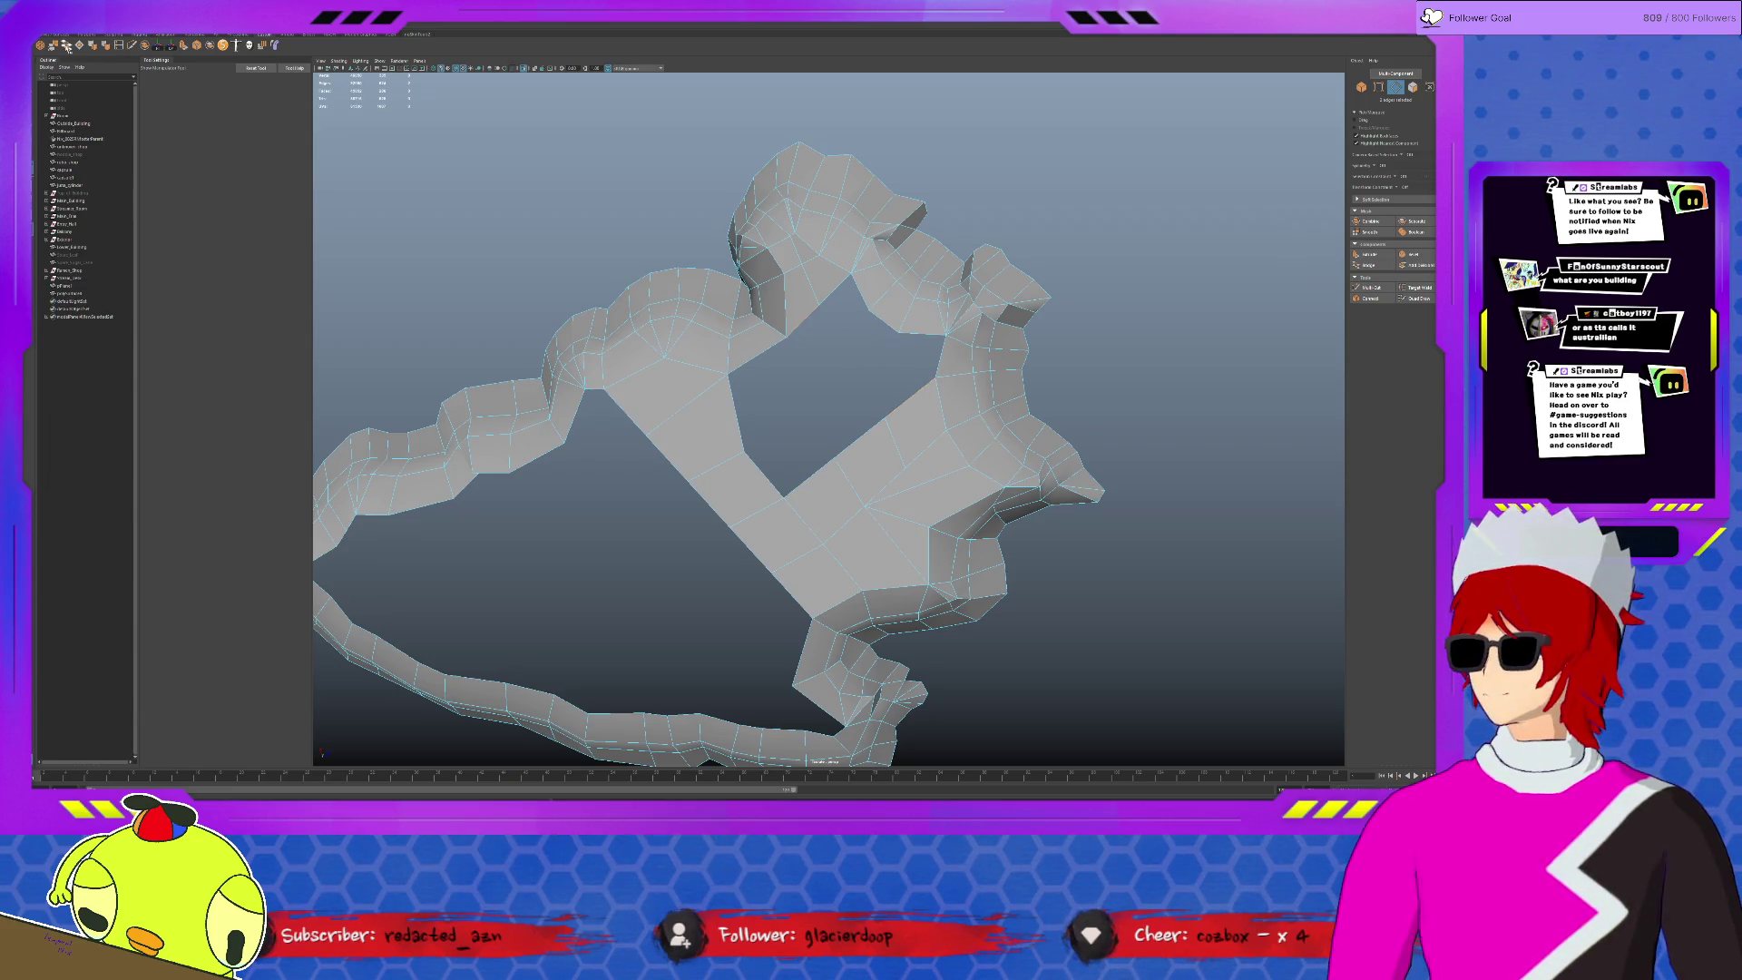
- Bridge the remaining parts of the hole to complete the top cap
shift+right_drag(1034, 400, 1050, 418)
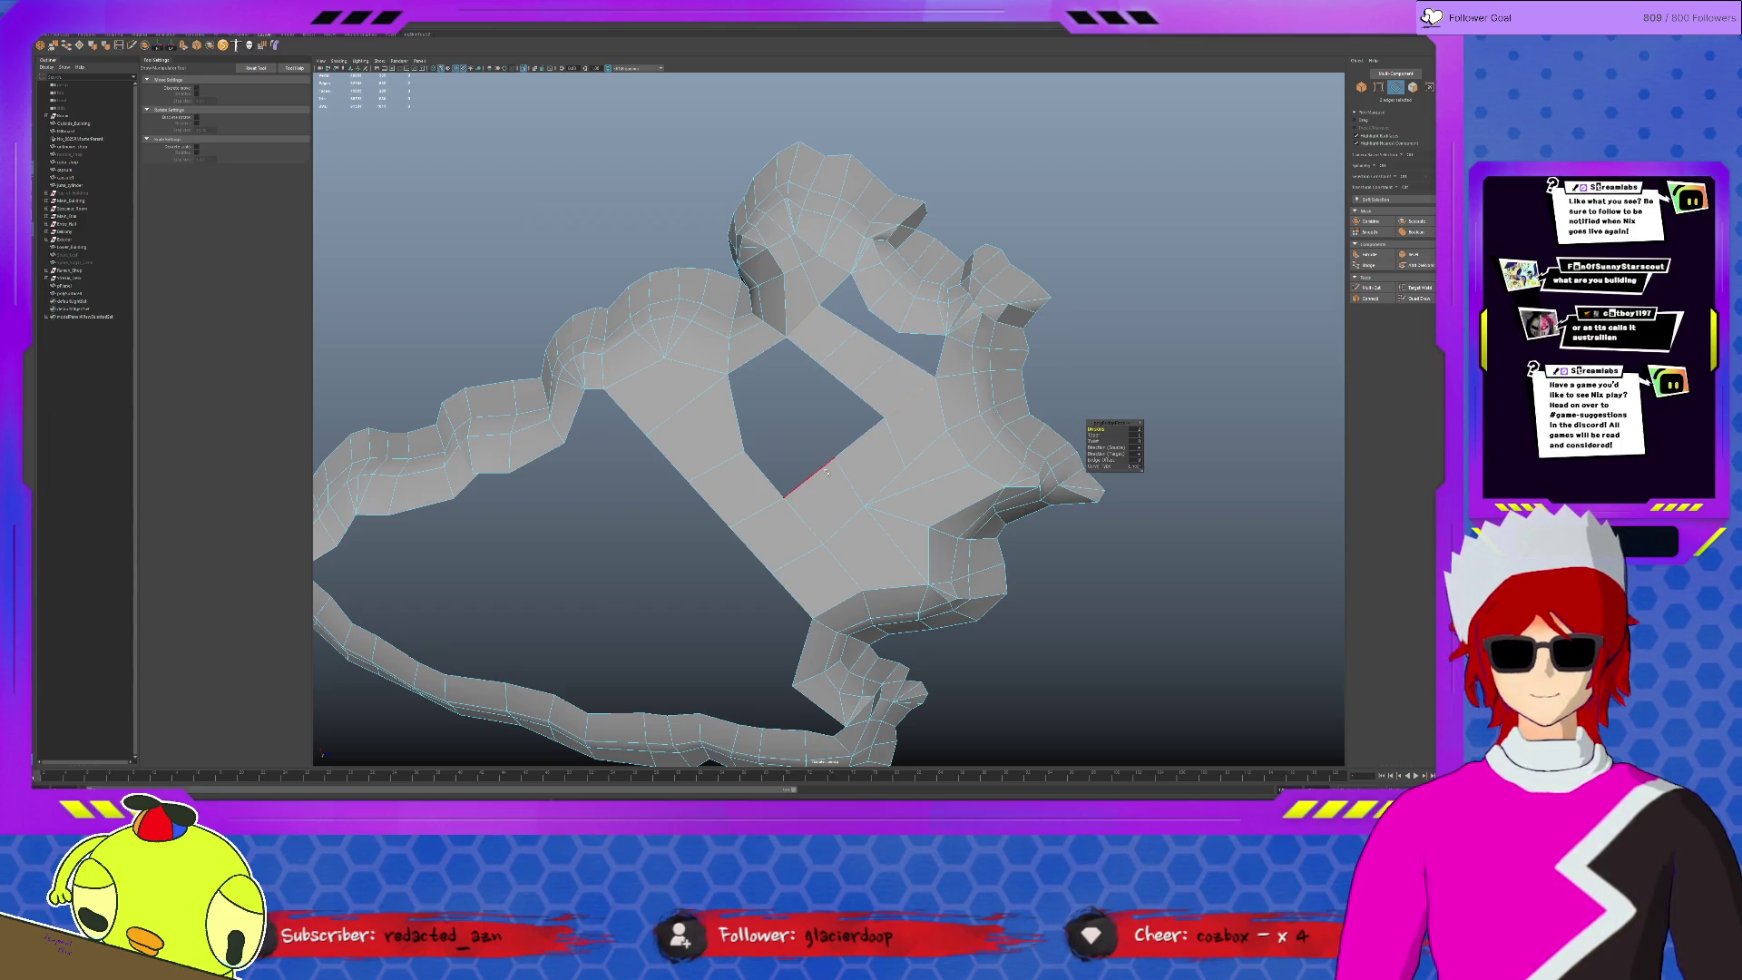
click(917, 340)
shift+right_drag(917, 341, 830, 326)
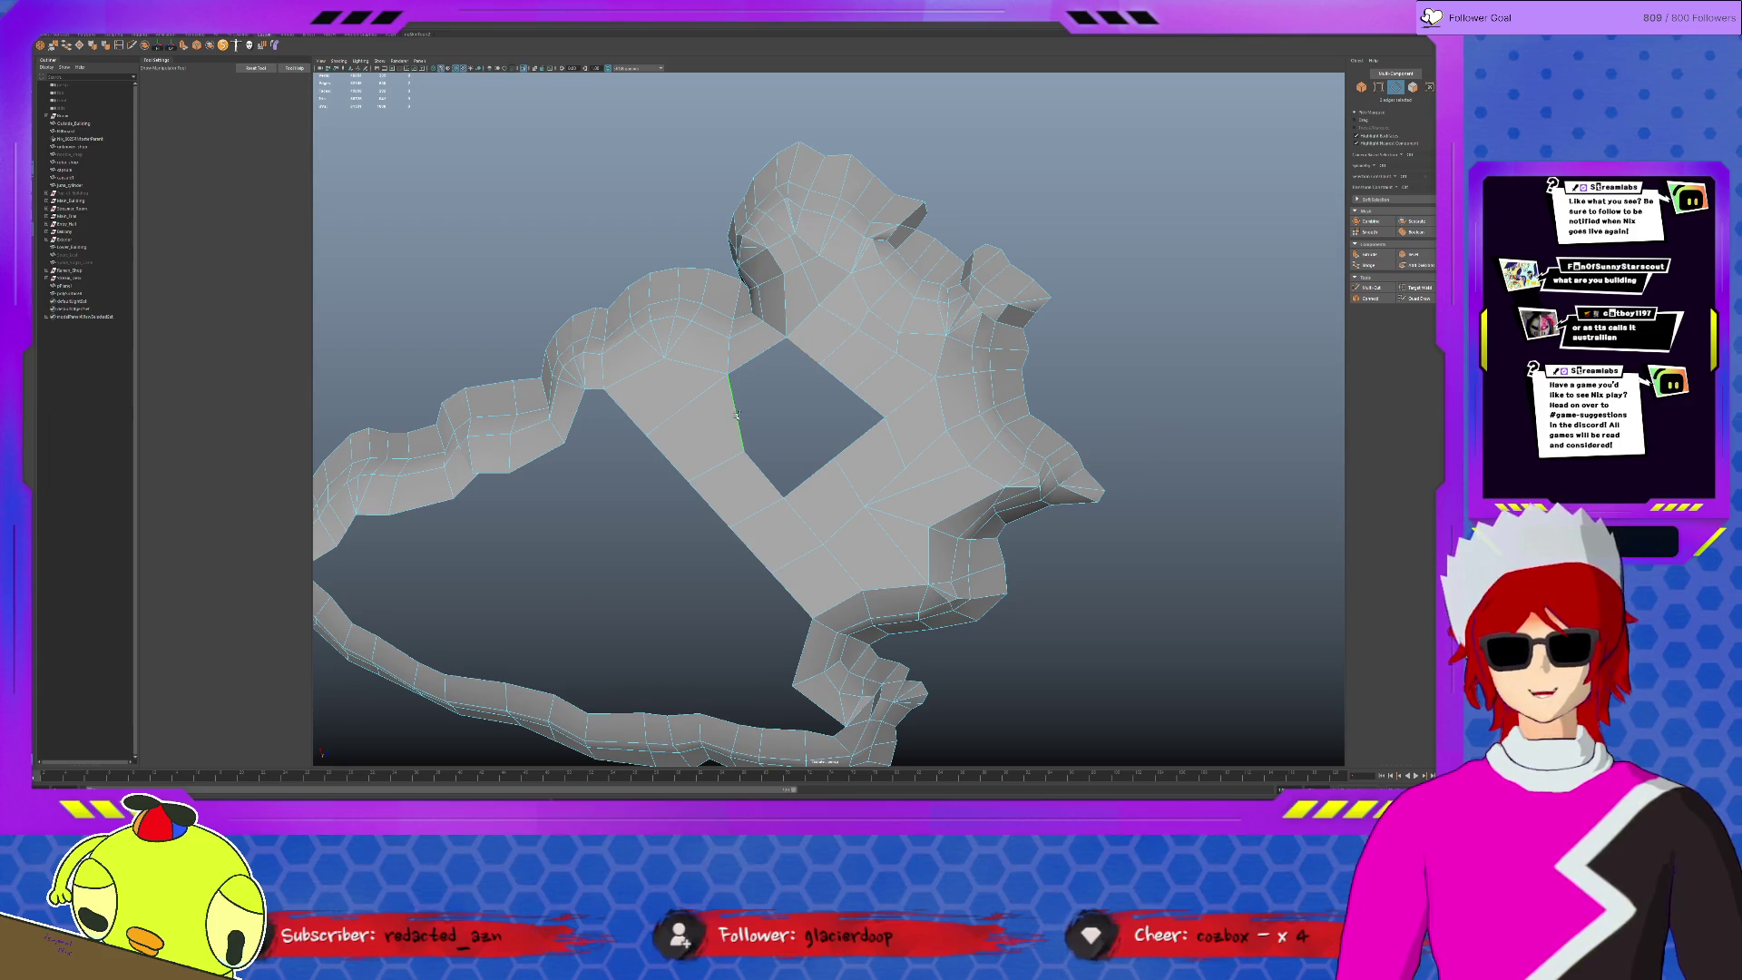
shift+right_drag(737, 414, 730, 428)
click(765, 488)
shift+click(794, 488)
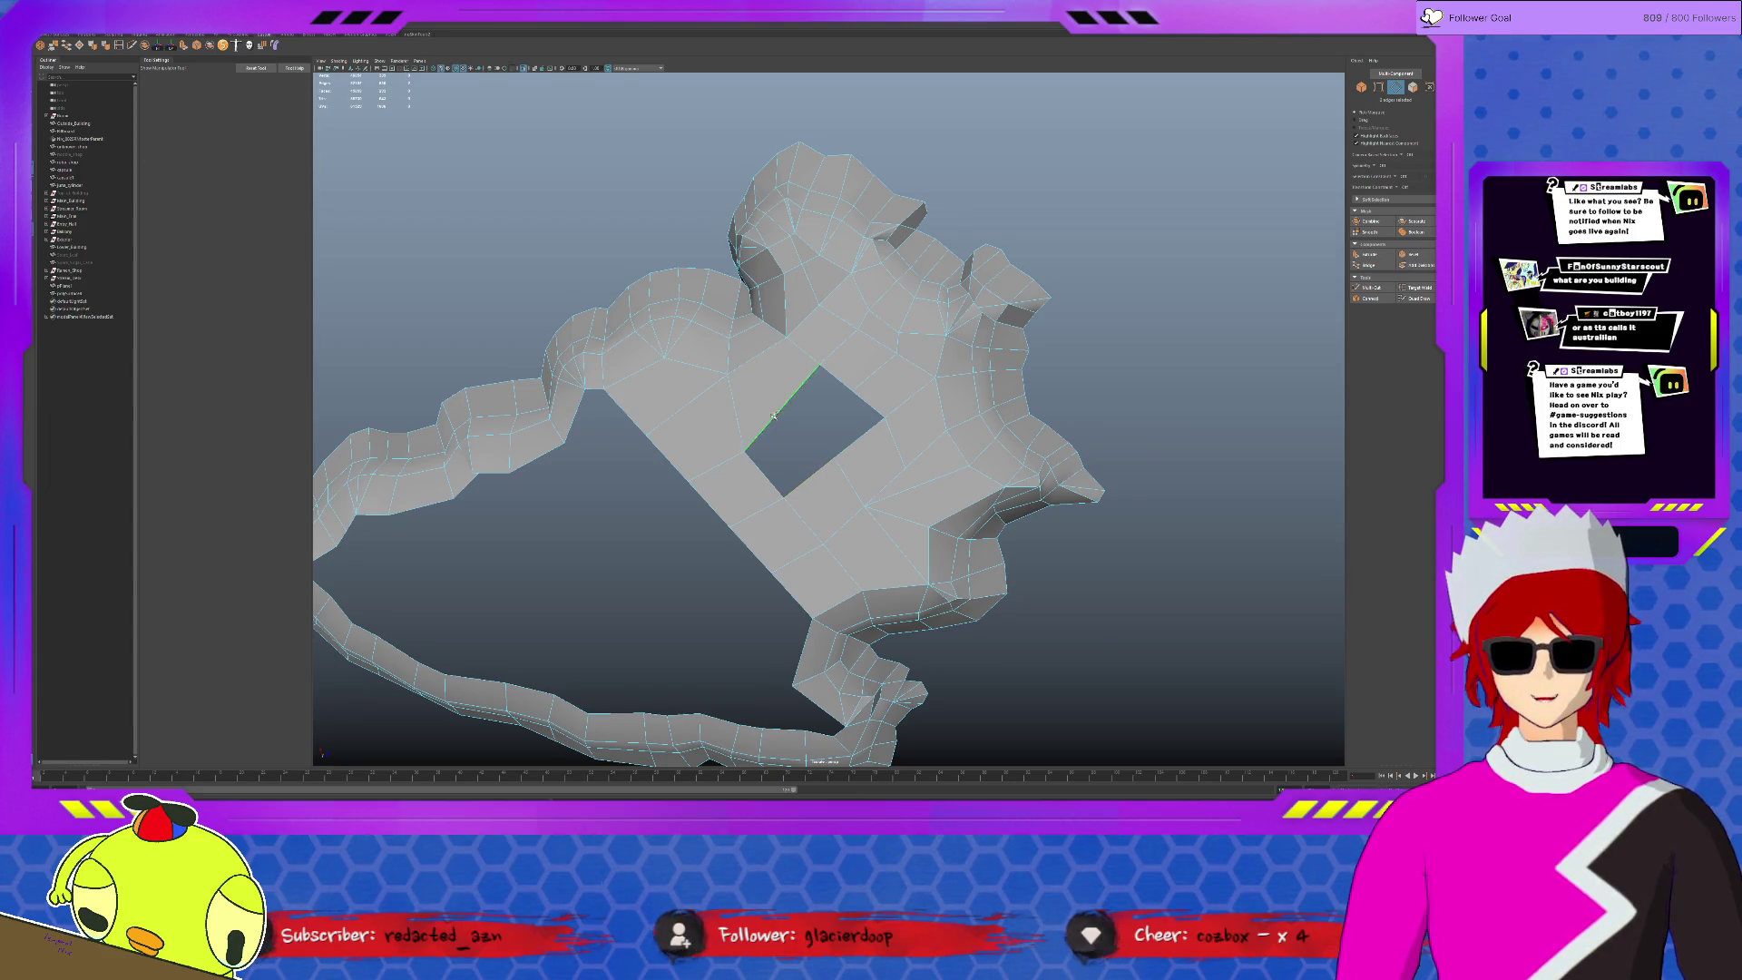
shift+right_drag(795, 488, 786, 502)
shift+click(858, 436)
shift+right_drag(857, 435, 864, 442)
- Bridge the lower ring to the upper piece and pick matching edges at the last gap
mouse_move(863, 441)
alt+mouse_down()
mouse_move(759, 486)
mouse_move(769, 461)
mouse_move(760, 482)
mouse_move(935, 585)
mouse_move(1011, 546)
alt+mouse_up()
click(1010, 545)
click(1031, 515)
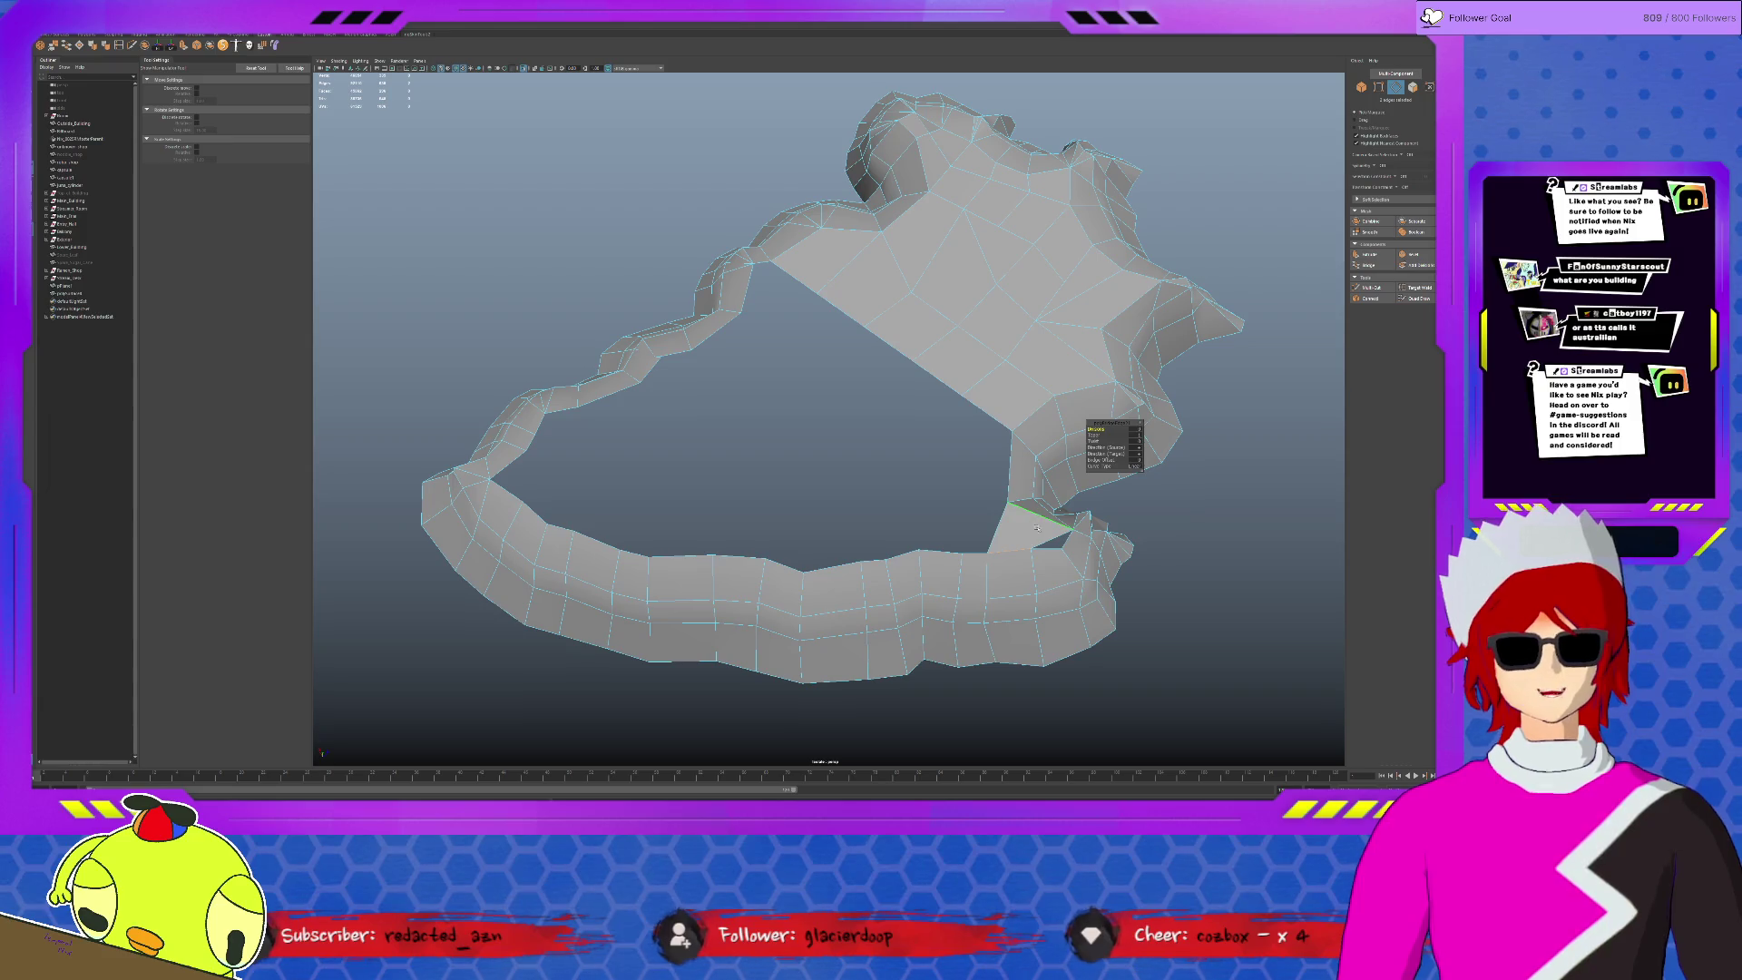
click(1041, 535)
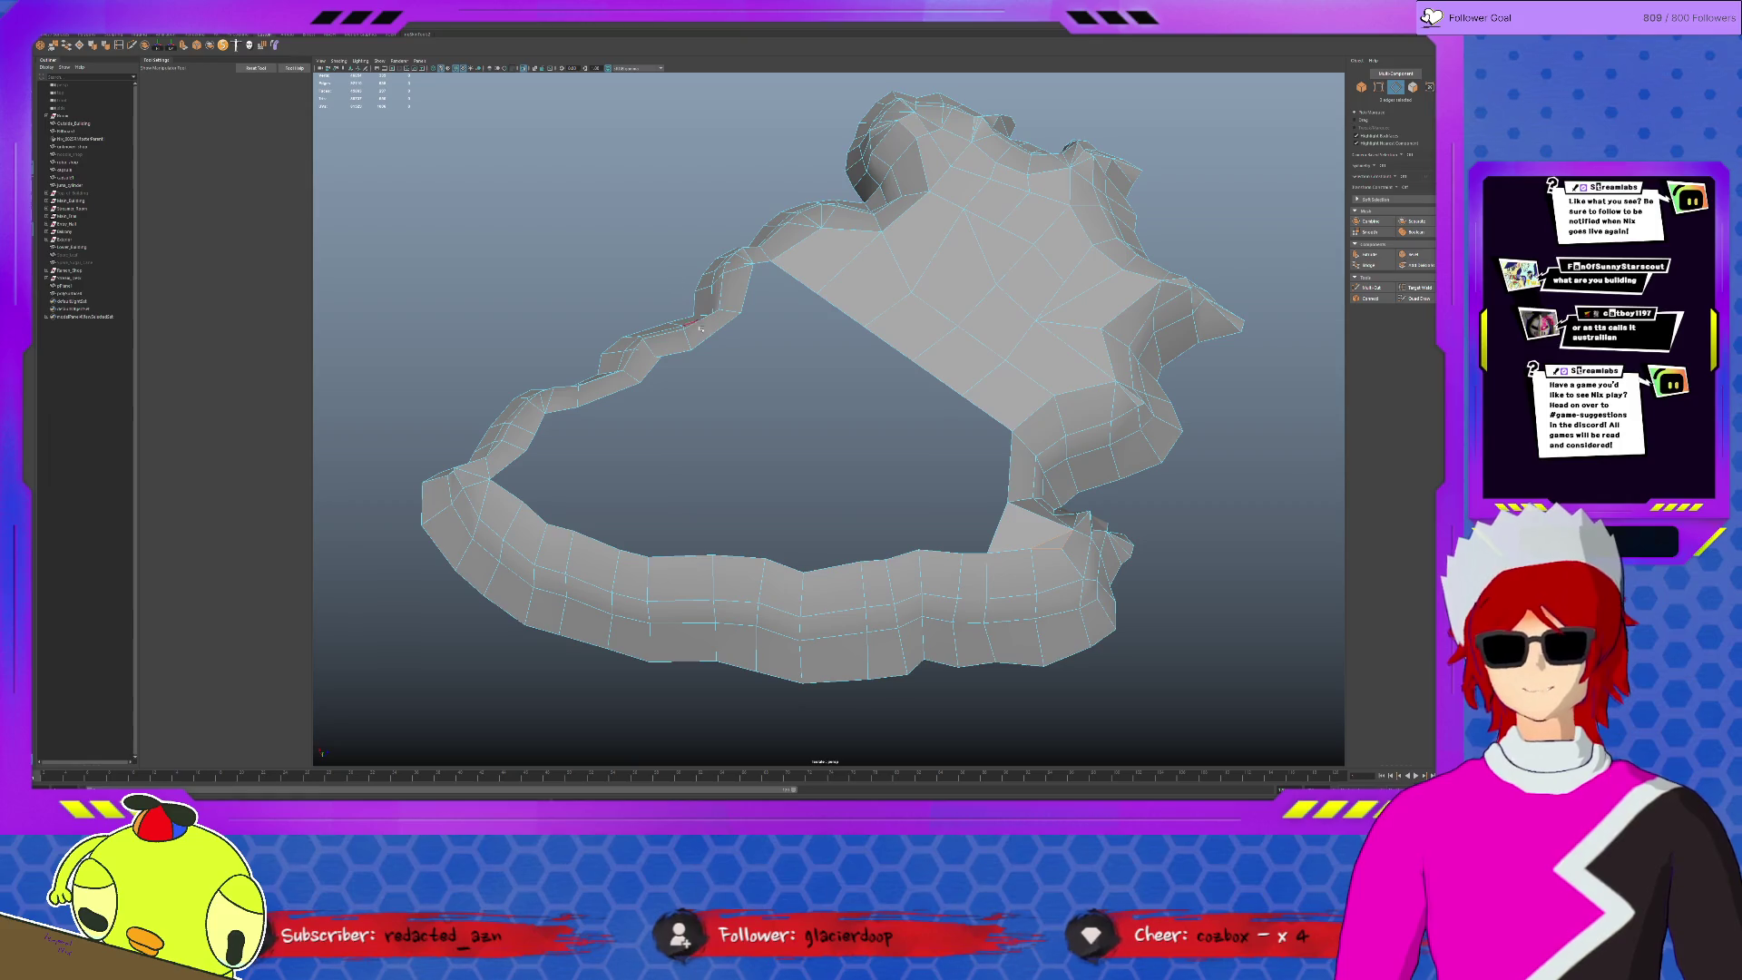
key(F9)
key(q)
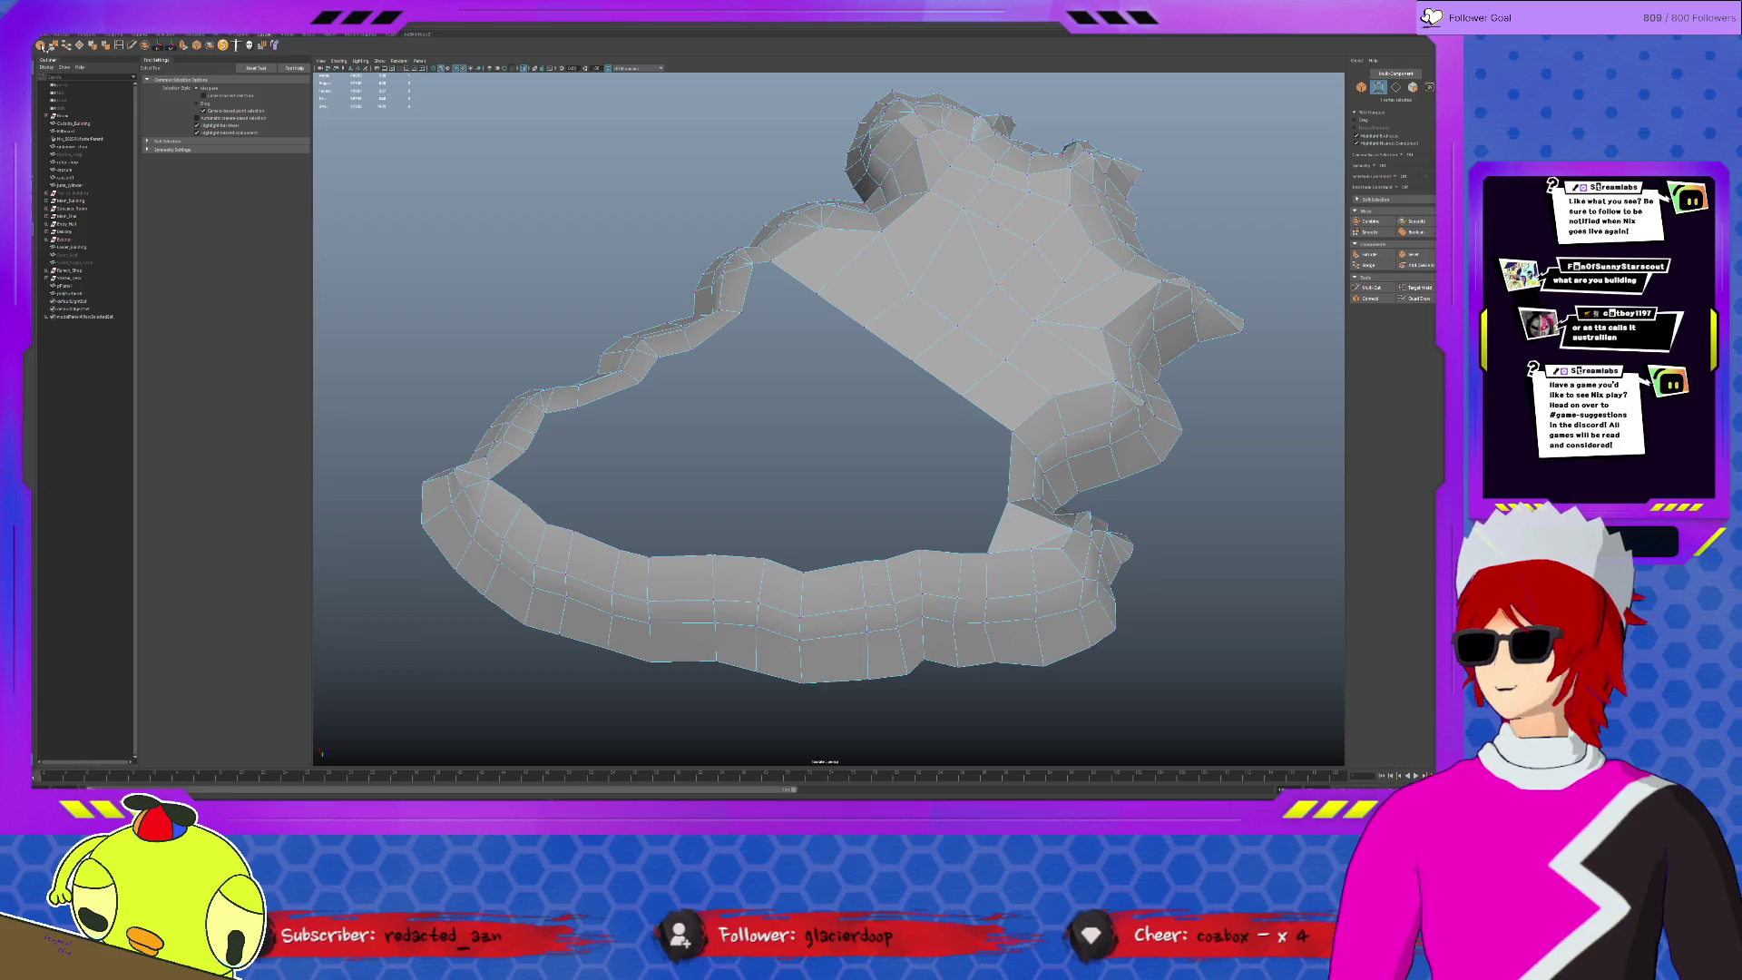
key(F10)
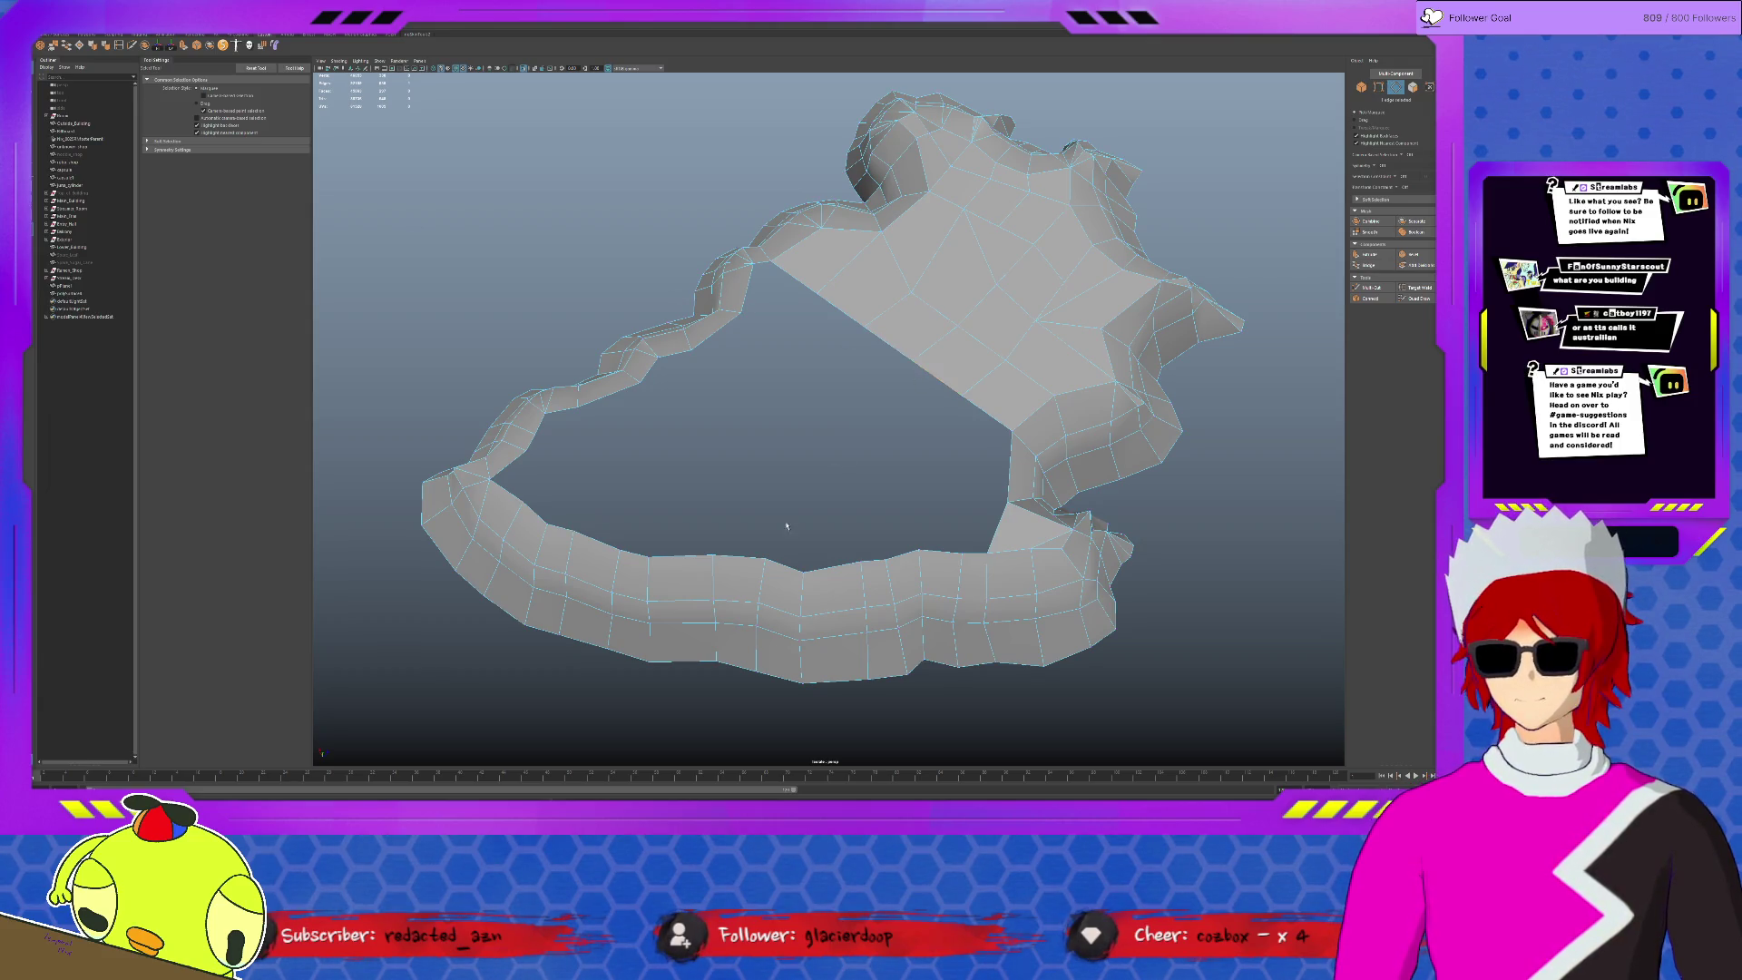
click(781, 566)
shift+click(936, 380)
- Reorganise the rock in the outliner and orbit around the planter to check its placement
shift+right_drag(1116, 427, 1125, 433)
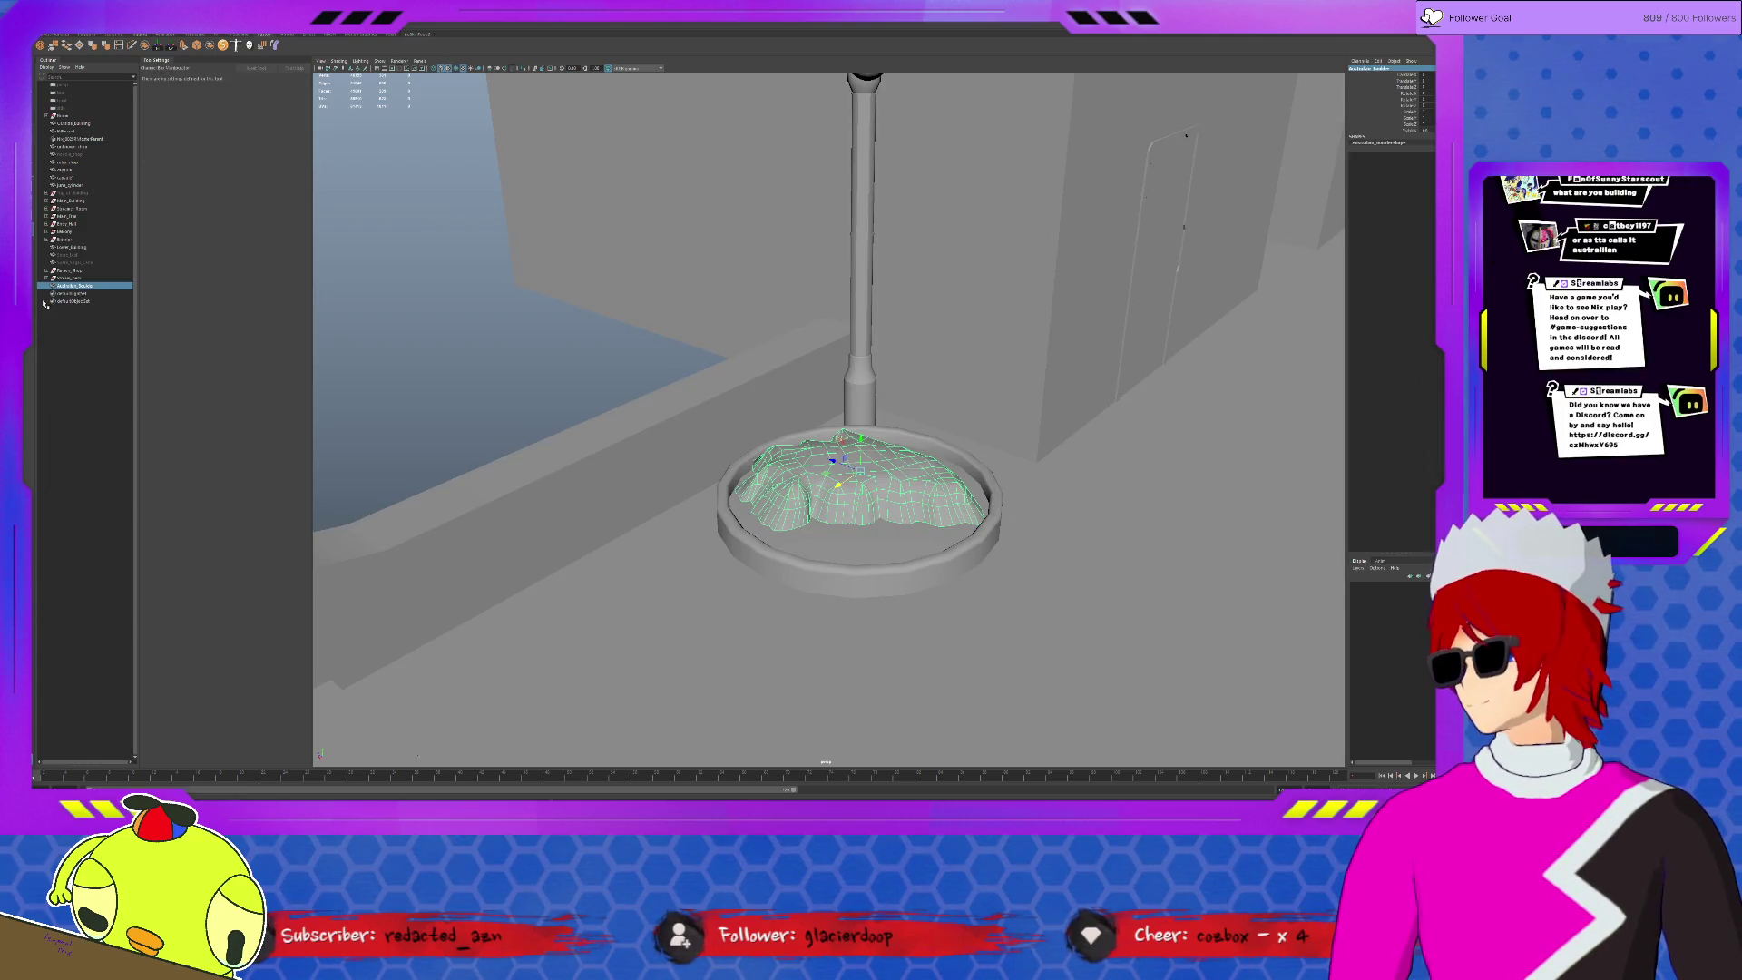
mouse_move(71, 288)
middle_down()
mouse_move(77, 150)
mouse_move(78, 240)
middle_up()
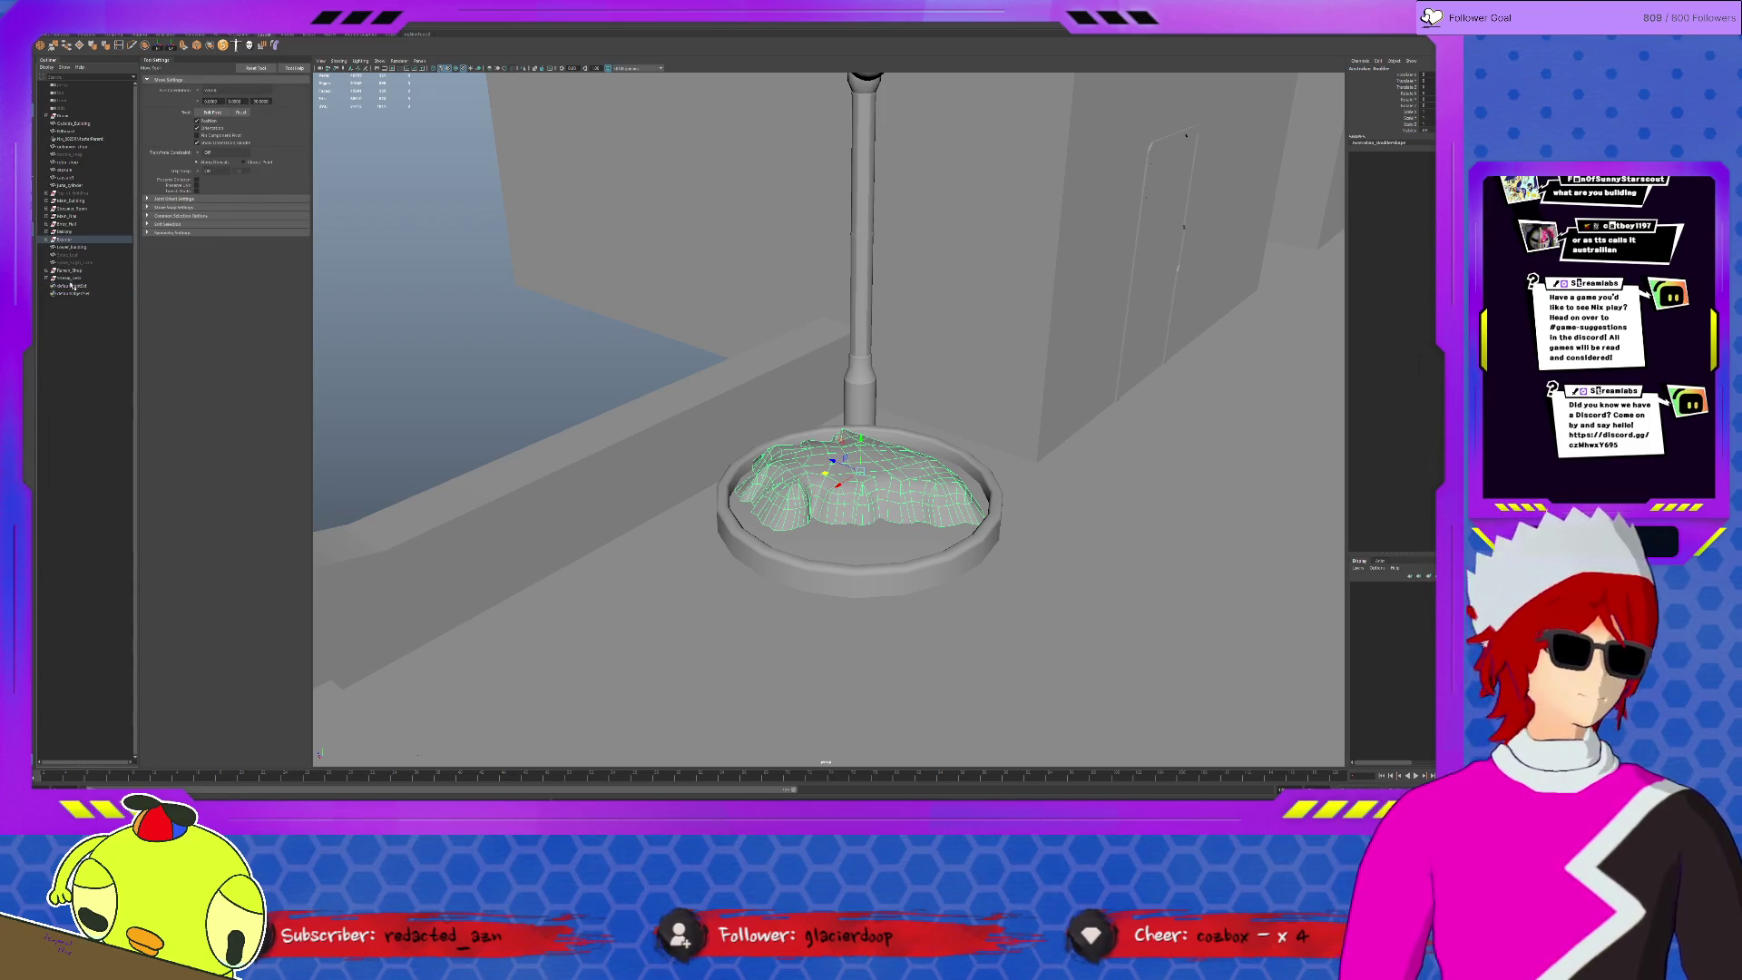
click(536, 330)
scroll(786, 554, up, 3)
scroll(785, 555, up, 2)
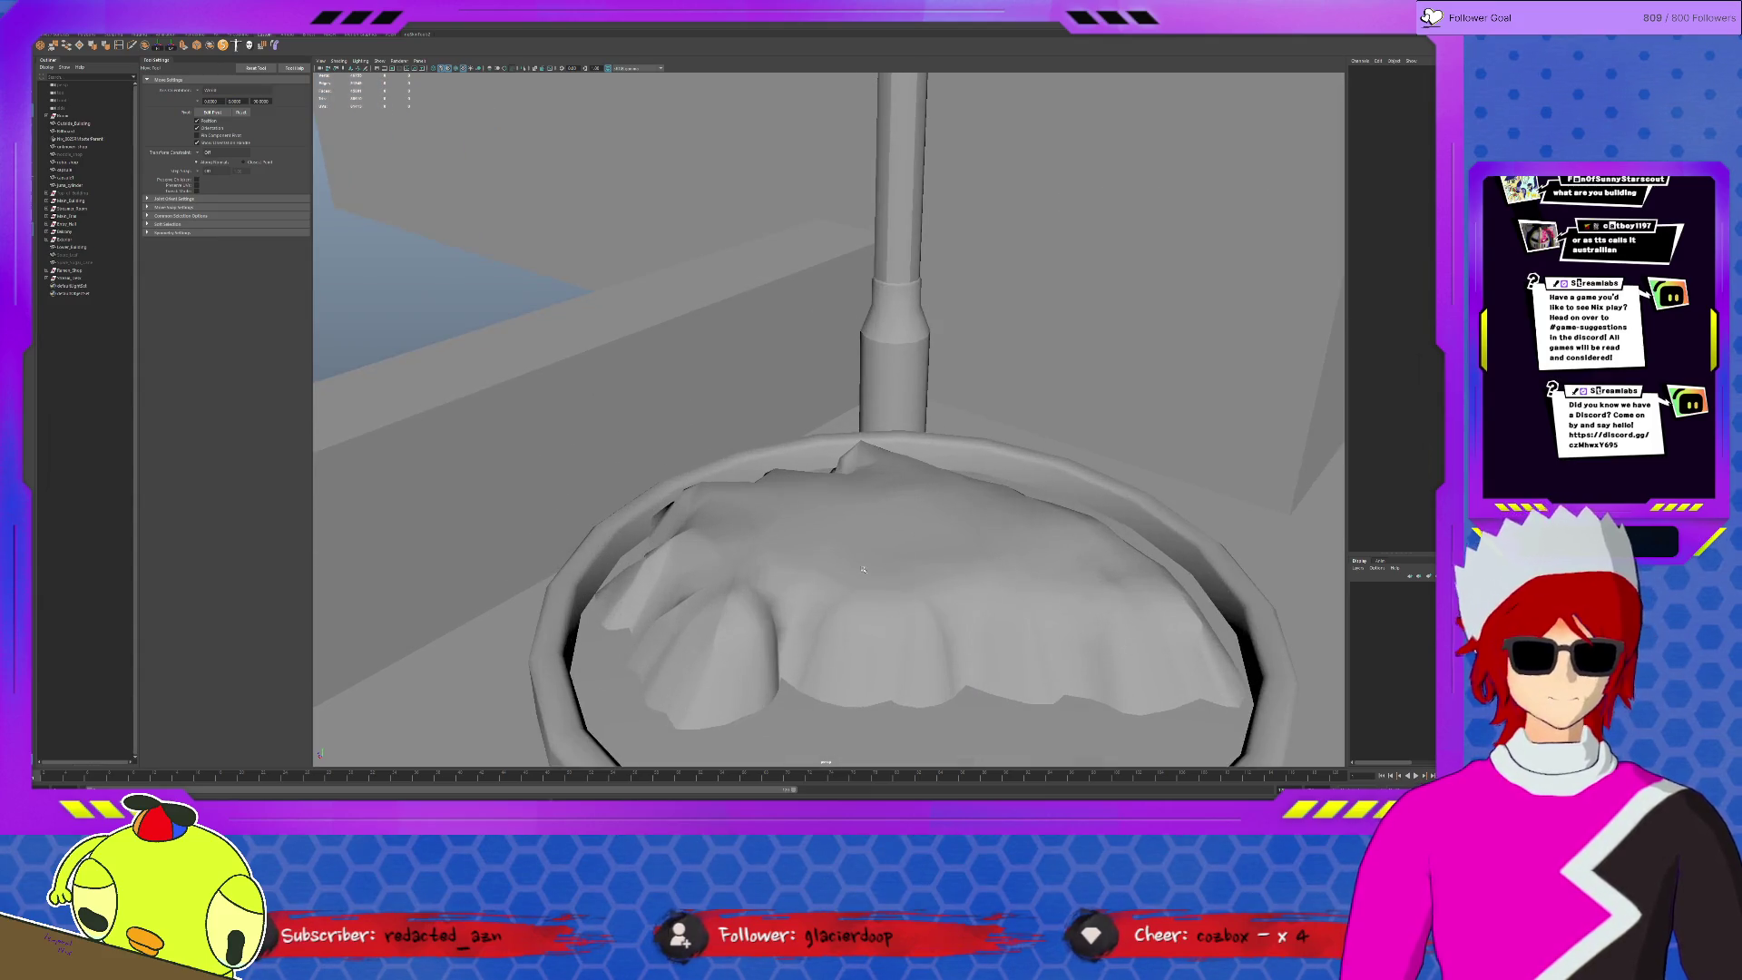
mouse_move(786, 554)
alt+mouse_down()
mouse_move(950, 547)
mouse_move(793, 446)
mouse_move(744, 544)
mouse_move(723, 476)
mouse_move(744, 469)
alt+mouse_up()
click(857, 474)
mouse_move(720, 186)
alt+mouse_down()
mouse_move(714, 329)
mouse_move(894, 424)
mouse_move(845, 423)
alt+mouse_up()
click(713, 329)
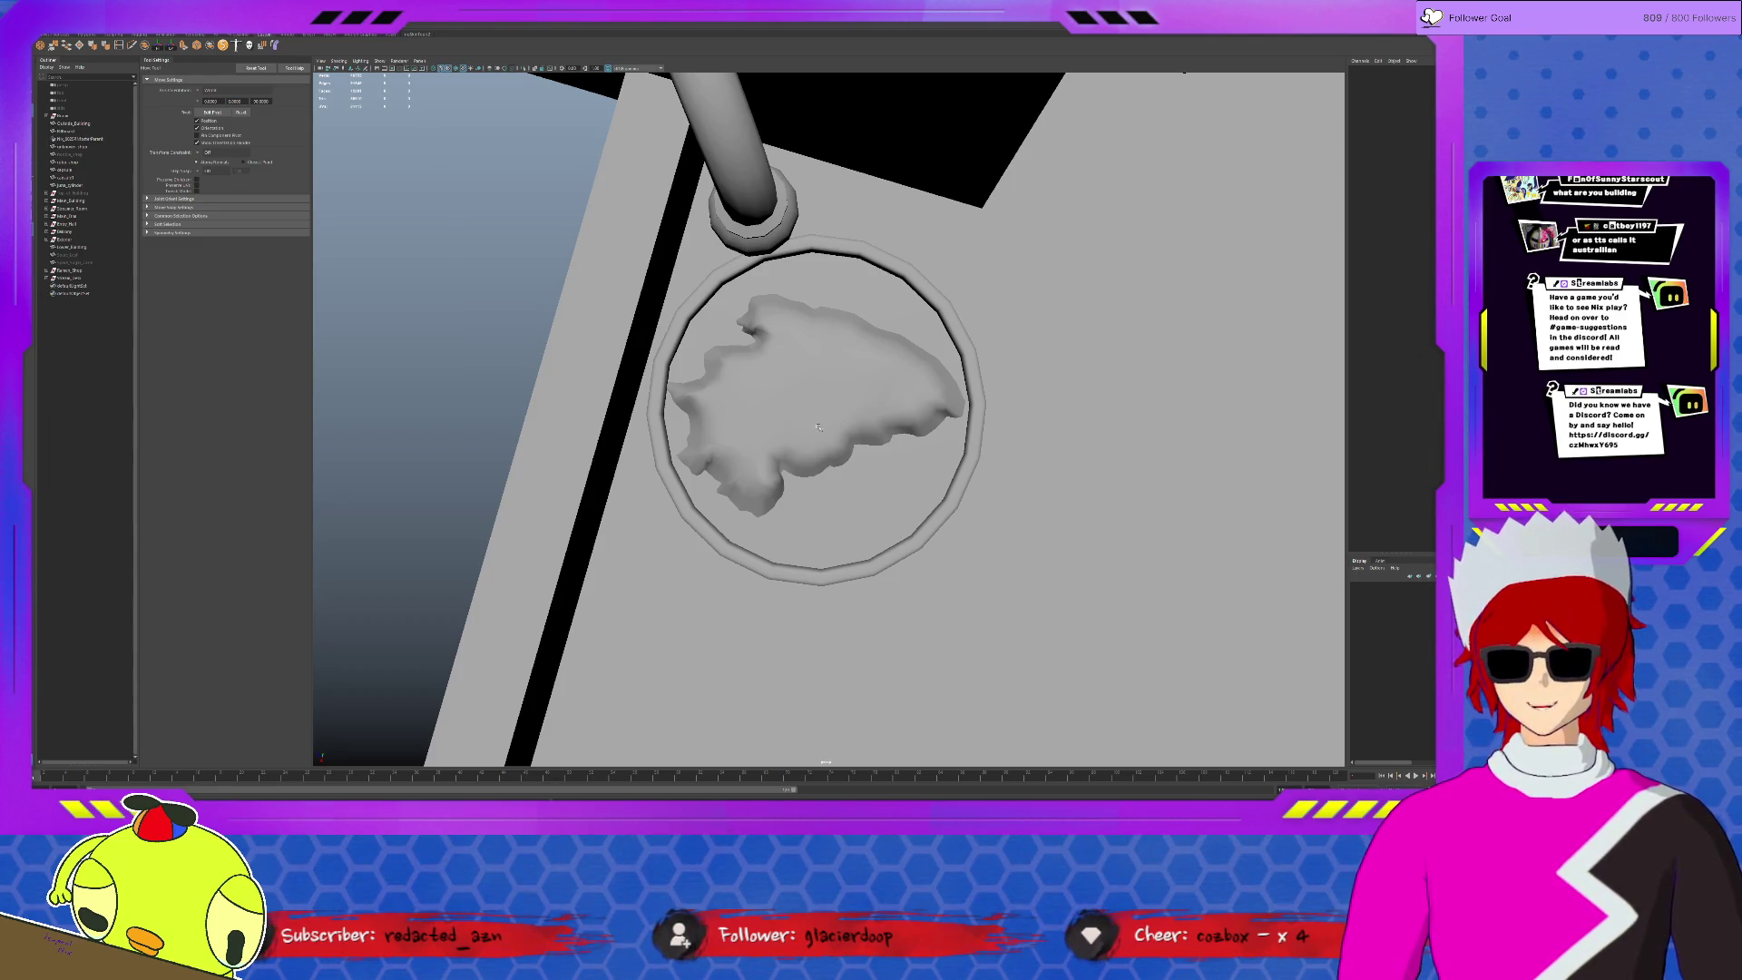
- Isolate the rock with Ctrl+1 and scale it taller along Y
click(799, 429)
key(ctrl+1)
alt+drag(797, 419, 795, 353)
key(r)
mouse_move(817, 423)
mouse_down()
mouse_move(819, 363)
mouse_move(819, 410)
mouse_up()
key(ctrl+1)
key(w)
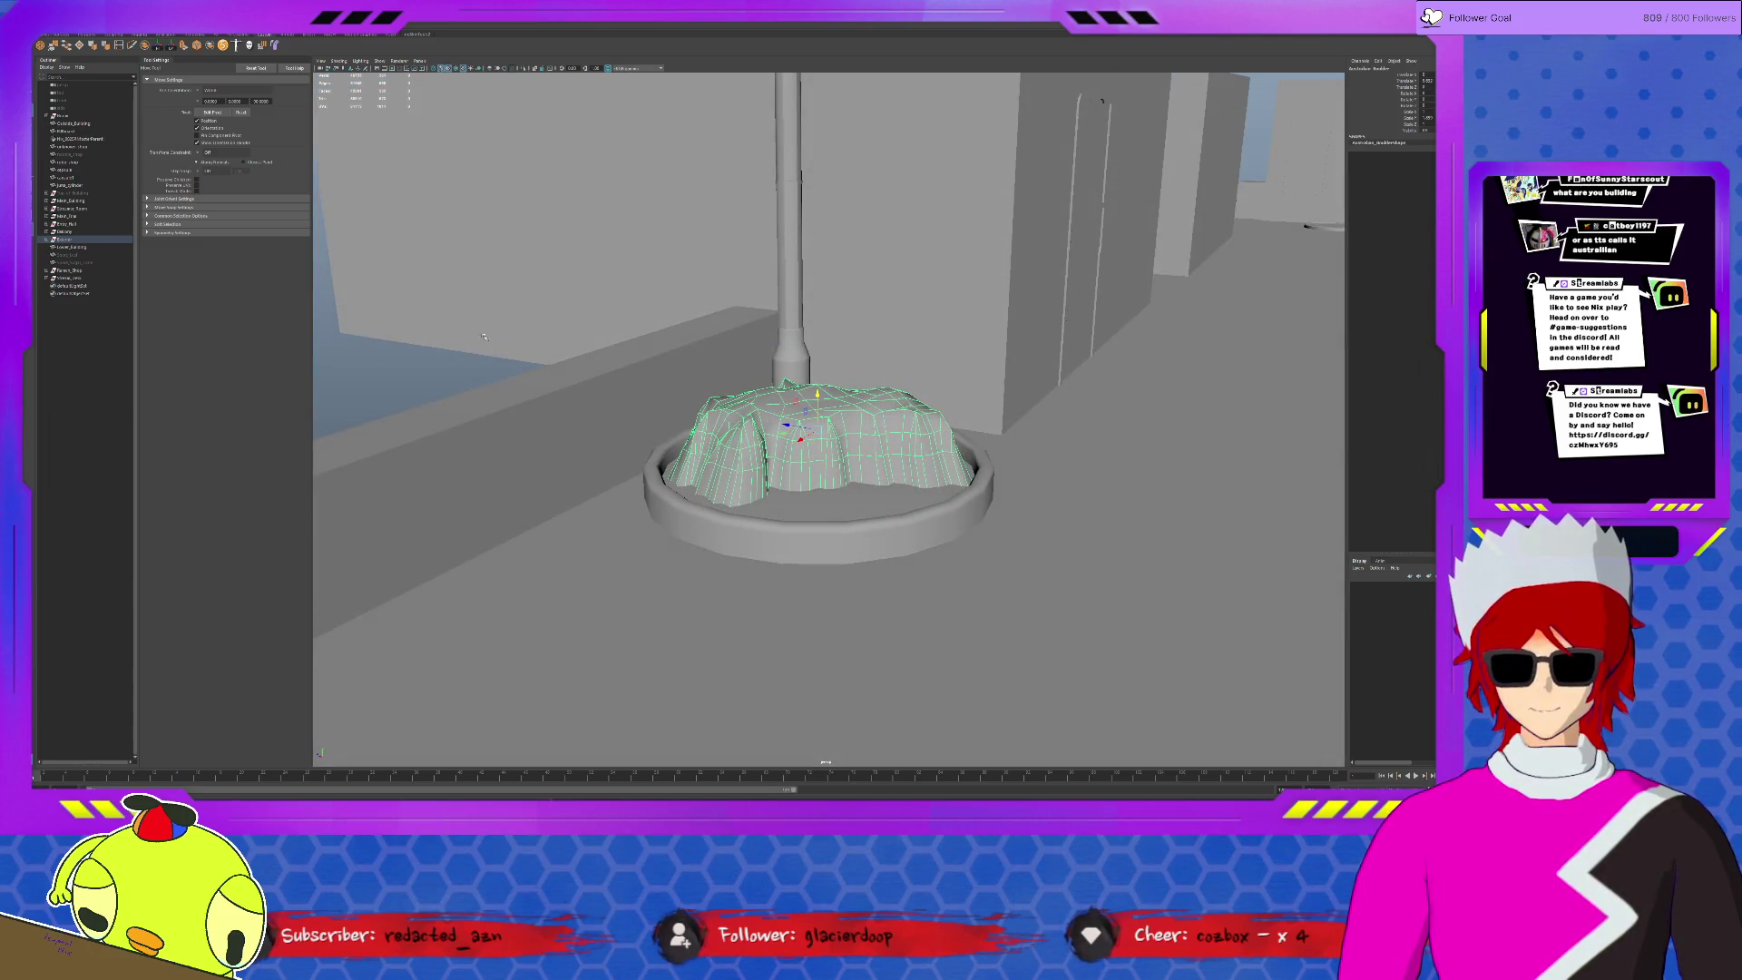
- Look down on the stretched rock in the planter with the full scene visible
click(484, 337)
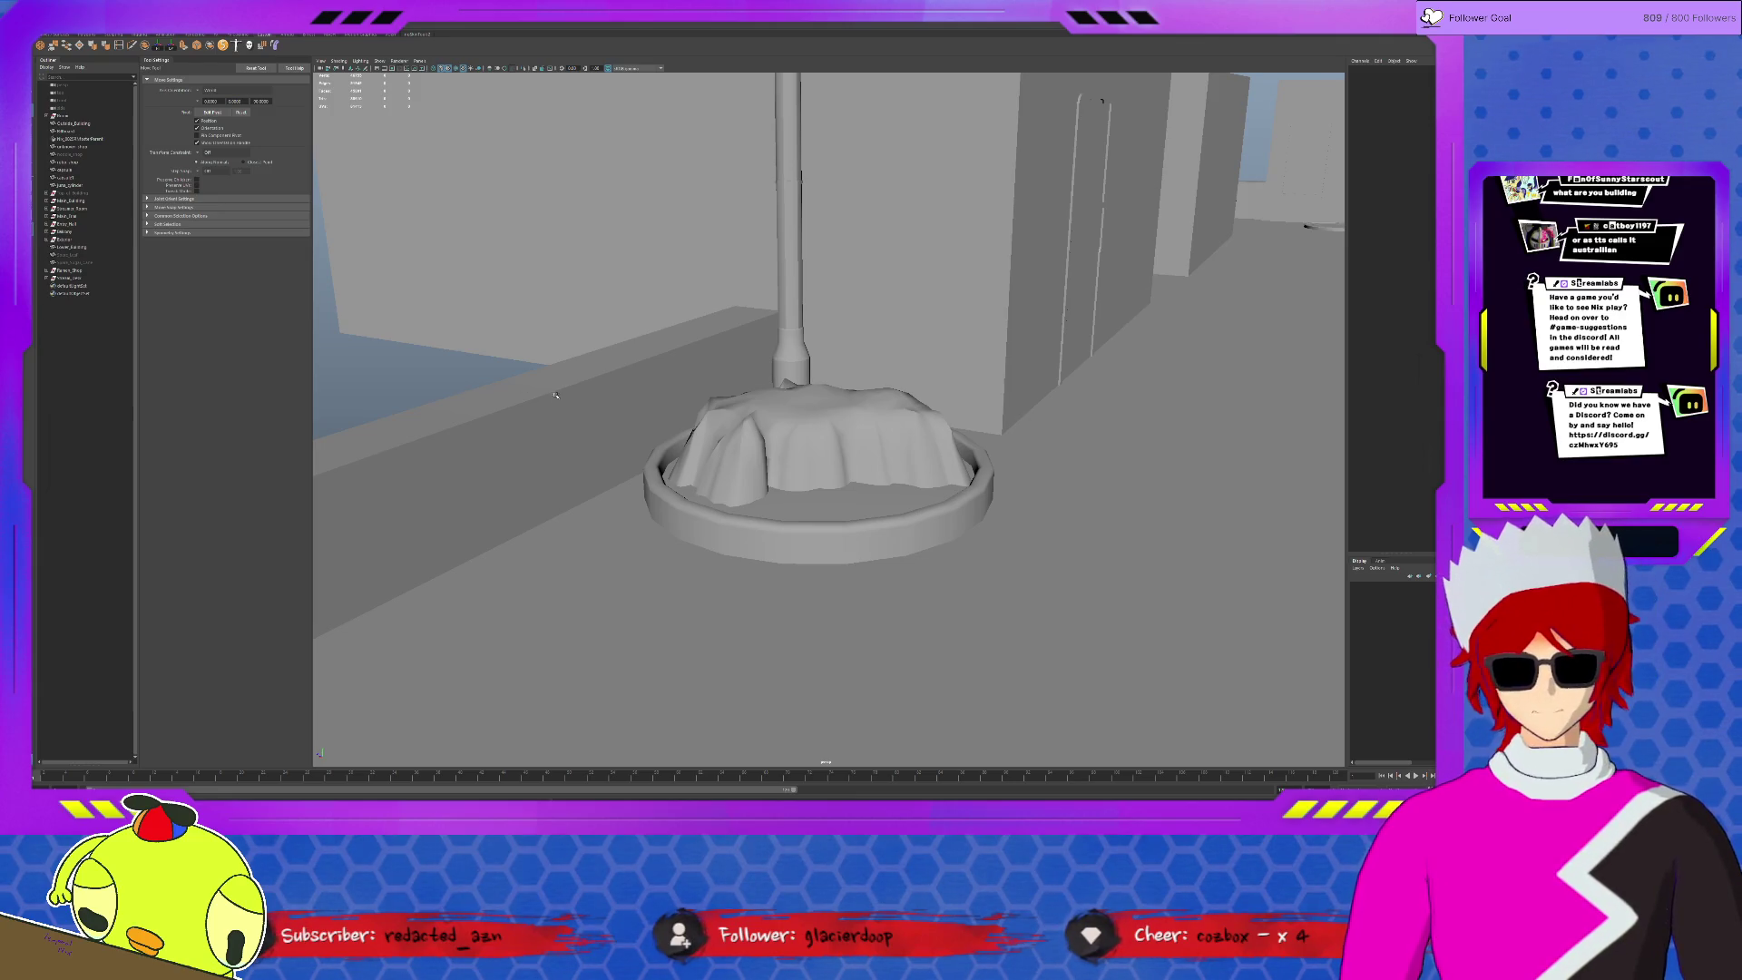
scroll(748, 444, up, 5)
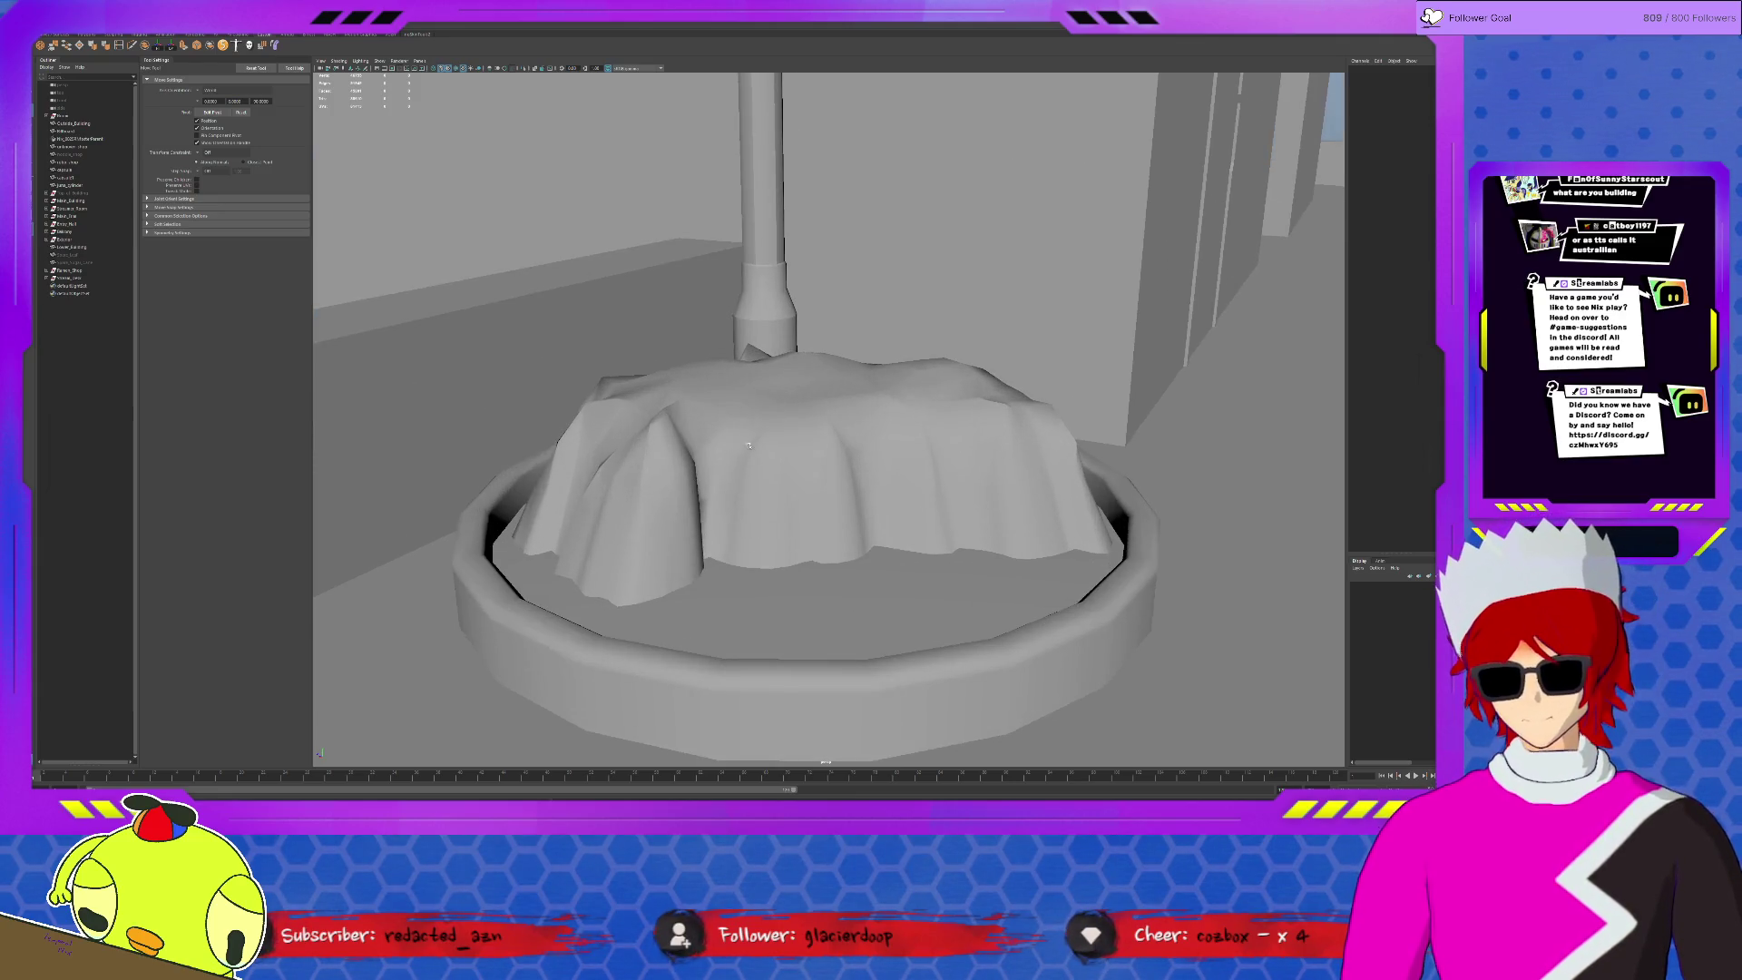
mouse_move(748, 445)
alt+mouse_down()
mouse_move(673, 444)
mouse_move(675, 425)
alt+mouse_up()
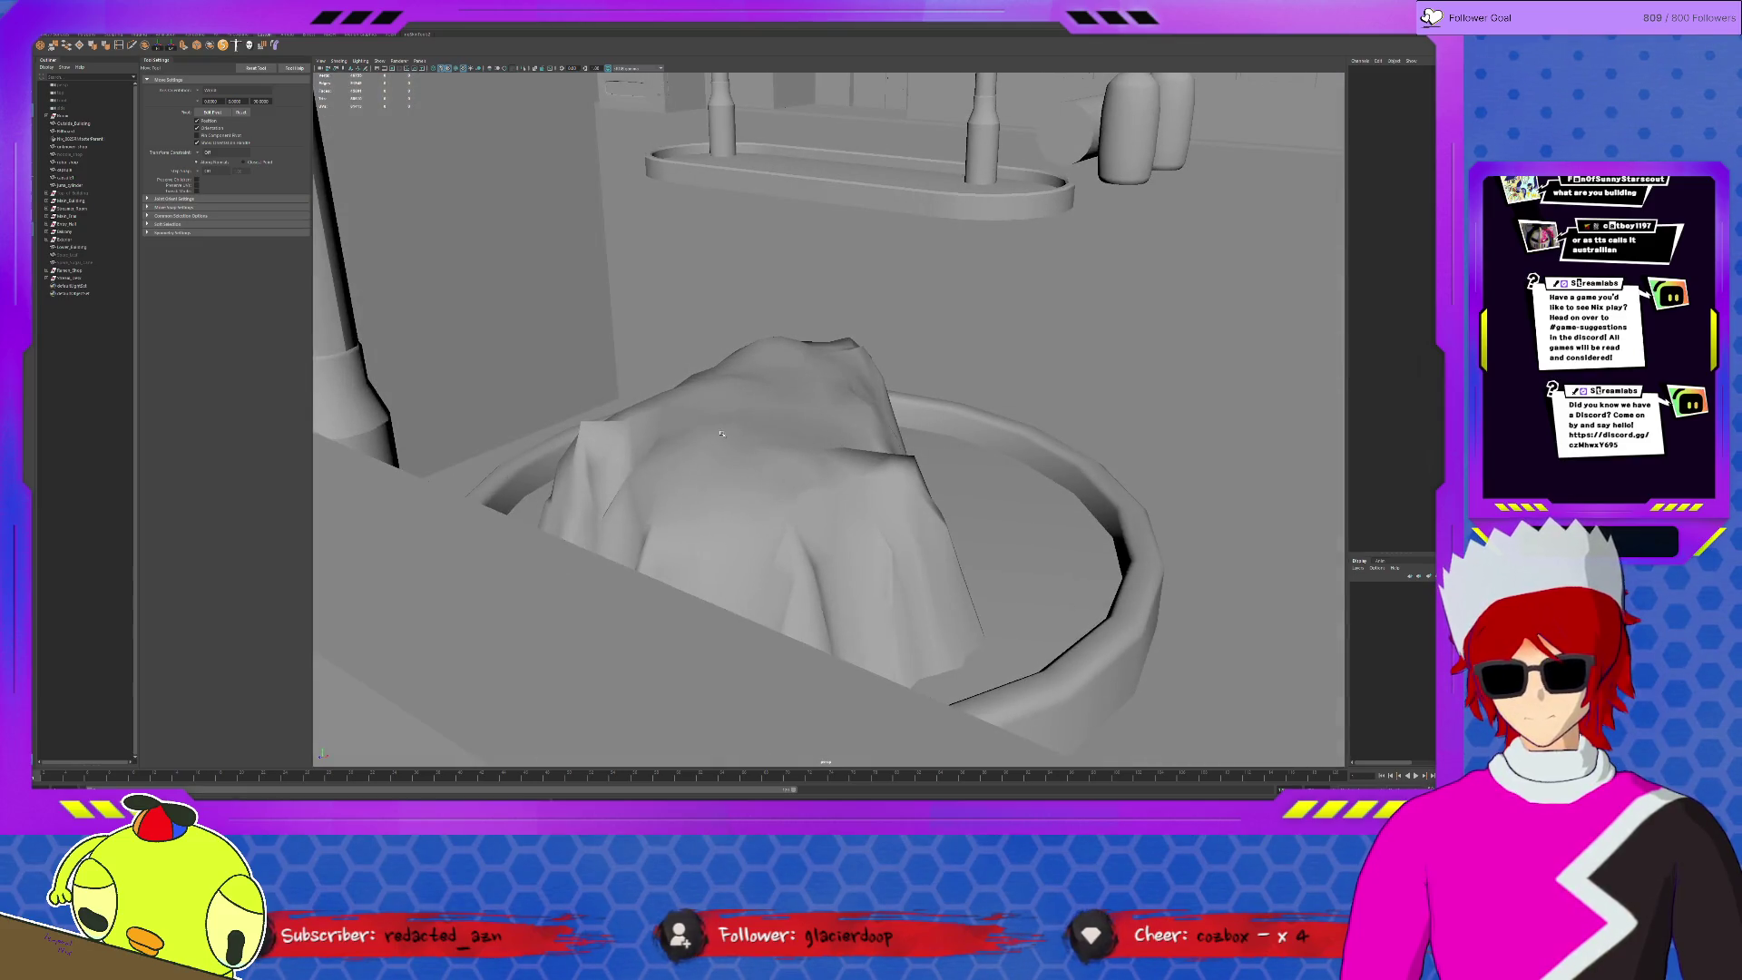
click(777, 544)
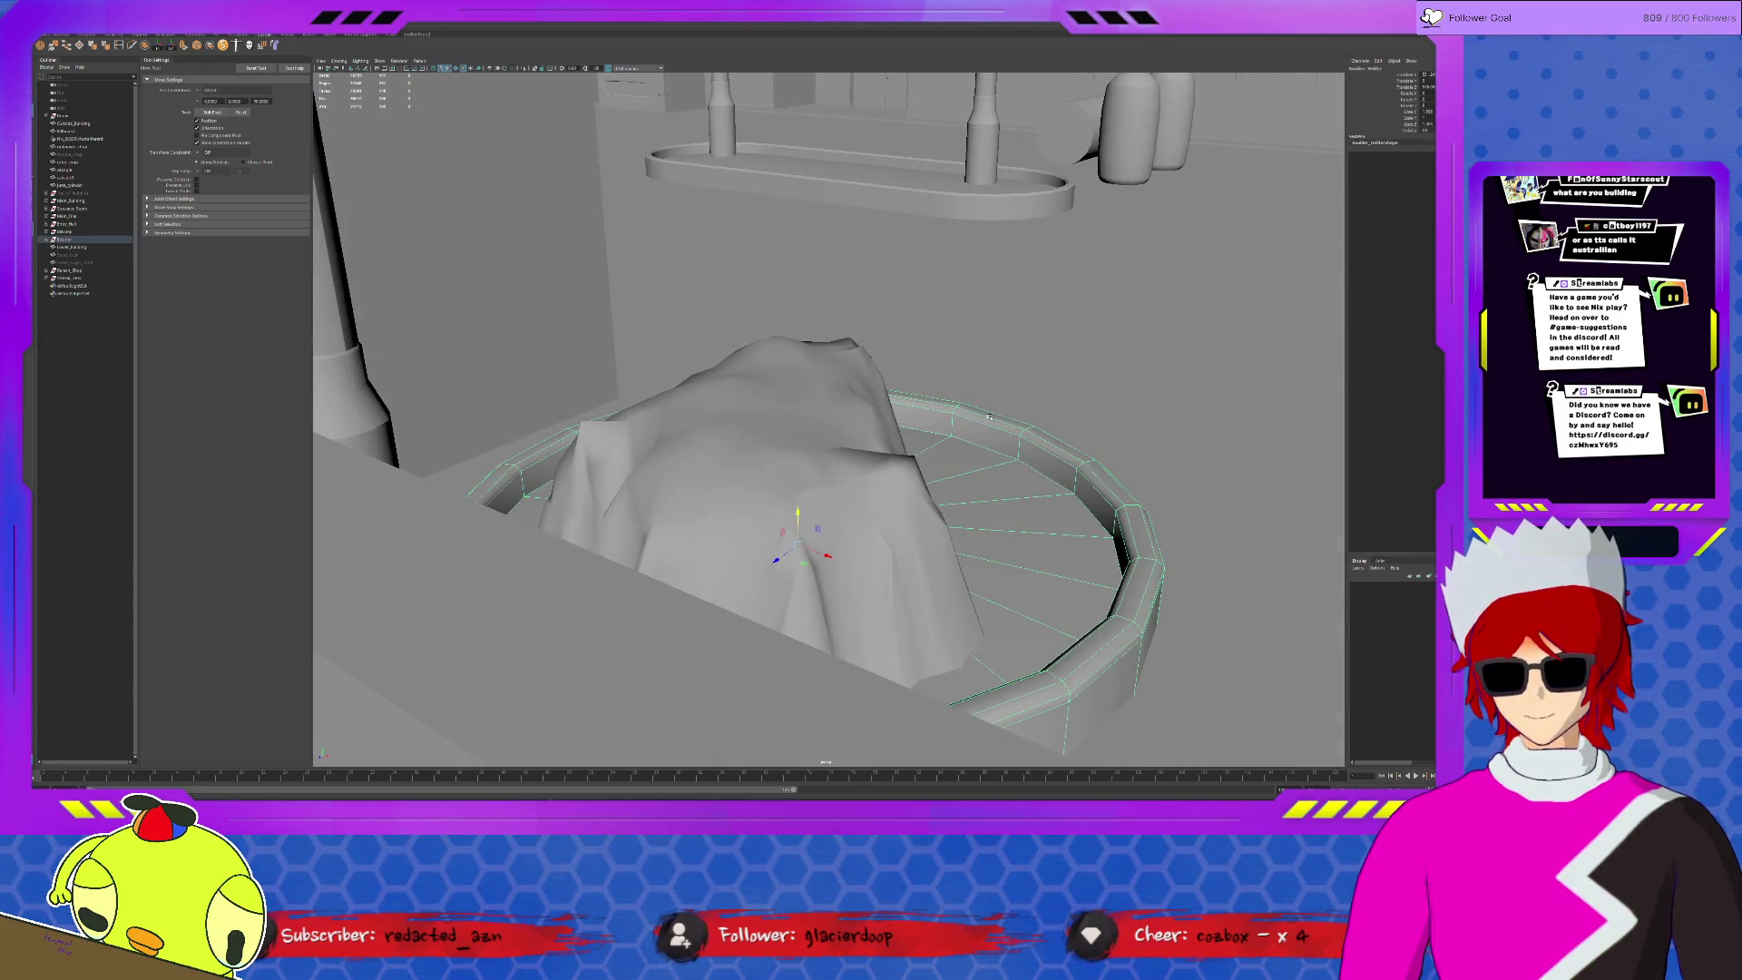
- Isolate the rock and pull a top vertex up into a small raised peak
key(ctrl+1)
click(585, 421)
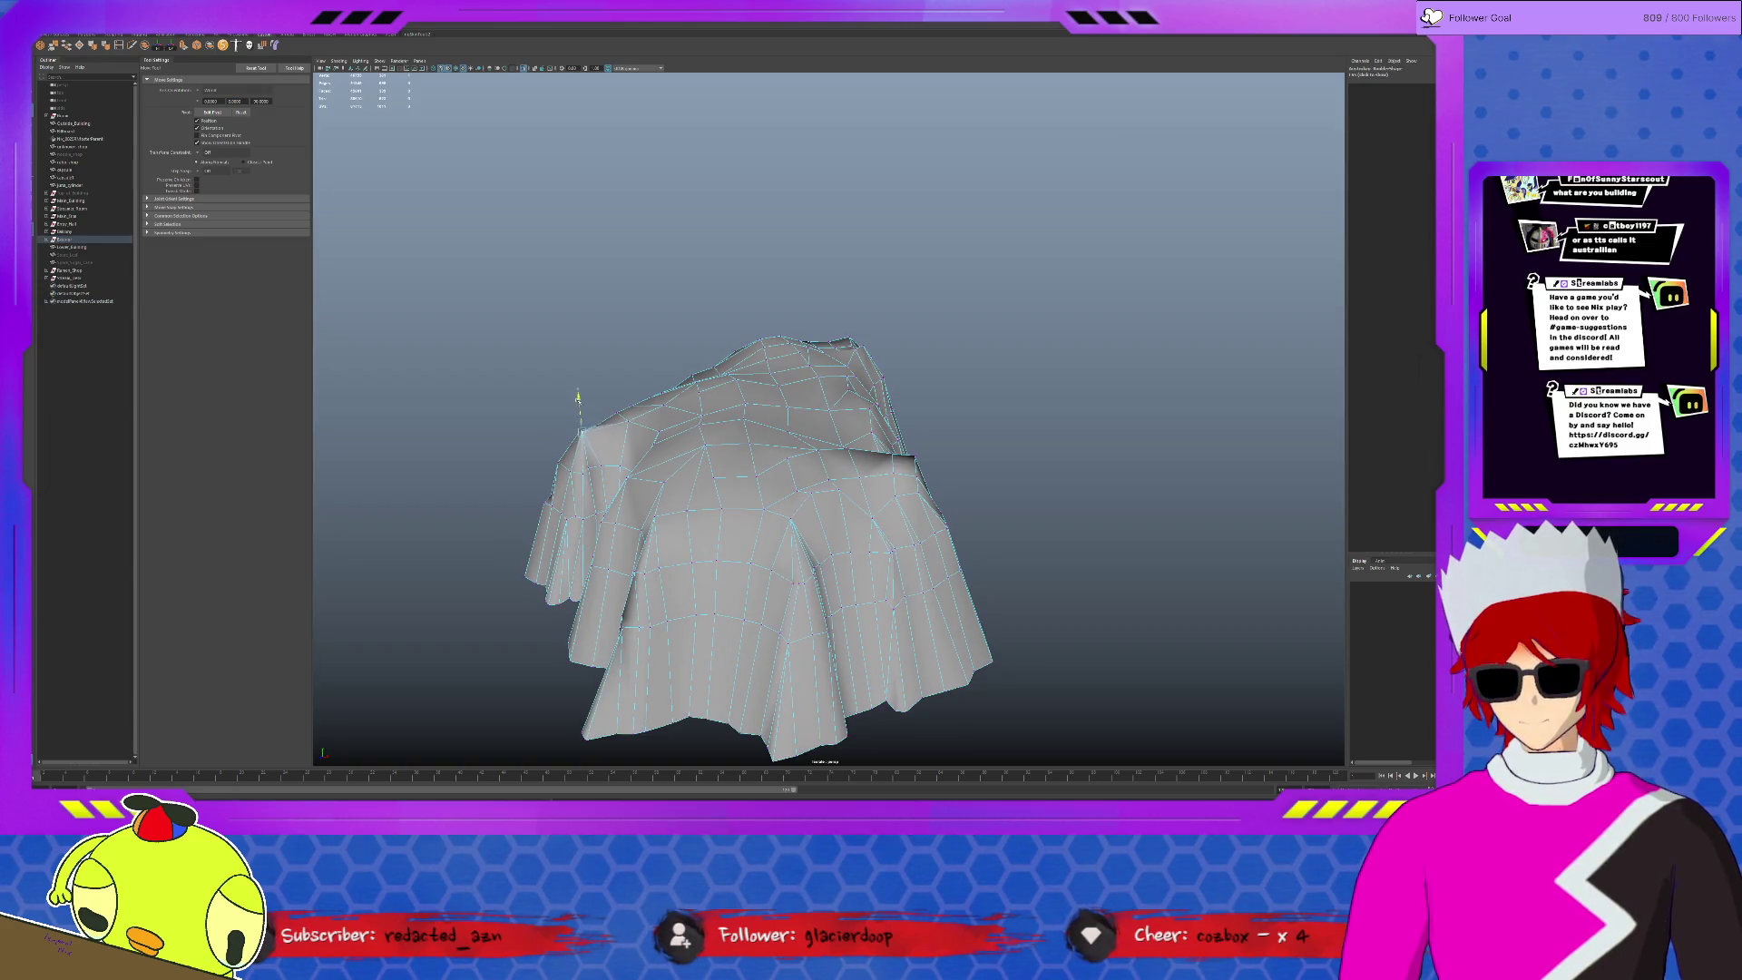
mouse_move(690, 426)
alt+mouse_down()
mouse_move(779, 438)
mouse_move(742, 424)
mouse_move(927, 408)
mouse_move(787, 387)
mouse_move(872, 364)
mouse_move(912, 408)
mouse_move(854, 529)
alt+mouse_up()
click(773, 434)
key(F8)
key(F9)
- Inspect the rock's base in the planter and switch it to smooth preview (3)
scroll(920, 423, up, 3)
mouse_move(752, 597)
alt+mouse_down()
mouse_move(790, 407)
mouse_move(758, 437)
alt+mouse_up()
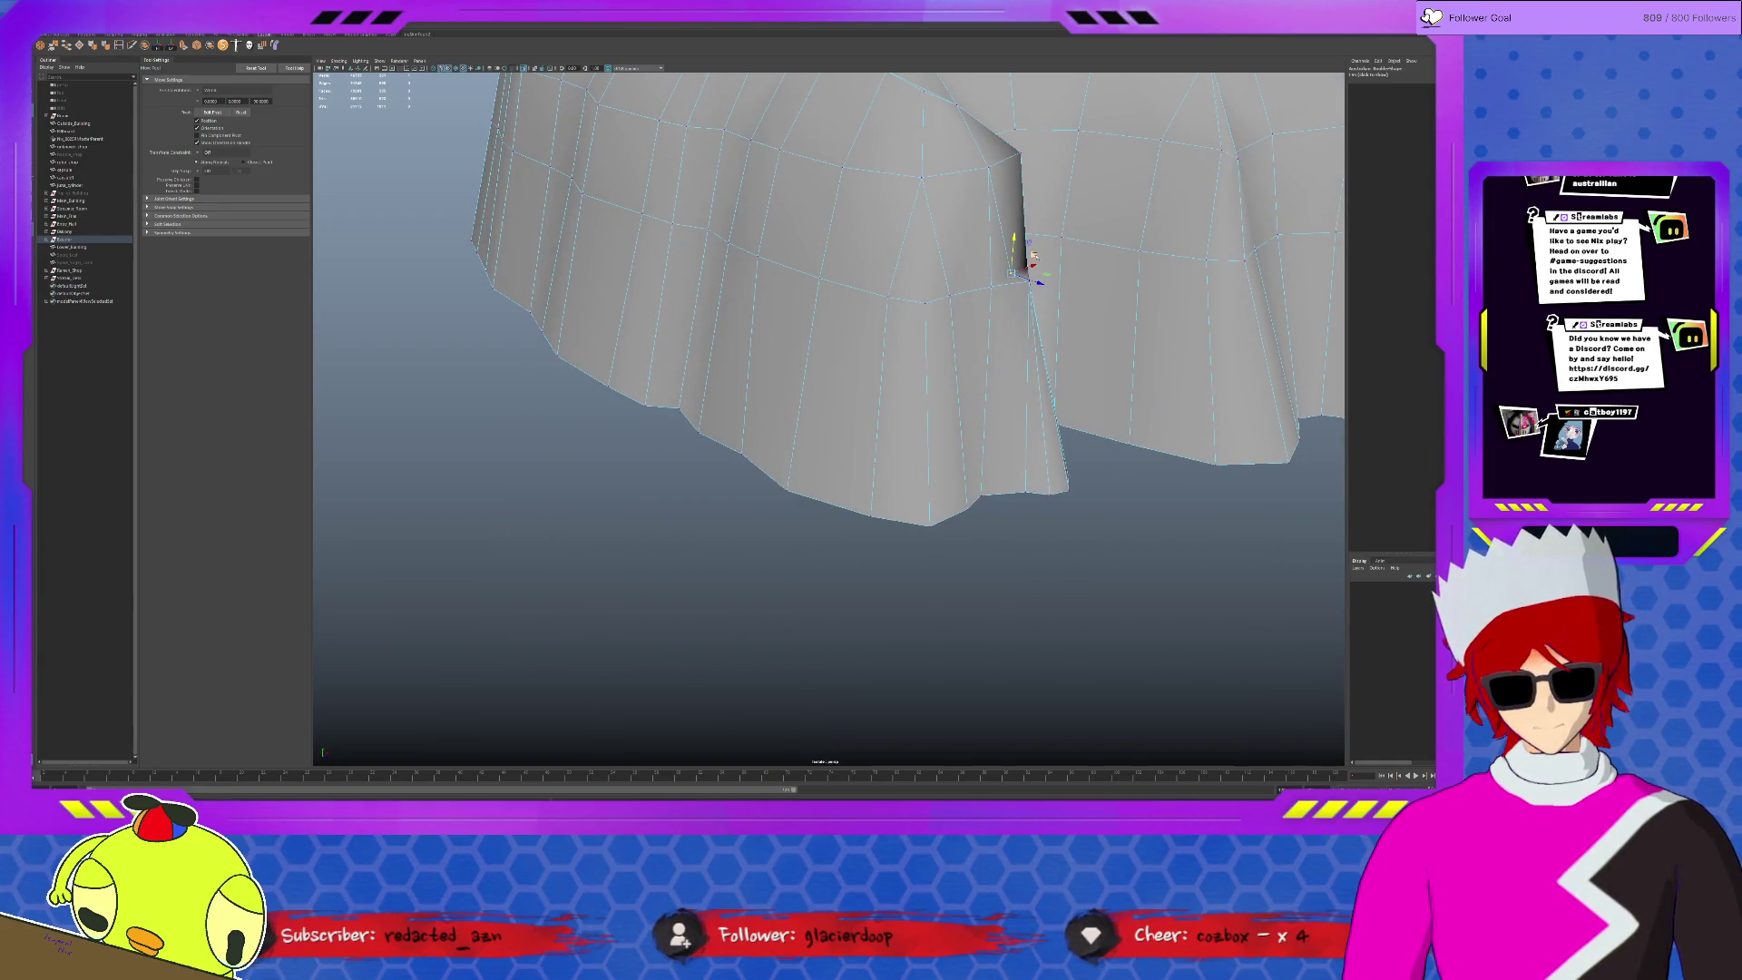
click(1041, 246)
mouse_move(1040, 246)
alt+right_down()
mouse_move(907, 317)
mouse_move(951, 378)
alt+right_up()
alt+drag(951, 378, 758, 379)
key(3)
click(419, 166)
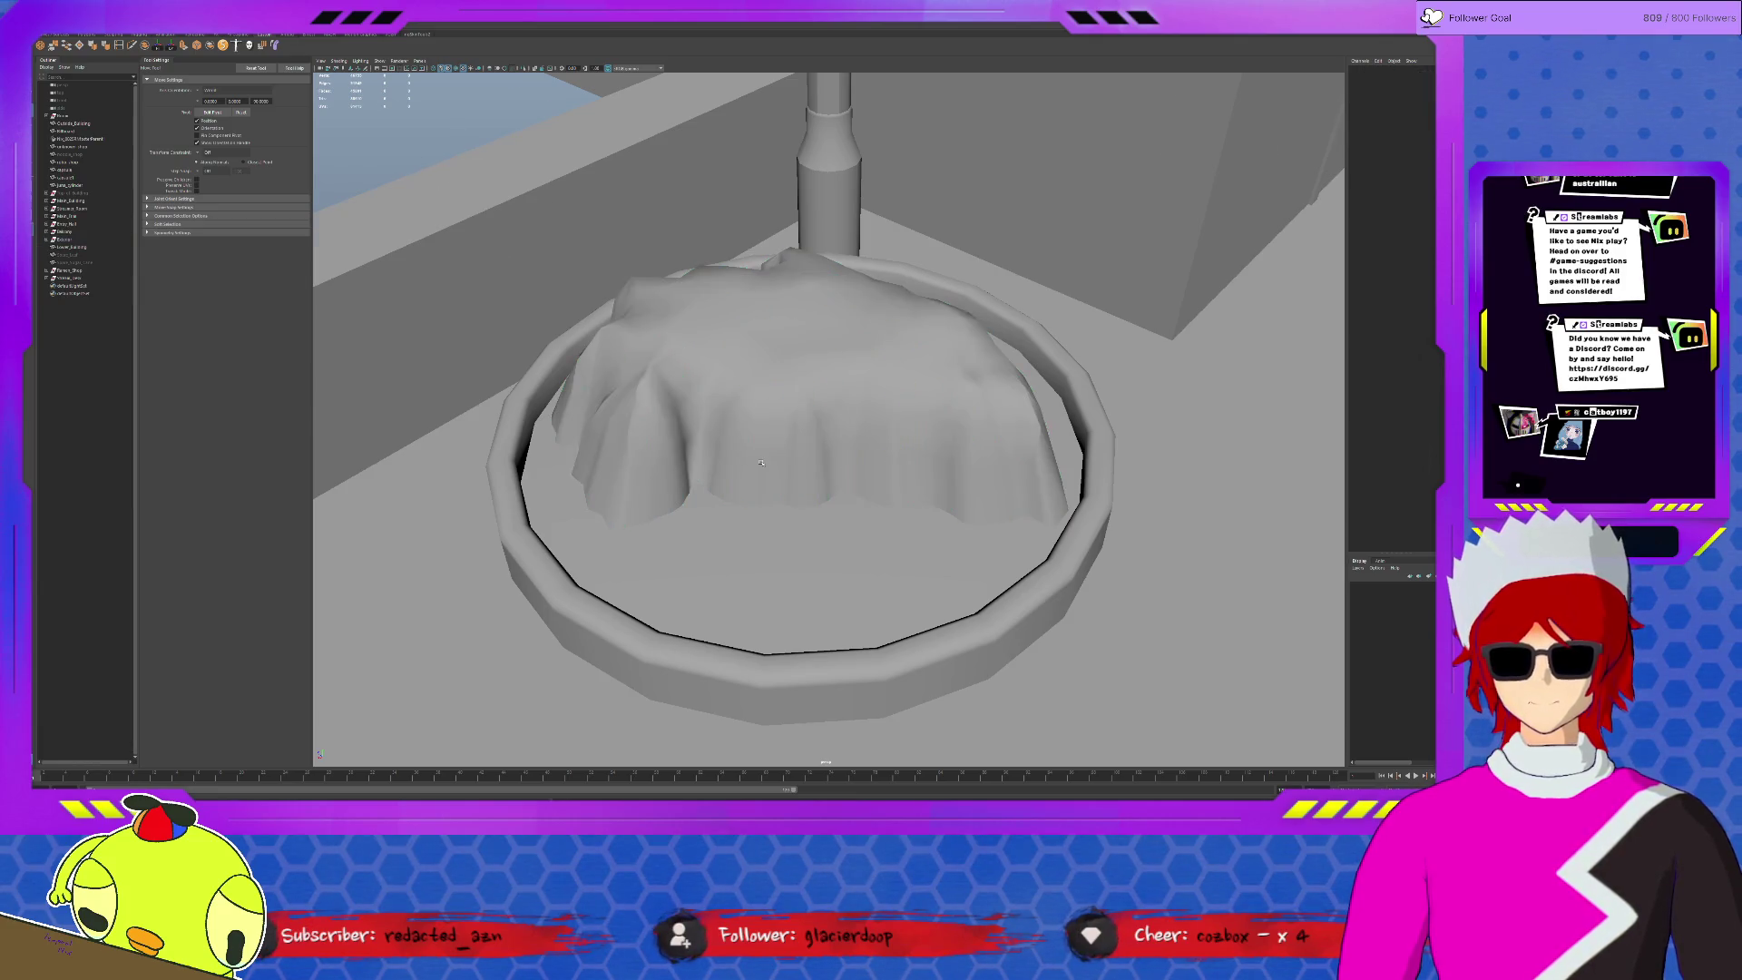
- Zoom in and tumble around the planter to inspect the draped rock surface
scroll(761, 462, down, 3)
scroll(762, 462, down, 3)
alt+drag(761, 463, 794, 398)
alt+drag(794, 394, 934, 396)
alt+right_drag(934, 397, 990, 427)
click(991, 427)
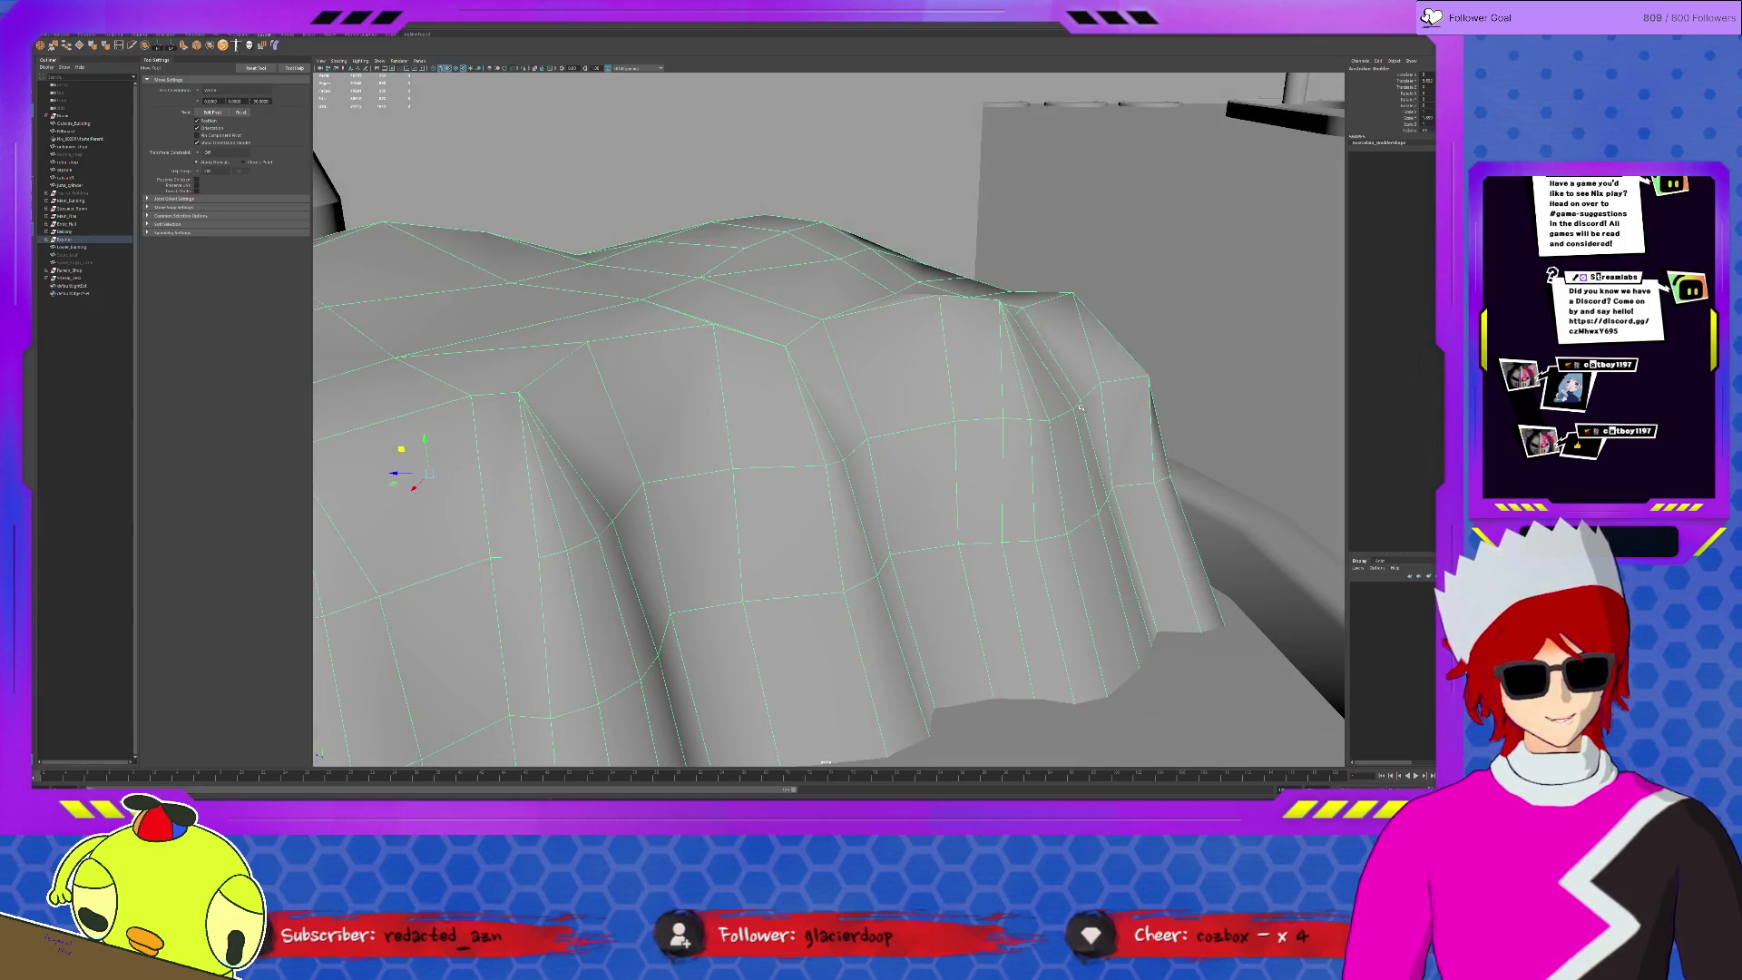
click(1136, 381)
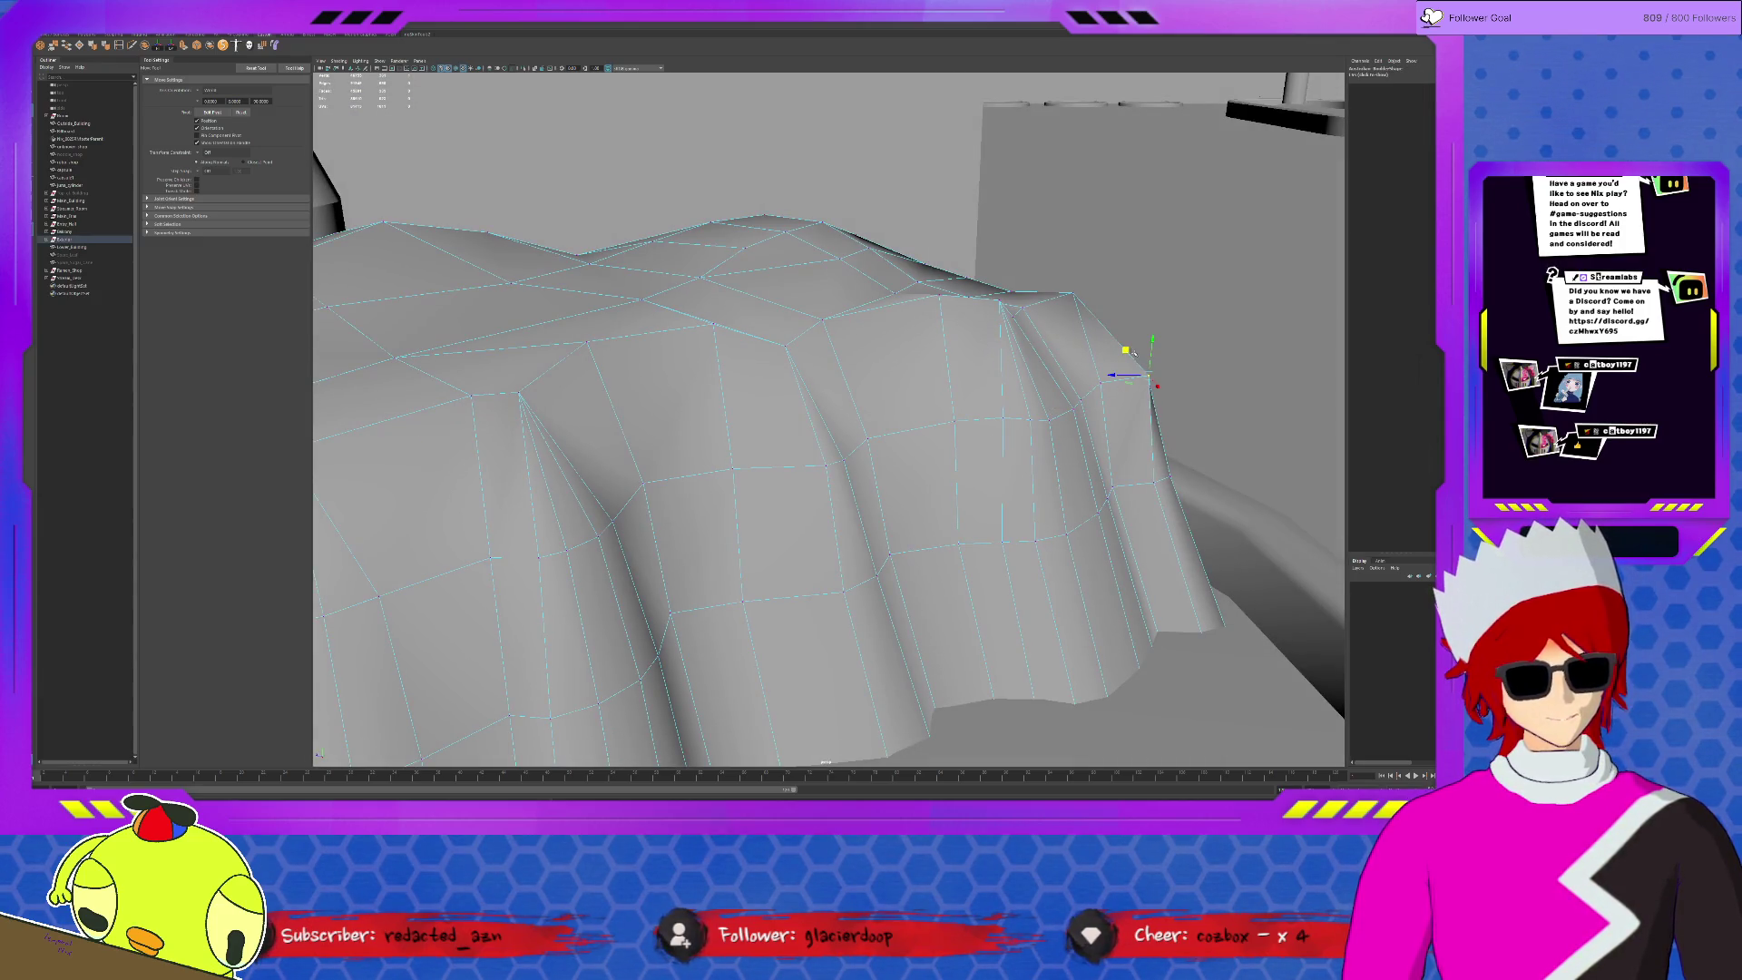
alt+right_drag(1124, 358, 1062, 363)
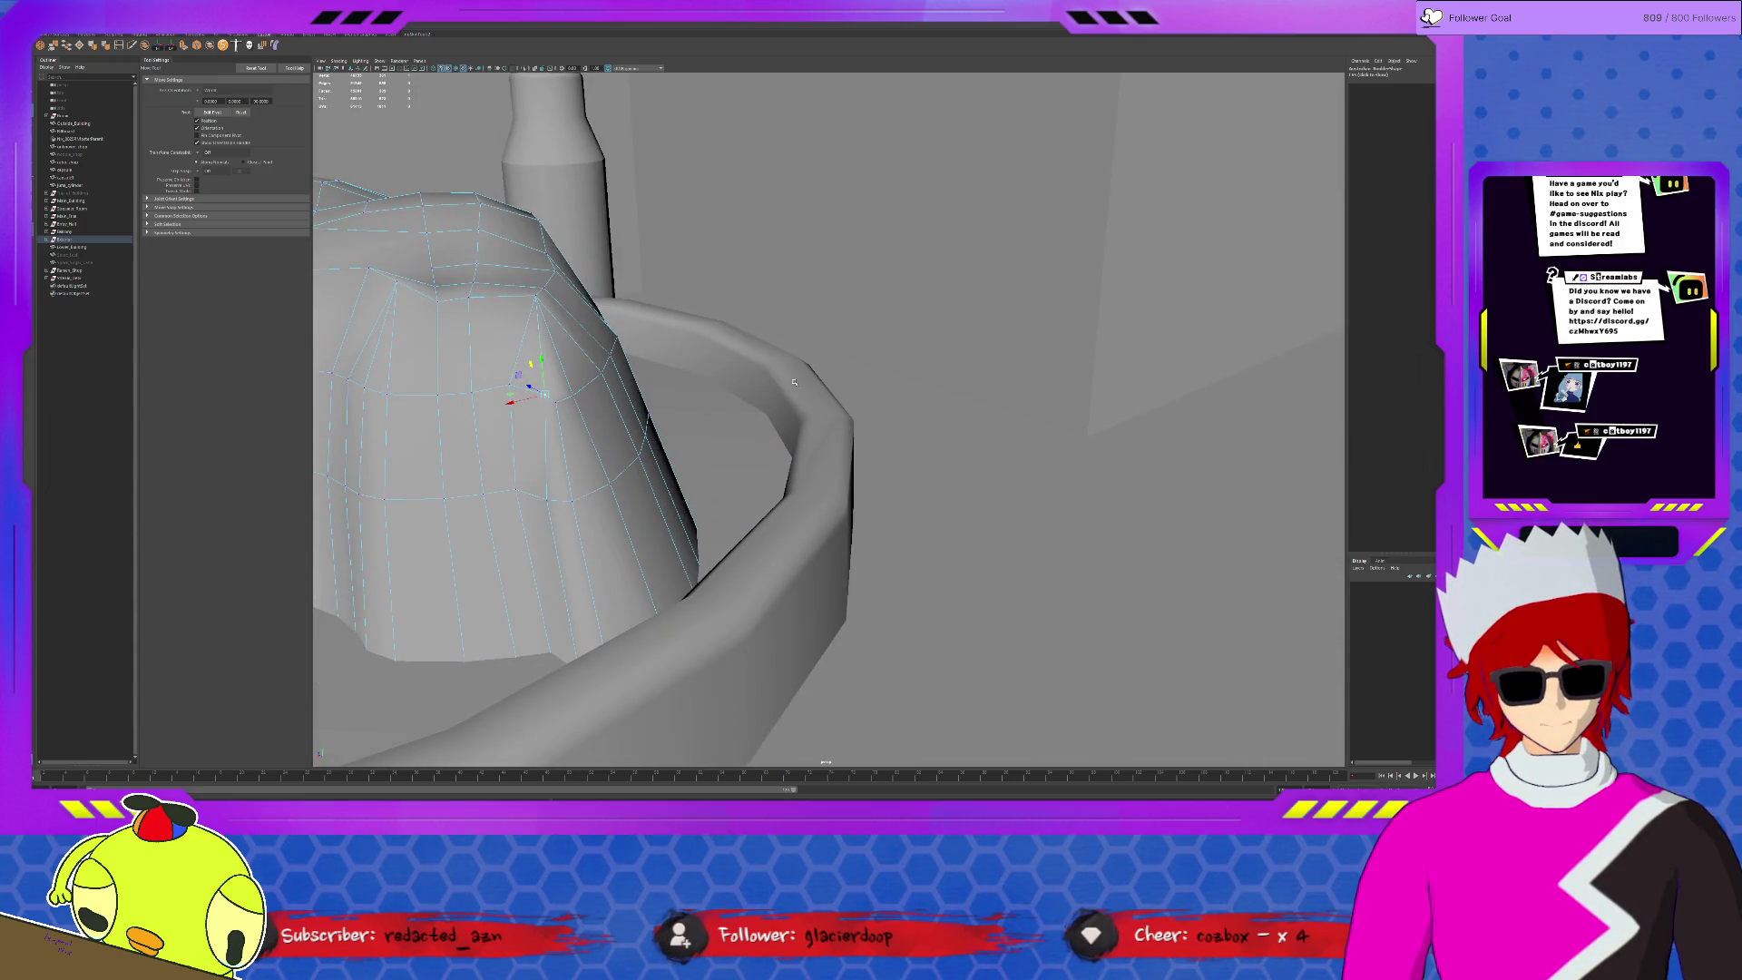
mouse_move(794, 382)
alt+mouse_down()
mouse_move(494, 530)
mouse_move(511, 475)
alt+mouse_up()
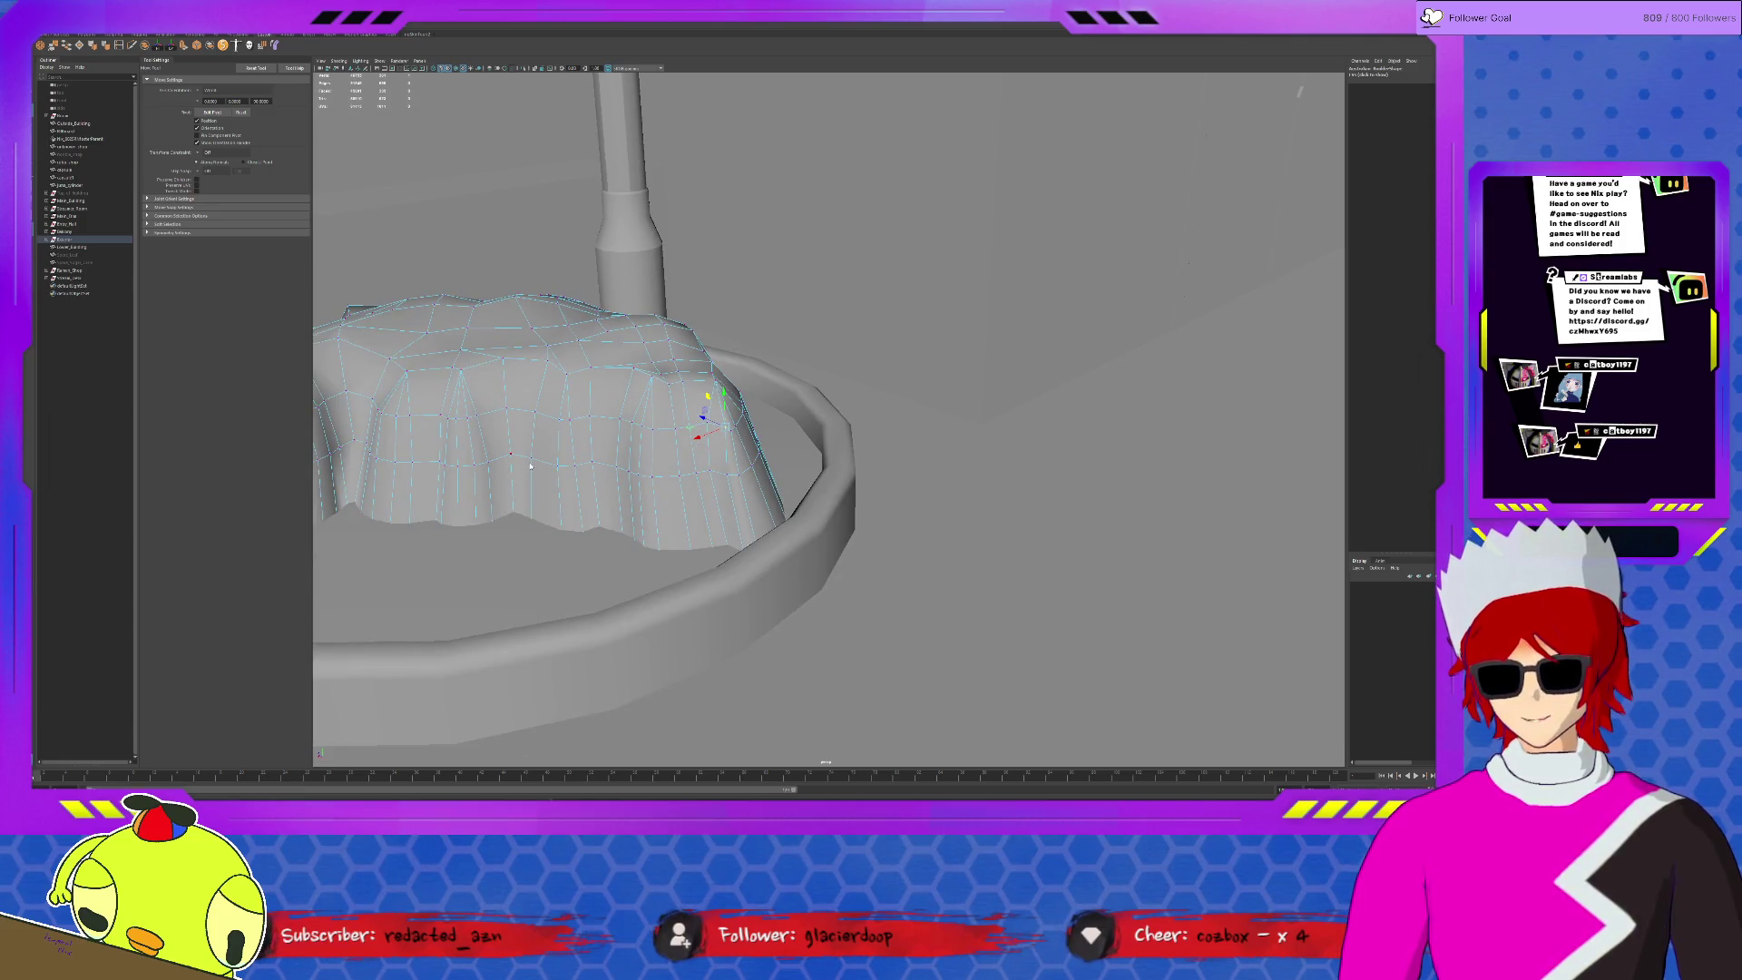
scroll(531, 466, down, 10)
click(554, 381)
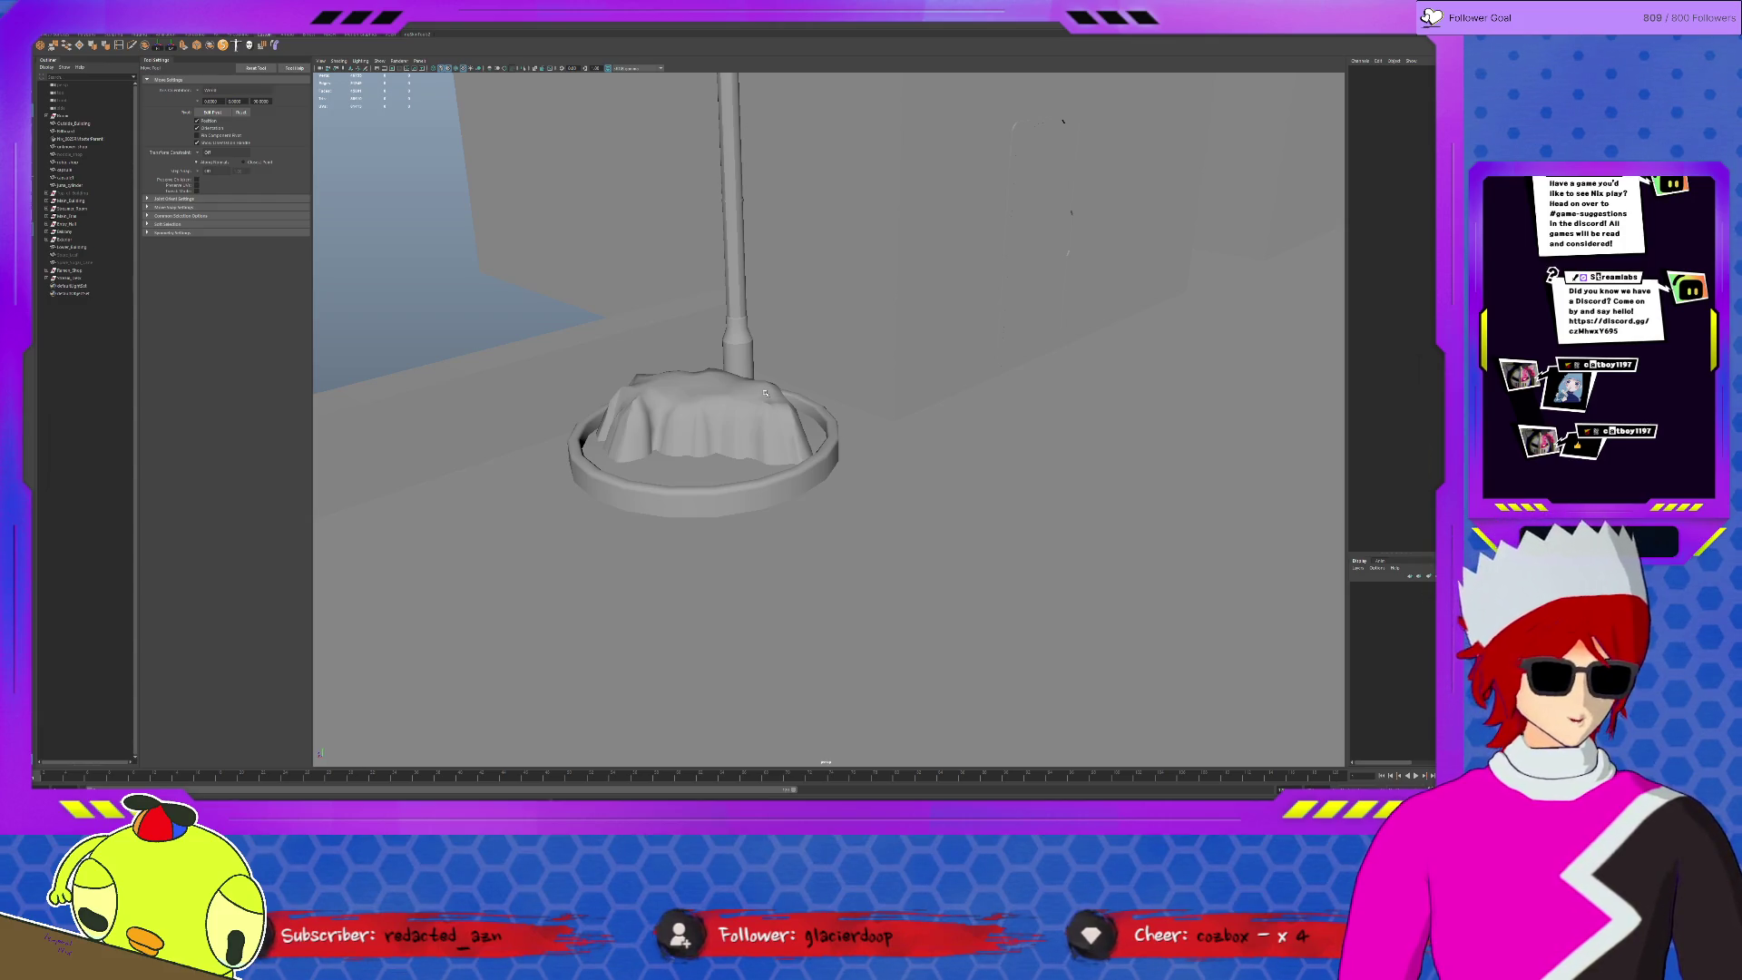
- Select the small capsule prop near the planter and shift it slightly
click(828, 470)
click(687, 388)
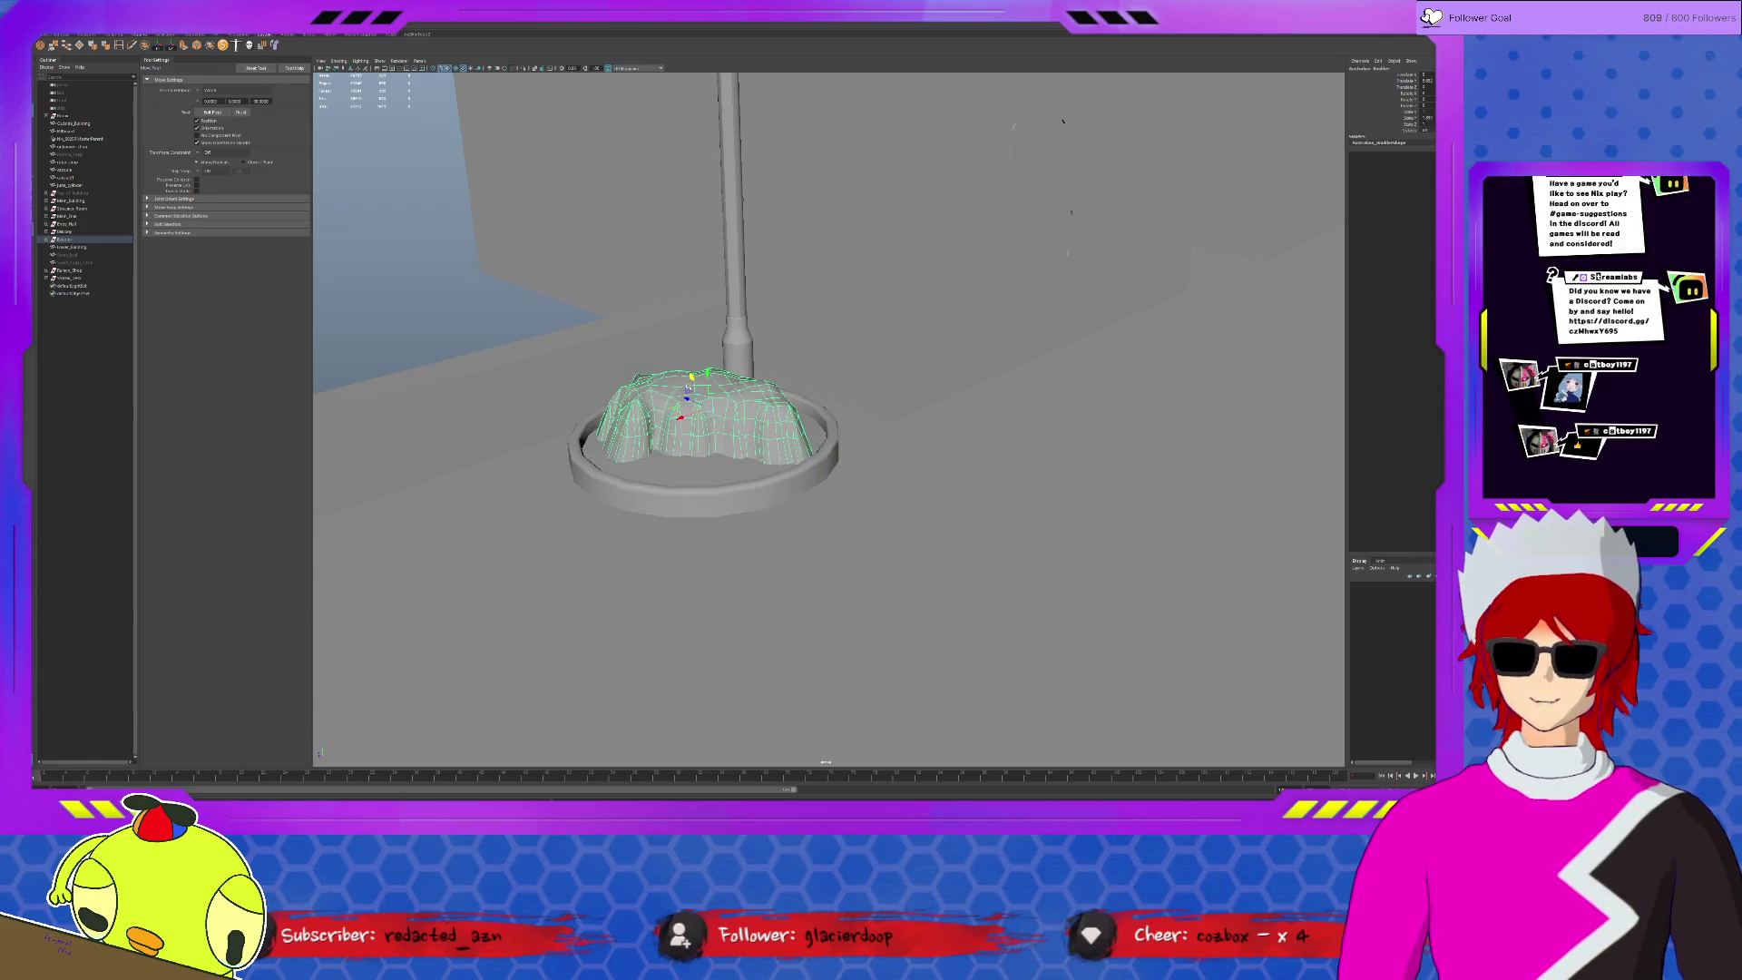
click(489, 298)
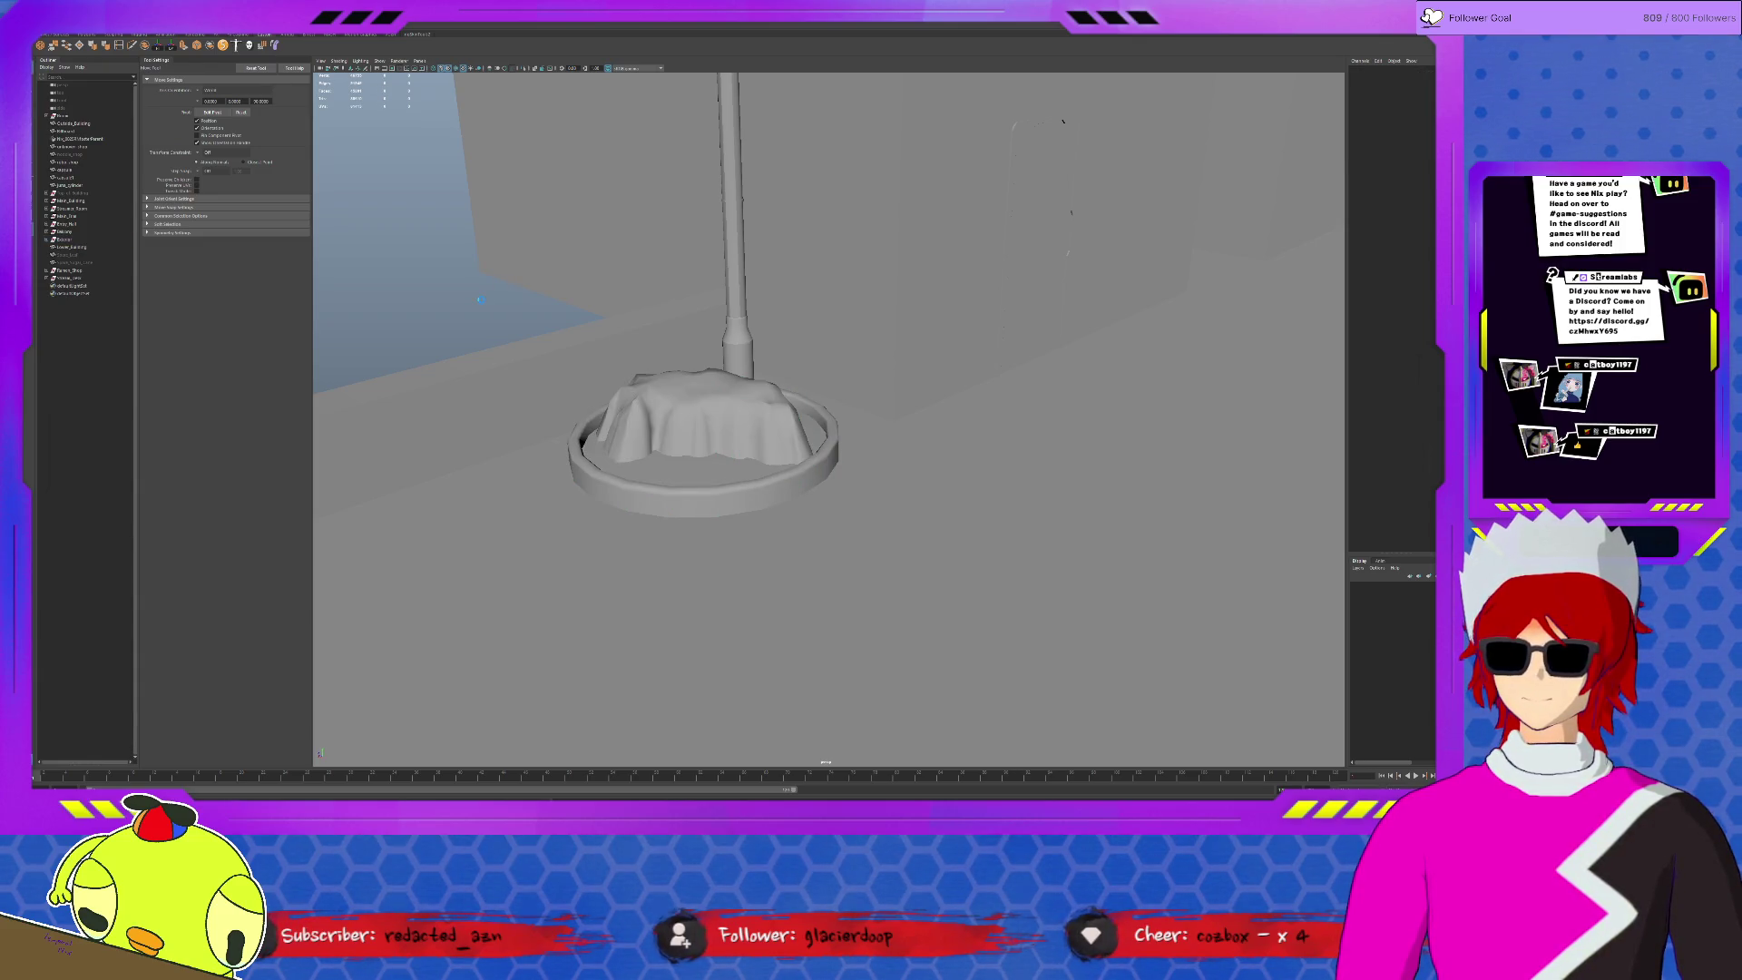
scroll(998, 405, down, 5)
click(1122, 478)
mouse_move(1122, 479)
alt+mouse_down()
mouse_move(1109, 544)
mouse_move(1024, 547)
mouse_move(799, 473)
mouse_move(883, 465)
mouse_move(982, 370)
mouse_move(949, 419)
mouse_move(950, 400)
mouse_move(971, 430)
alt+mouse_up()
key(ctrl+h)
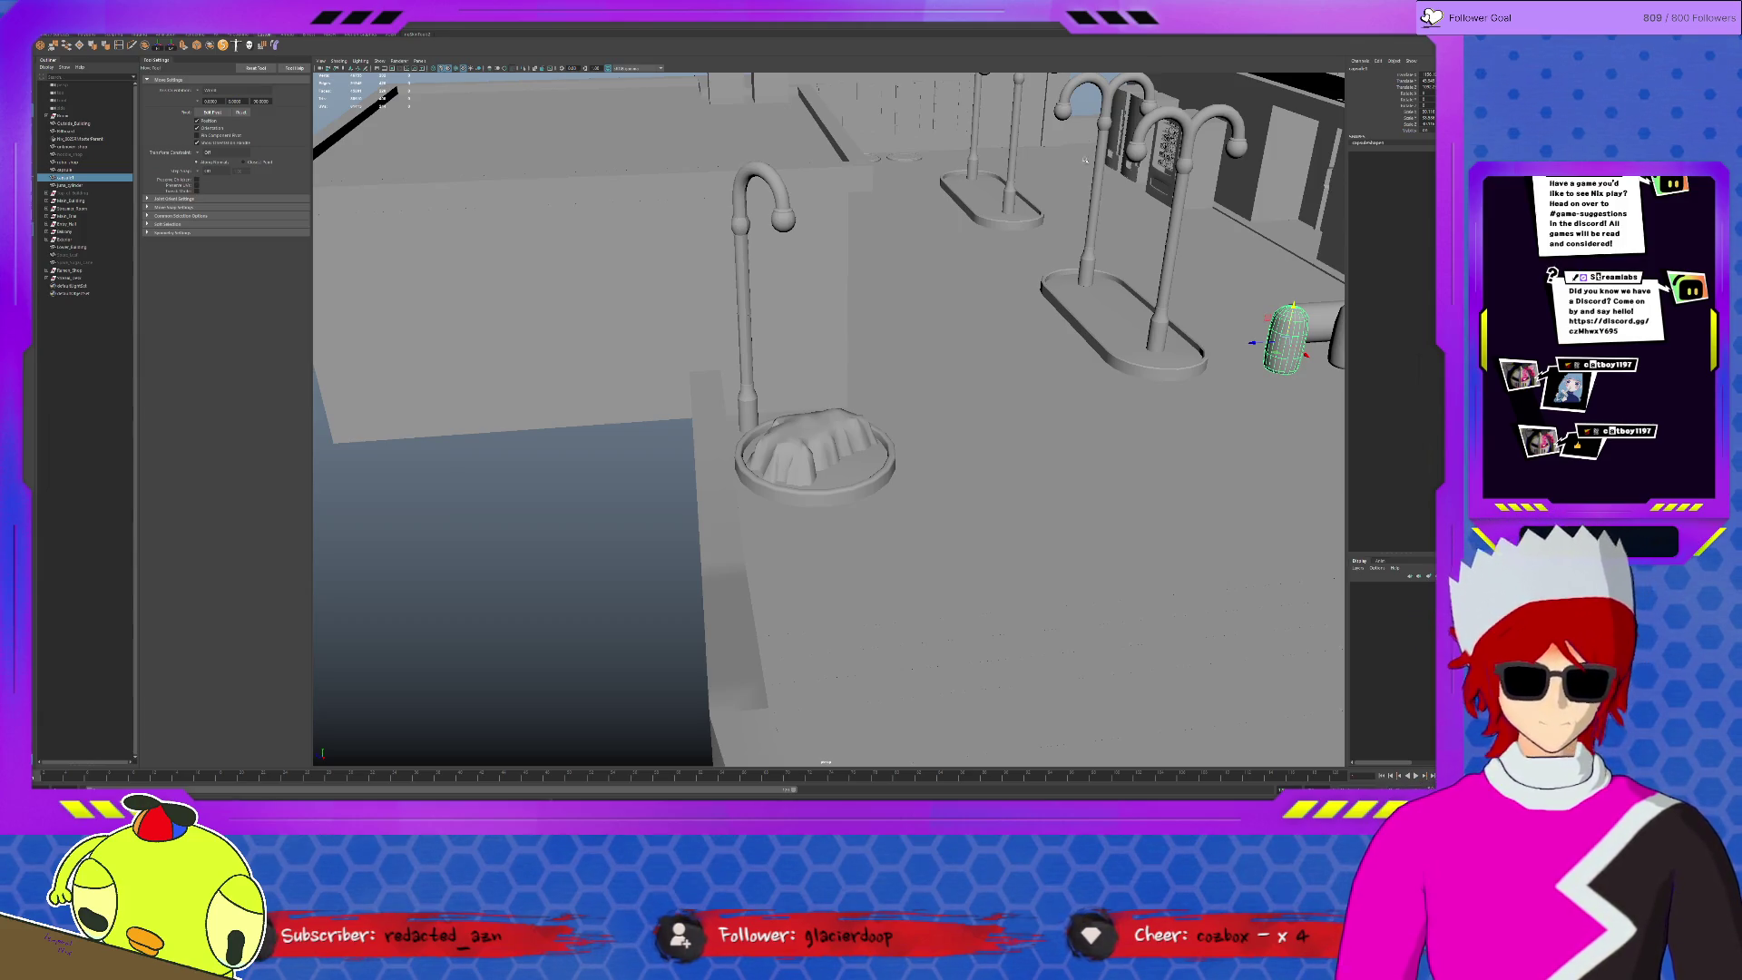
- Select the lamp post beside the planter, checking it in object and component modes
scroll(830, 501, up, 6)
scroll(830, 502, up, 3)
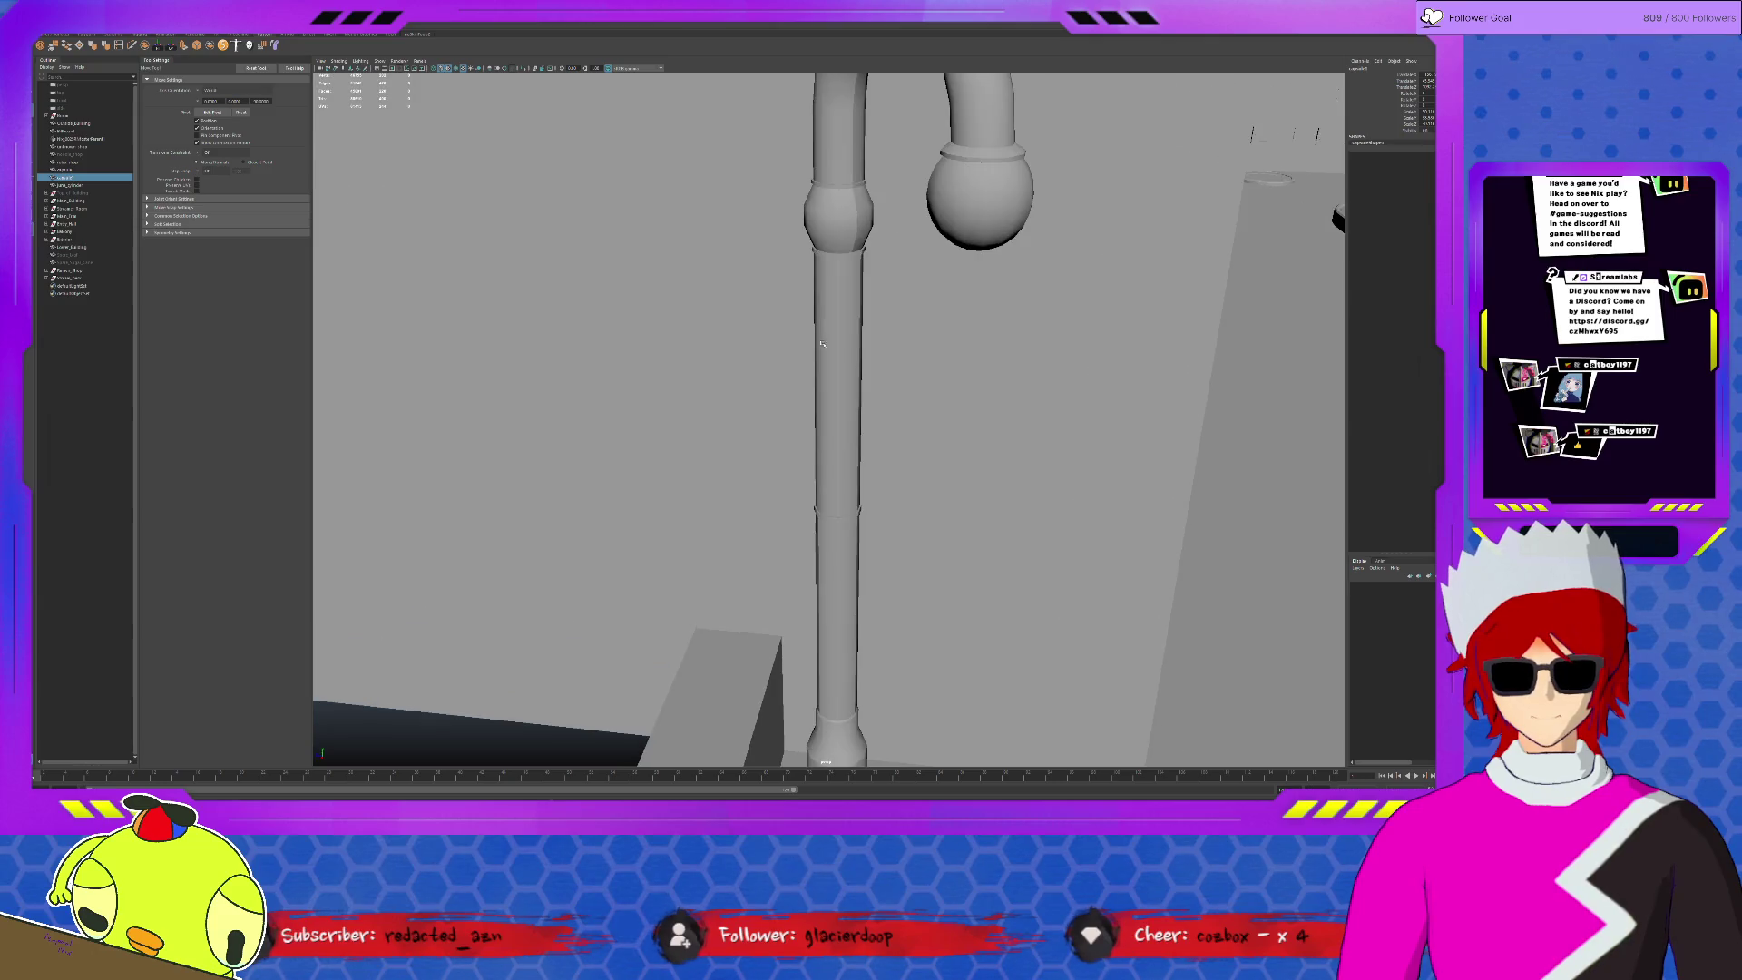
click(840, 288)
key(w)
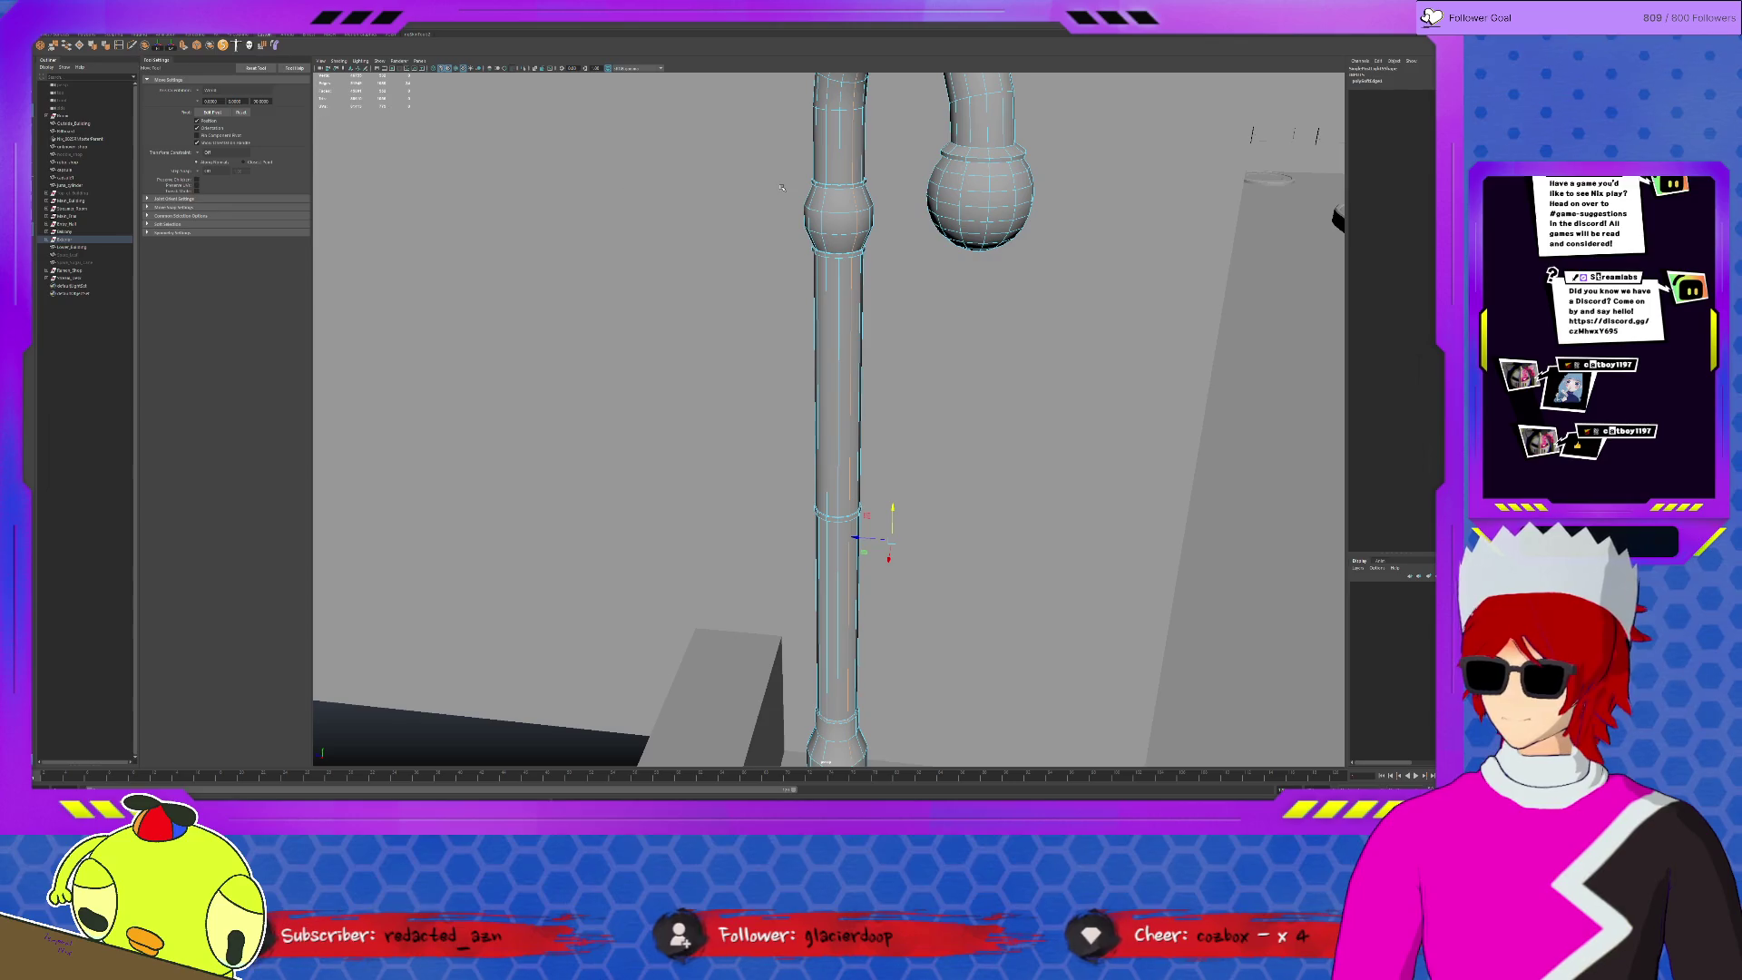
key(F8)
click(449, 717)
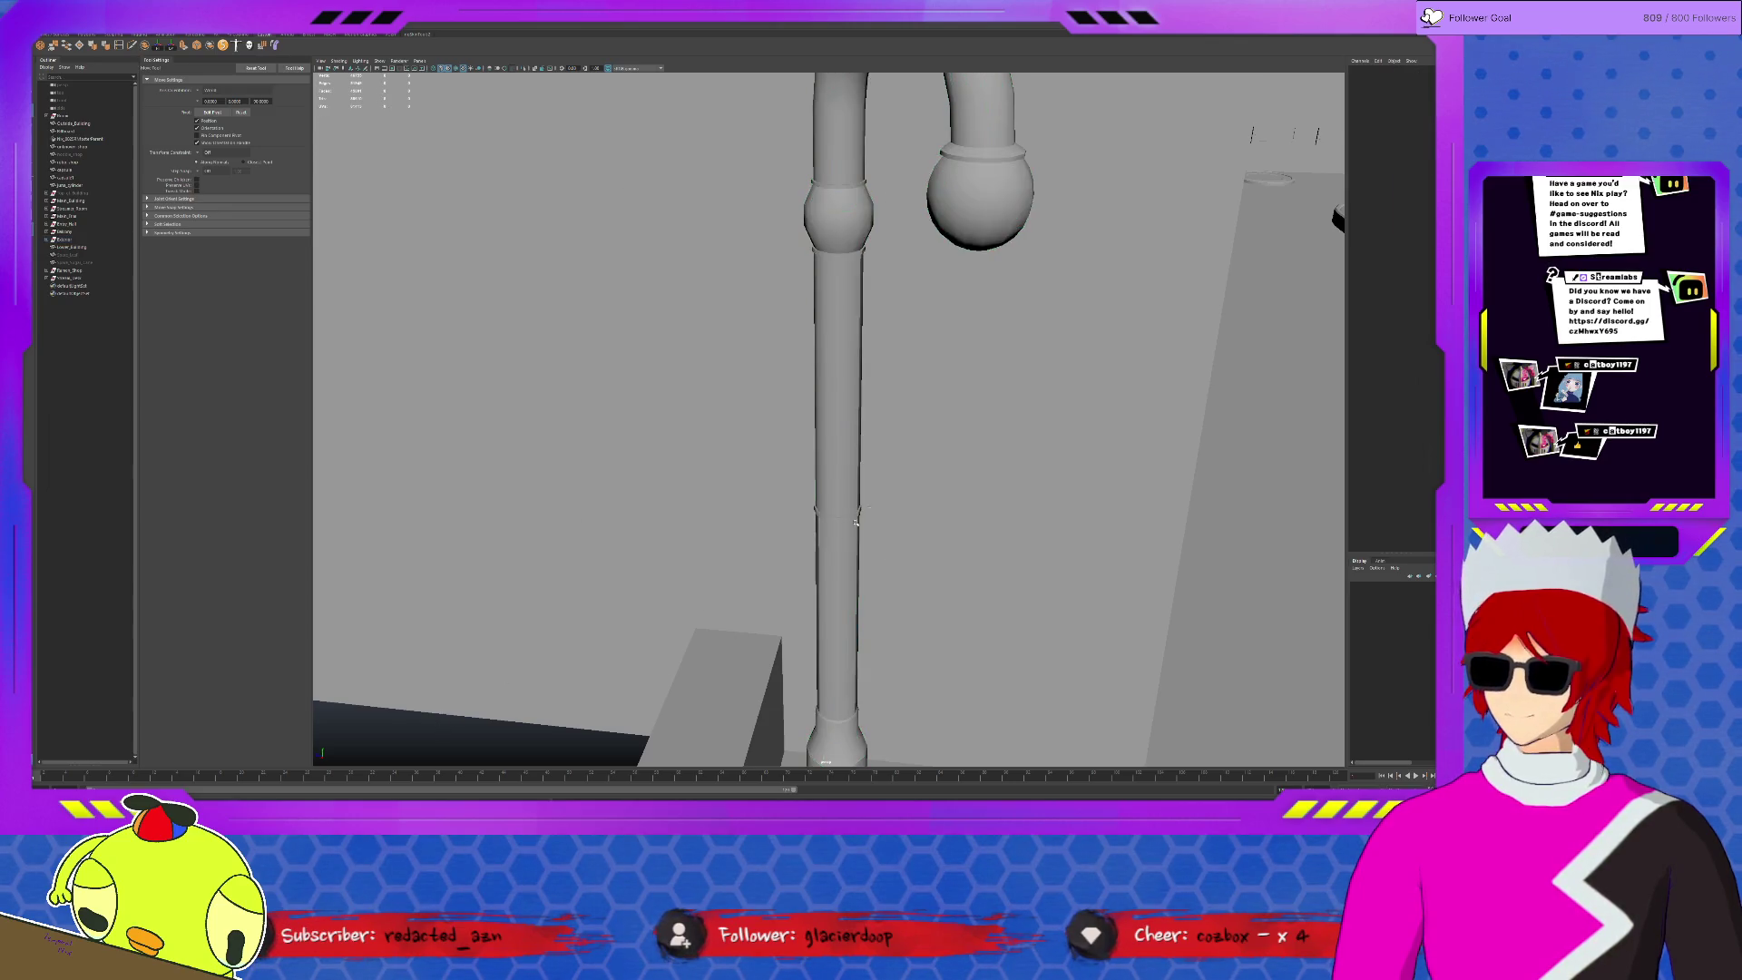
scroll(508, 635, down, 5)
alt+drag(563, 580, 683, 481)
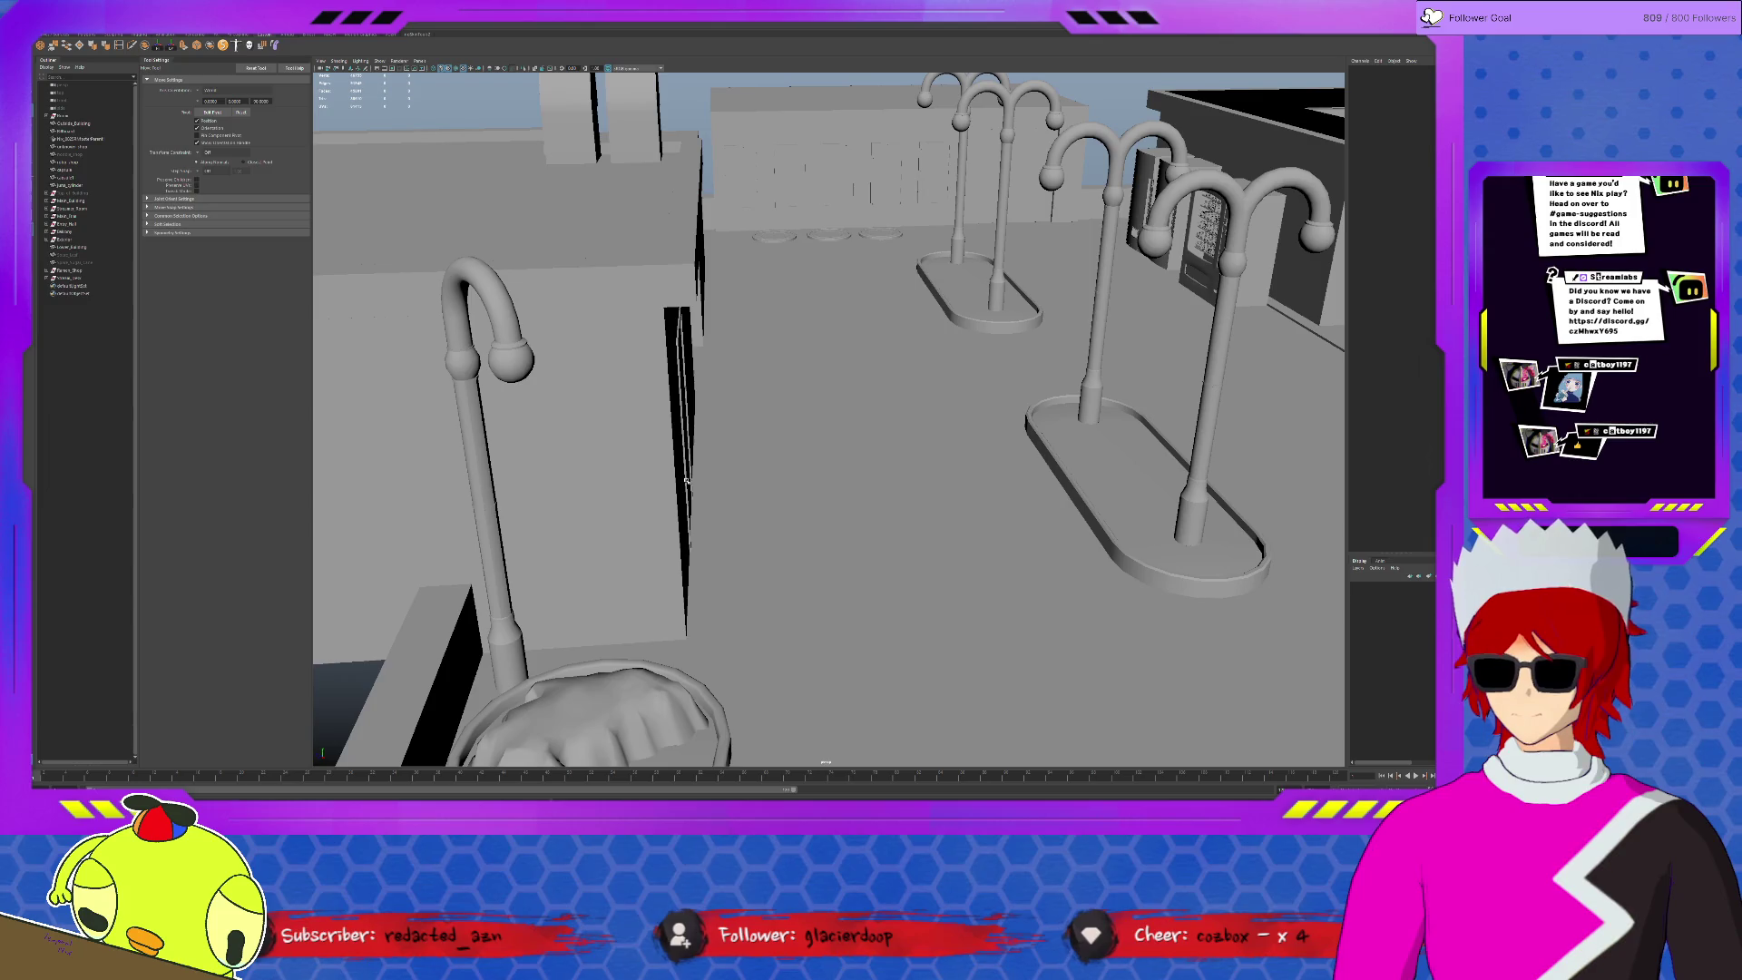
click(487, 490)
key(F8)
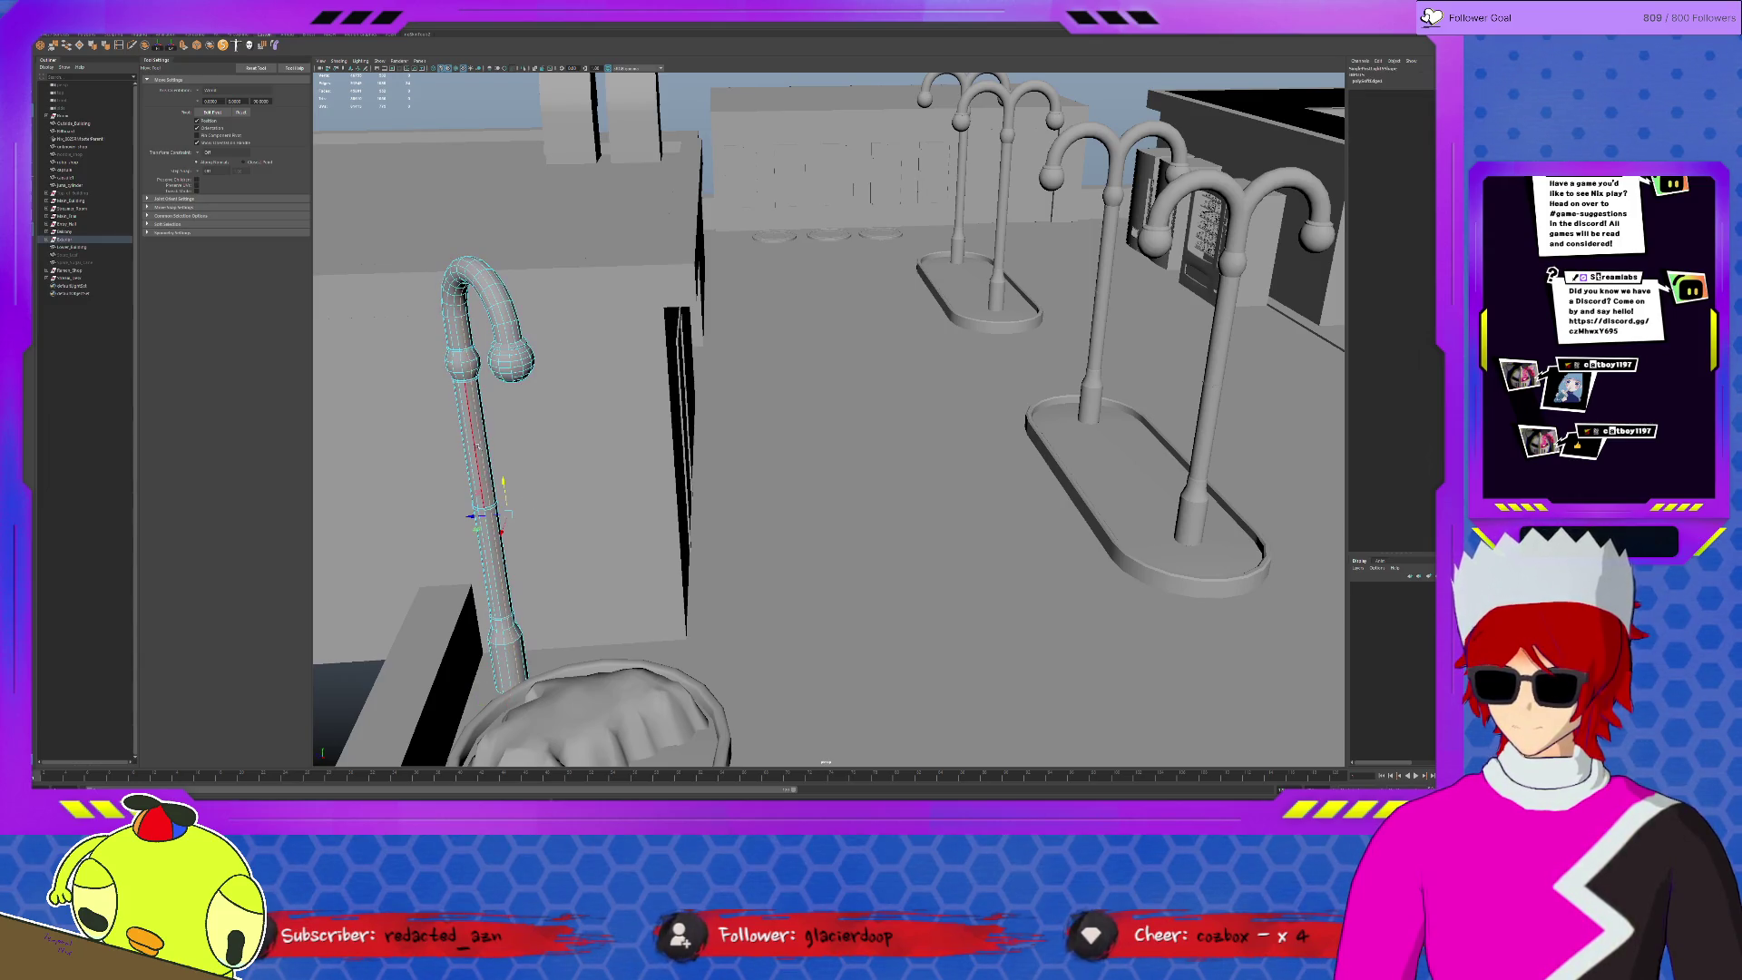
key(F8)
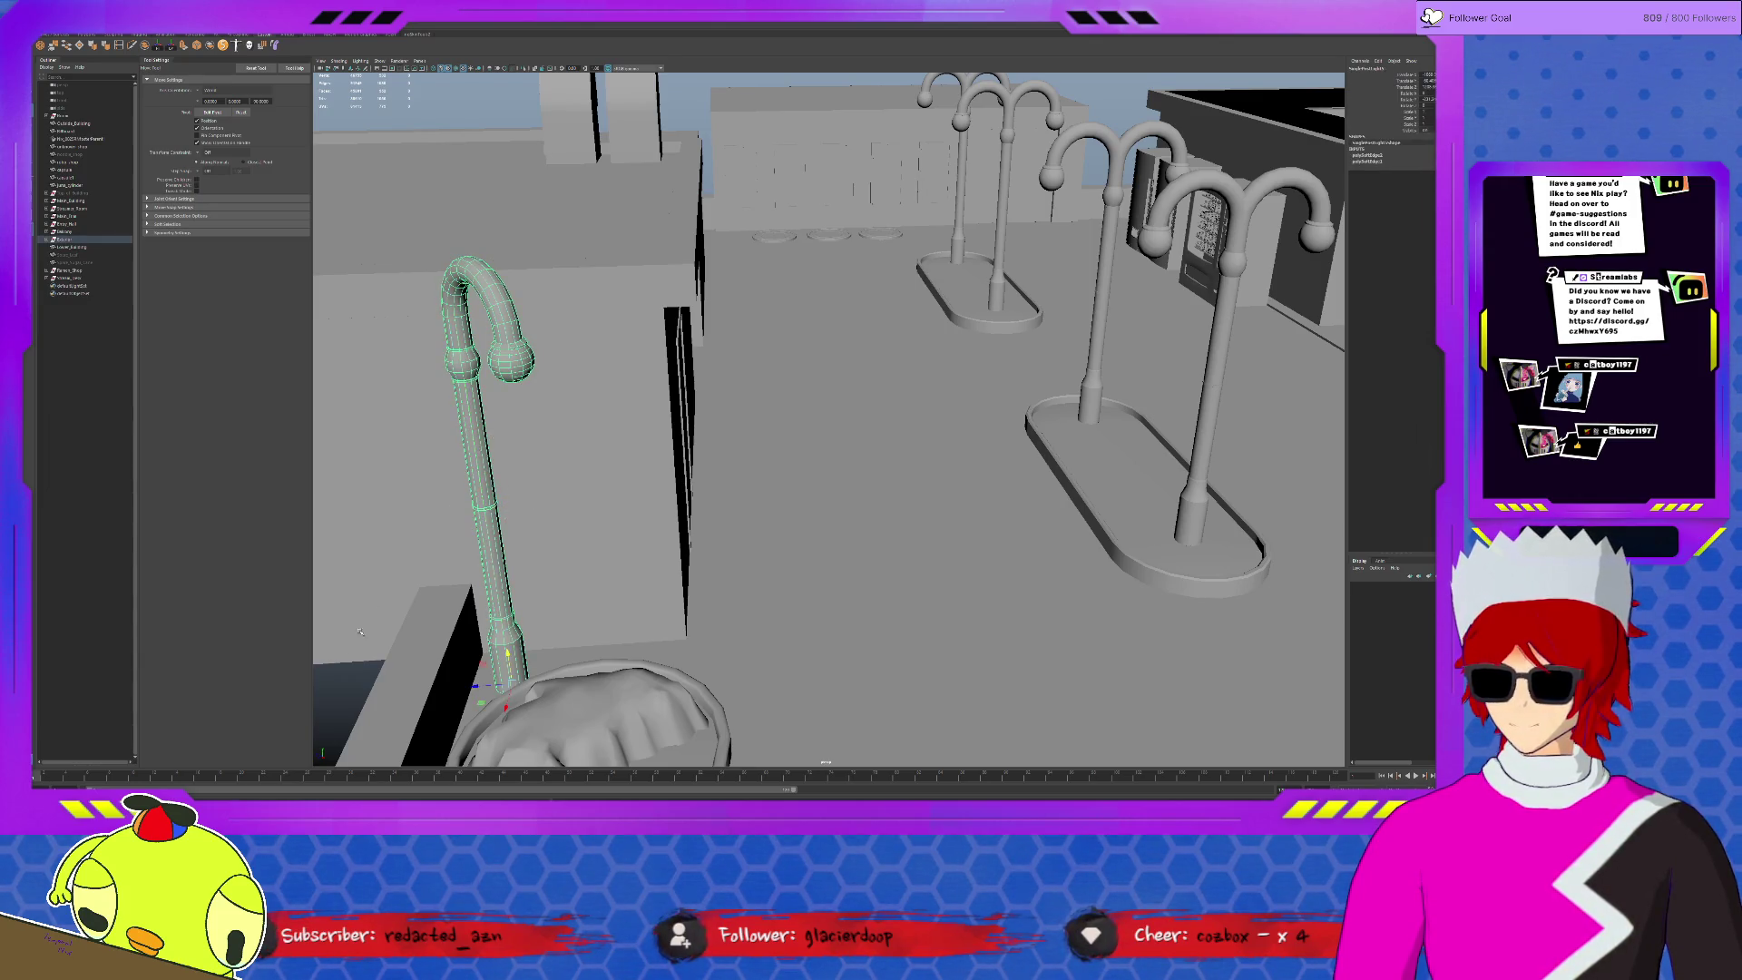
click(340, 701)
mouse_move(340, 700)
alt+mouse_down()
mouse_move(466, 575)
mouse_move(778, 458)
alt+mouse_up()
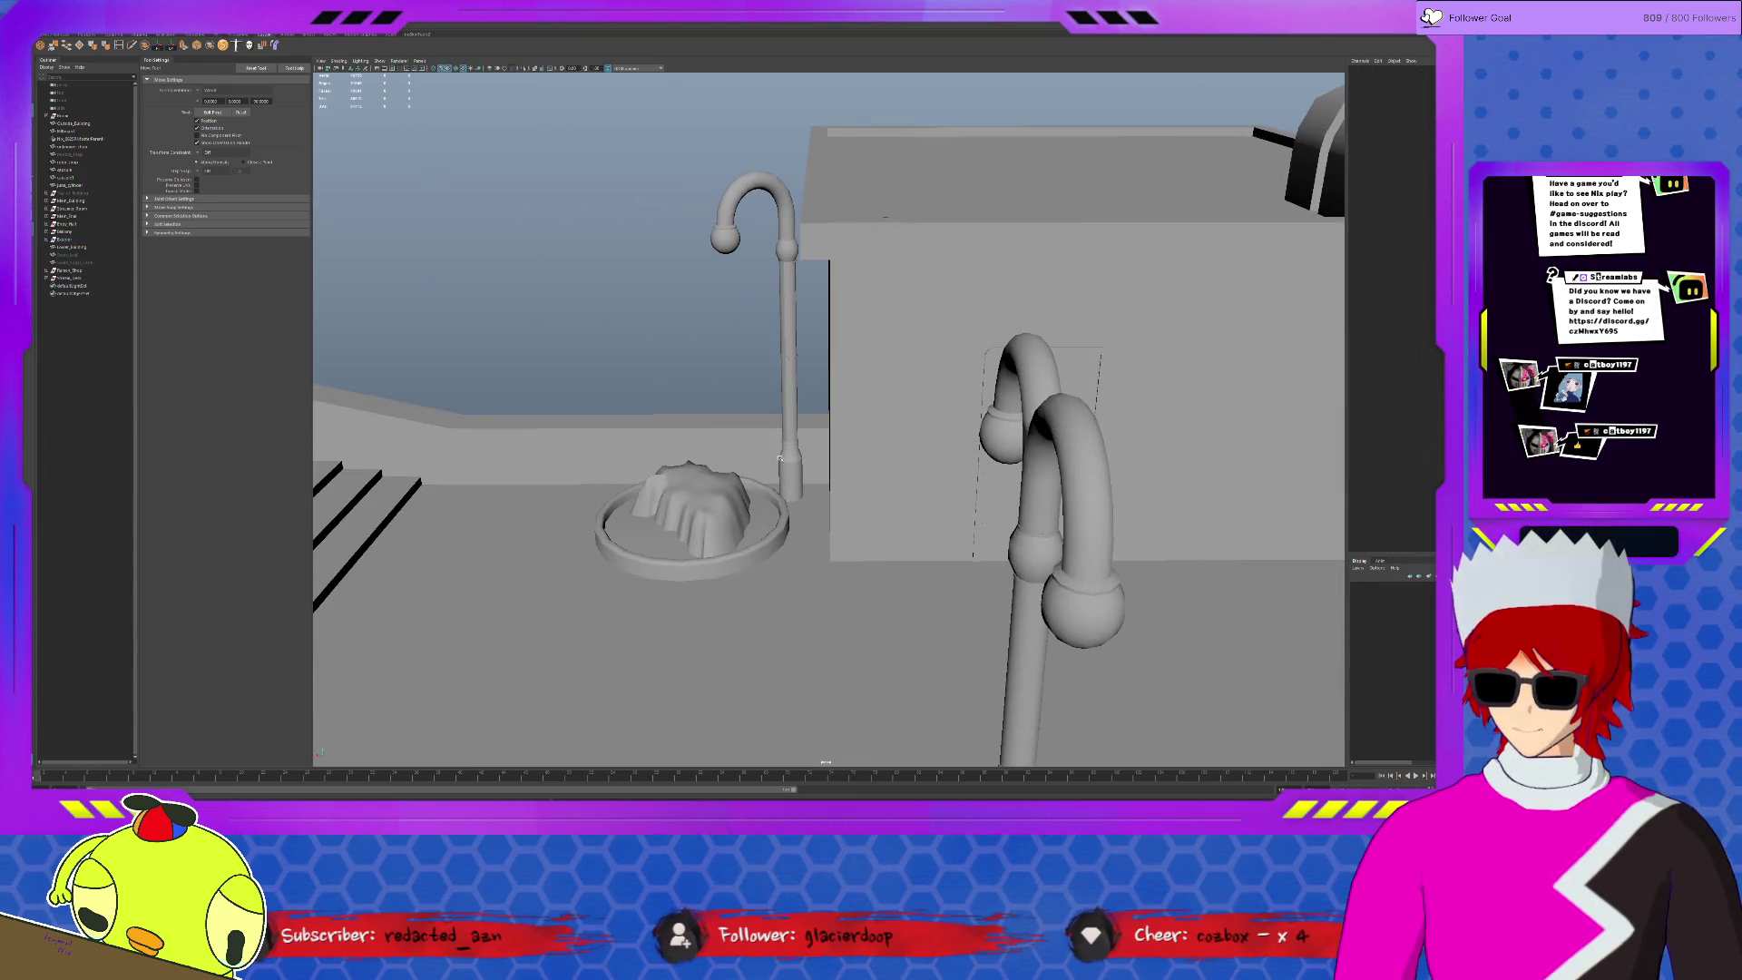
- Isolate the lamp post and soften a set of its pole edges
click(794, 400)
key(ctrl+1)
key(F10)
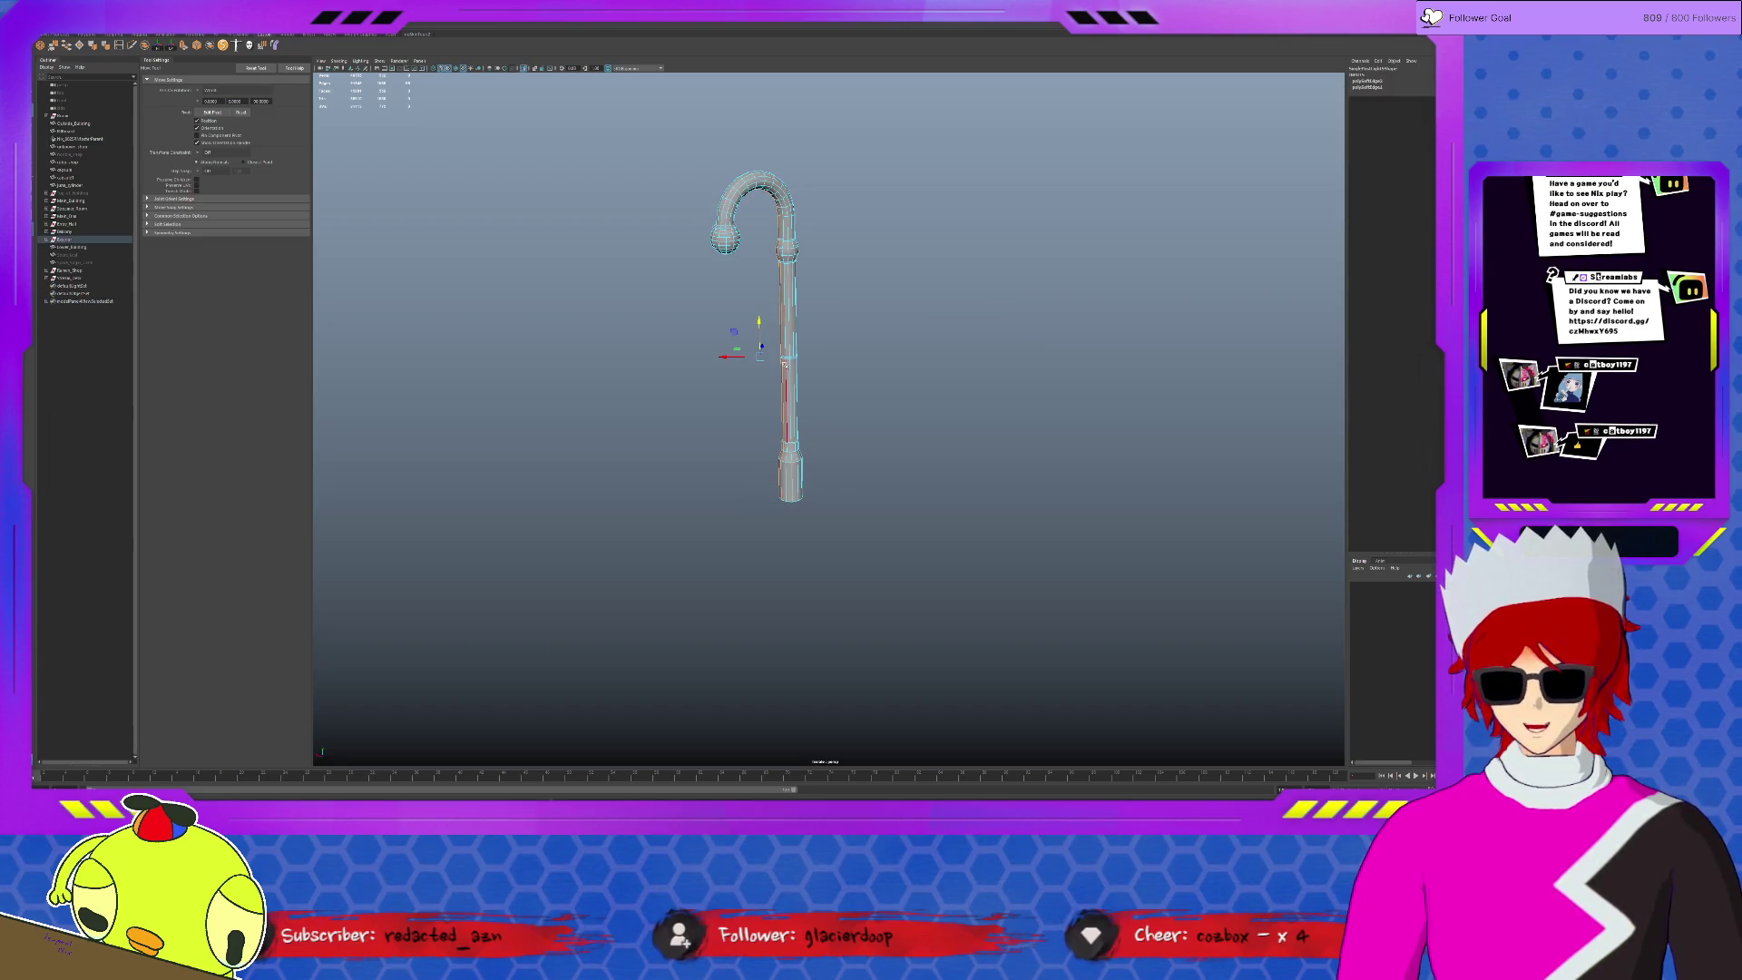
click(787, 358)
key(F8)
key(ctrl+1)
- Soften the lamp post's arch edges in three more passes
mouse_move(789, 357)
alt+mouse_down()
mouse_move(959, 366)
mouse_move(793, 346)
alt+mouse_up()
click(793, 346)
key(F10)
click(790, 352)
click(774, 405)
click(791, 361)
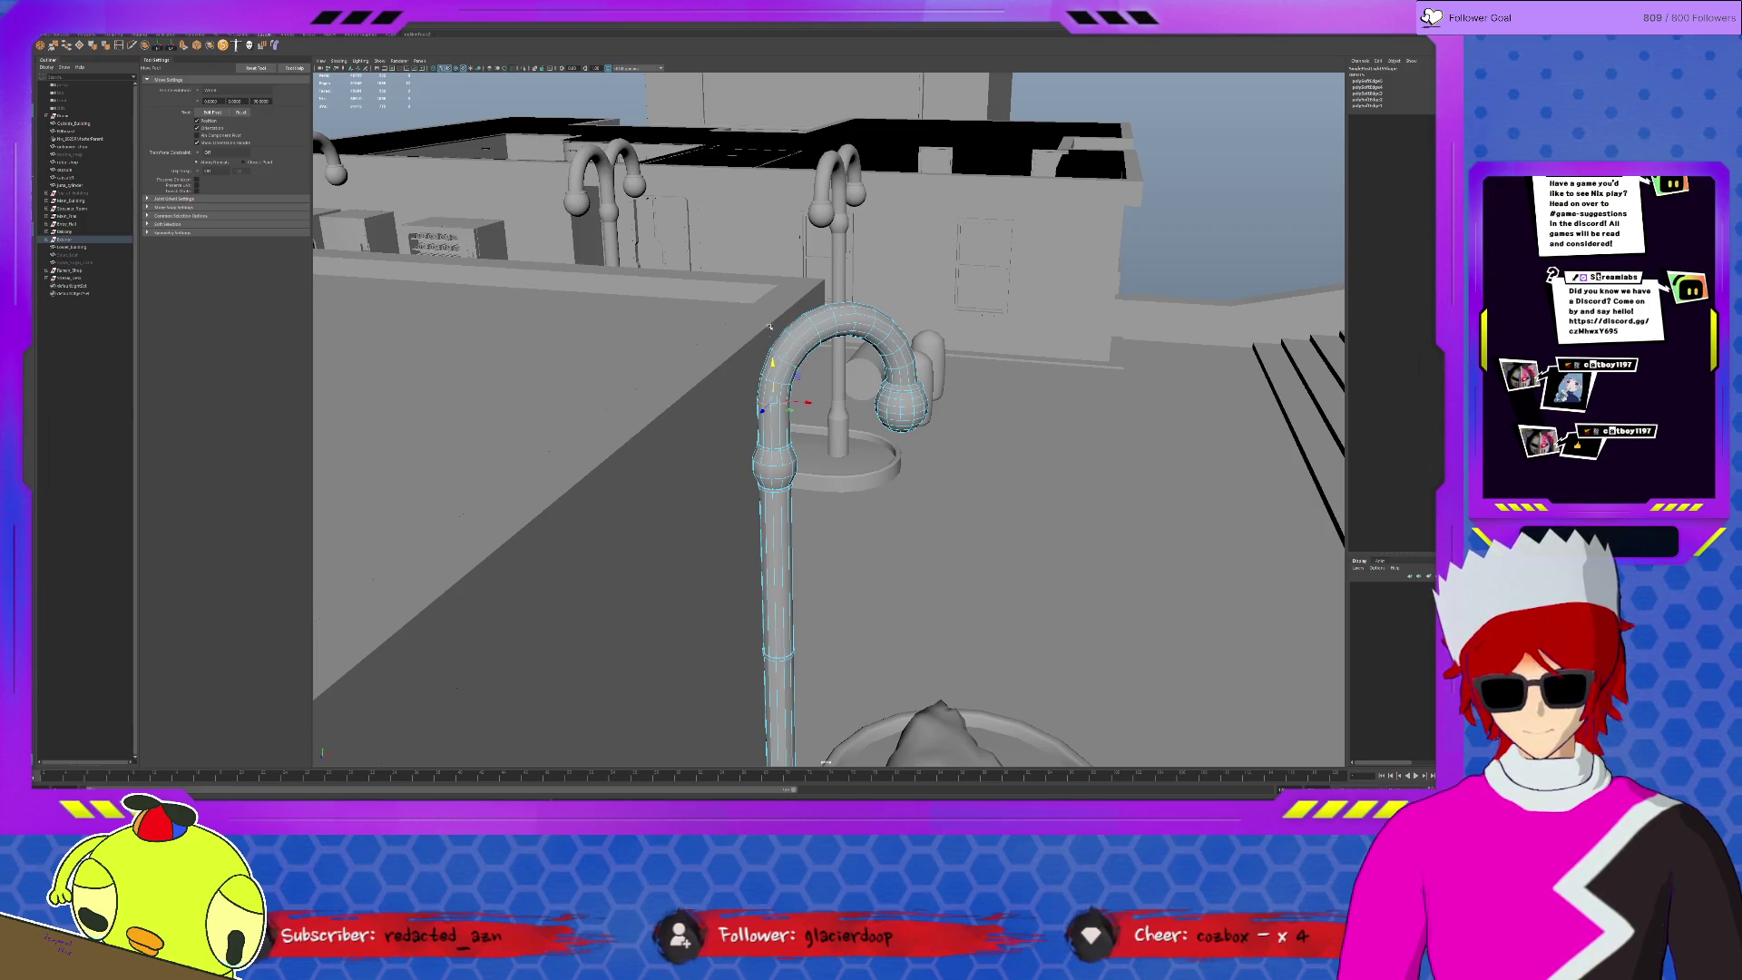
click(1168, 204)
click(1087, 377)
scroll(1088, 377, down, 10)
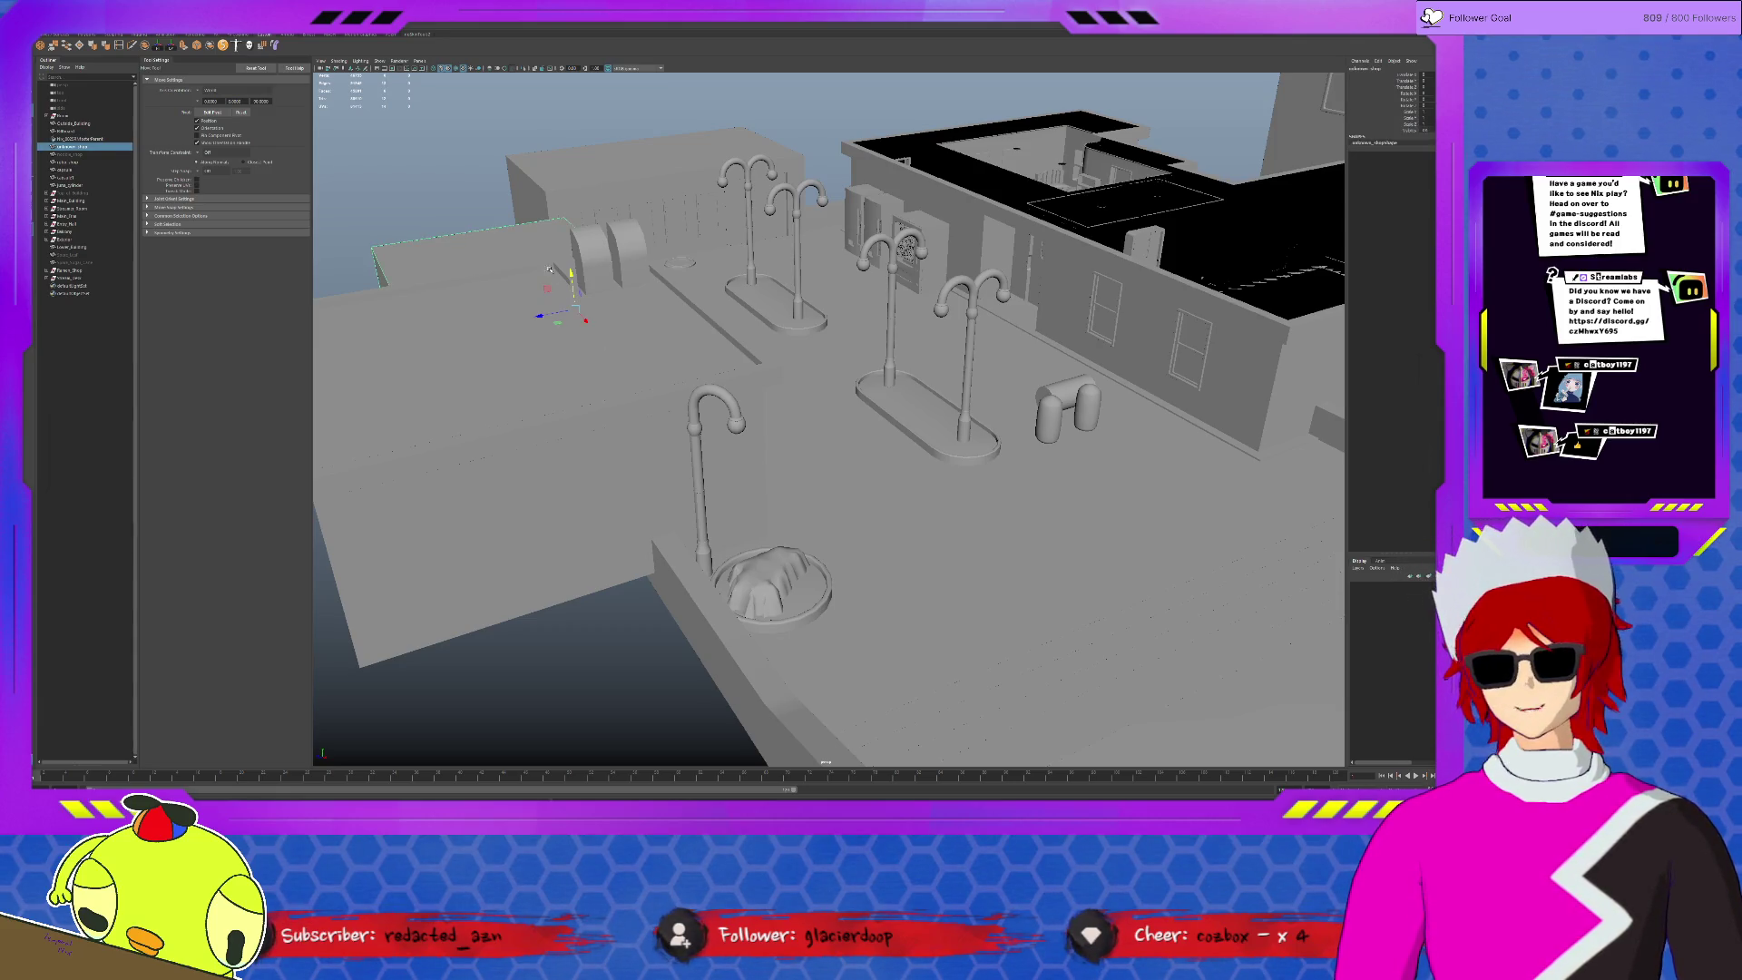
click(543, 310)
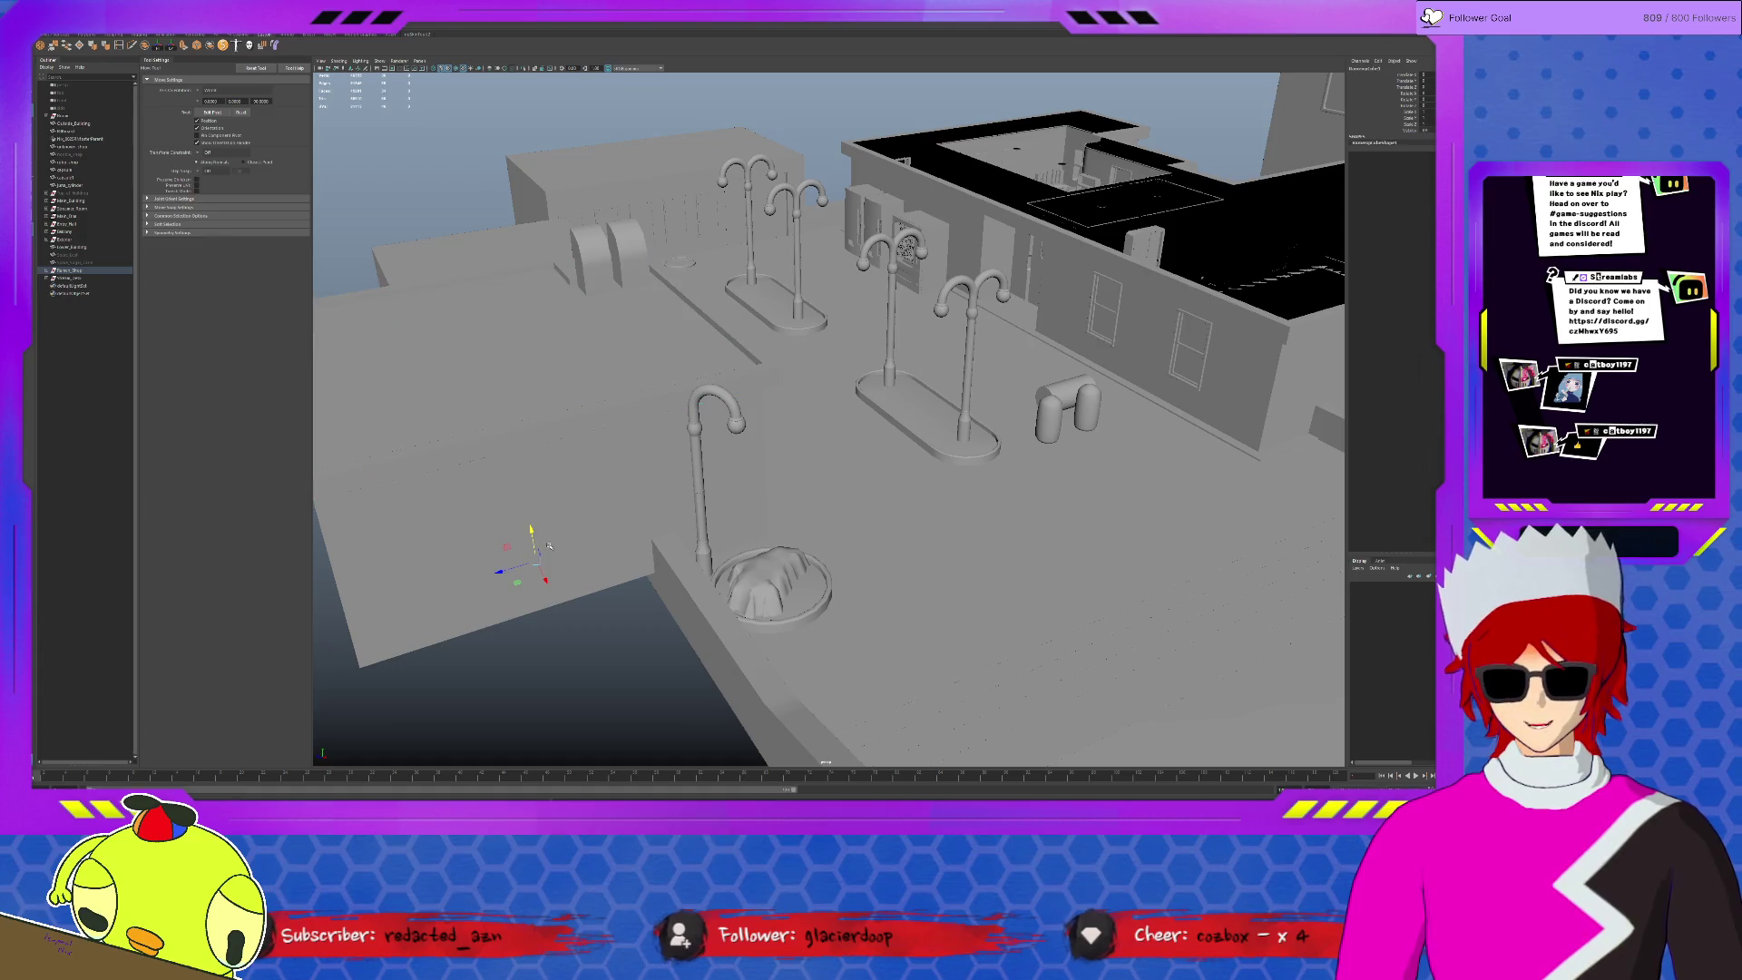
alt+drag(521, 366, 552, 498)
click(635, 580)
alt+drag(896, 551, 795, 535)
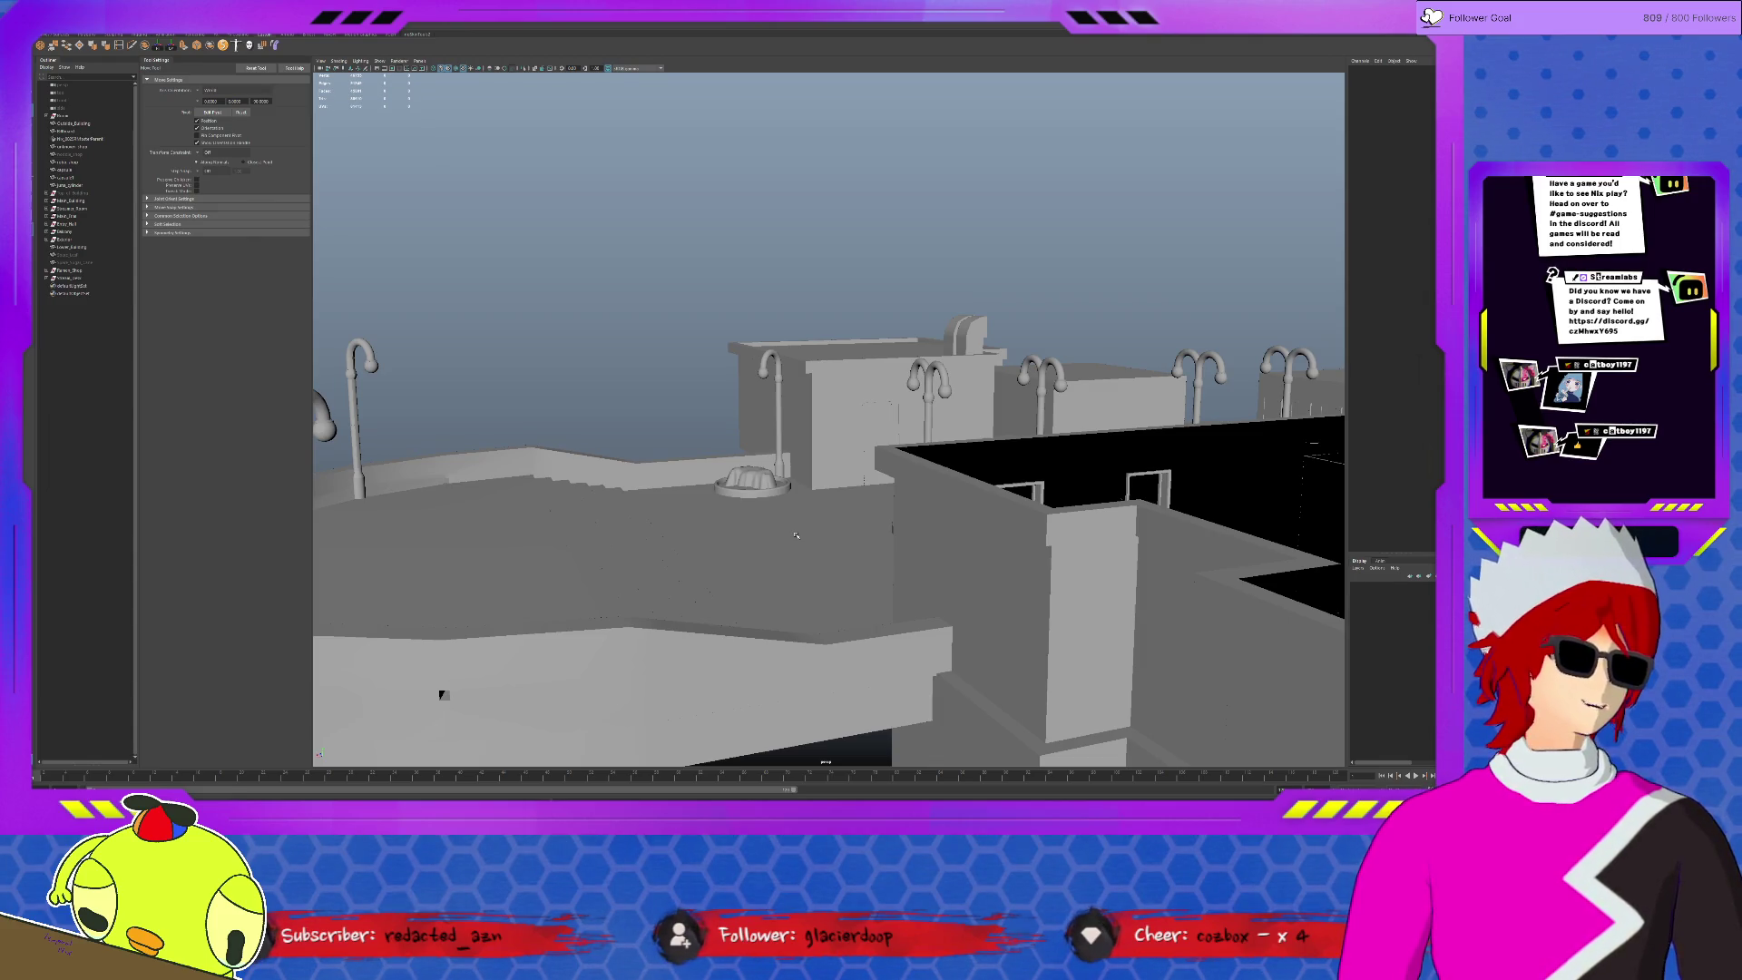
scroll(765, 515, up, 5)
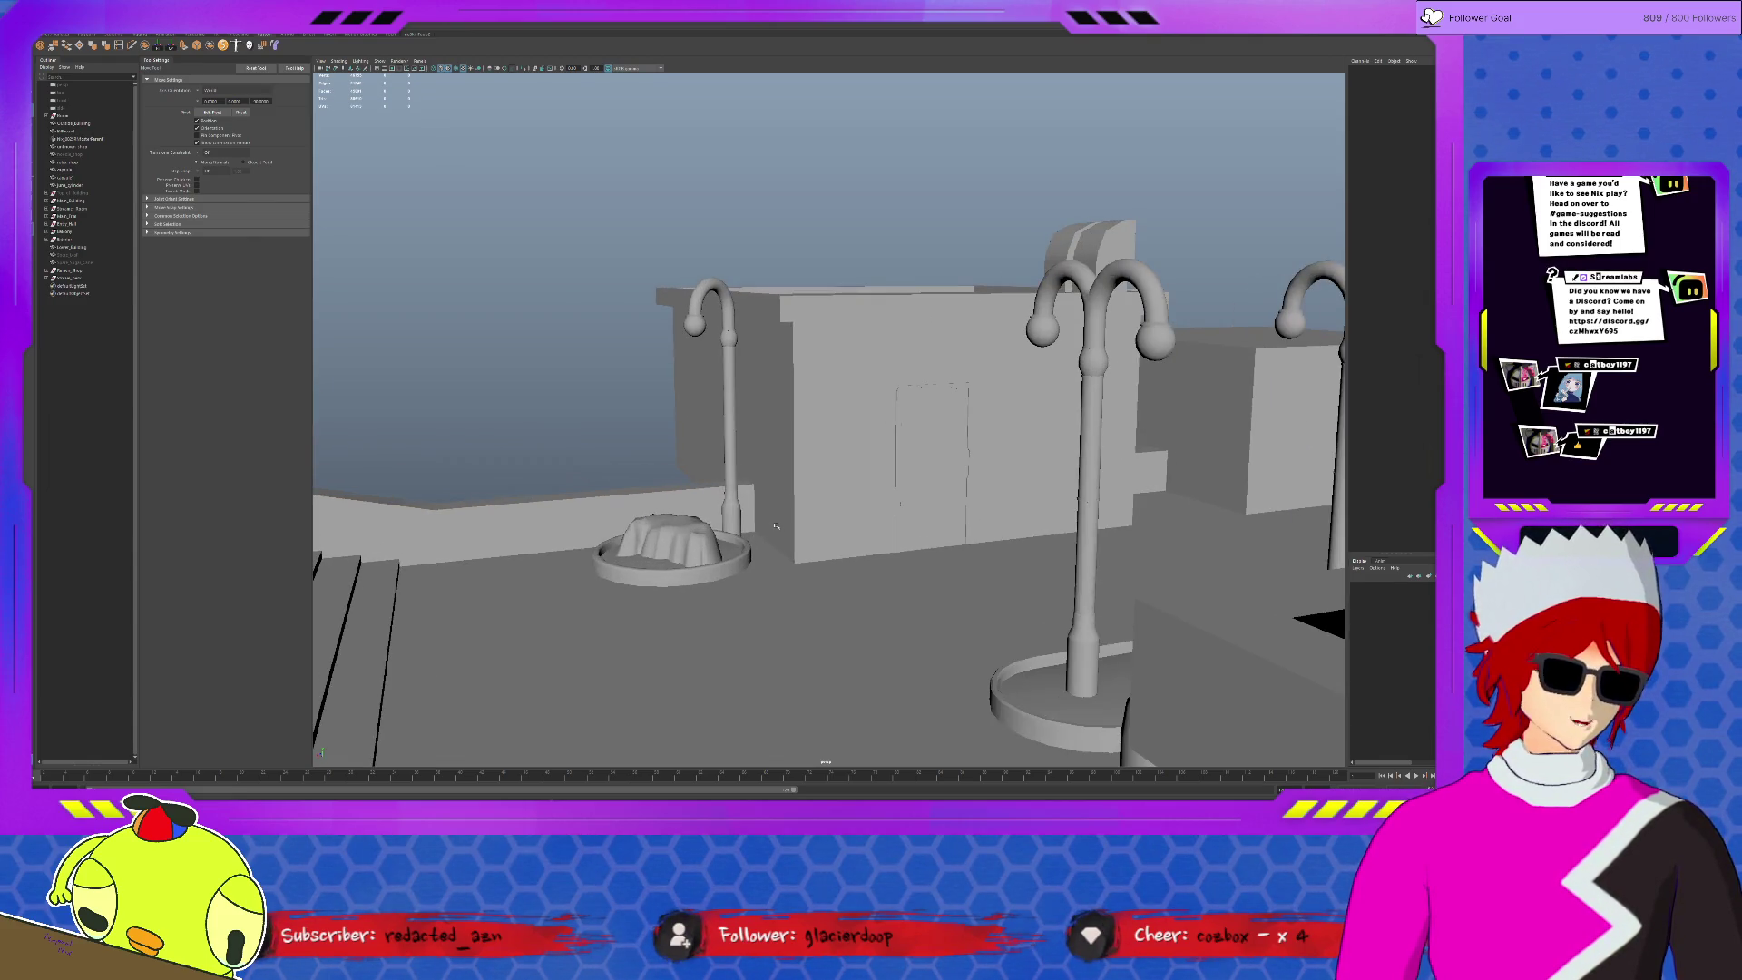
mouse_move(774, 517)
alt+mouse_down()
mouse_move(739, 698)
mouse_move(707, 633)
mouse_move(873, 462)
mouse_move(910, 352)
mouse_move(919, 430)
mouse_move(439, 167)
mouse_move(968, 458)
mouse_move(1003, 432)
mouse_move(987, 456)
mouse_move(778, 519)
alt+mouse_up()
click(910, 352)
key(e)
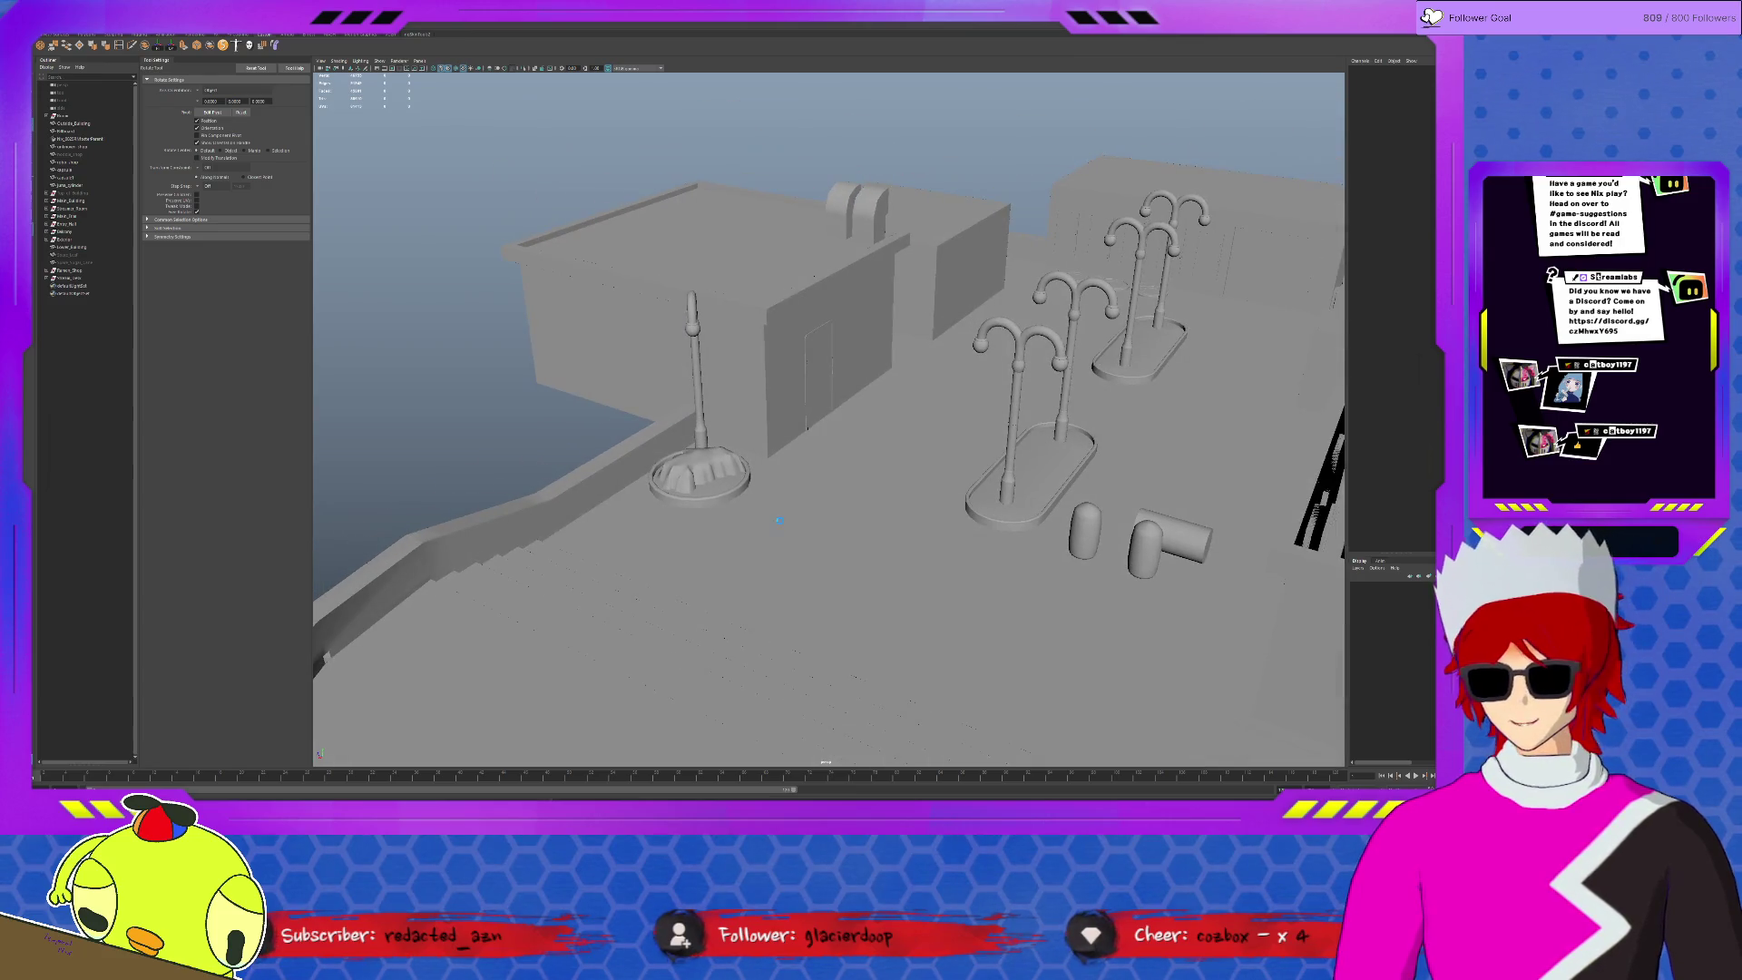
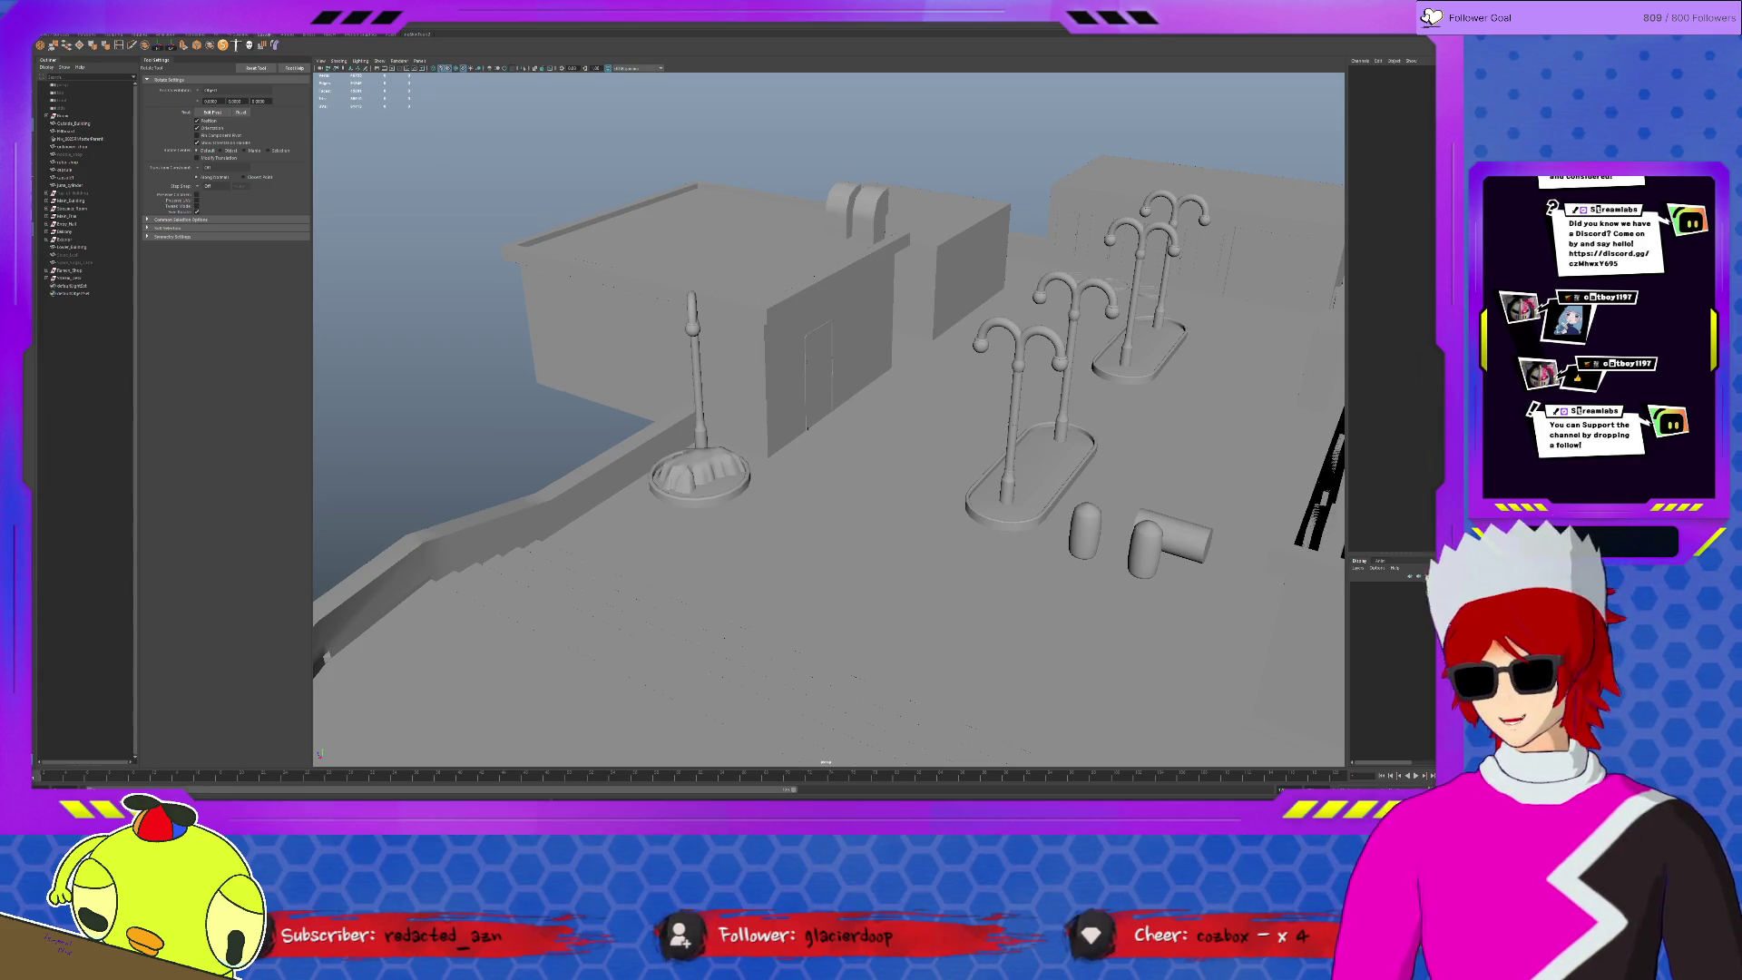
- Create a polygon cube, frame it, and scale it into a tall thin slab
alt+drag(376, 554, 426, 508)
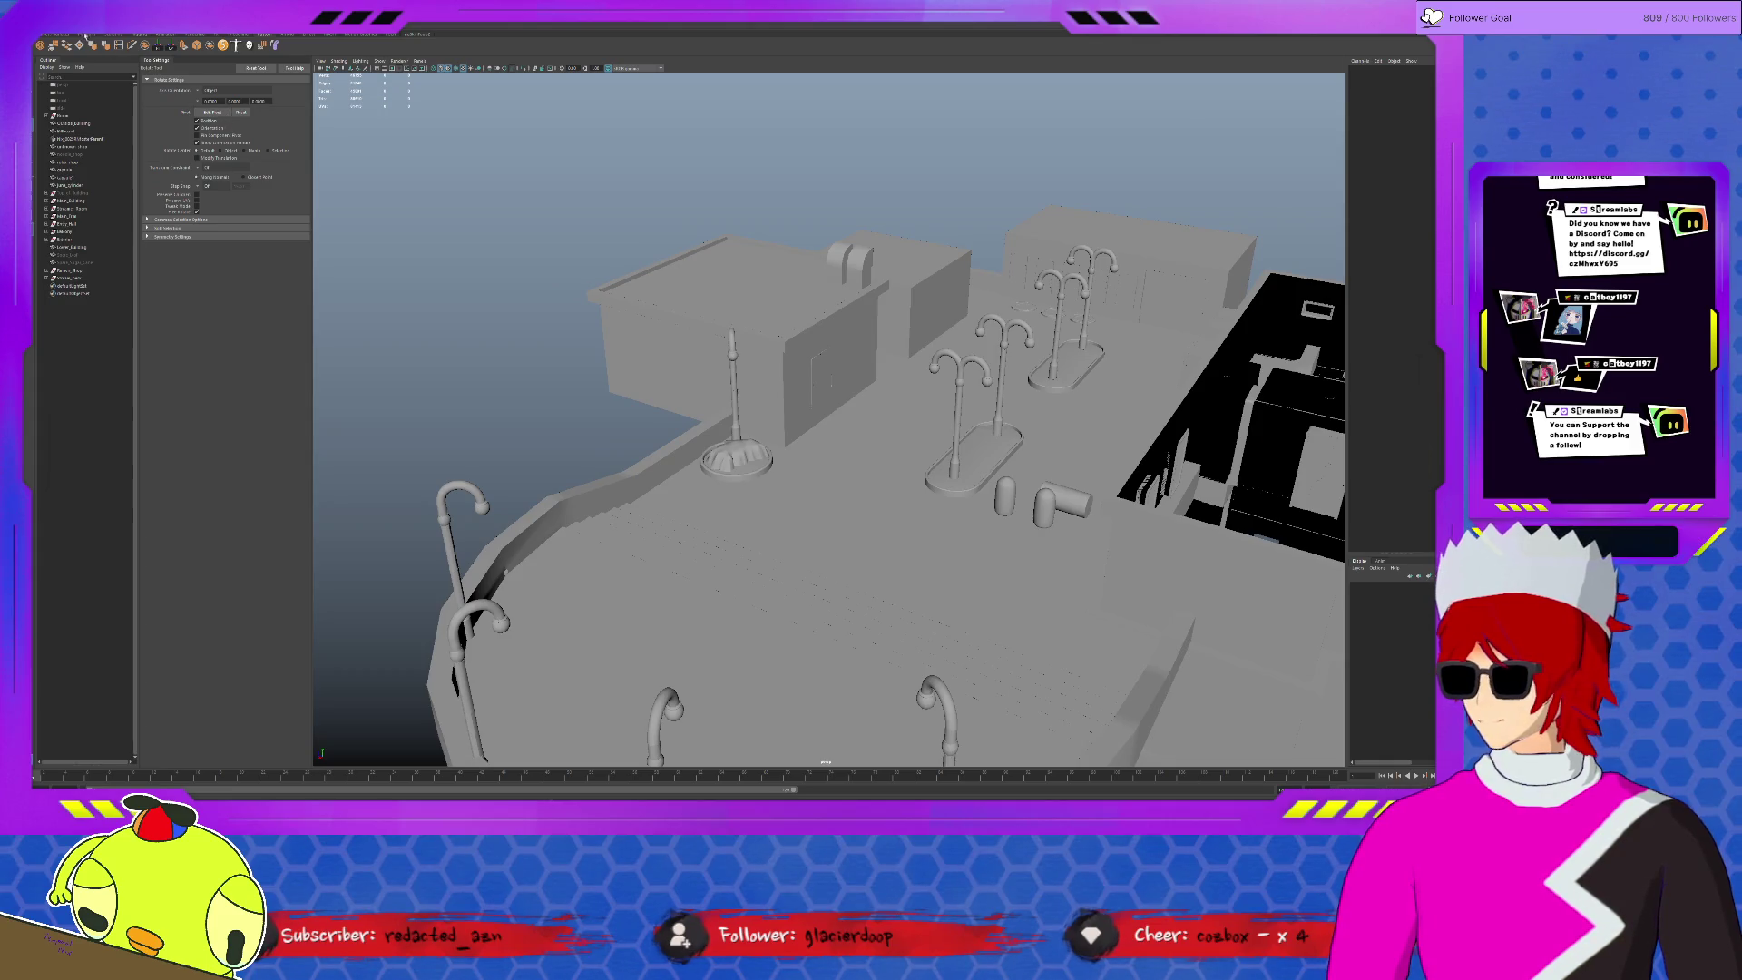
click(60, 45)
scroll(998, 454, down, 5)
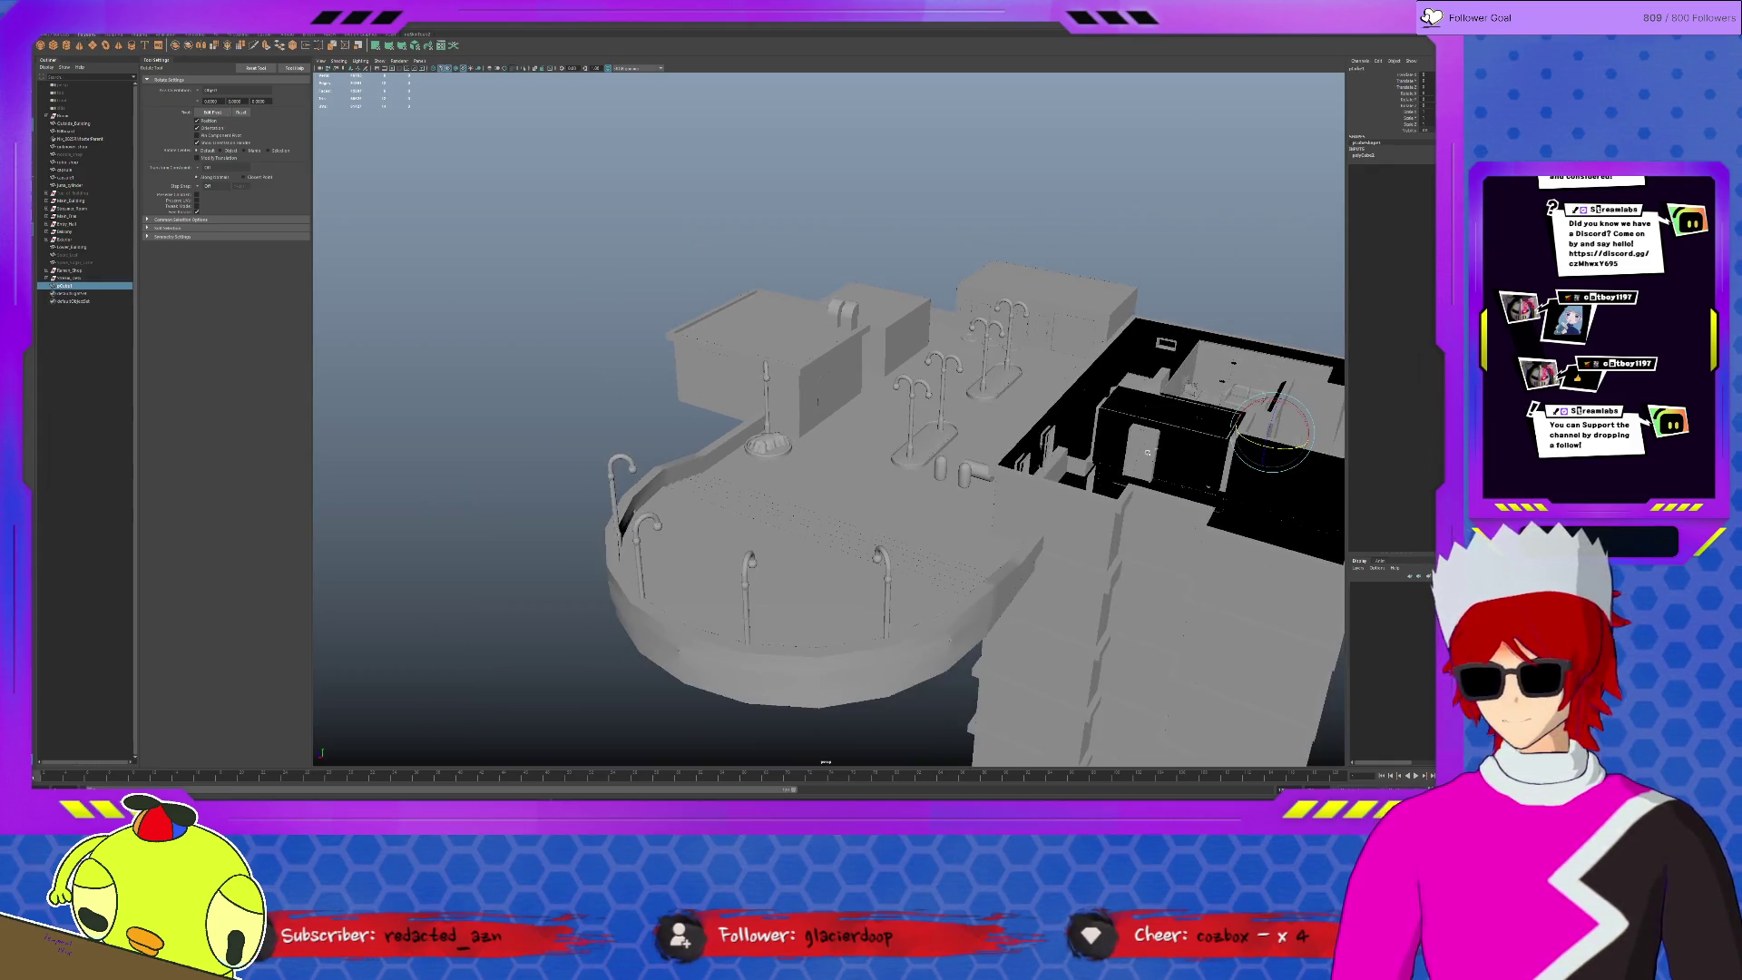
alt+drag(1134, 472, 1195, 458)
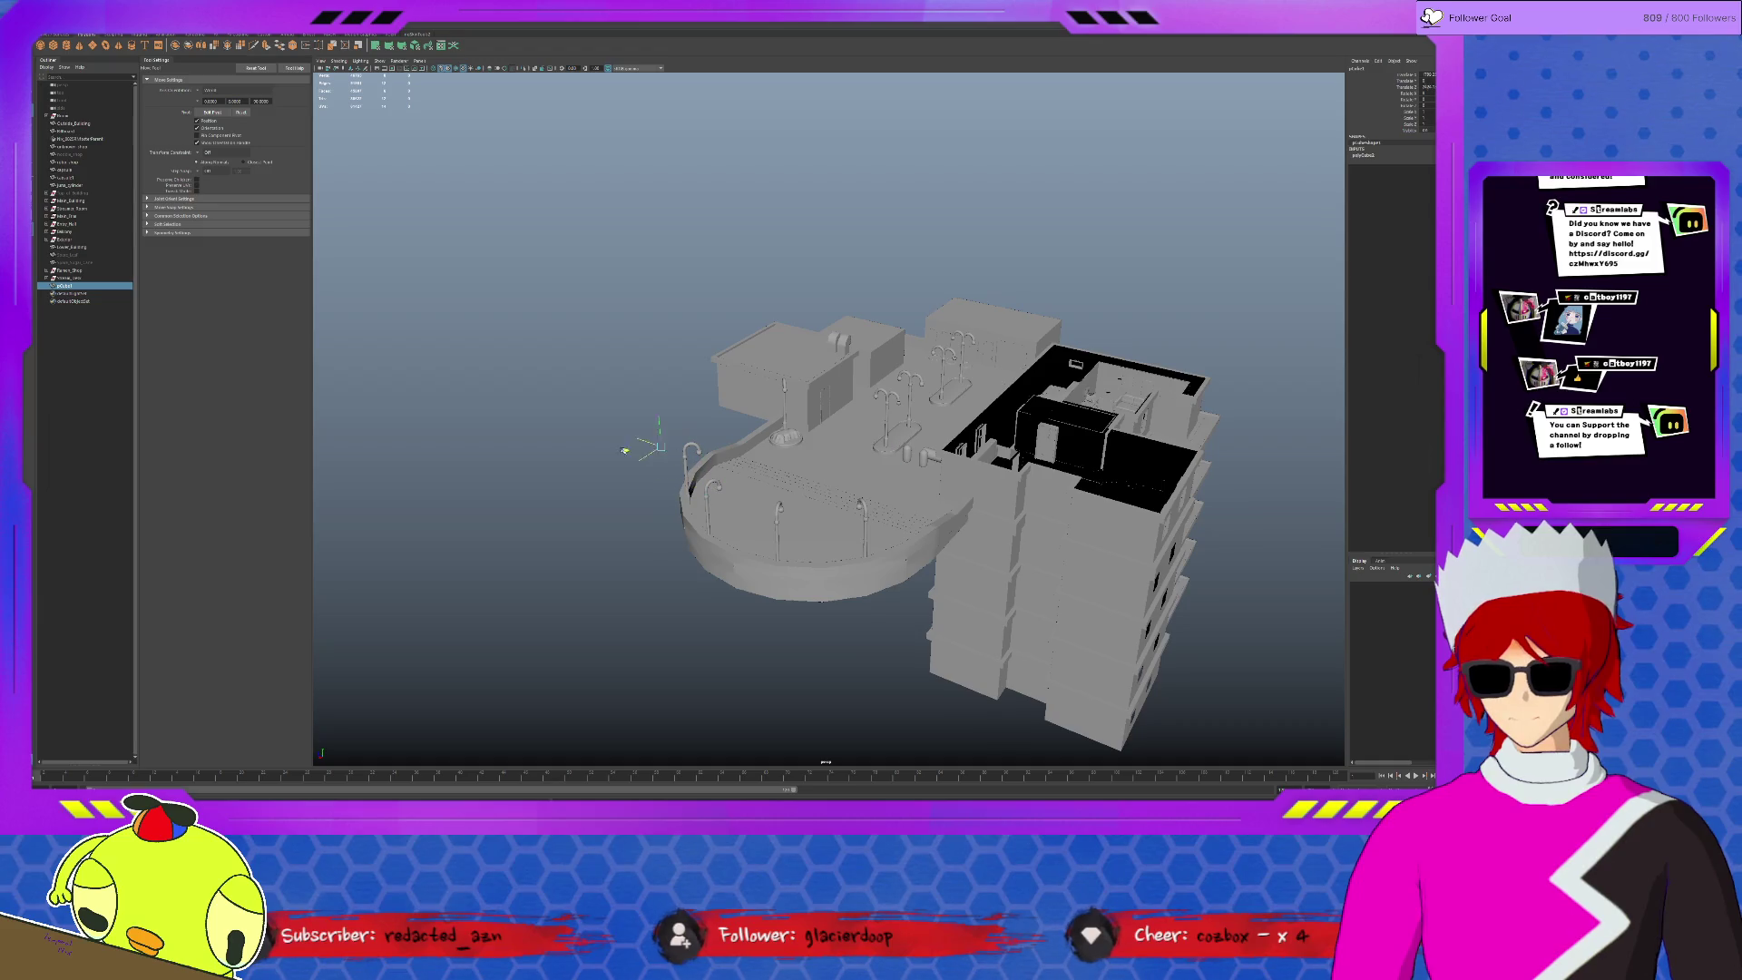
key(f)
scroll(805, 436, down, 5)
key(r)
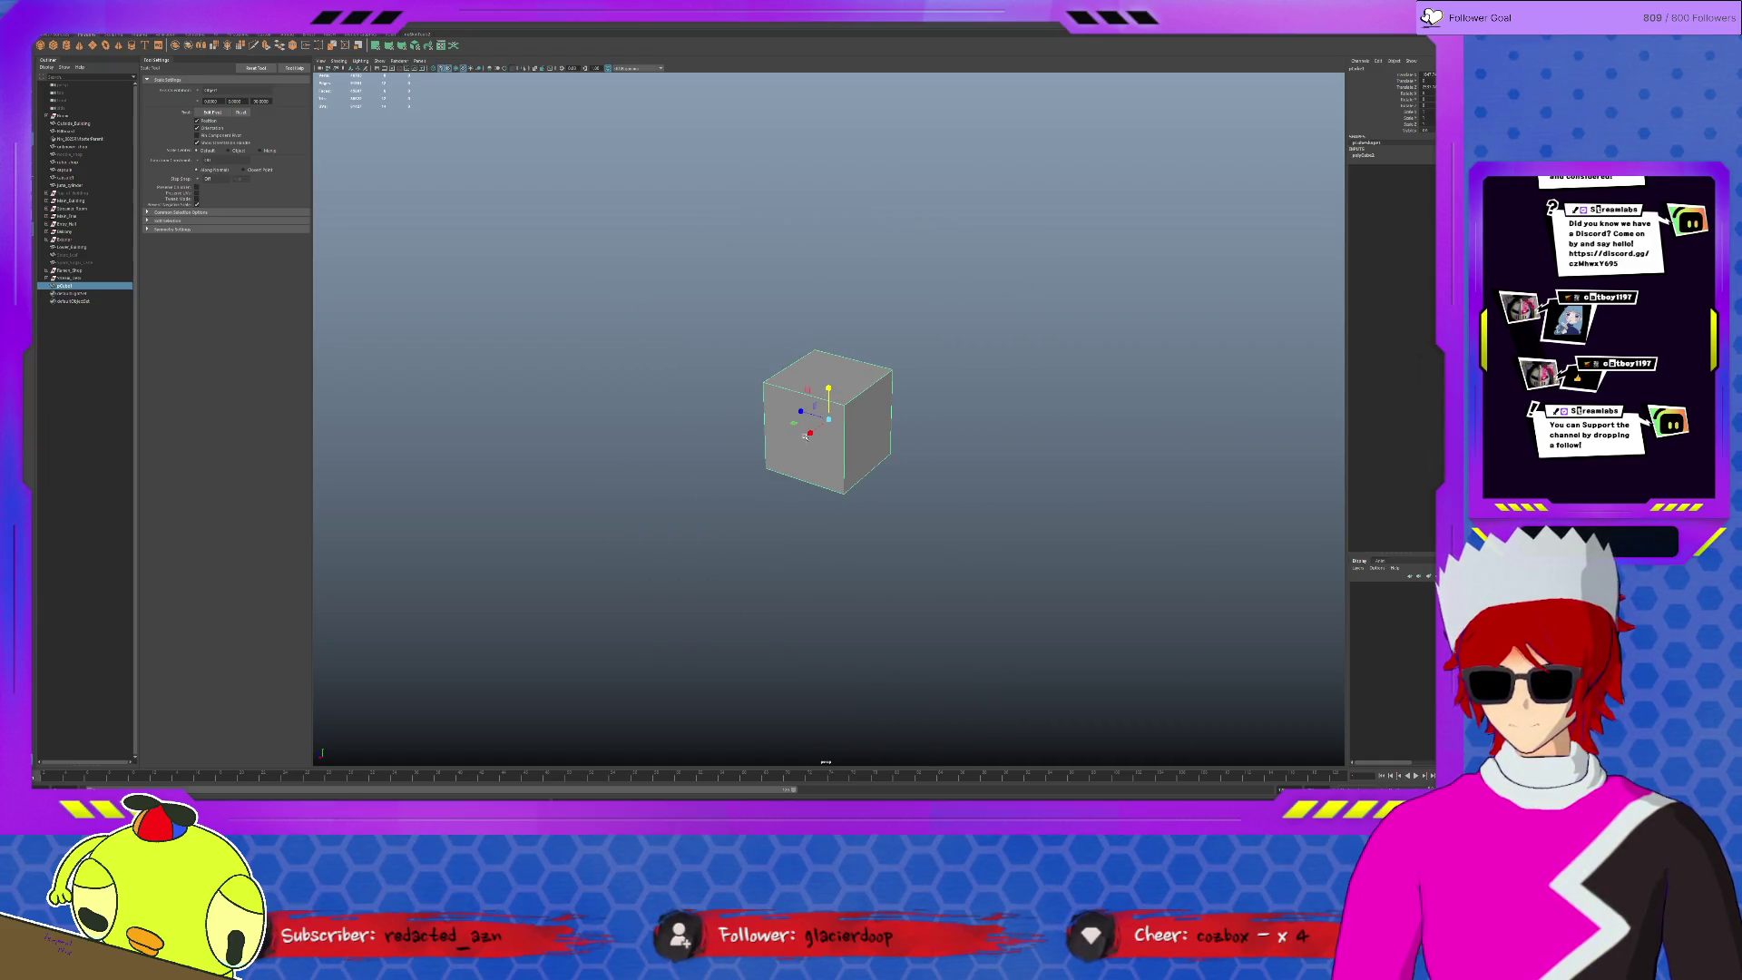
mouse_move(832, 418)
mouse_down()
mouse_move(819, 428)
mouse_move(841, 414)
mouse_move(824, 399)
mouse_move(795, 408)
mouse_move(815, 406)
mouse_up()
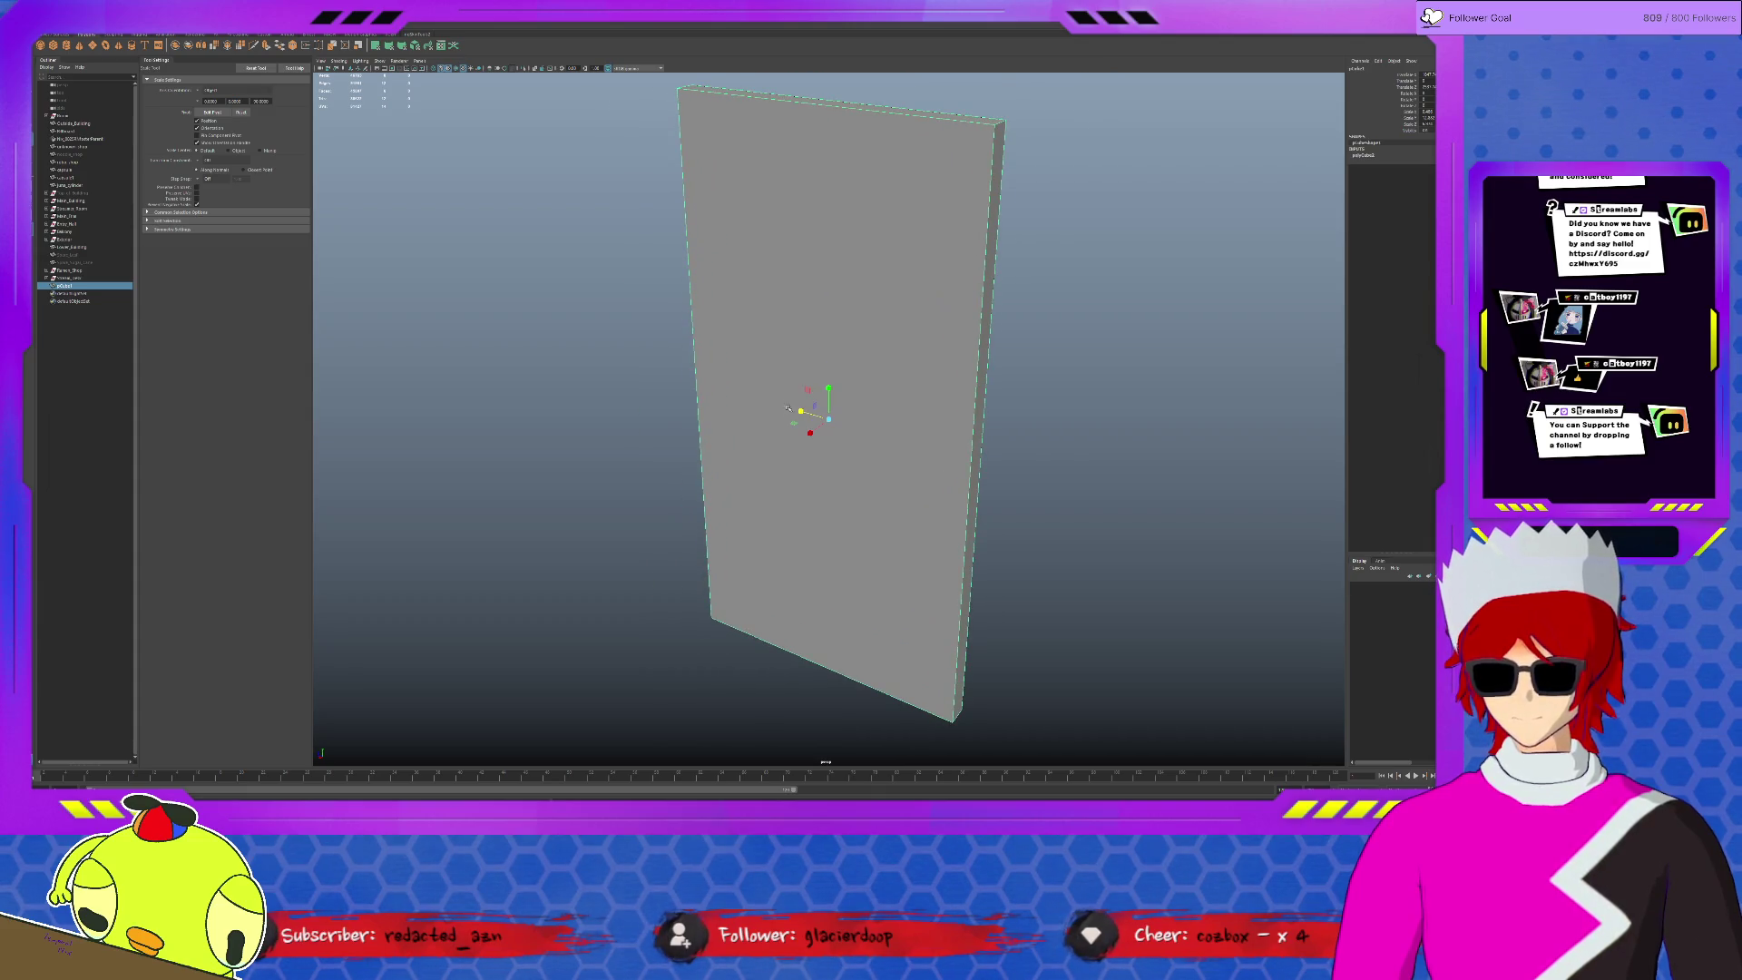
- Switch to the Poly Modeling shelf and pick the Insert Edge Loop Tool
click(187, 36)
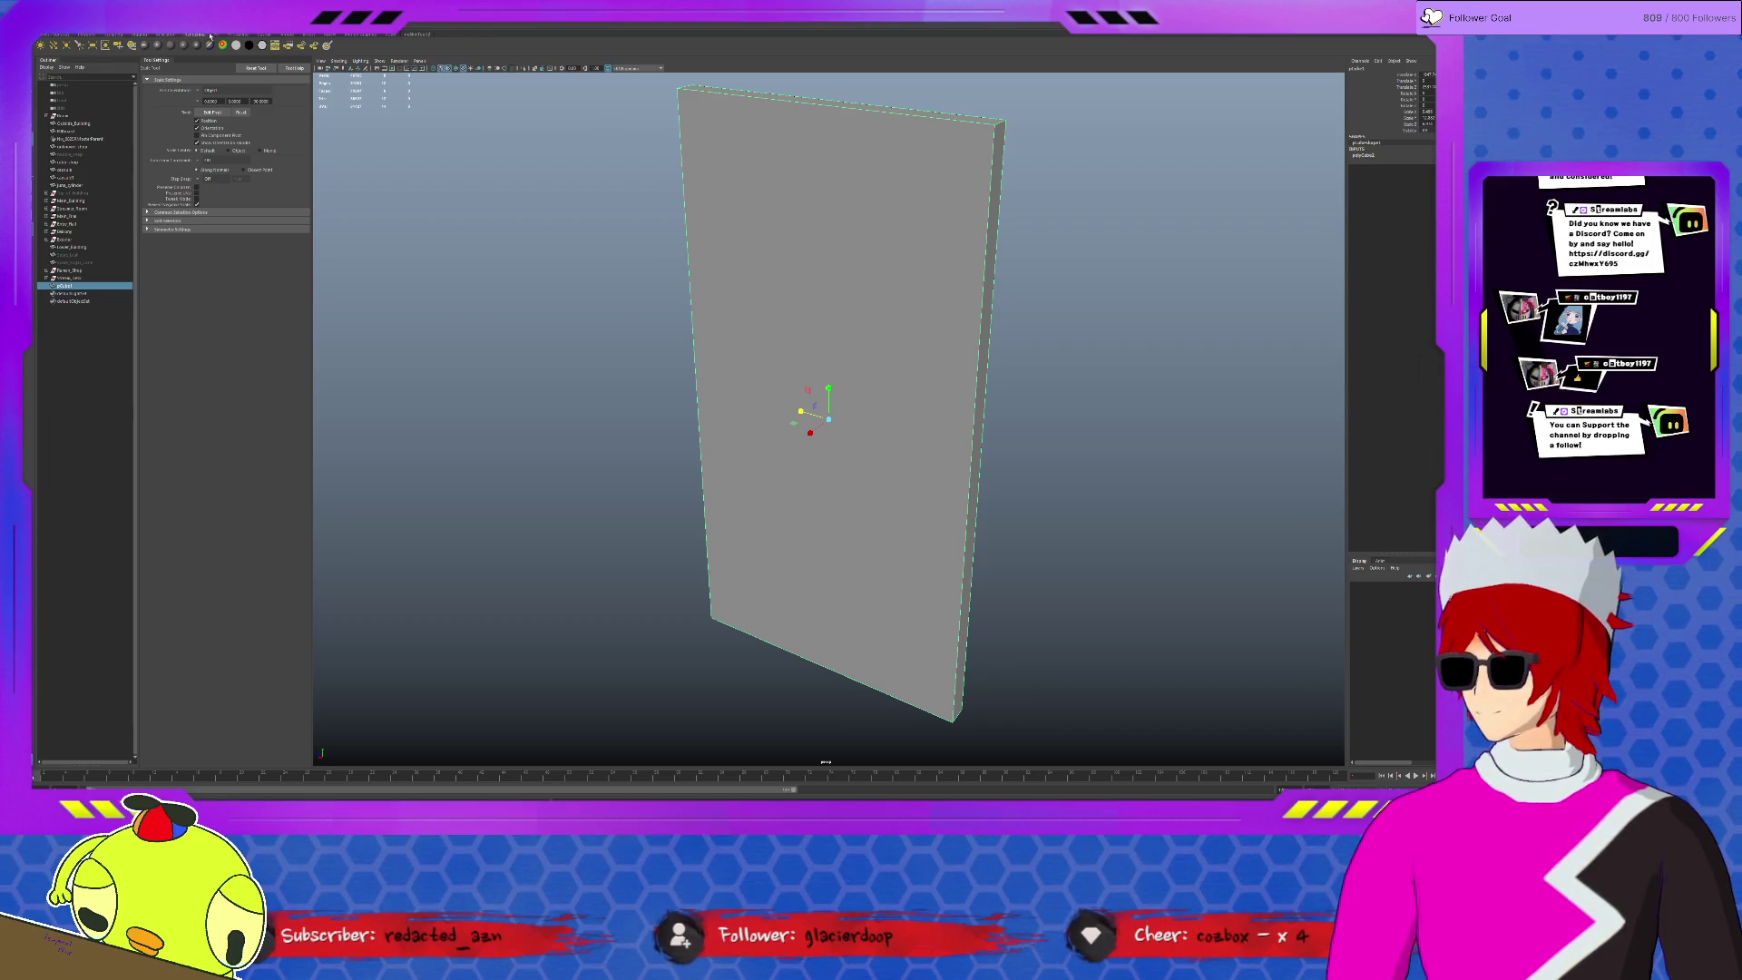
click(232, 35)
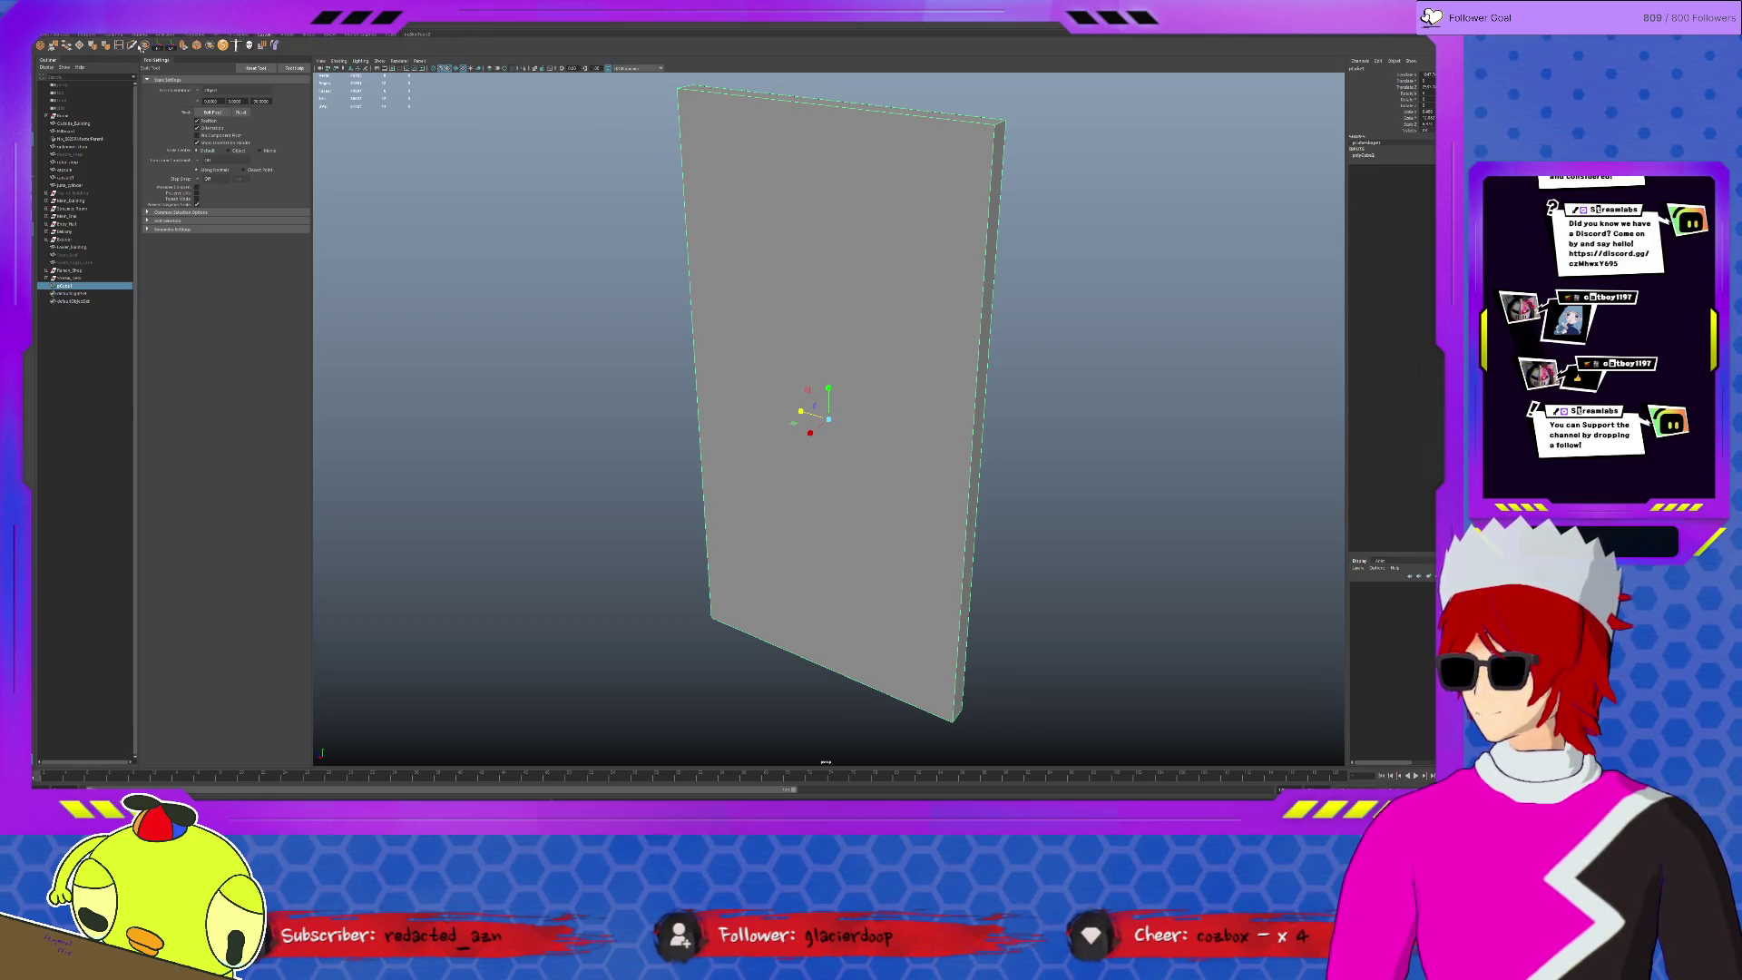
click(121, 45)
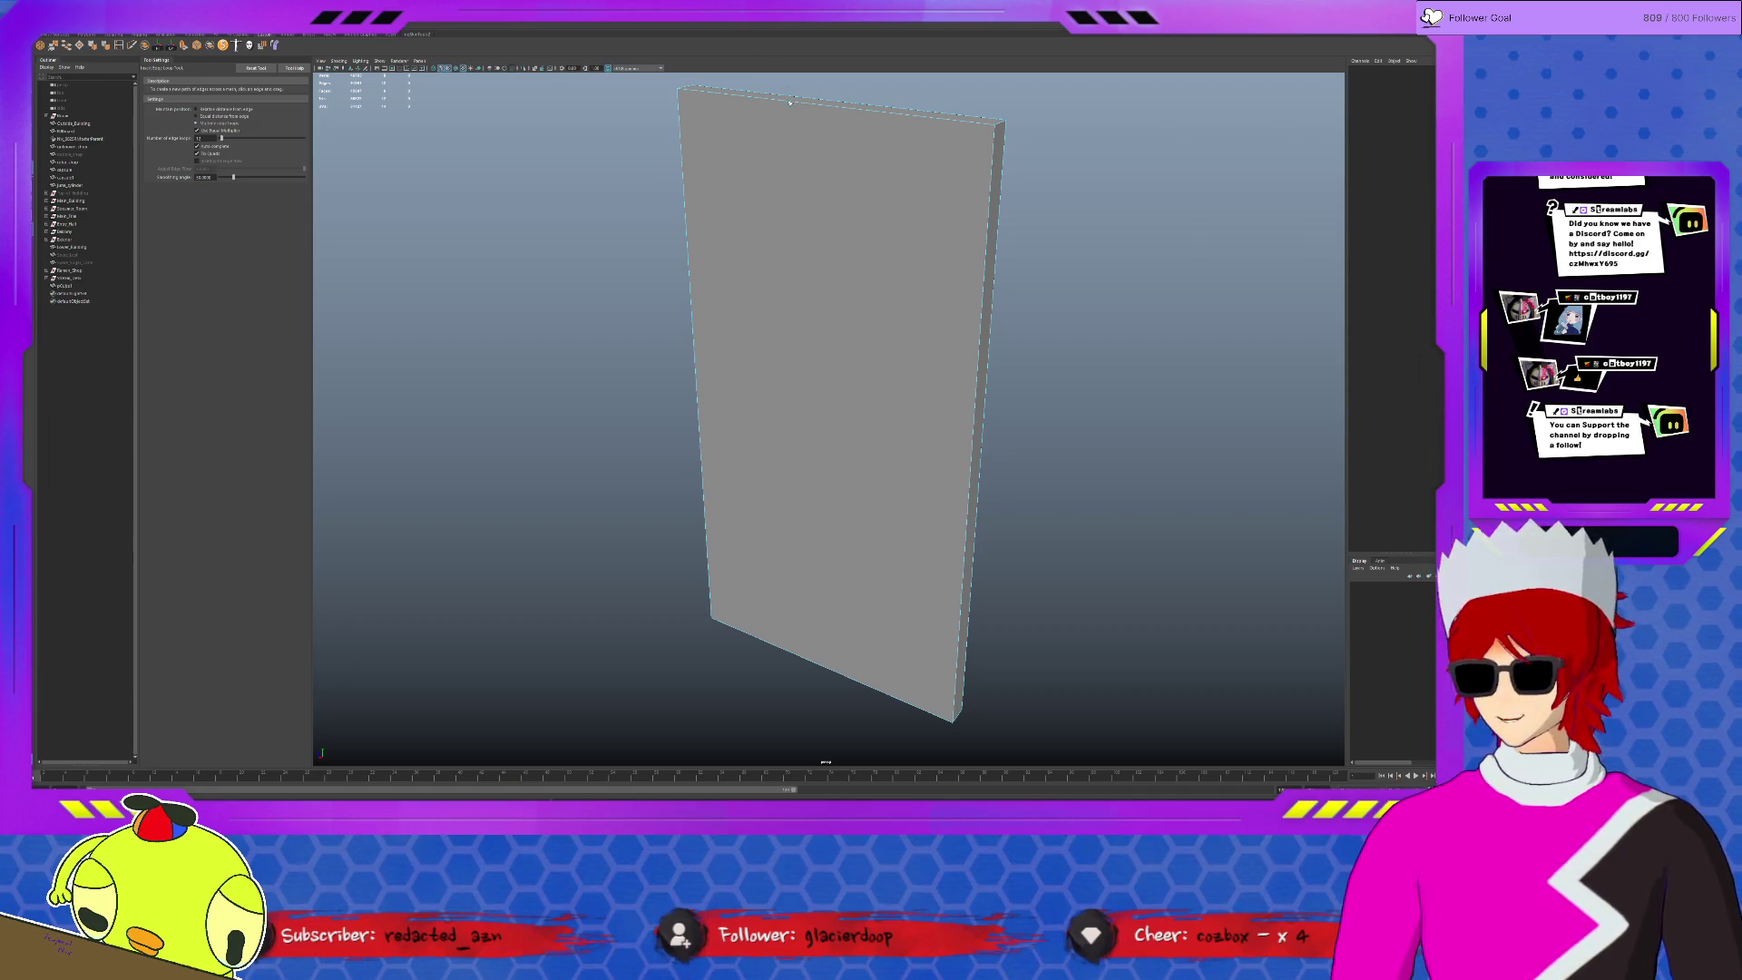
- Slice the slab with many vertical edge loops, then clear the selection
click(789, 102)
alt+drag(813, 177, 815, 211)
key(q)
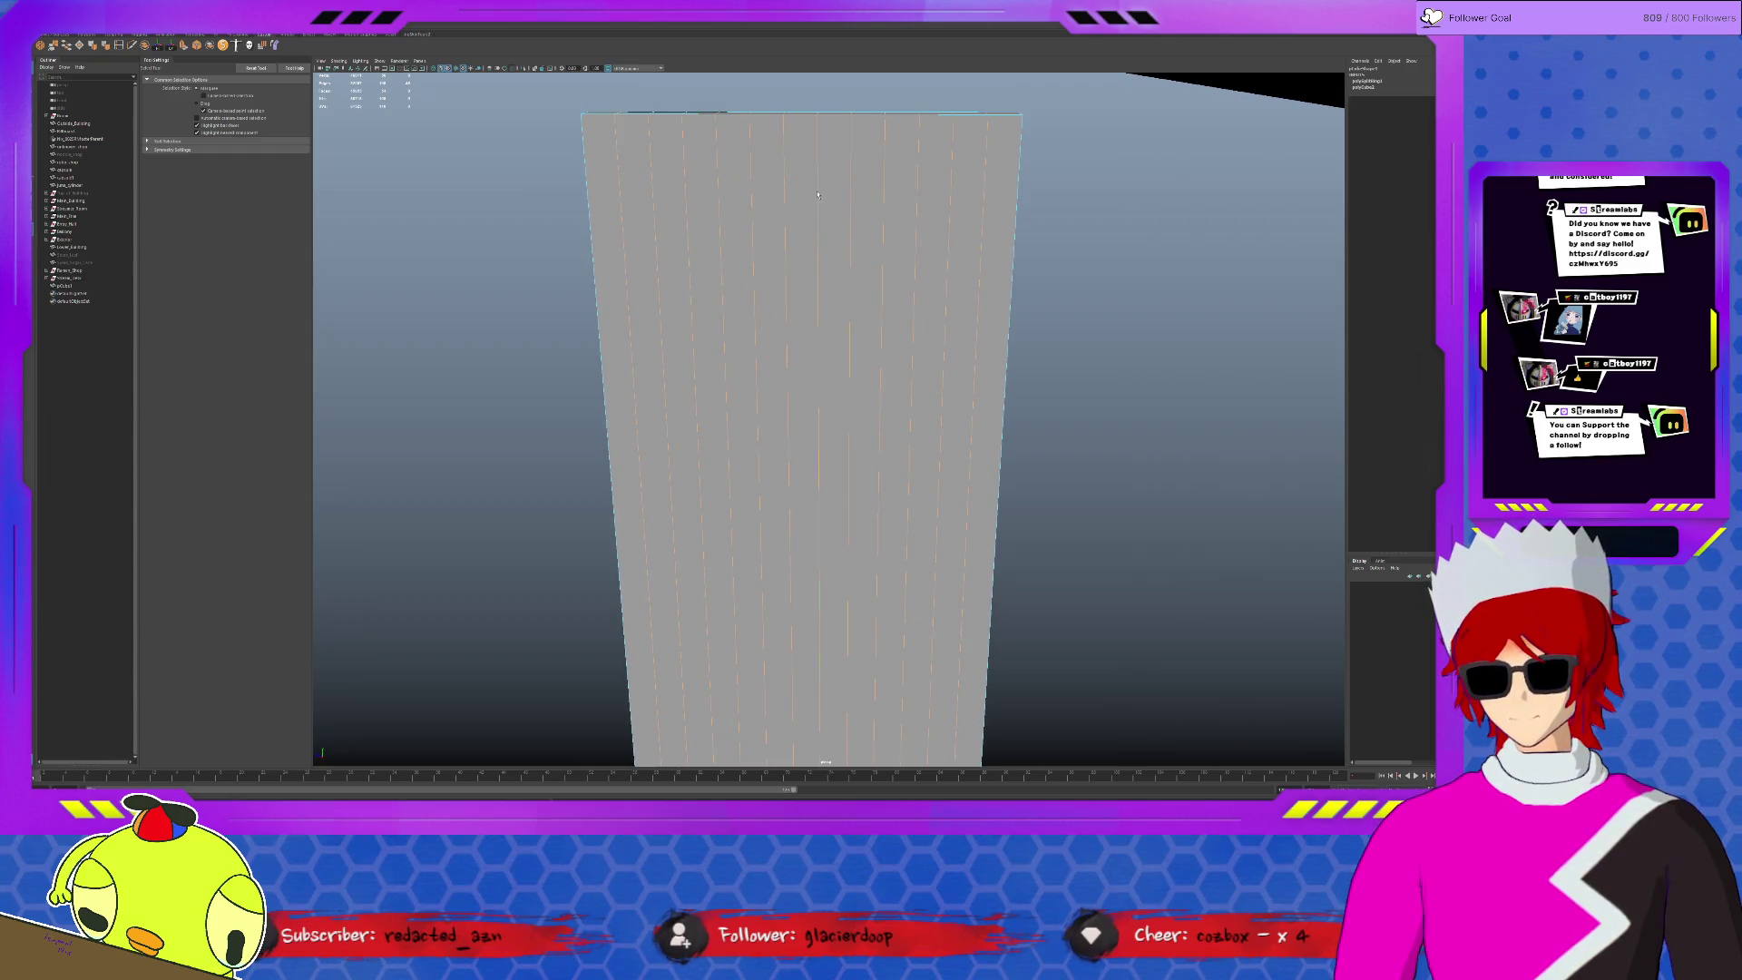
click(817, 195)
- Pull the top edge's centre down into a dip and fine-tune the top edge loop's height
key(F11)
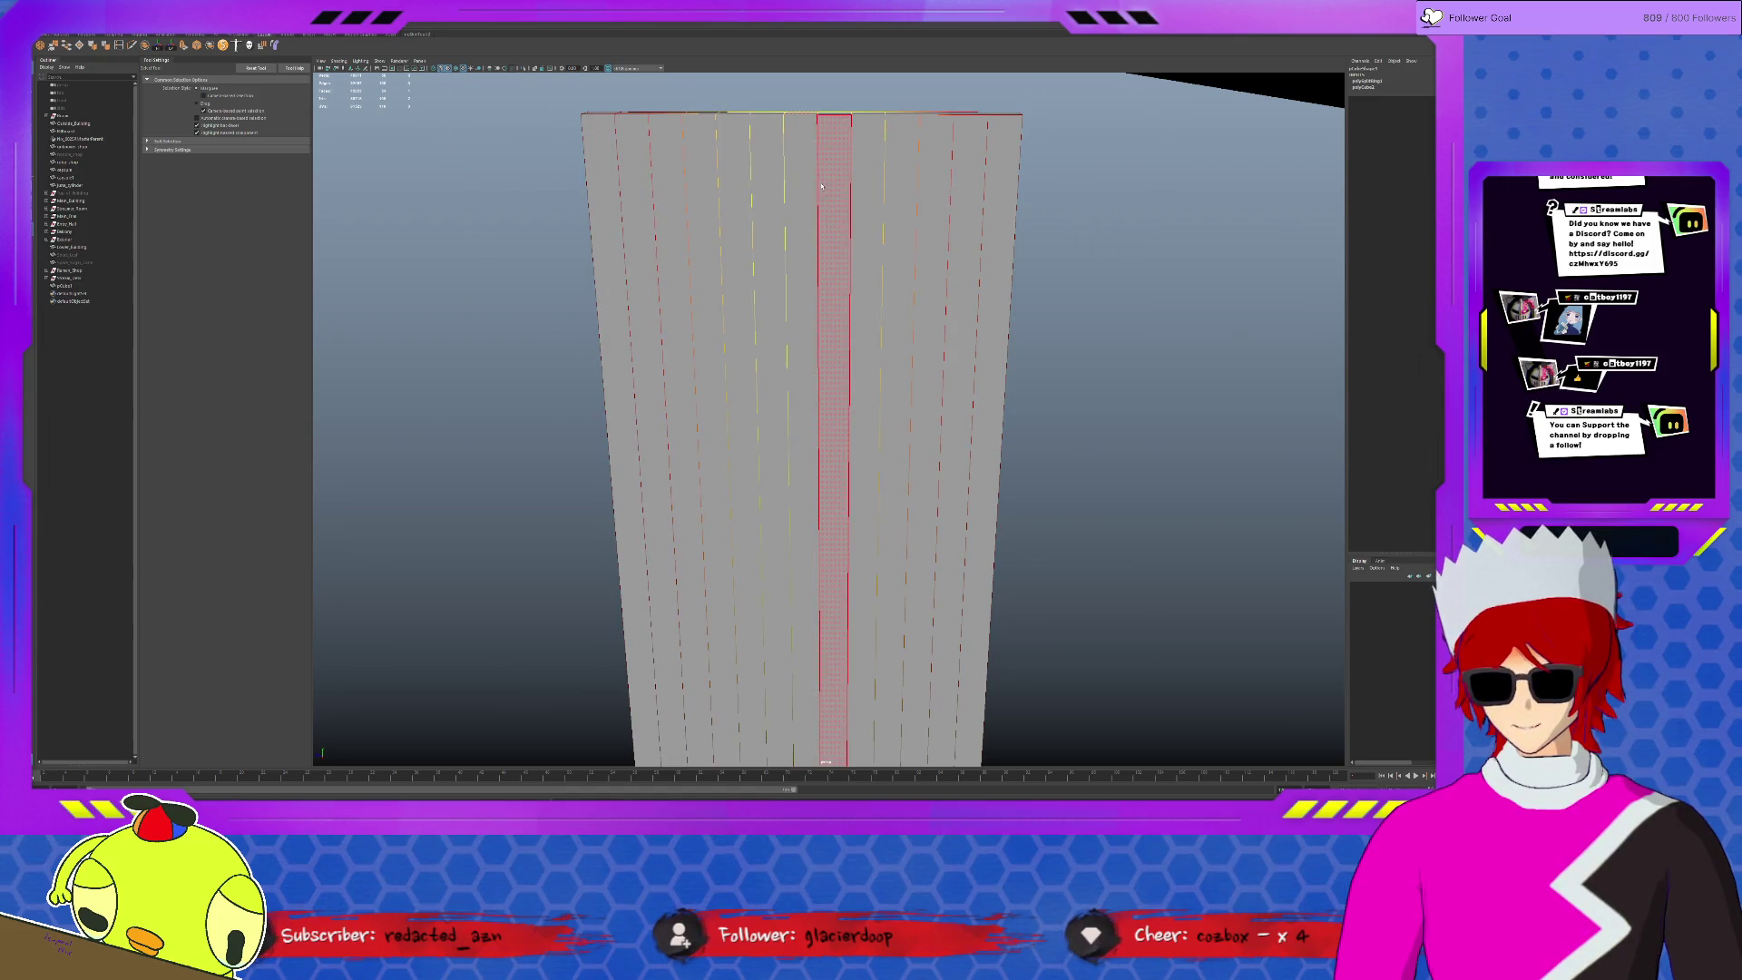
key(w)
drag(800, 77, 801, 92)
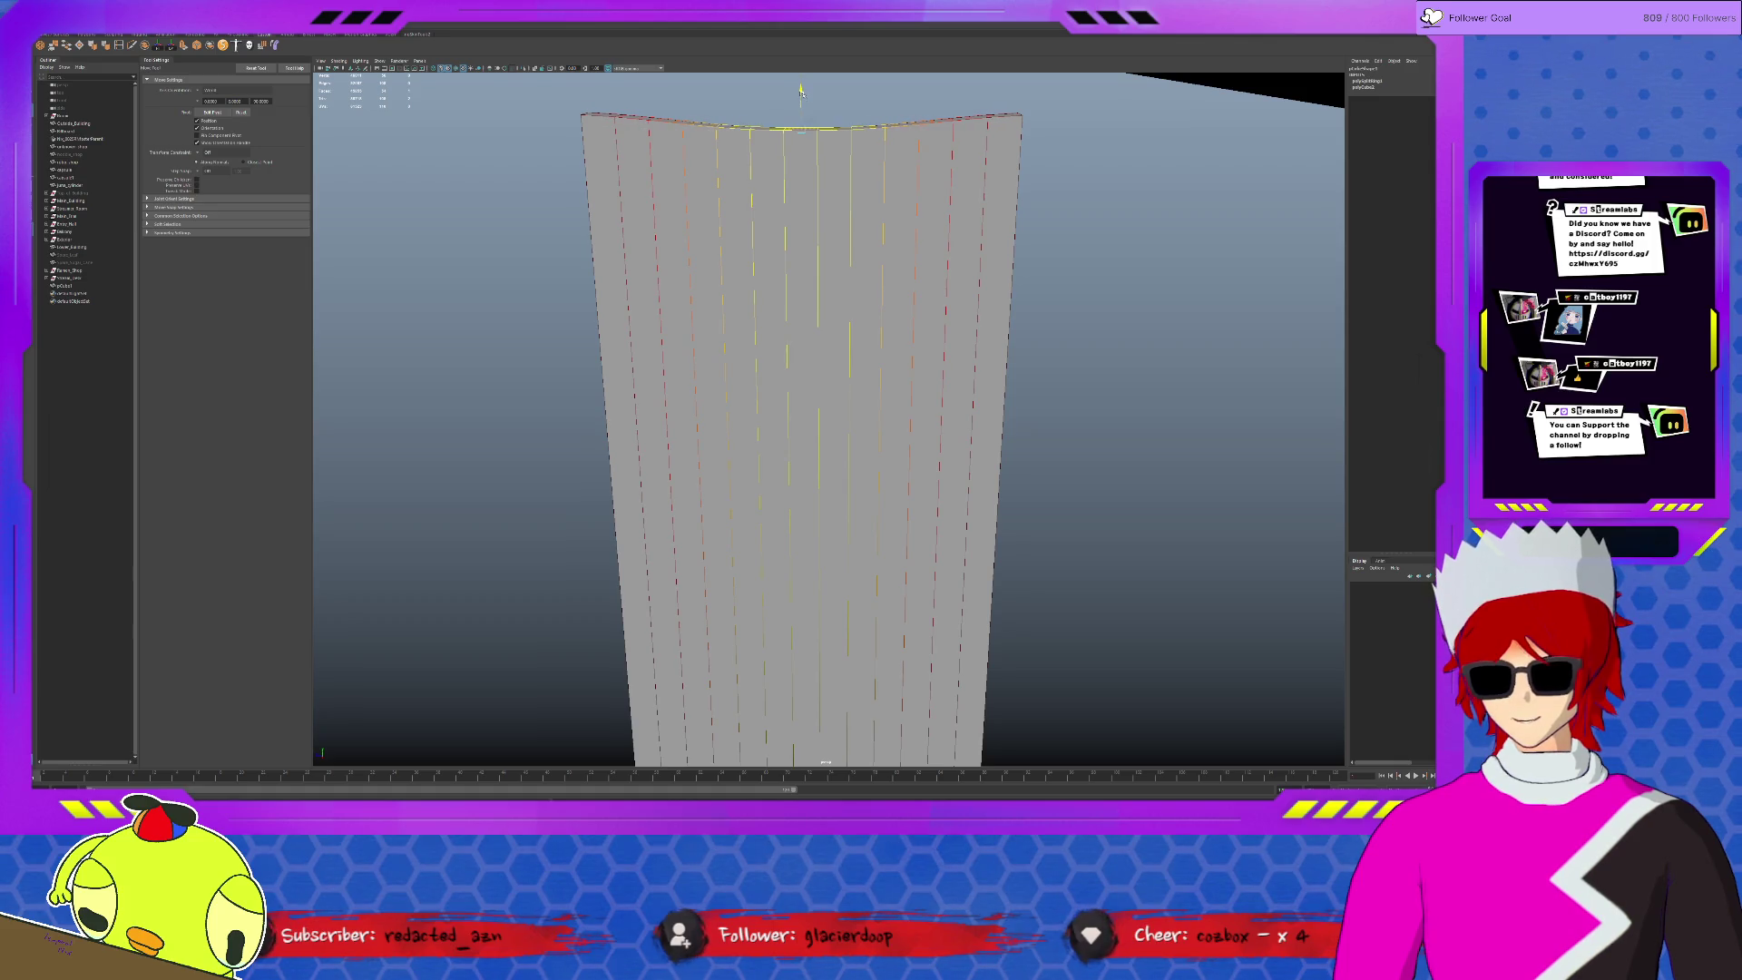
double_click(646, 117)
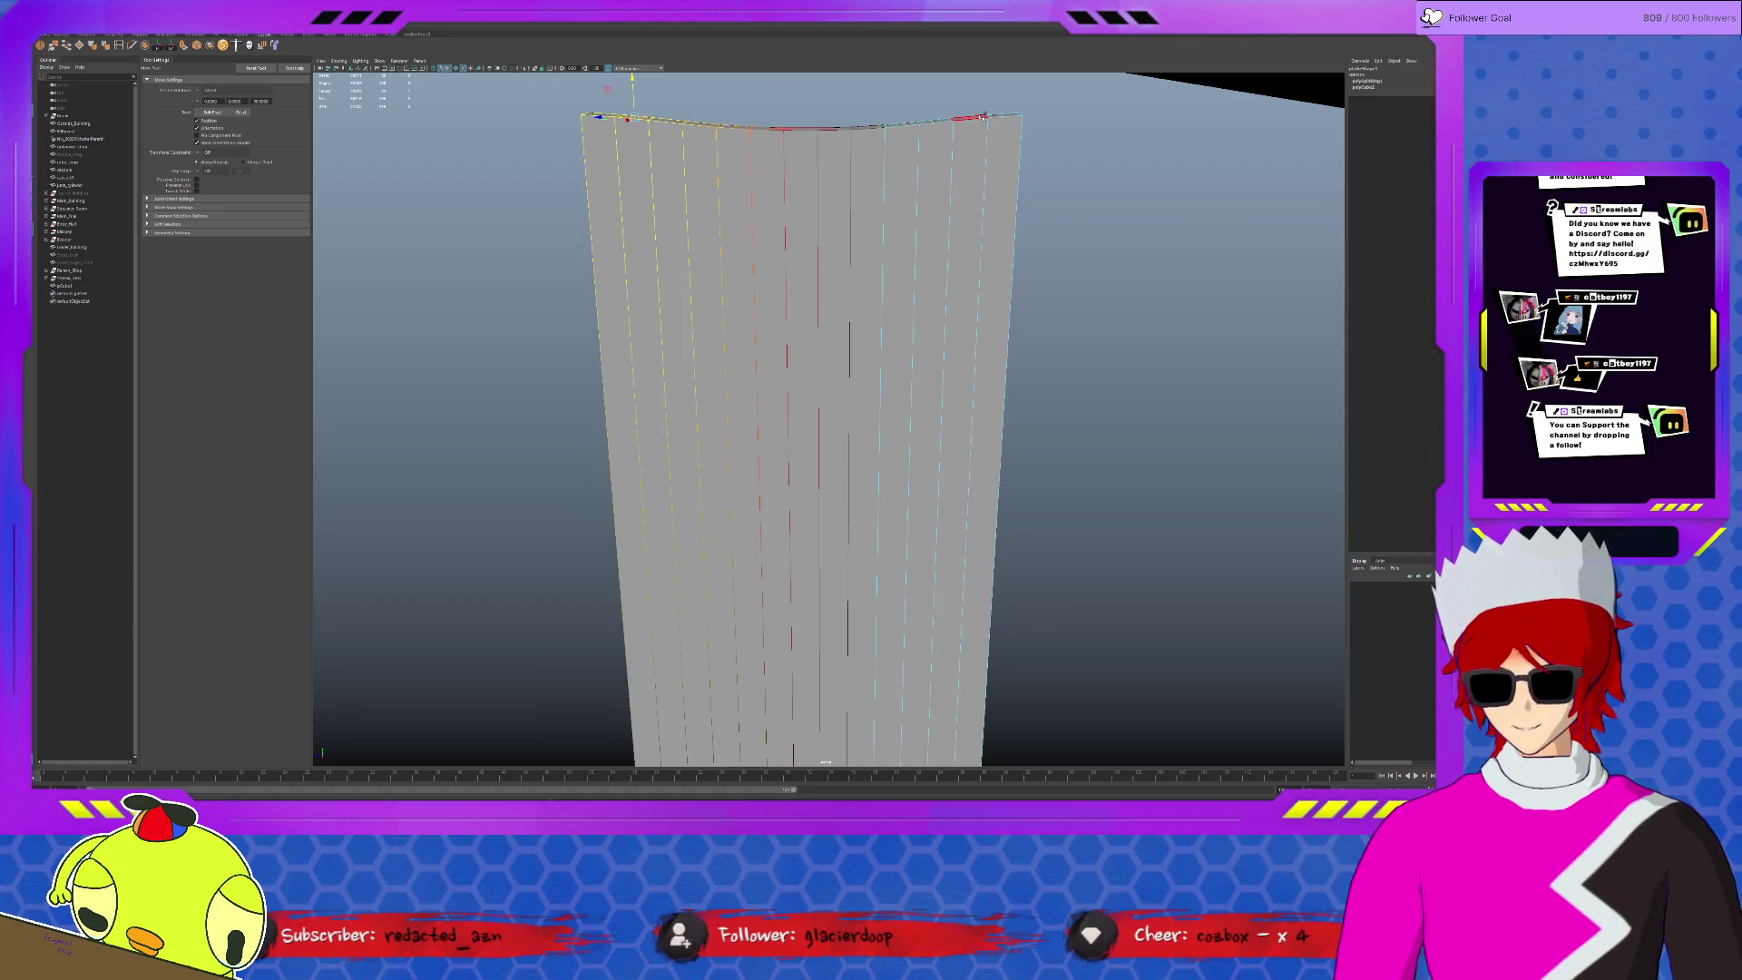
drag(801, 85, 802, 79)
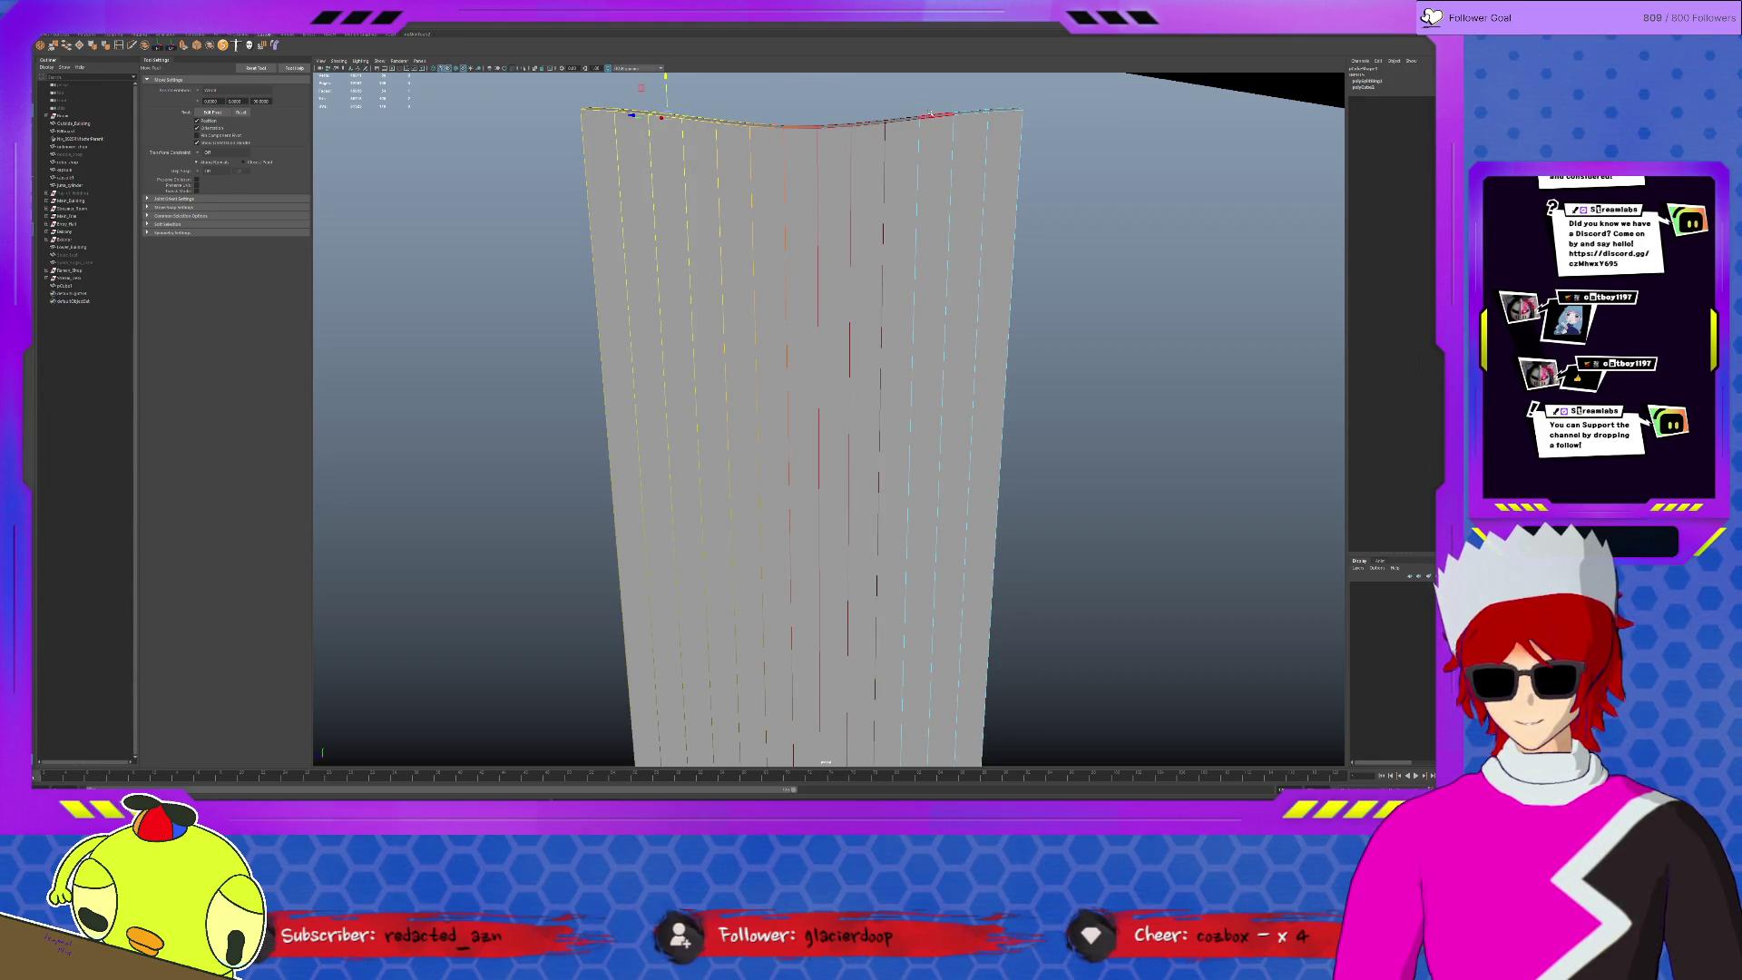
click(800, 84)
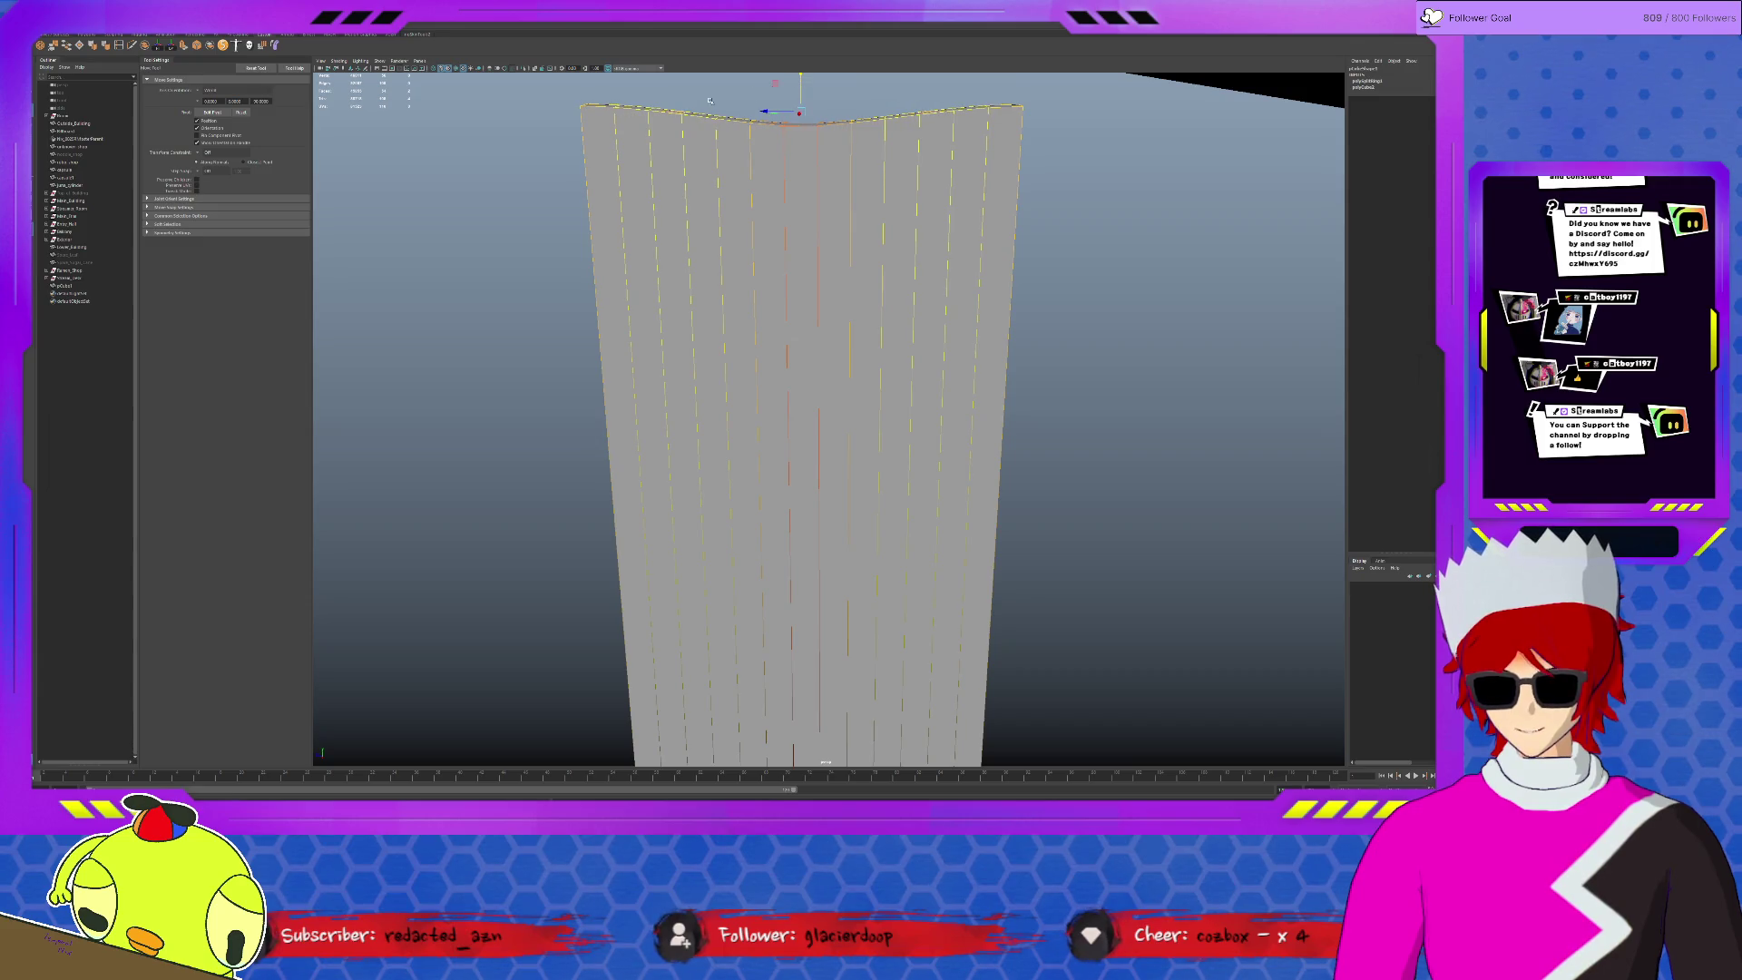
click(581, 106)
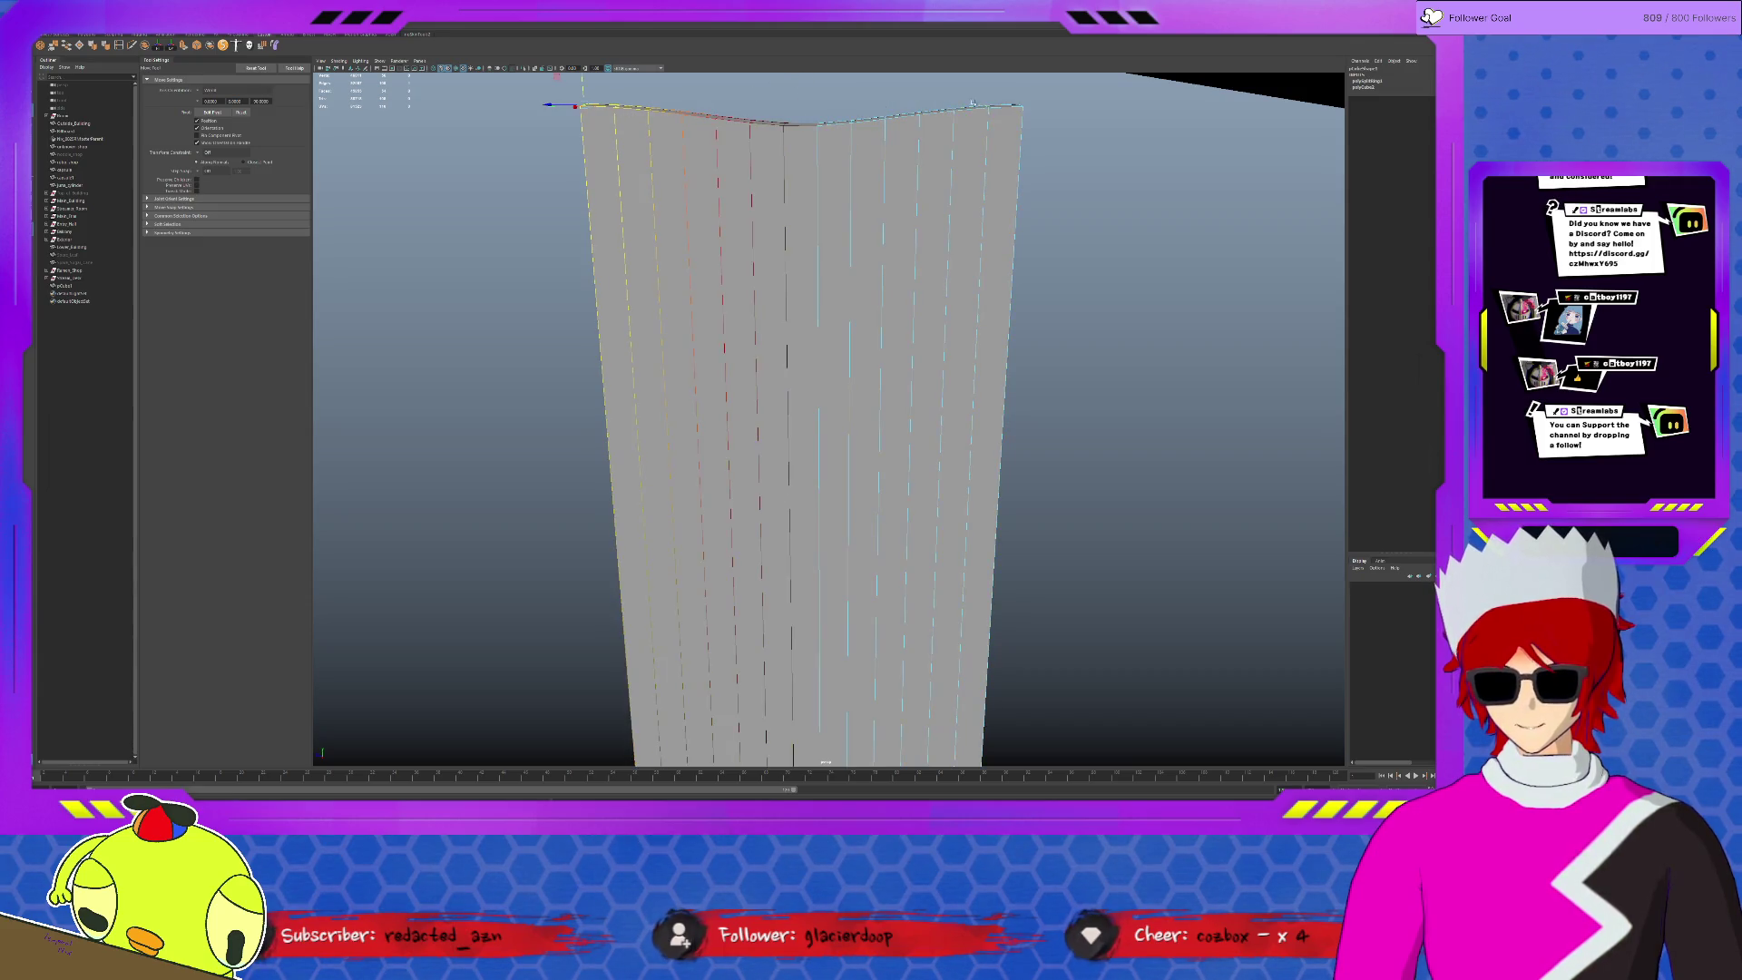
double_click(1004, 105)
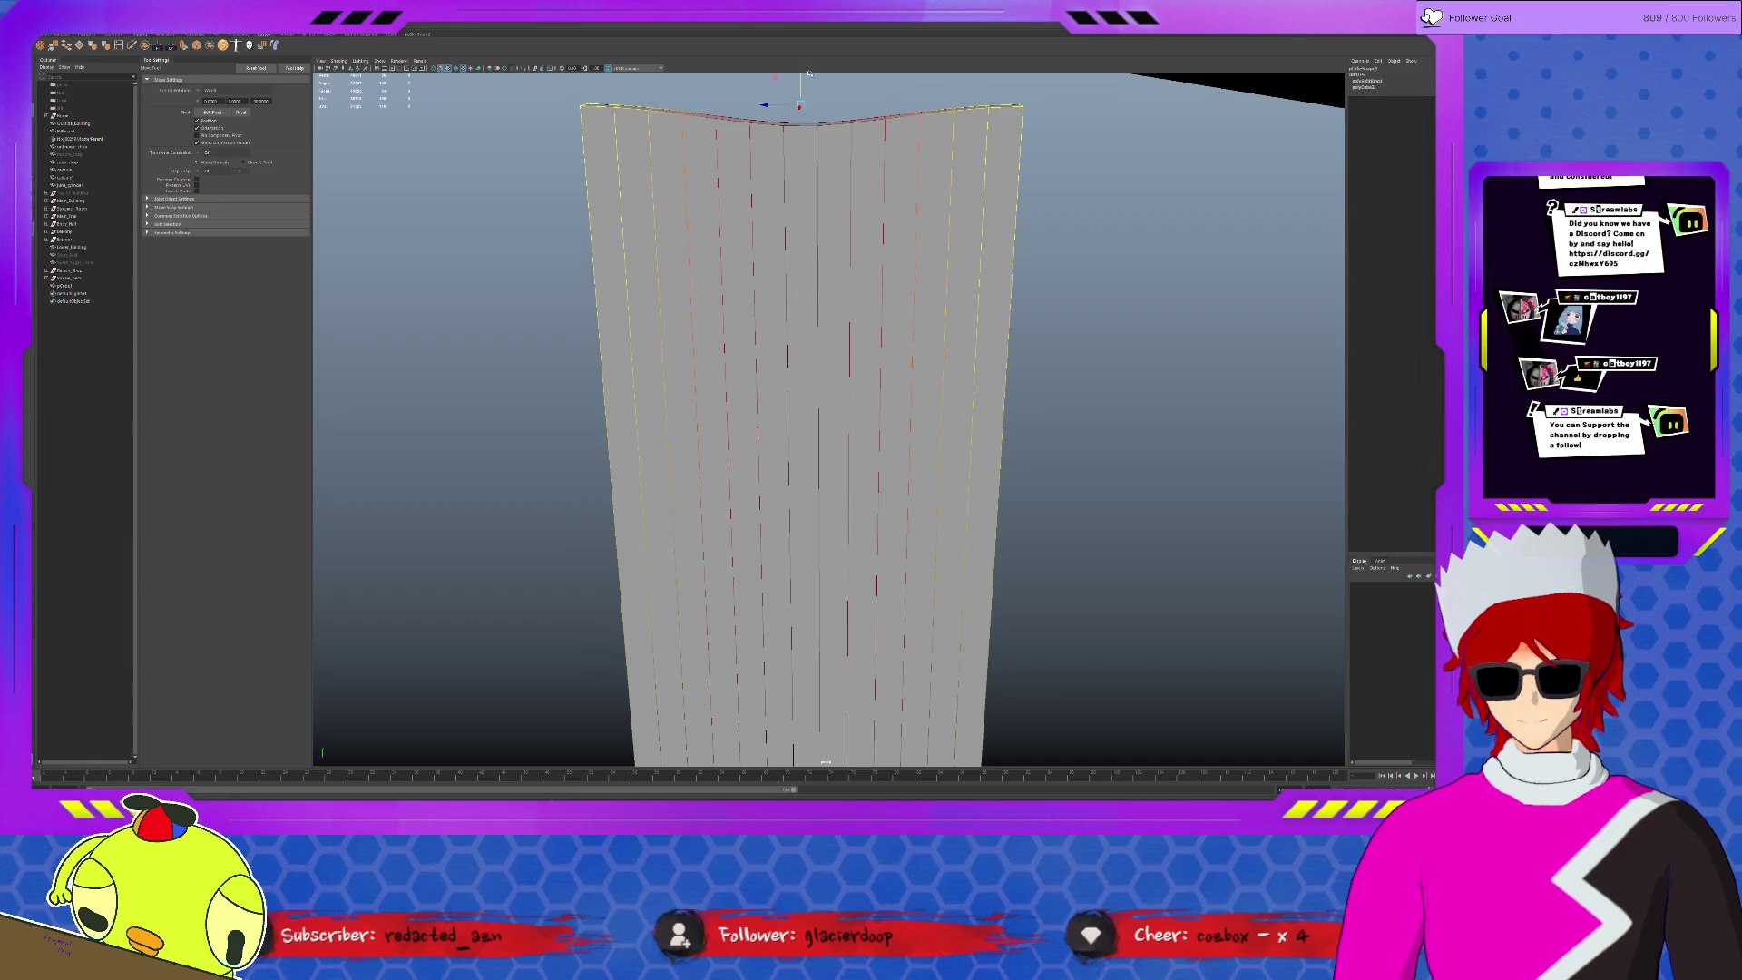
drag(800, 76, 801, 87)
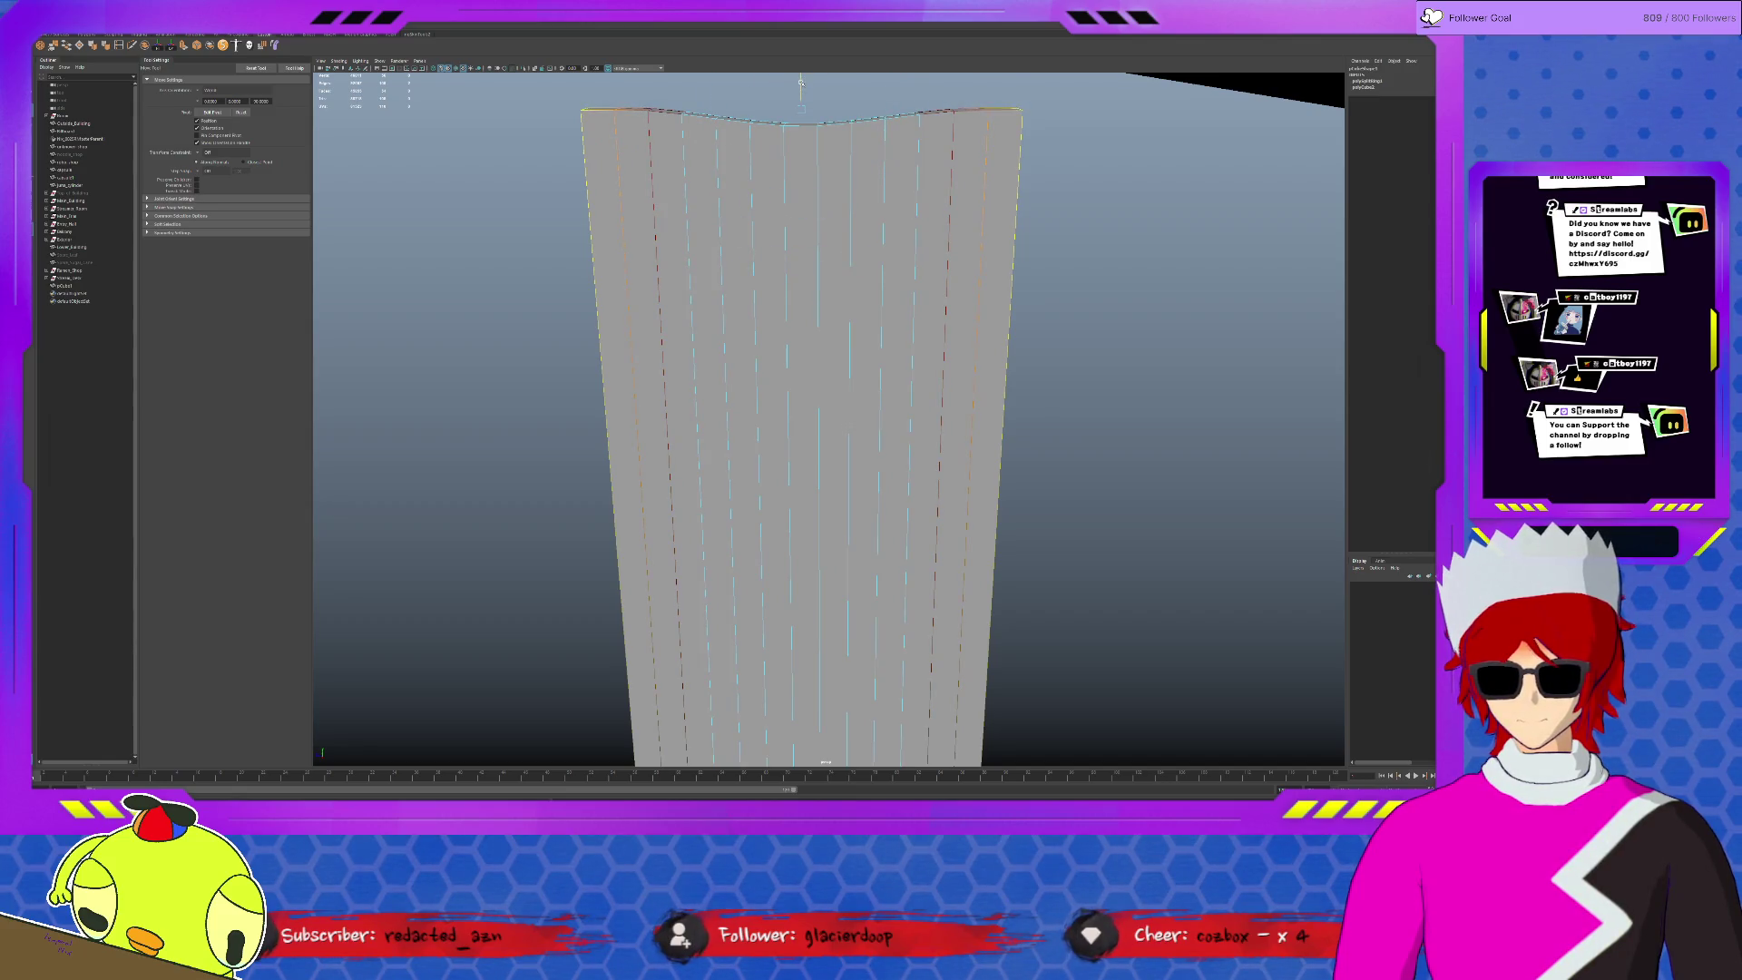
drag(800, 83, 802, 83)
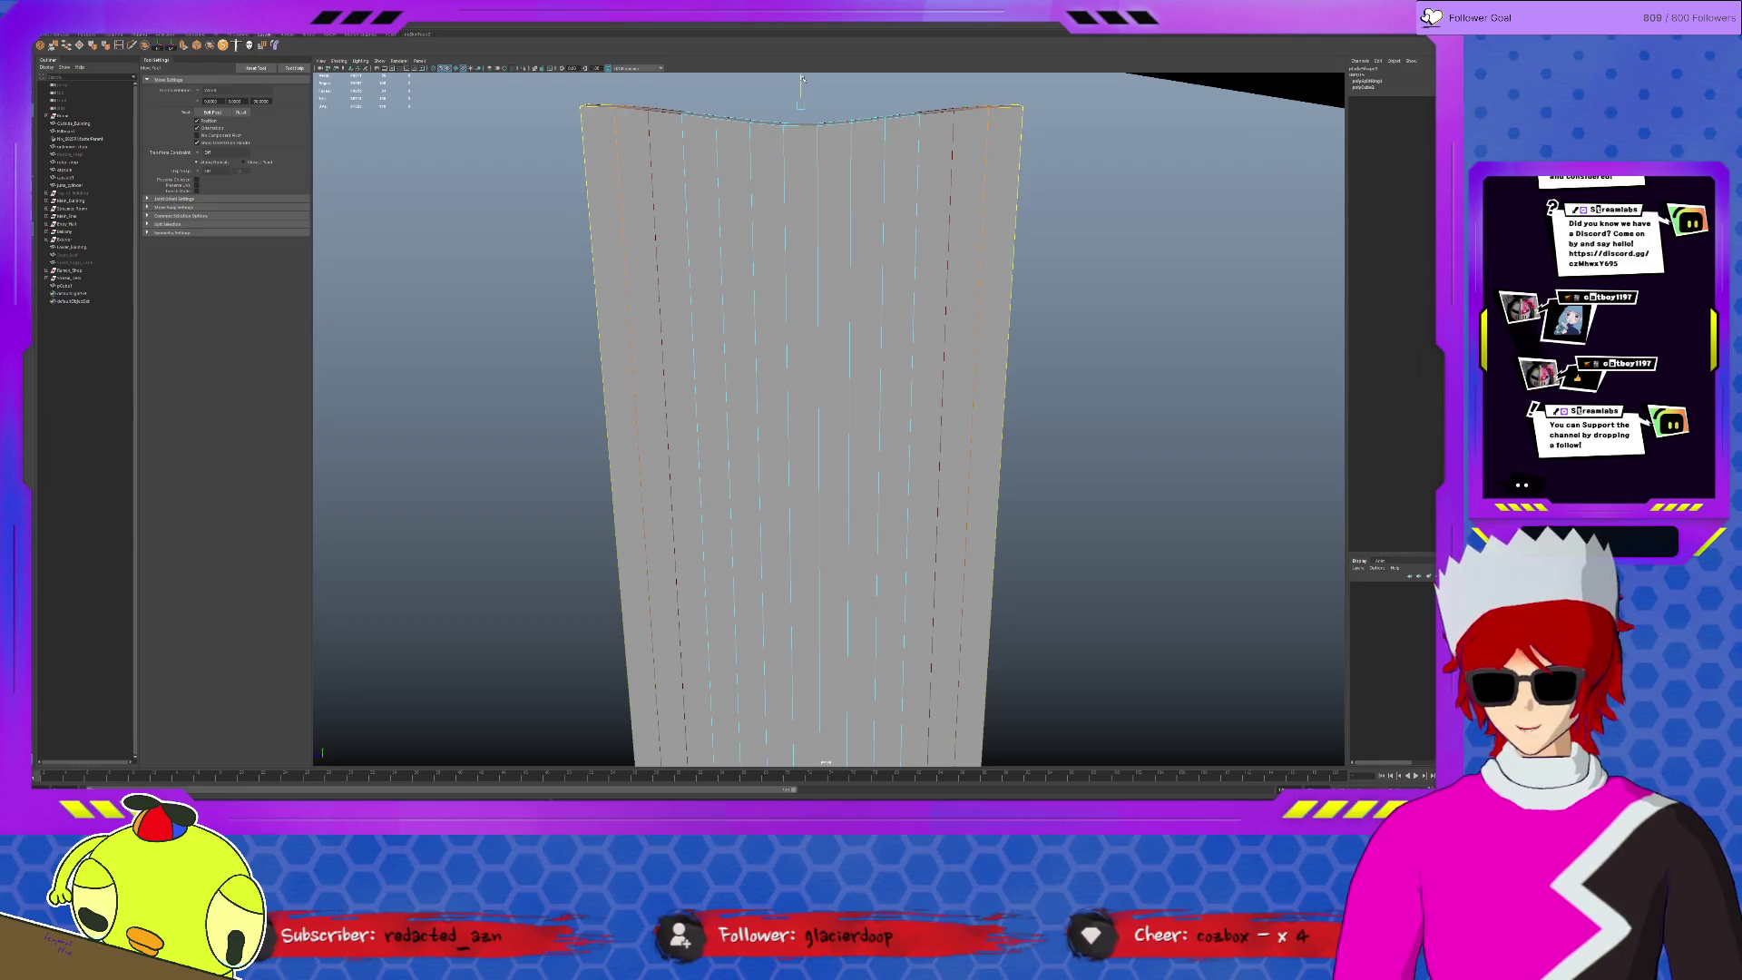
drag(802, 75, 801, 81)
- Turn on soft selection with a wider falloff radius and select the top centre edge
key(b)
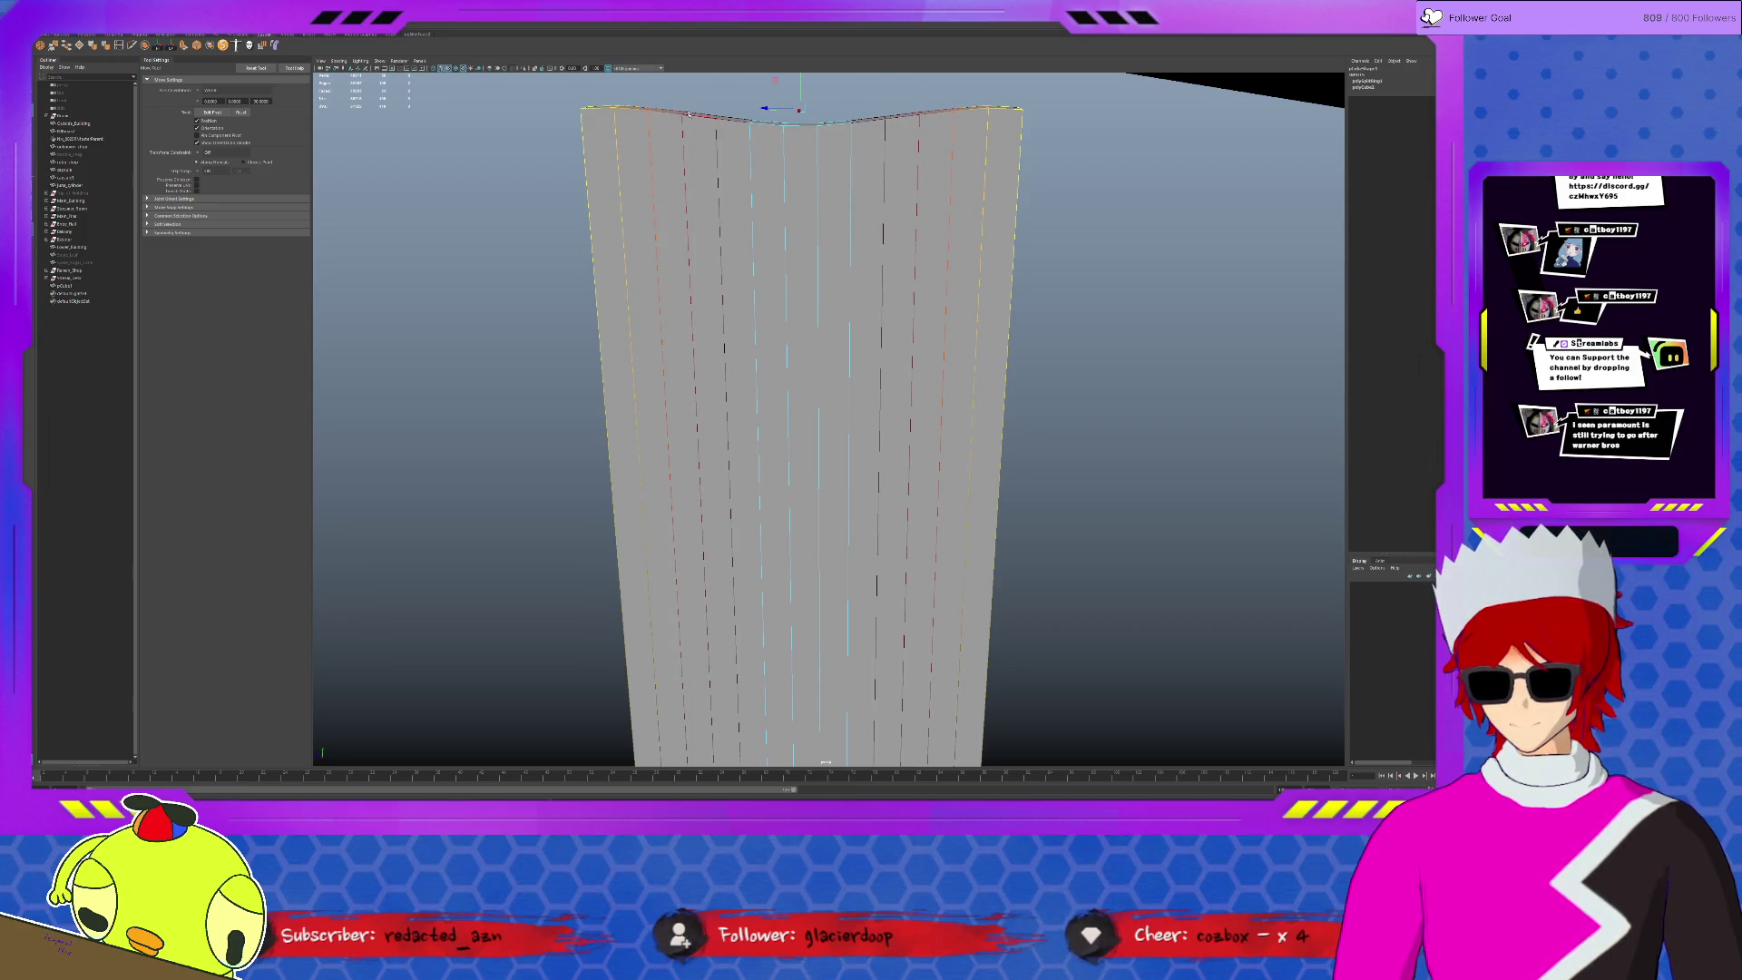
mouse_move(684, 130)
mouse_down()
mouse_move(828, 94)
mouse_move(801, 80)
mouse_up()
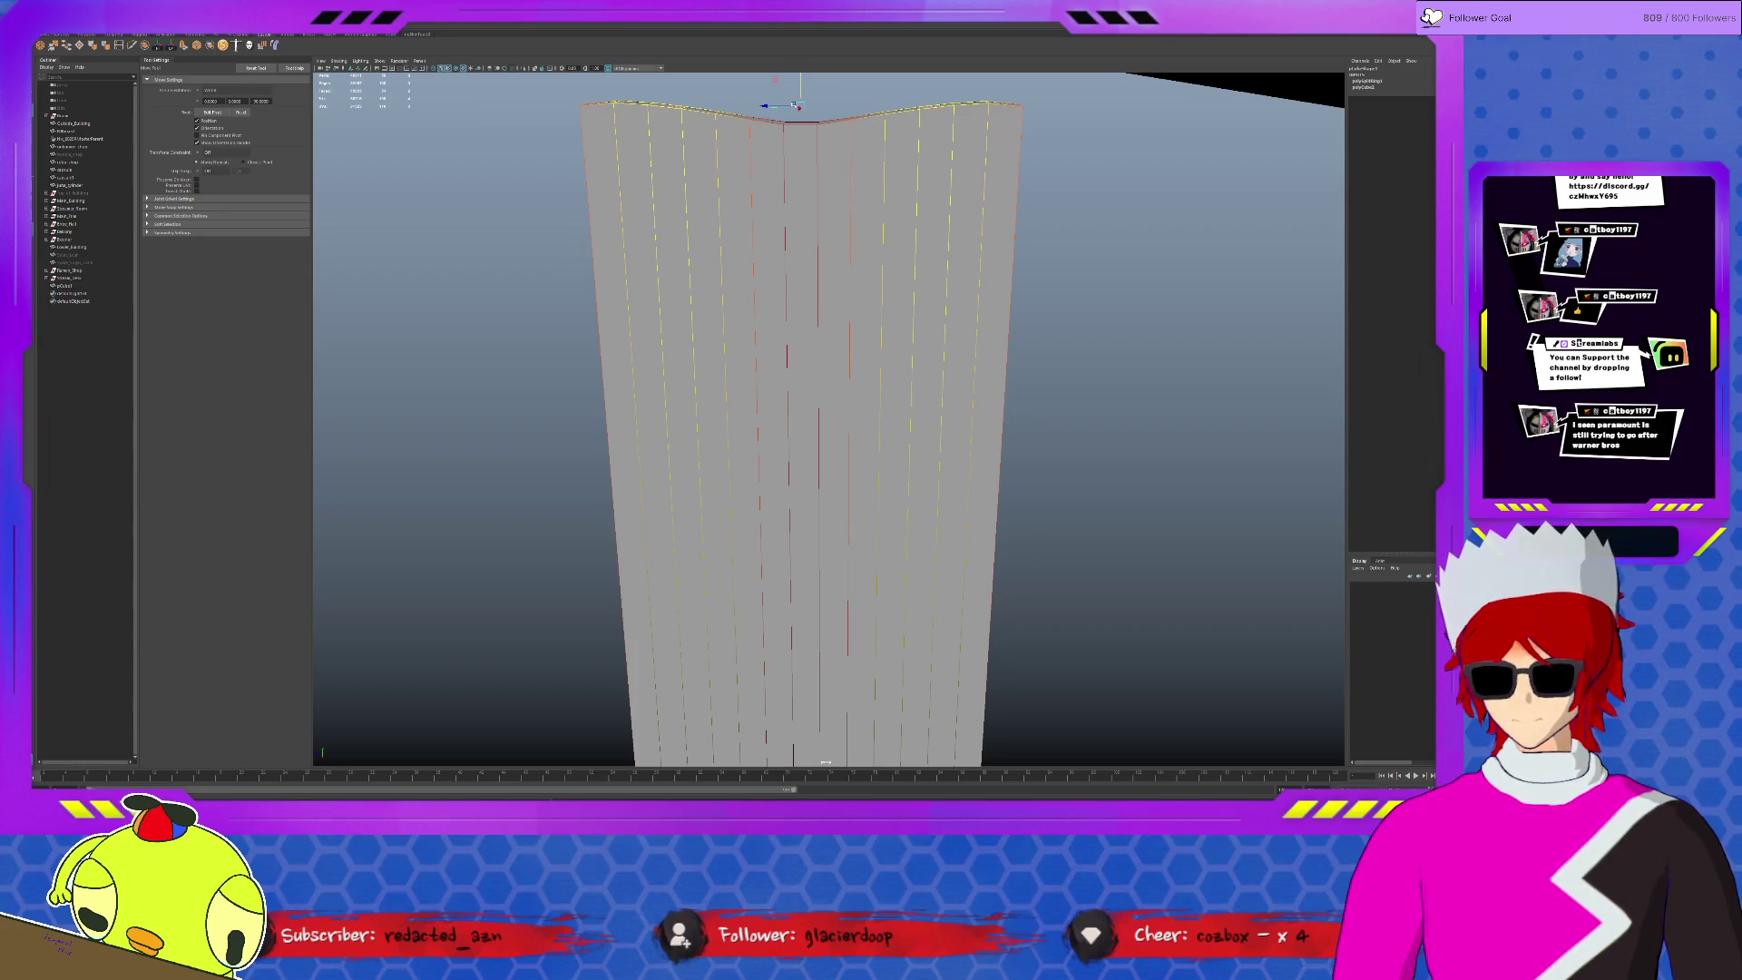
click(794, 124)
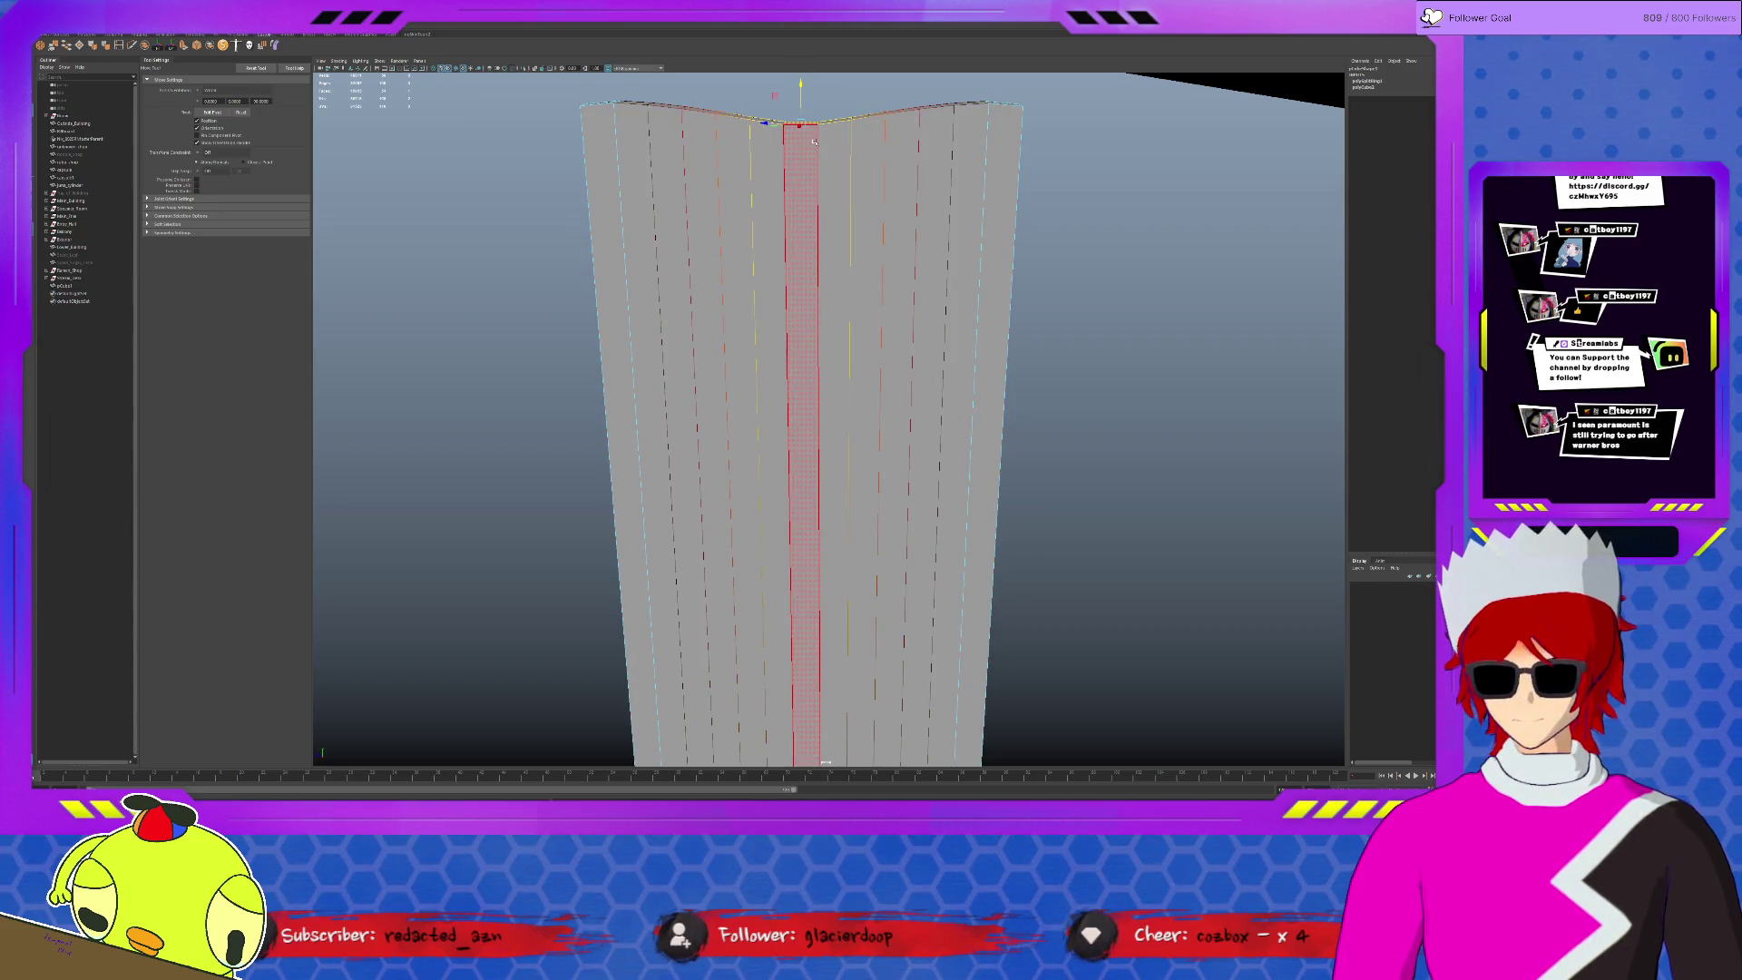
scroll(835, 166, down, 3)
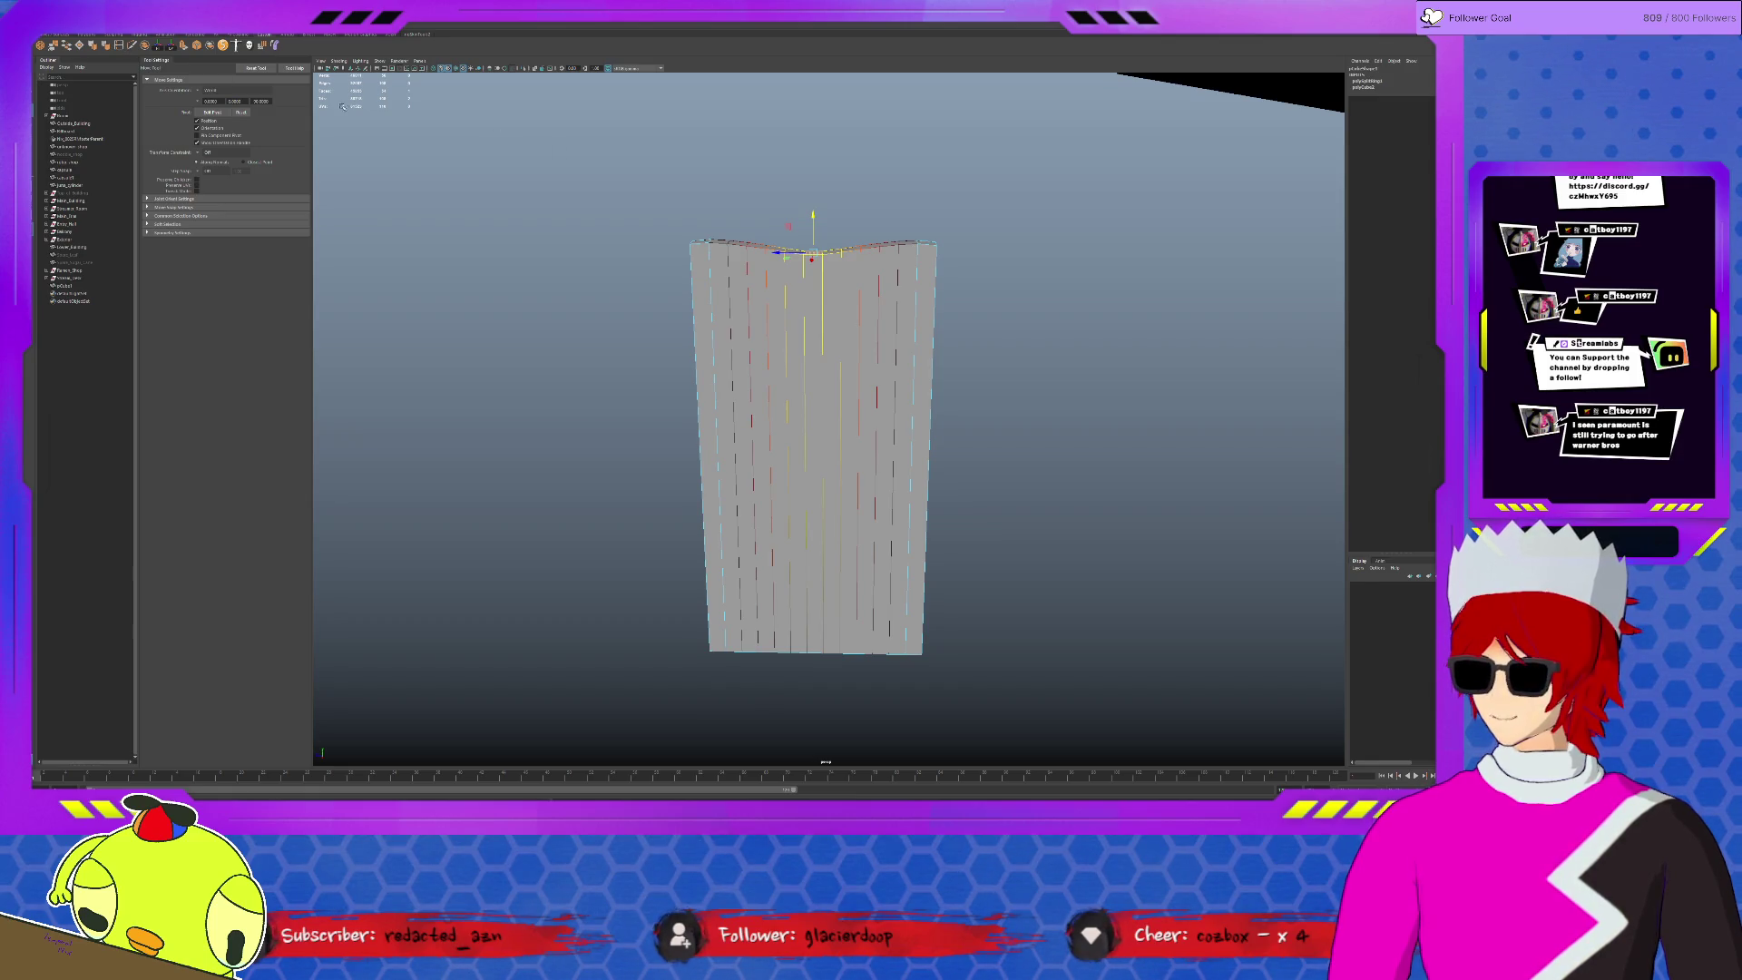
click(127, 44)
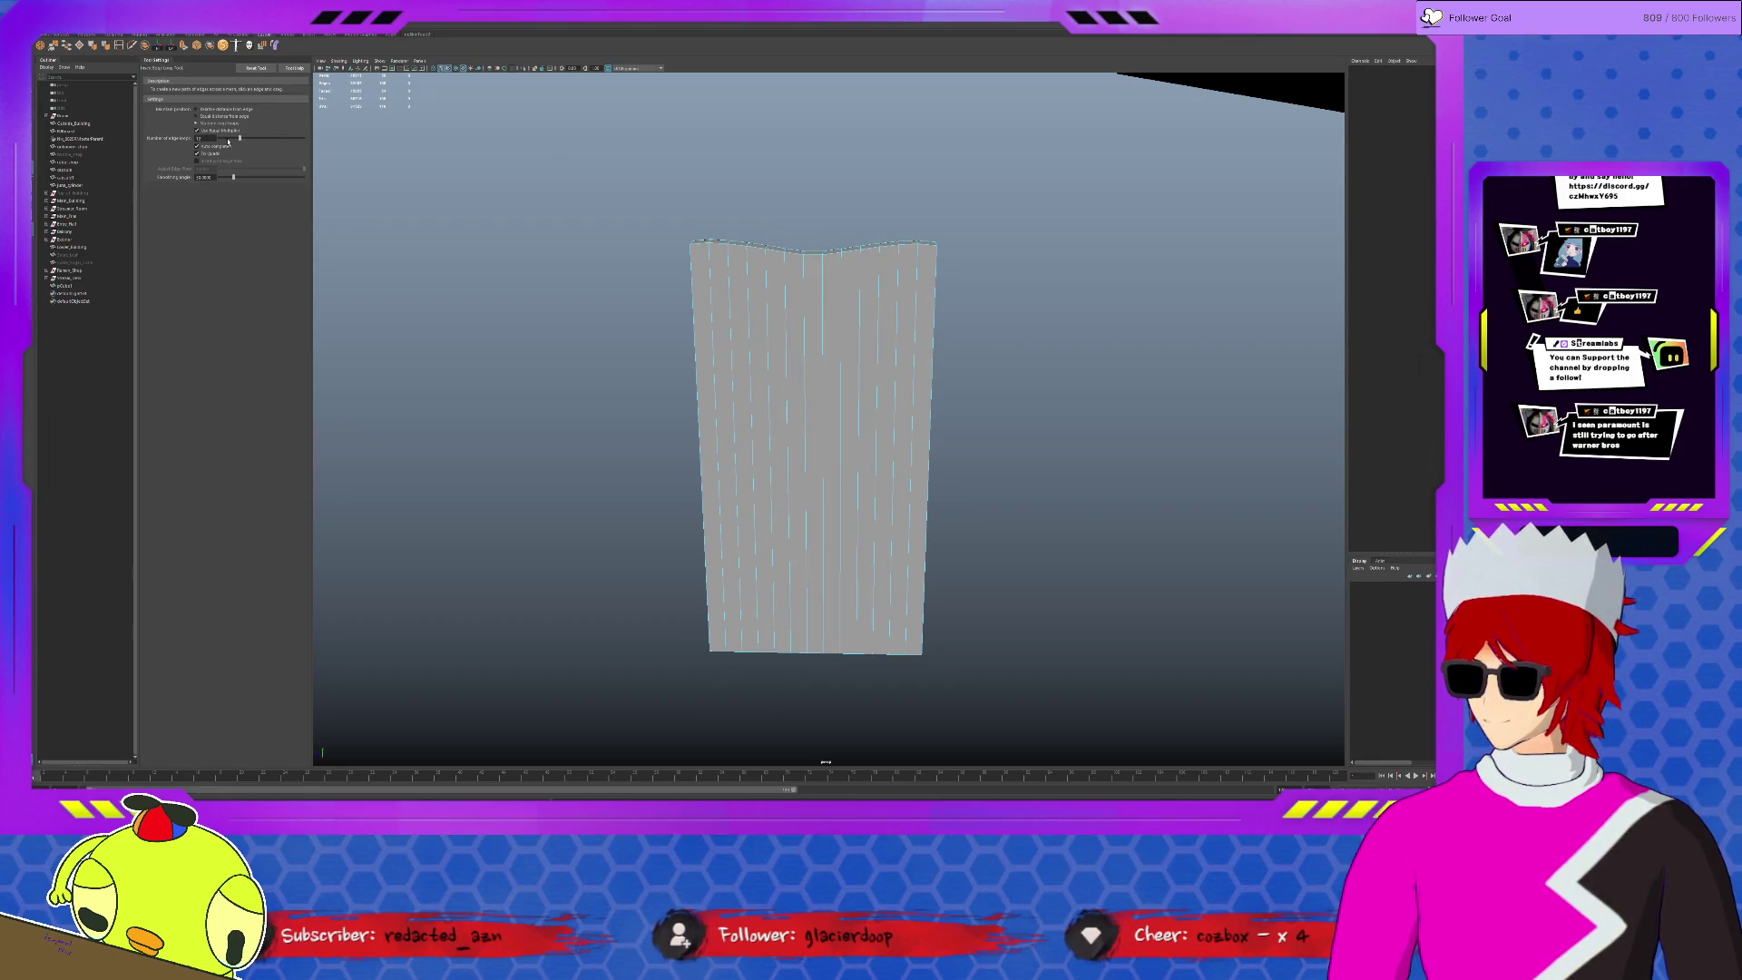
- Add a horizontal edge loop near the wall's top at a relative distance
click(196, 109)
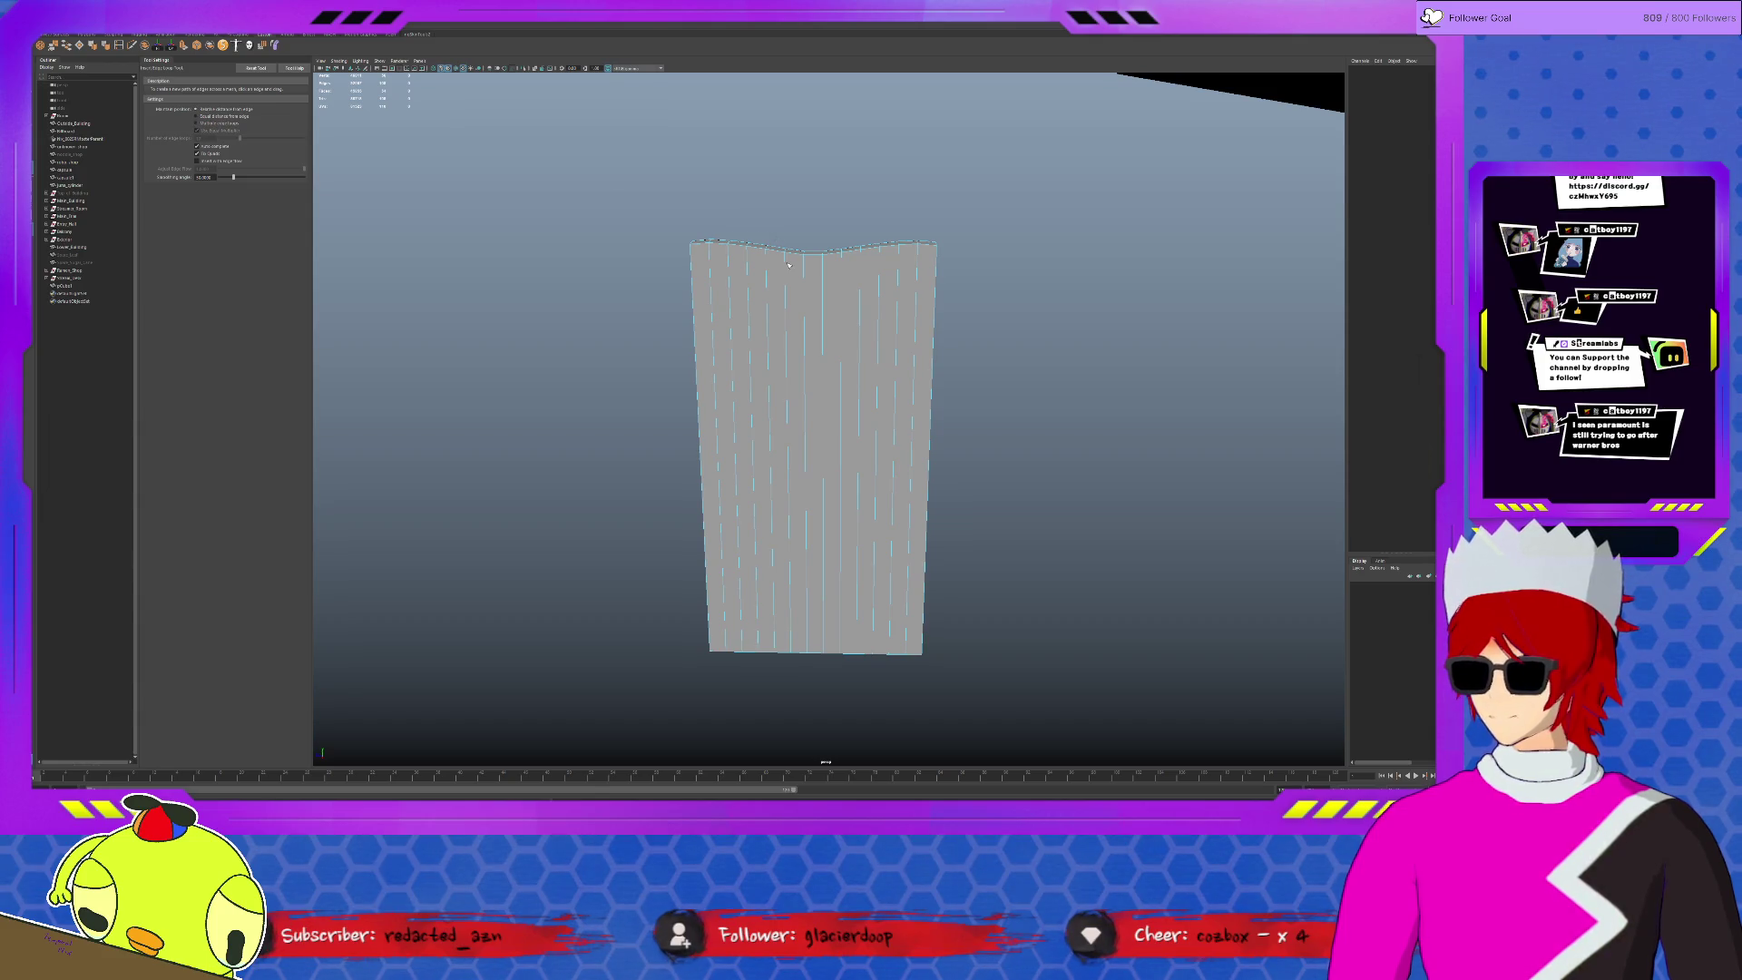
click(787, 262)
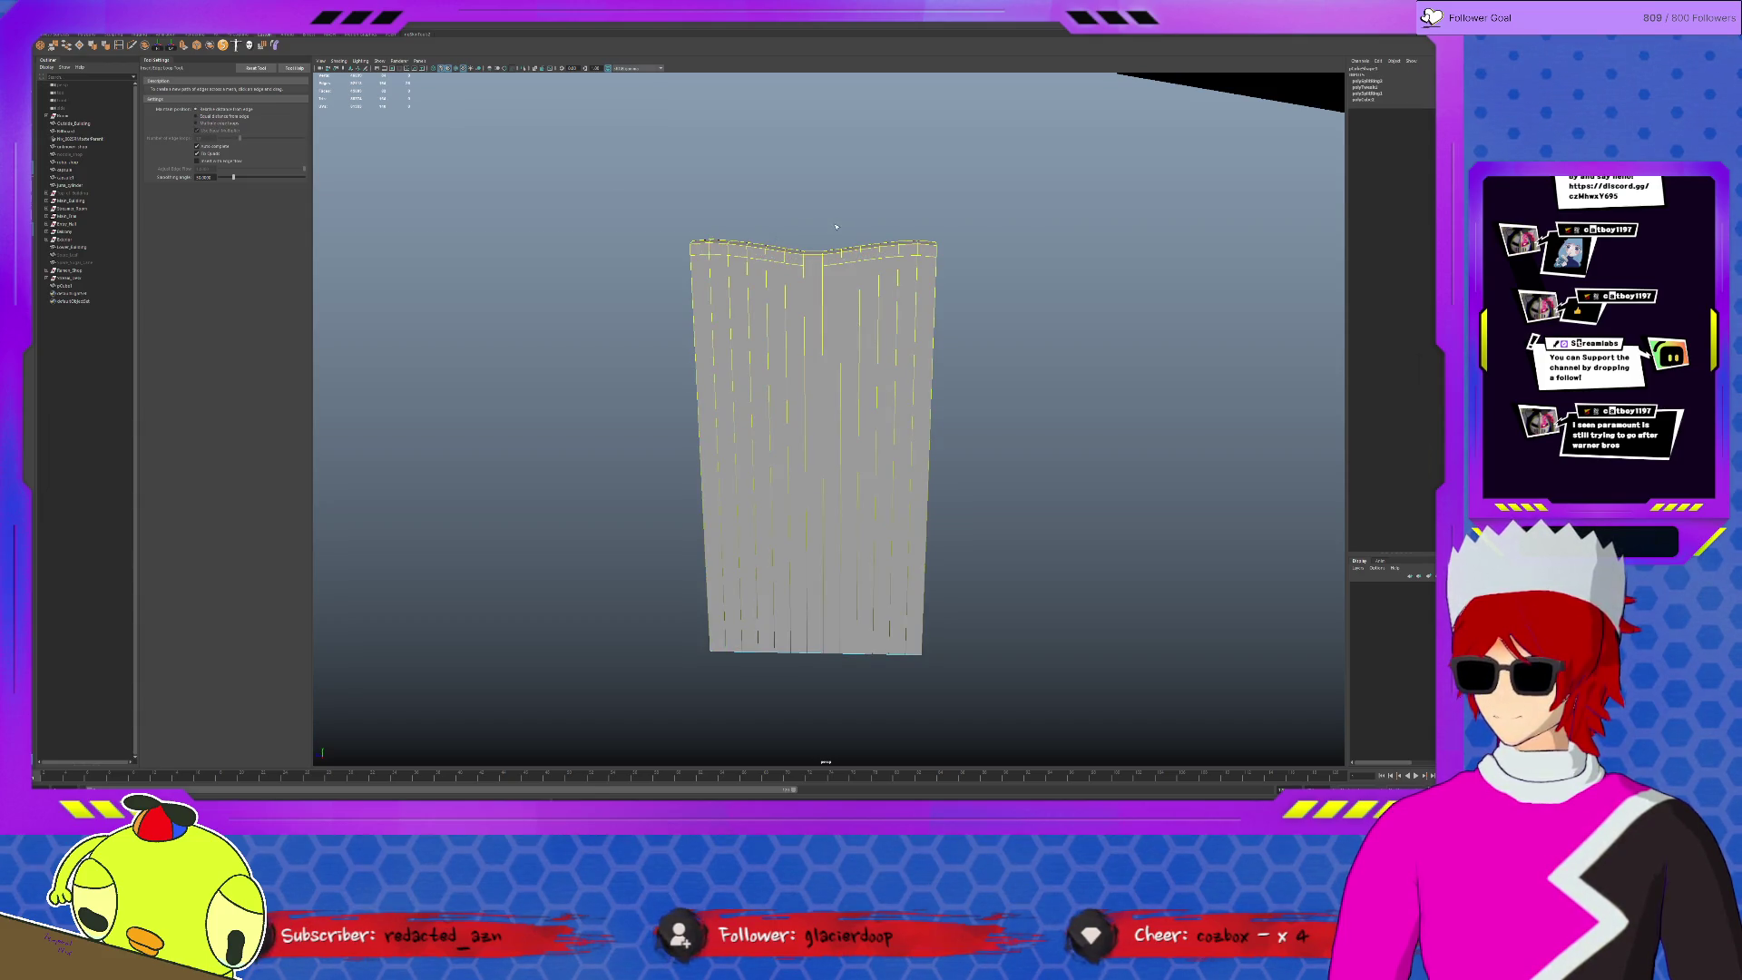
scroll(851, 236, up, 2)
mouse_move(856, 218)
alt+mouse_down()
mouse_move(926, 236)
mouse_move(1007, 195)
alt+mouse_up()
- Duplicate the wall with Ctrl+D and raise the copy above the original
key(q)
double_click(1028, 184)
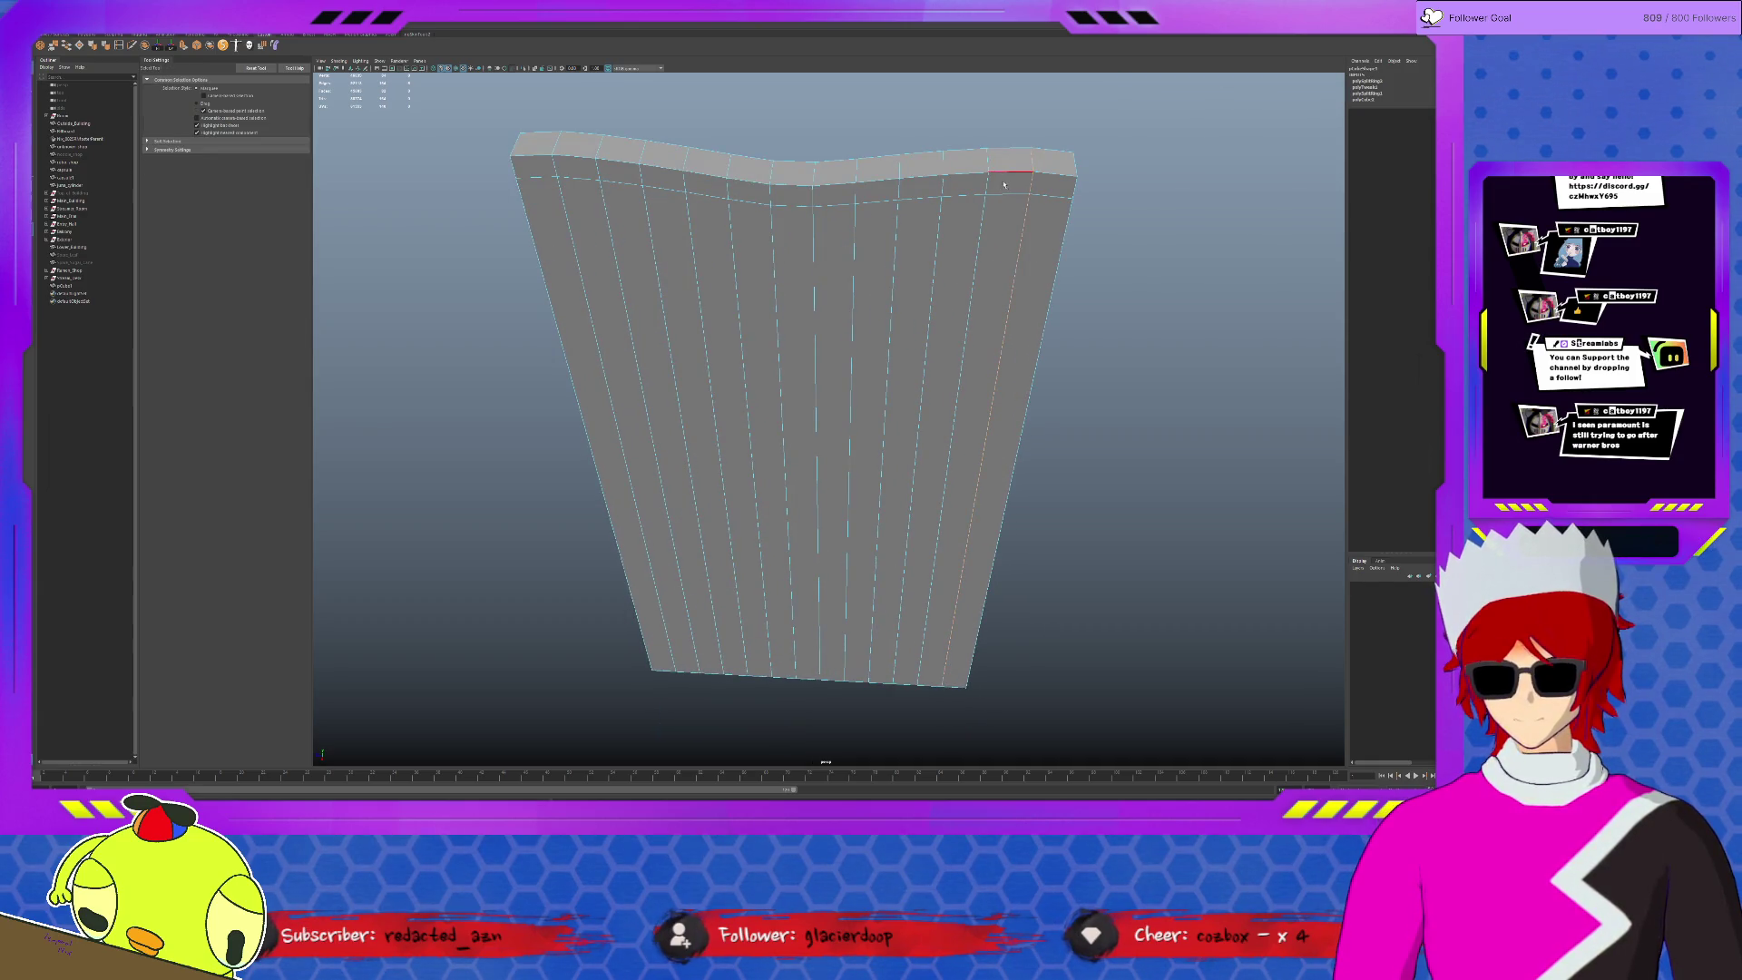
shift+double_click(943, 188)
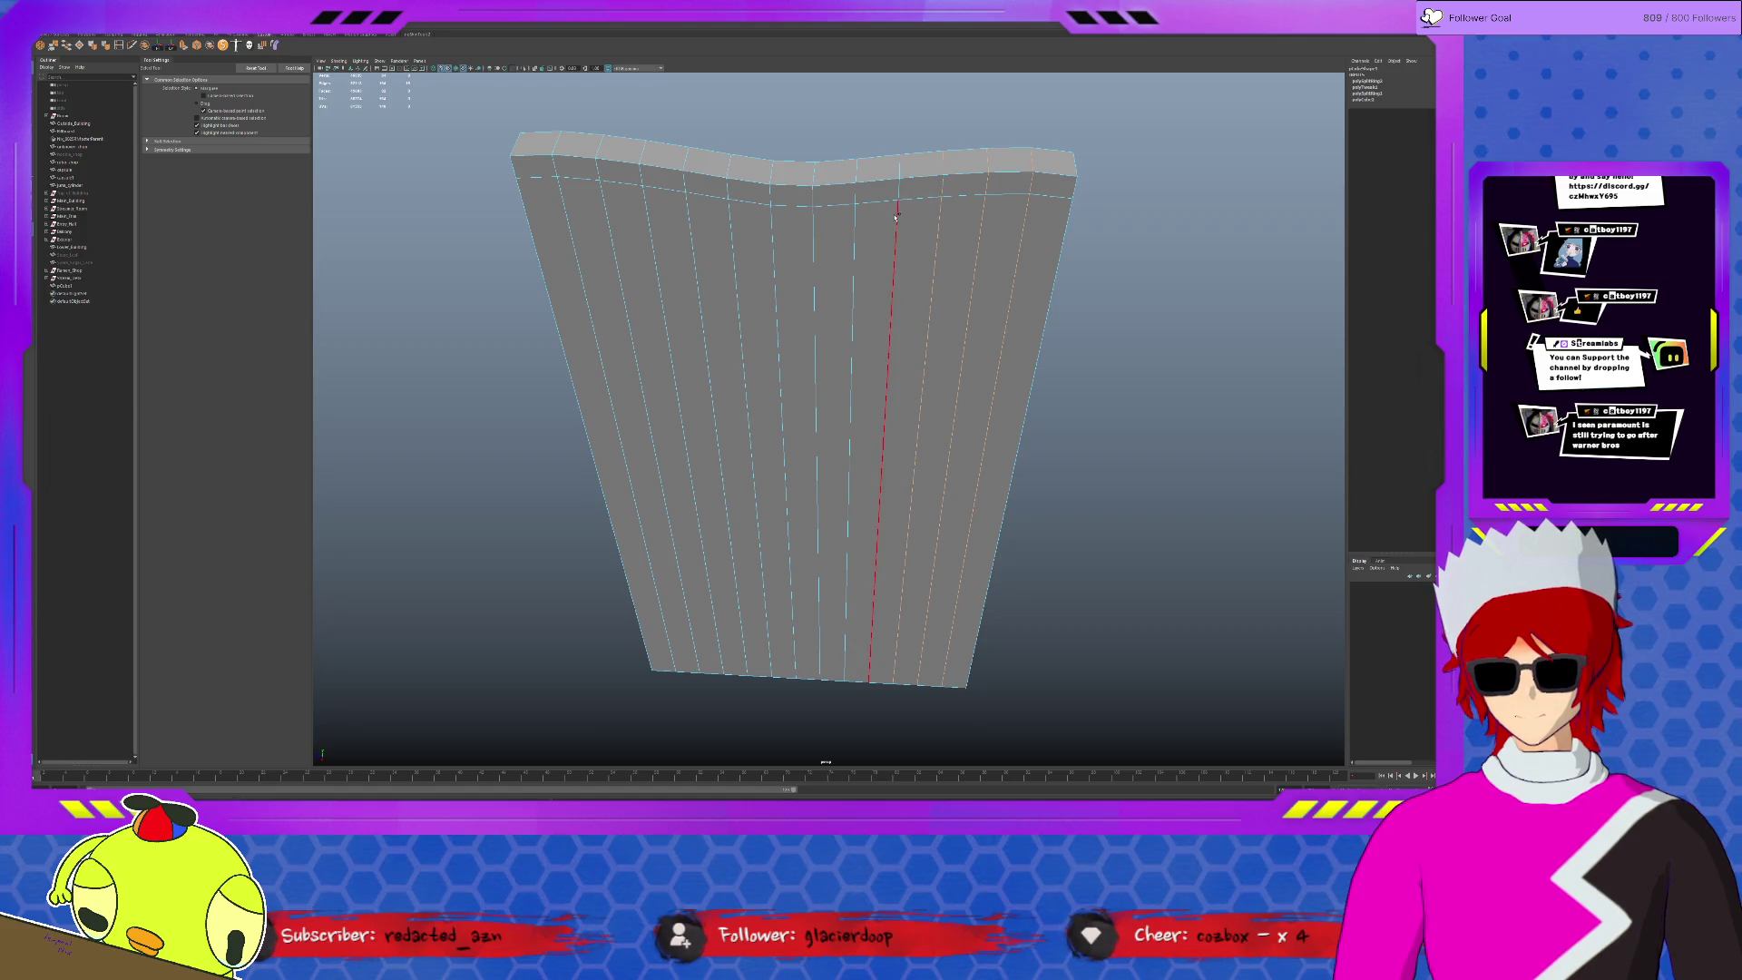
key(F8)
scroll(890, 214, down, 5)
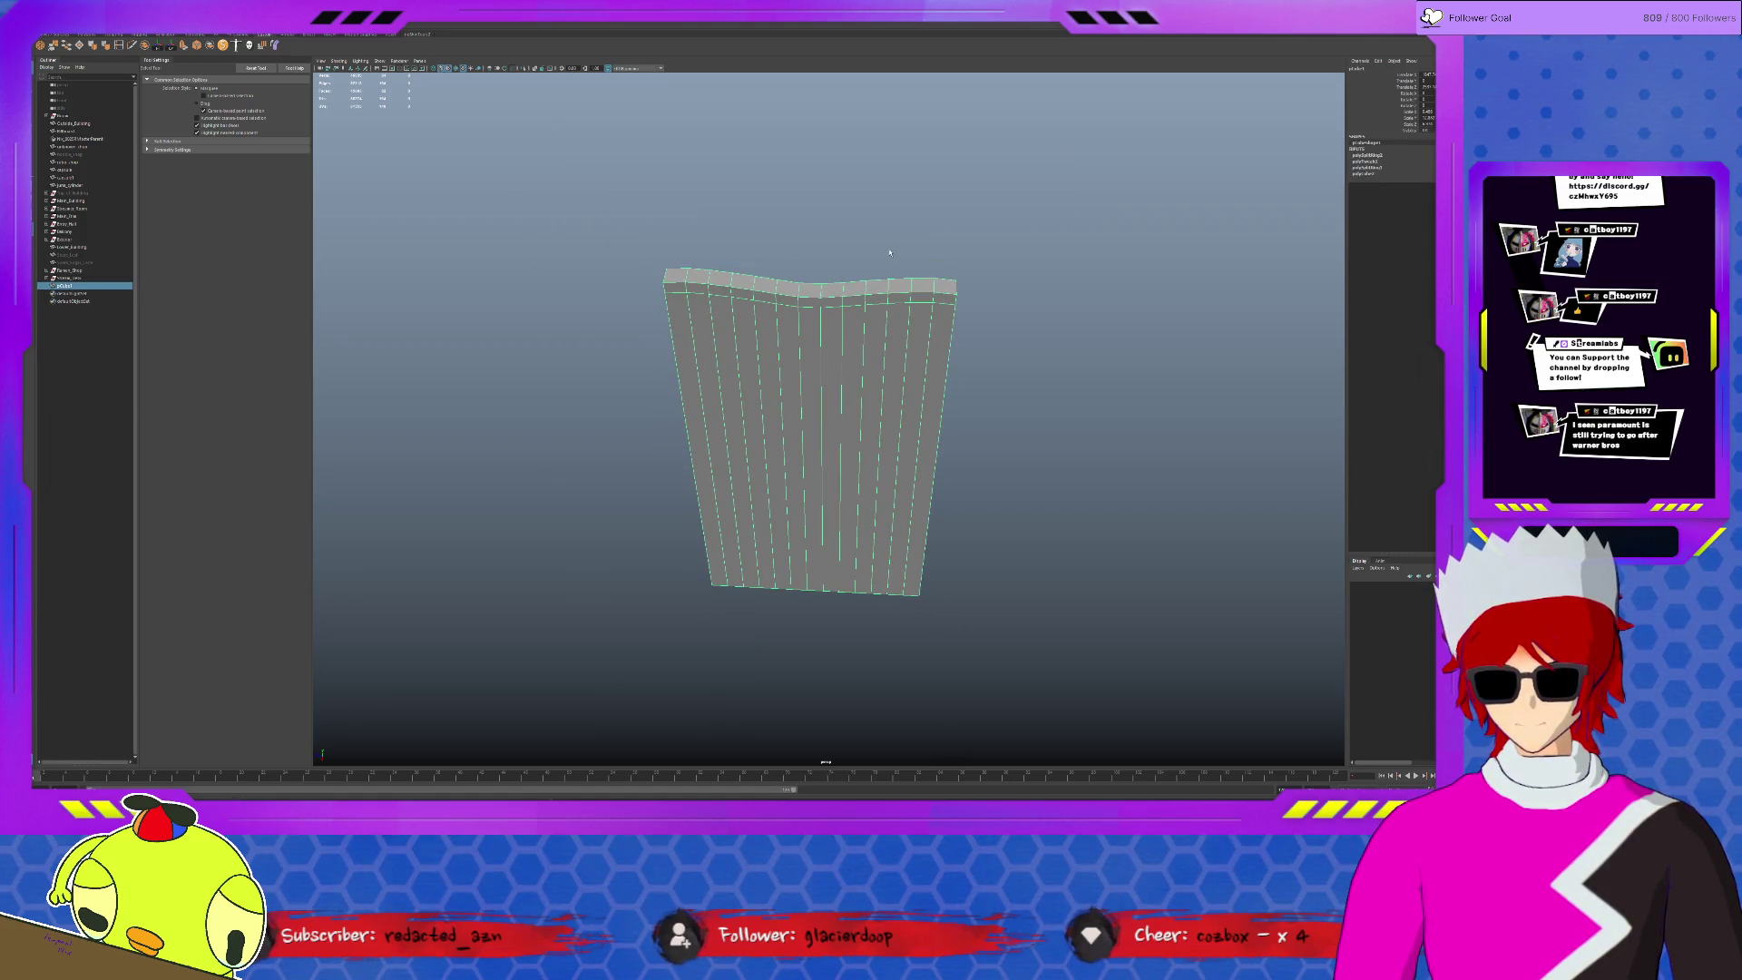
key(w)
scroll(832, 440, down, 3)
key(ctrl+d)
drag(819, 467, 819, 445)
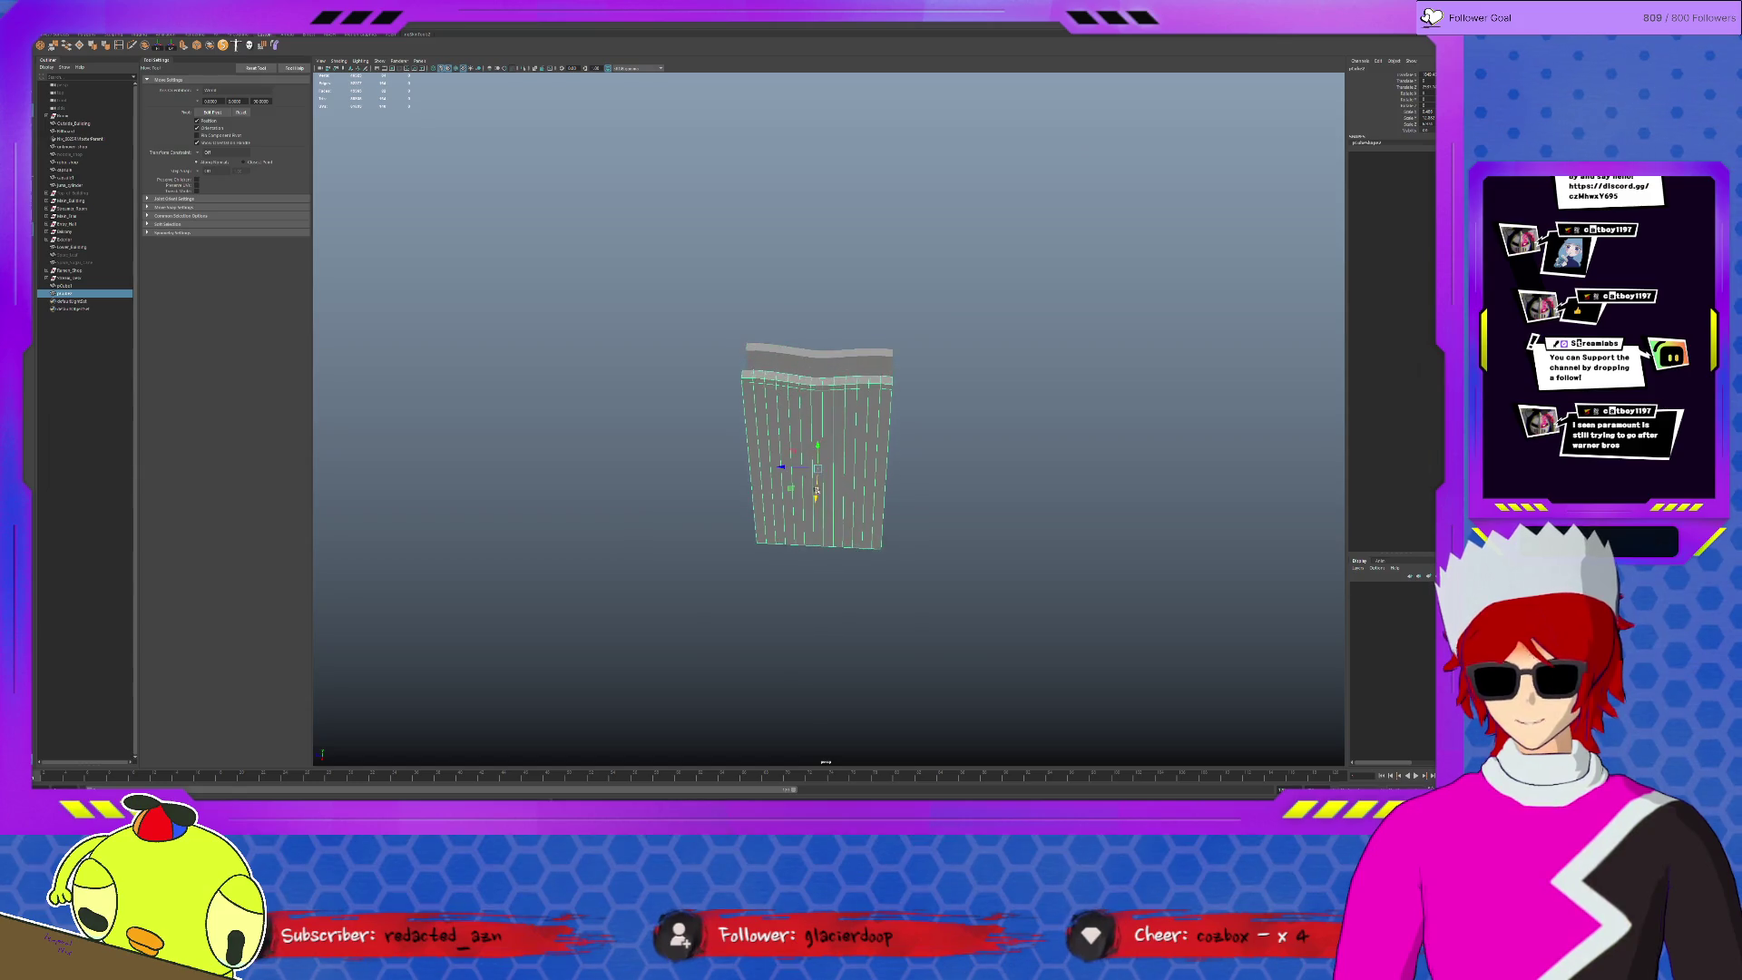
- Select all the vertical edge loops on the duplicate and bevel them into doubled edges
scroll(807, 436, up, 3)
key(F10)
double_click(700, 387)
shift+double_click(723, 388)
shift+double_click(742, 389)
shift+double_click(760, 388)
shift+double_click(778, 389)
shift+double_click(799, 391)
shift+double_click(818, 394)
shift+double_click(837, 397)
shift+double_click(856, 399)
shift+double_click(874, 400)
shift+double_click(894, 401)
shift+double_click(916, 402)
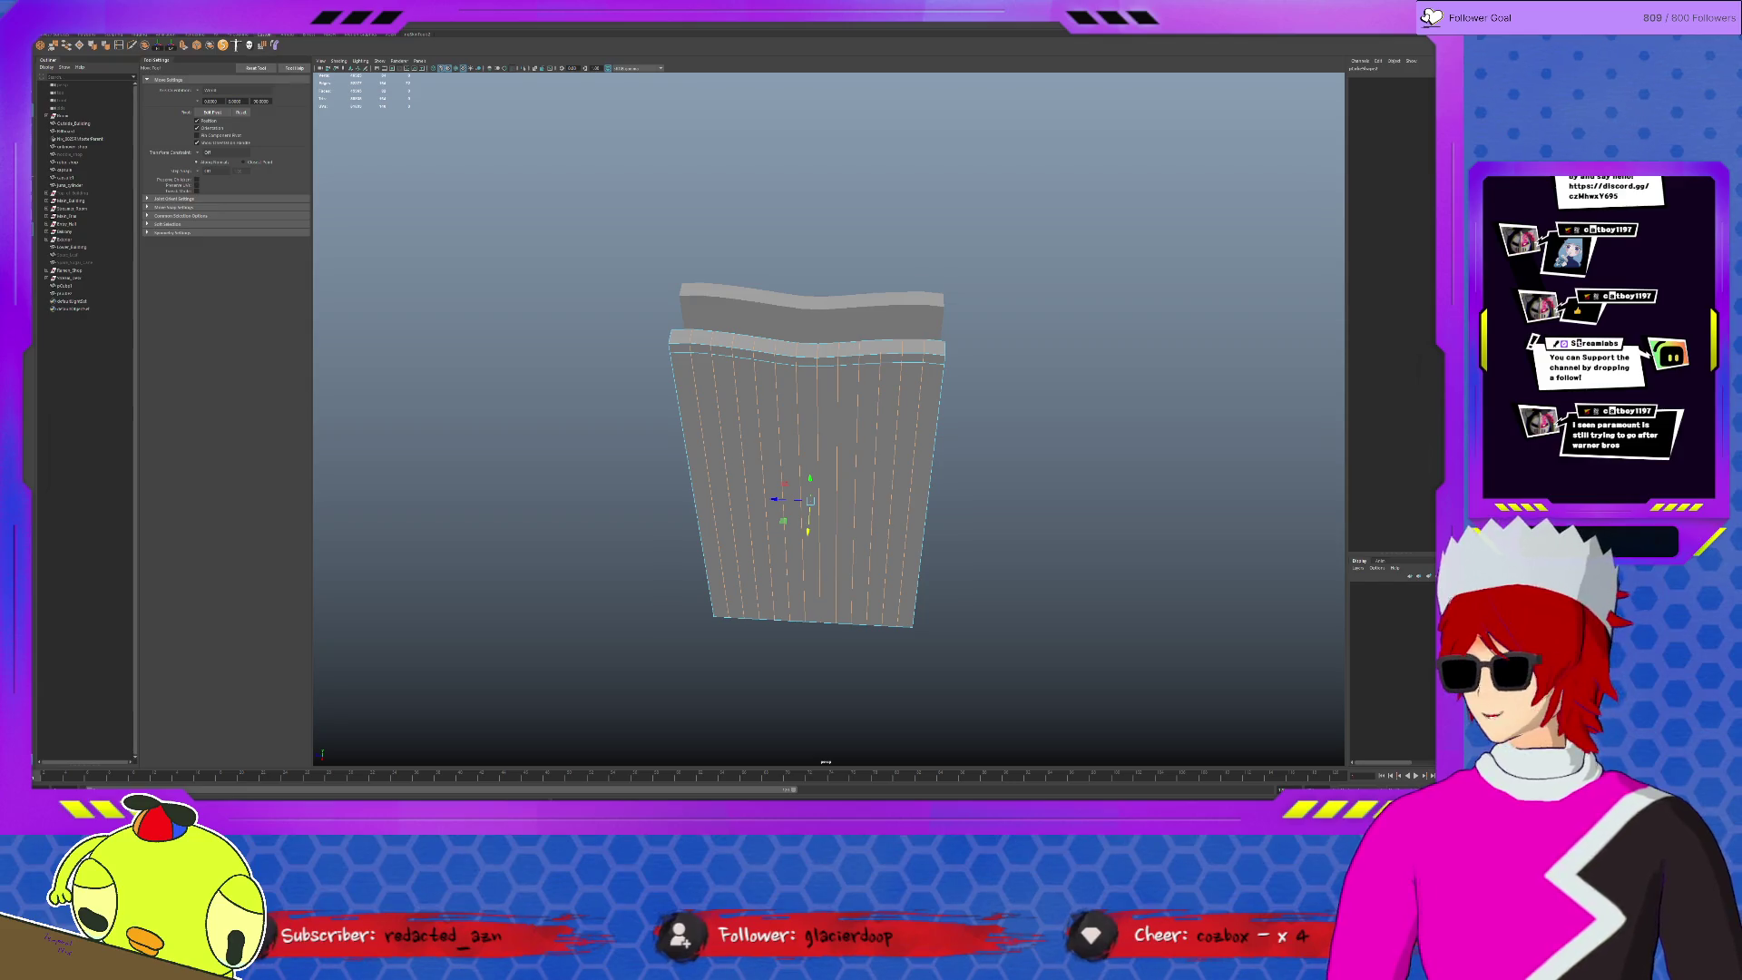
key(ctrl+b)
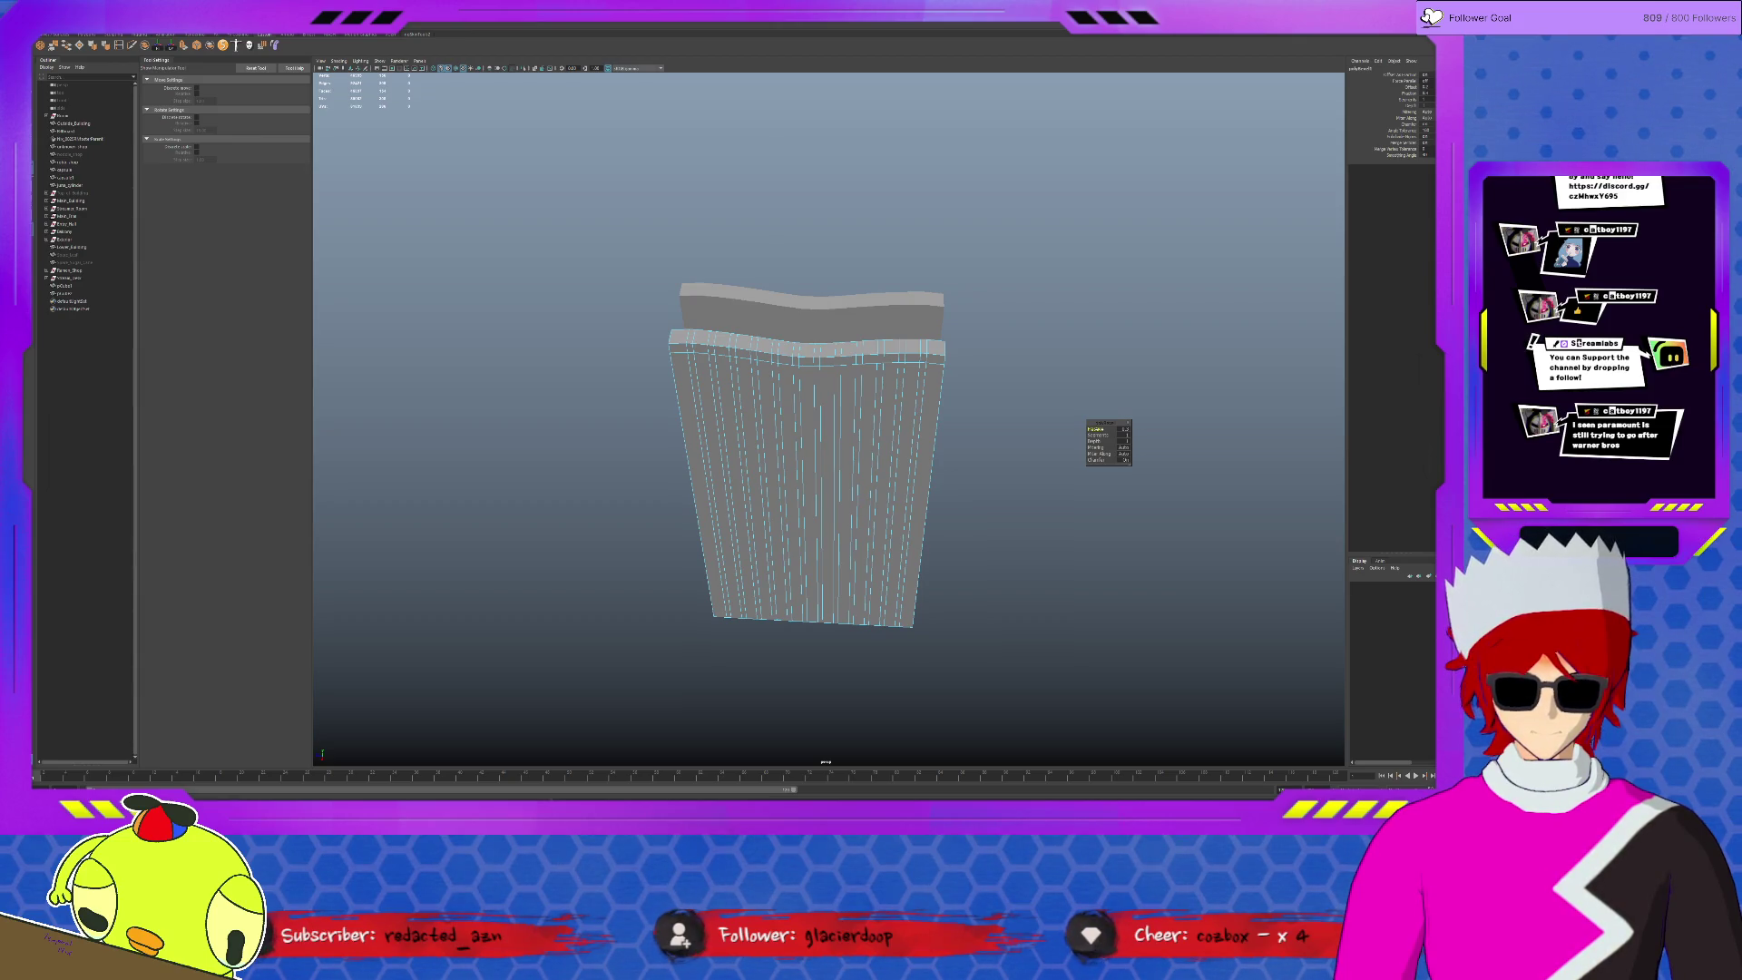
- Select the faces along the bevelled top edge
scroll(953, 382, up, 3)
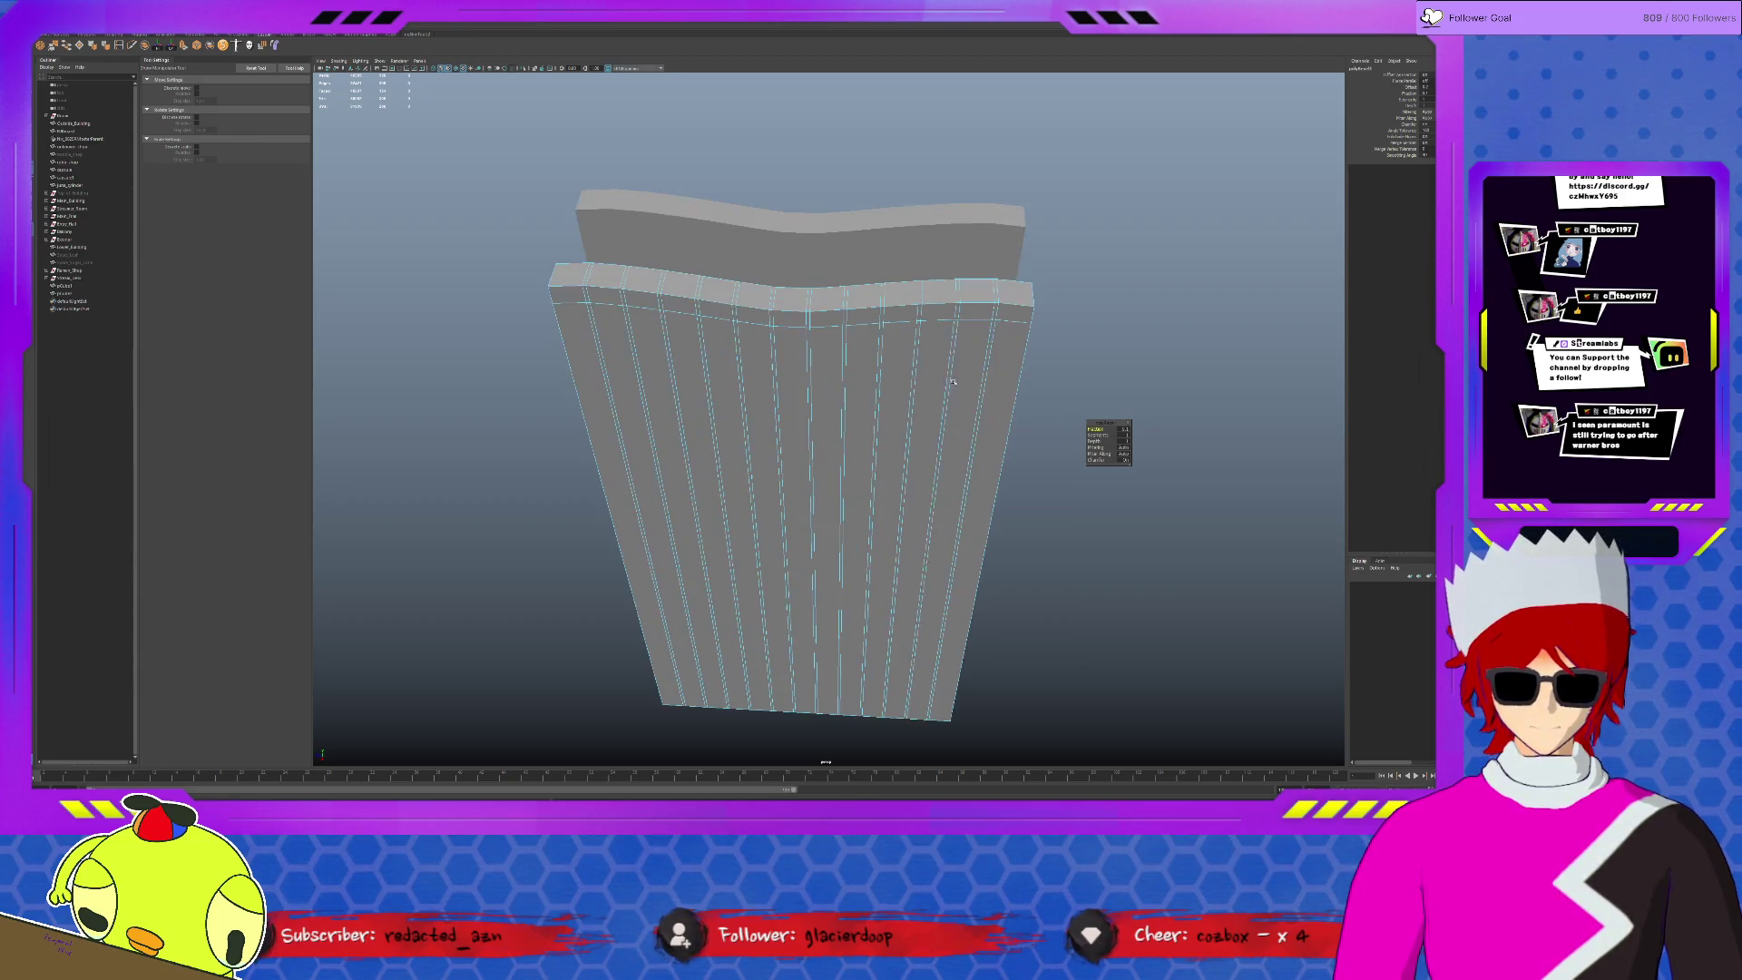
key(q)
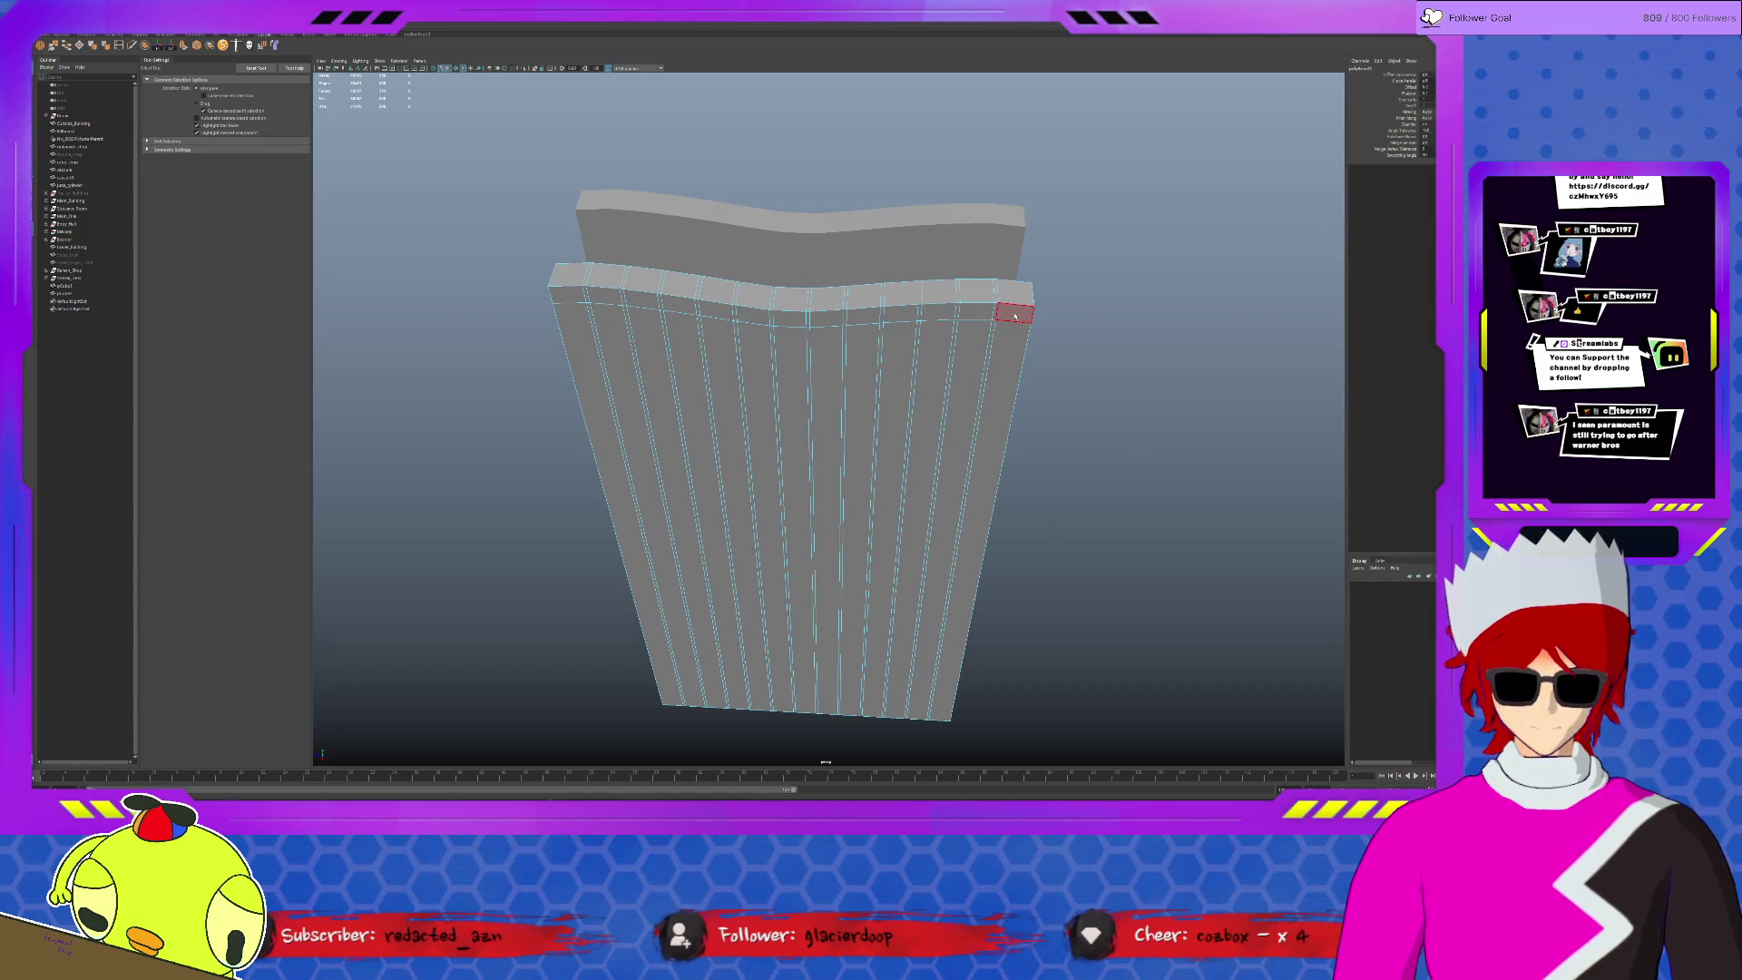
mouse_move(1014, 315)
mouse_down()
mouse_move(841, 322)
mouse_move(564, 283)
mouse_up()
scroll(564, 283, down, 3)
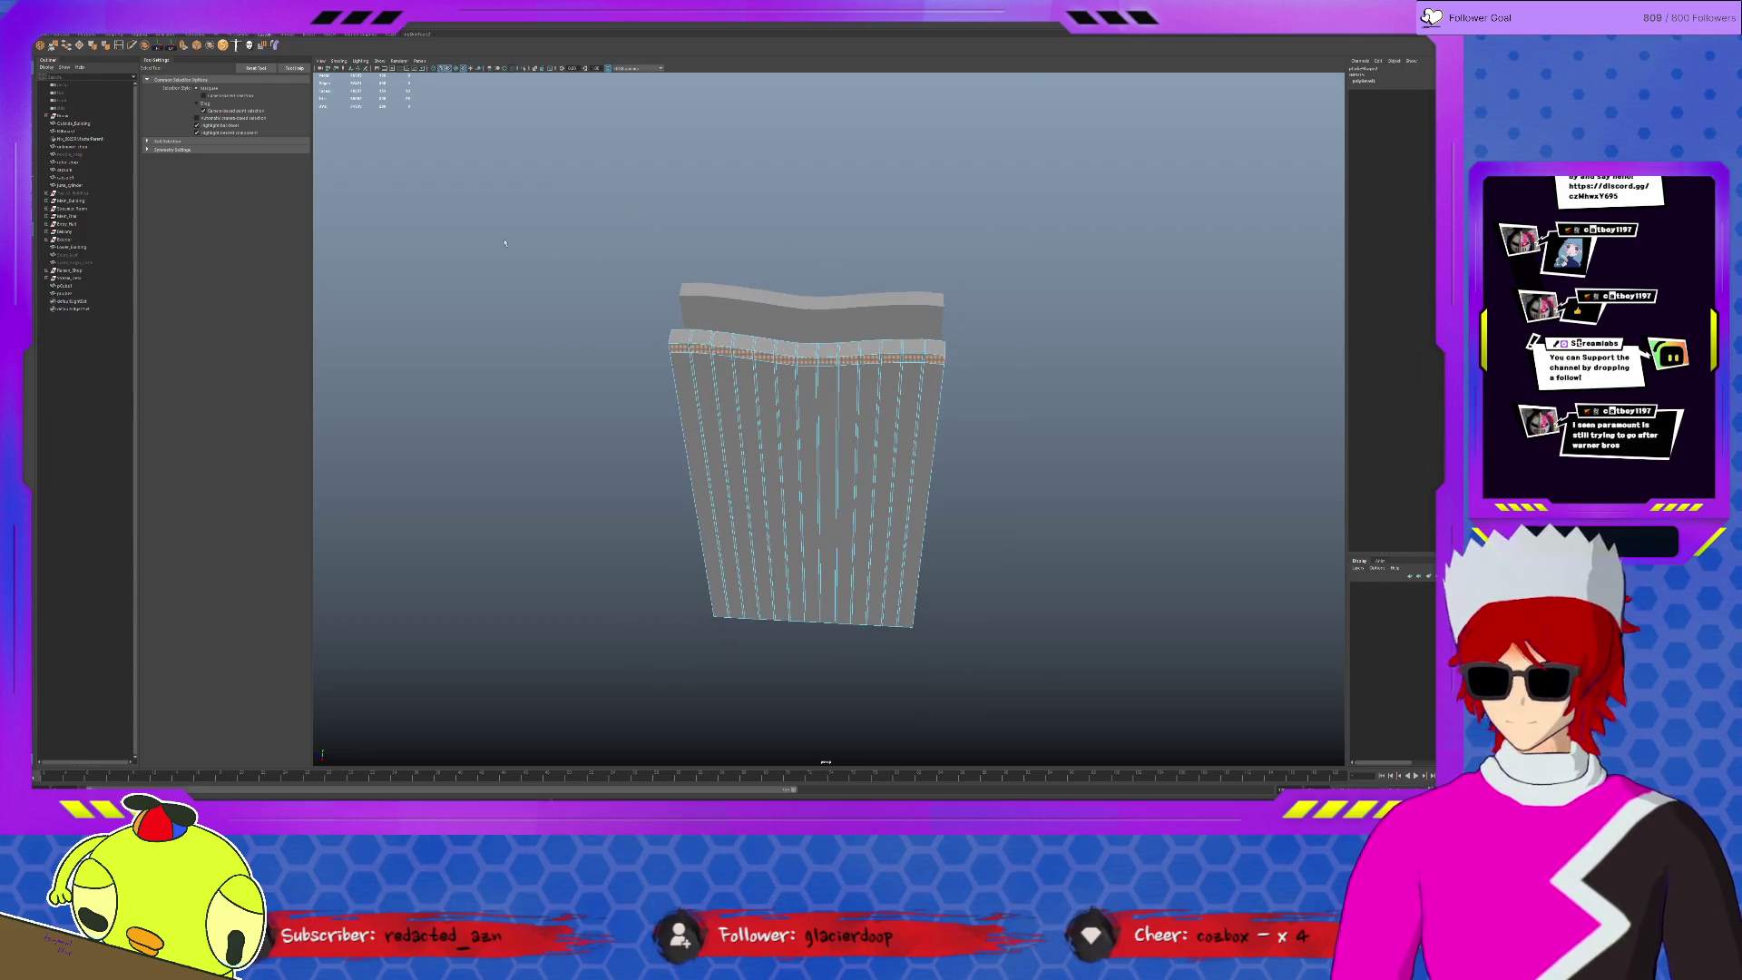
- Extrude the selected top faces out sideways into a long slab
click(190, 49)
alt+drag(690, 299, 600, 297)
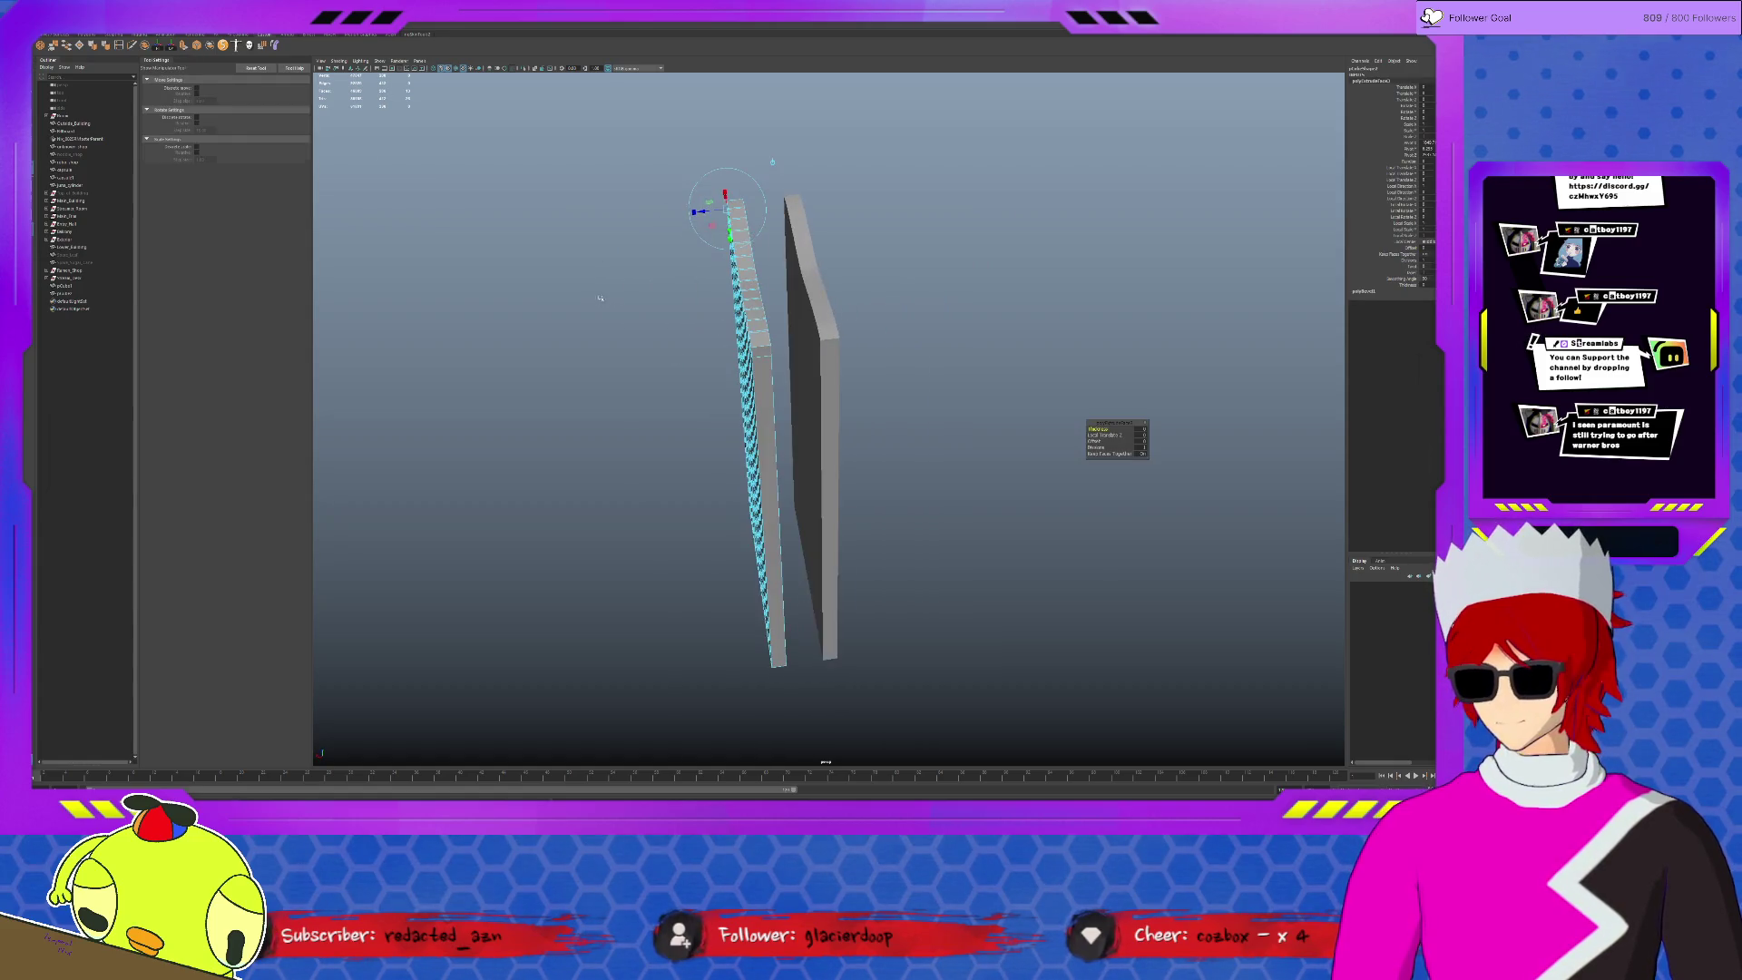
drag(710, 216, 136, 211)
scroll(725, 408, down, 5)
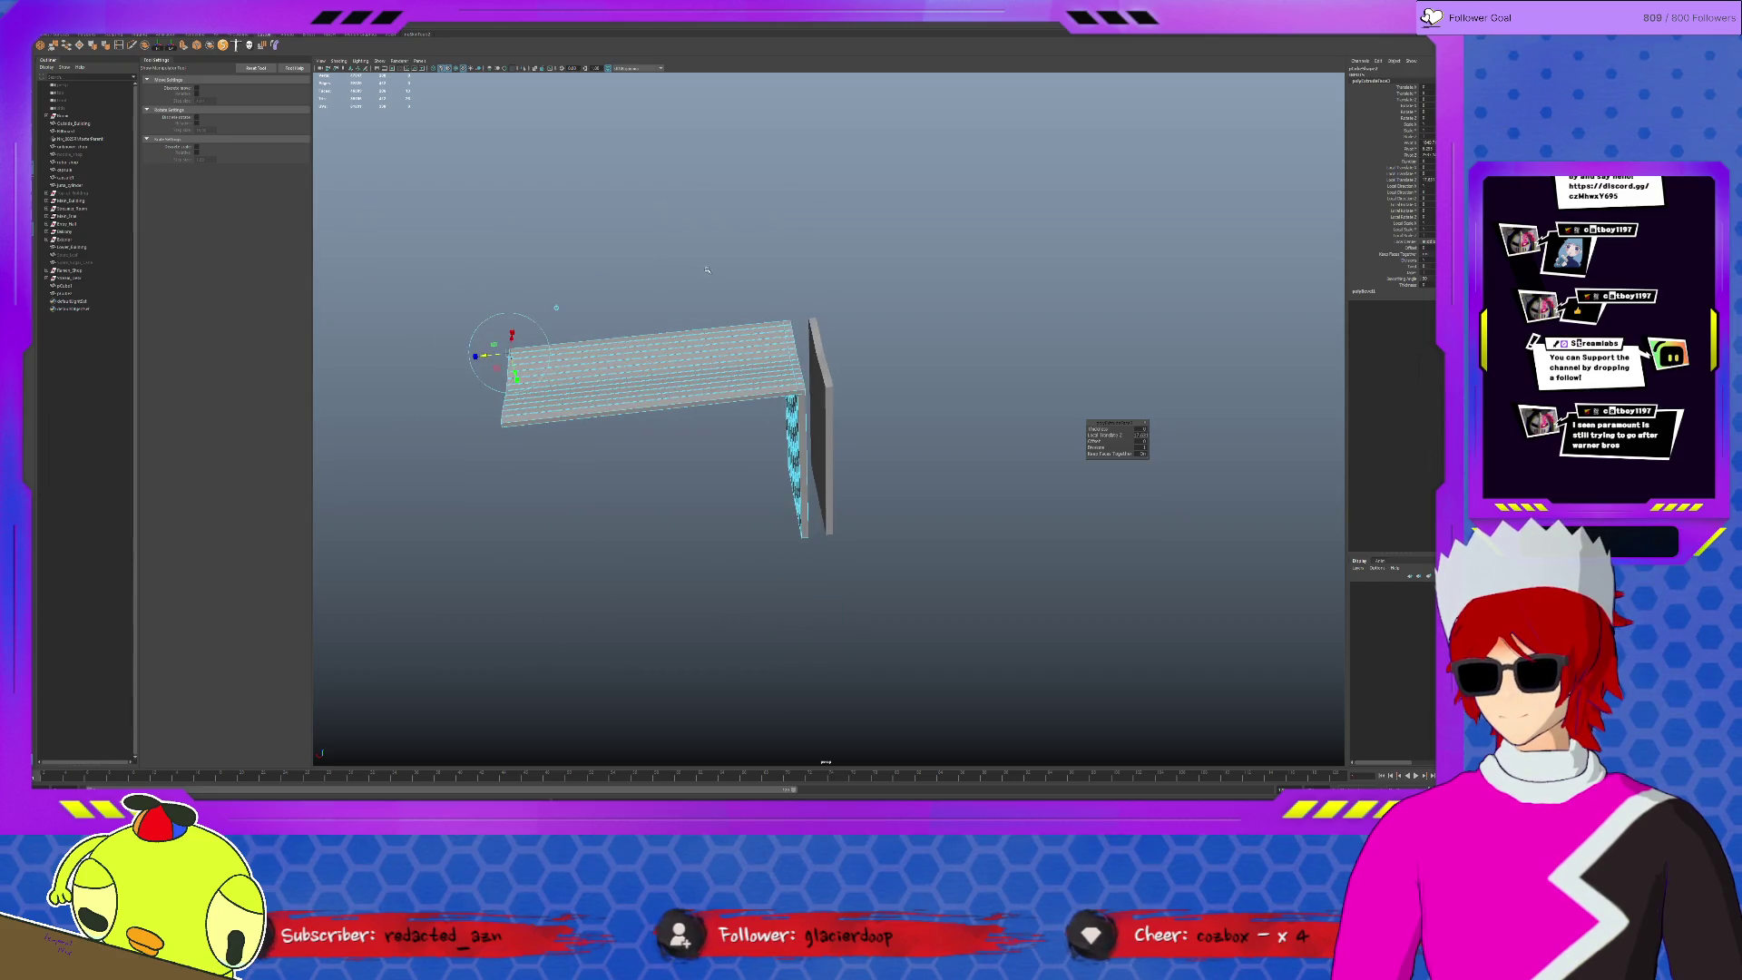
mouse_move(590, 343)
alt+mouse_down()
mouse_move(819, 323)
mouse_move(869, 444)
mouse_move(836, 382)
mouse_move(877, 372)
mouse_move(781, 372)
mouse_move(959, 319)
mouse_move(871, 427)
mouse_move(880, 416)
alt+mouse_up()
- Move the object's pivot to the slab's corner
key(F8)
key(w)
key(d)
key(d)
scroll(885, 338, up, 5)
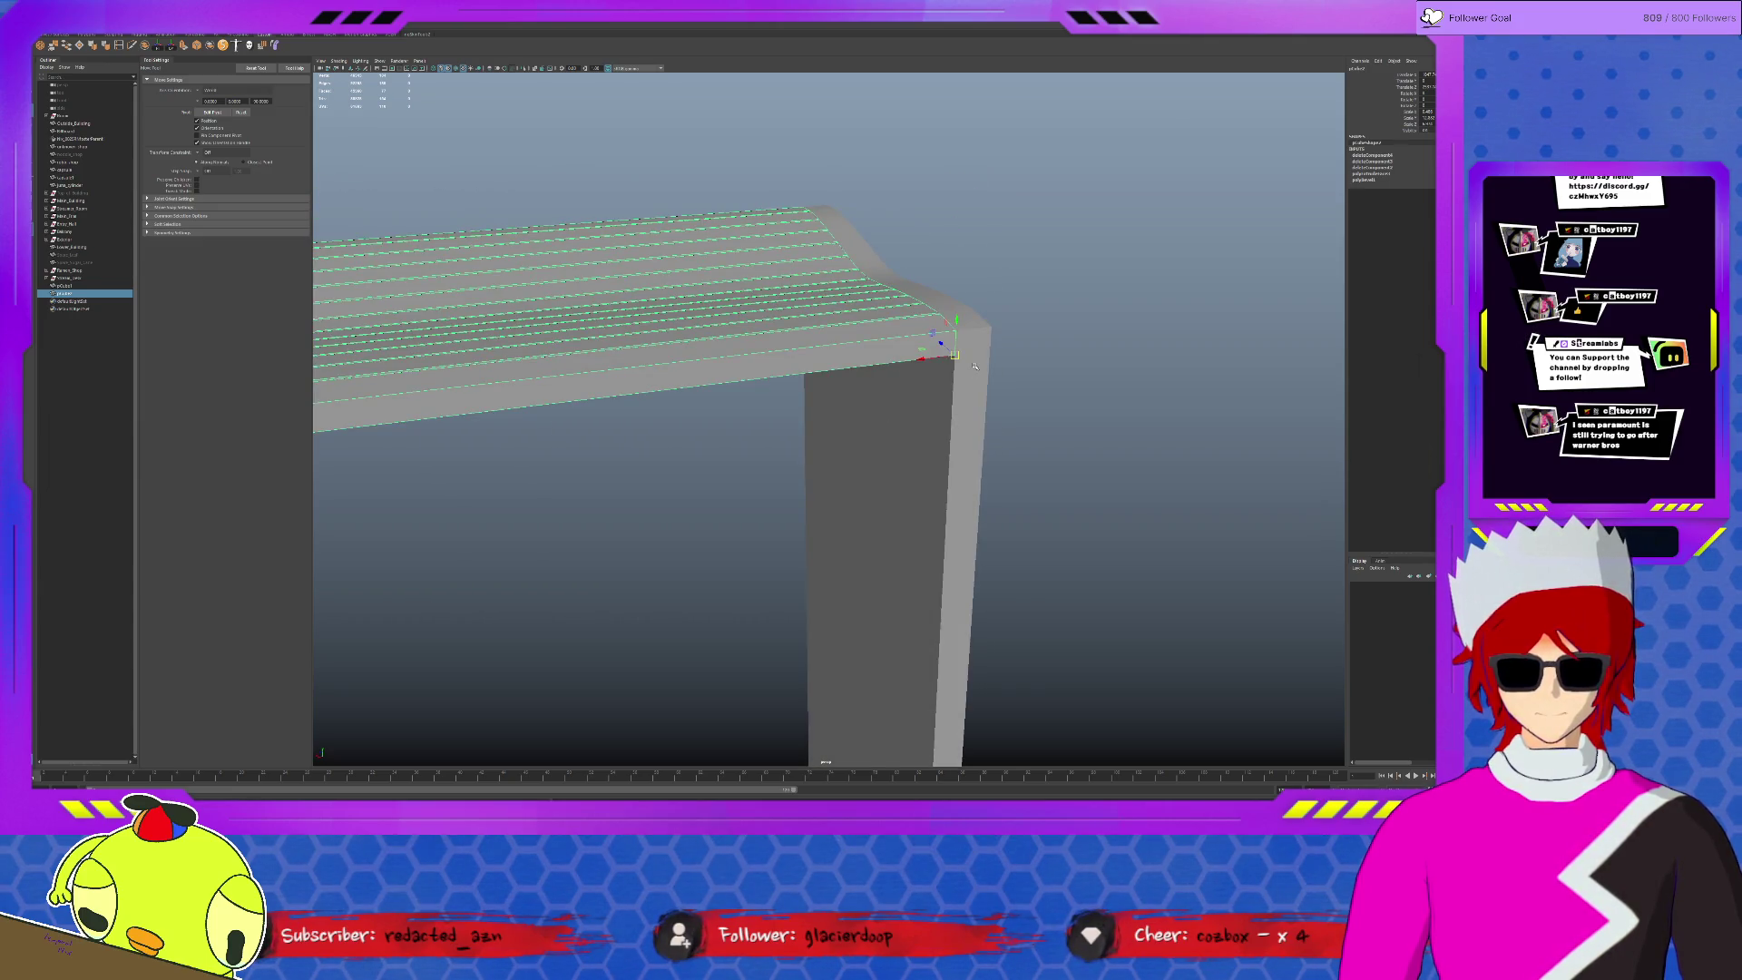
- Extrude the side face loop along the wall's right edge across the slab top
alt+drag(974, 365, 1001, 361)
click(1001, 362)
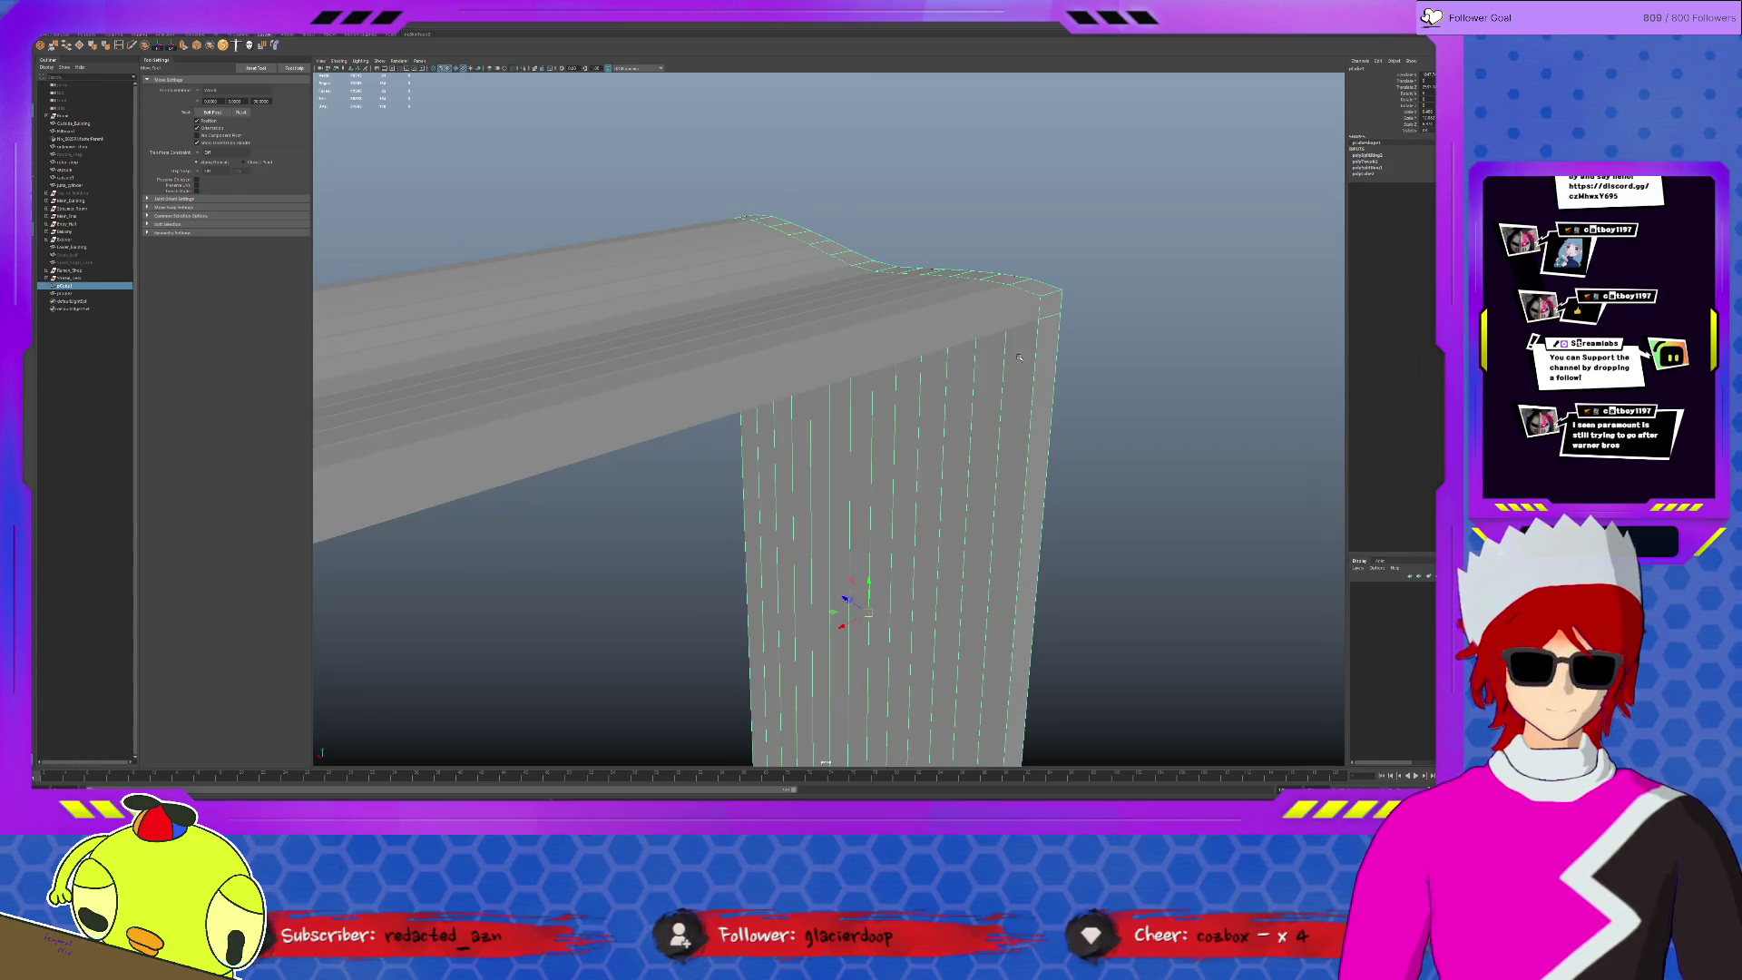
key(F11)
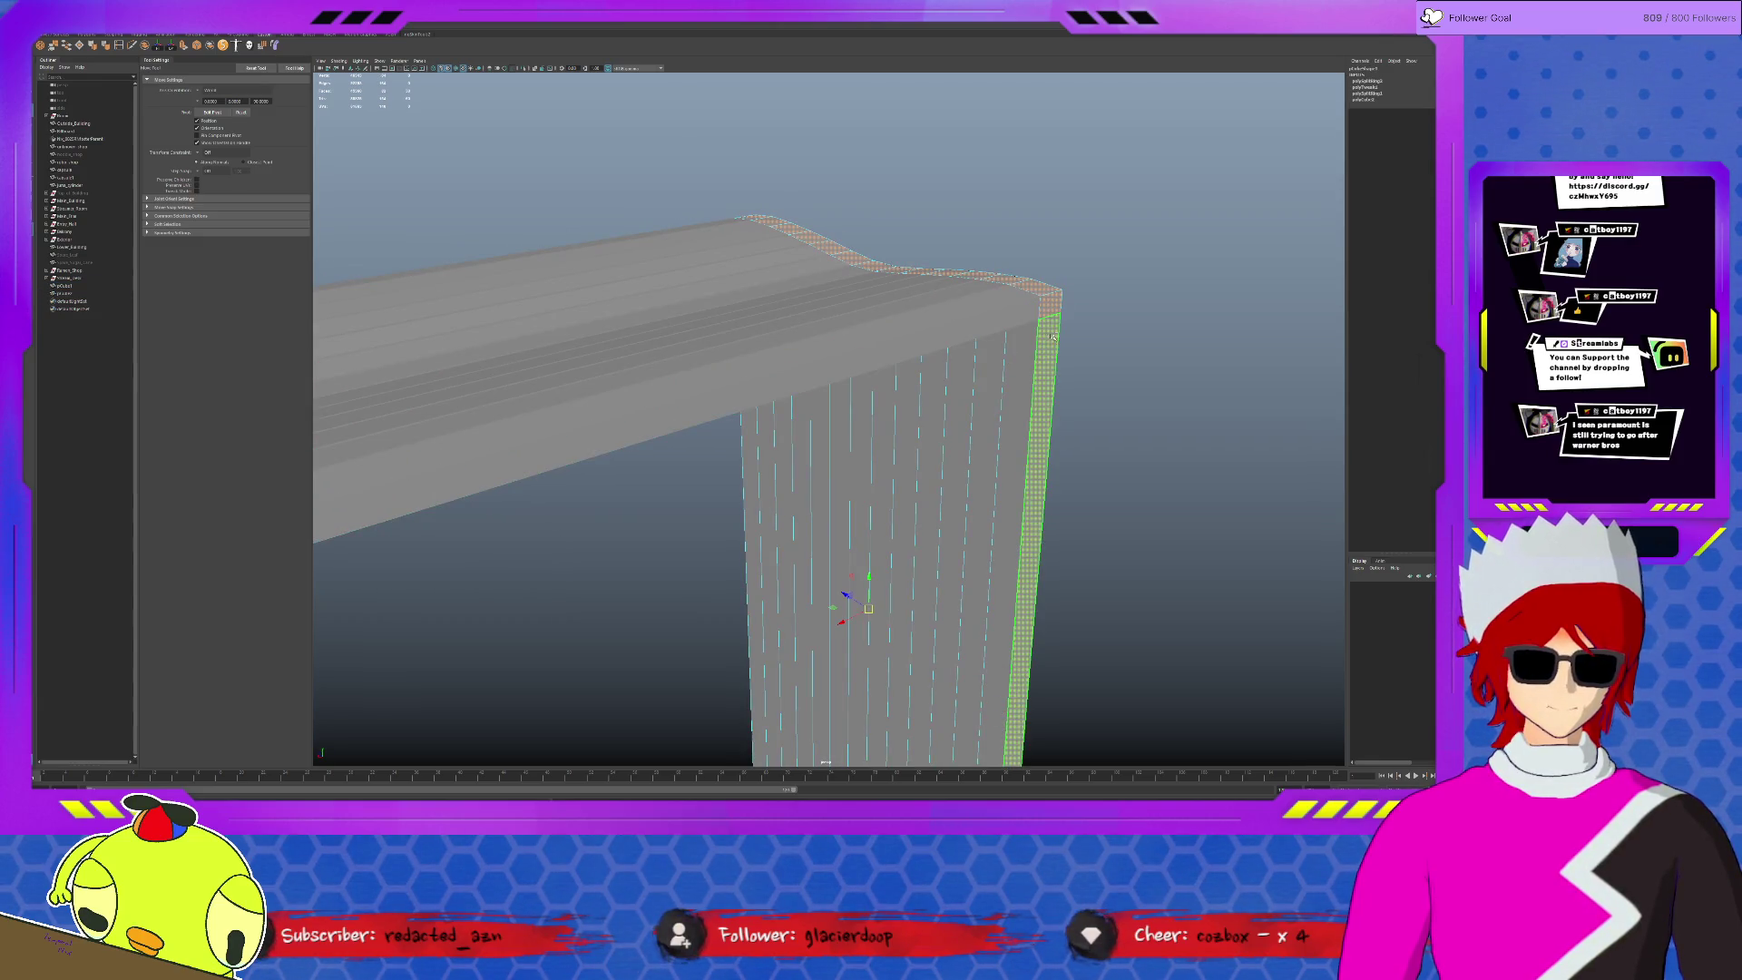
double_click(1049, 349)
click(183, 45)
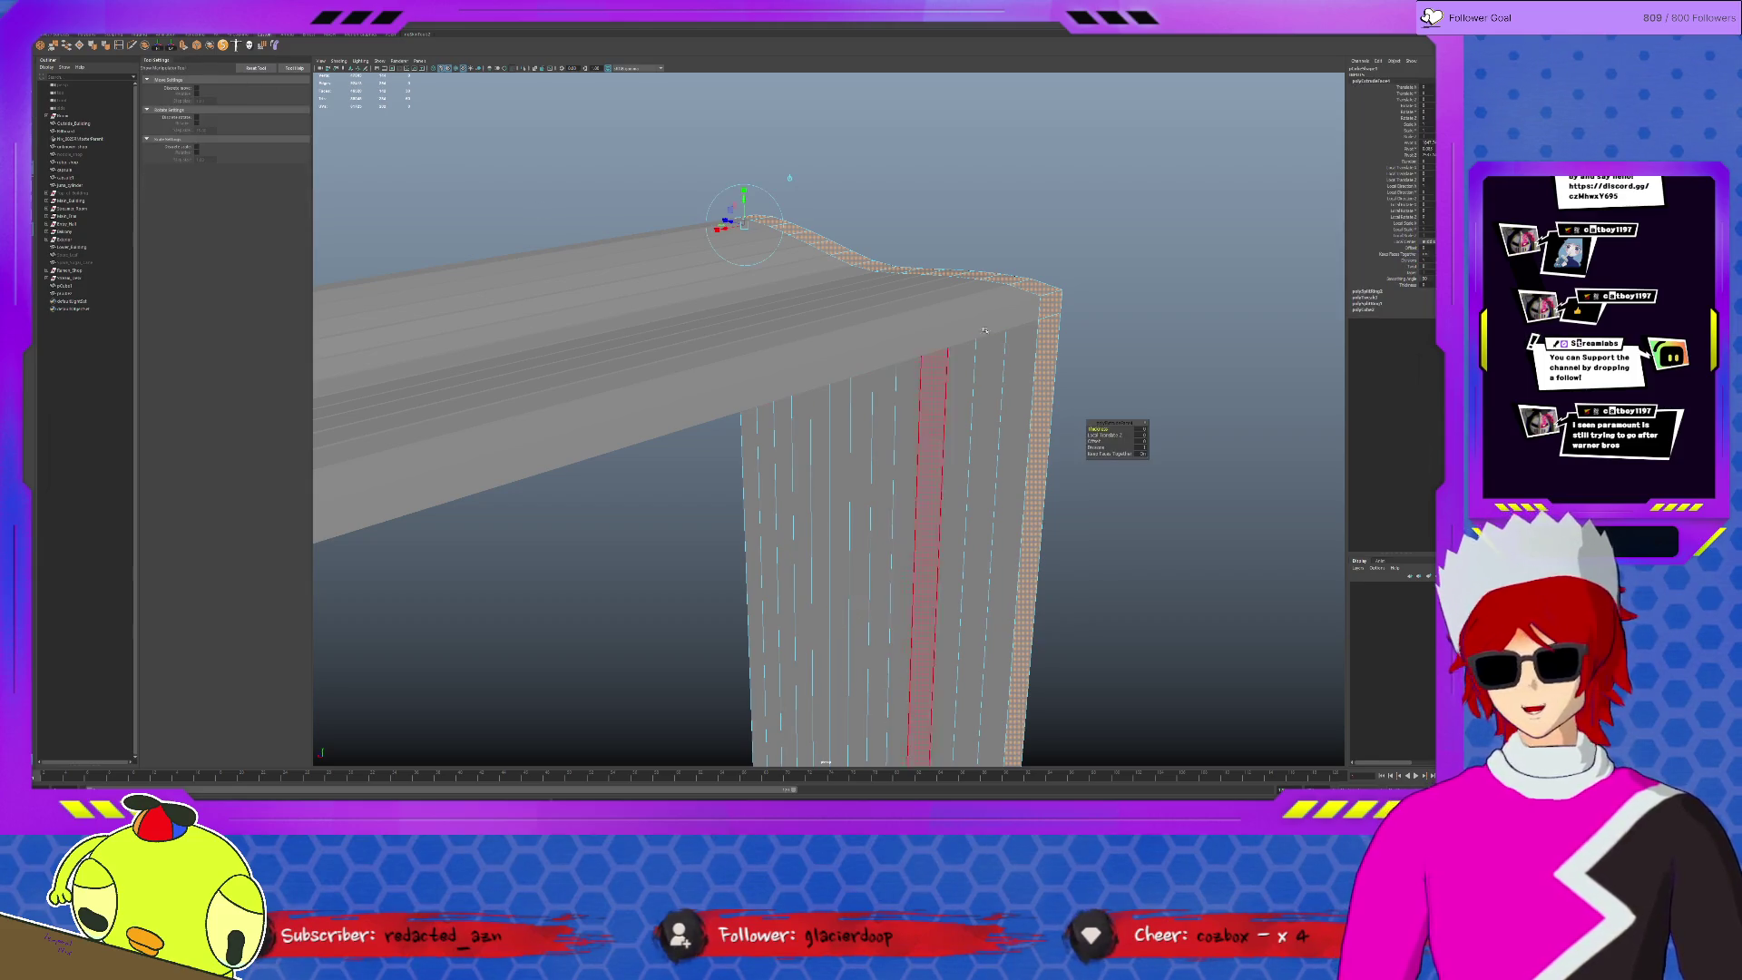
mouse_move(835, 236)
alt+mouse_down()
mouse_move(811, 237)
mouse_move(828, 214)
alt+mouse_up()
click(827, 214)
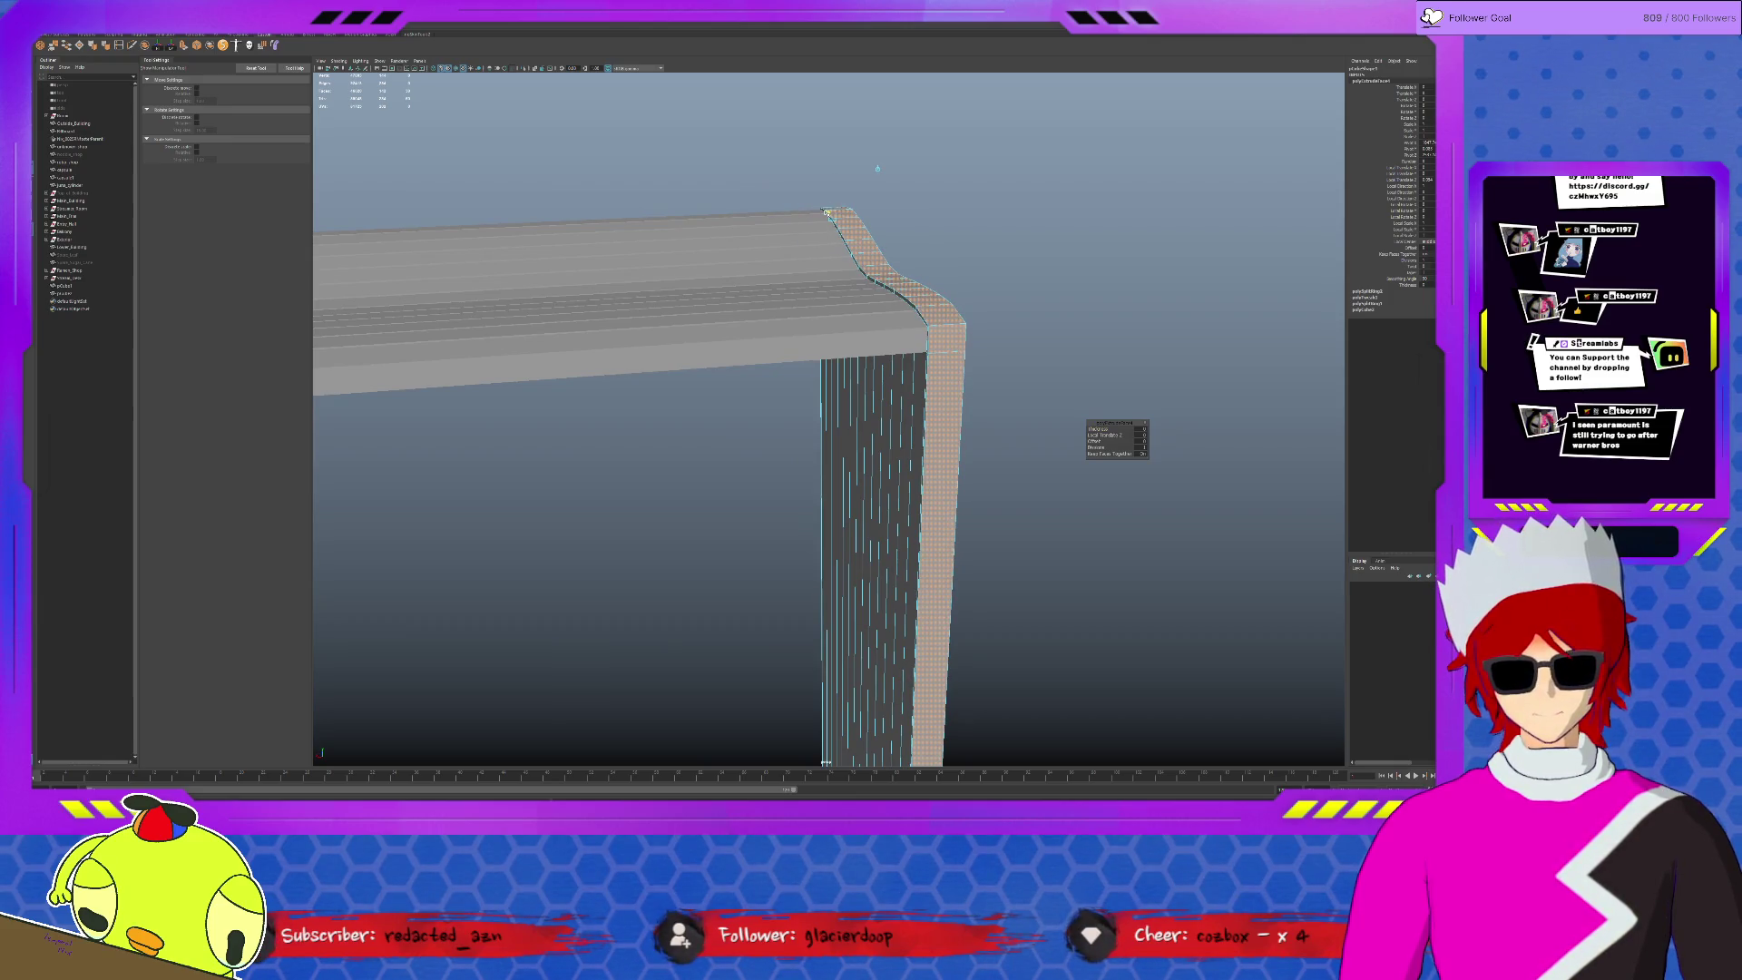
alt+drag(827, 209, 1035, 243)
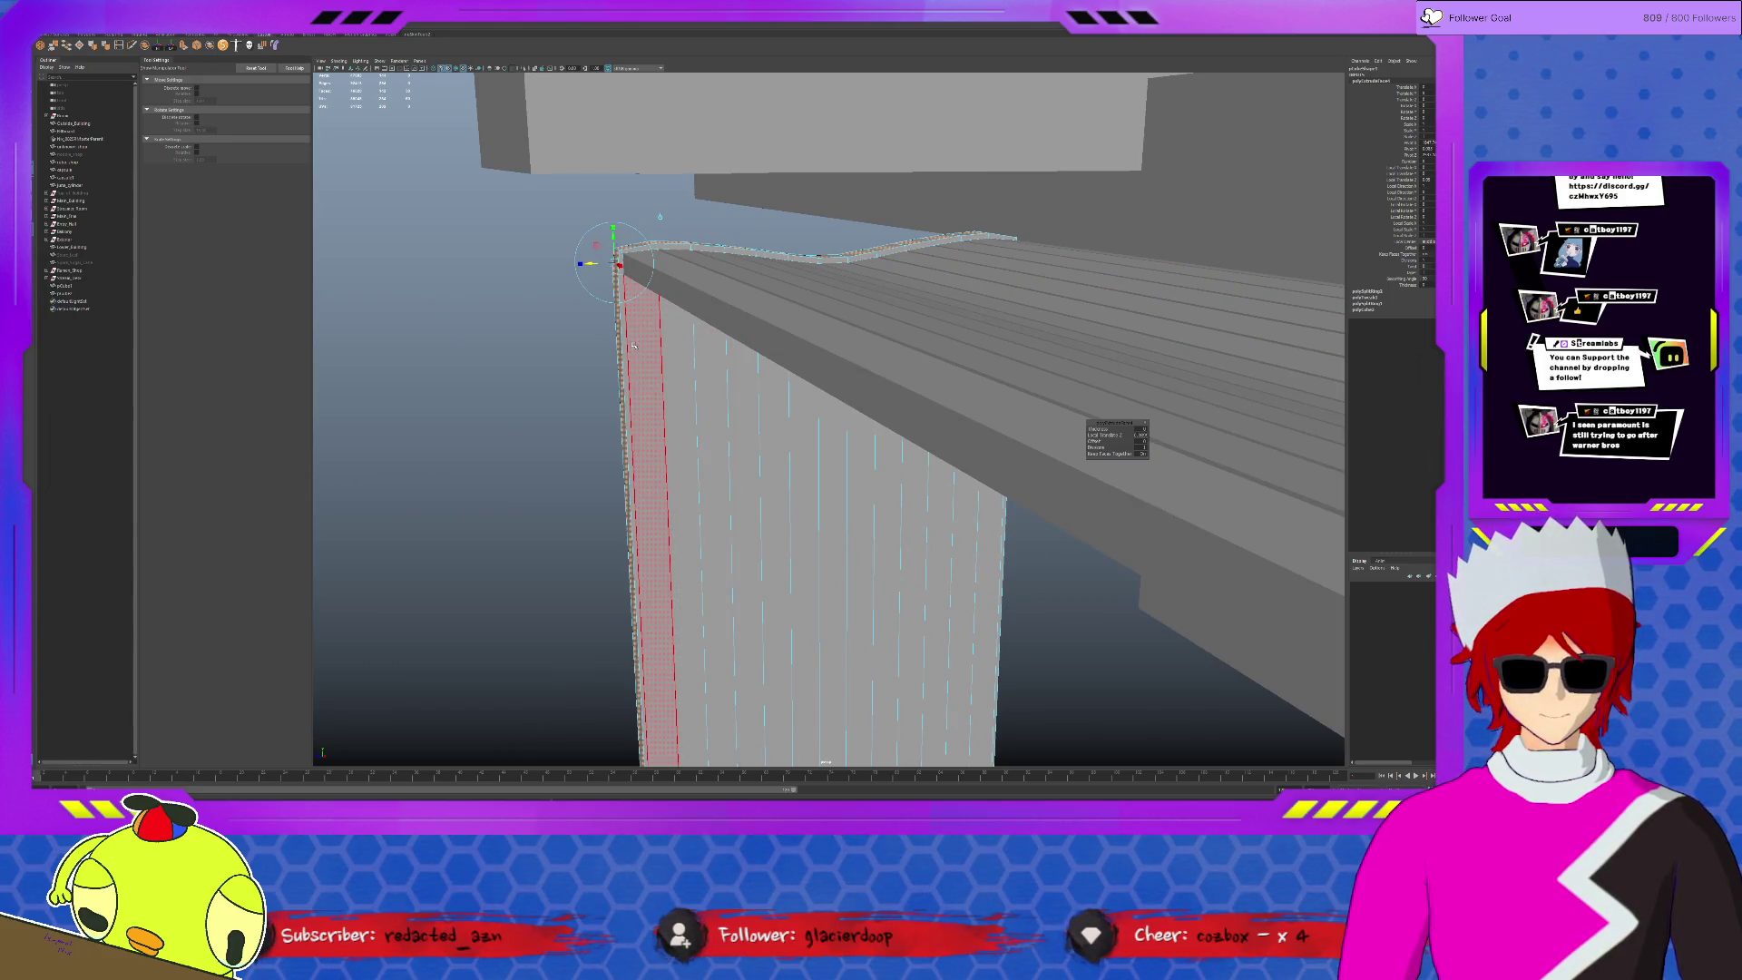
- Isolate the wall and select its right and left vertical edges
key(F8)
key(q)
key(ctrl+1)
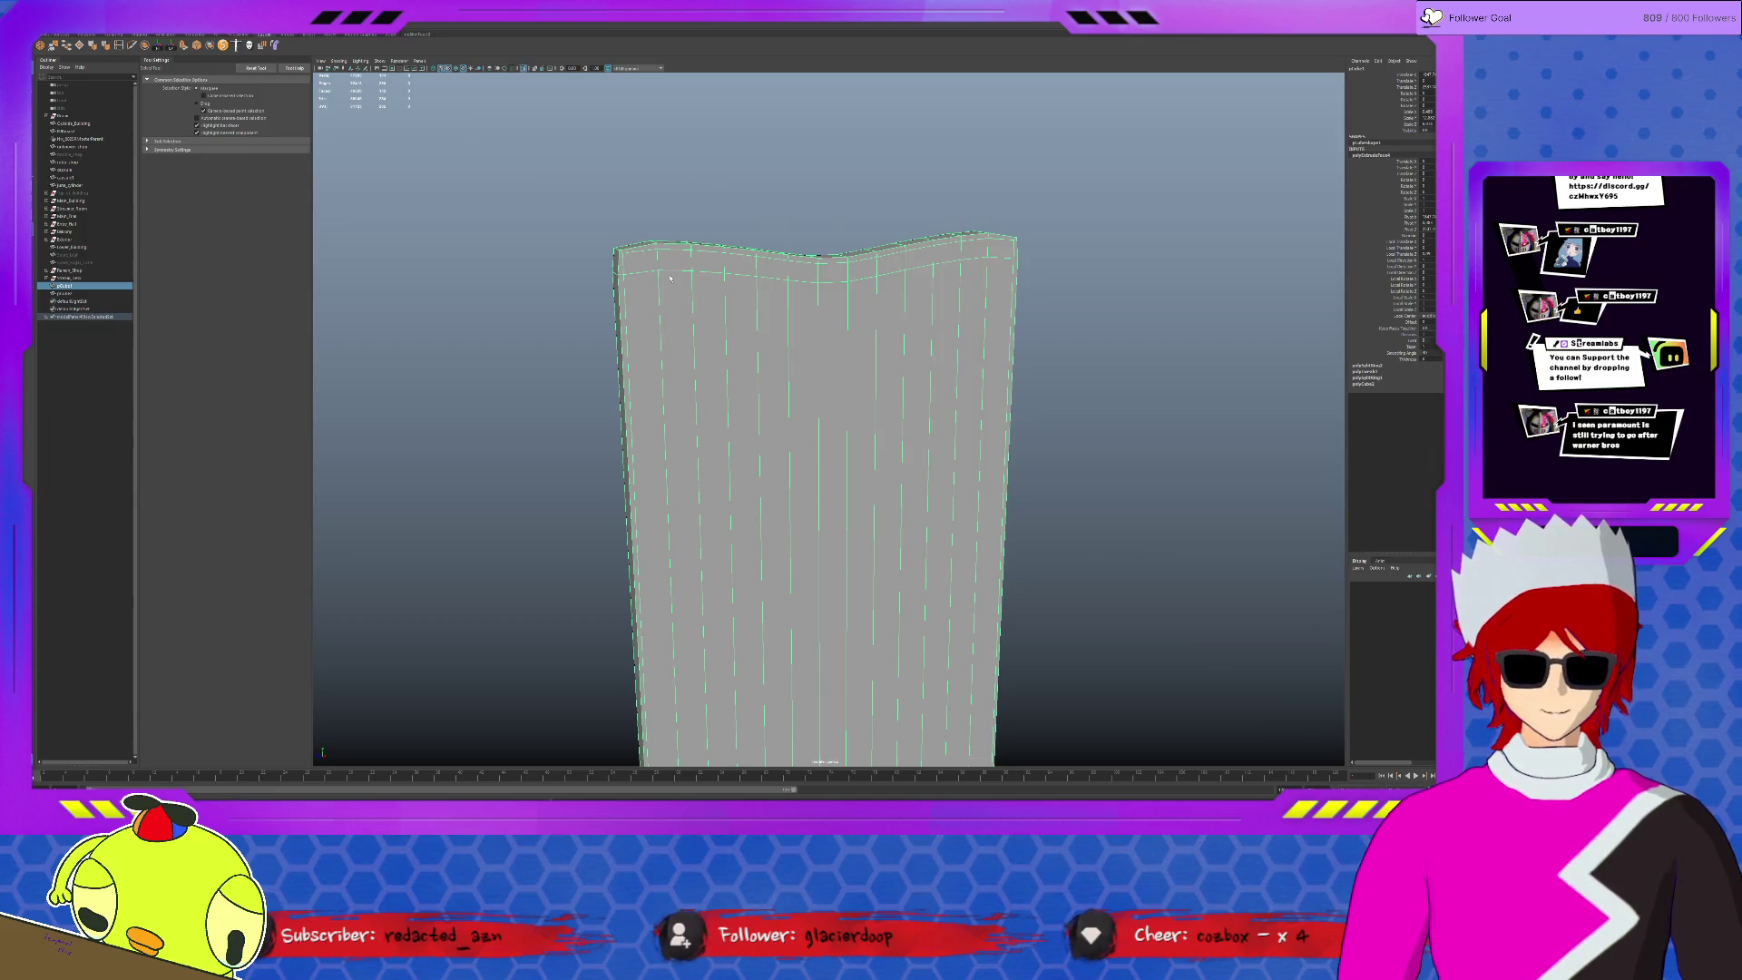
key(F10)
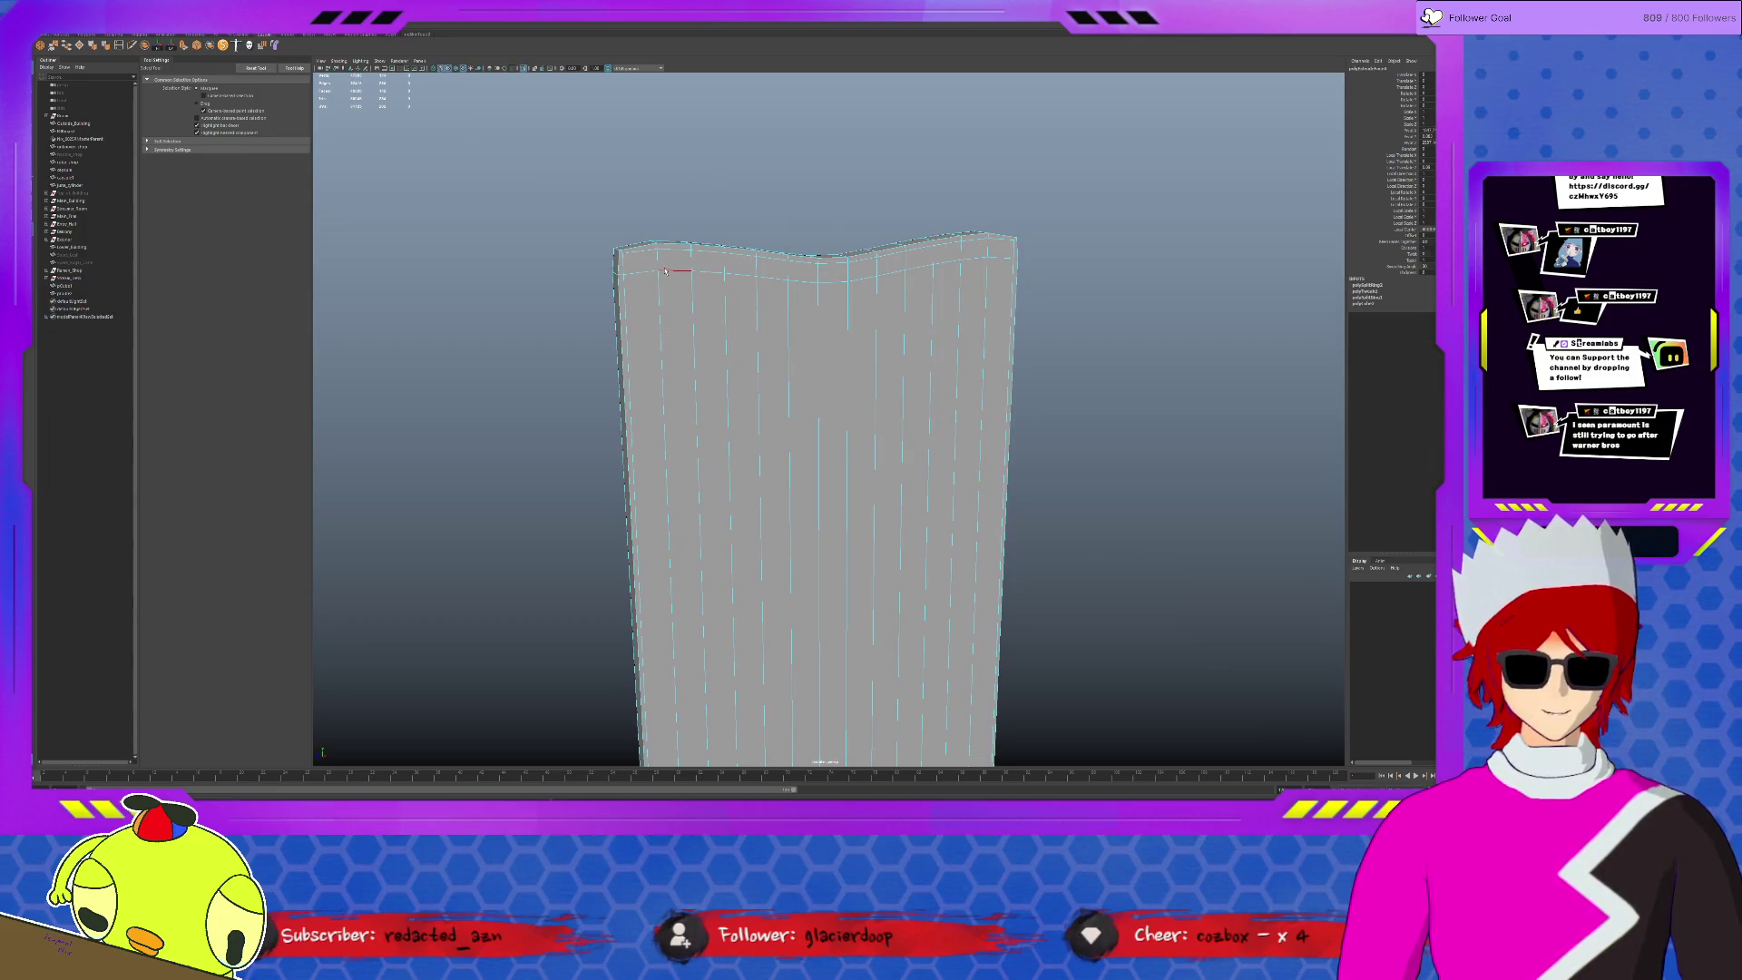
key(ctrl+1)
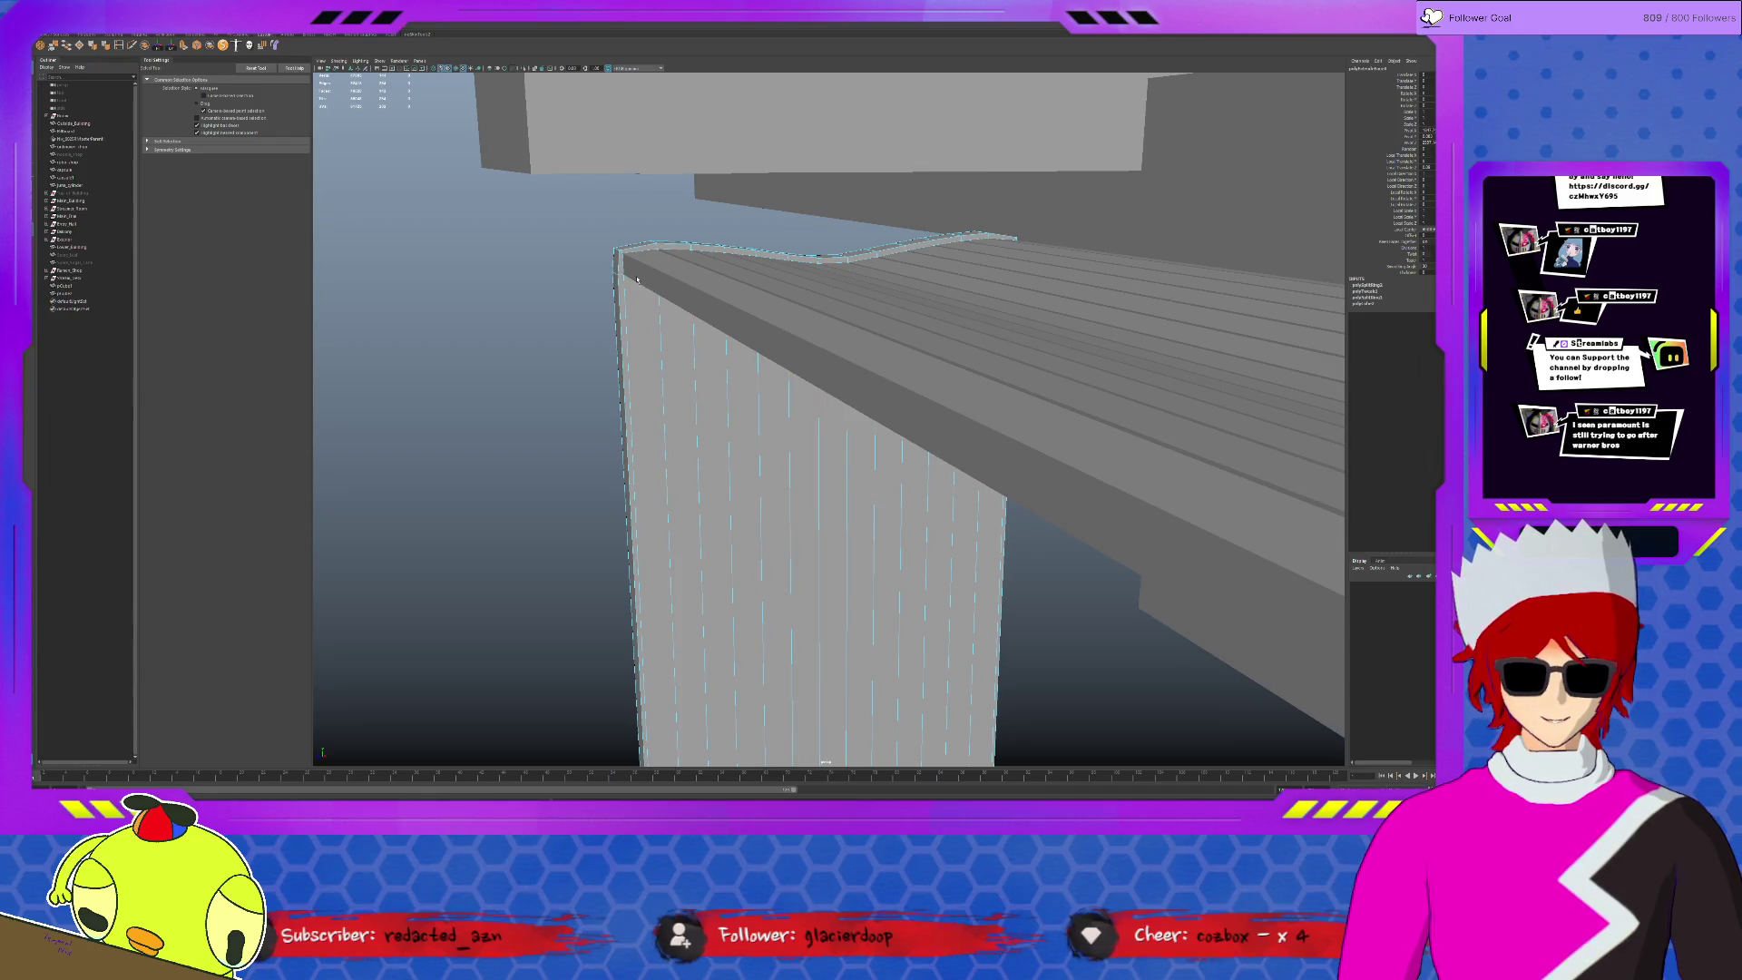
click(633, 277)
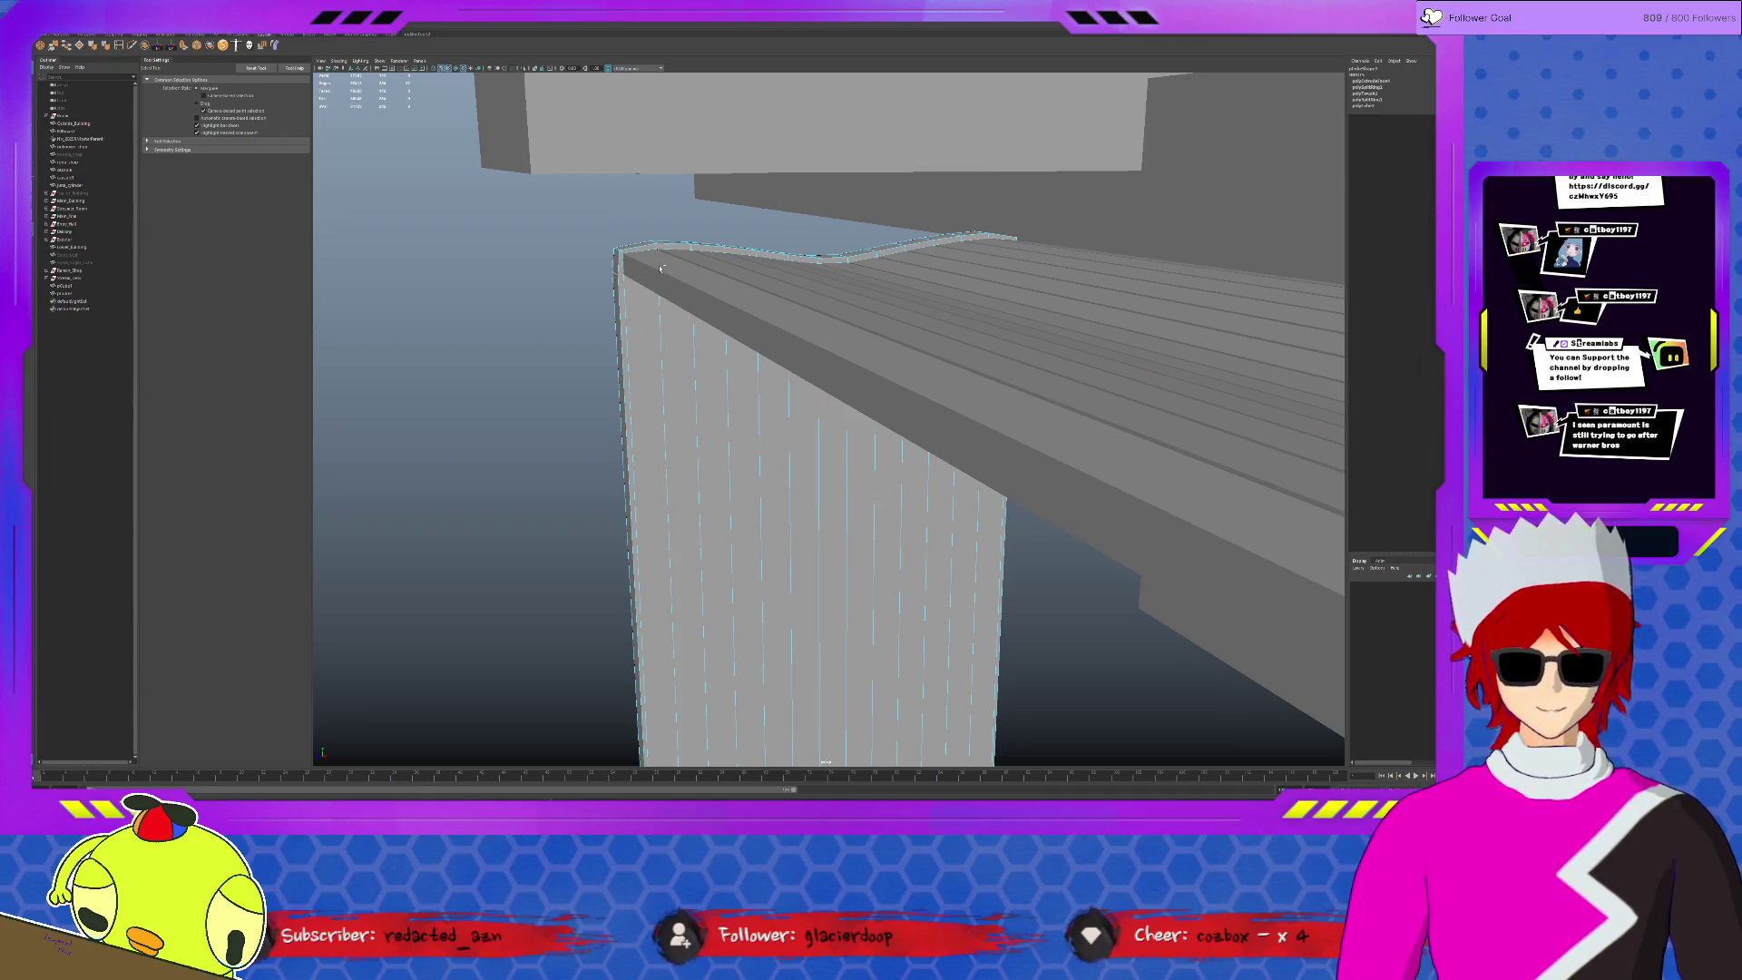
mouse_move(660, 270)
alt+mouse_down()
mouse_move(703, 483)
mouse_move(860, 479)
alt+mouse_up()
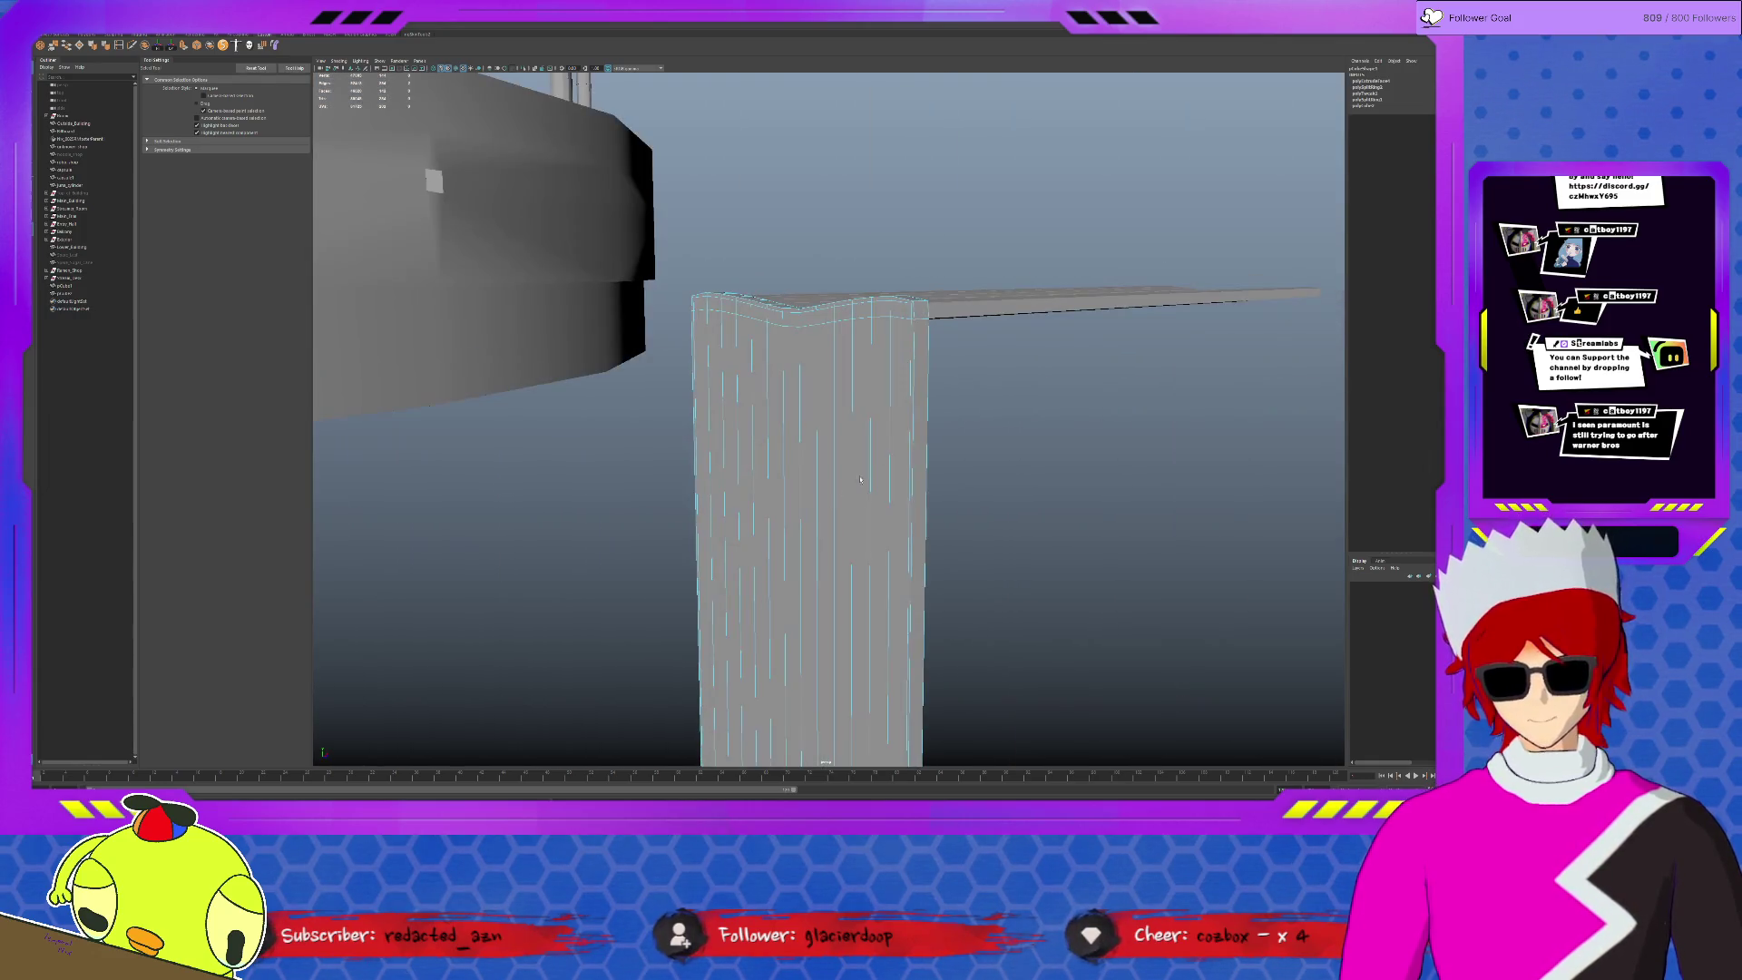
click(913, 431)
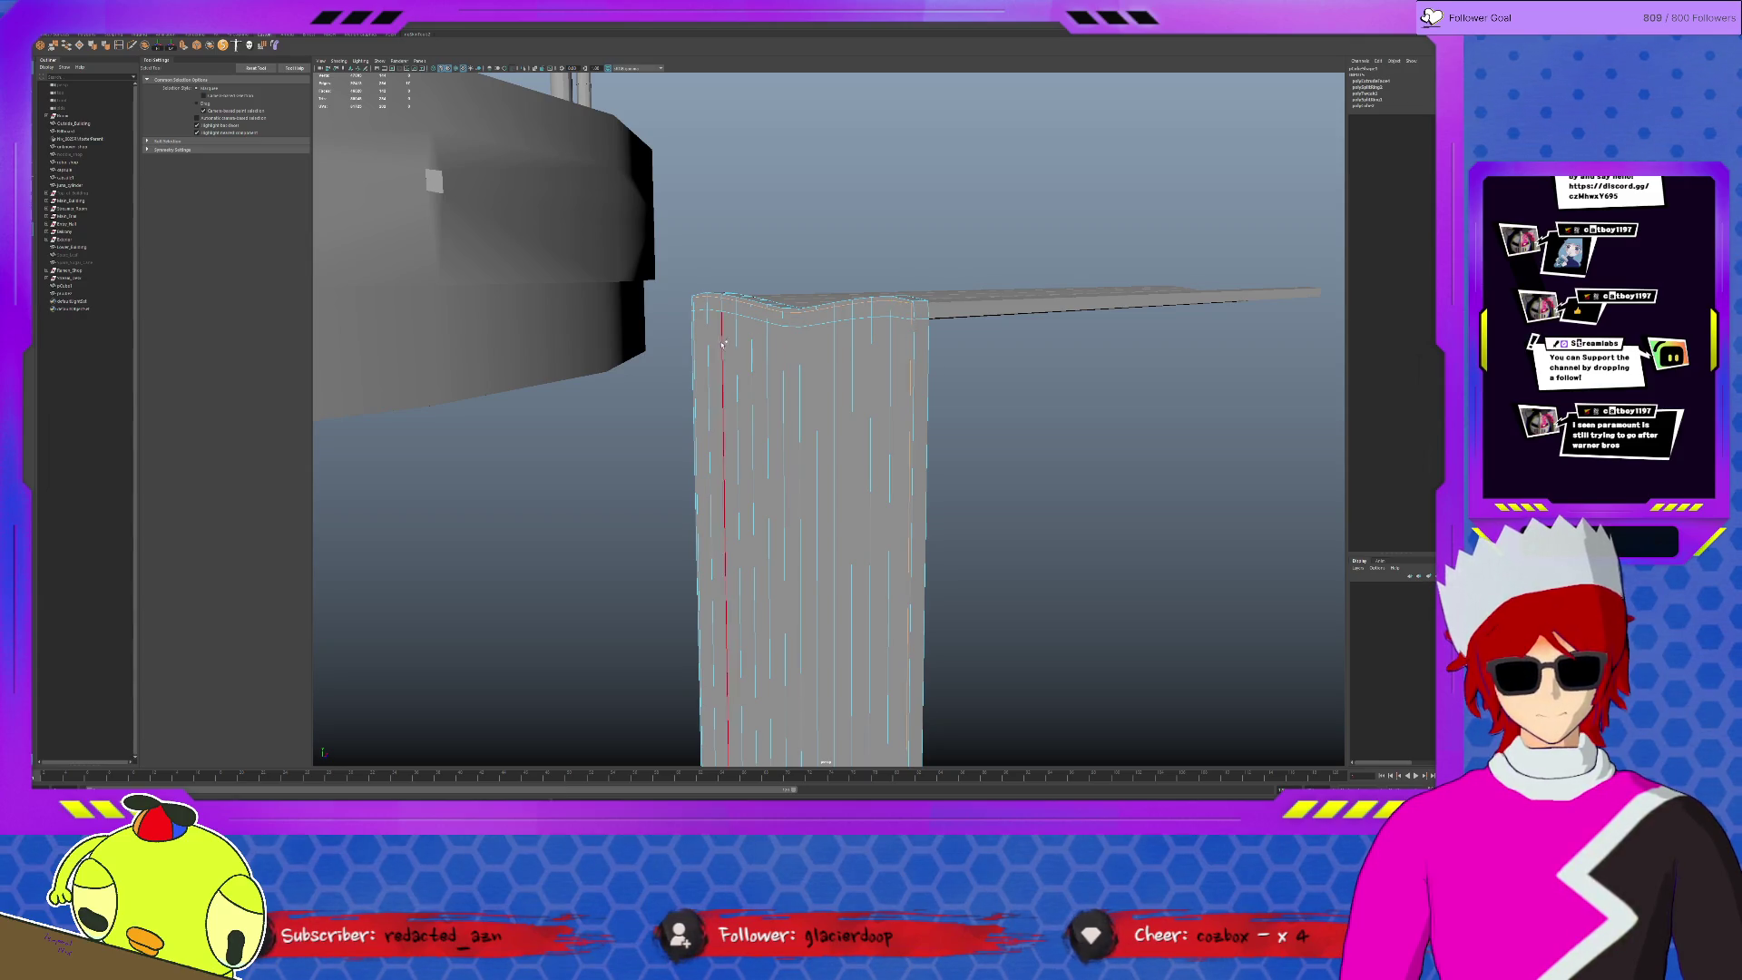
shift+click(700, 362)
alt+drag(700, 362, 786, 718)
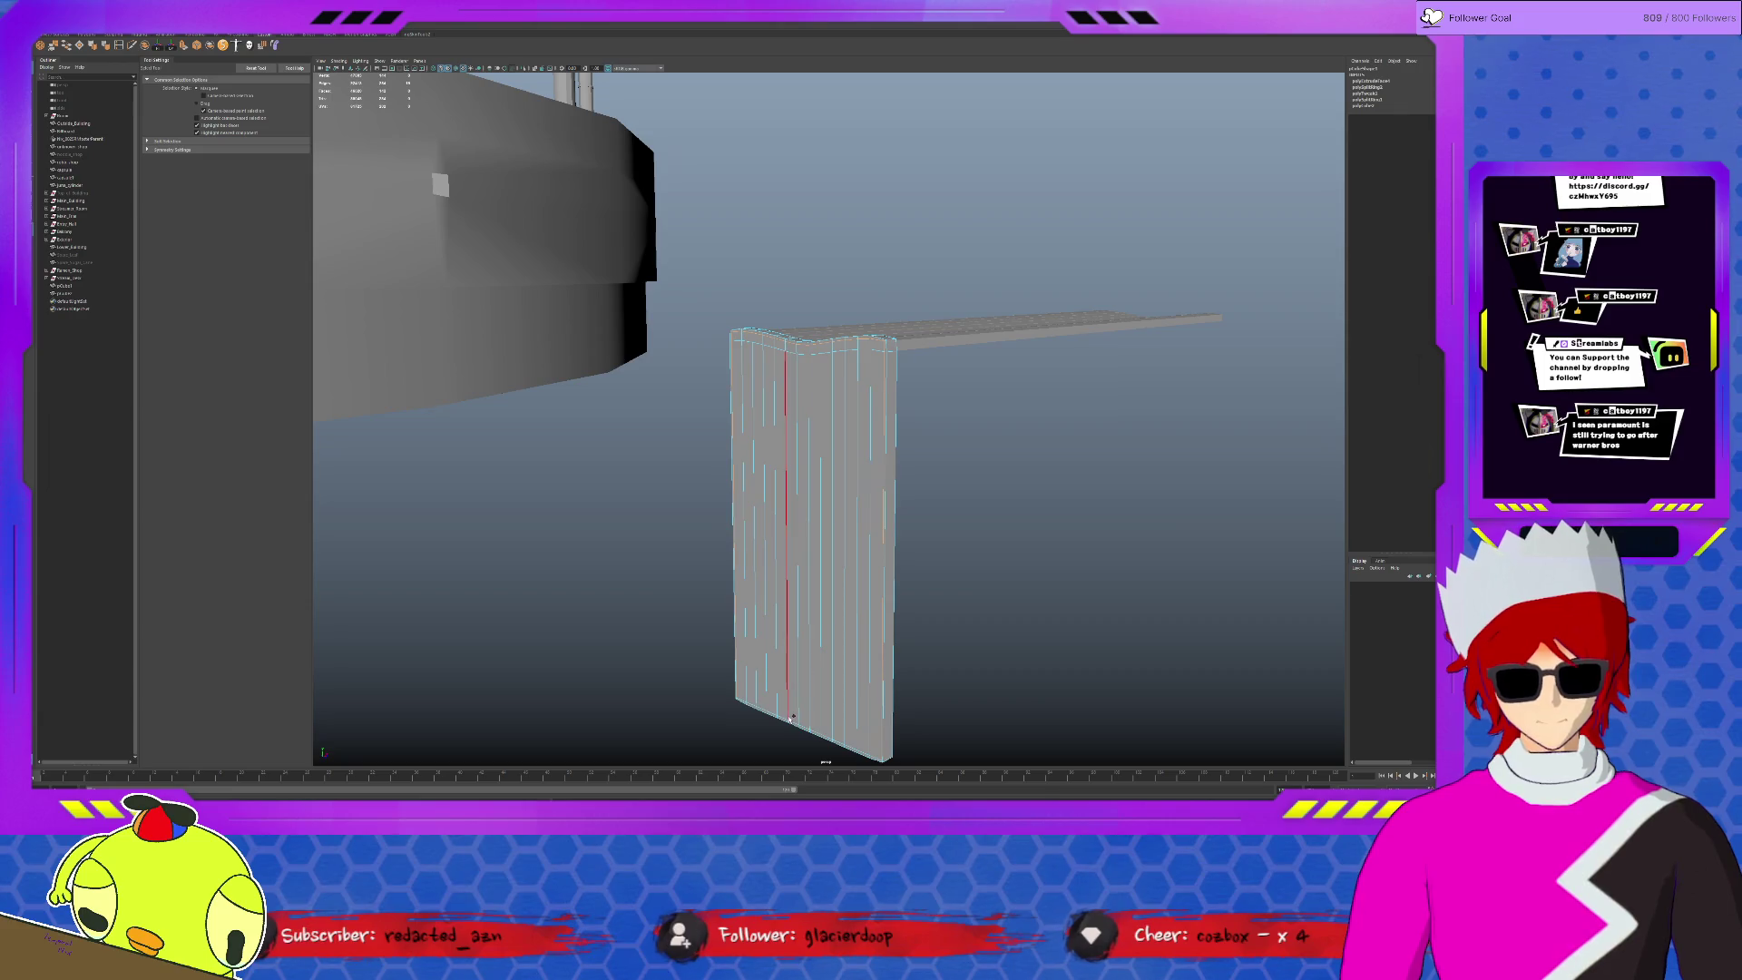
key(ctrl+1)
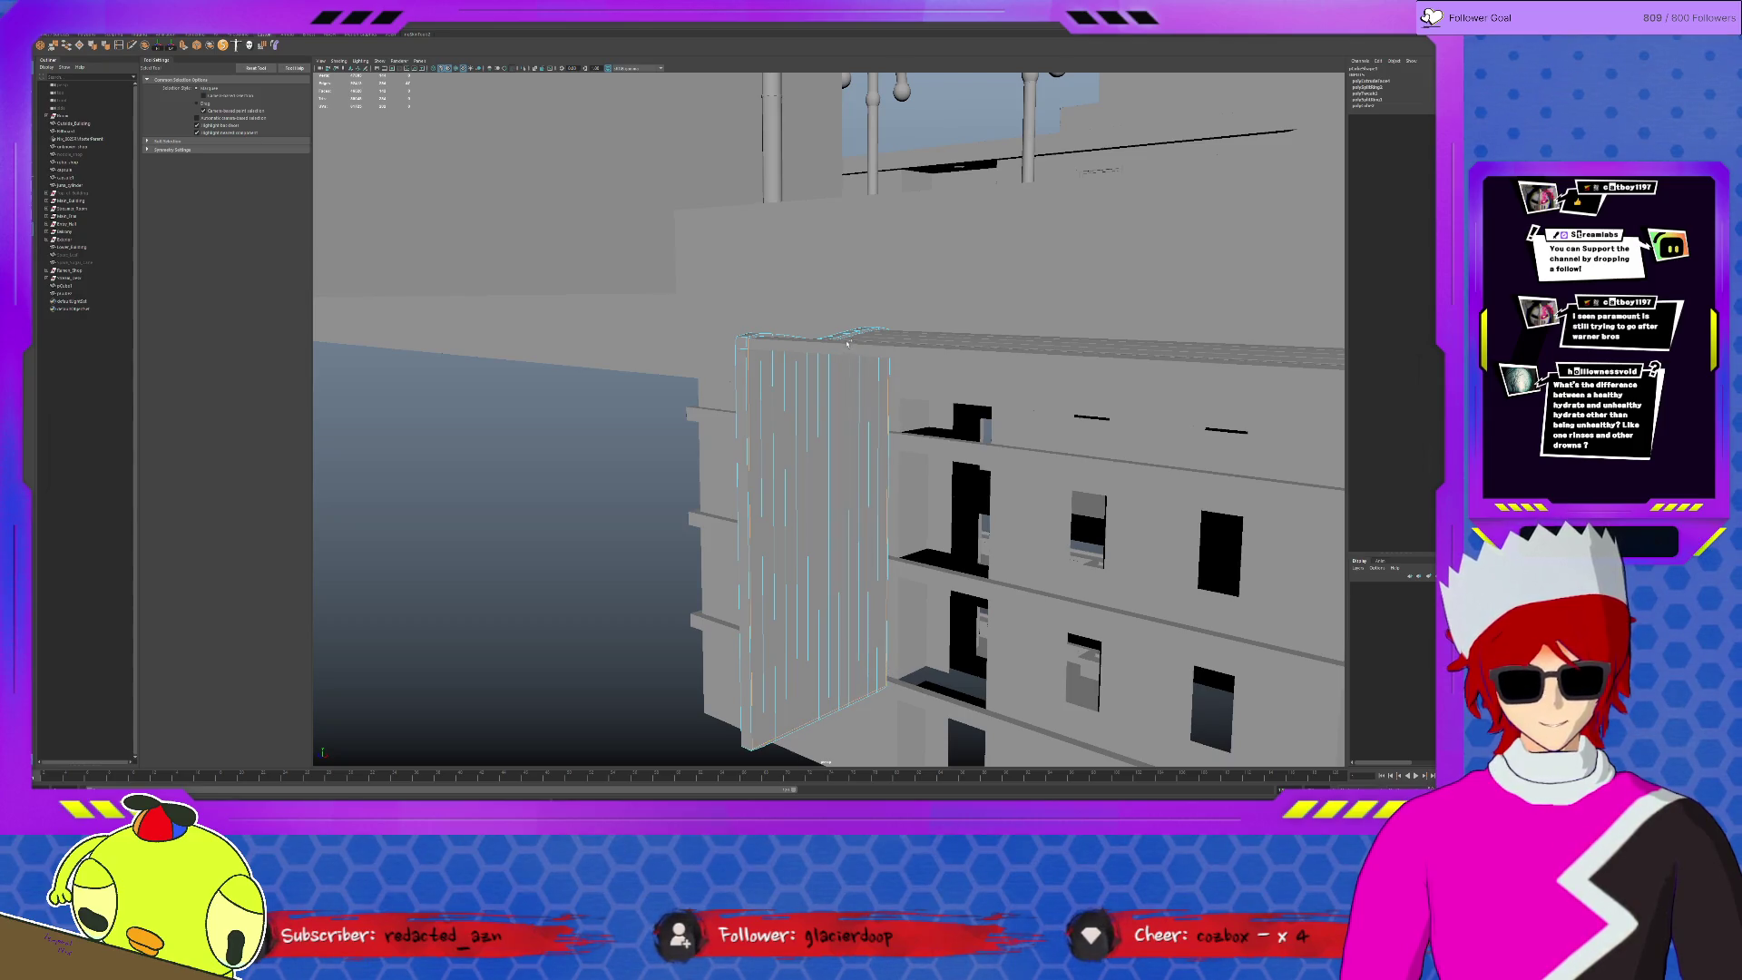
- Isolate the plank and delete selected corner vertices
key(w)
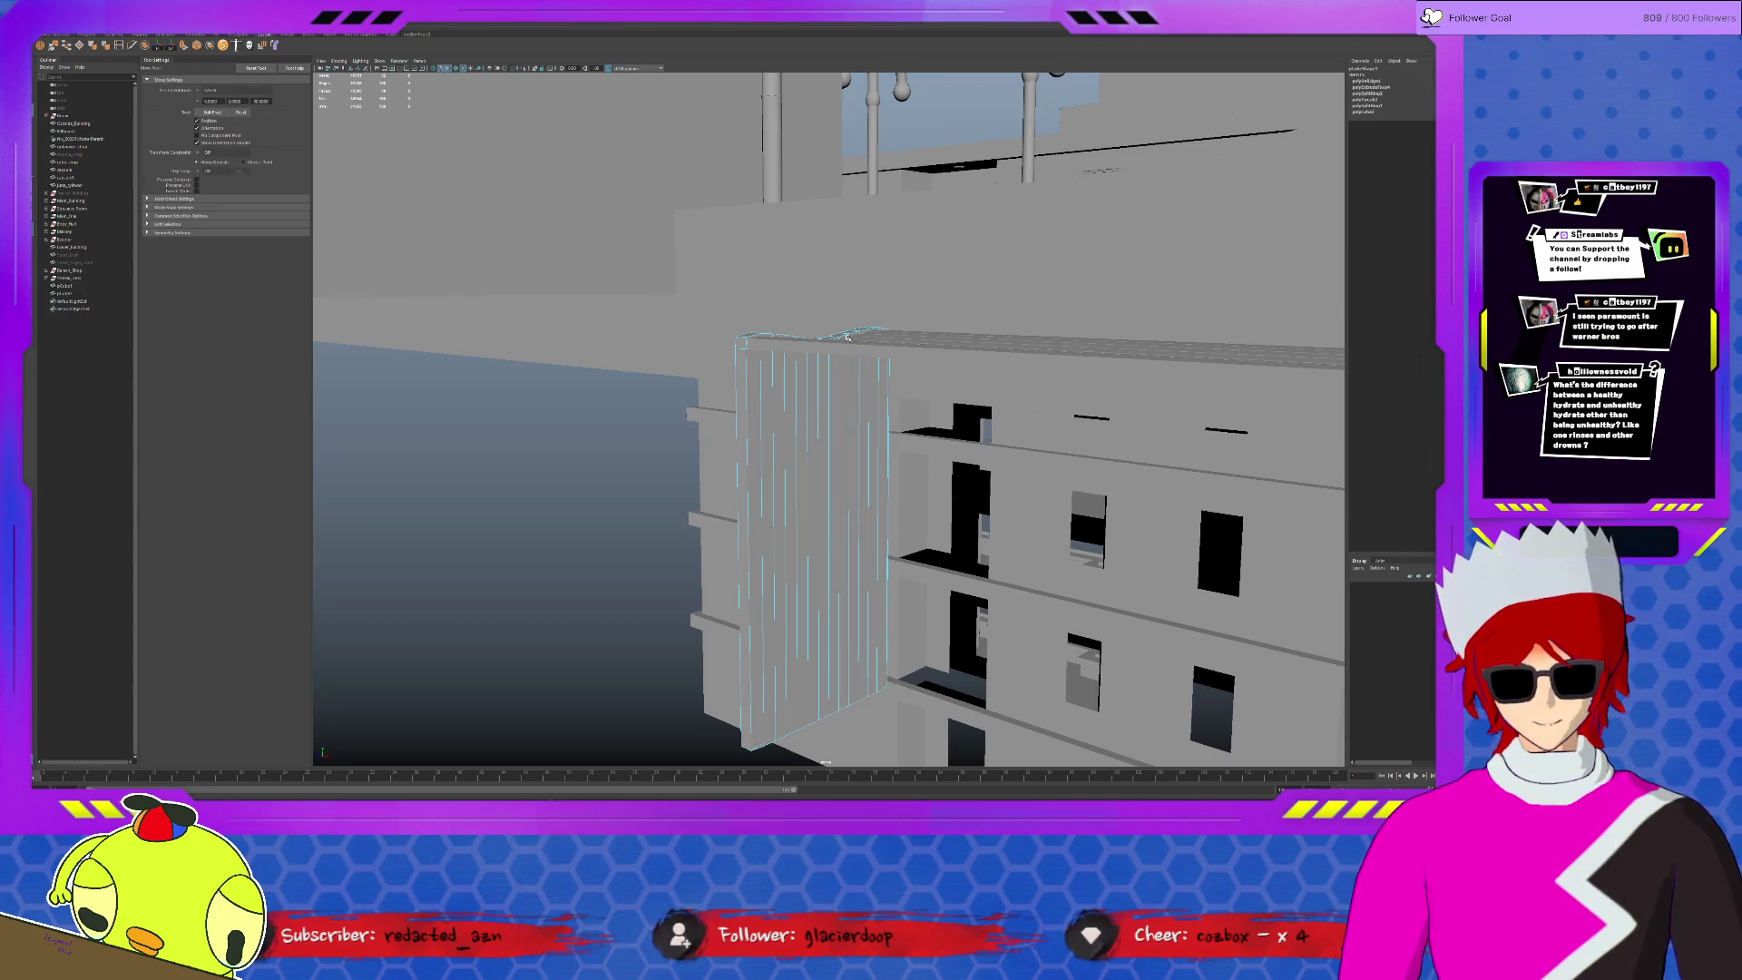
scroll(764, 420, up, 2)
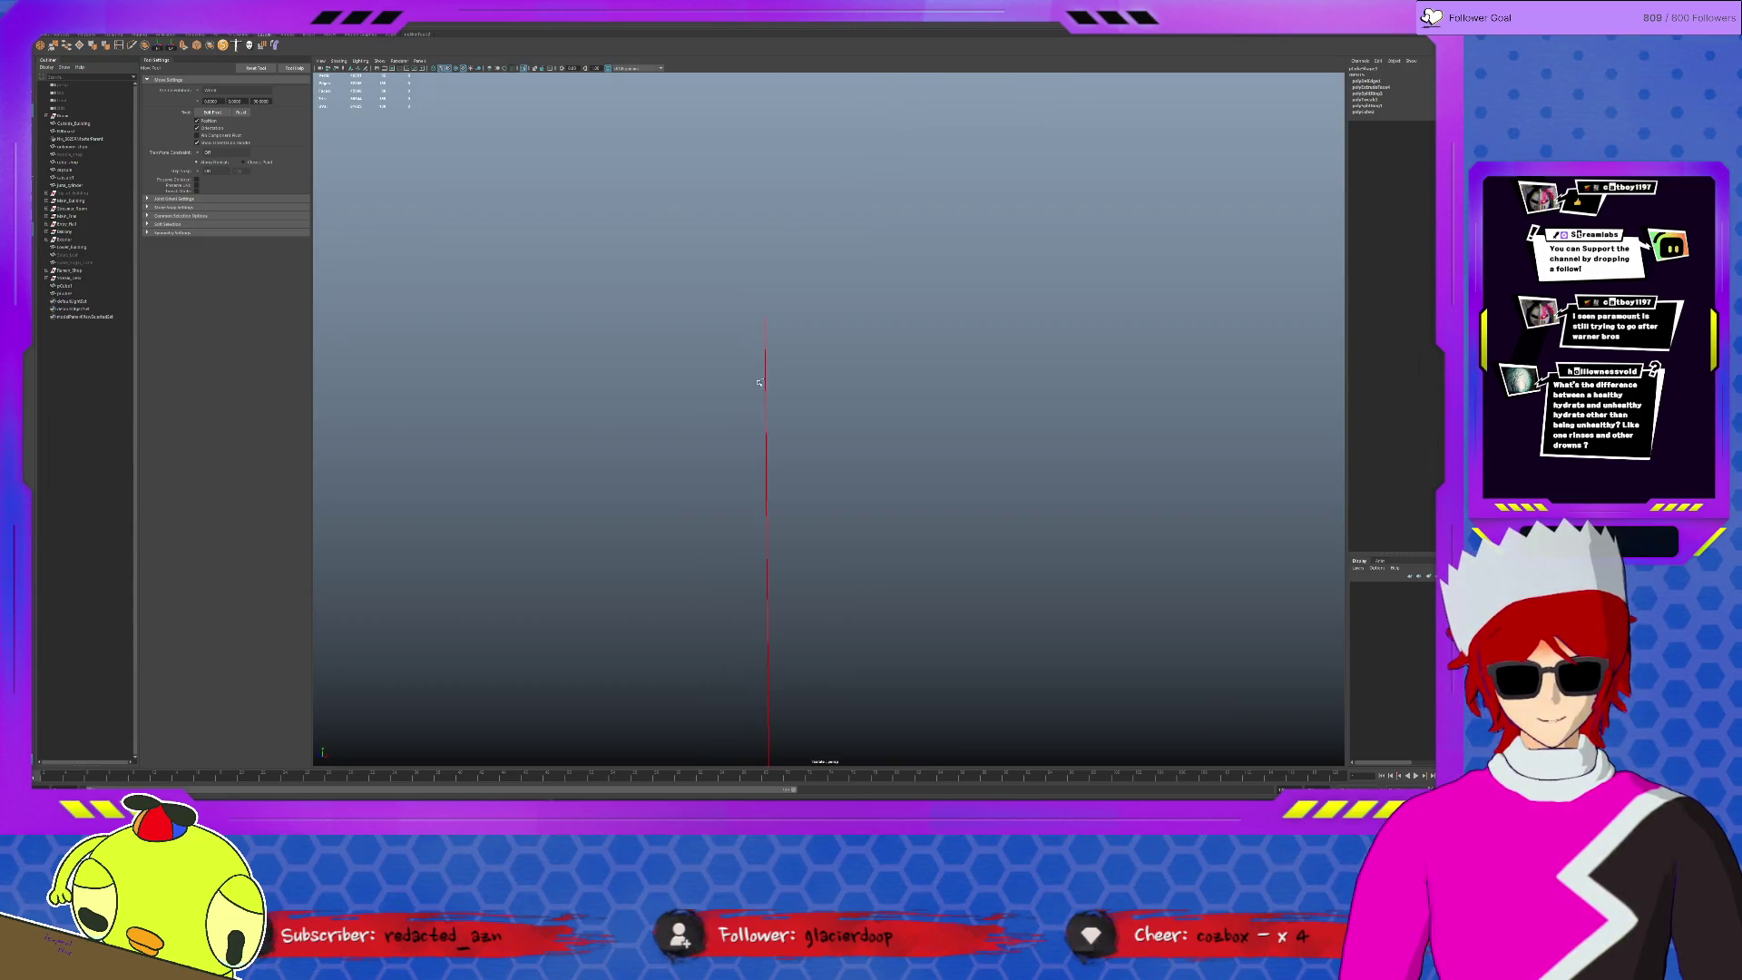
alt+drag(767, 388, 753, 388)
click(753, 388)
key(ctrl+1)
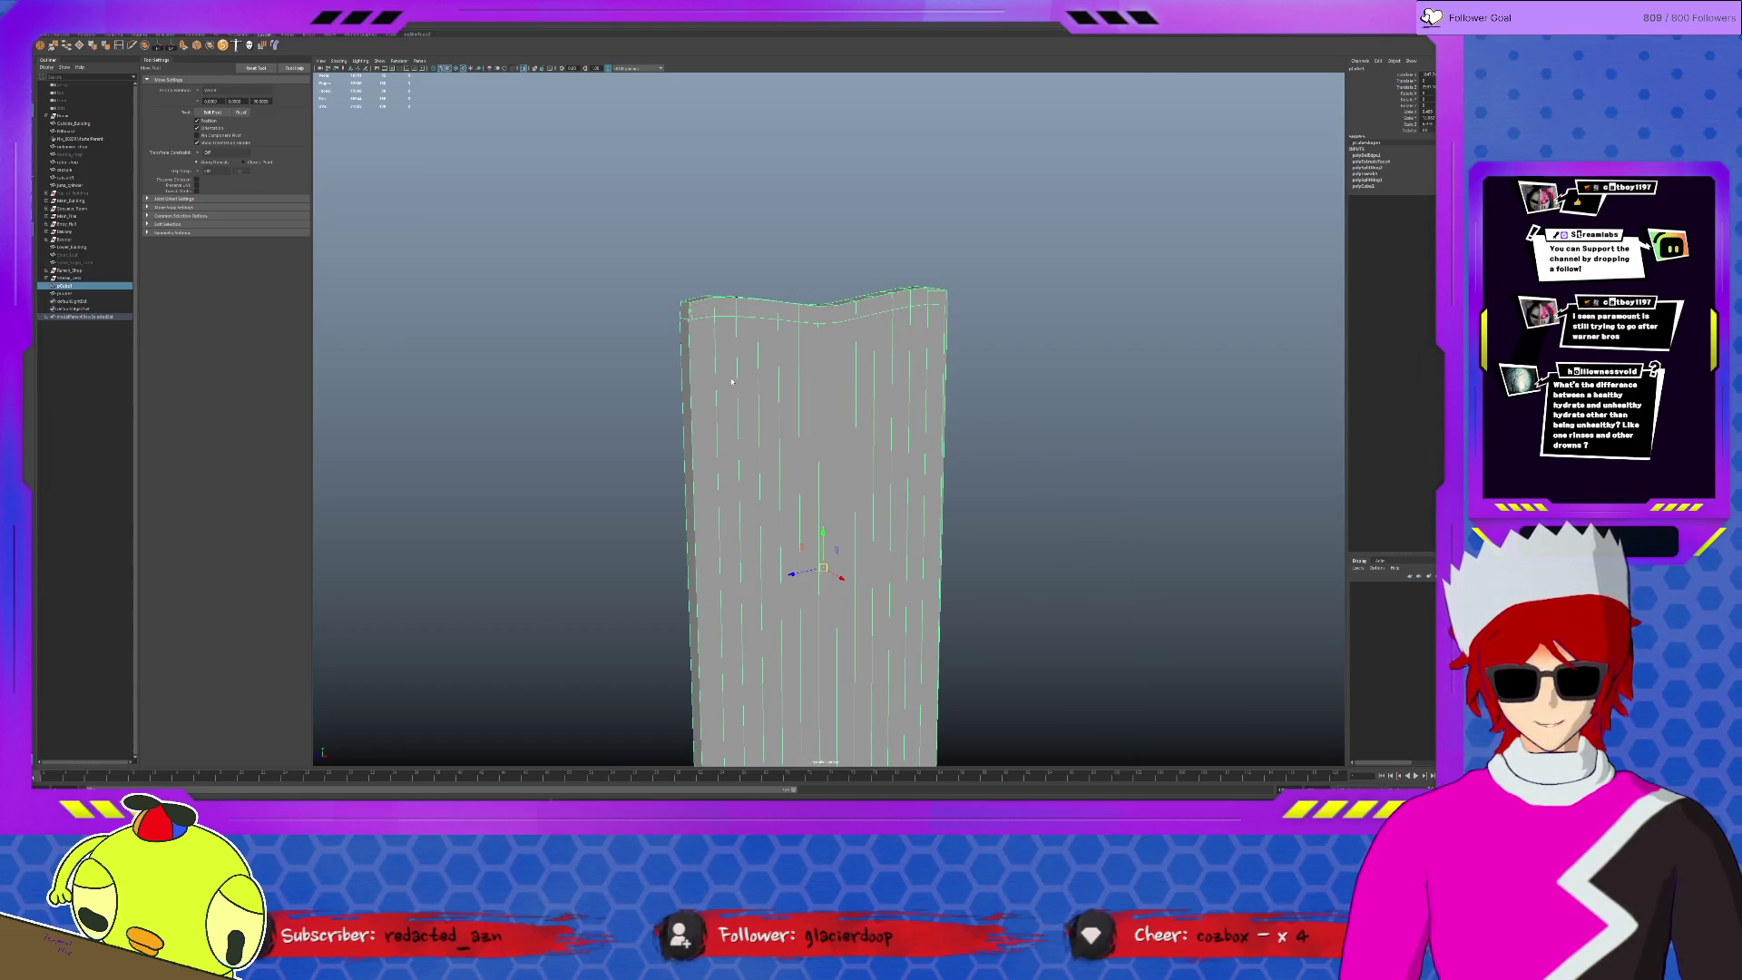
key(F9)
click(692, 311)
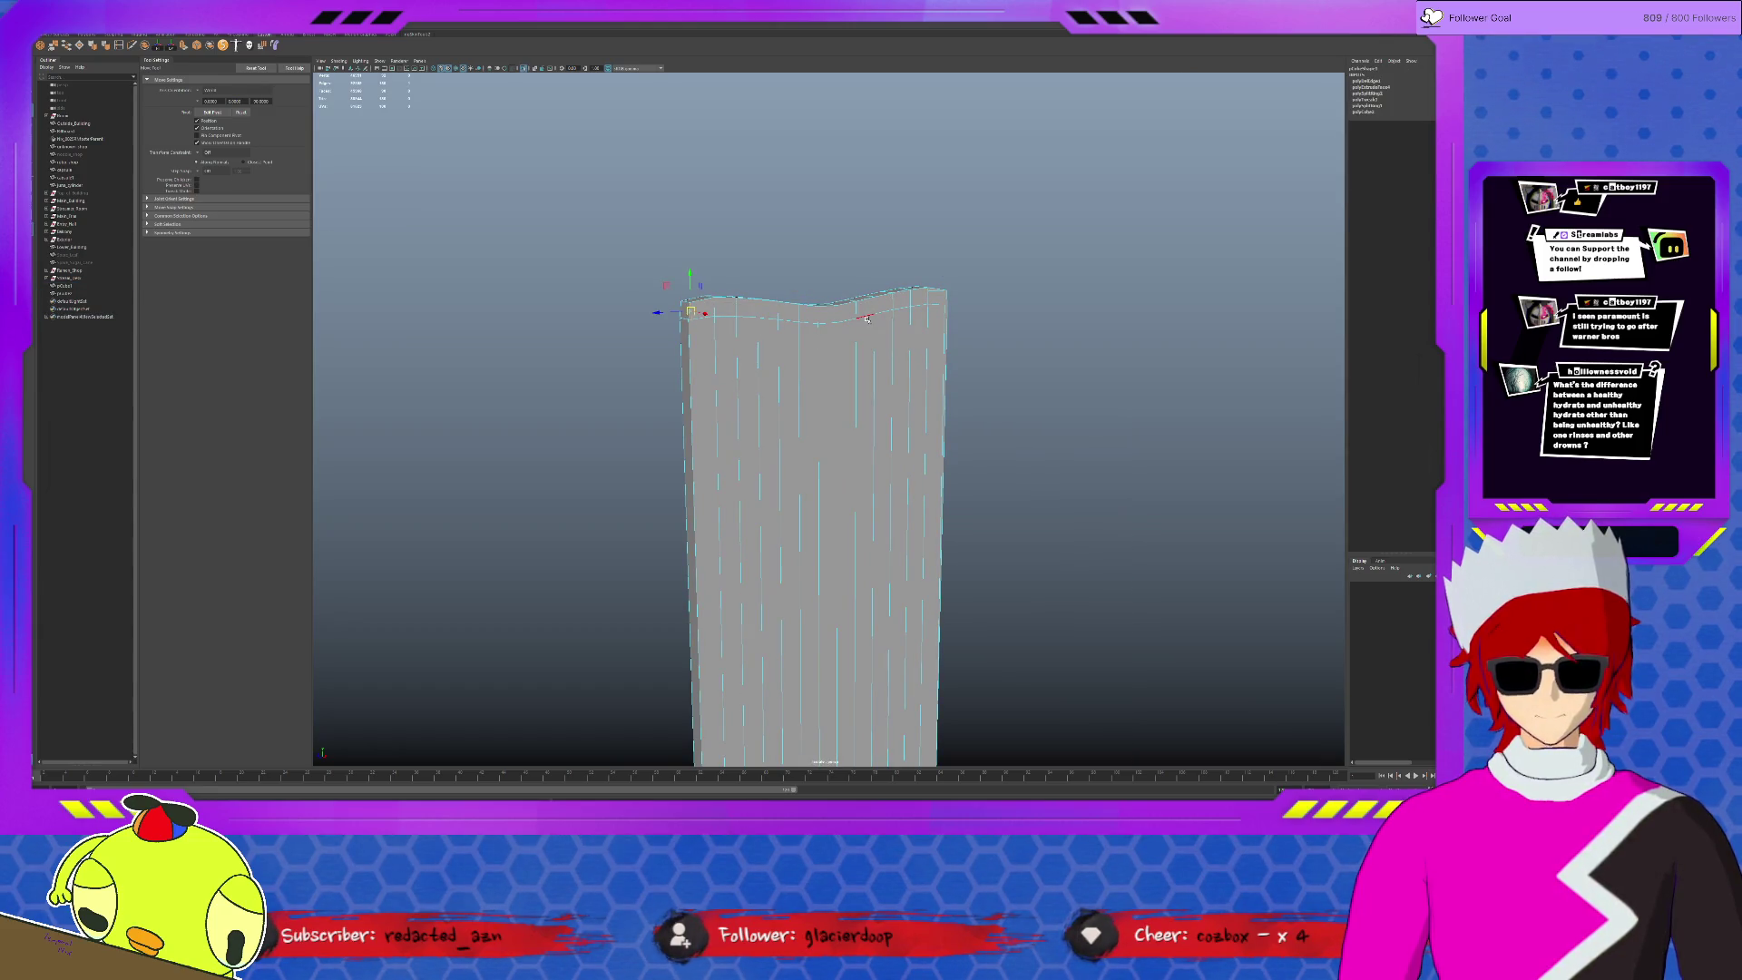
mouse_move(926, 399)
alt+mouse_down()
mouse_move(873, 430)
mouse_move(1003, 427)
alt+mouse_up()
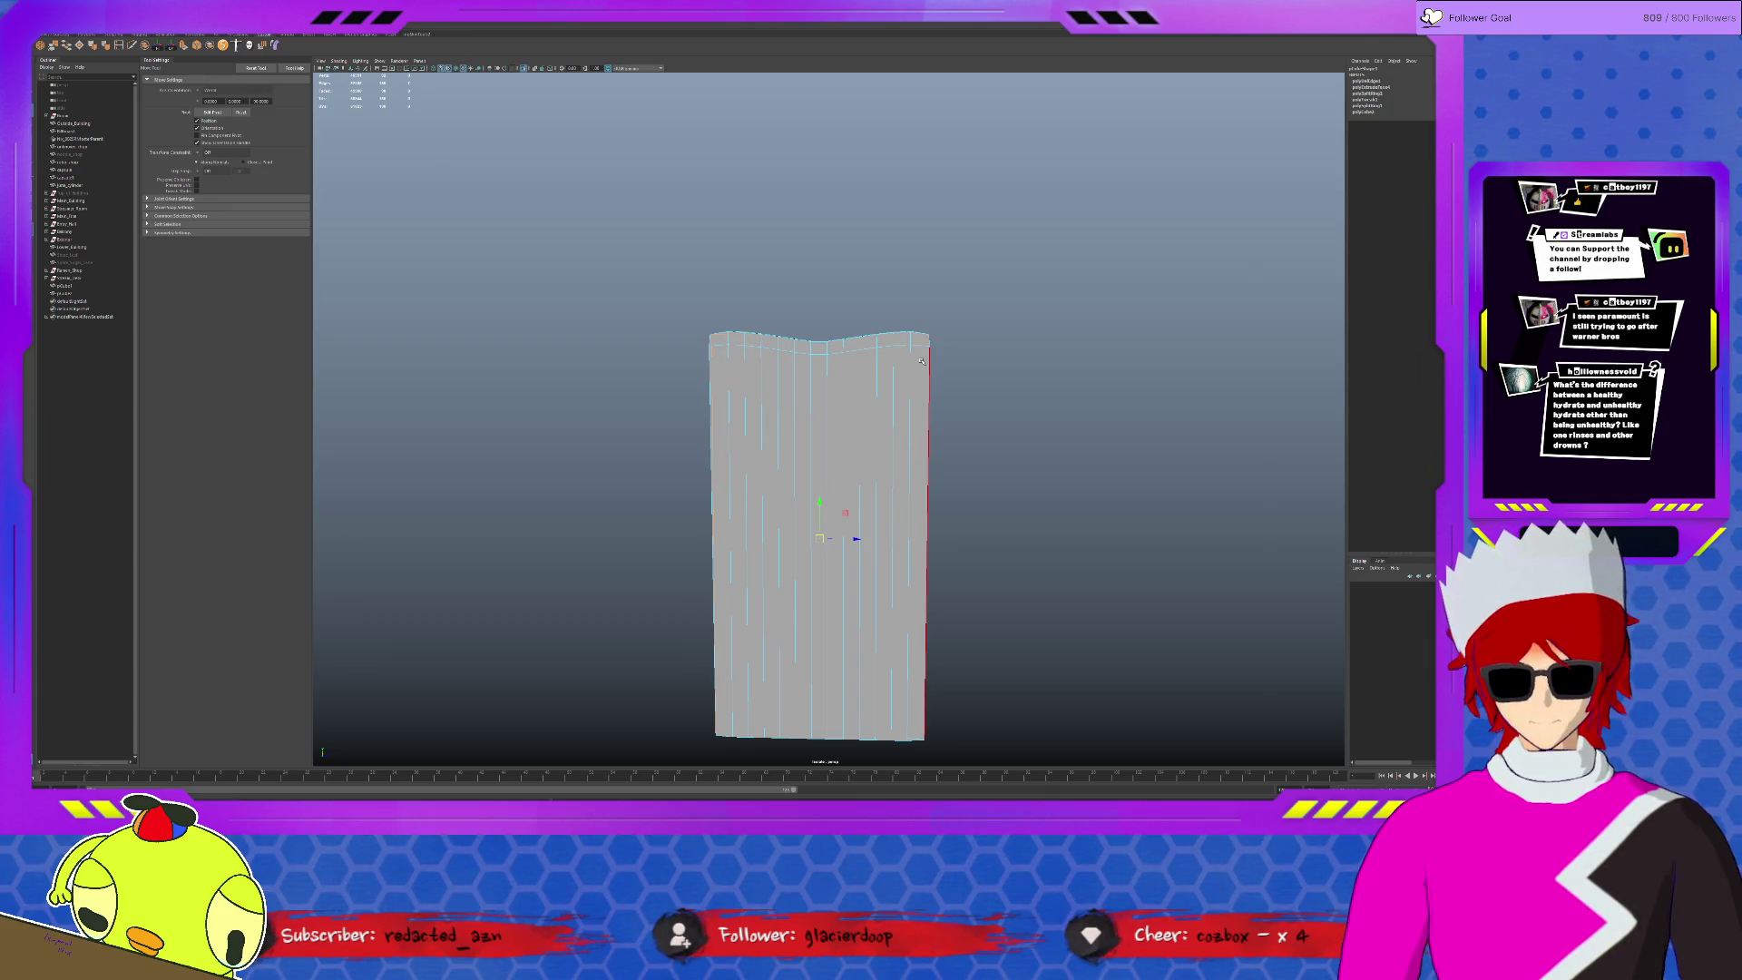
alt+drag(825, 356, 767, 564)
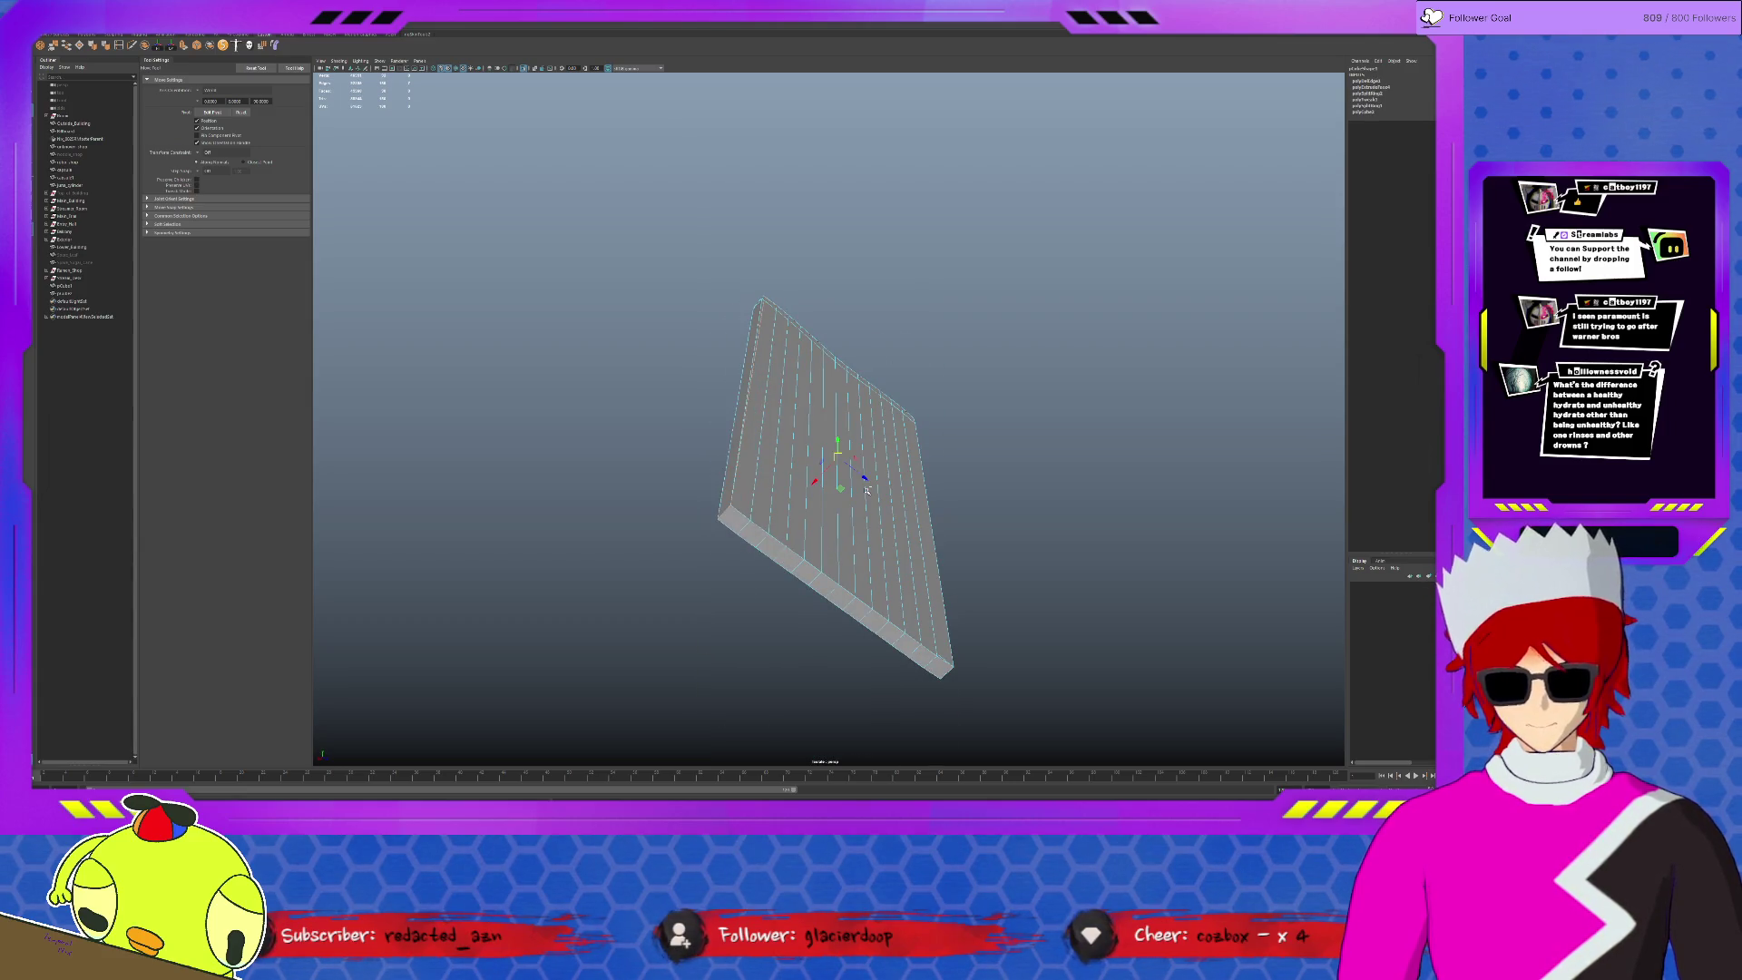
key(Delete)
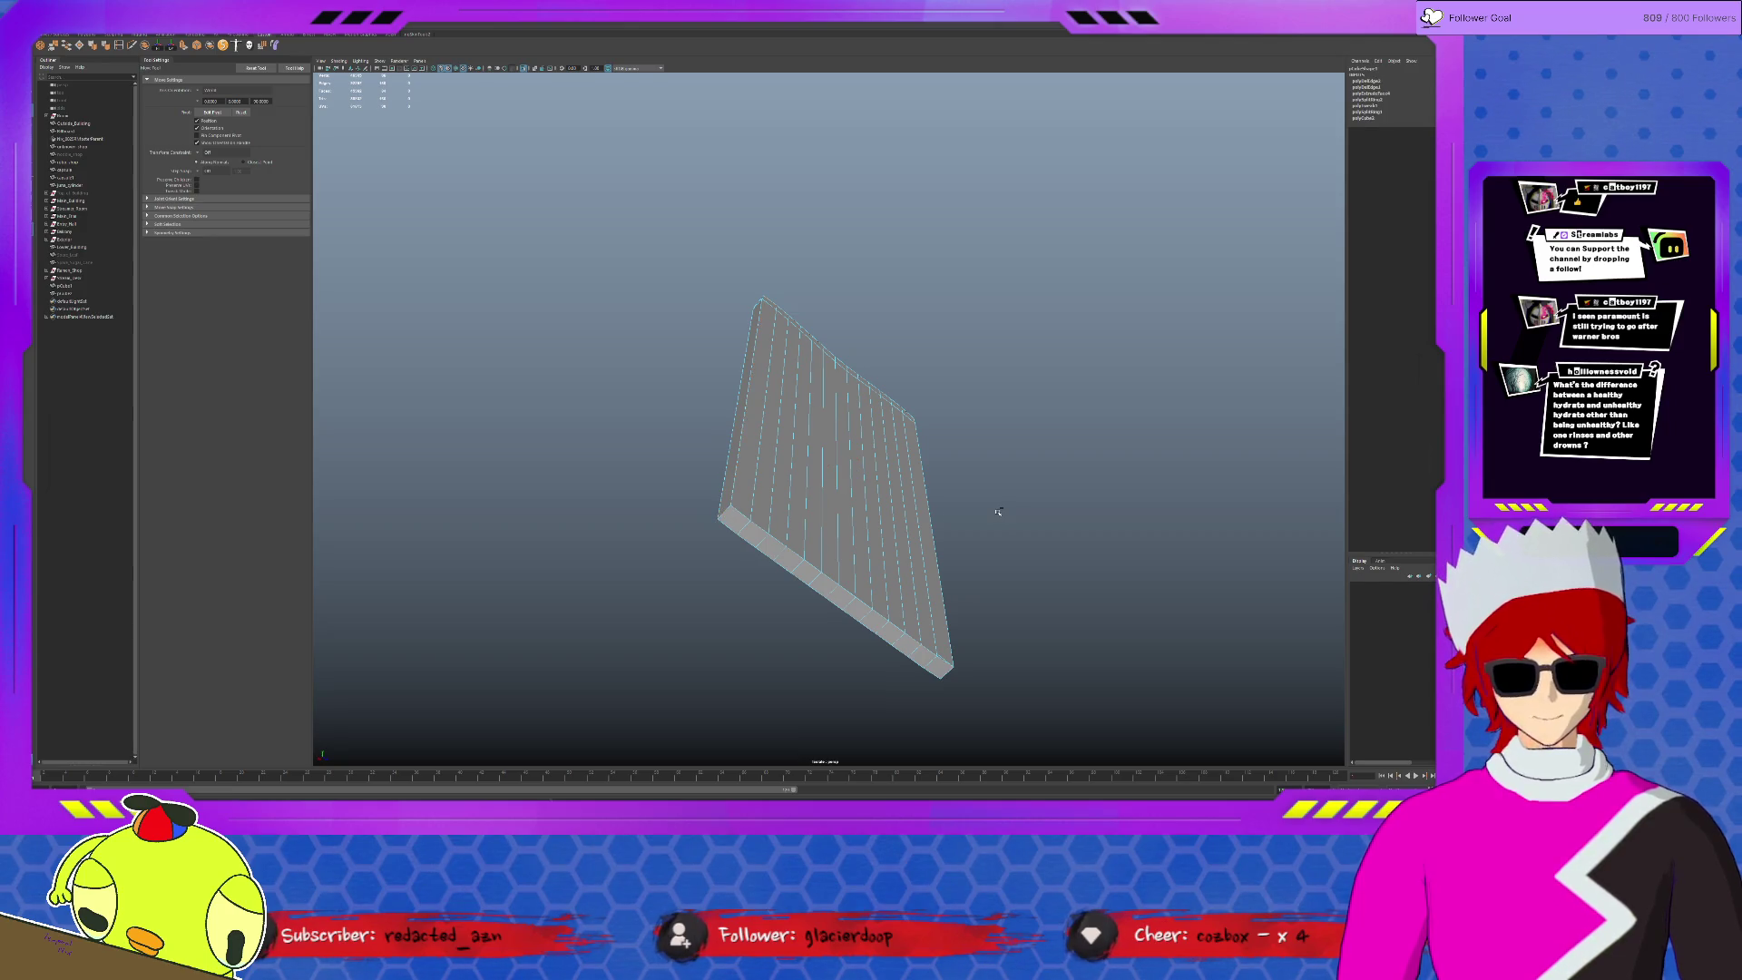
alt+drag(836, 417, 871, 508)
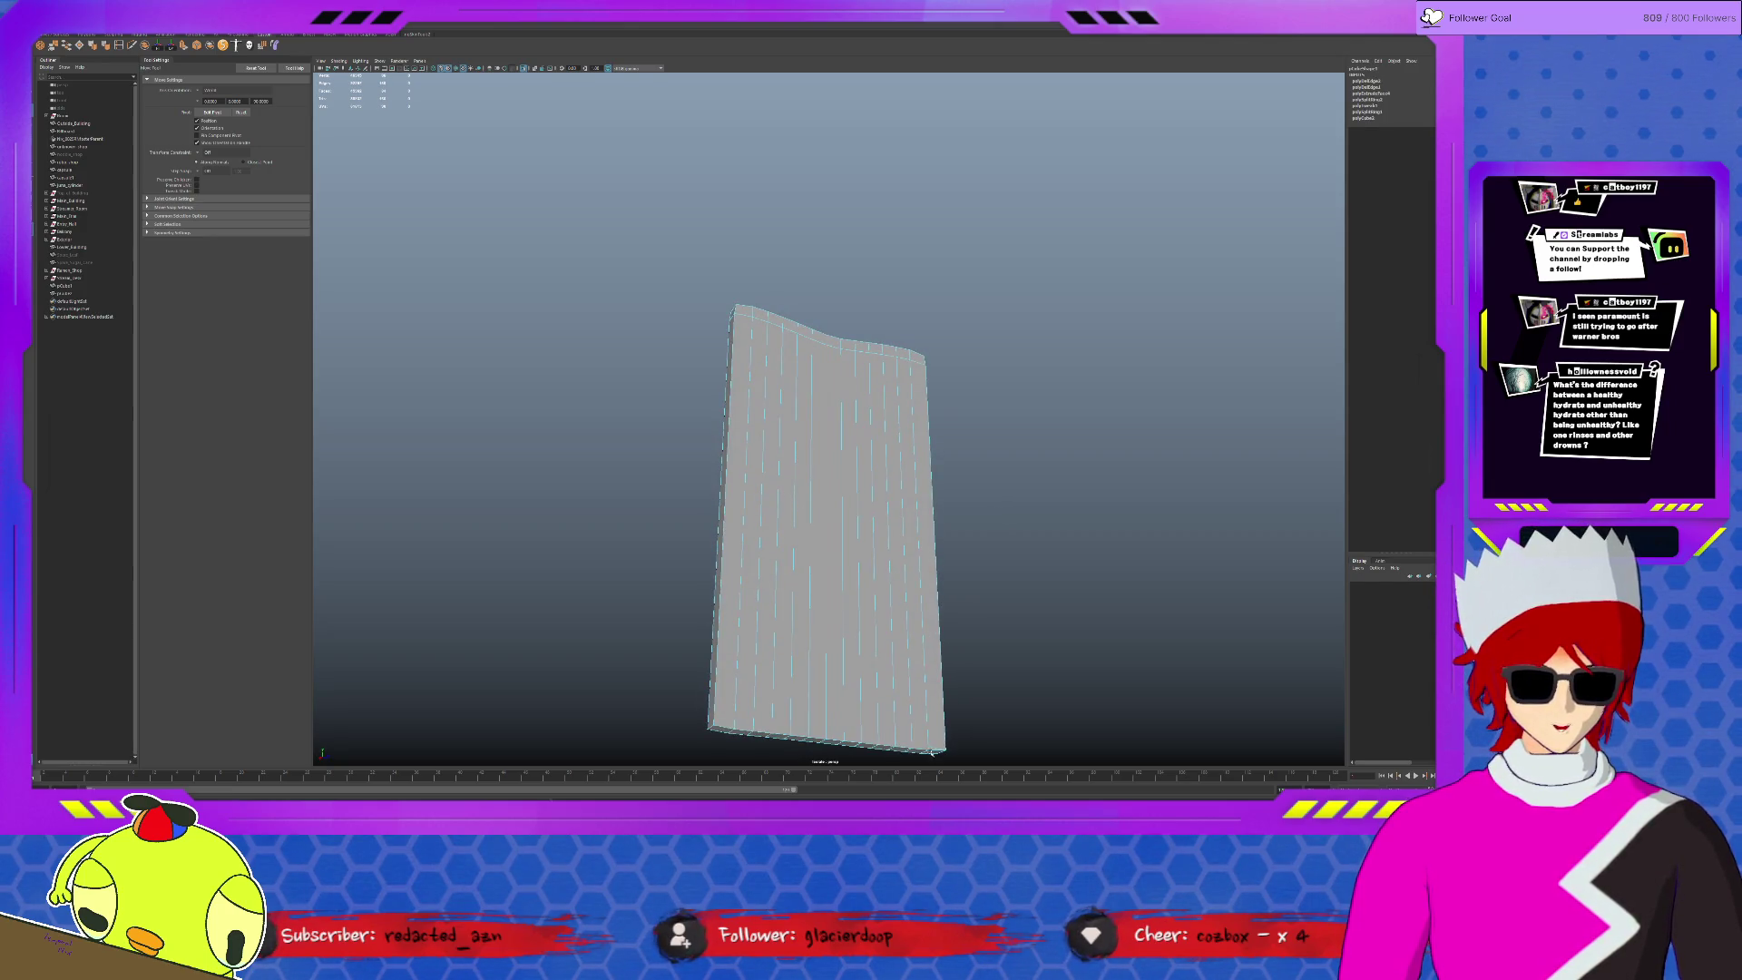
key(Delete)
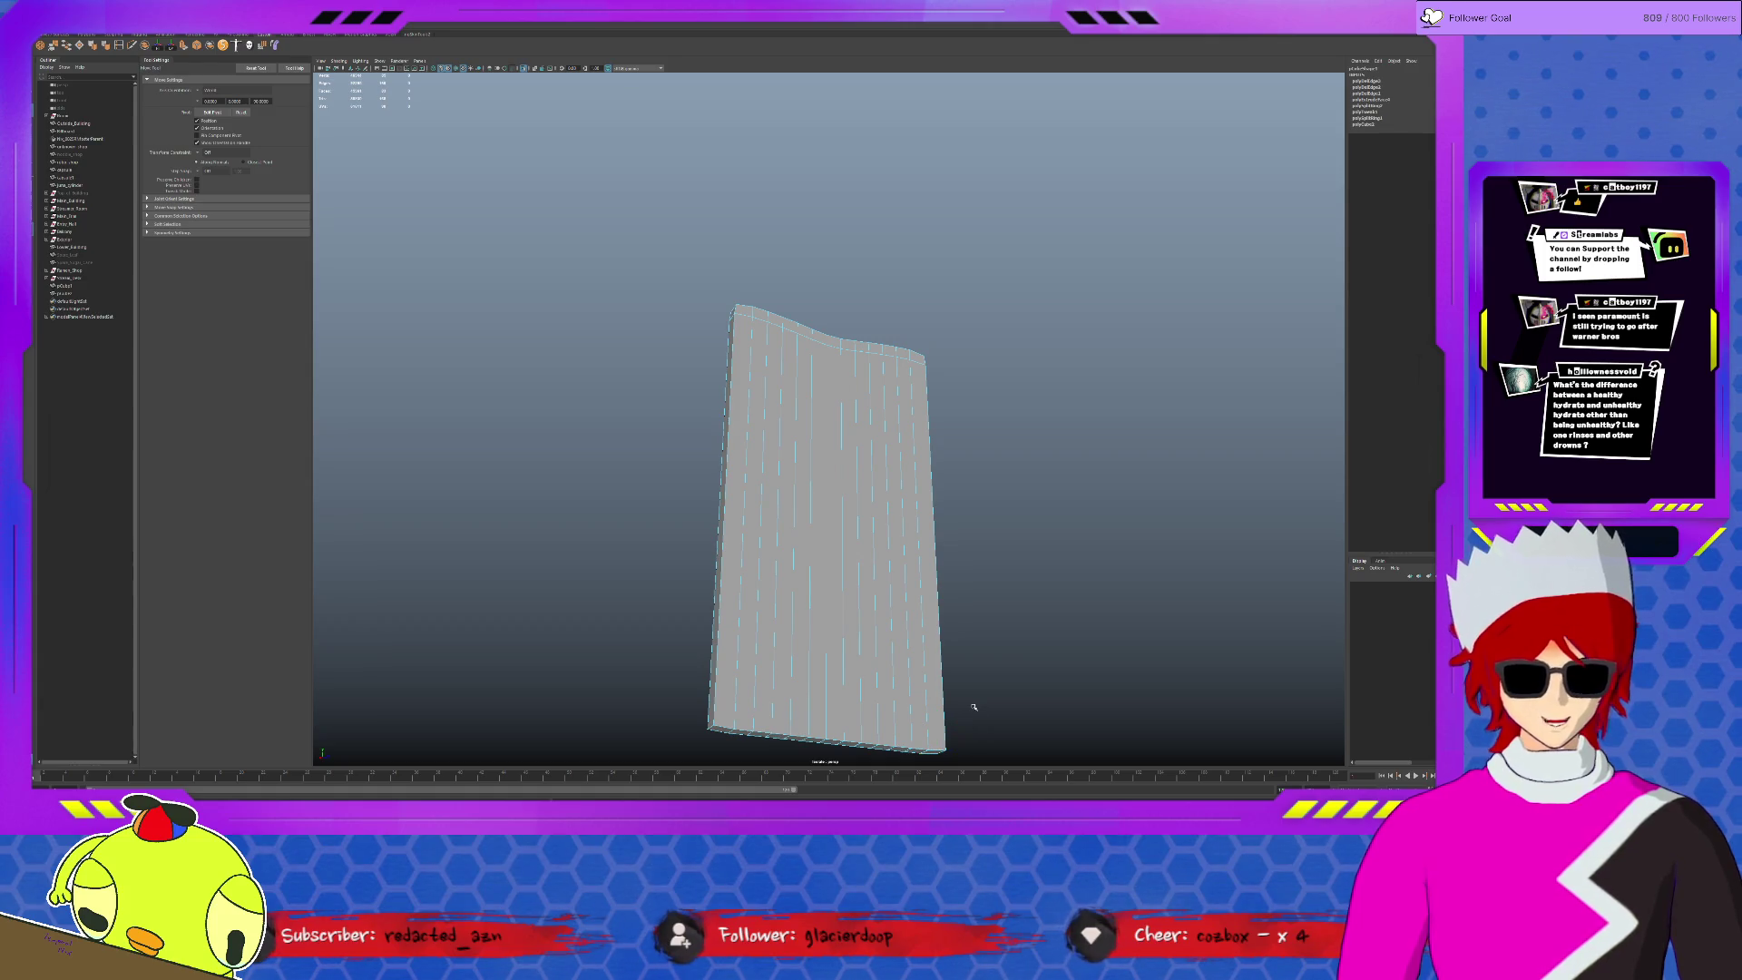
alt+drag(868, 722, 778, 615)
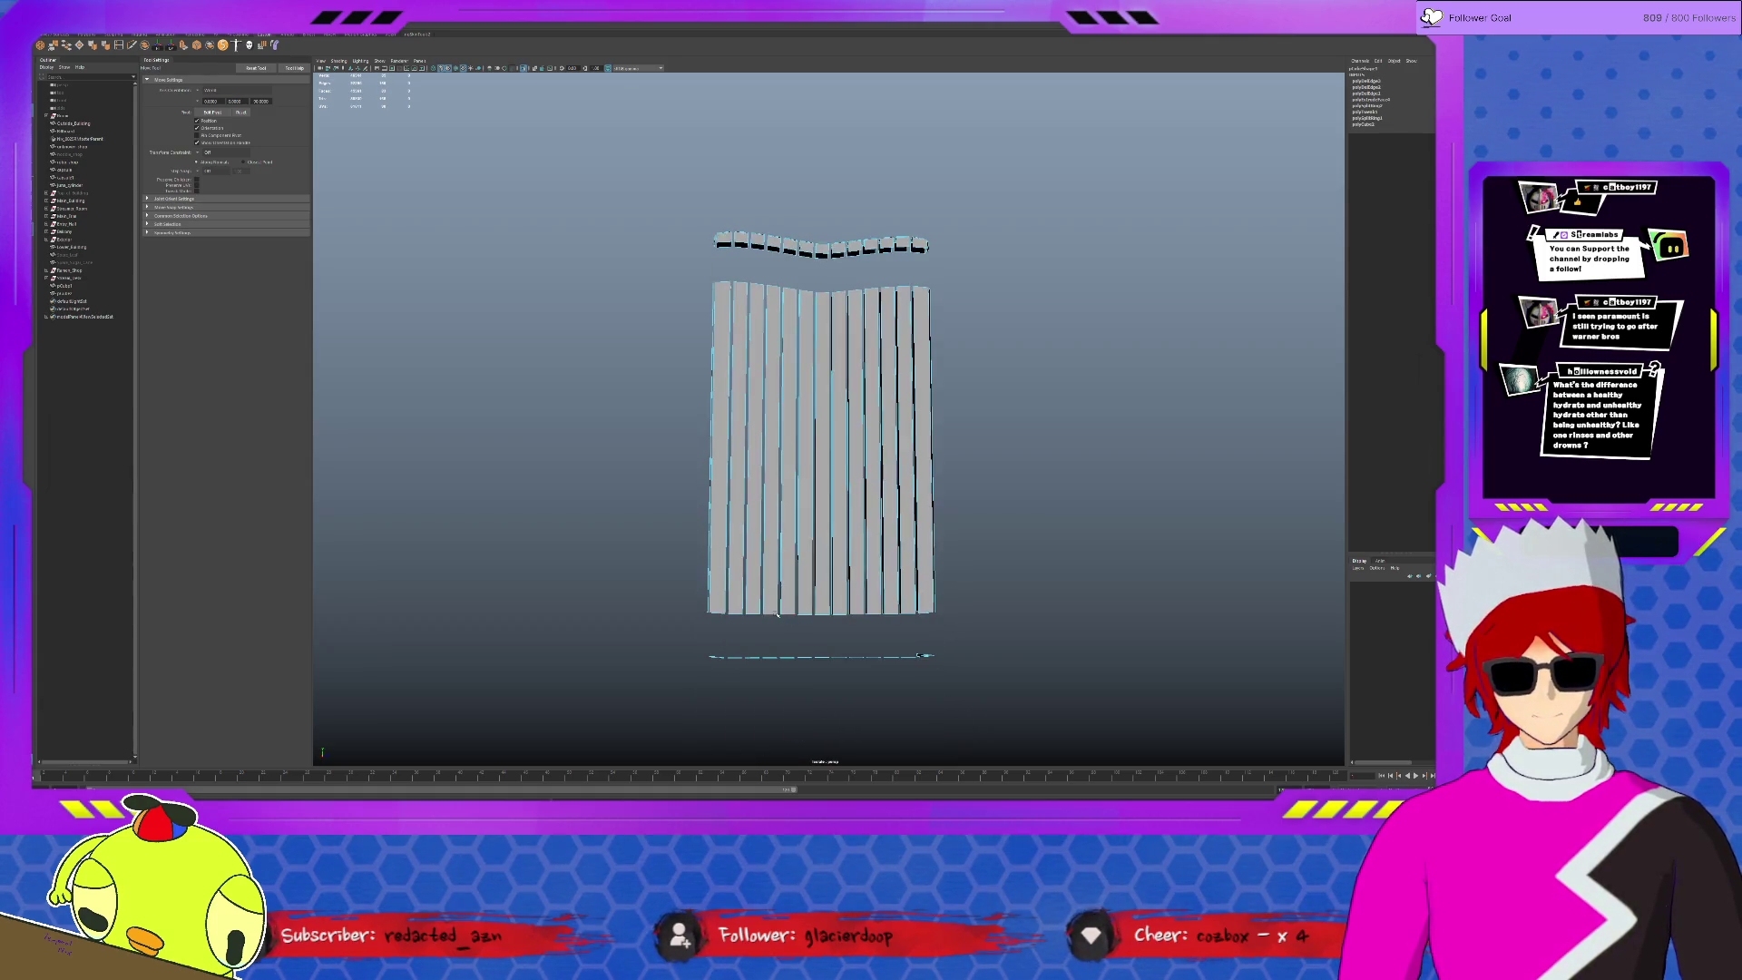
- Select the bottom part of the slatted panel for scaling
drag(630, 524, 1069, 699)
key(r)
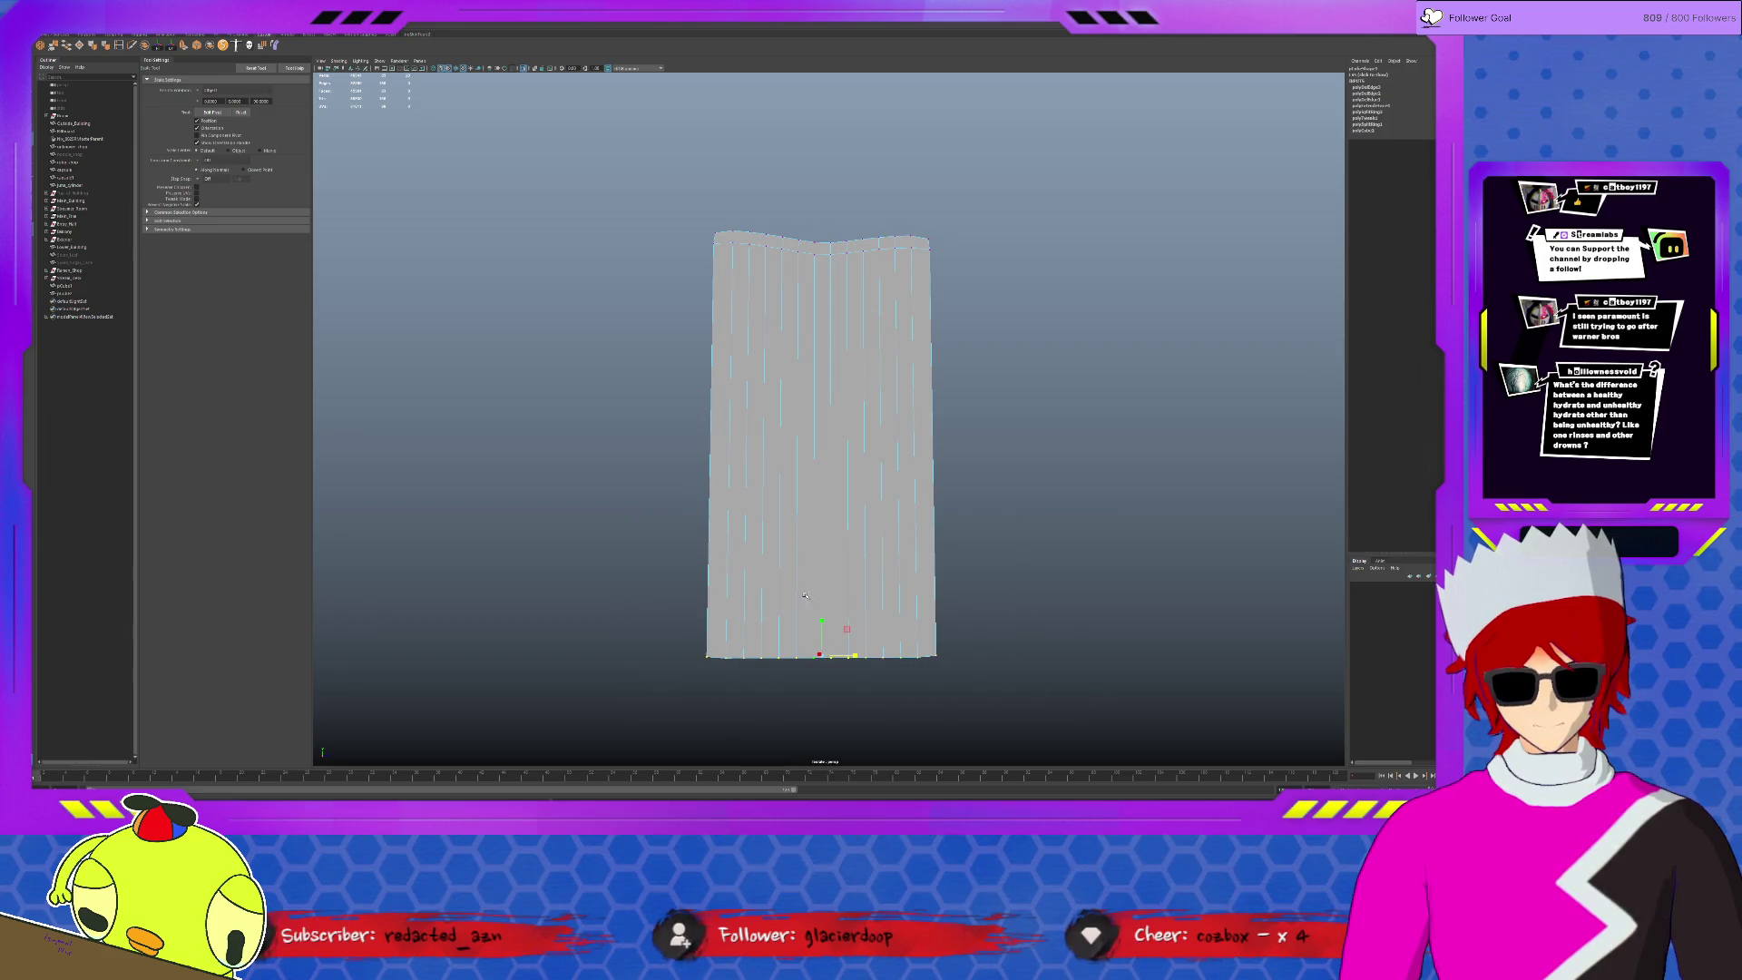
mouse_move(824, 620)
alt+mouse_down()
mouse_move(898, 683)
mouse_move(953, 683)
mouse_move(890, 681)
mouse_move(934, 703)
mouse_move(1019, 689)
mouse_move(801, 622)
mouse_move(772, 489)
alt+mouse_up()
- Select pCube1, the slatted panel, to place it under one end of the seat
click(772, 490)
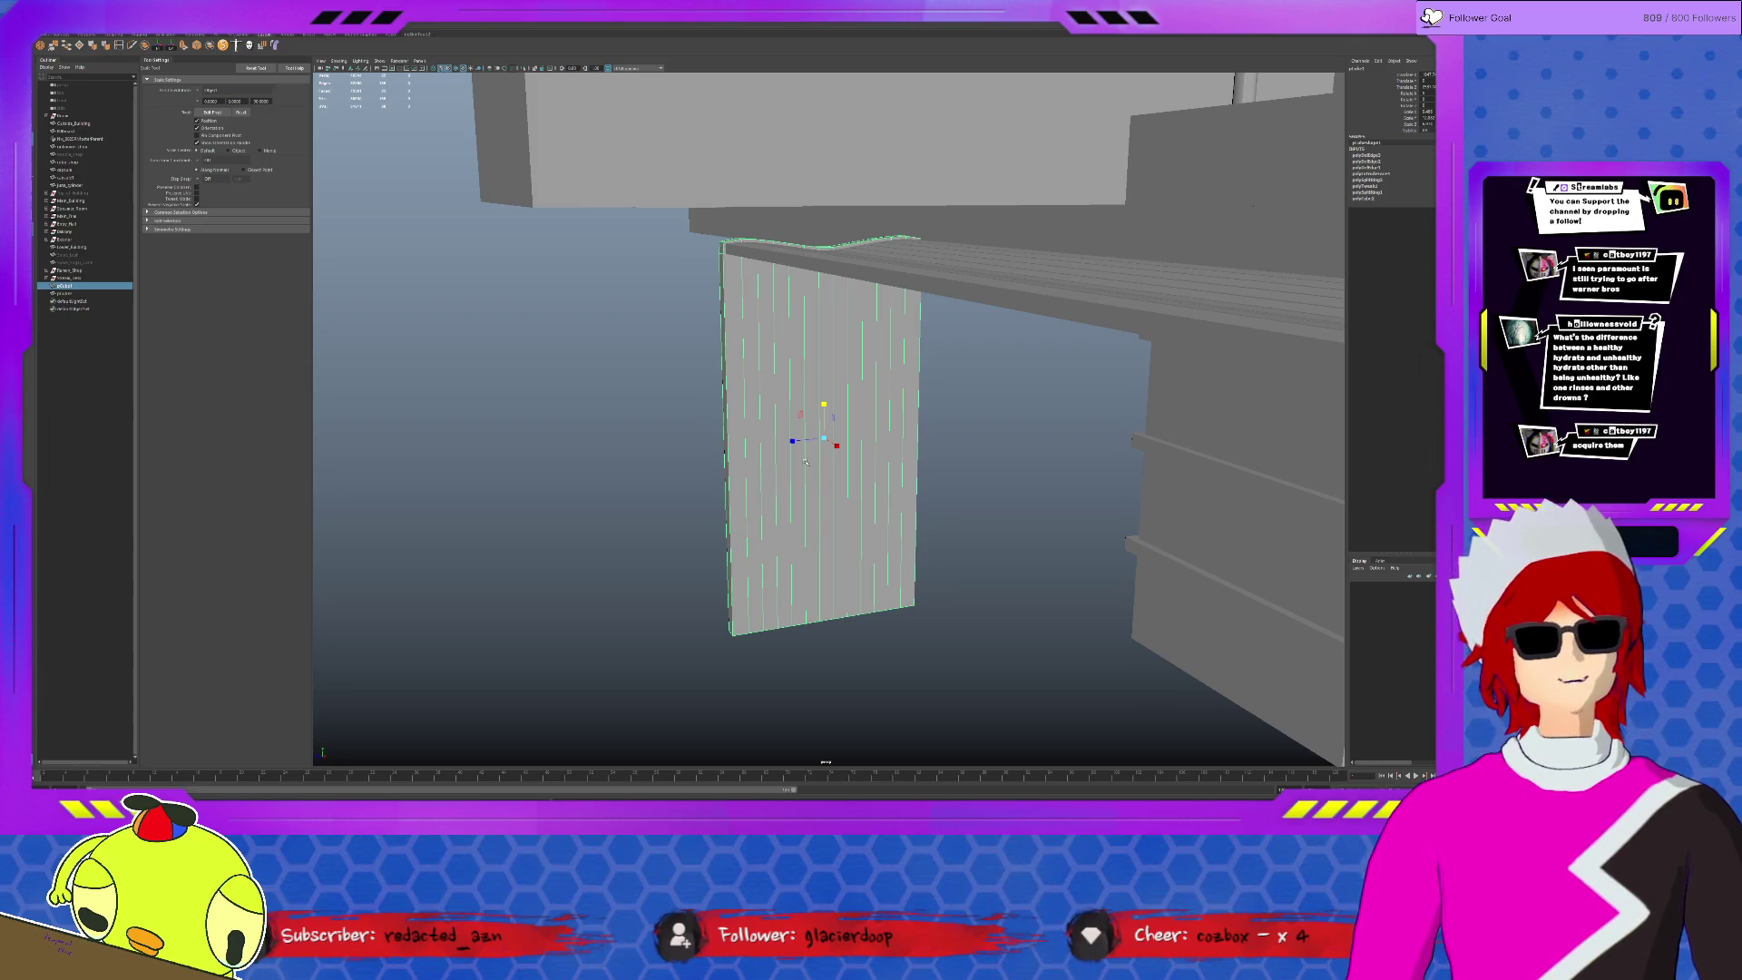
- Raise the leg panel's bottom edge to shorten it
key(F9)
drag(659, 460, 928, 672)
key(w)
drag(830, 584, 833, 523)
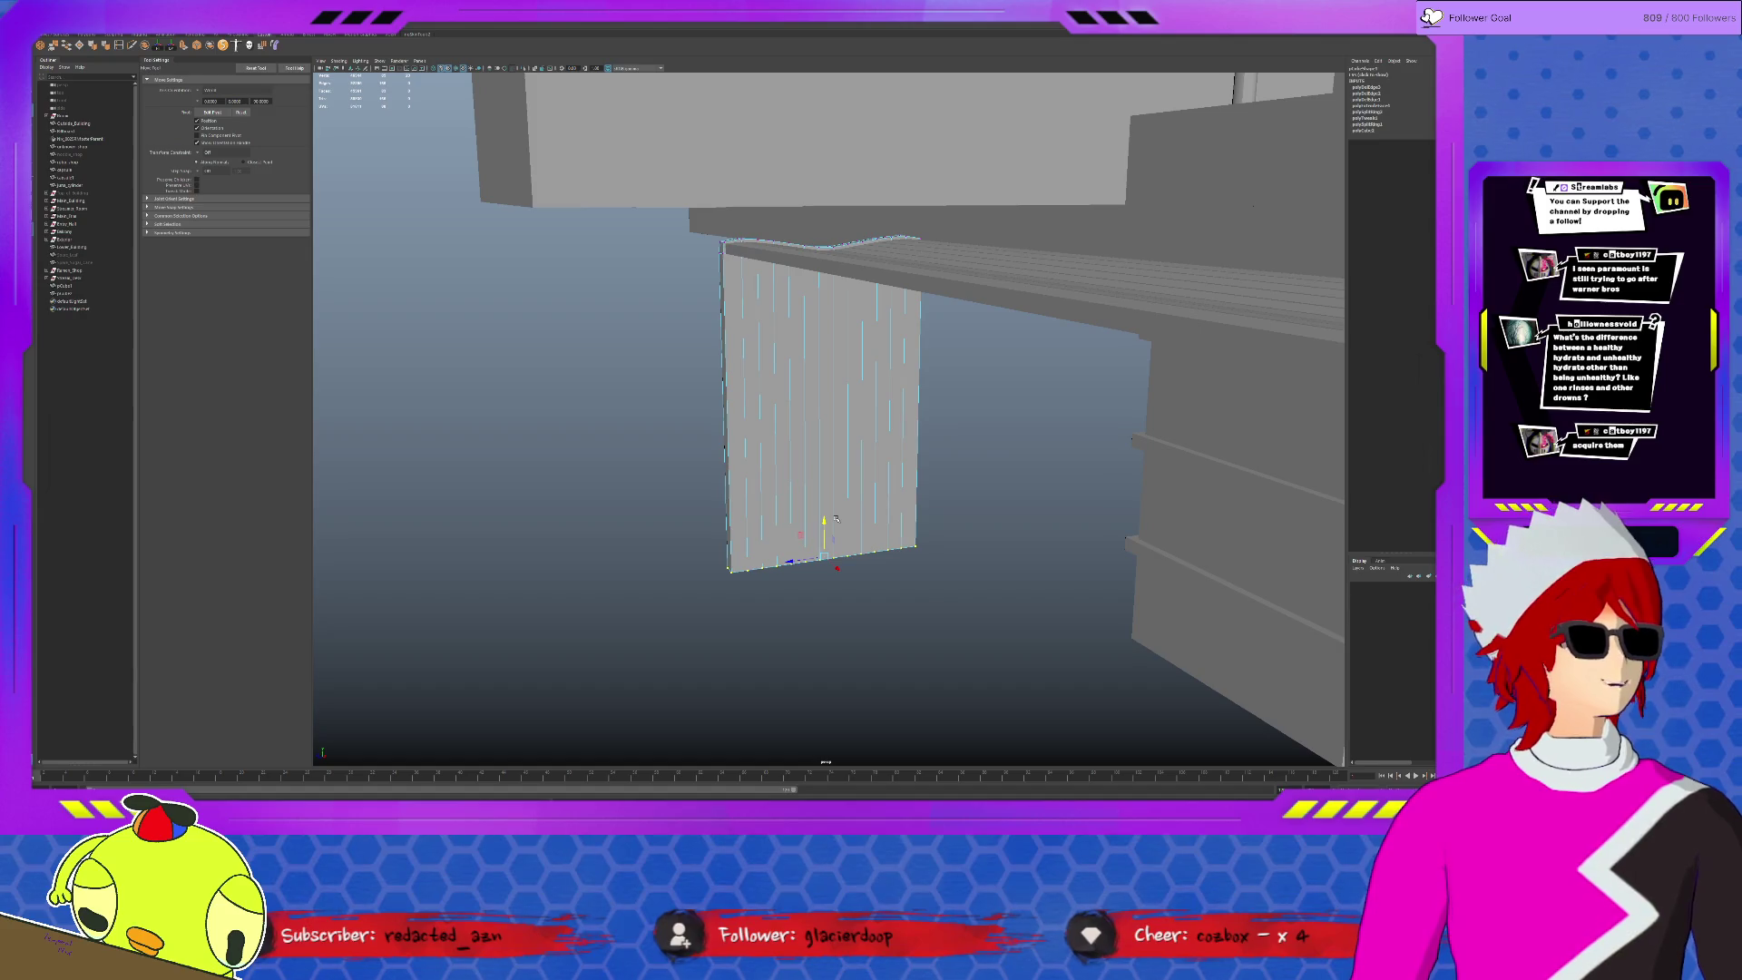
- Duplicate the leg panel and move the copy to the seat's far end
key(F8)
mouse_move(866, 461)
alt+mouse_down()
mouse_move(986, 492)
mouse_move(907, 459)
alt+mouse_up()
key(d)
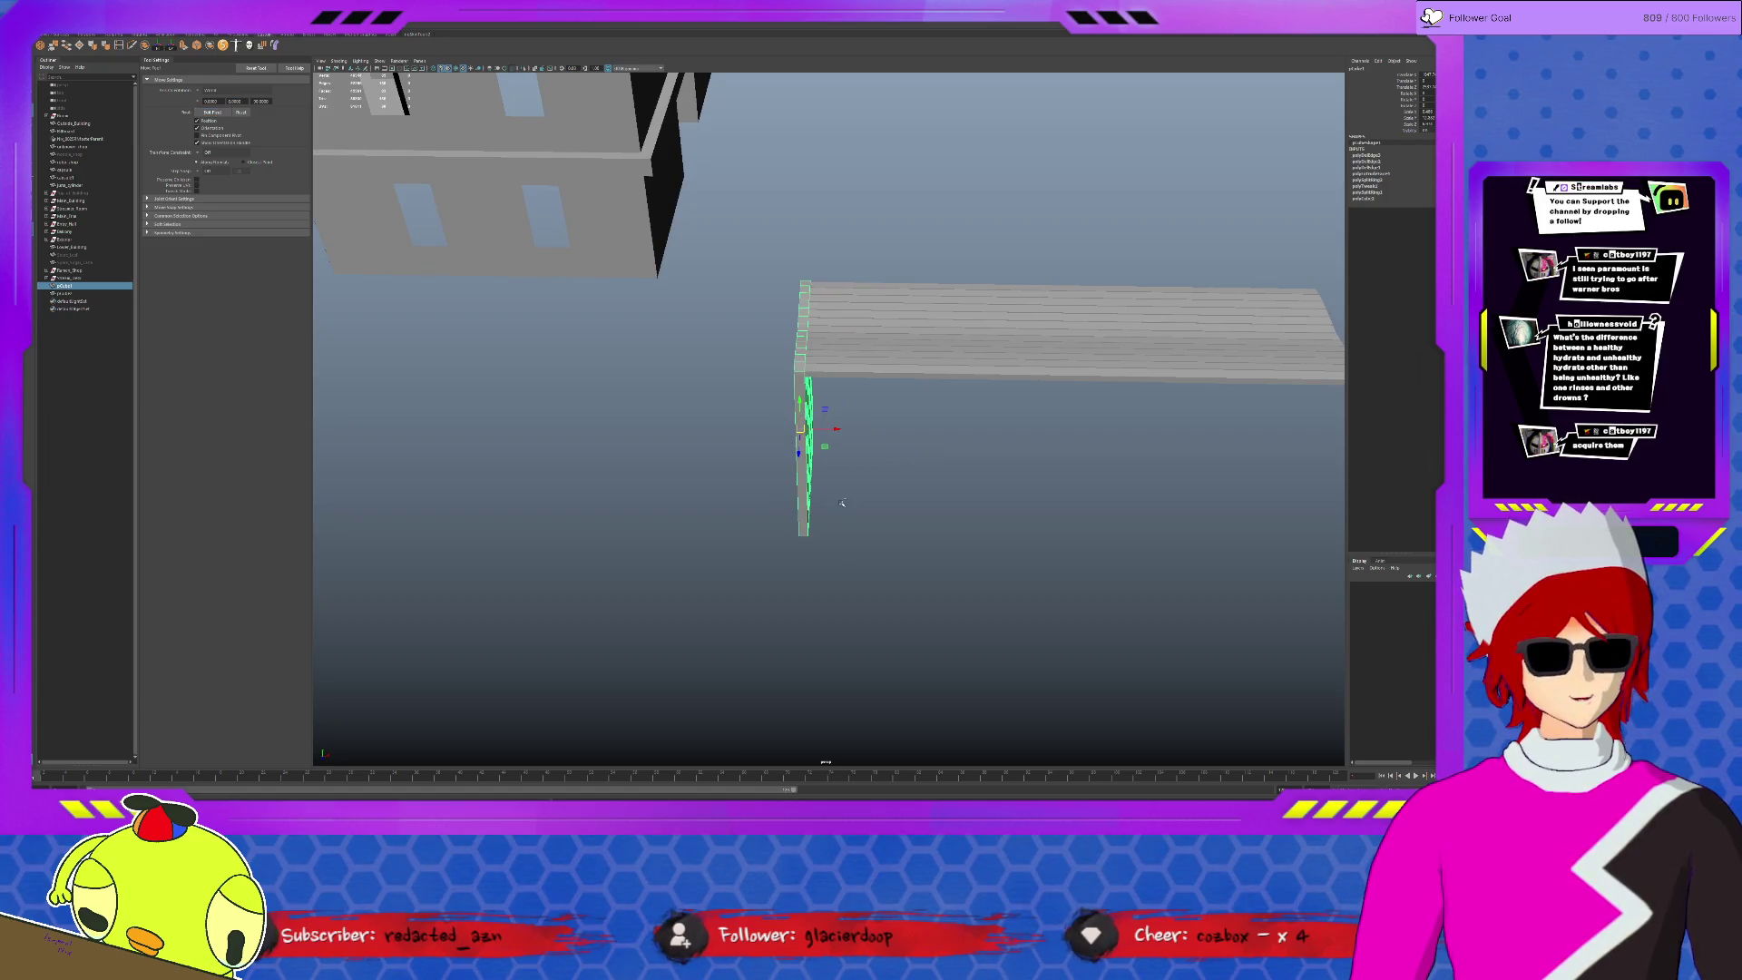
key(ctrl+d)
scroll(826, 444, down, 2)
drag(843, 427, 1189, 426)
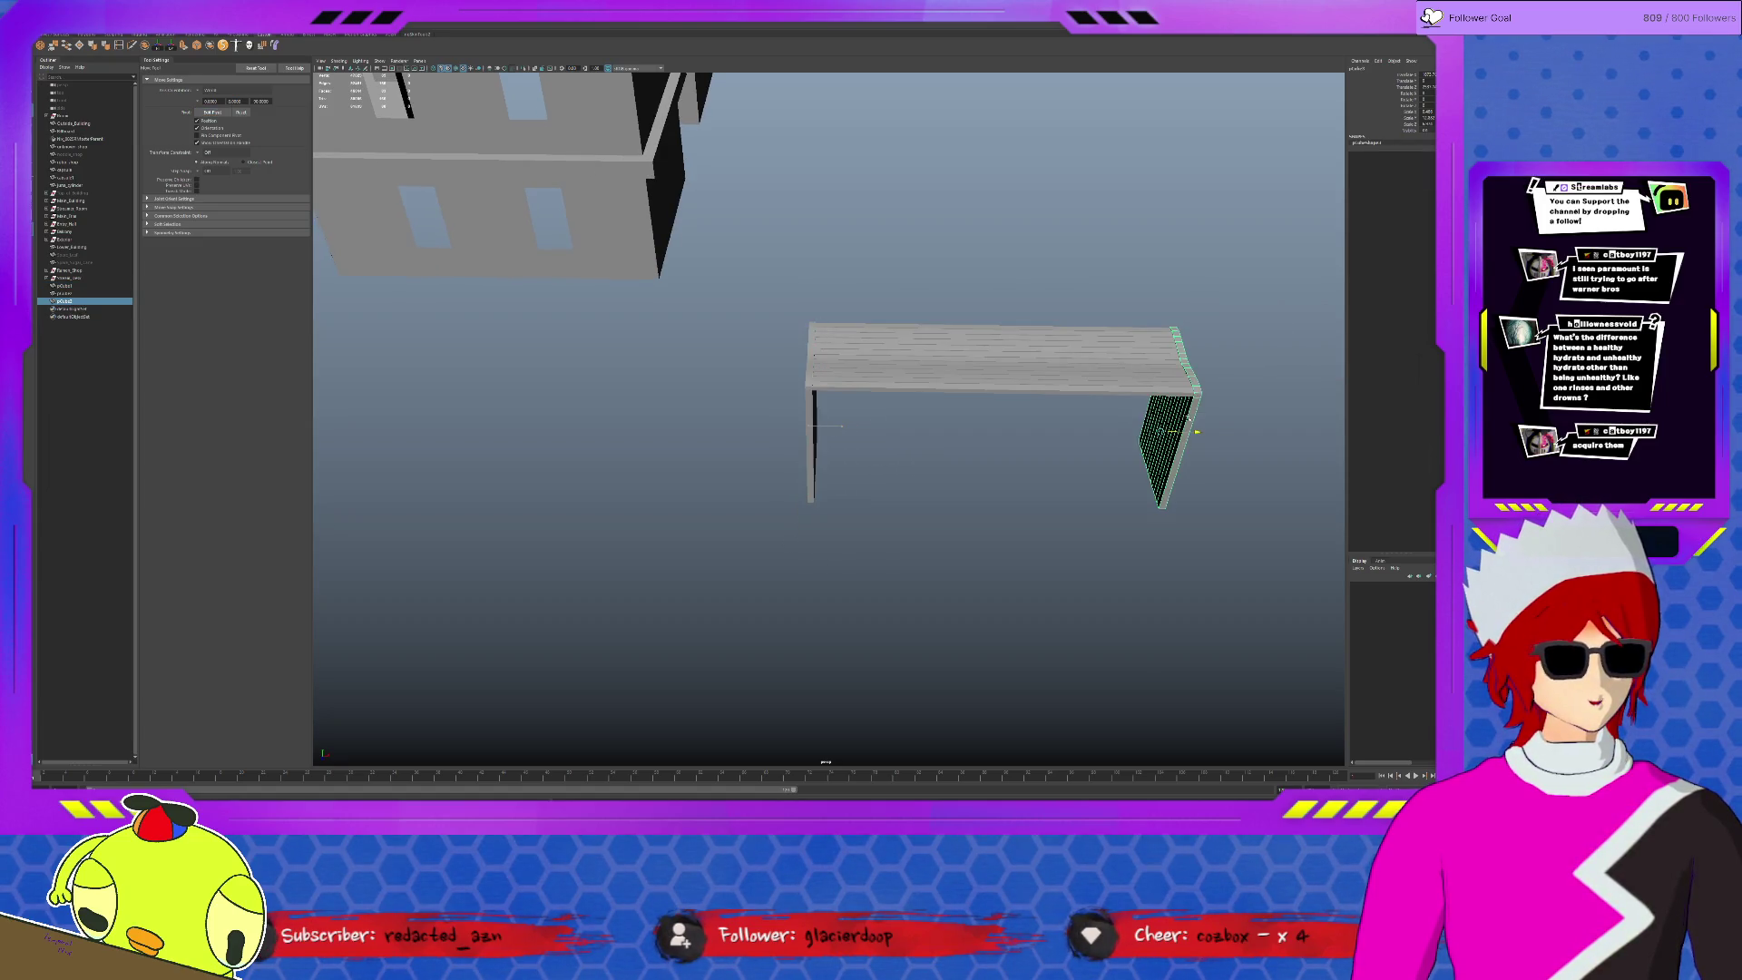
- Review the bench, selecting its left and right legs in turn
click(998, 590)
mouse_move(998, 590)
alt+mouse_down()
mouse_move(916, 535)
mouse_move(934, 529)
mouse_move(889, 537)
alt+mouse_up()
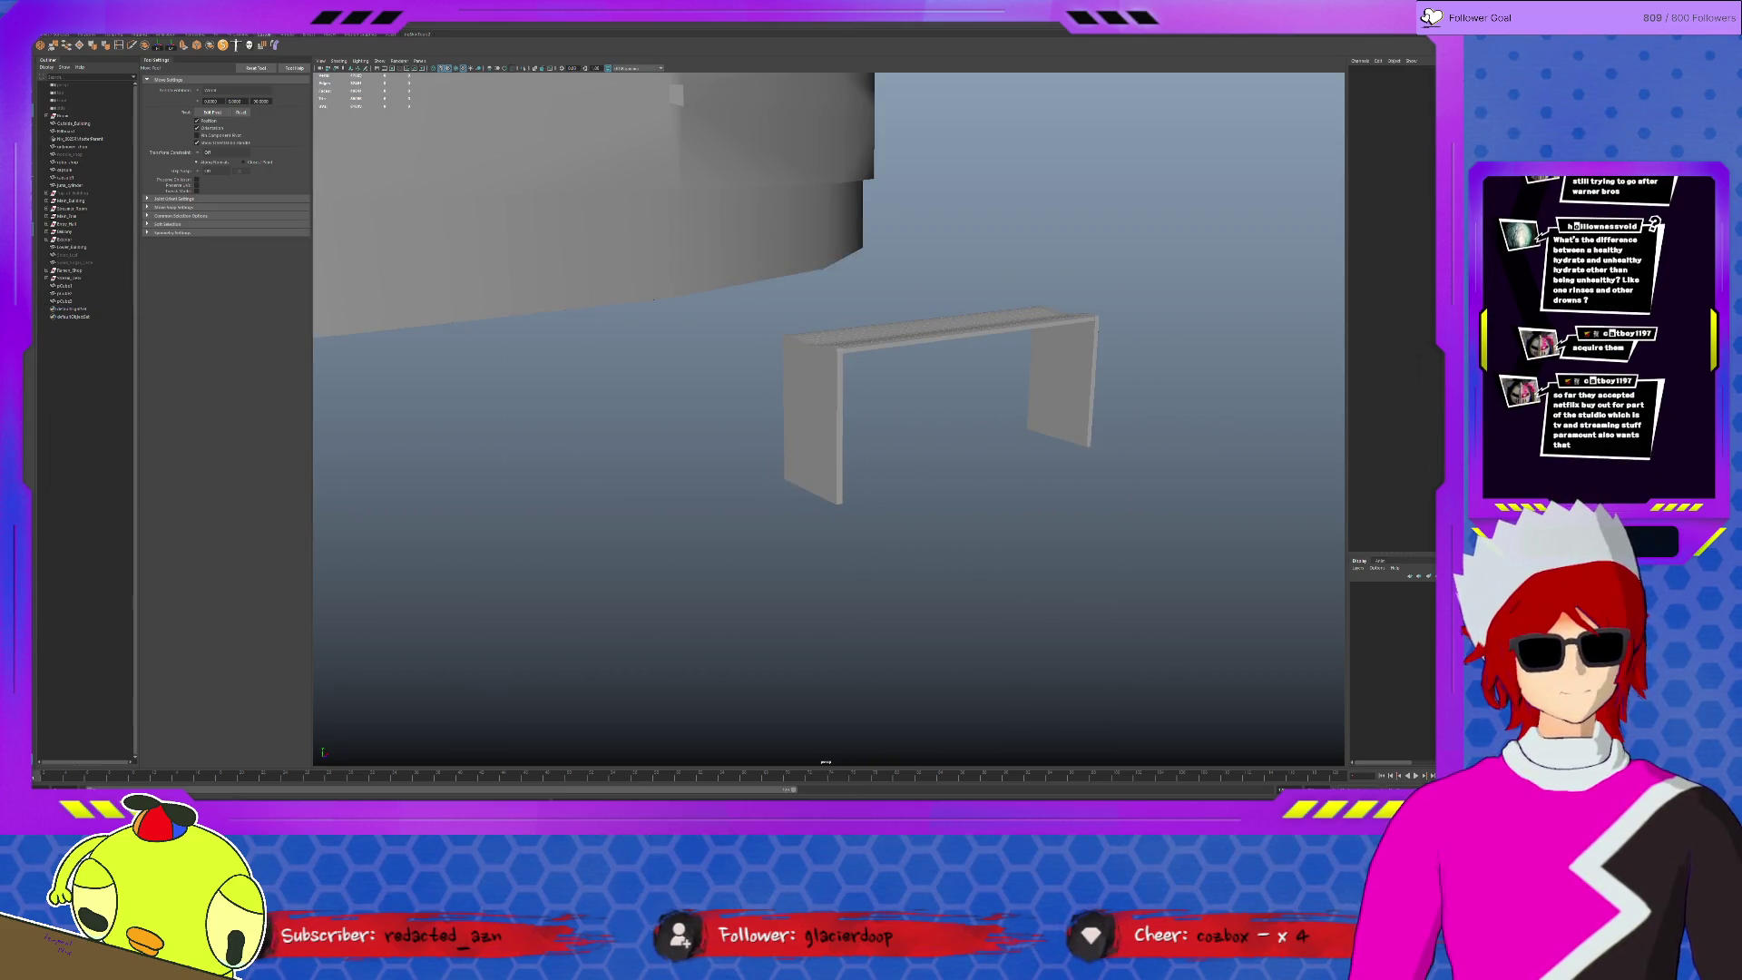
mouse_move(864, 500)
alt+mouse_down()
mouse_move(853, 461)
mouse_move(922, 446)
alt+mouse_up()
click(851, 456)
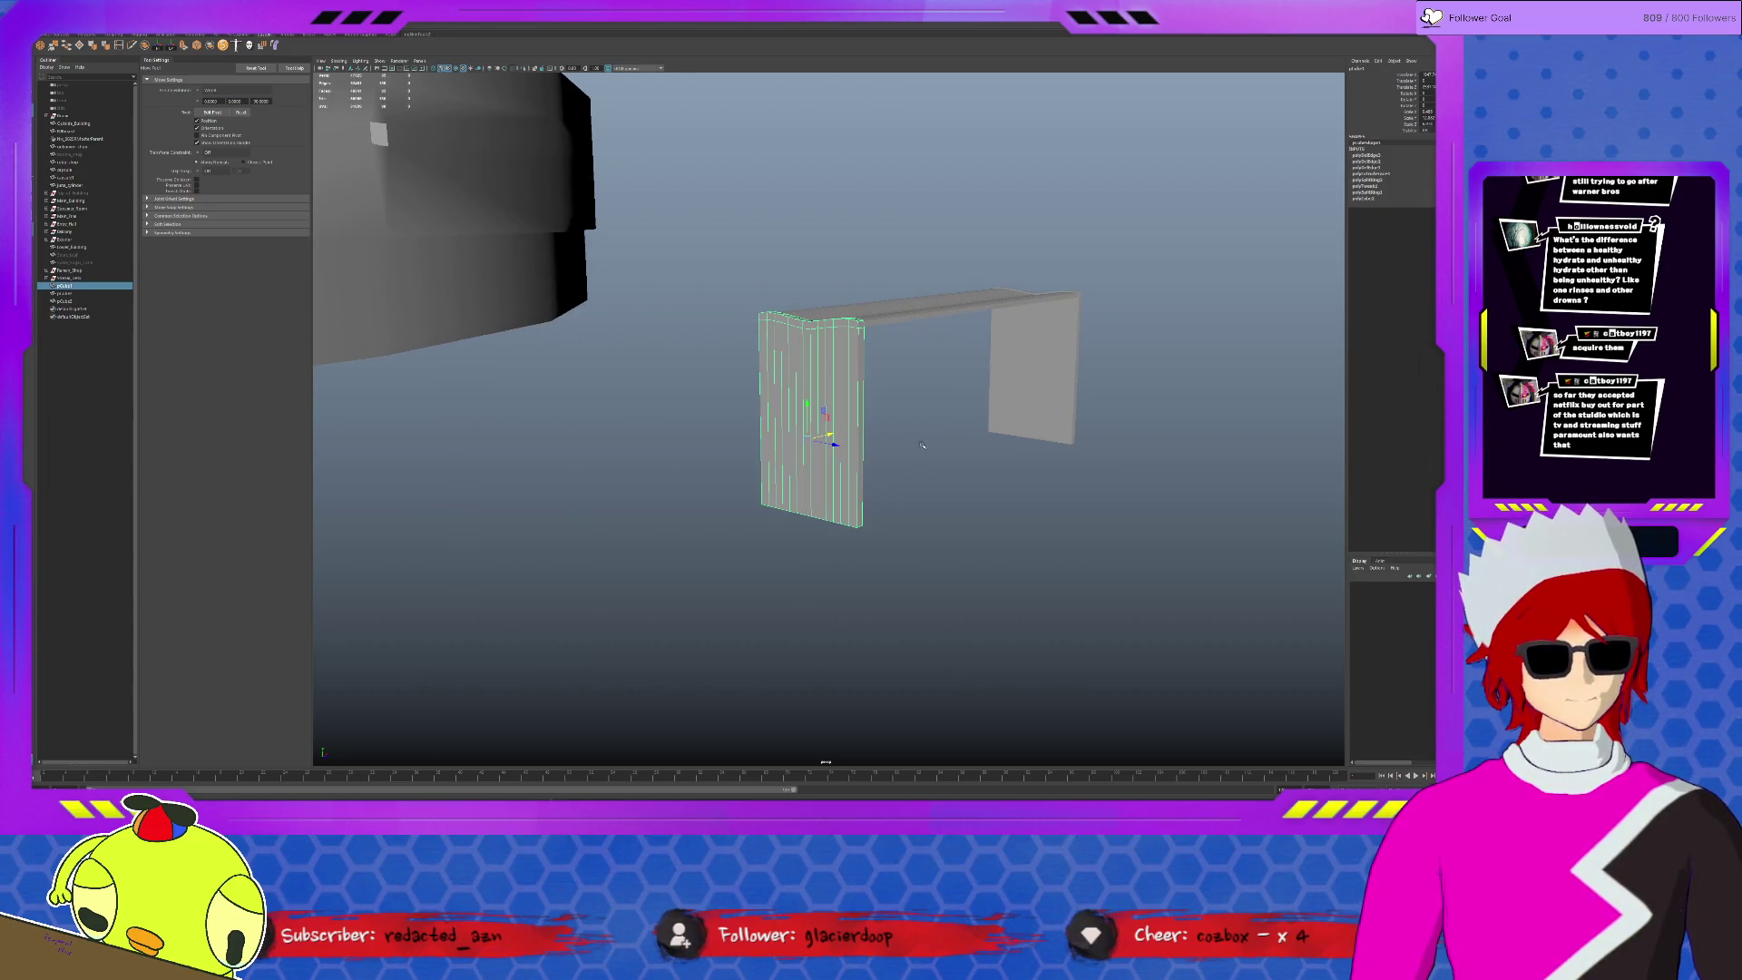
click(1016, 396)
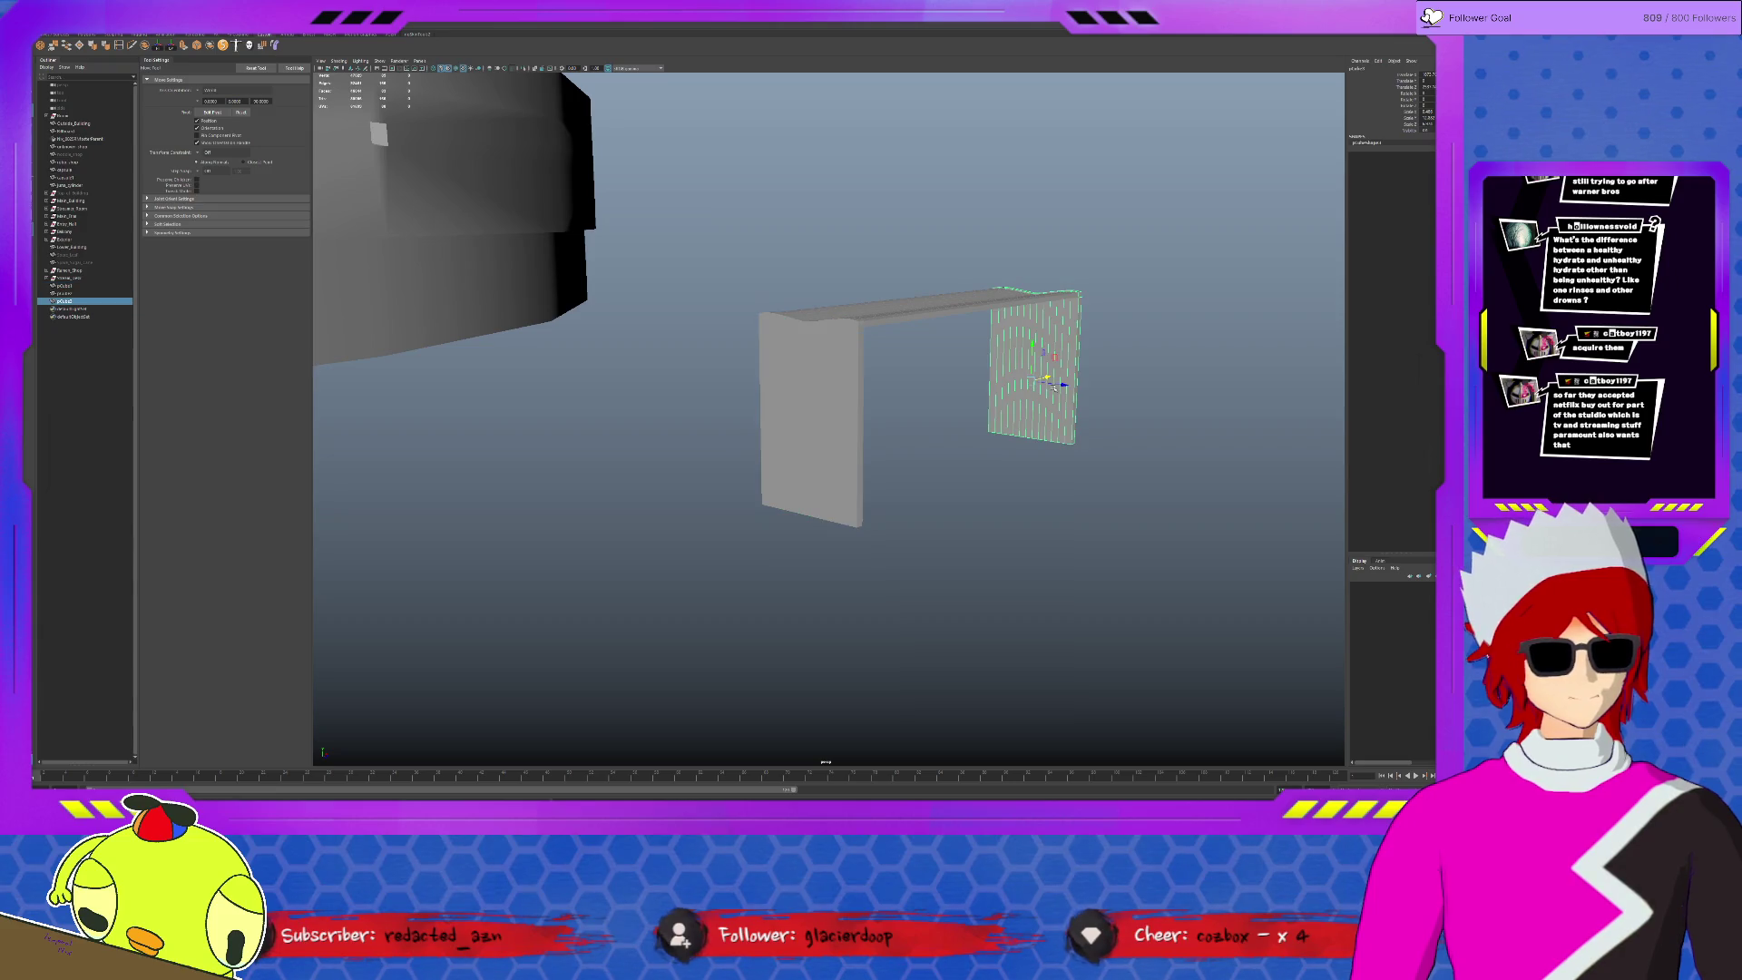
click(840, 417)
alt+drag(840, 416, 896, 377)
scroll(728, 318, up, 3)
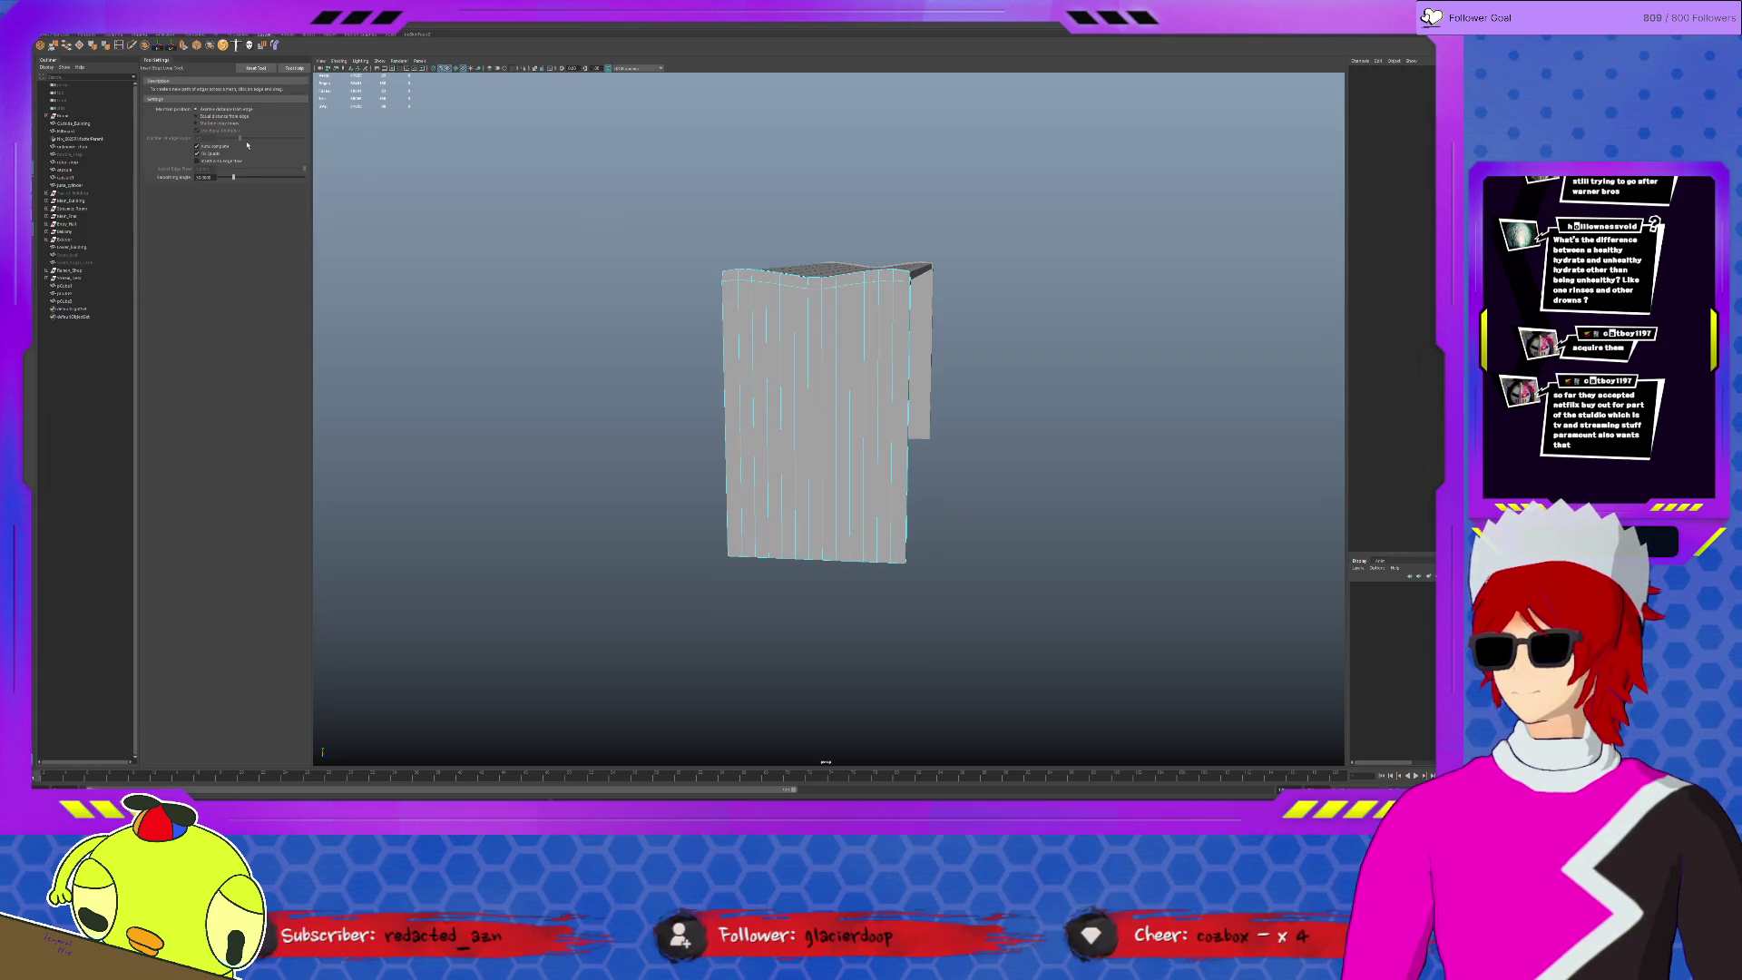
- Insert several horizontal edge loops across the leg using Multiple edge loops
click(223, 124)
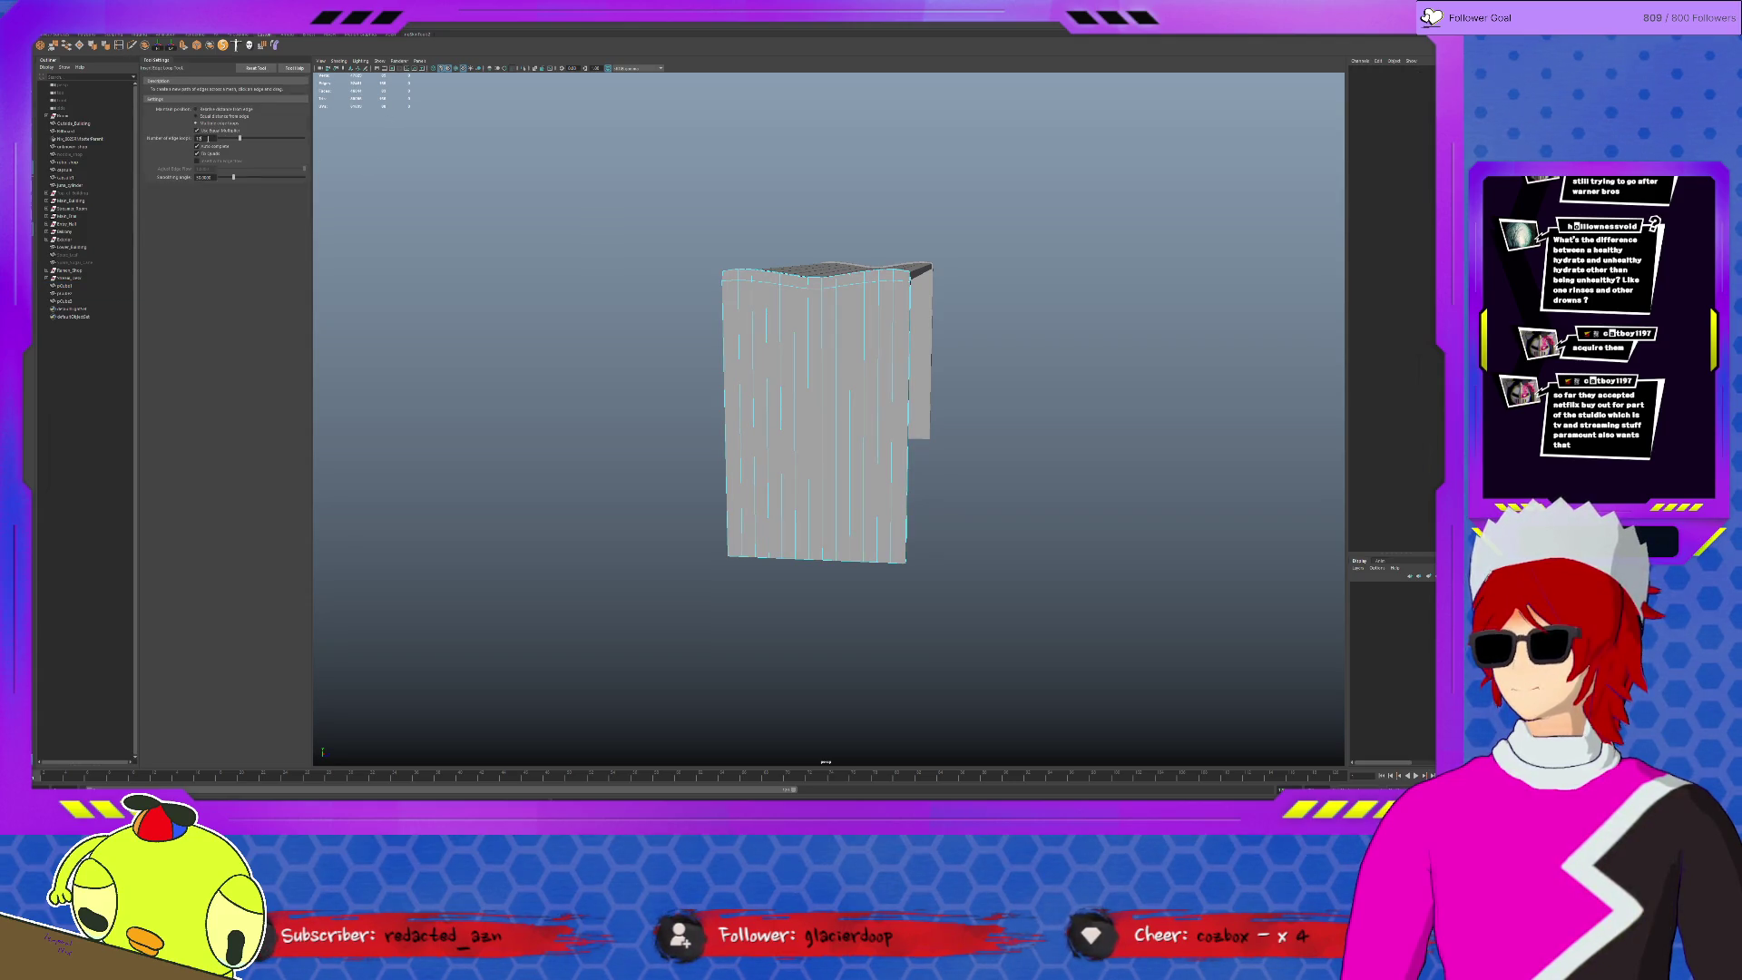
click(823, 338)
key(q)
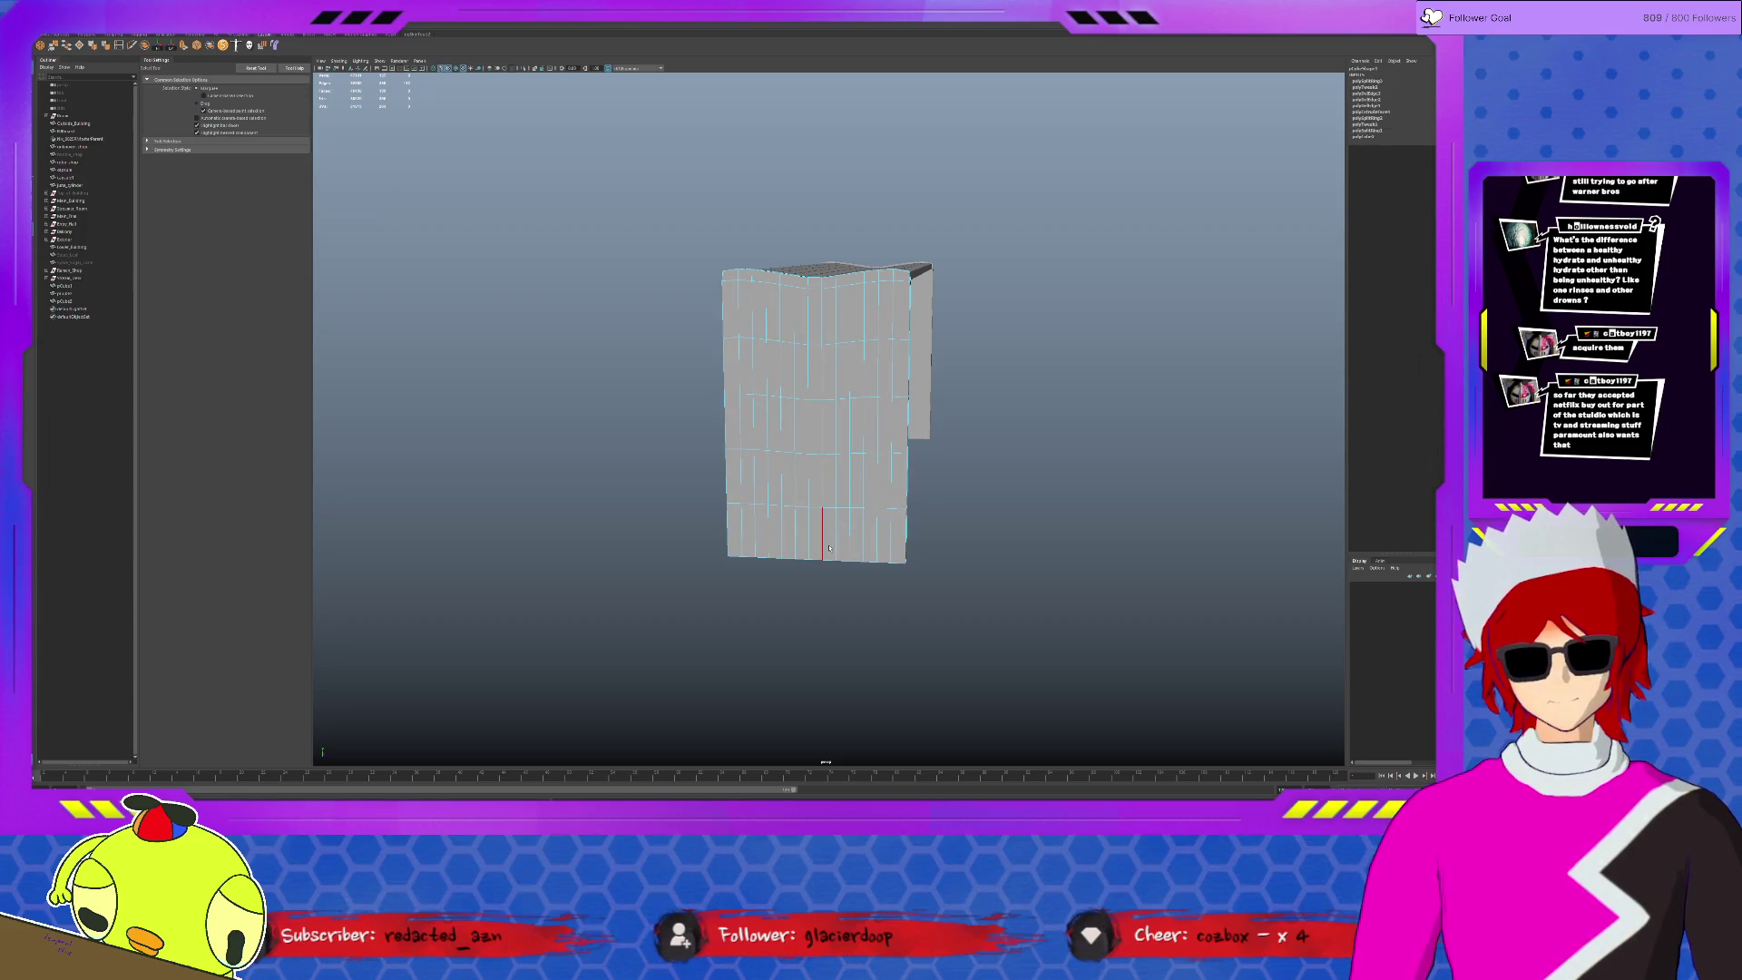
- Test a soft-selection taper on the leg's bottom loop, then undo it
drag(645, 536, 1049, 657)
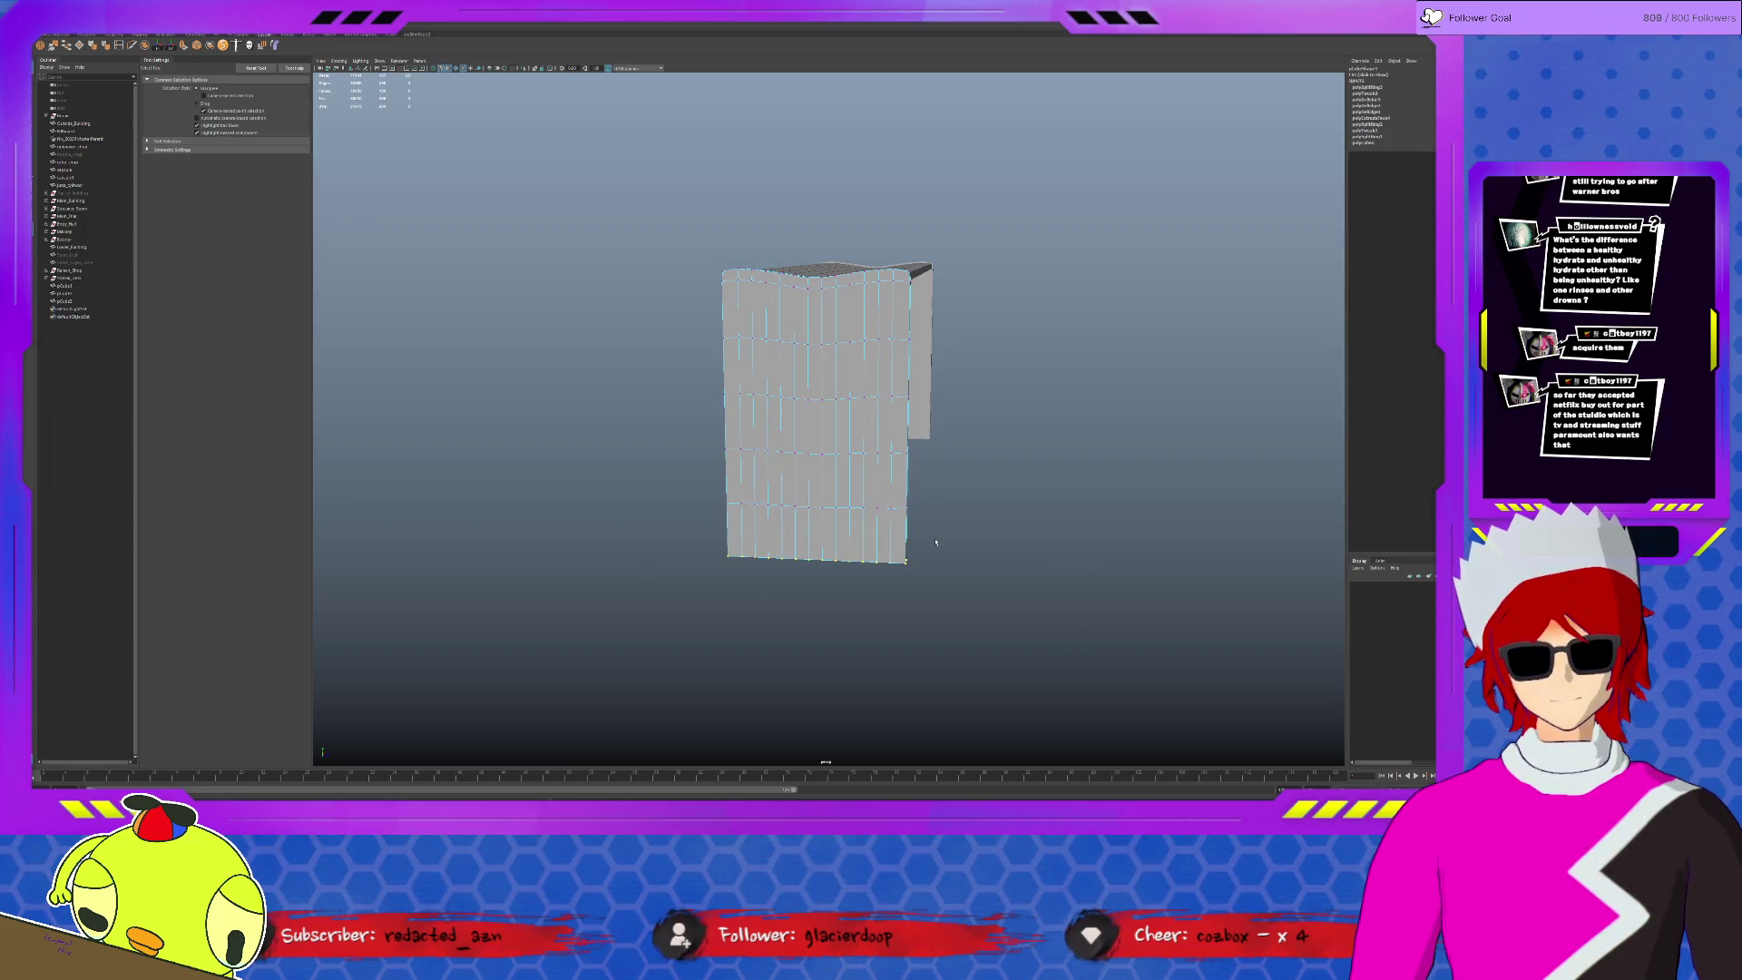
key(r)
key(b)
mouse_move(857, 560)
mouse_down()
mouse_move(1064, 476)
mouse_move(1014, 494)
mouse_up()
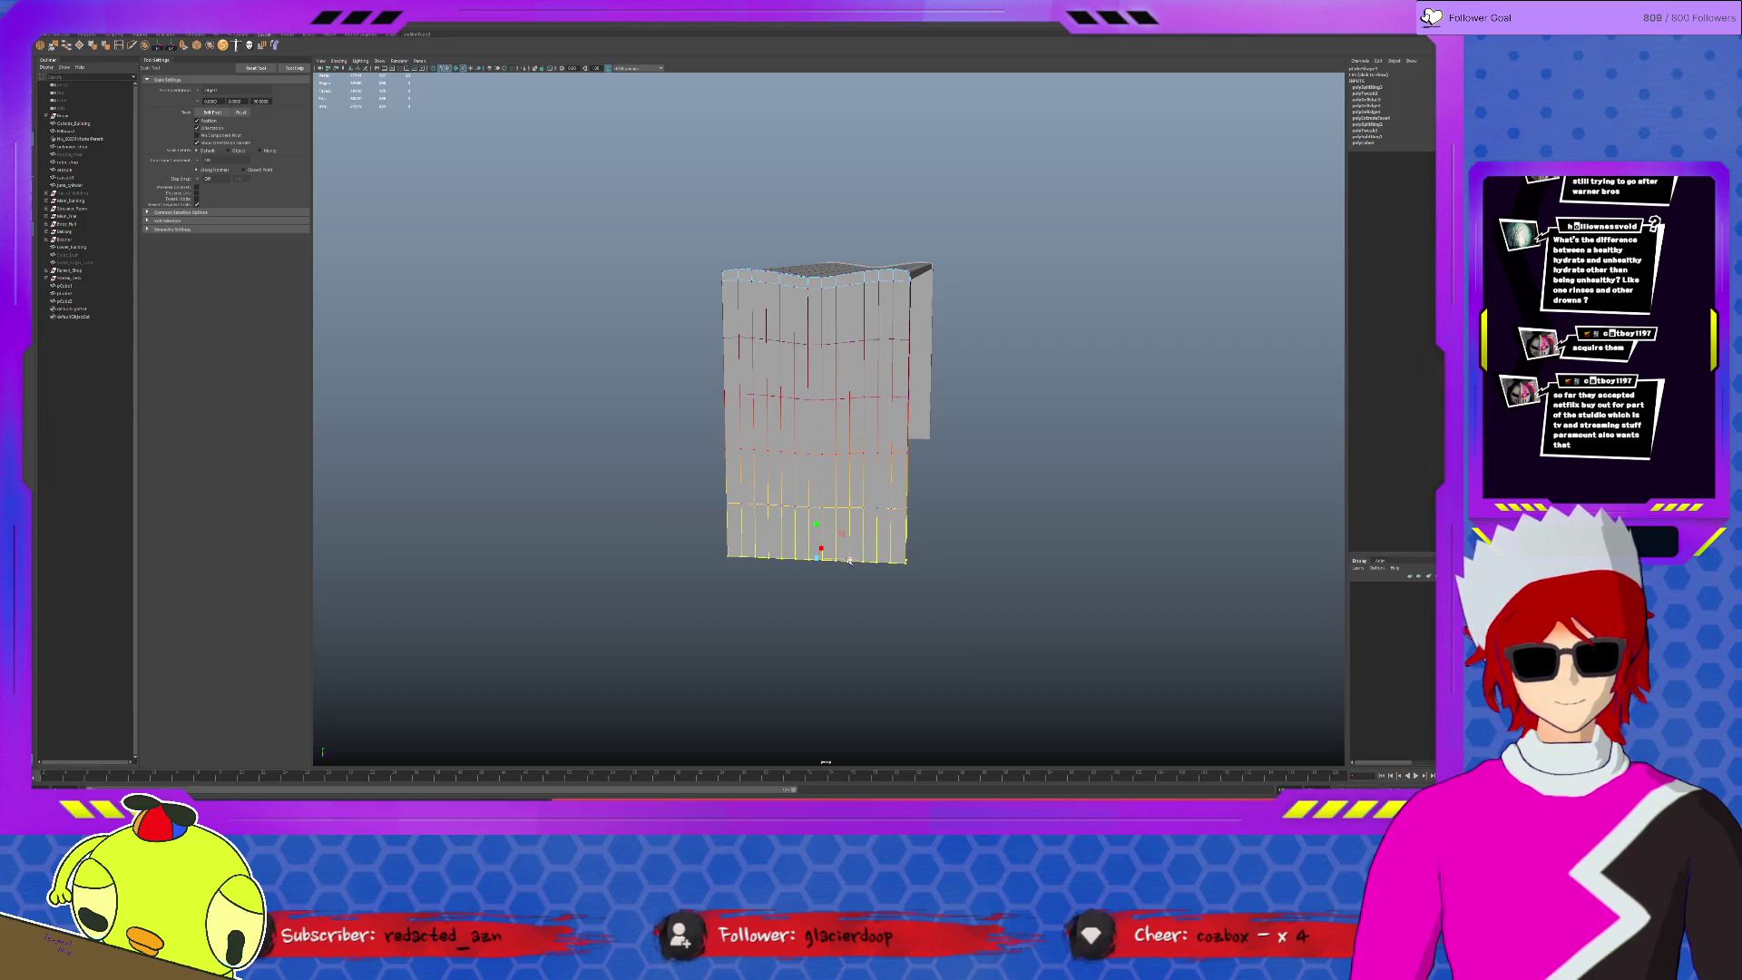
drag(849, 560, 828, 558)
key(ctrl+z)
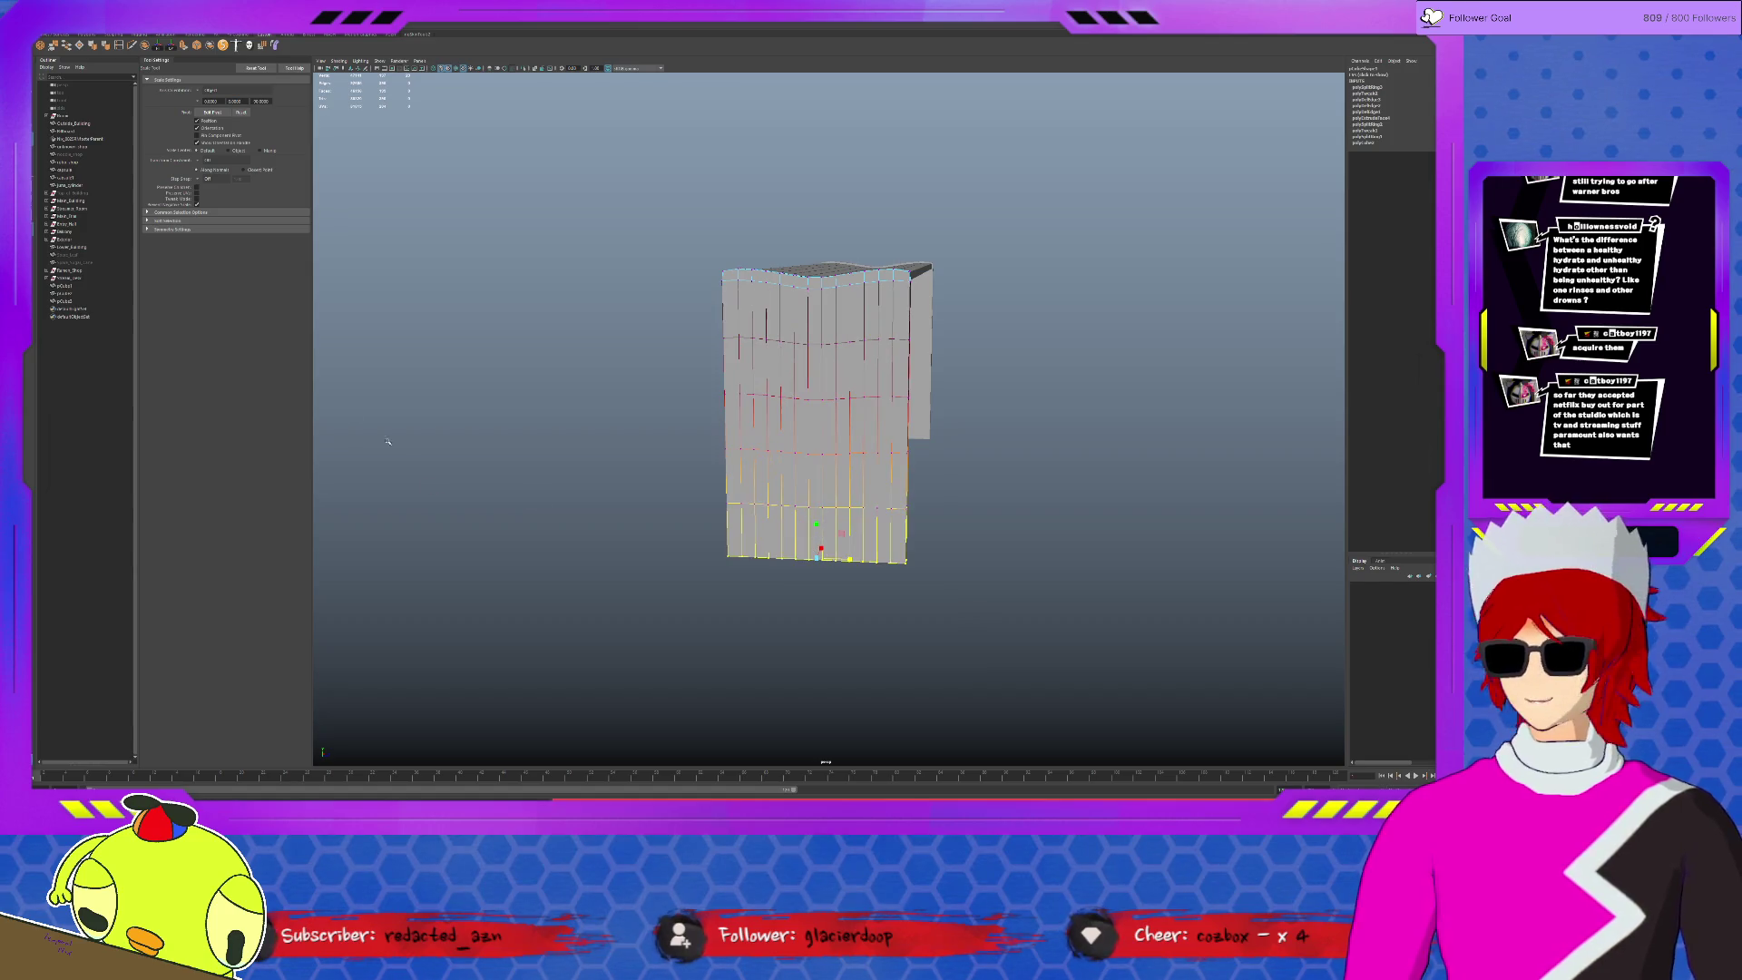
click(178, 222)
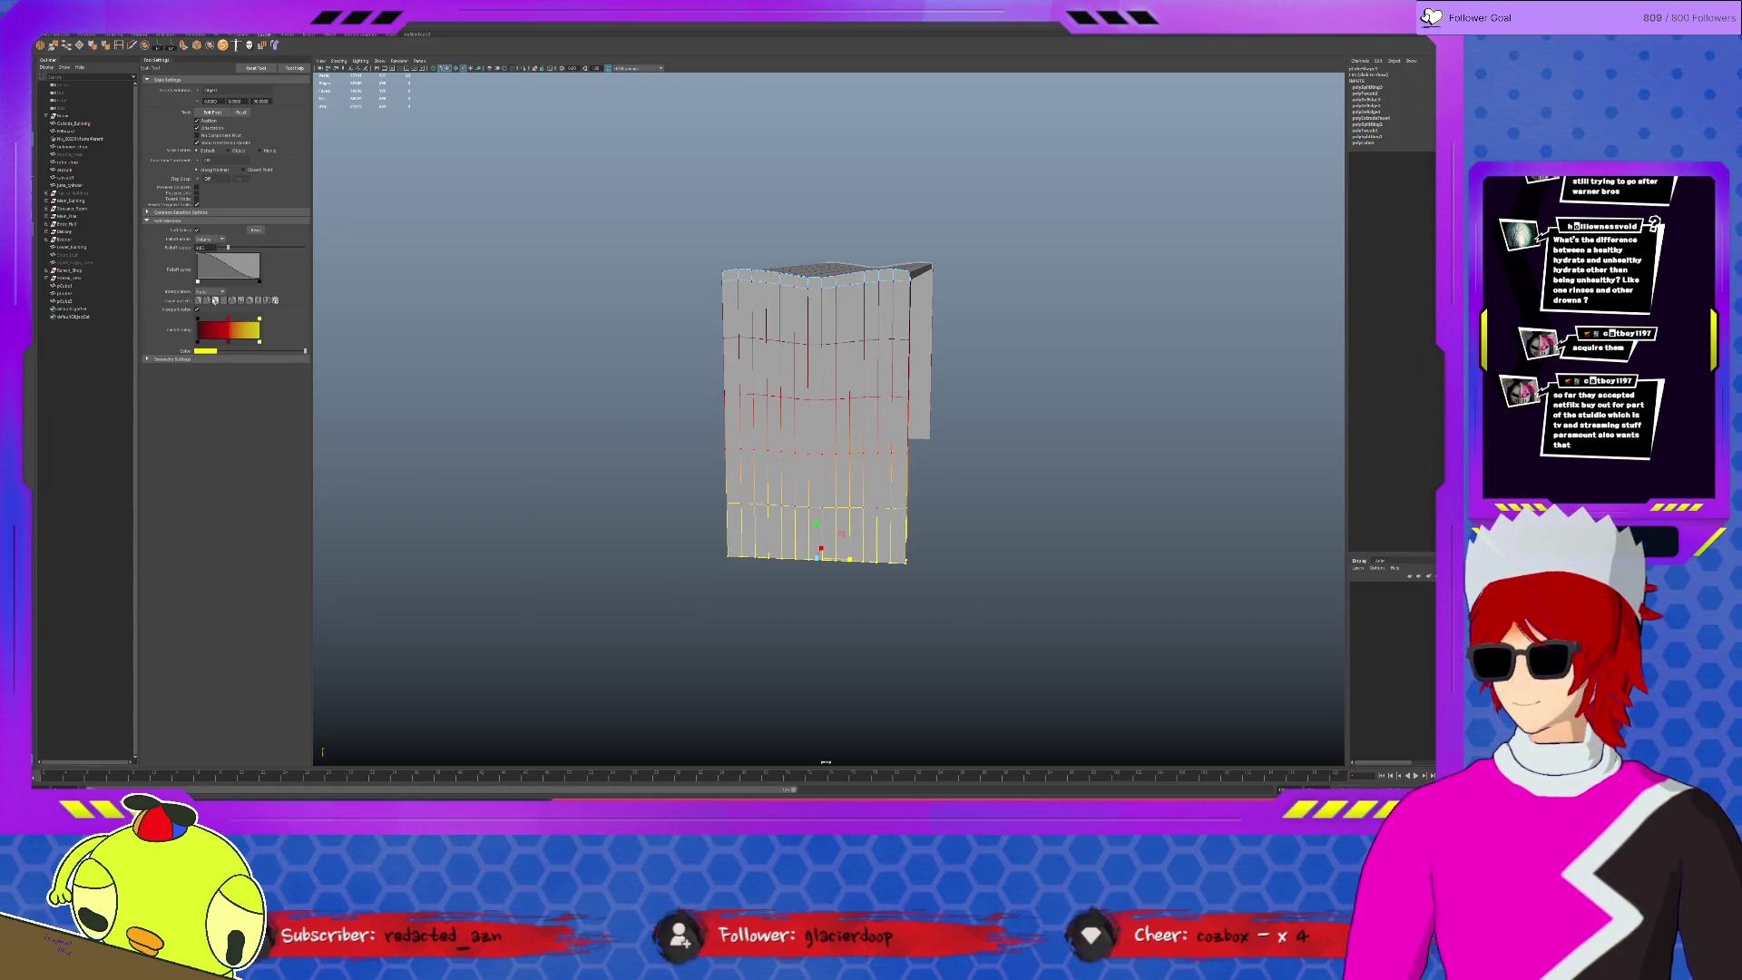
- Narrow the leg's bottom, middle and lower edge loops using a smaller soft-selection falloff
drag(849, 560, 828, 559)
double_click(848, 451)
key(b)
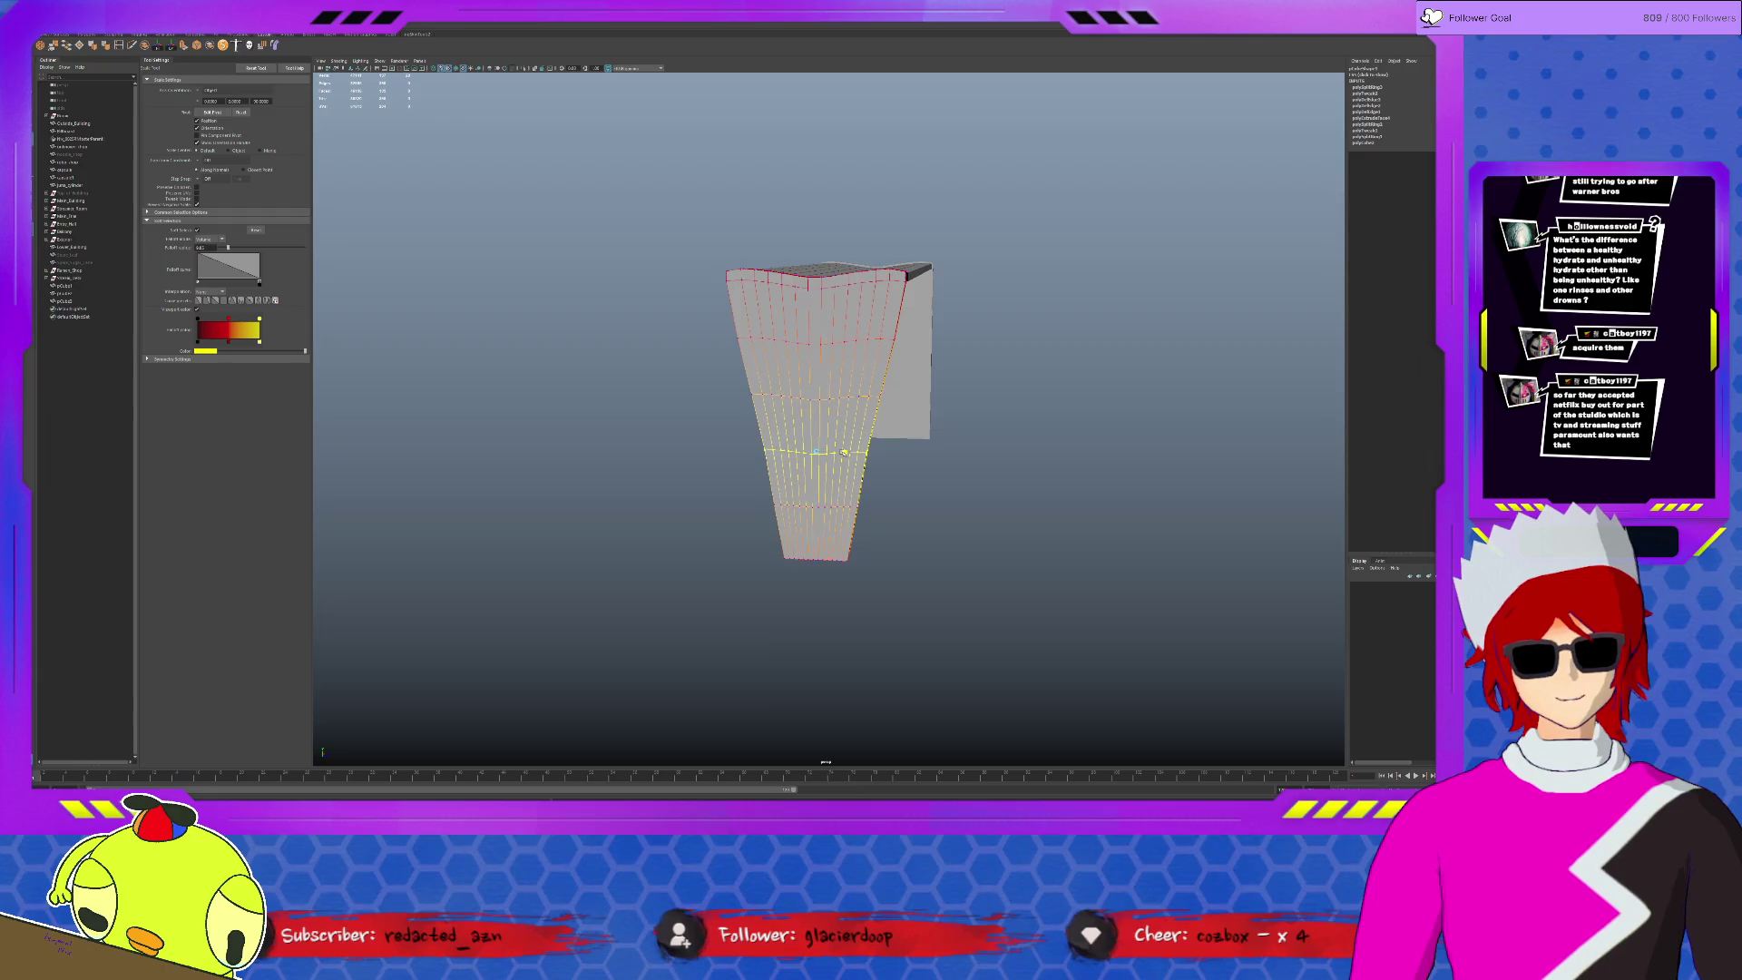
middle_drag(853, 436, 725, 493)
drag(850, 451, 842, 453)
double_click(844, 506)
drag(844, 506, 840, 508)
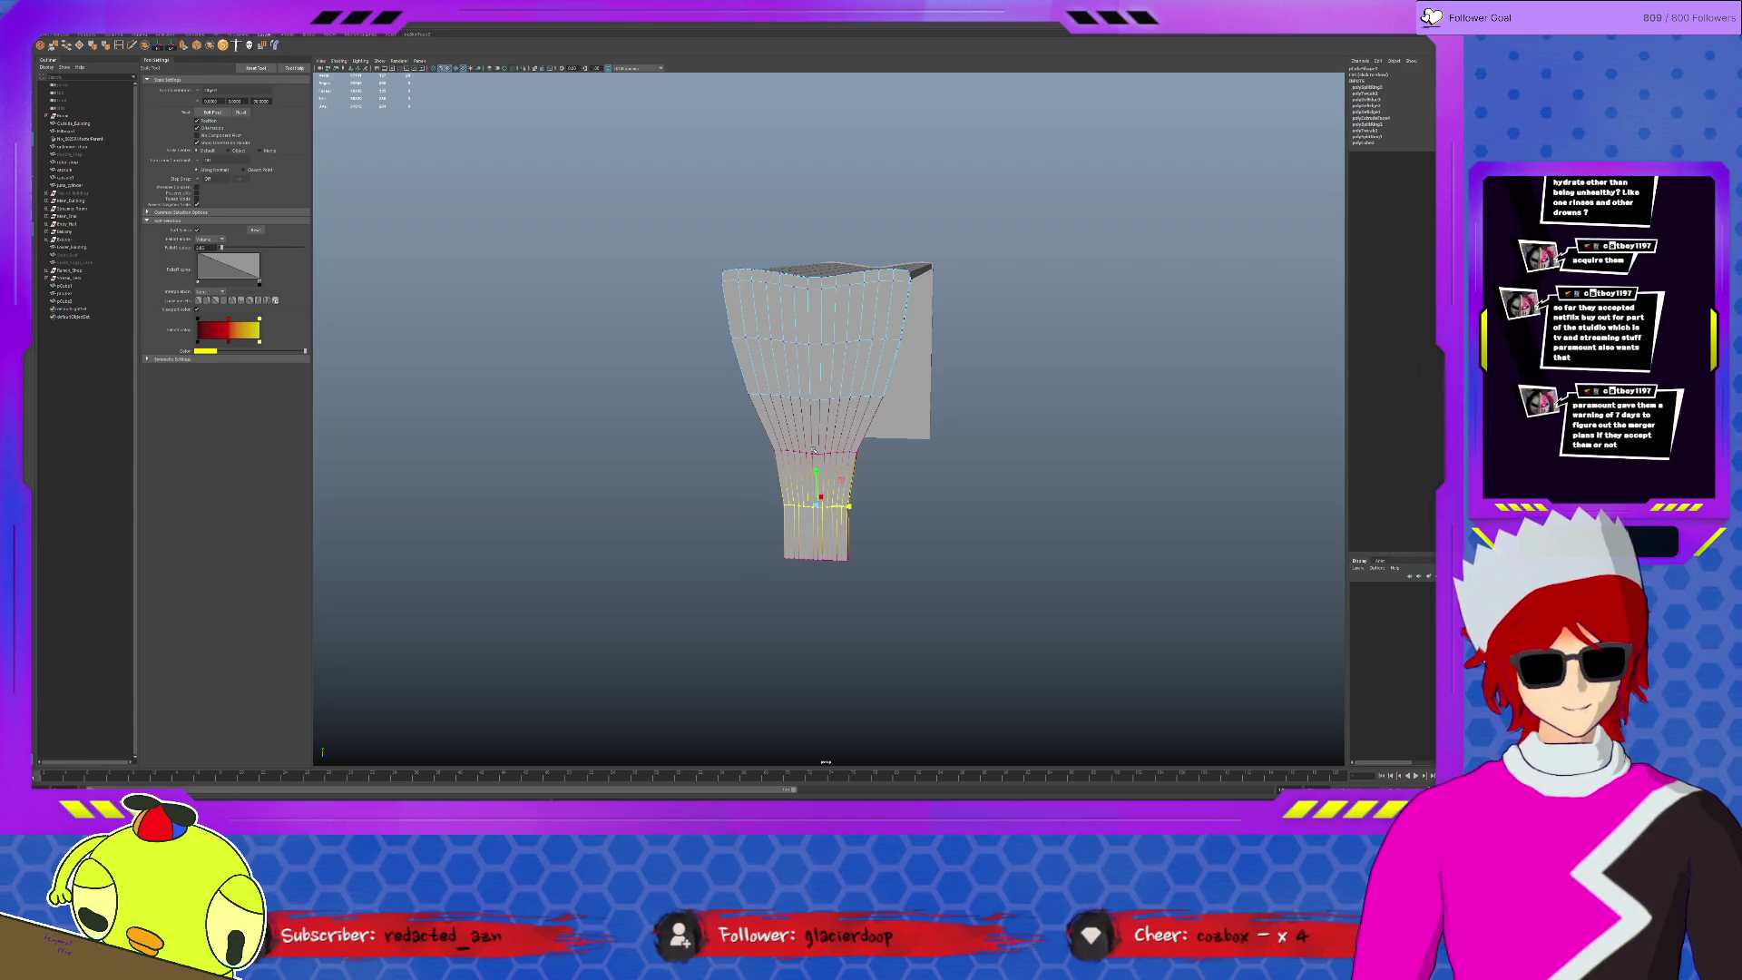
- Slightly narrow the mid loop and widen the bottom loop so the base flares
mouse_move(780, 419)
alt+mouse_down()
mouse_move(920, 418)
mouse_move(845, 398)
alt+mouse_up()
key(Up)
key(Up)
key(Up)
key(Down)
drag(856, 452, 853, 451)
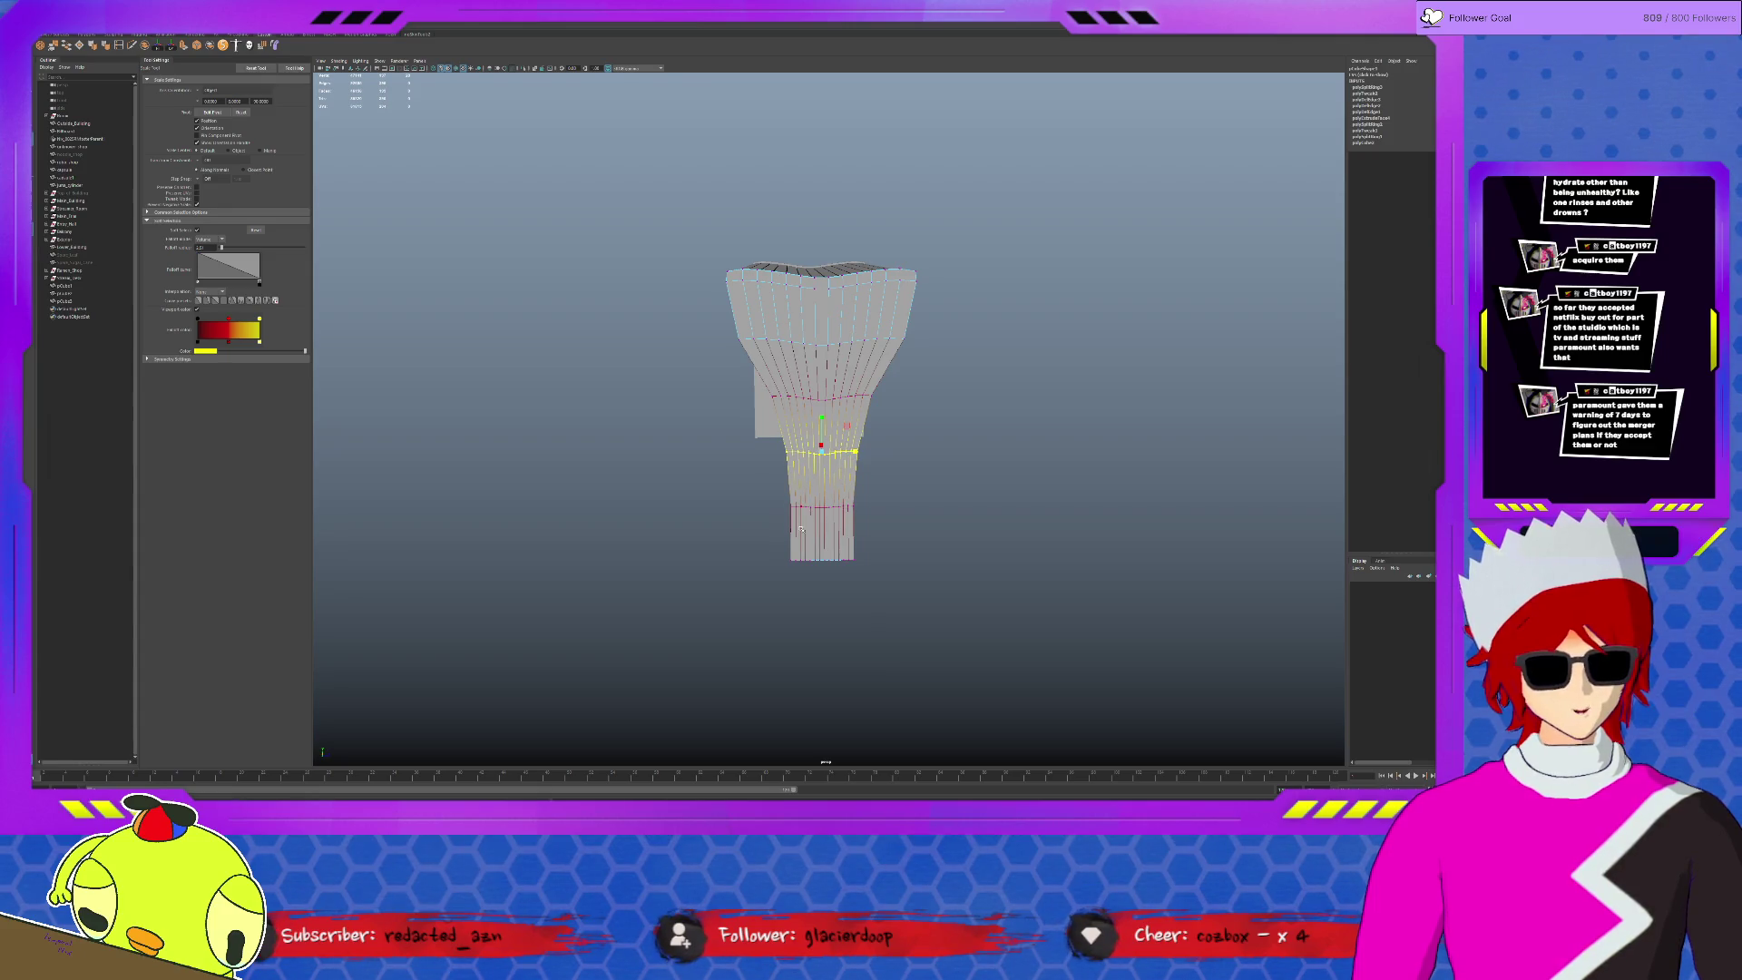
double_click(860, 558)
mouse_move(860, 558)
mouse_down()
mouse_move(933, 548)
mouse_move(901, 547)
mouse_move(839, 461)
mouse_move(910, 454)
mouse_move(836, 457)
mouse_up()
- Clear the component selection and select the bench's second leg
click(926, 447)
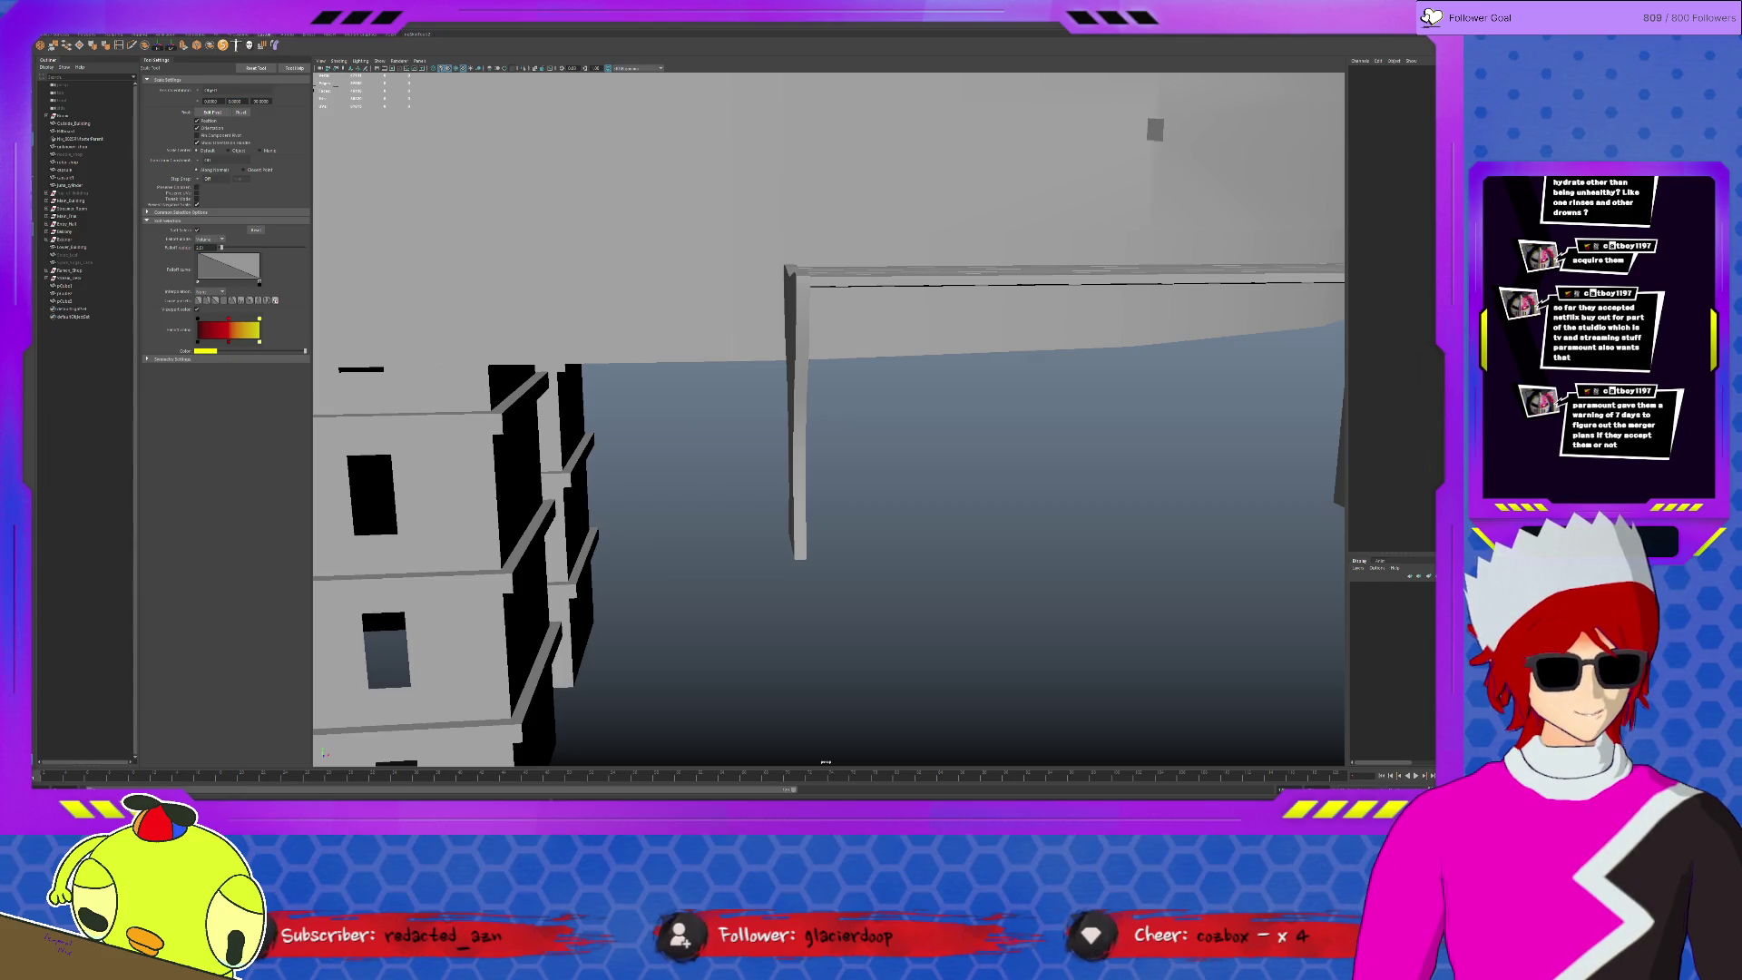
alt+drag(829, 494, 854, 399)
click(849, 440)
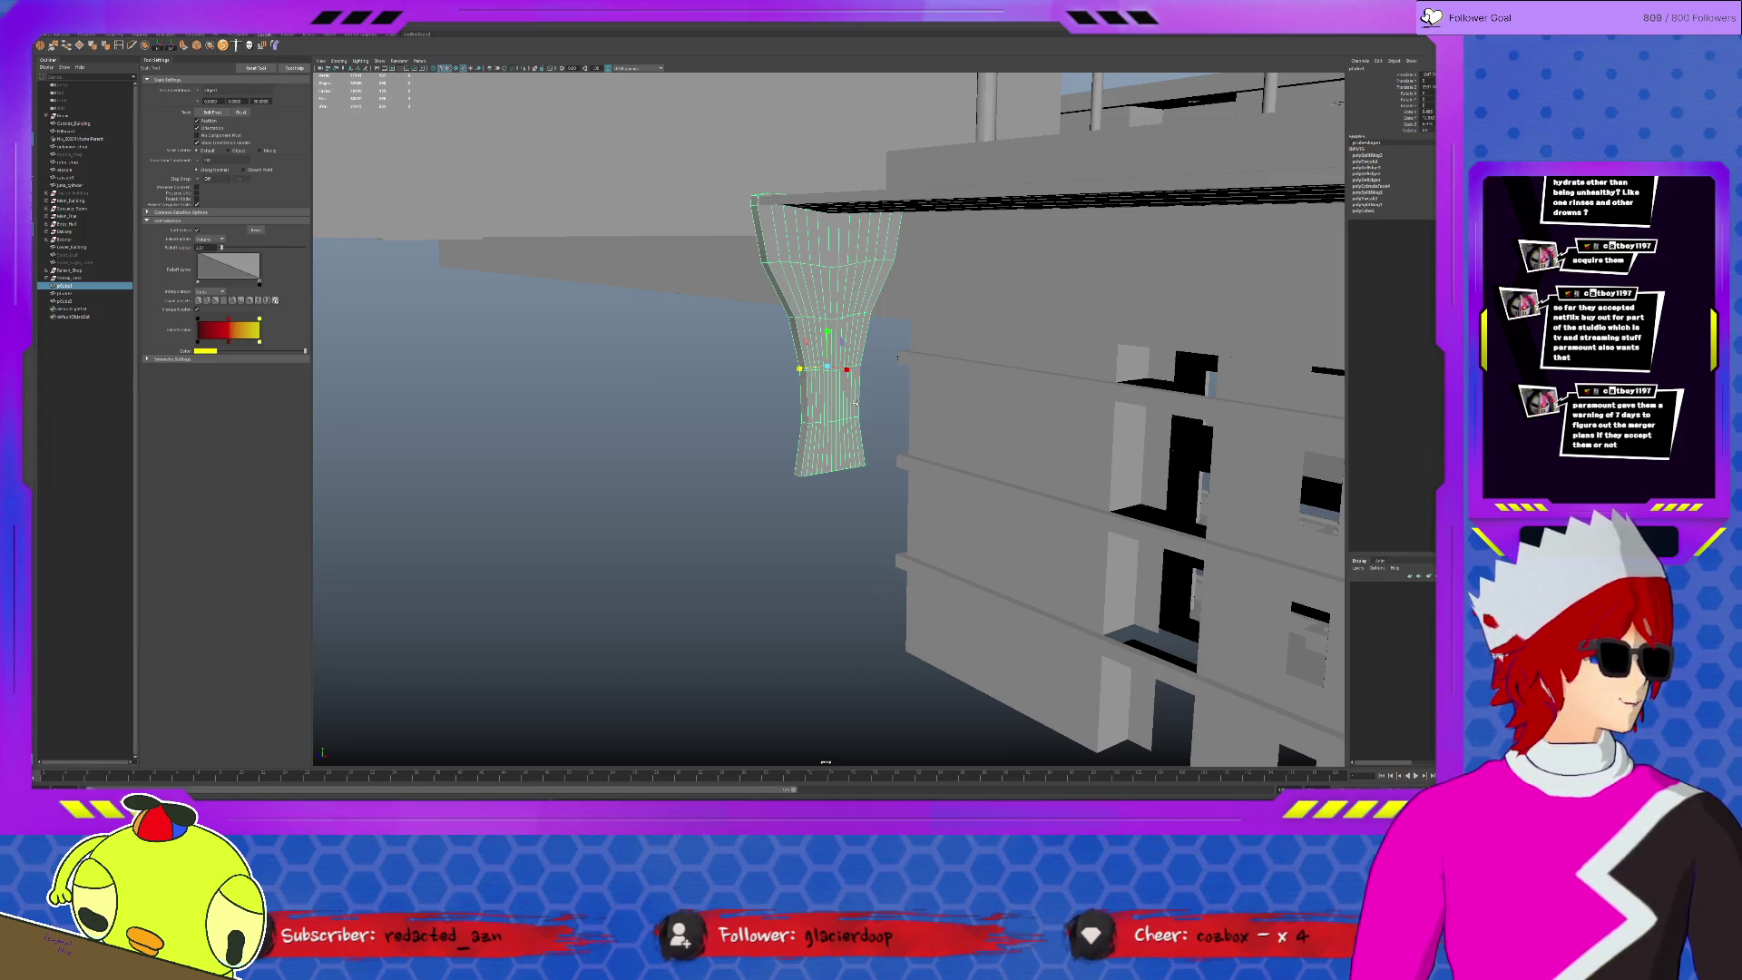
- Reshape the leg's soft-selected top region, then turn soft selection off
scroll(871, 426, up, 5)
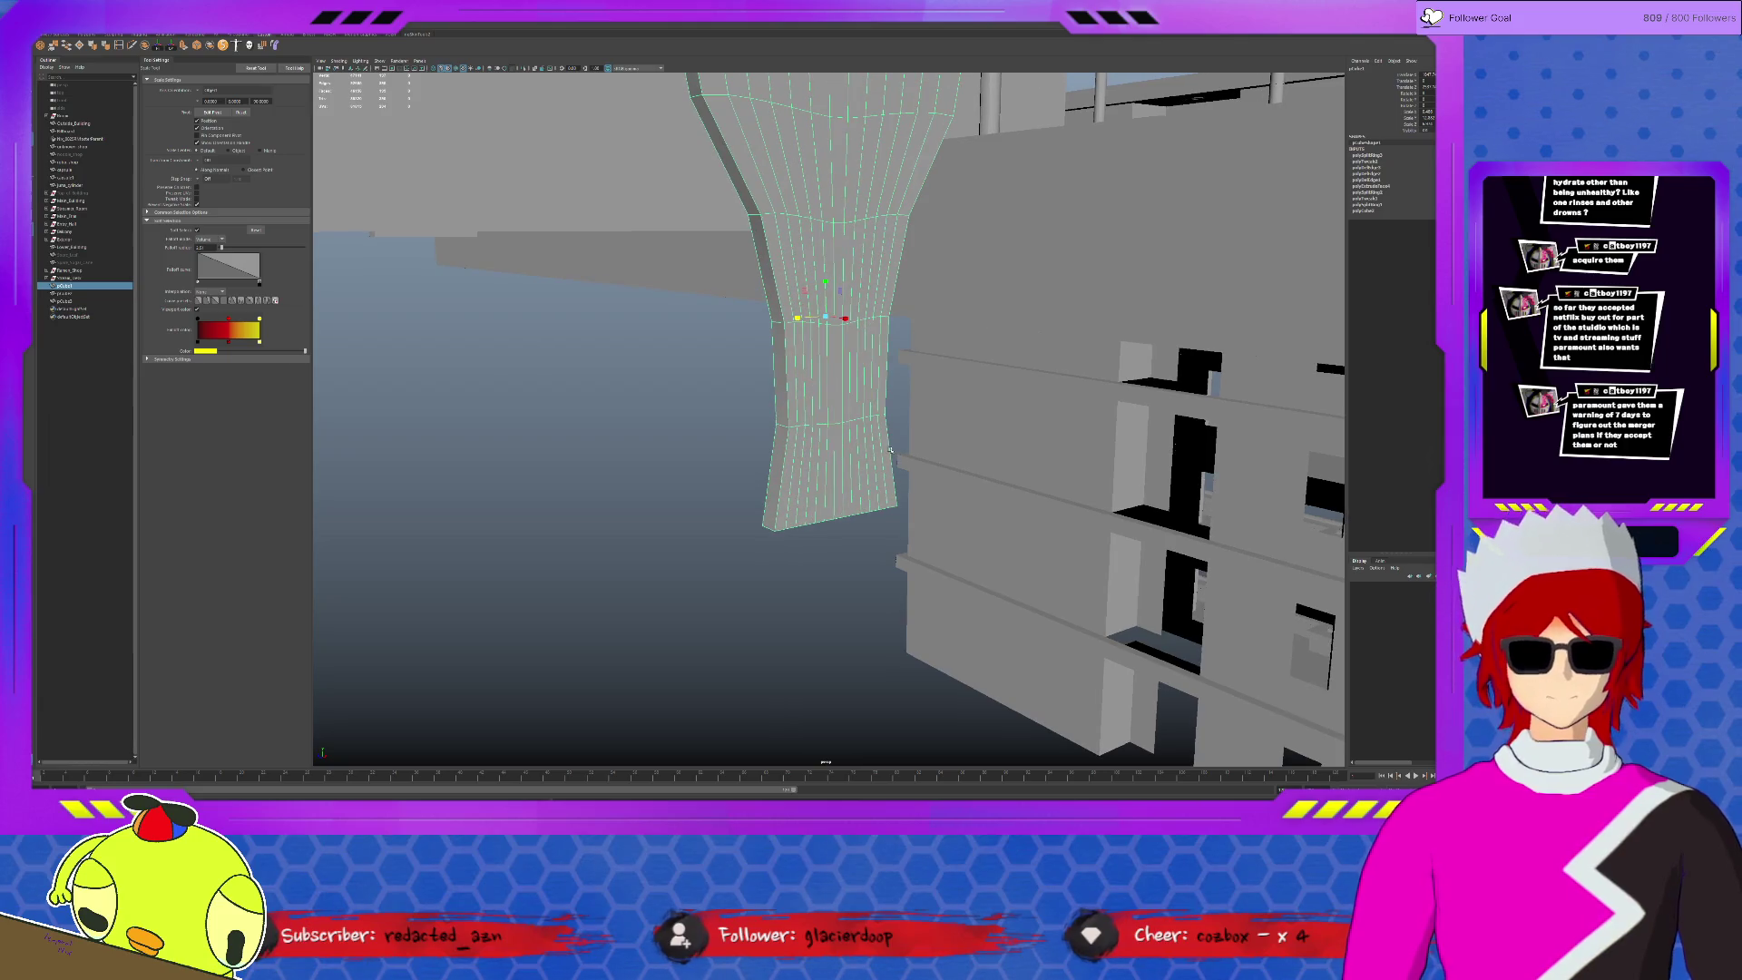
mouse_move(827, 319)
mouse_down()
mouse_move(848, 299)
mouse_move(833, 314)
mouse_move(897, 338)
mouse_up()
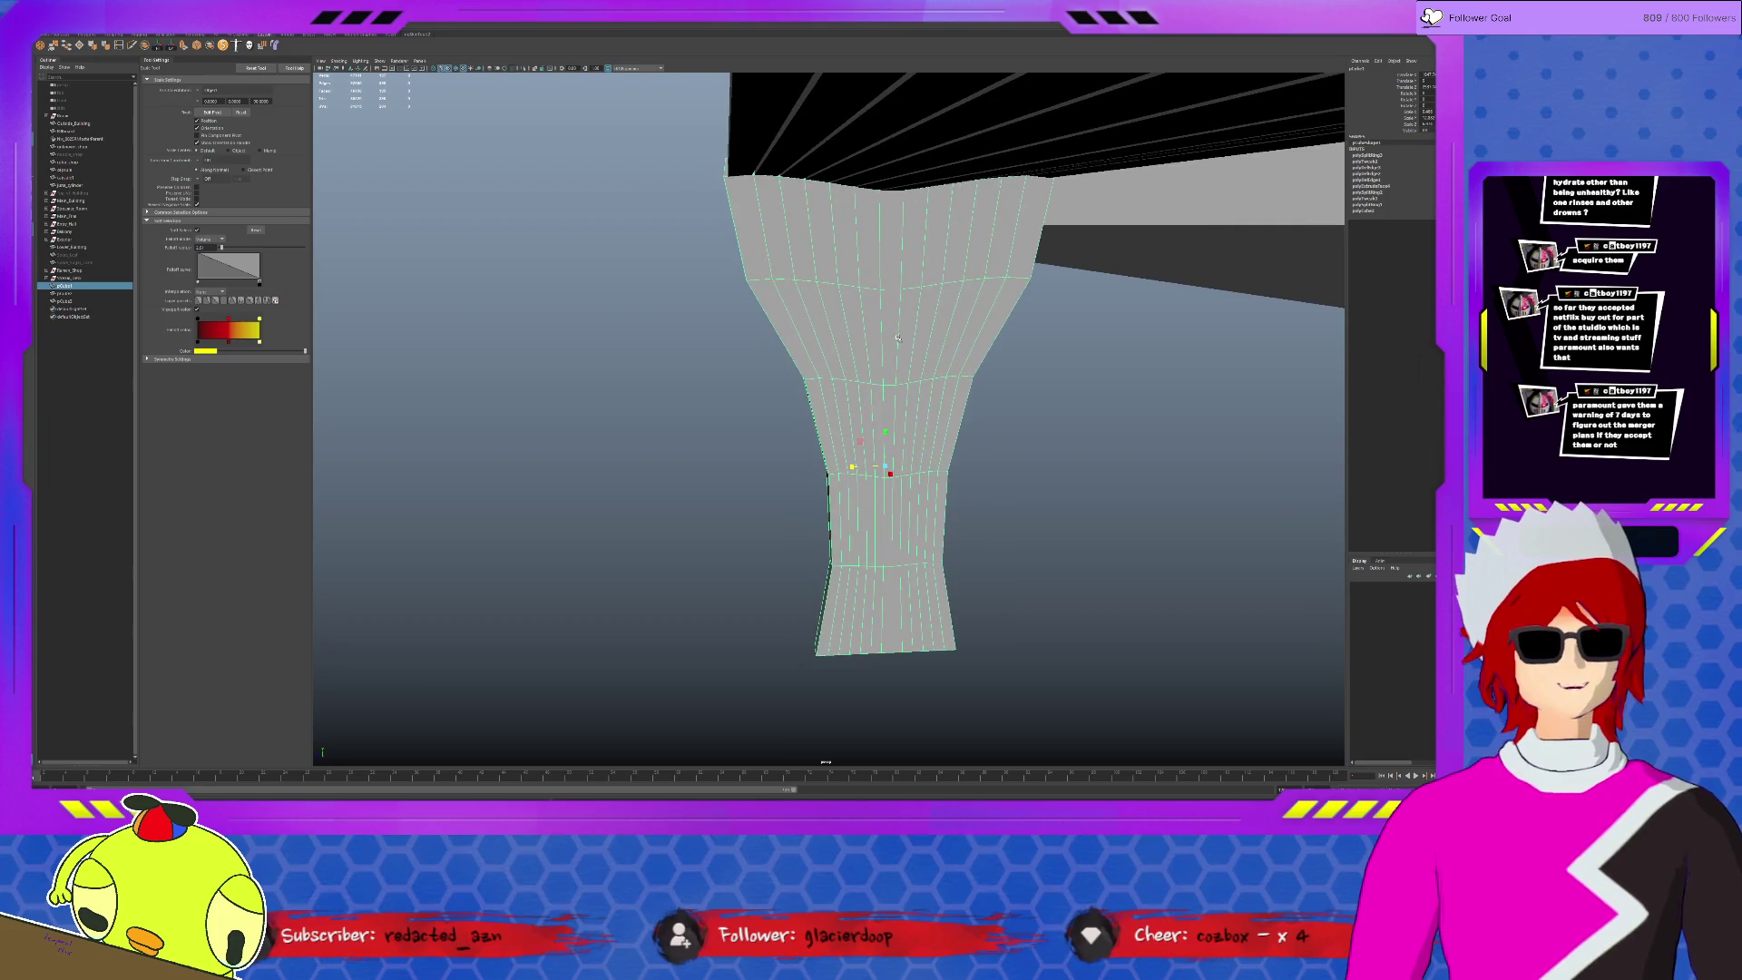
key(F10)
click(819, 285)
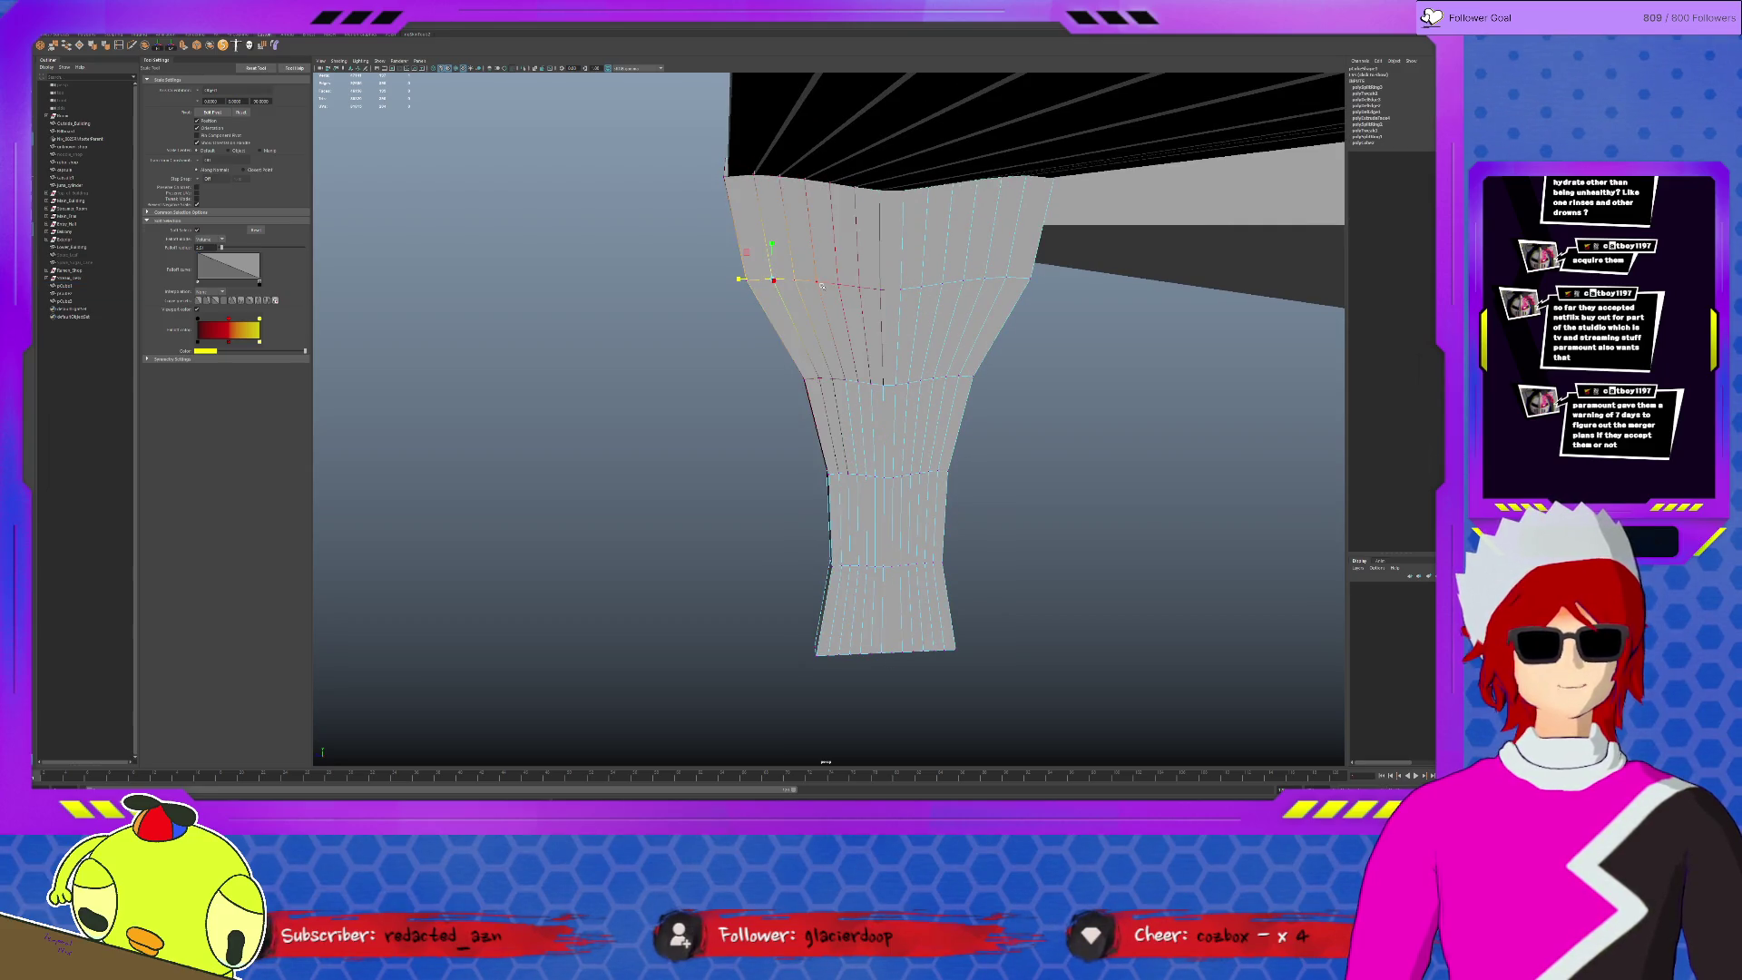
key(w)
key(b)
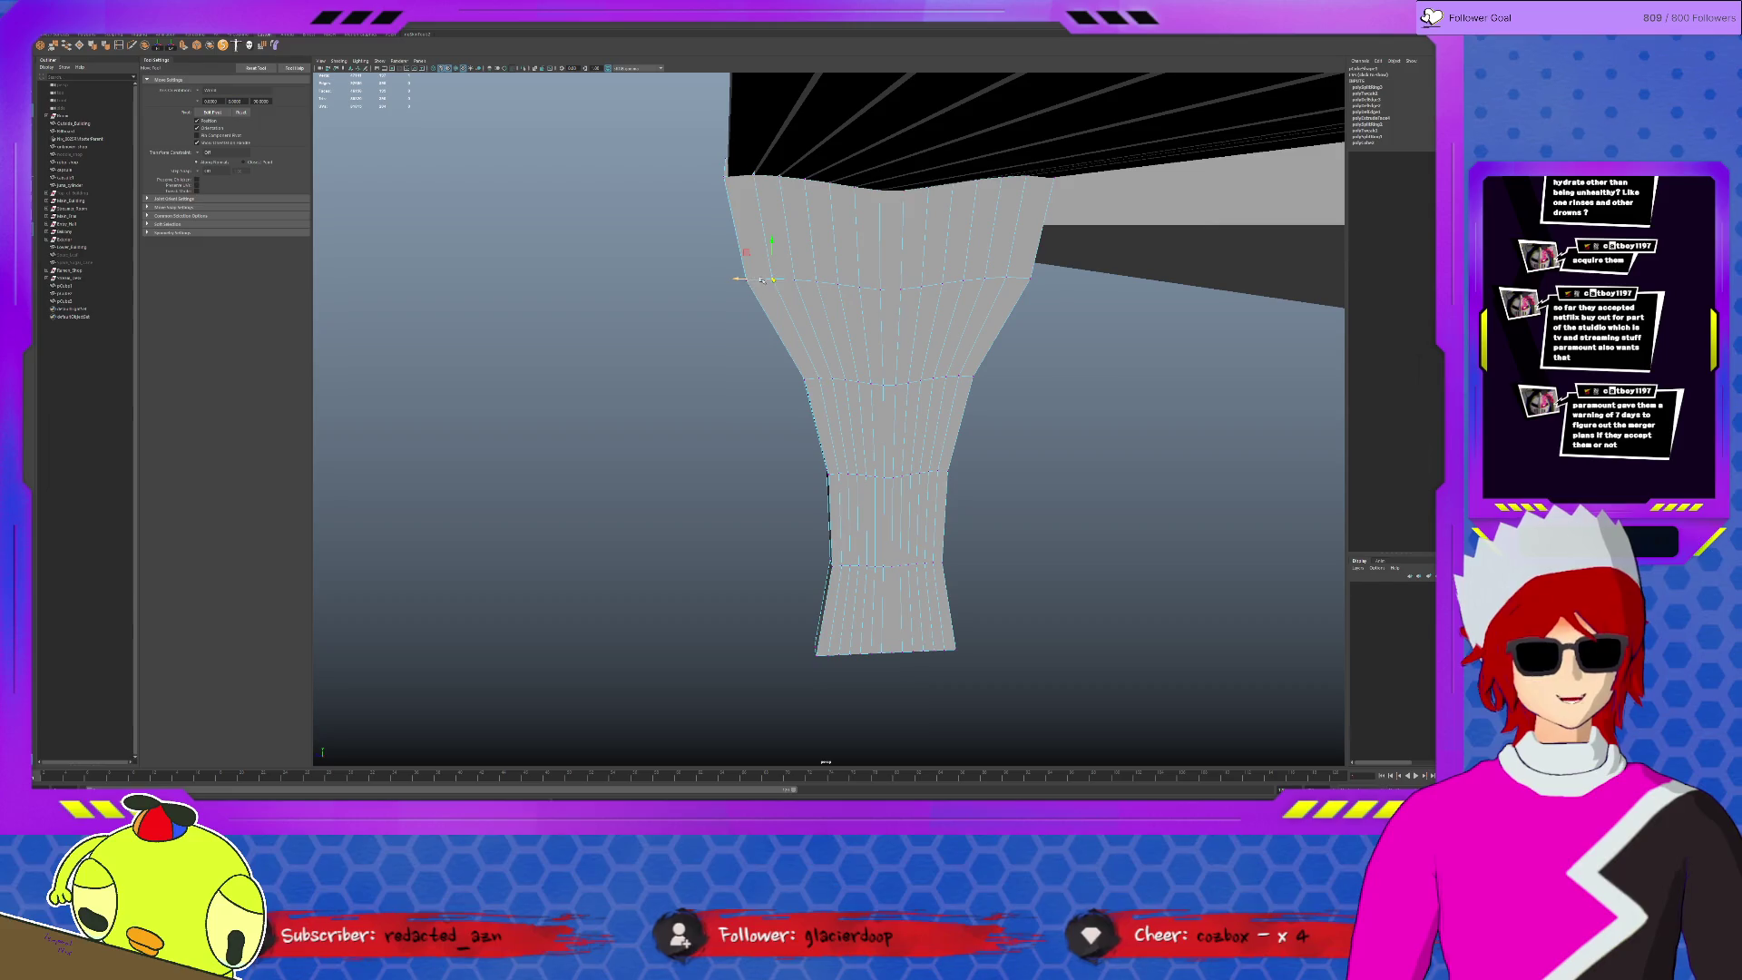
- Inspect vertices on the upper and waist loops, then frame the whole leg in object mode
scroll(770, 281, up, 5)
scroll(750, 272, down, 5)
scroll(797, 266, up, 2)
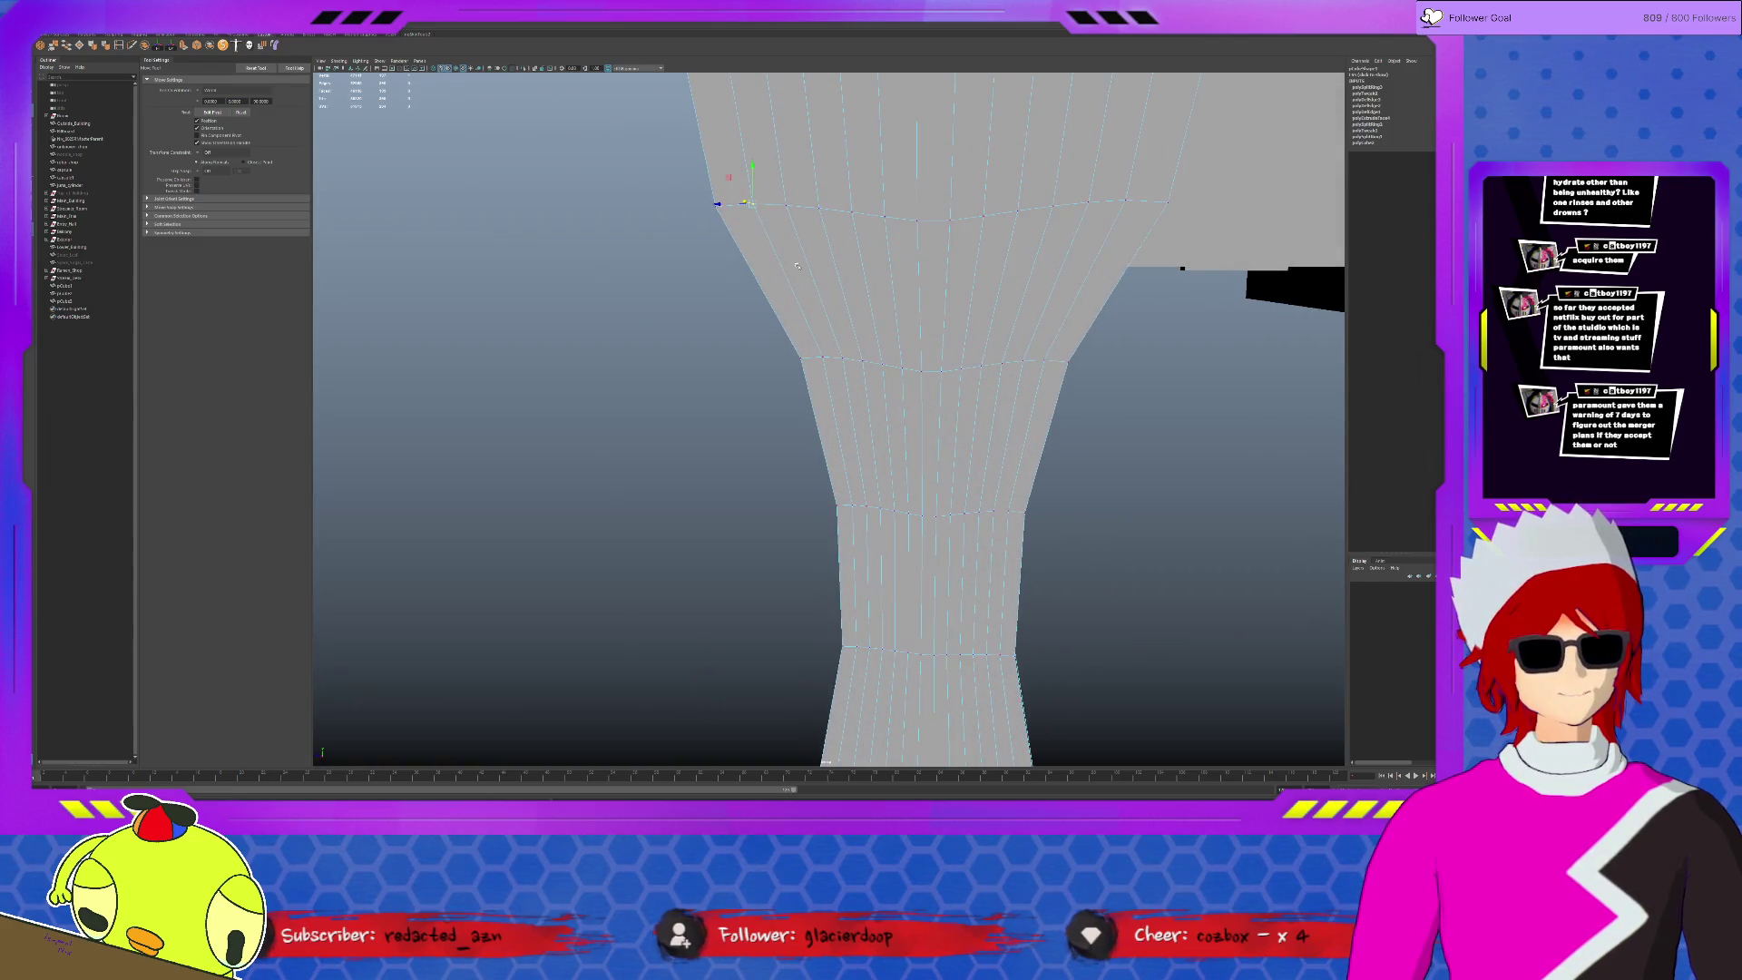
click(786, 207)
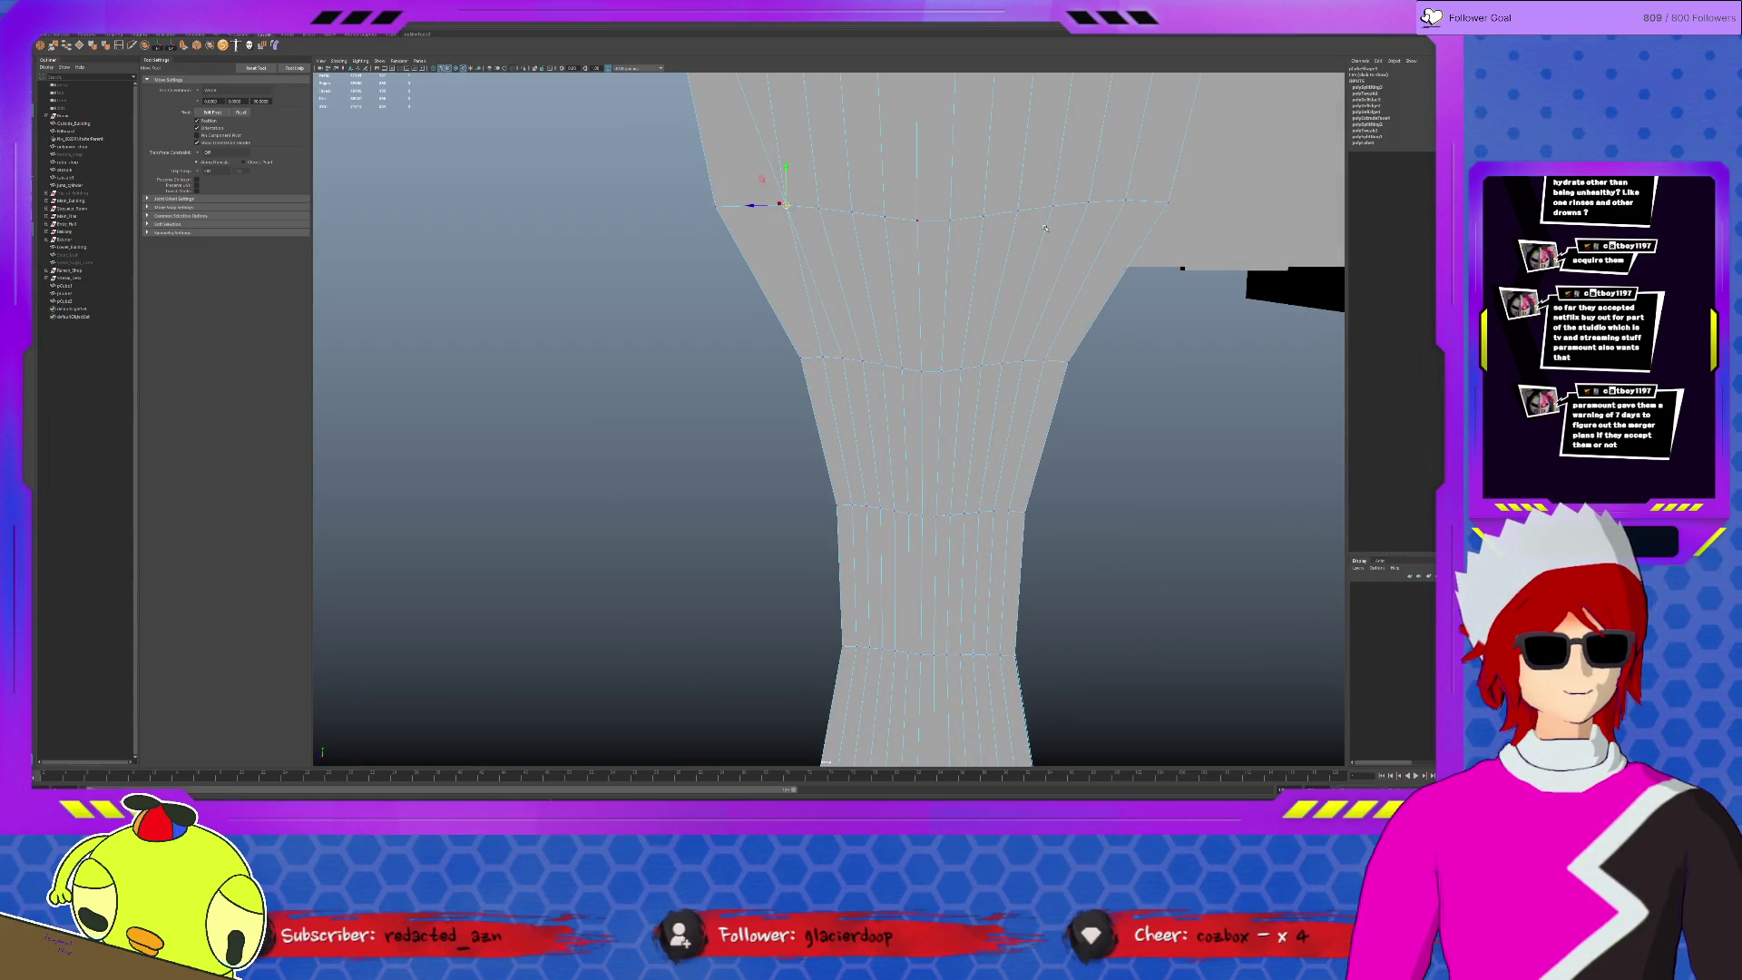
click(1088, 200)
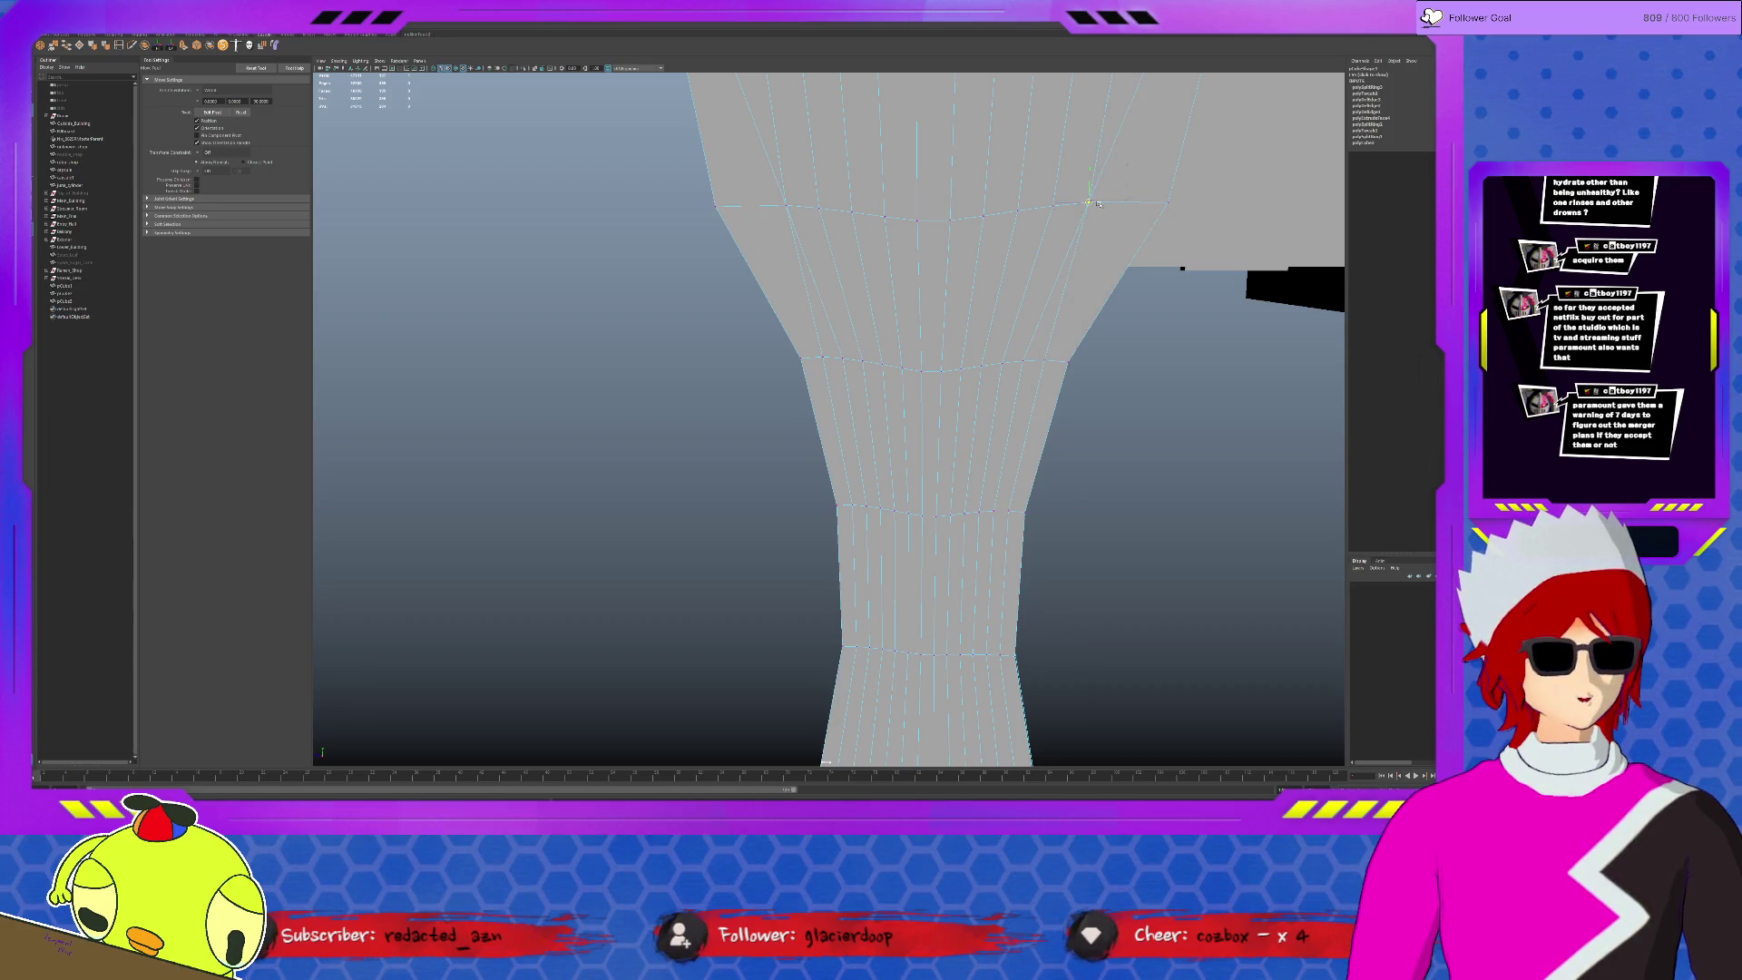
click(1022, 361)
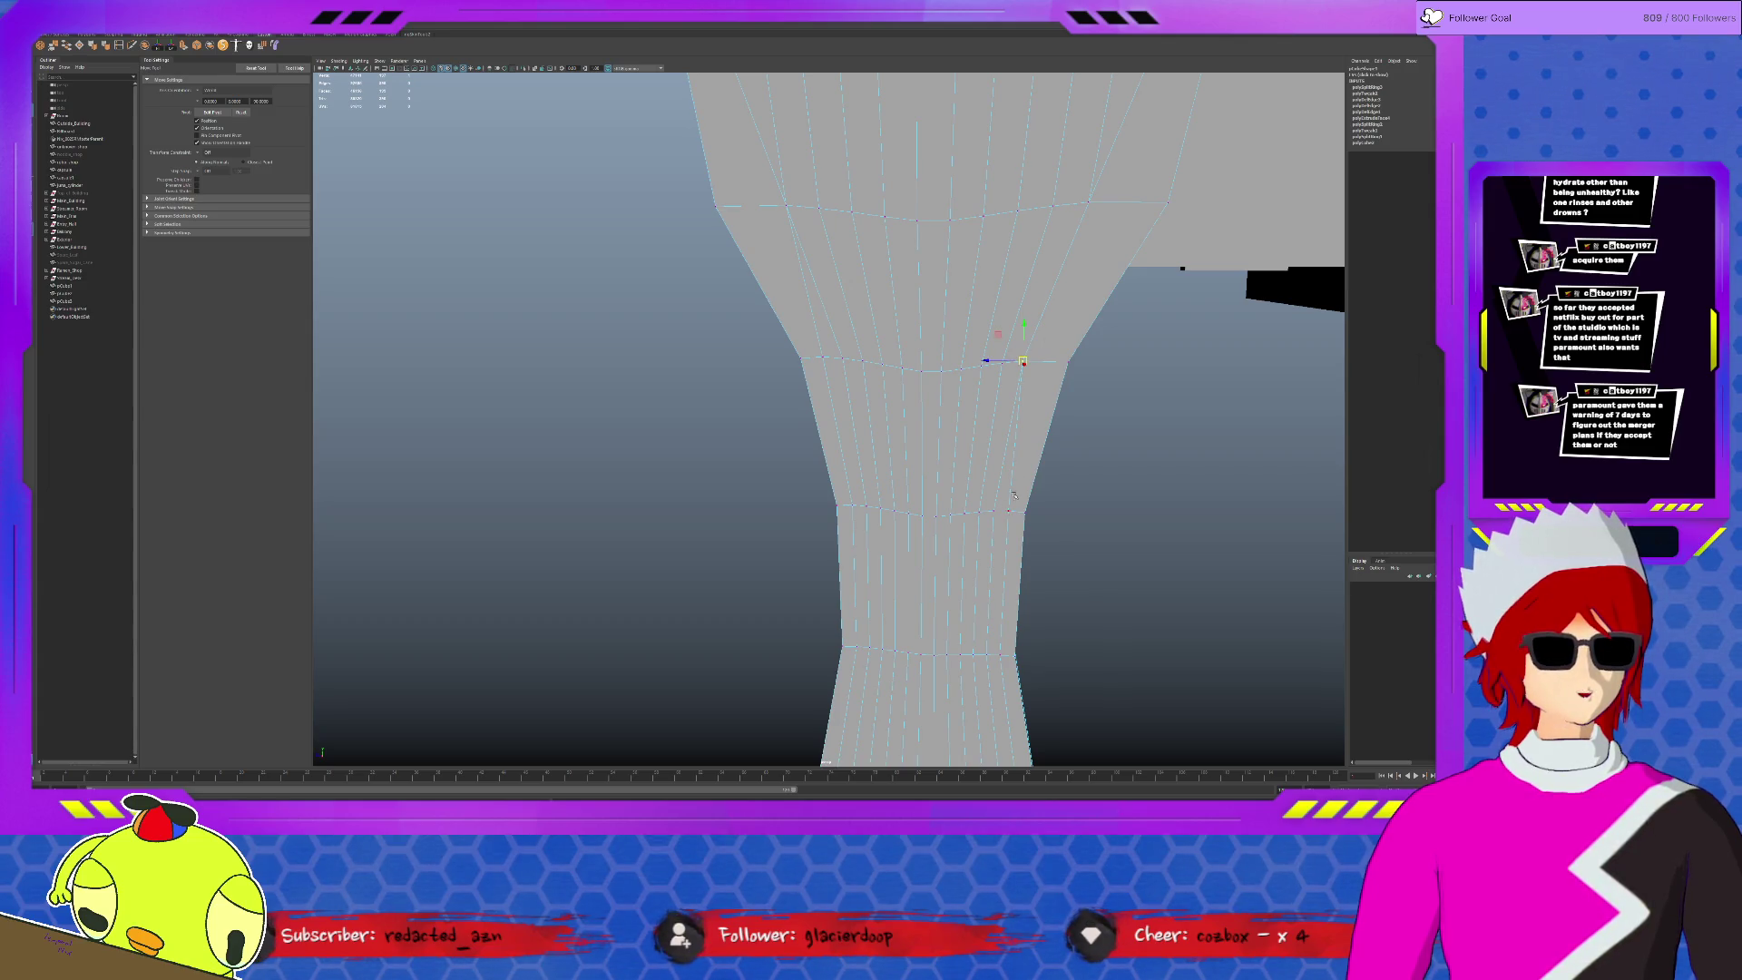
click(1089, 200)
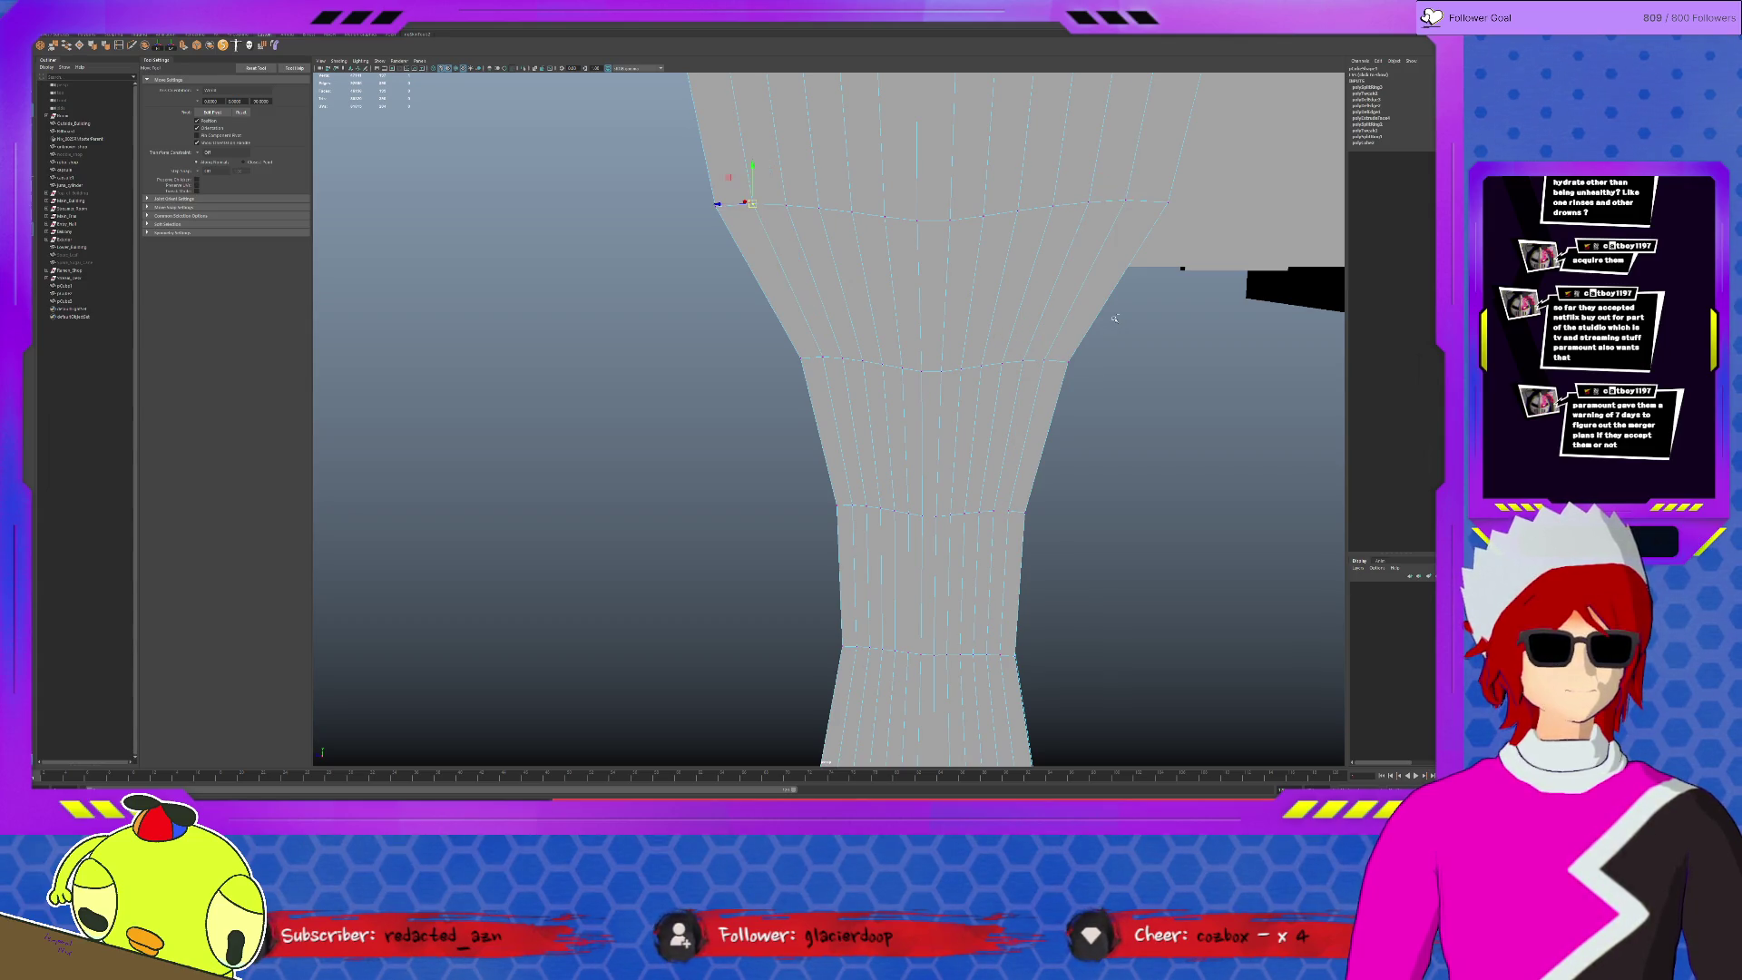
key(F8)
key(f)
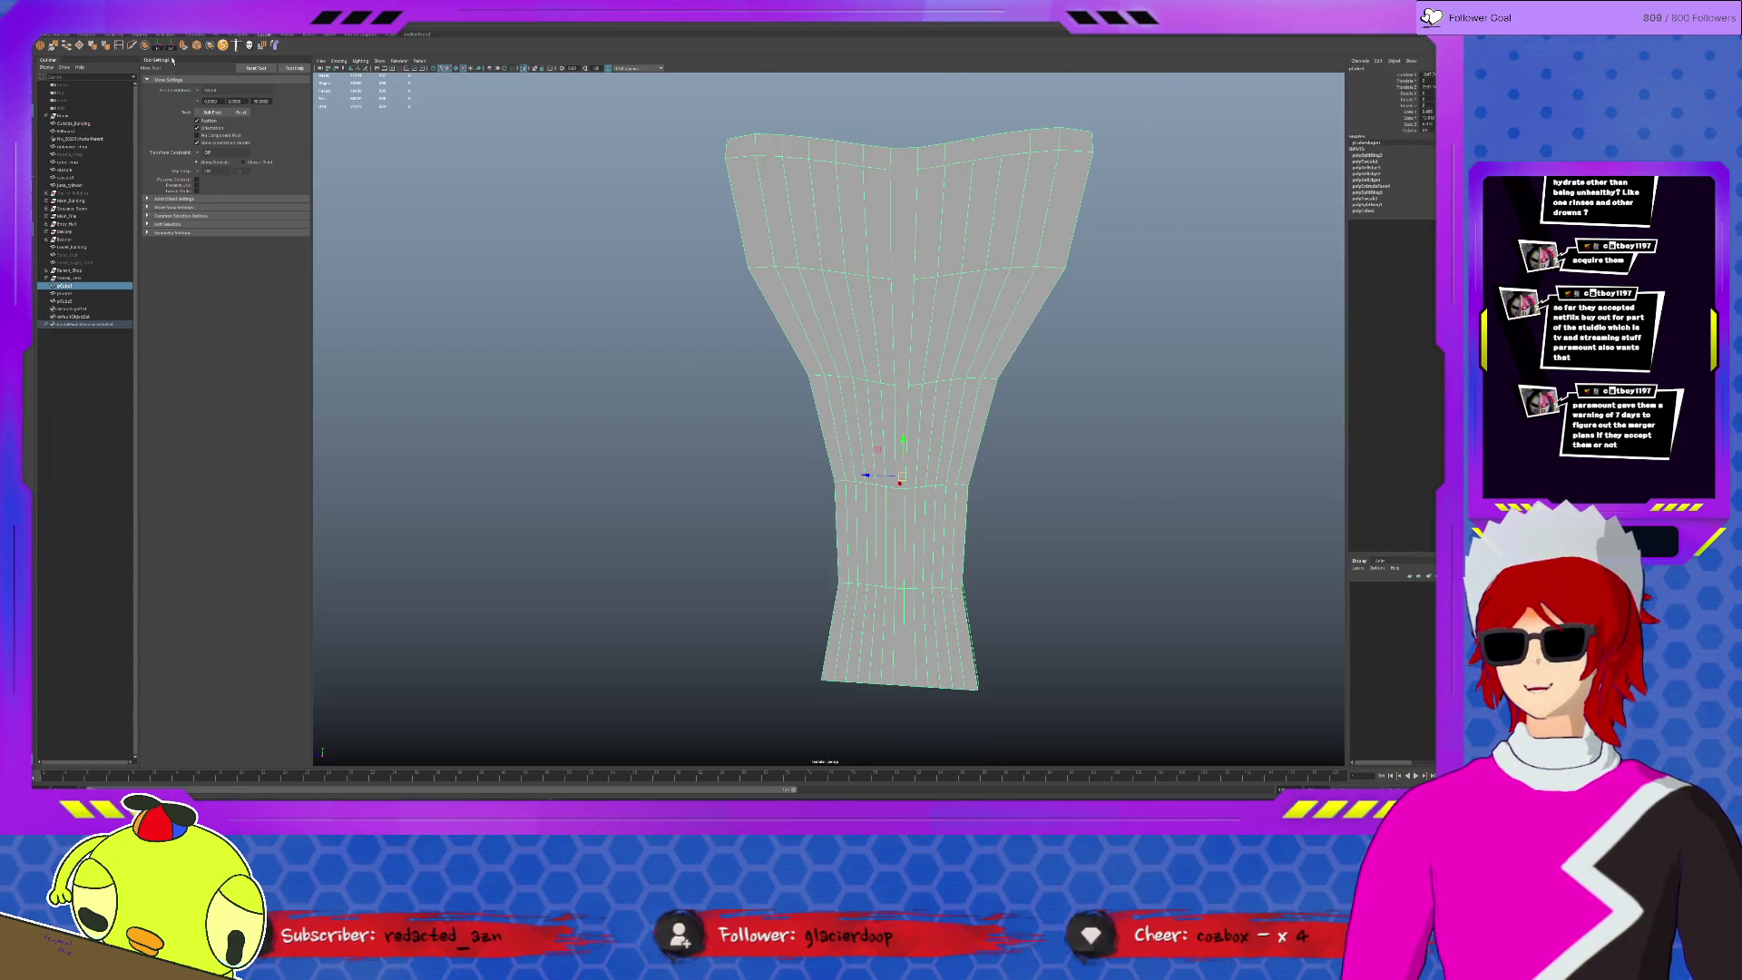
- Multi-Cut a first vertical edge from the top rim down to the bottom edge
click(132, 45)
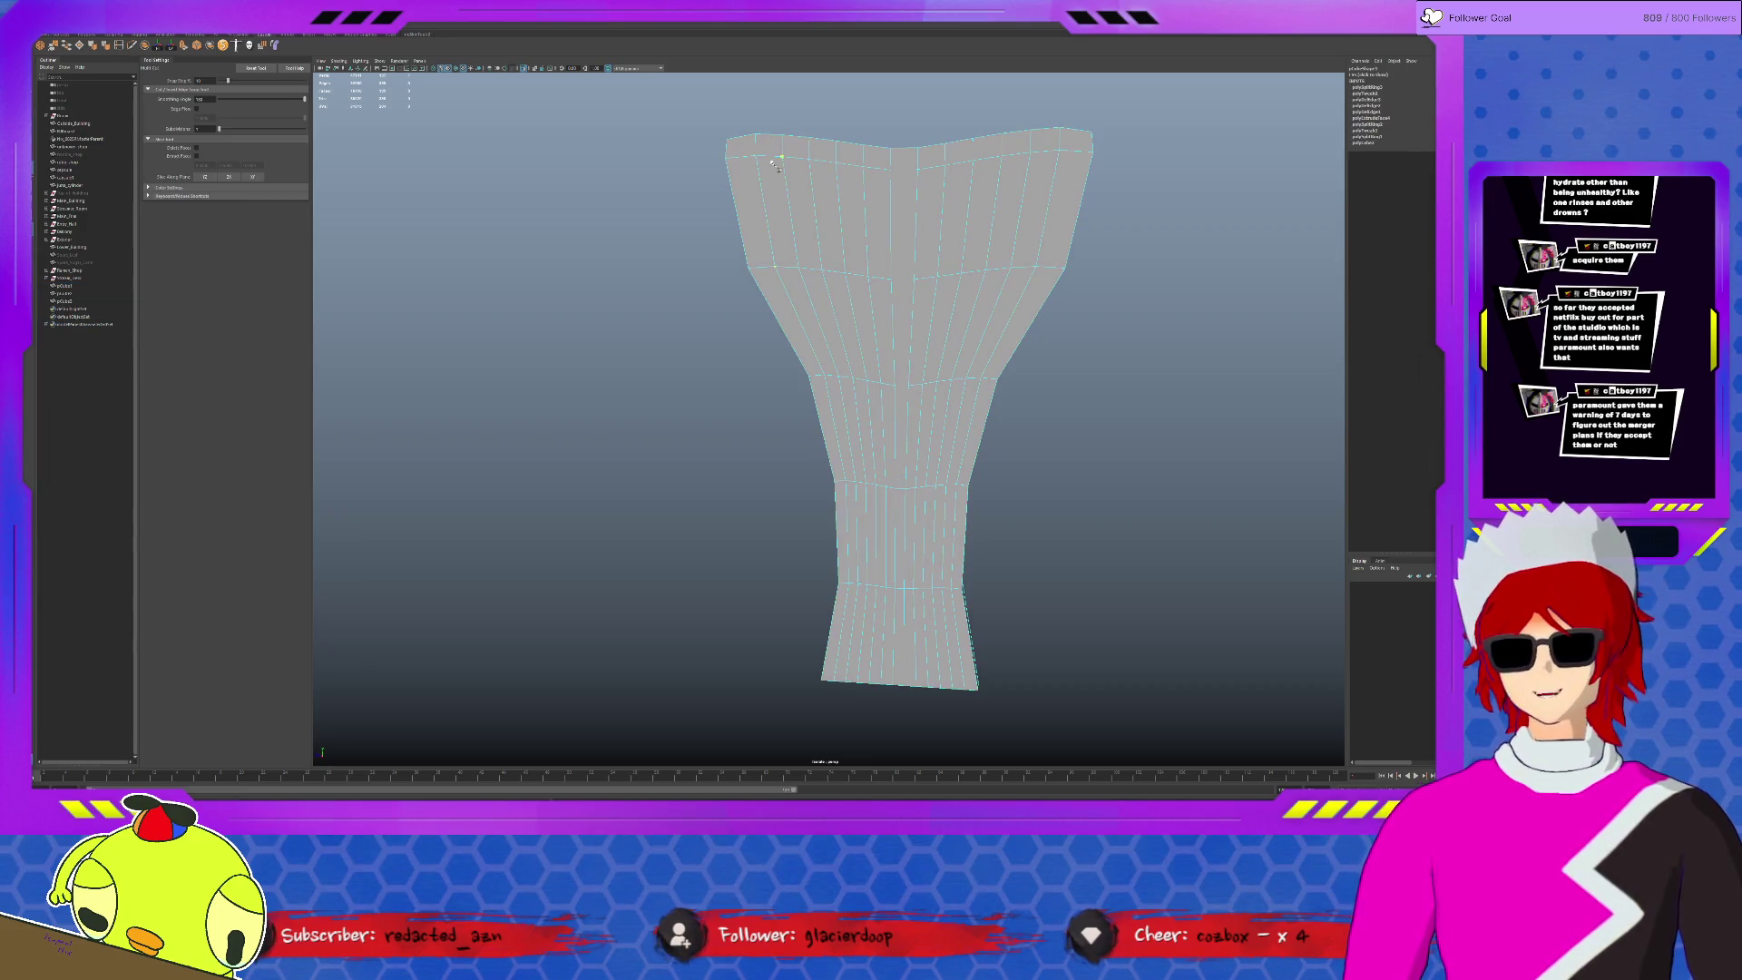
click(755, 157)
click(798, 268)
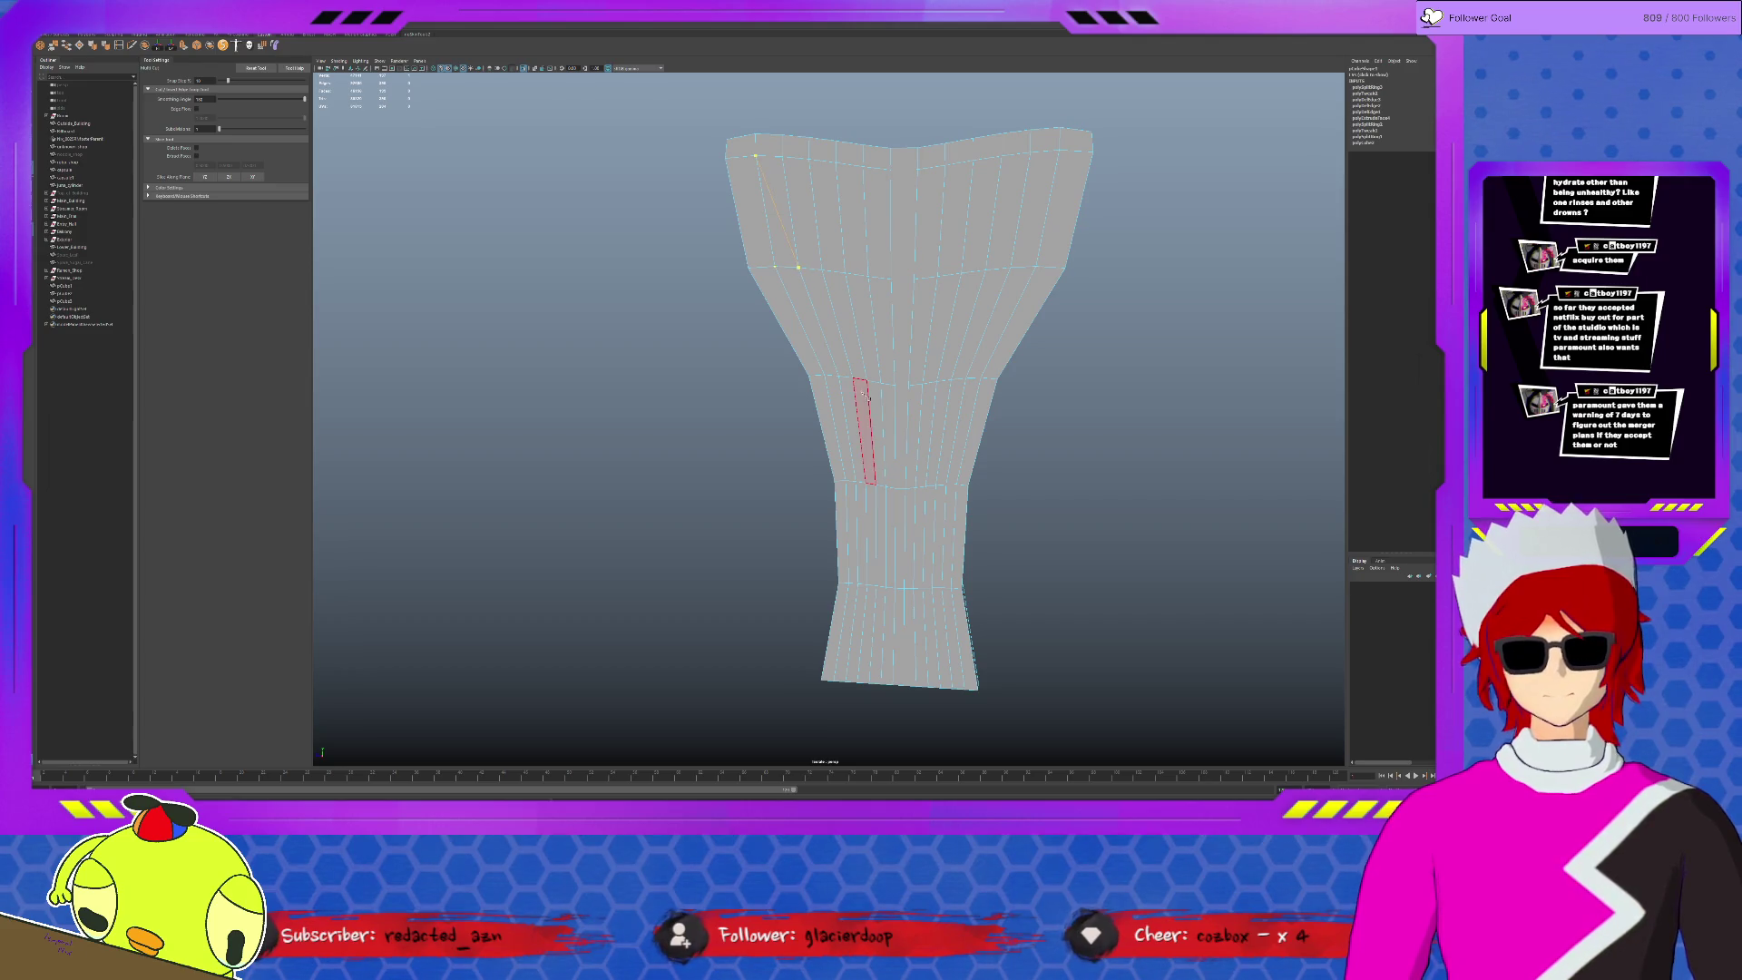
click(854, 383)
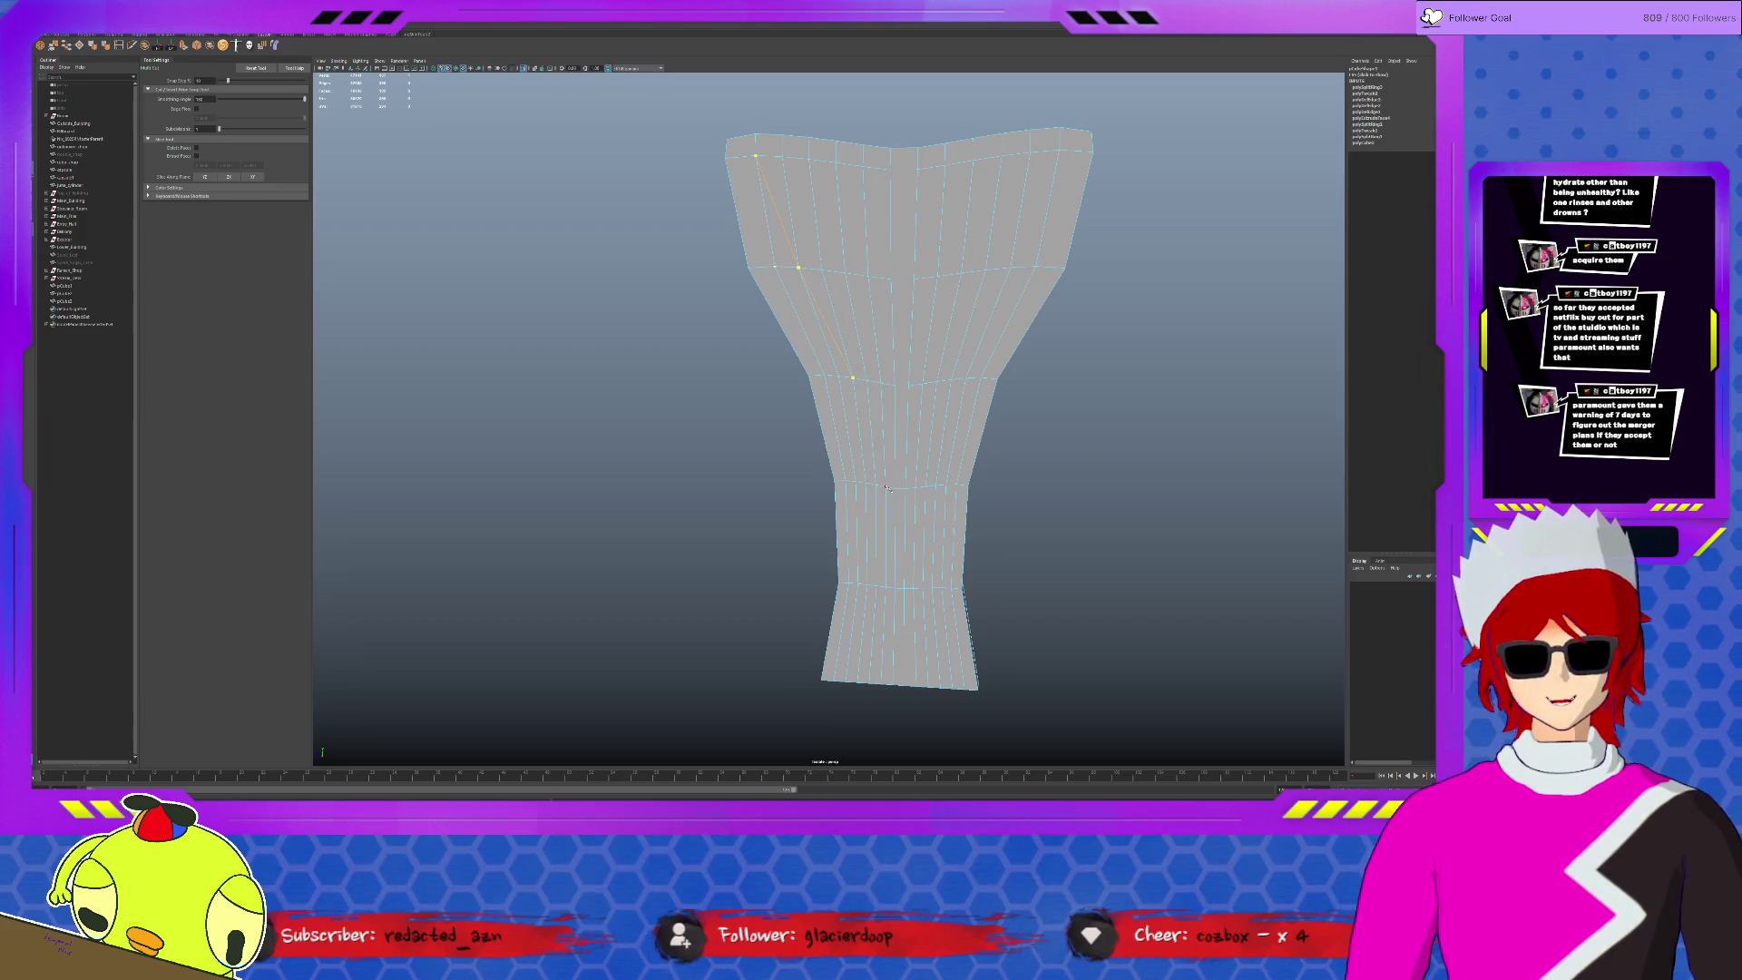
click(887, 488)
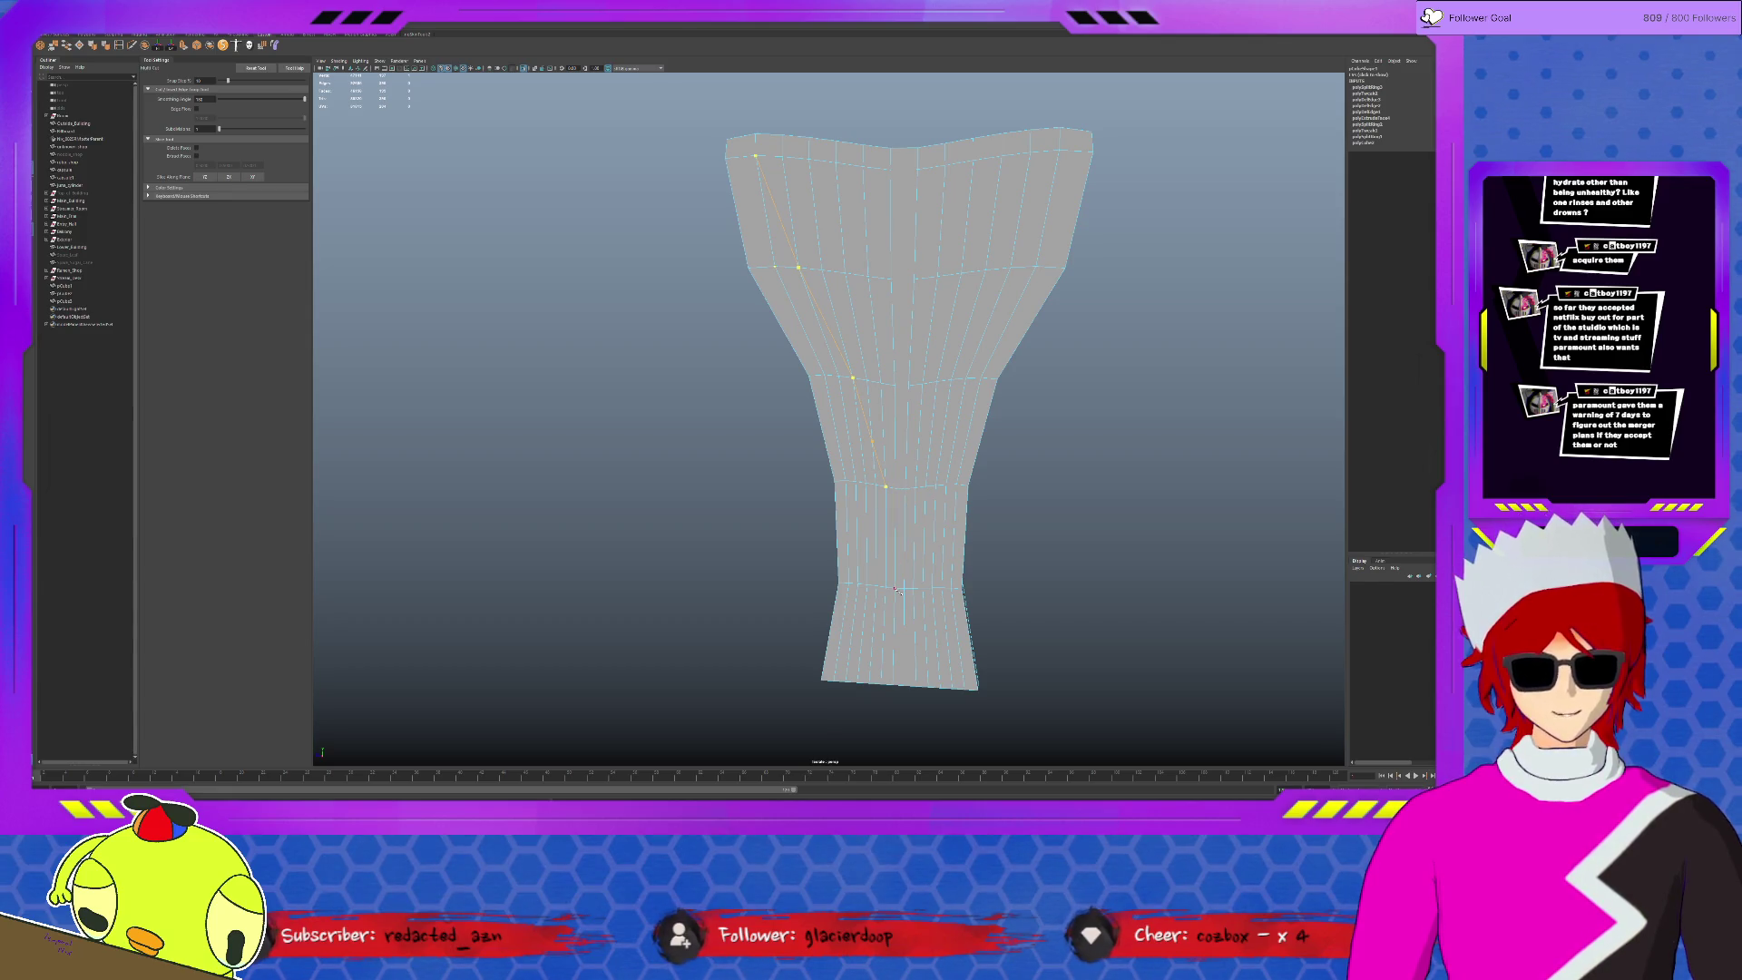
click(895, 591)
key(Return)
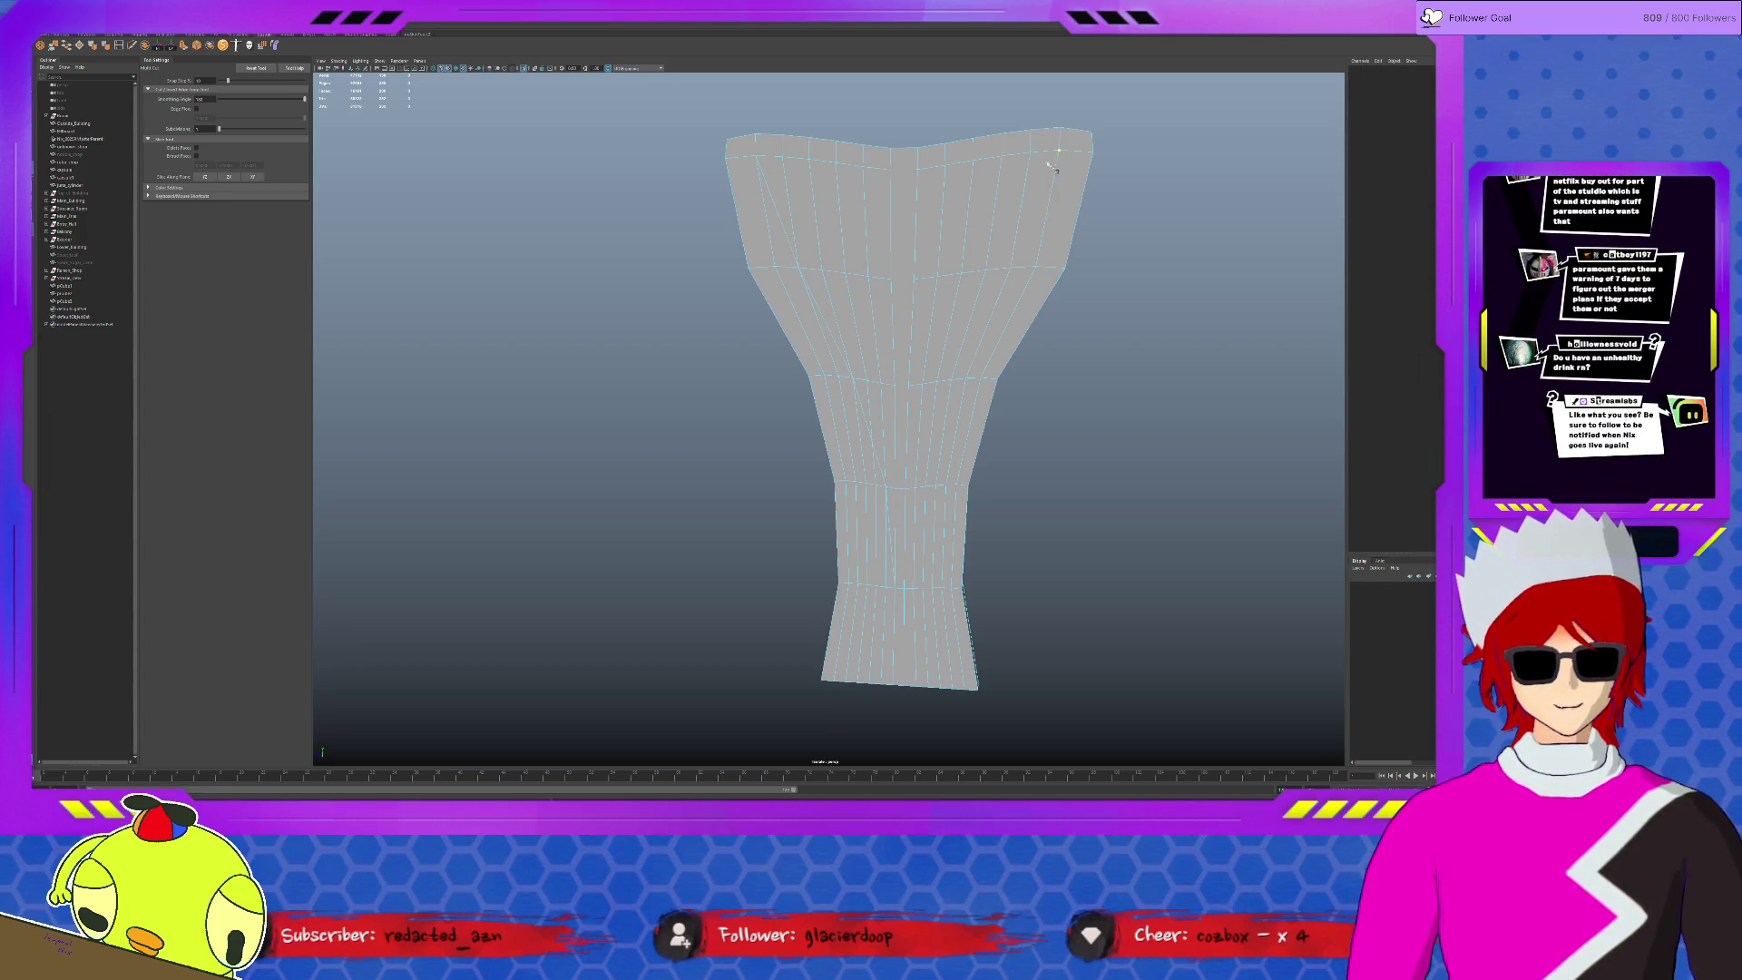
- Cut a second vertical edge from the right side of the rim to the base
click(1057, 152)
click(1010, 268)
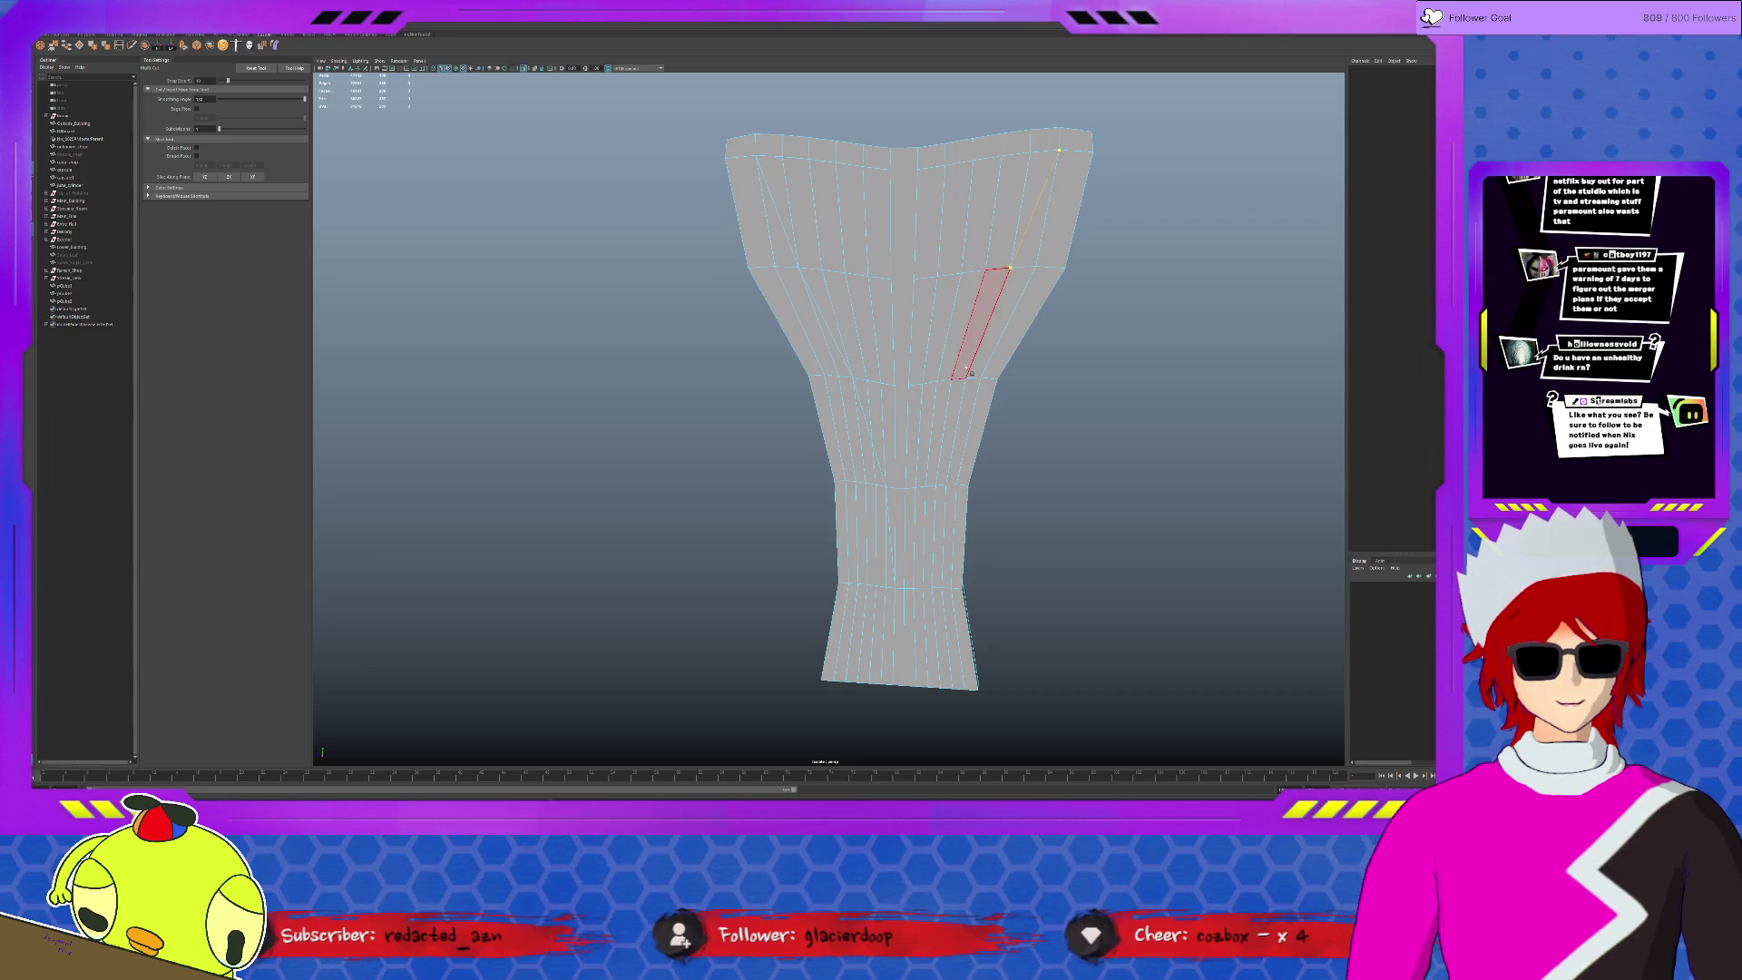
click(951, 380)
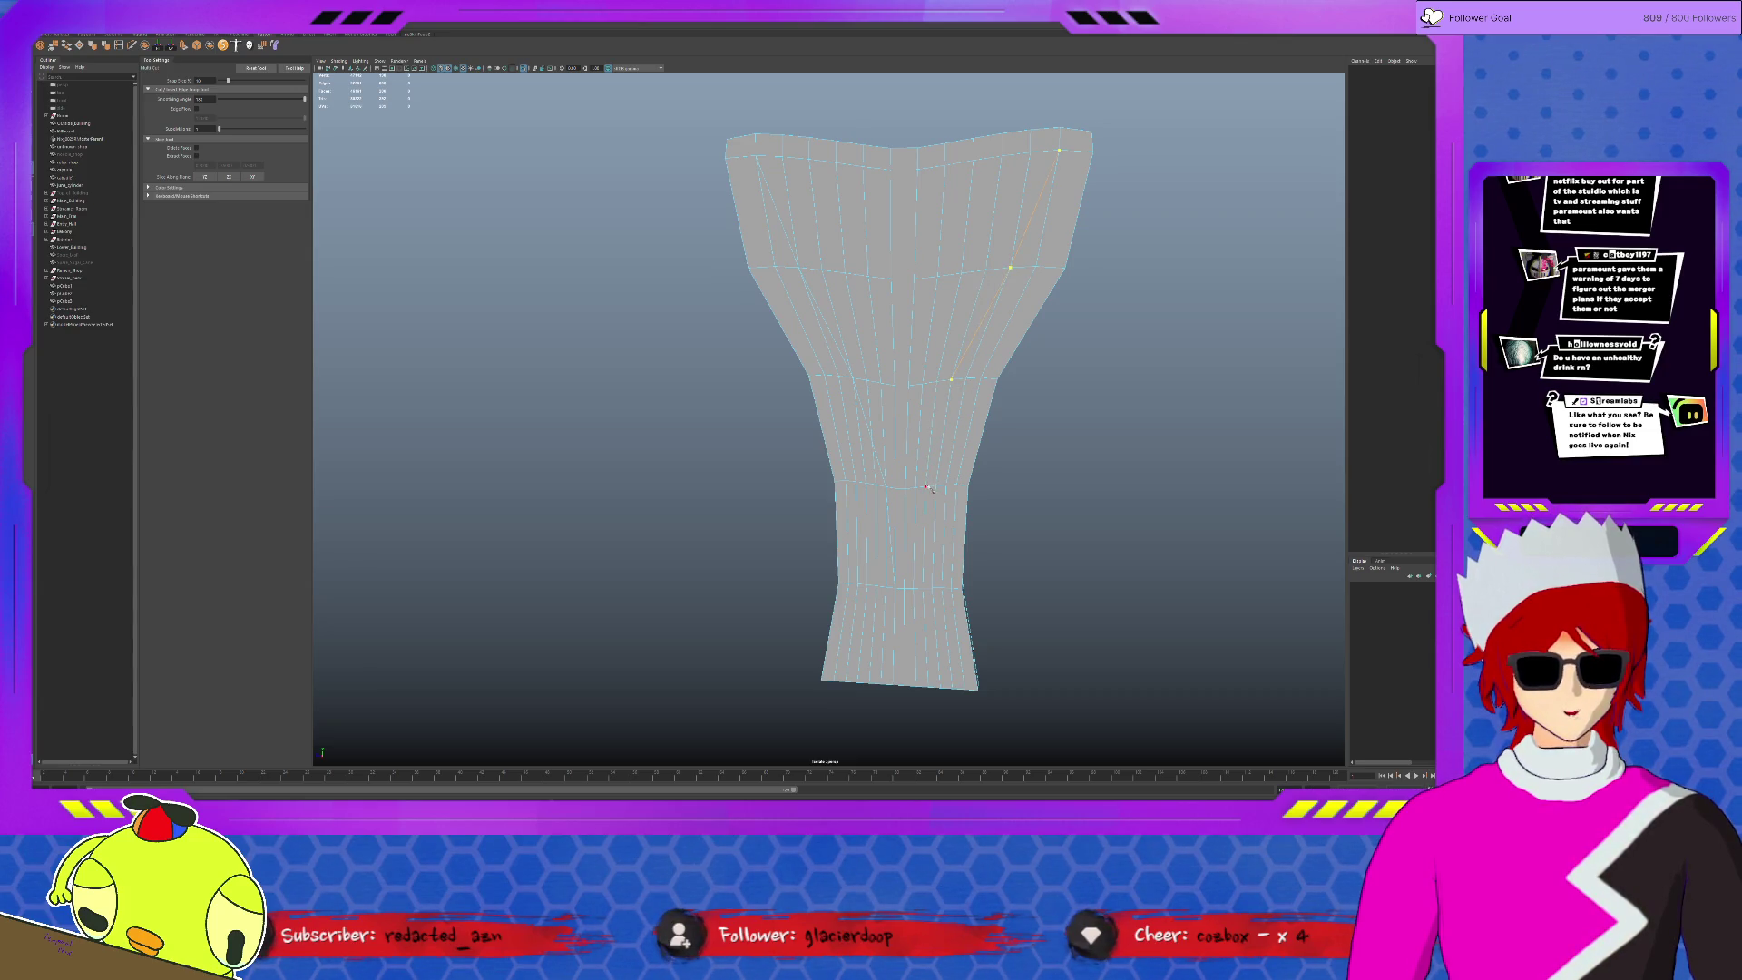
click(925, 487)
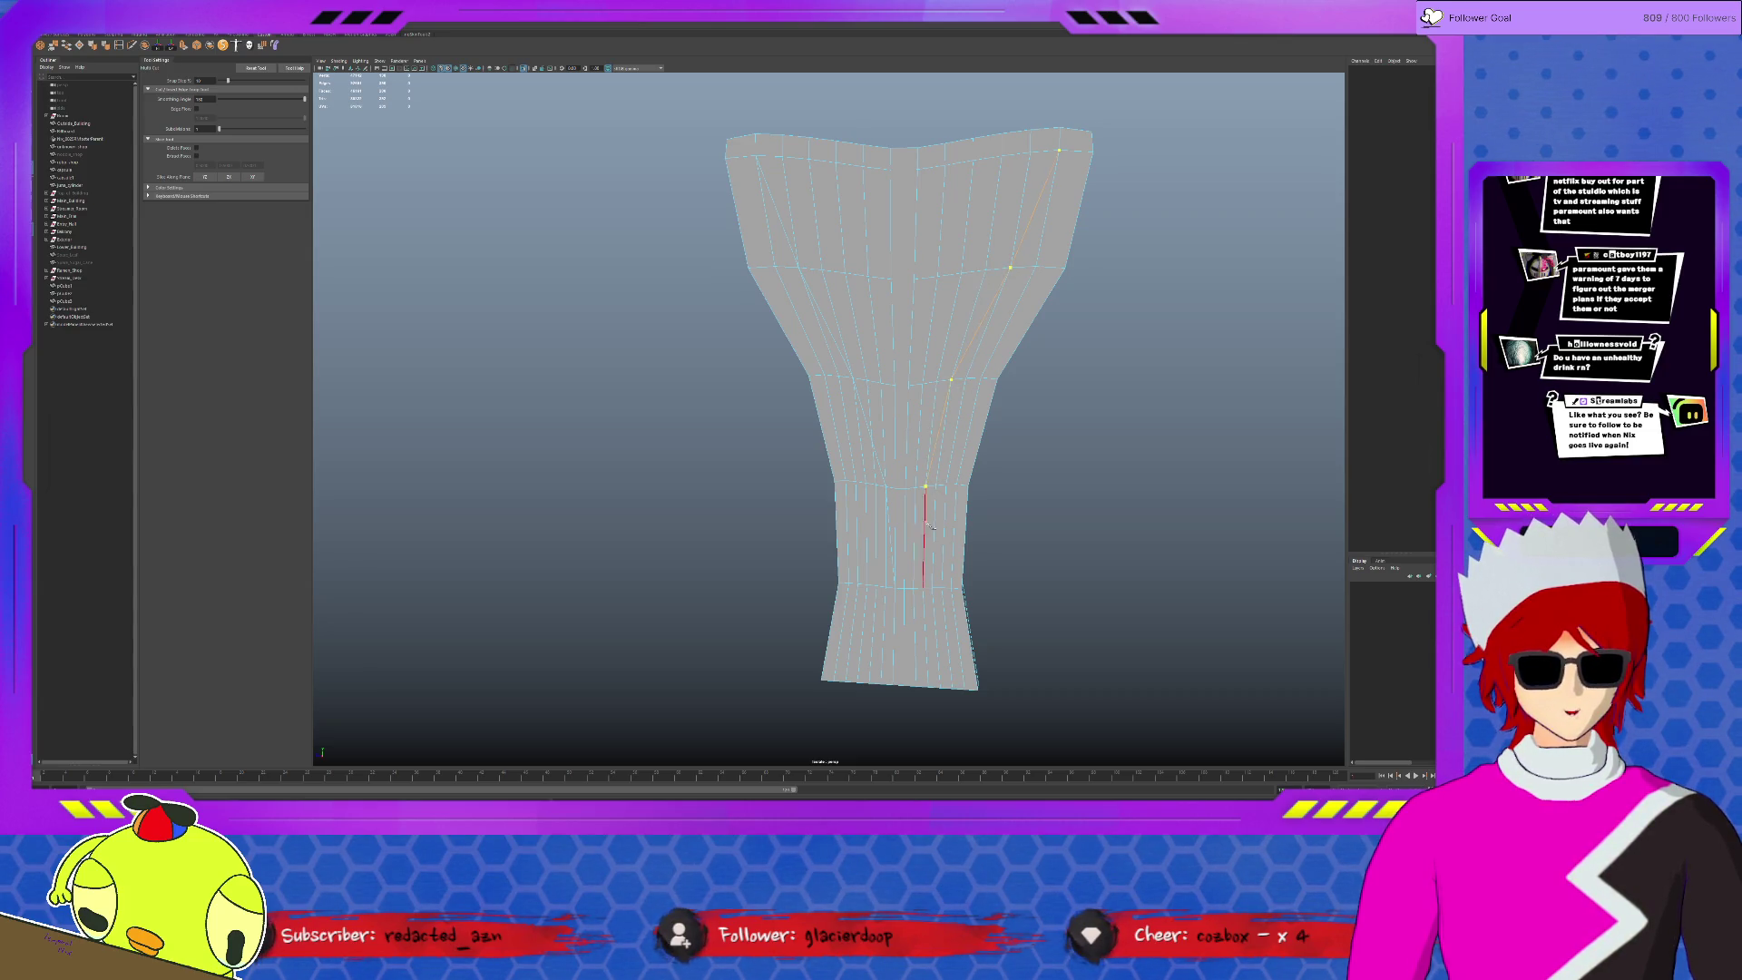
click(912, 588)
key(Return)
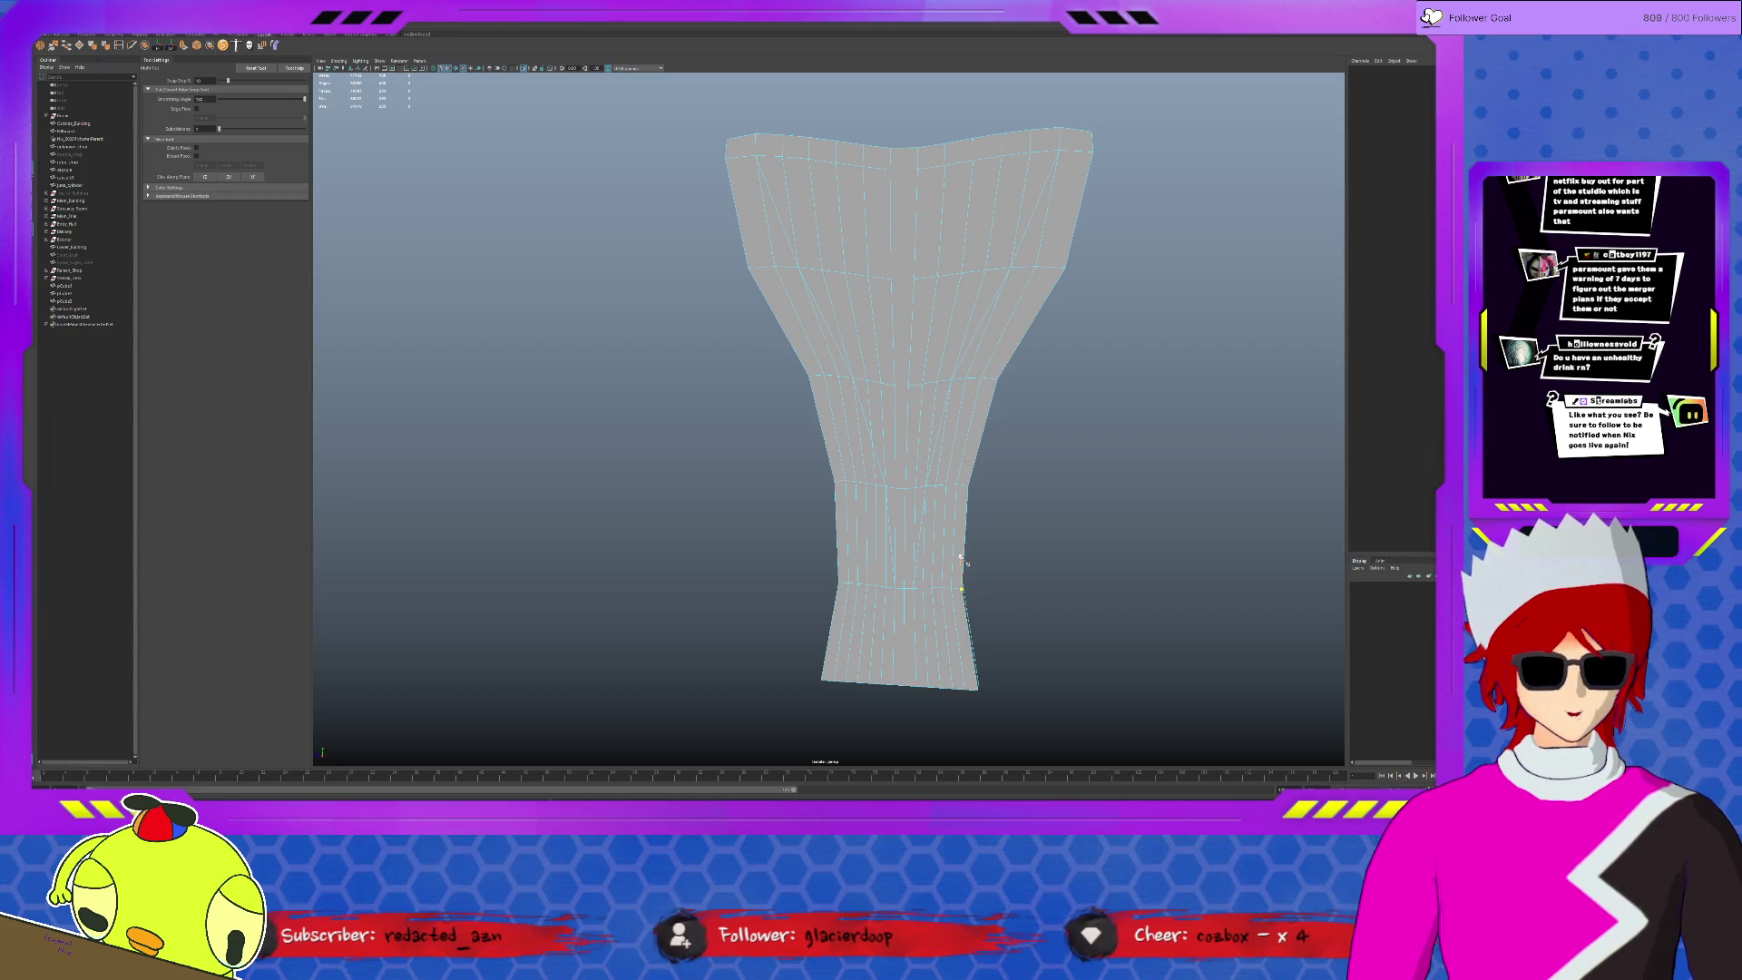
- Delete a stray edge on the right side and select the left edge loop
key(q)
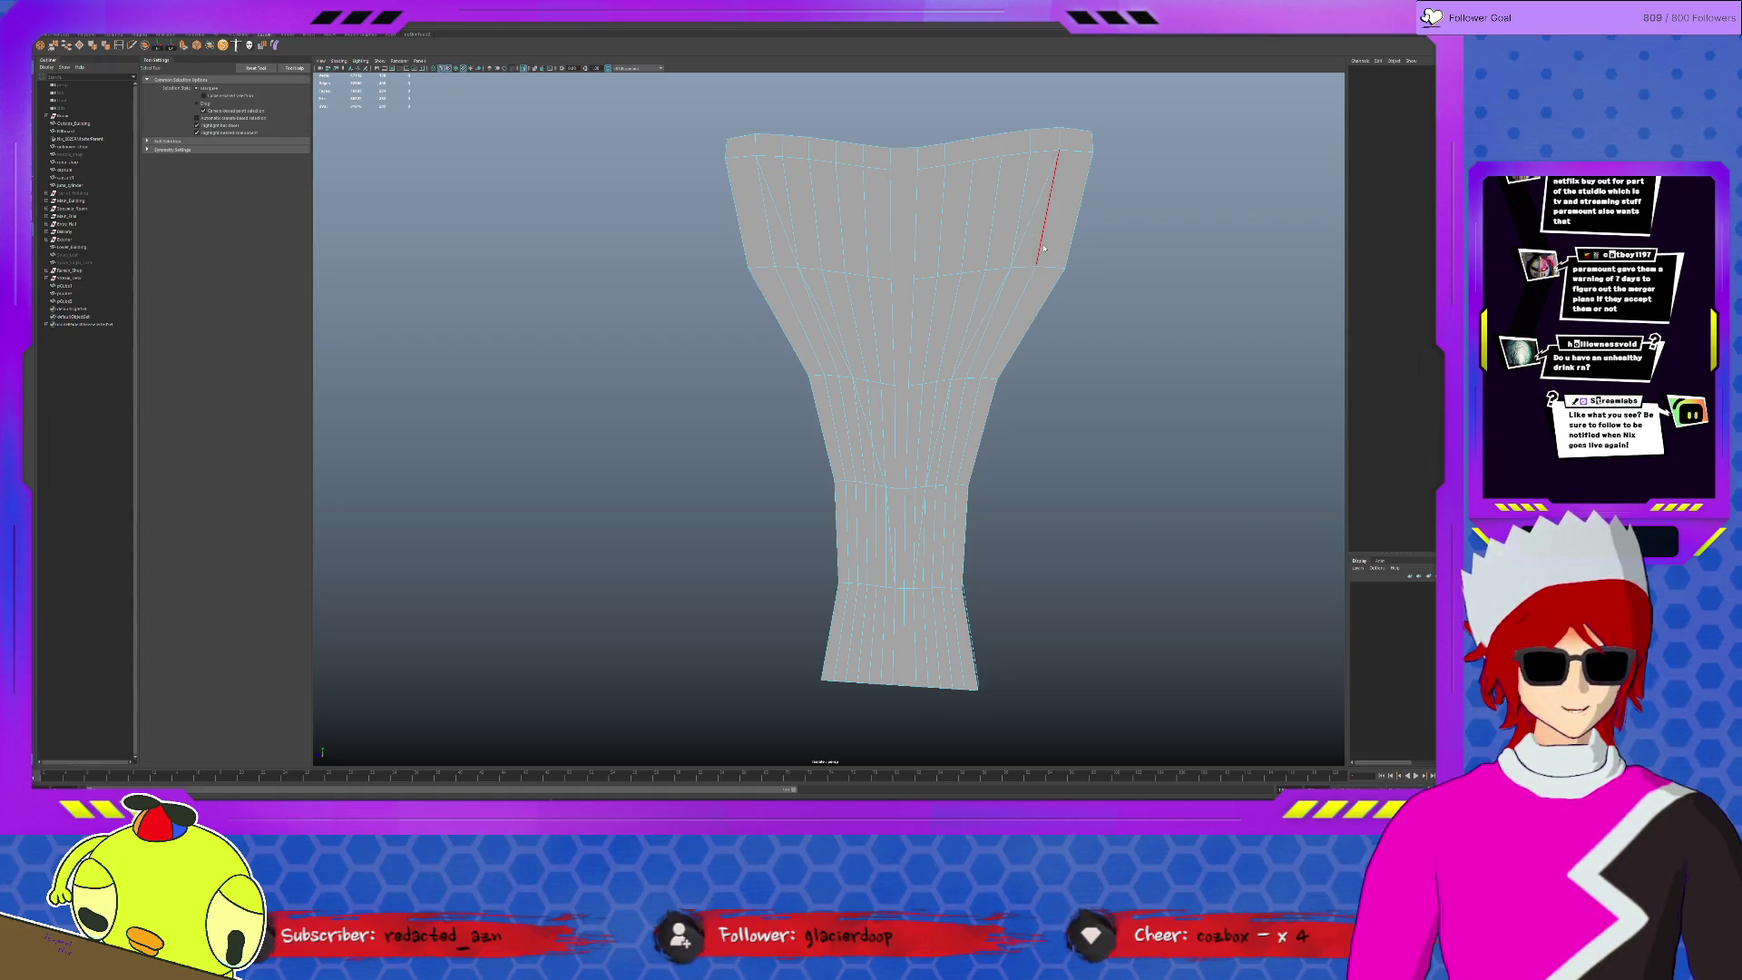
click(1043, 238)
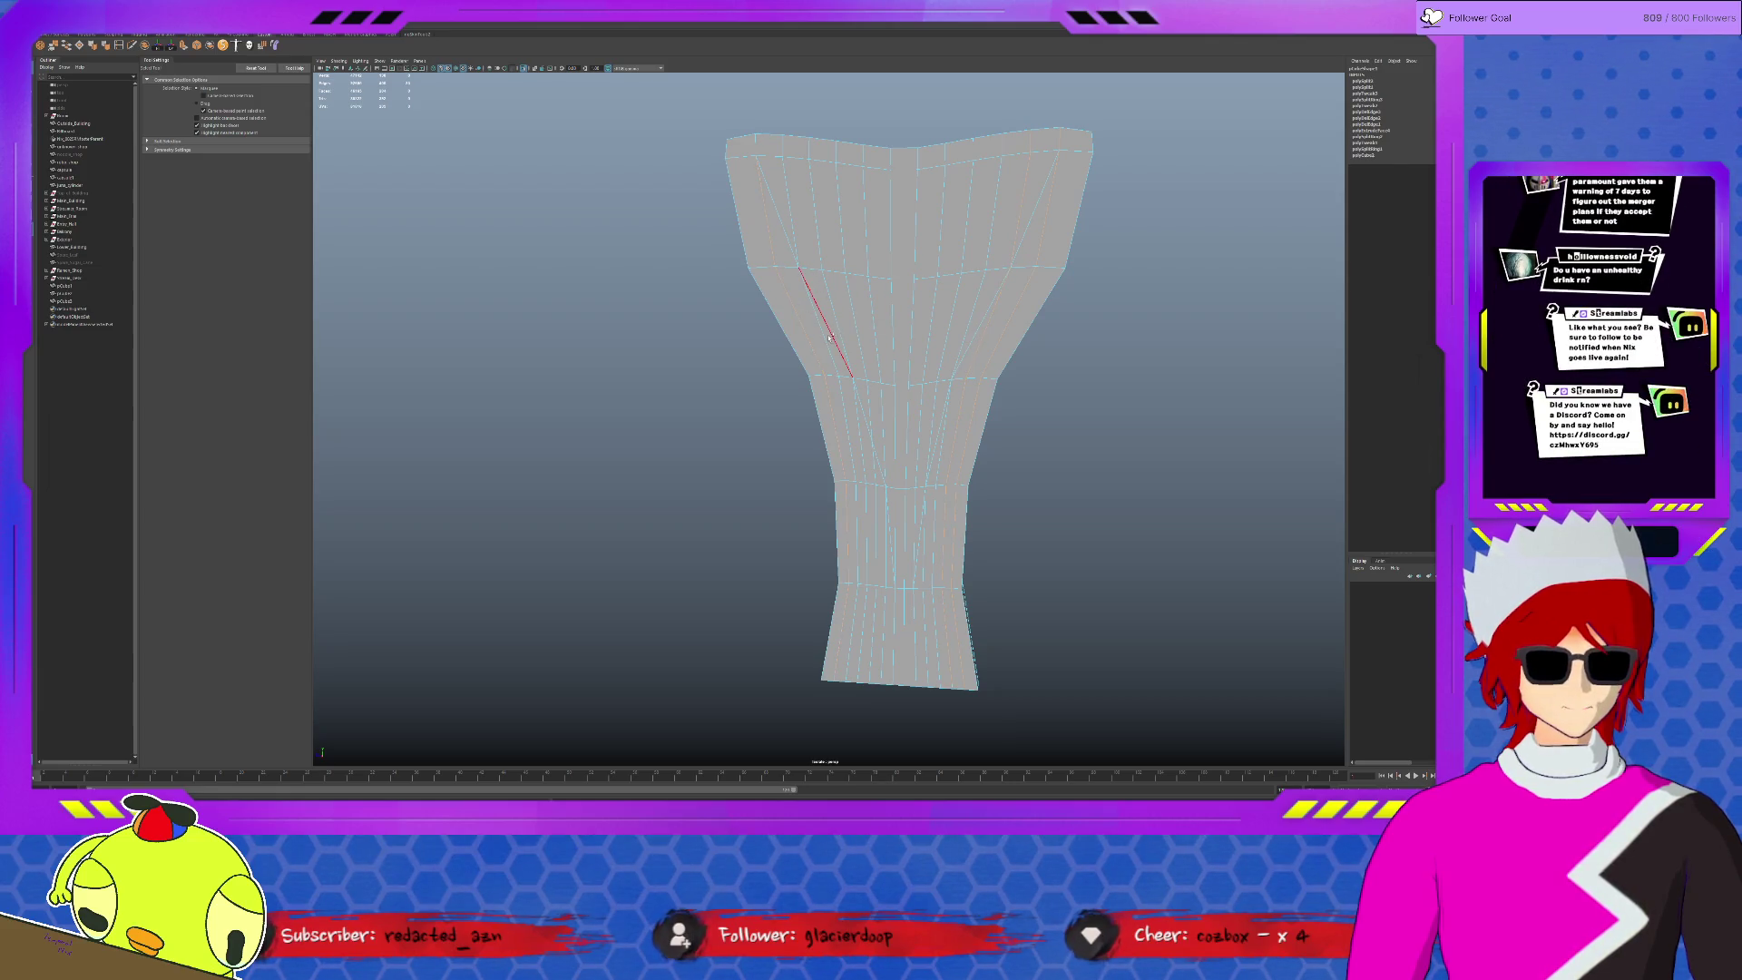
key(Delete)
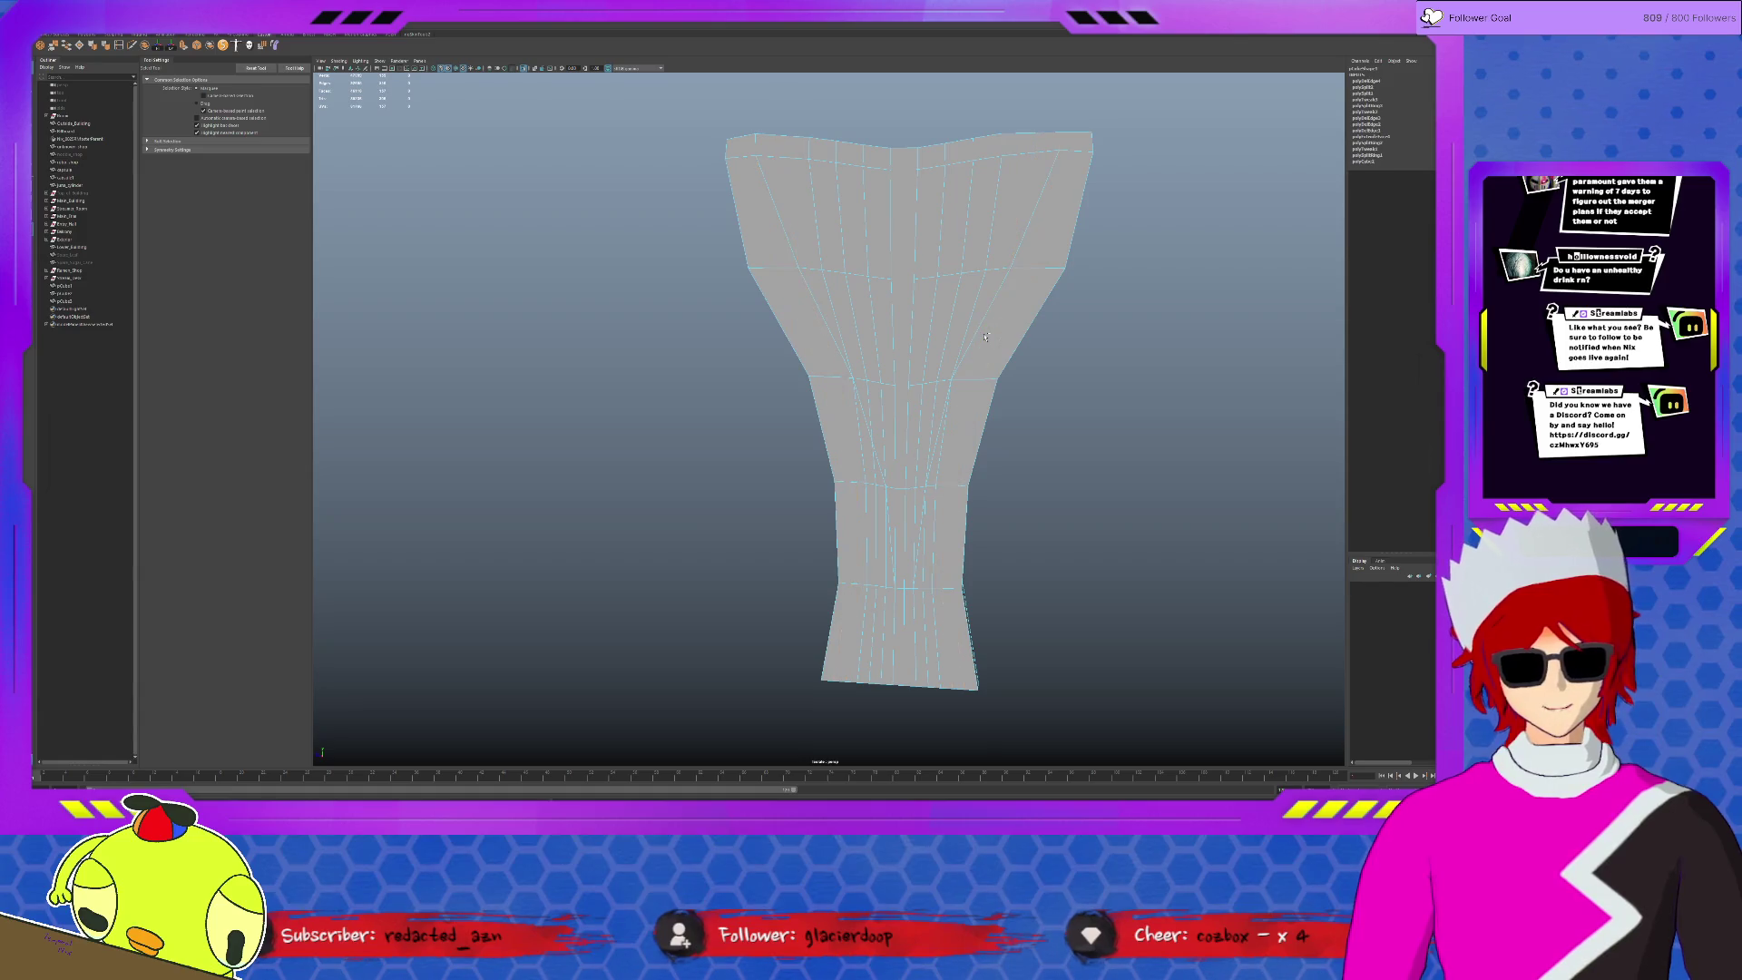
double_click(874, 464)
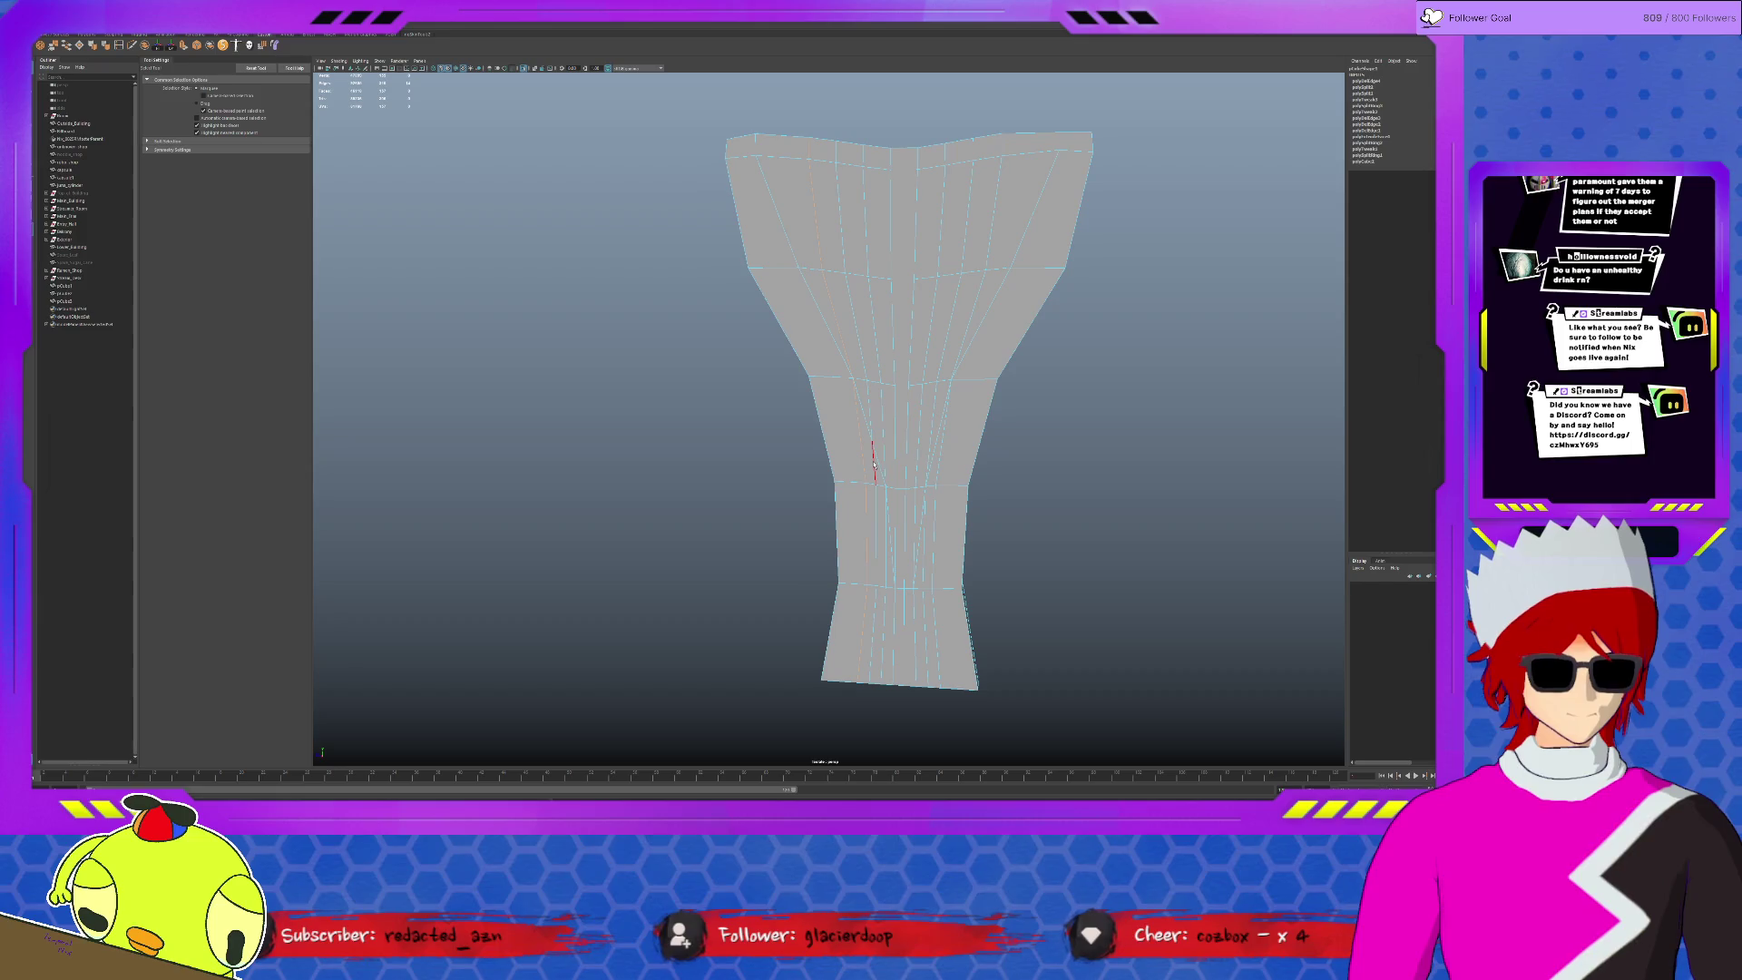
scroll(883, 424, up, 3)
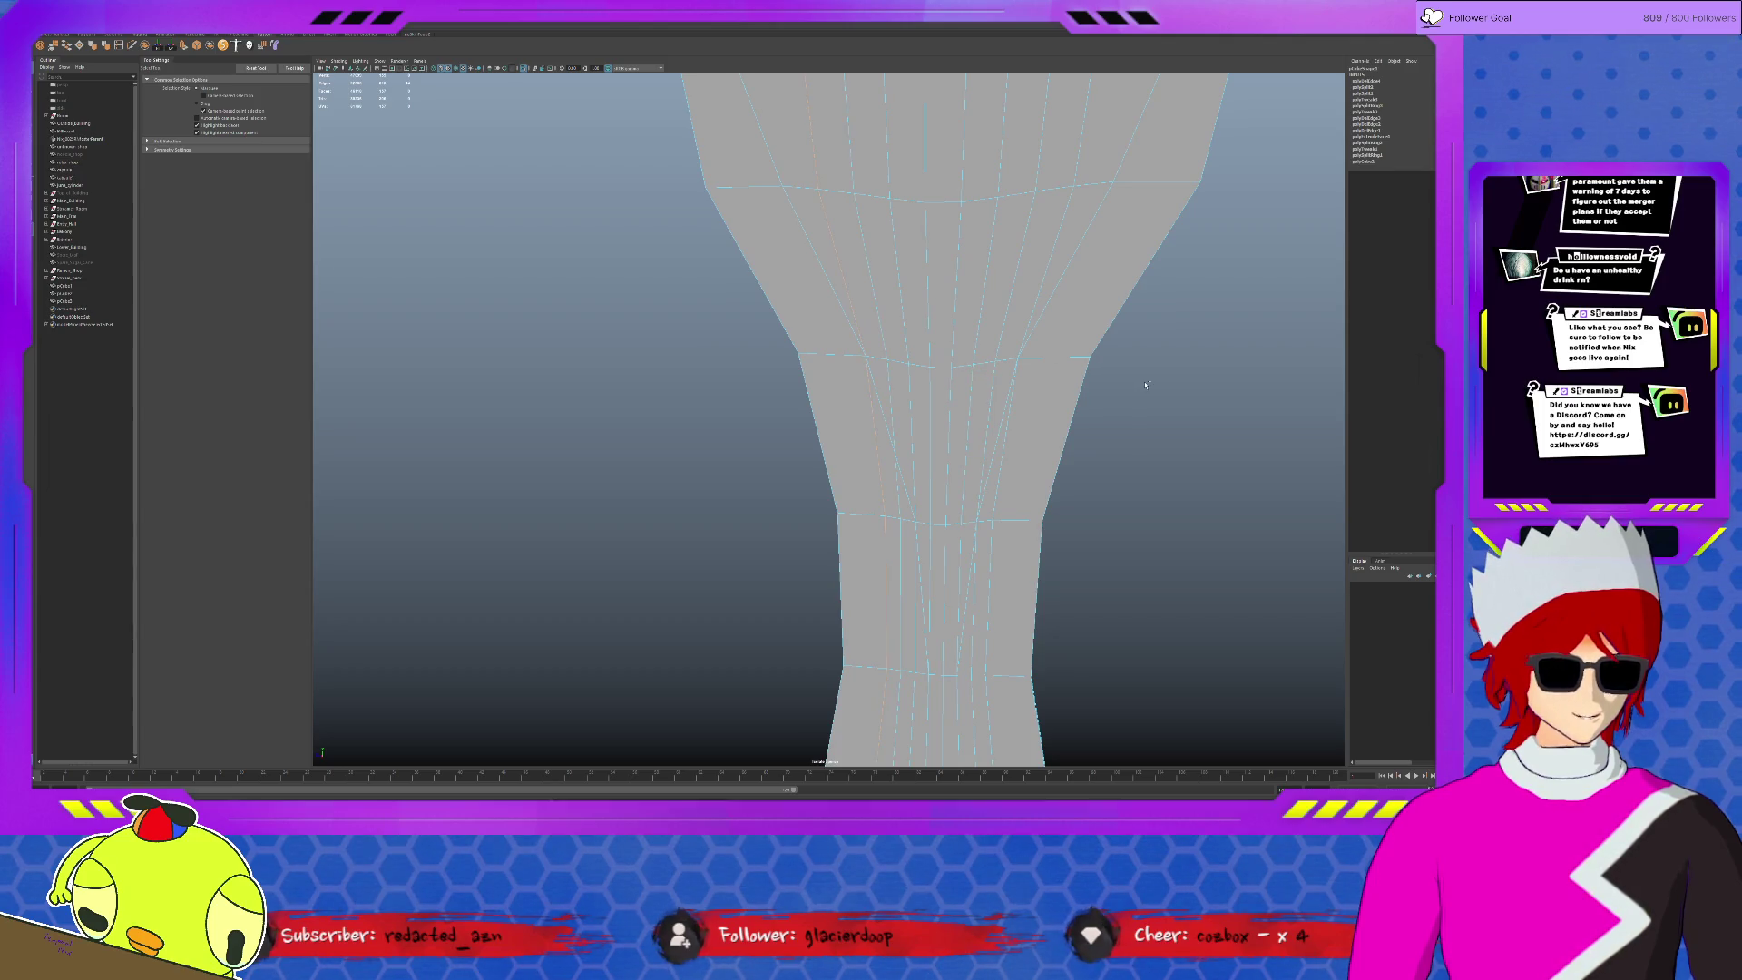
- Undo the edge selections and reselect the whole leg mesh
key(ctrl+z)
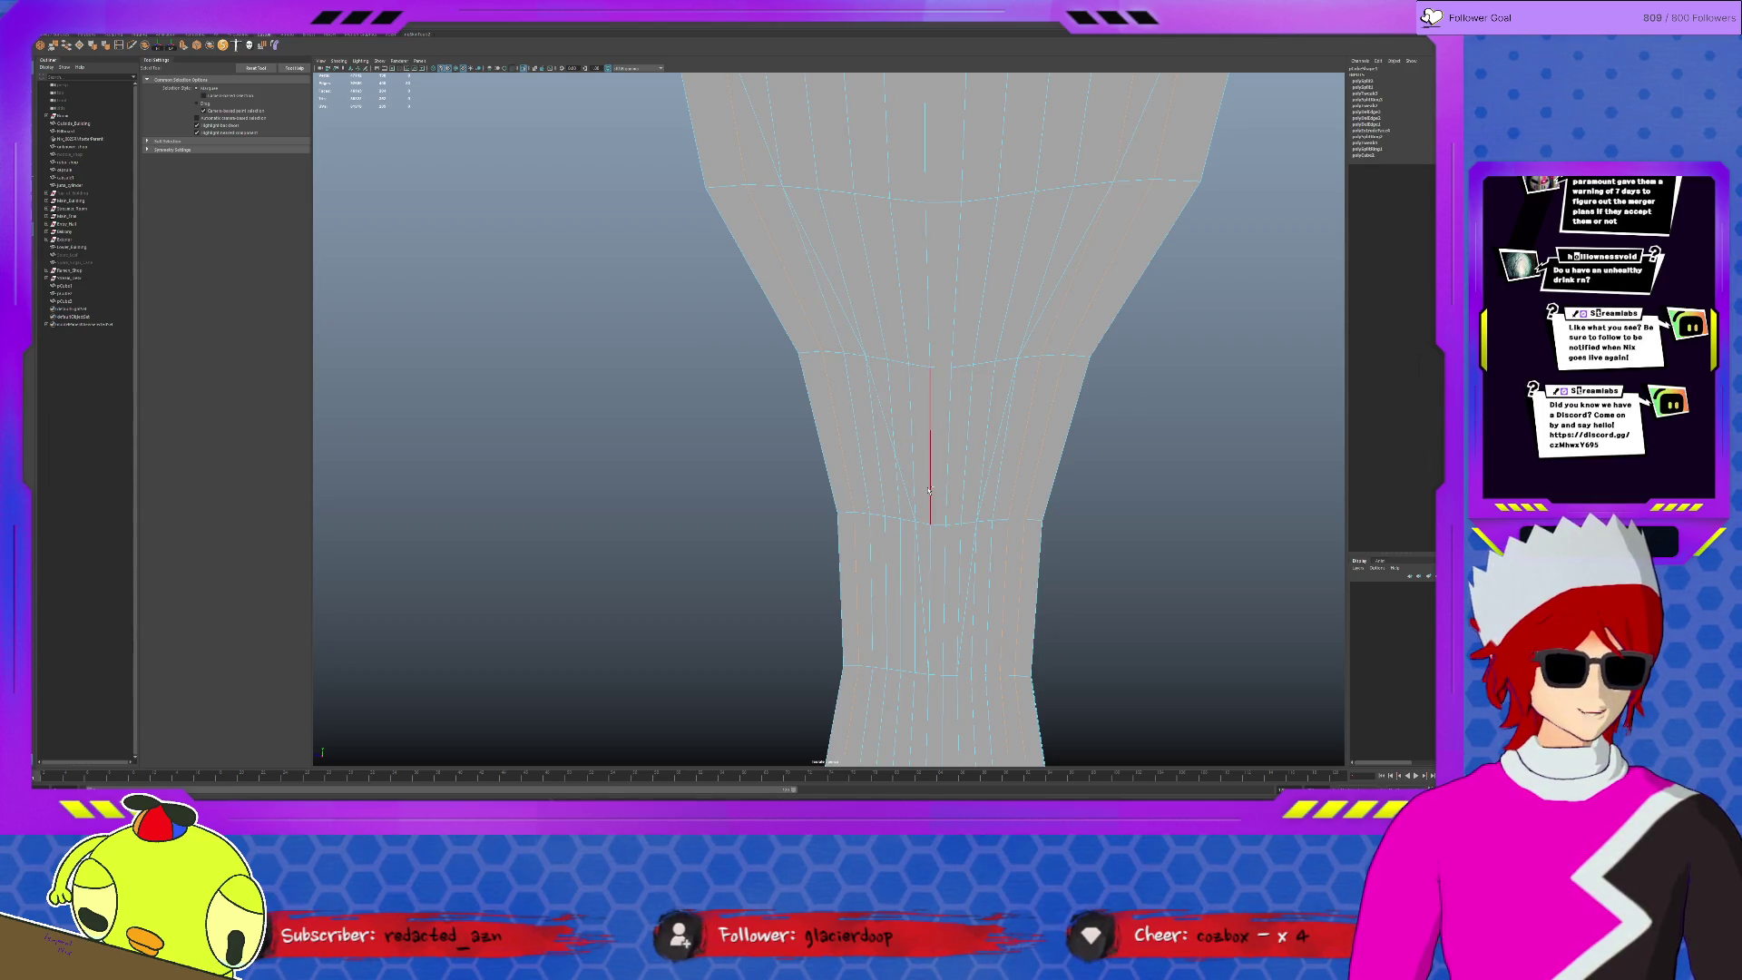
key(ctrl+z)
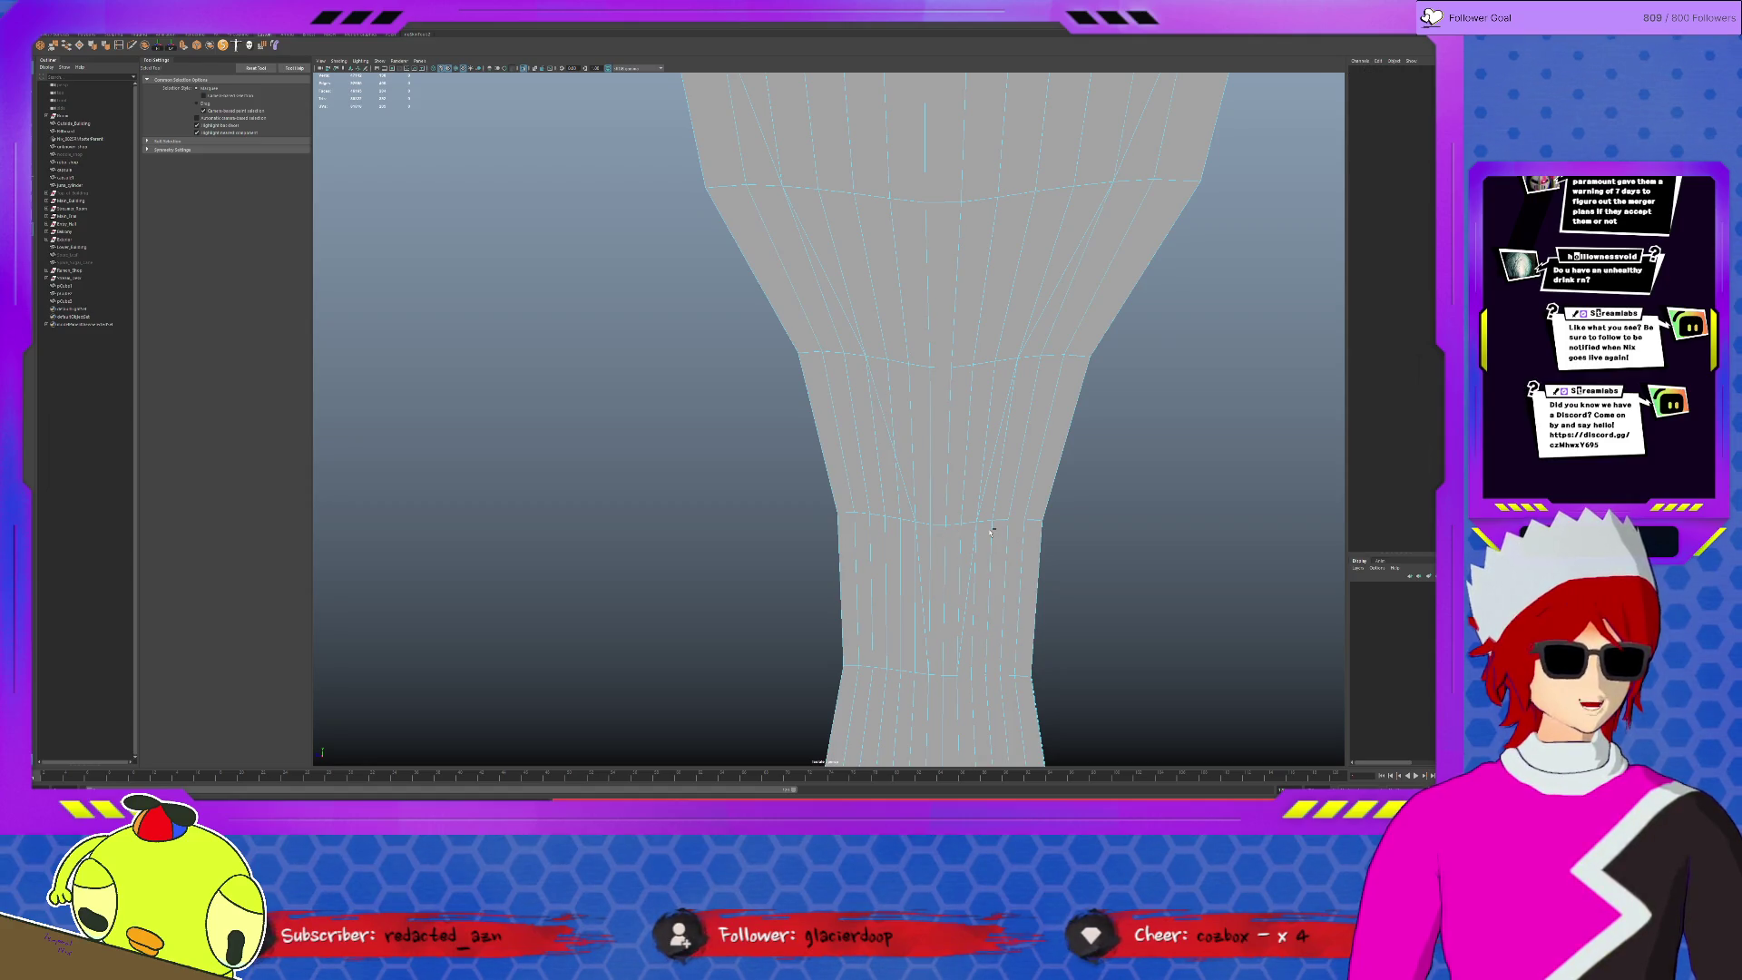
key(F8)
scroll(976, 508, down, 3)
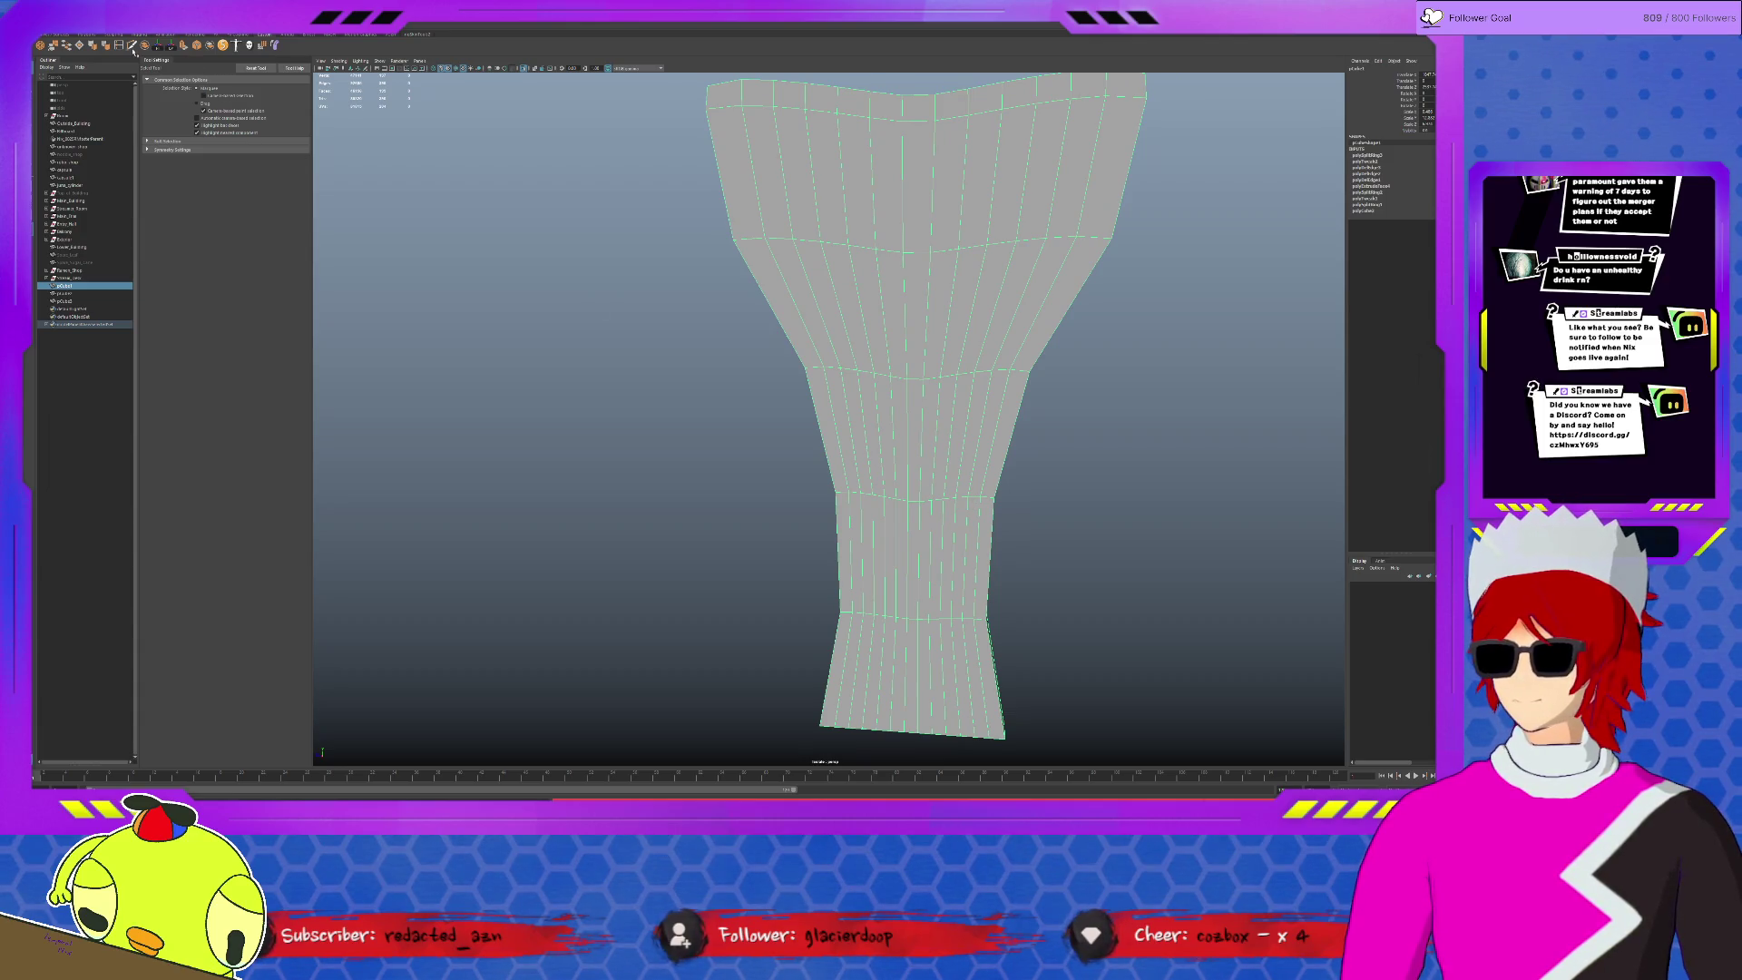
- Multi-Cut two more vertical edges running from the top rim toward the base
shift+right_drag(753, 181, 714, 127)
click(745, 112)
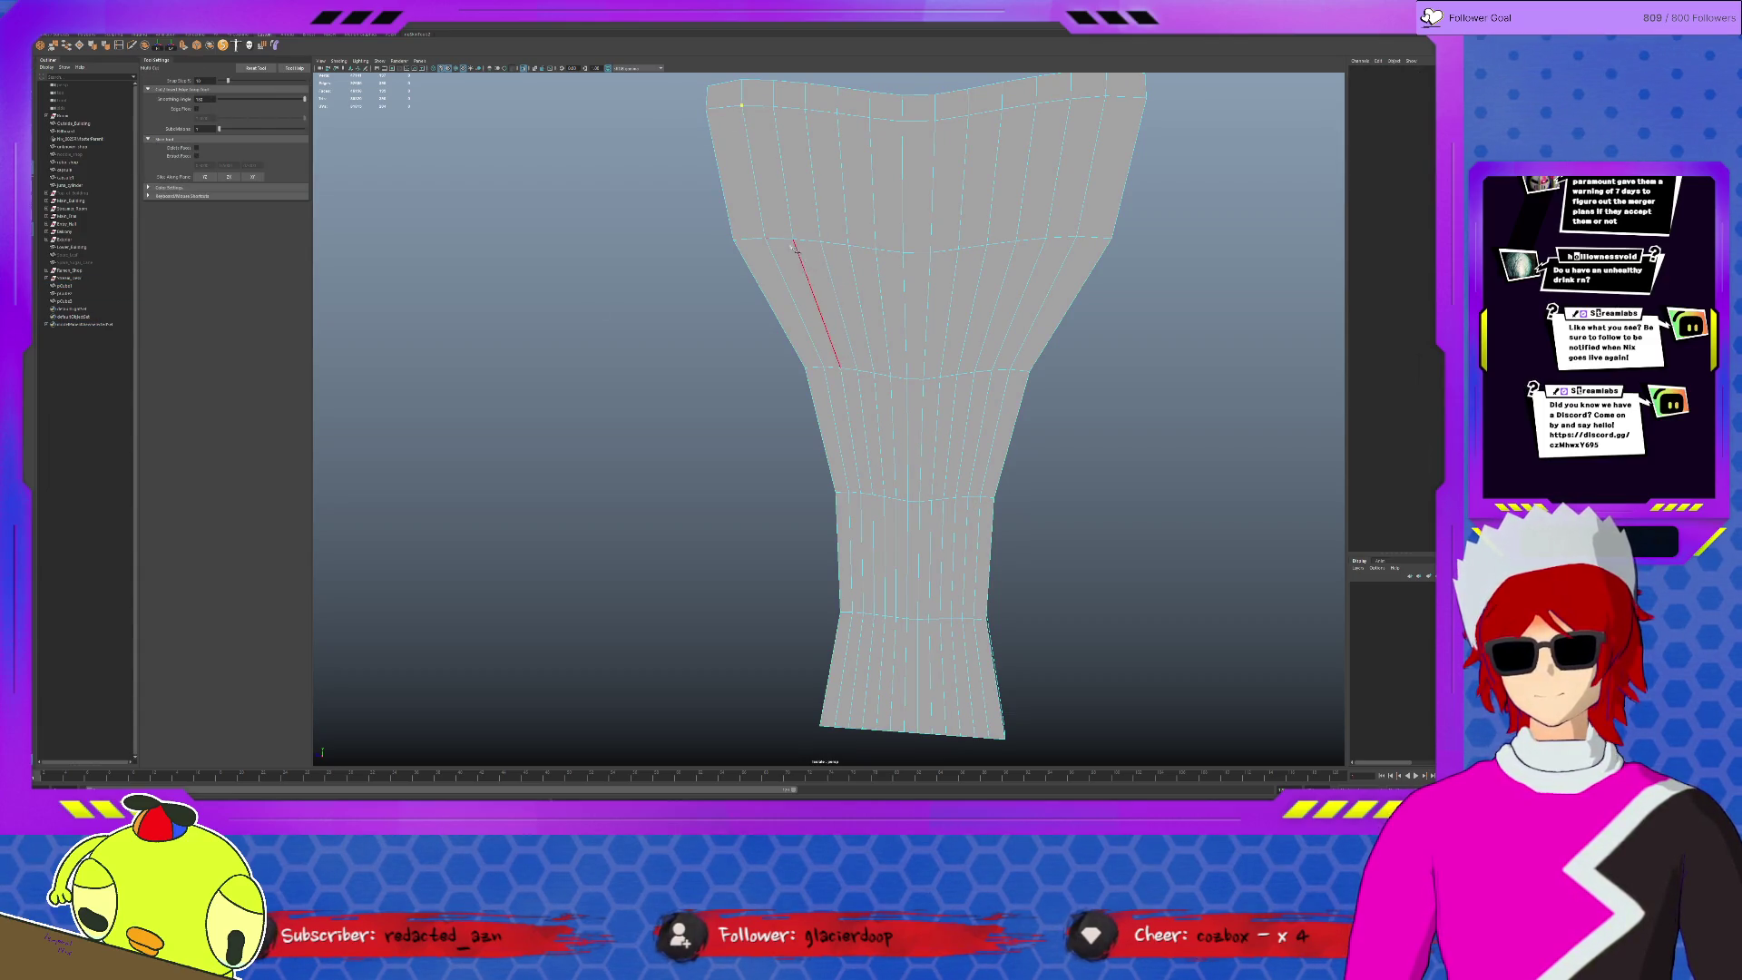
click(858, 371)
click(885, 498)
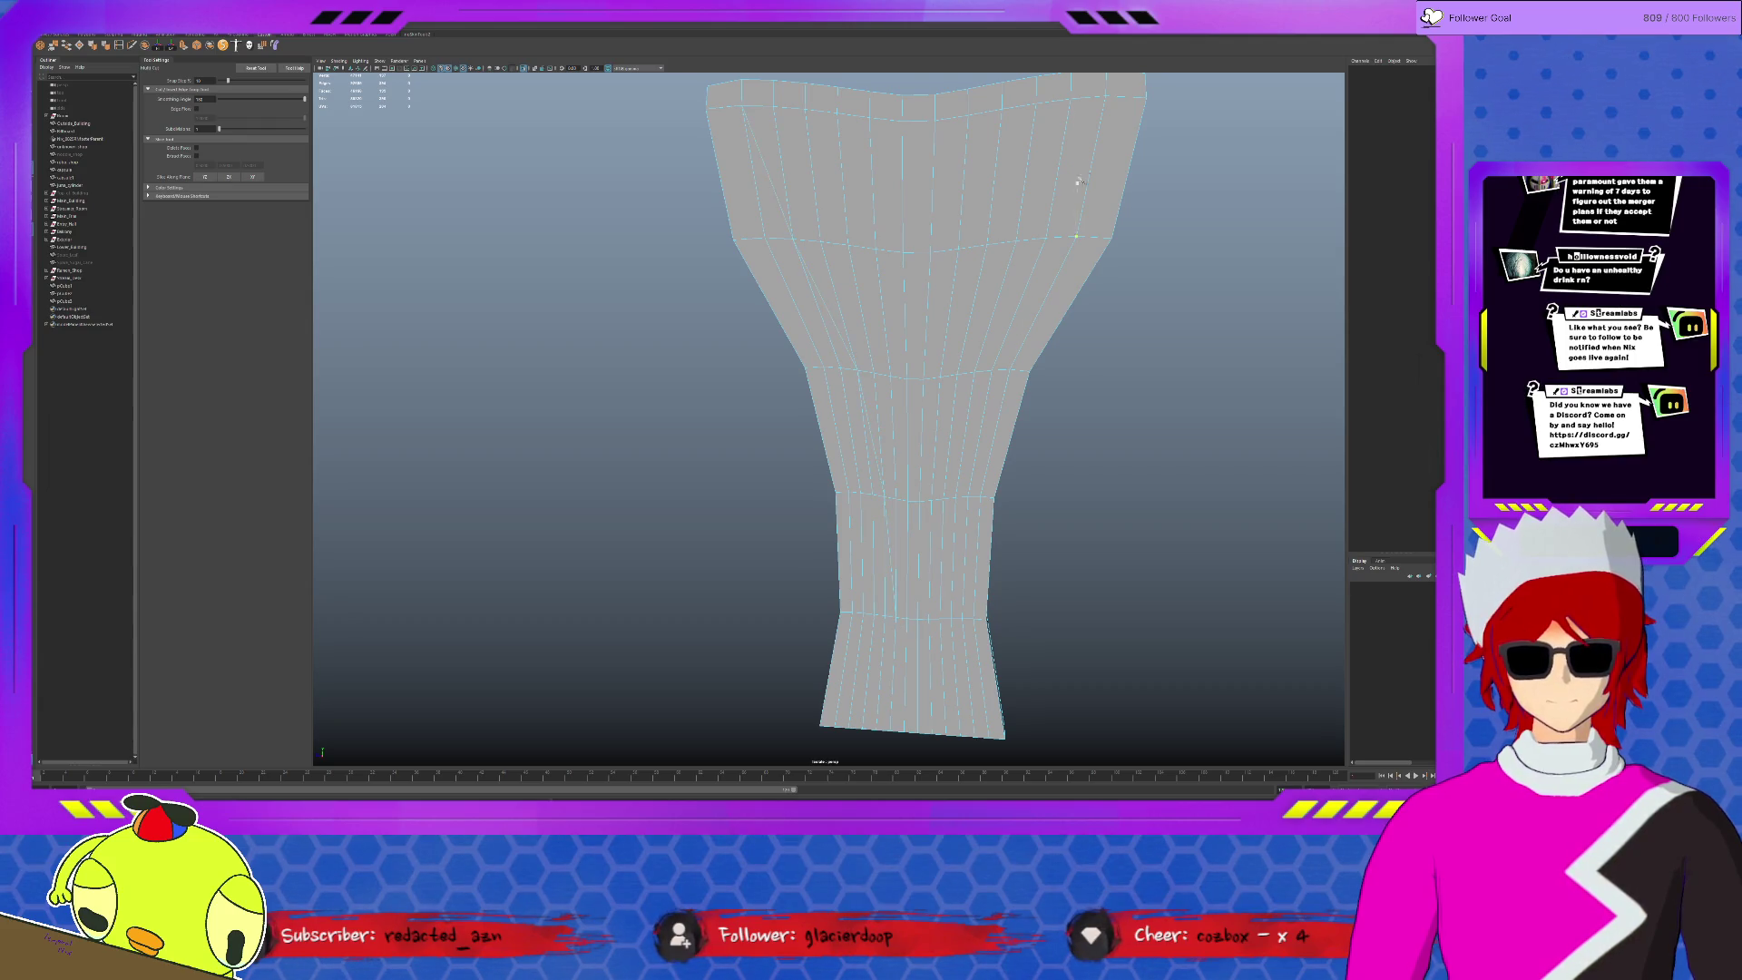
click(1105, 97)
click(1046, 238)
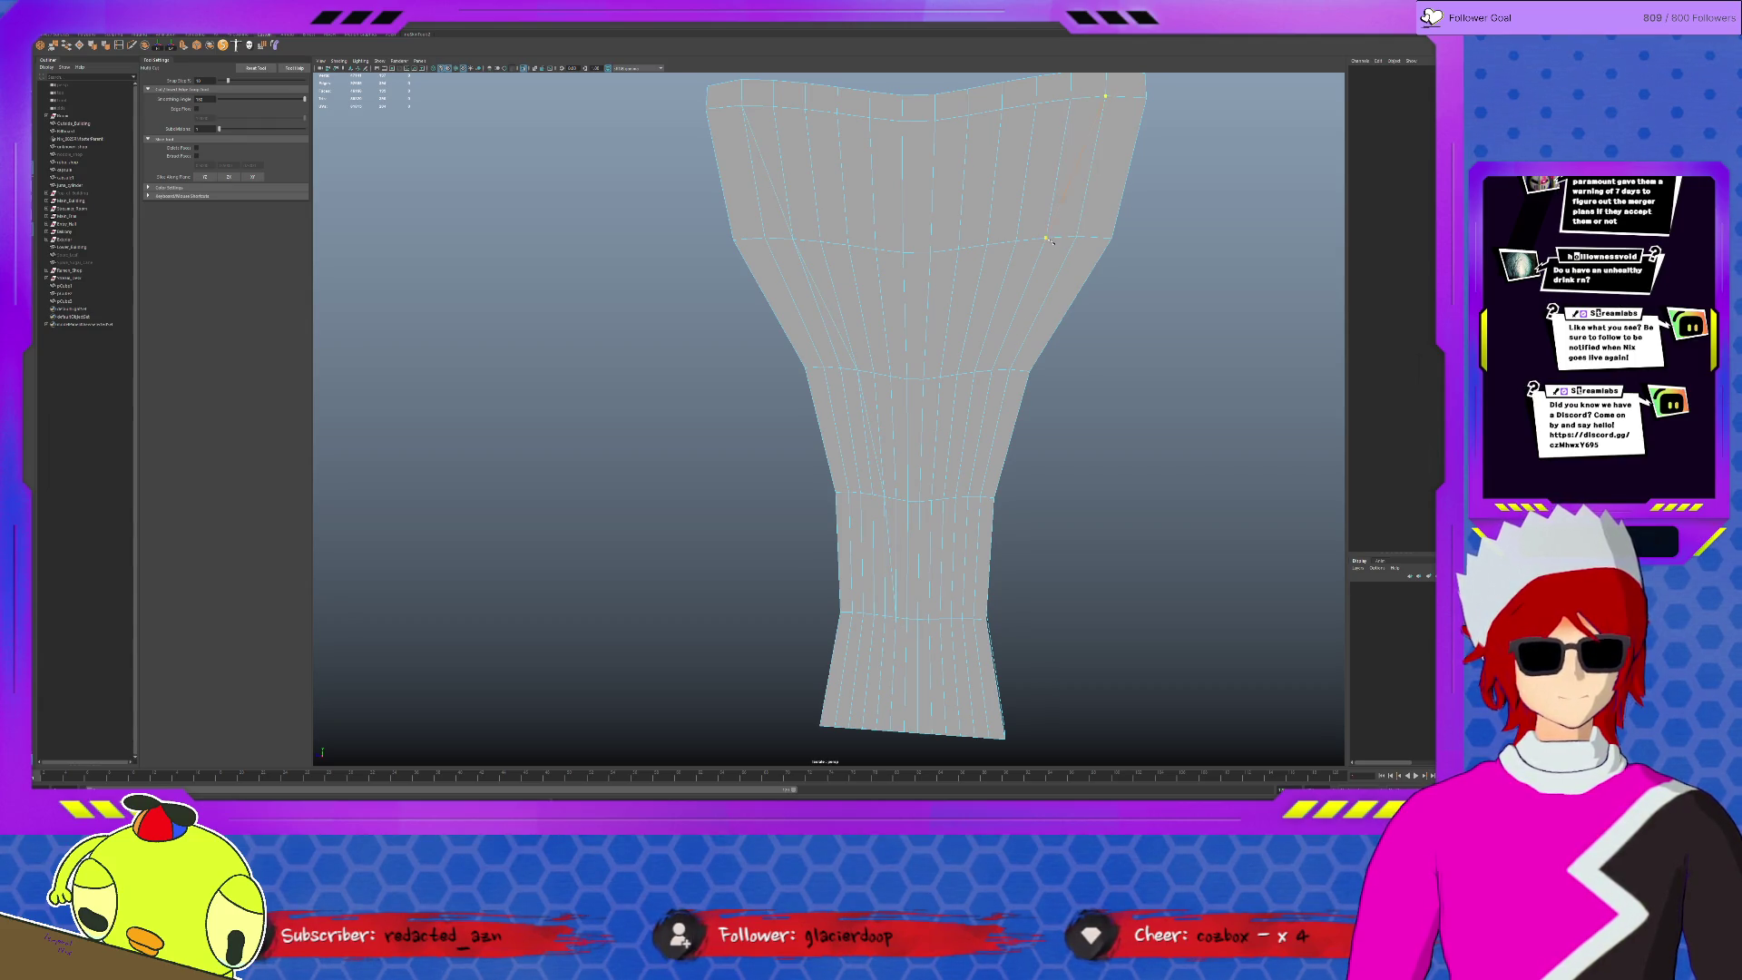
click(944, 498)
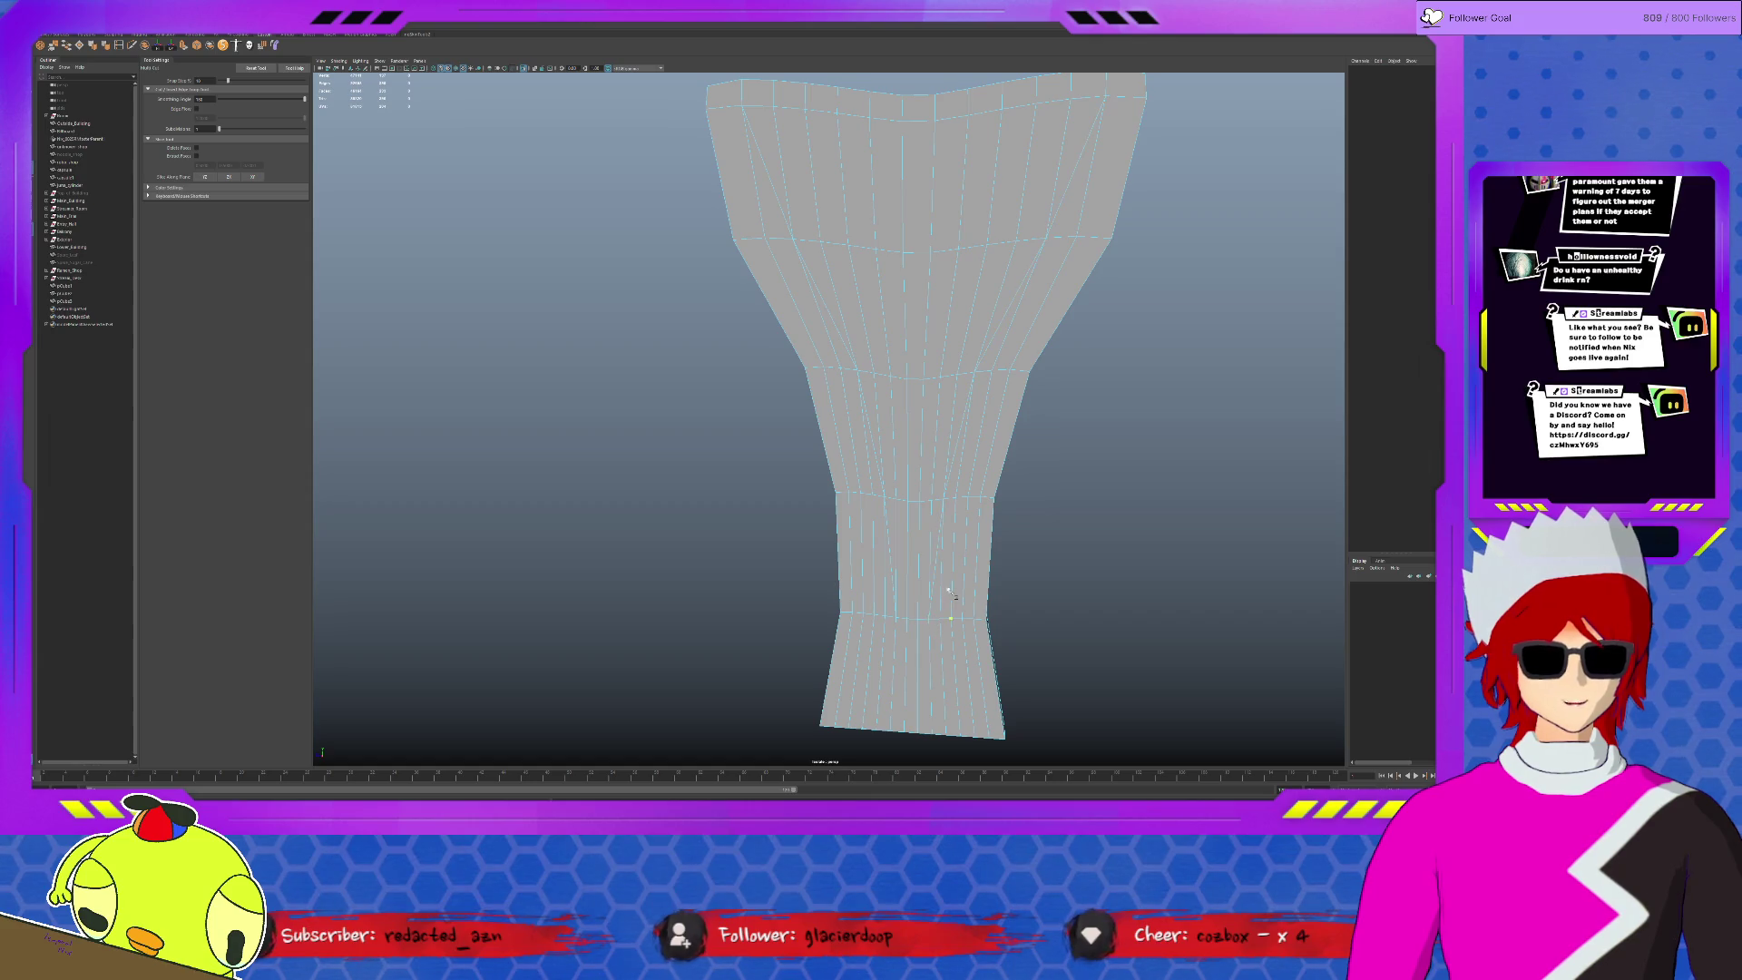
click(950, 617)
key(q)
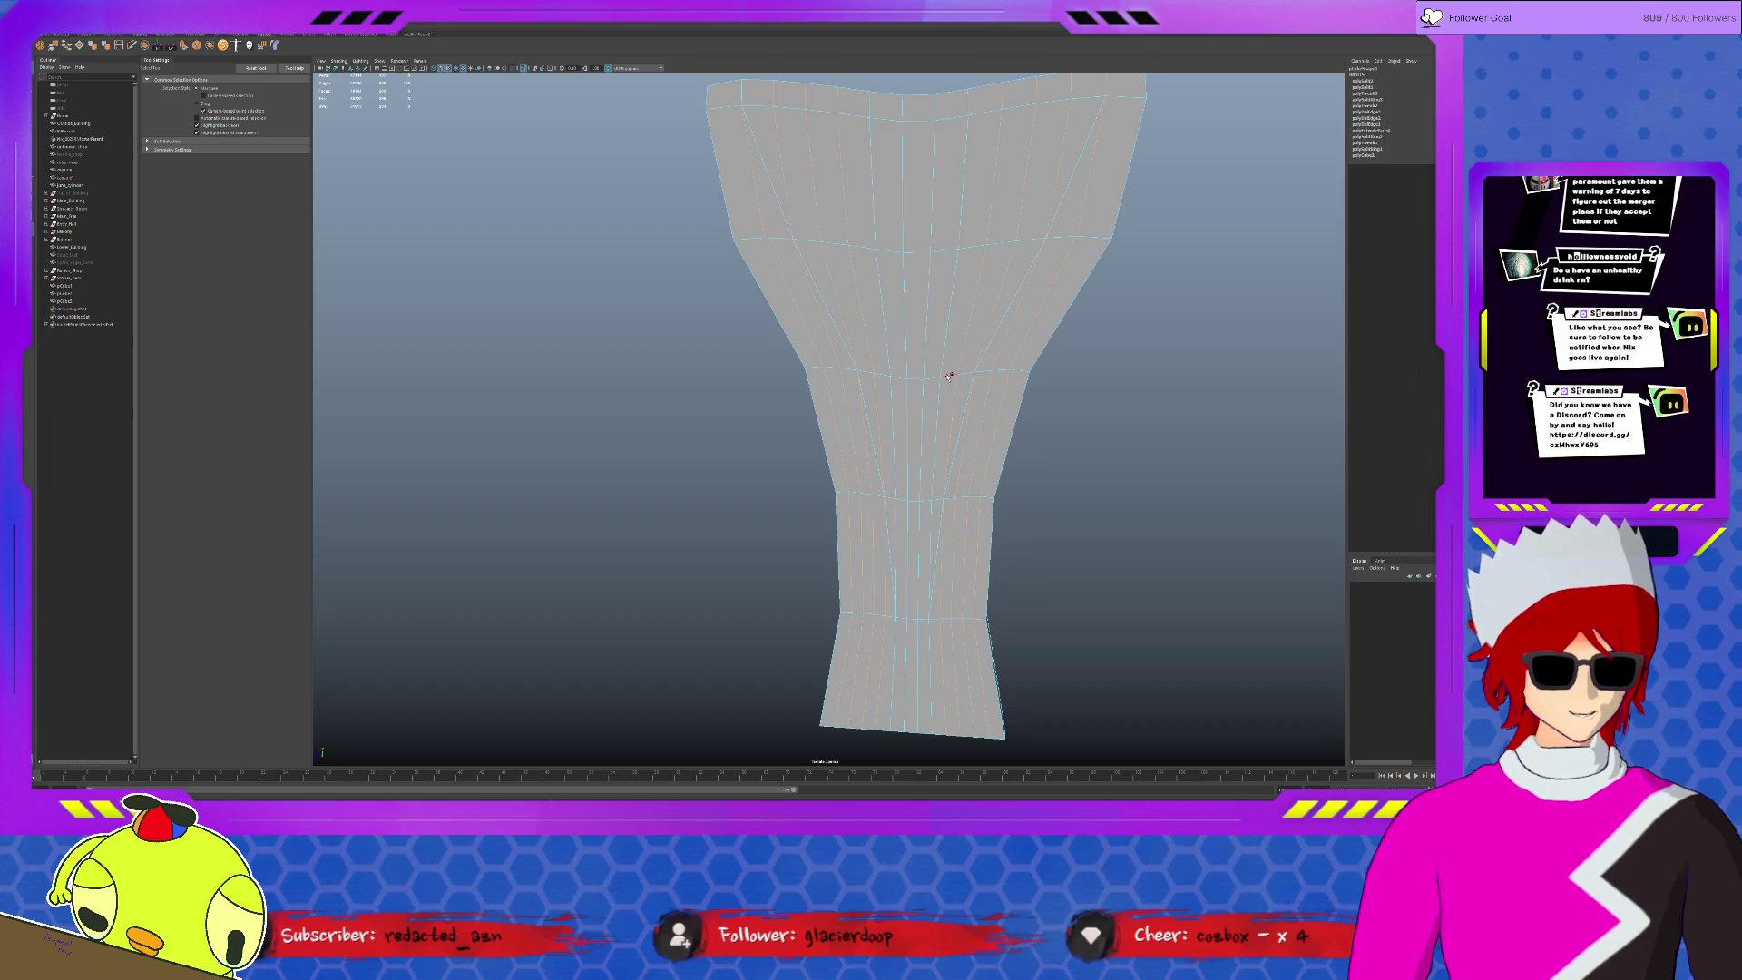
- Undo the last edge change, then select and delete the extra crossing edges
key(ctrl+z)
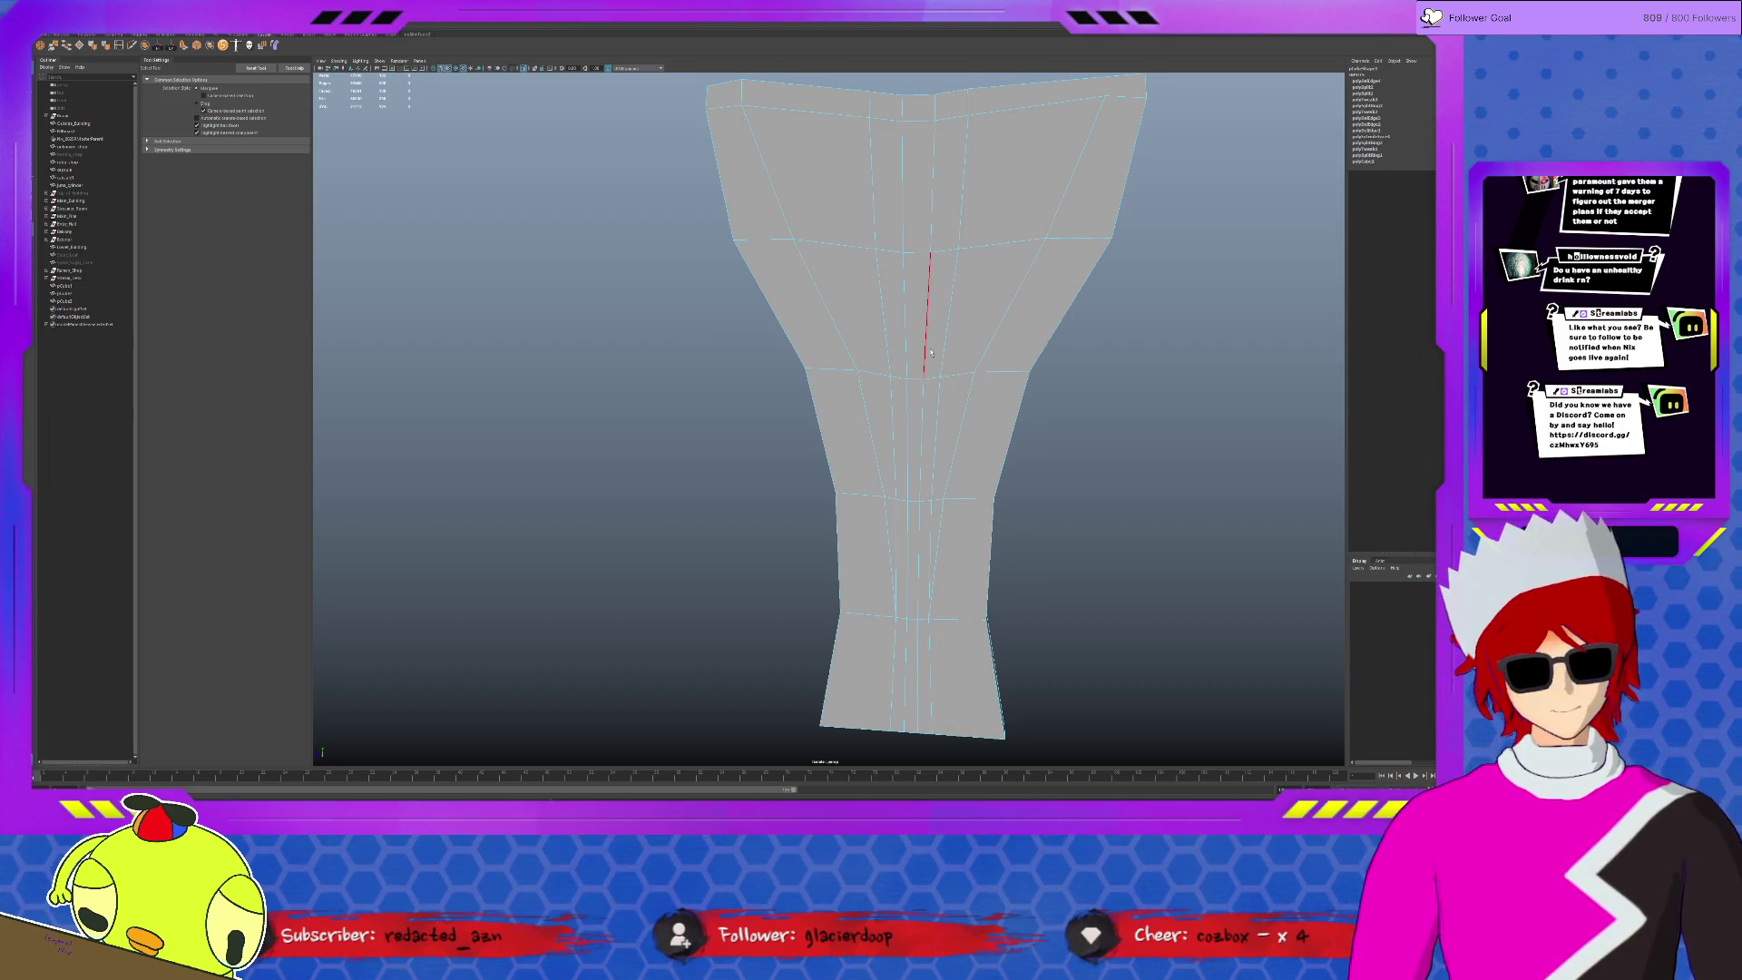
click(1007, 406)
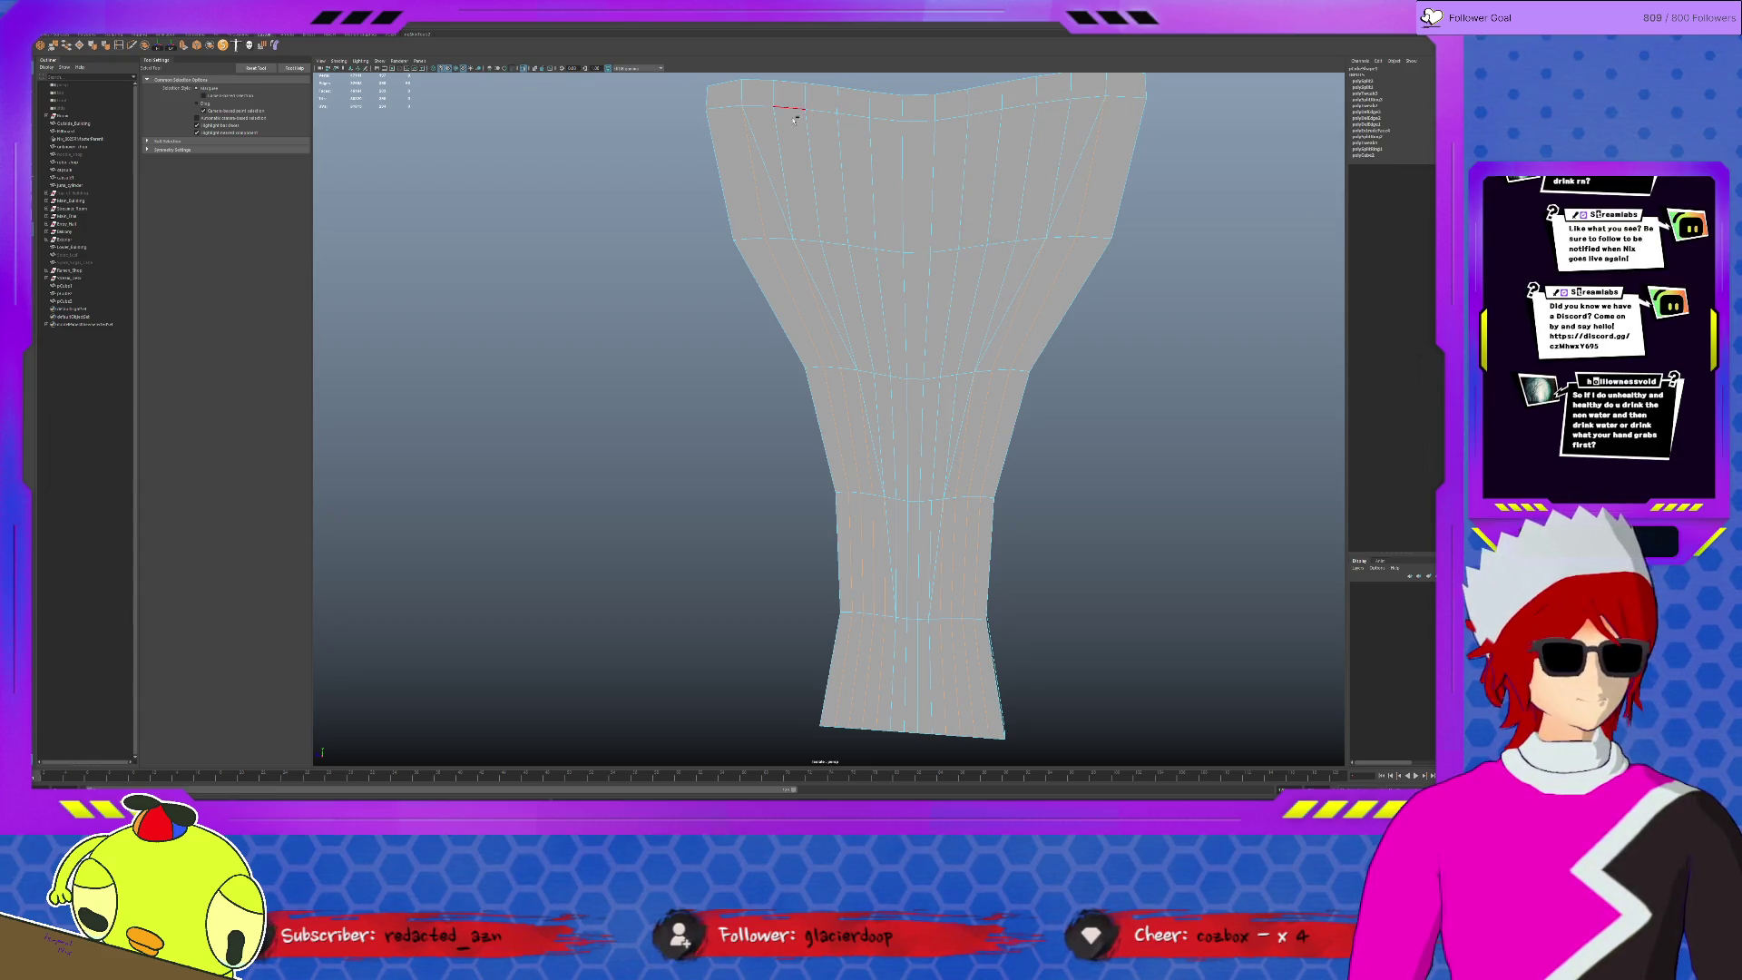
key(Delete)
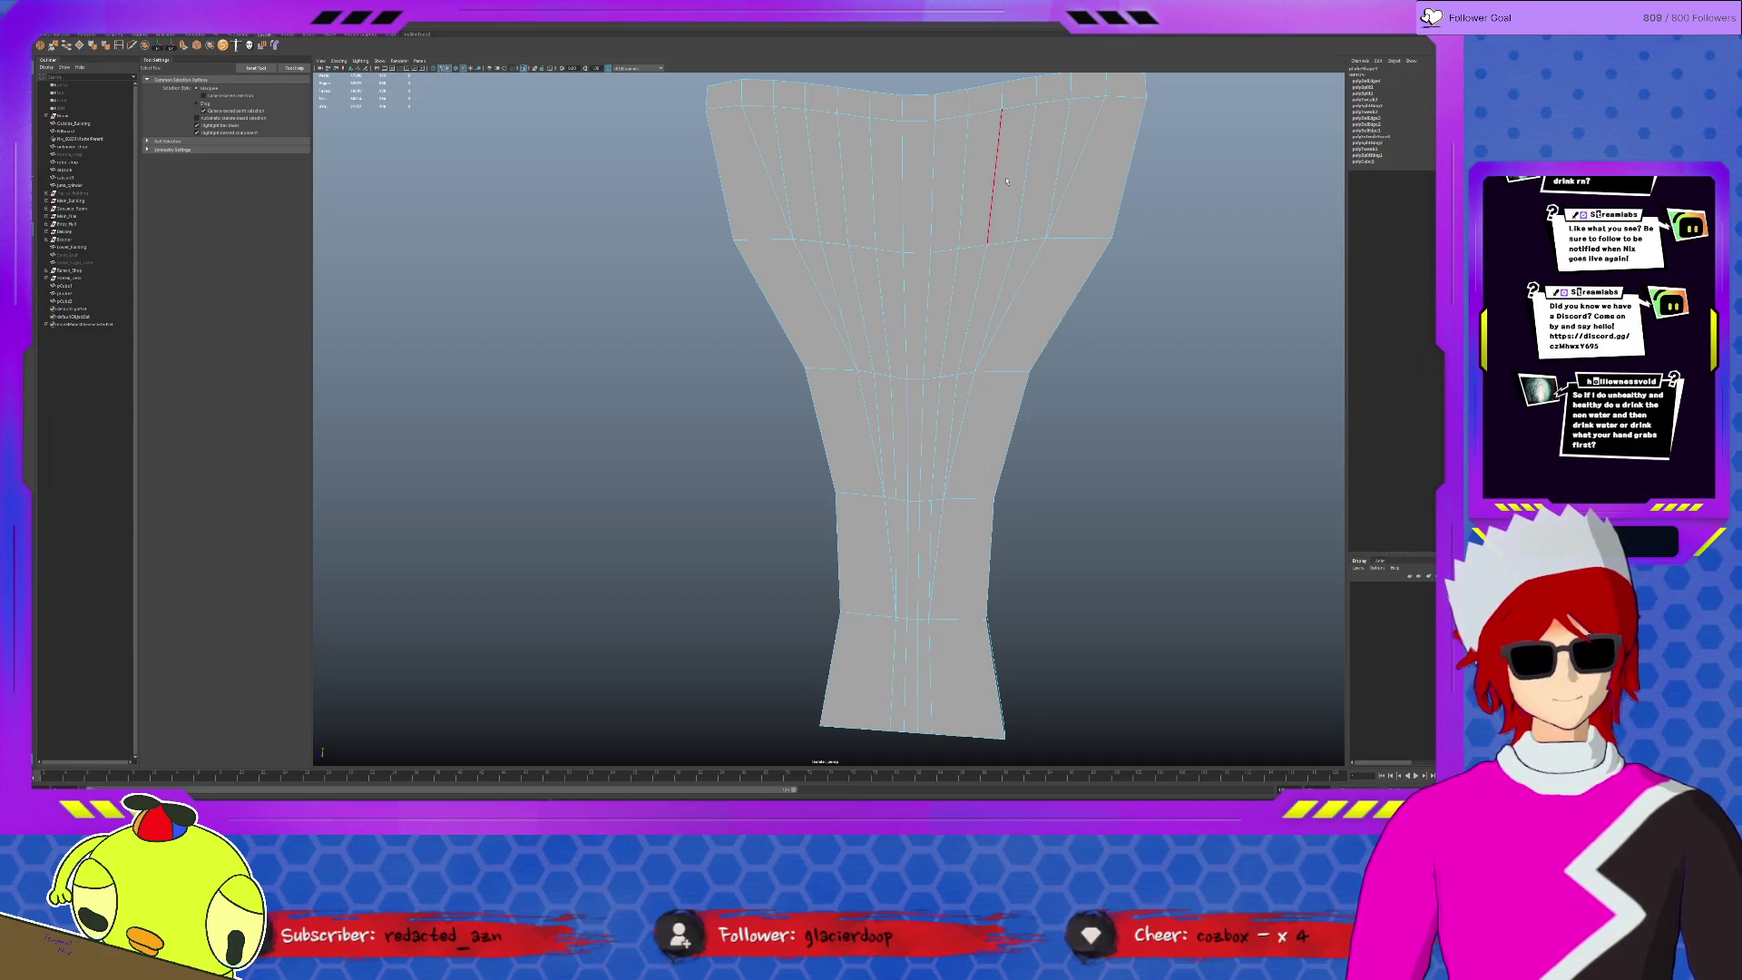
scroll(1013, 451, down, 3)
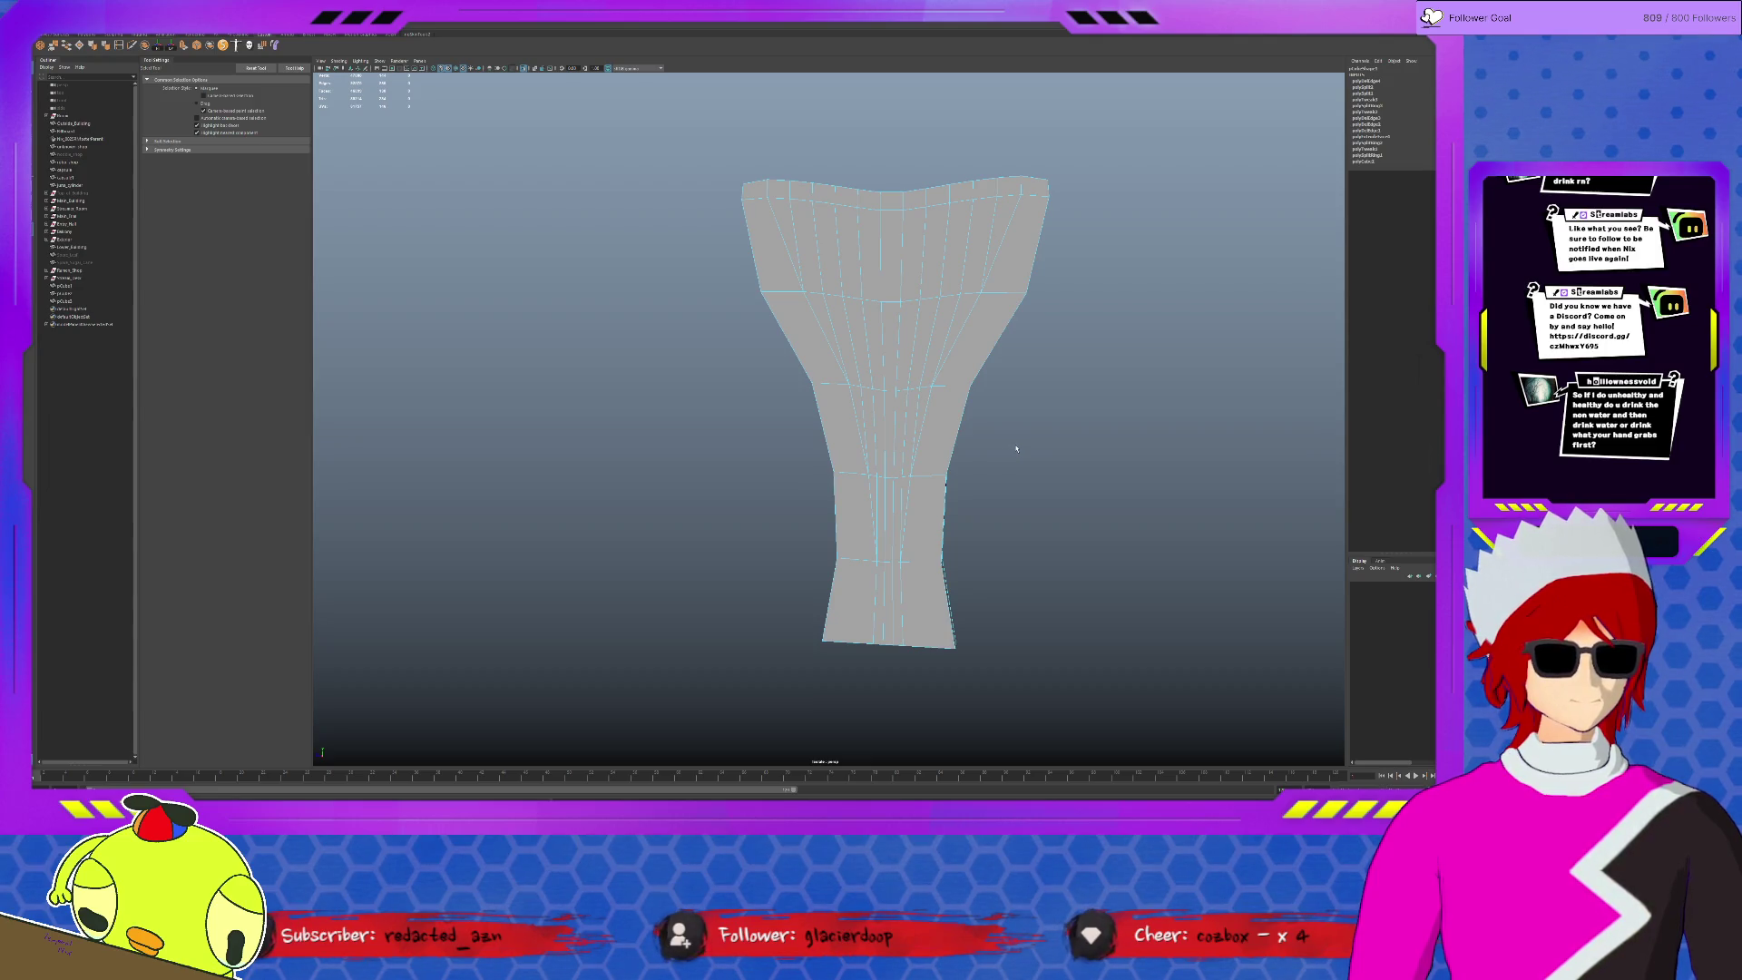
mouse_move(1045, 459)
alt+mouse_down()
mouse_move(880, 462)
mouse_move(831, 441)
alt+mouse_up()
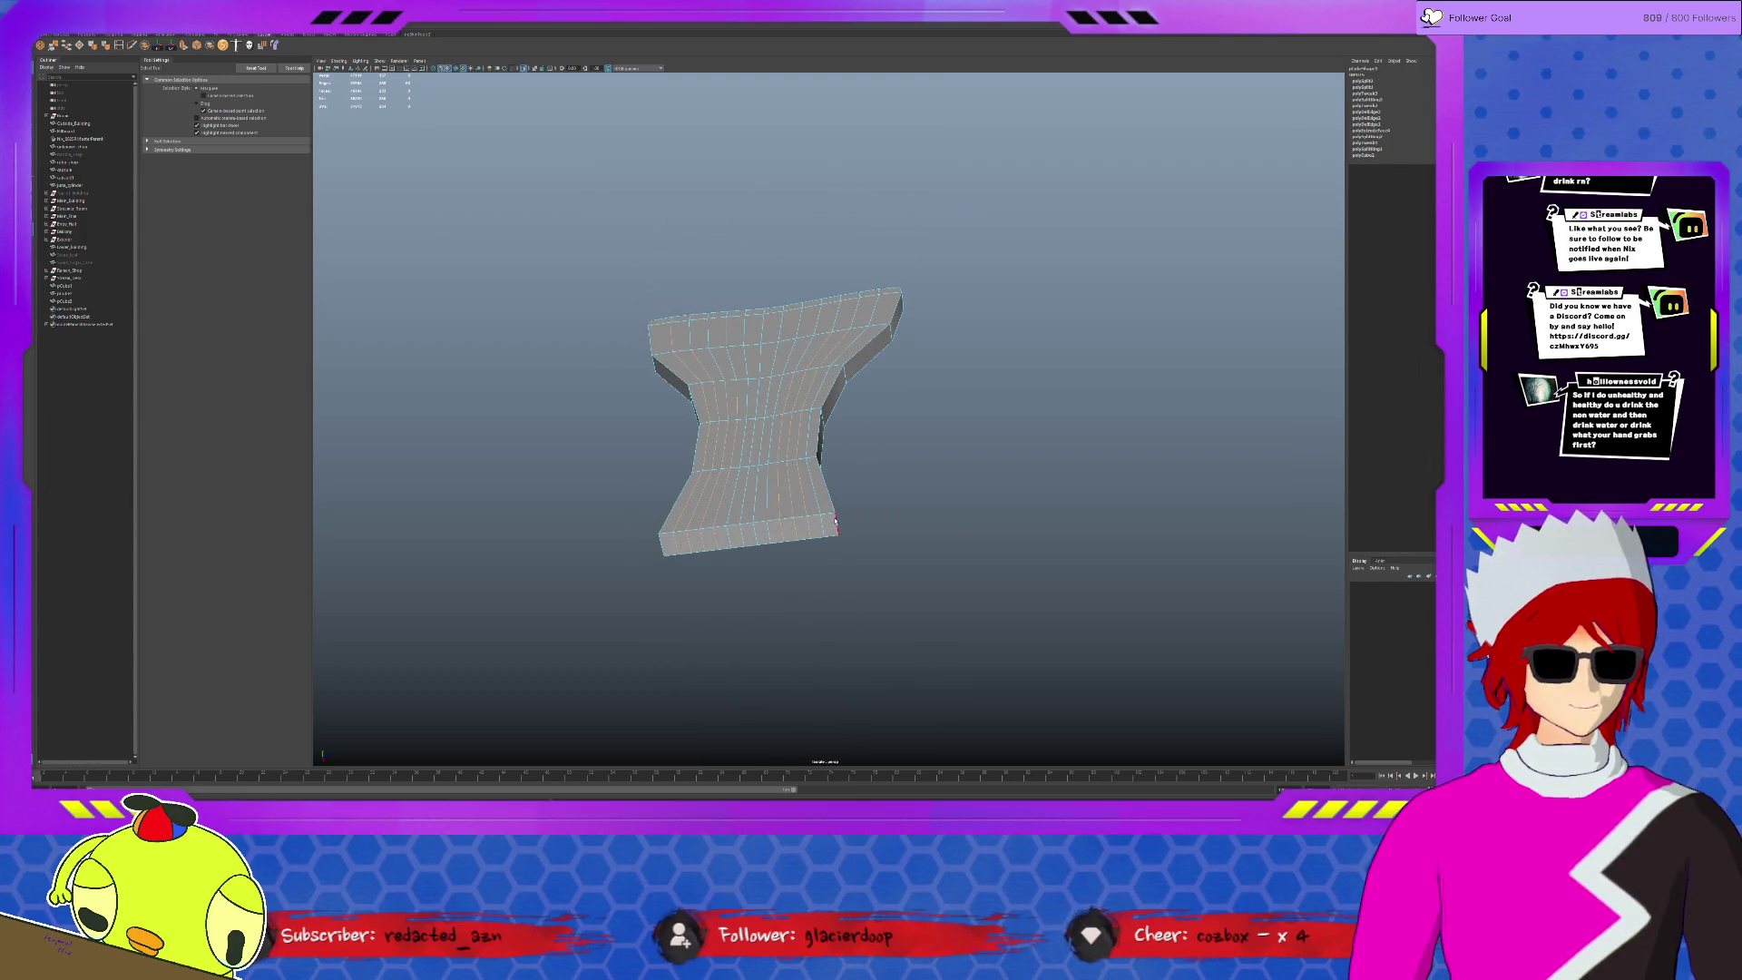
drag(828, 517, 645, 556)
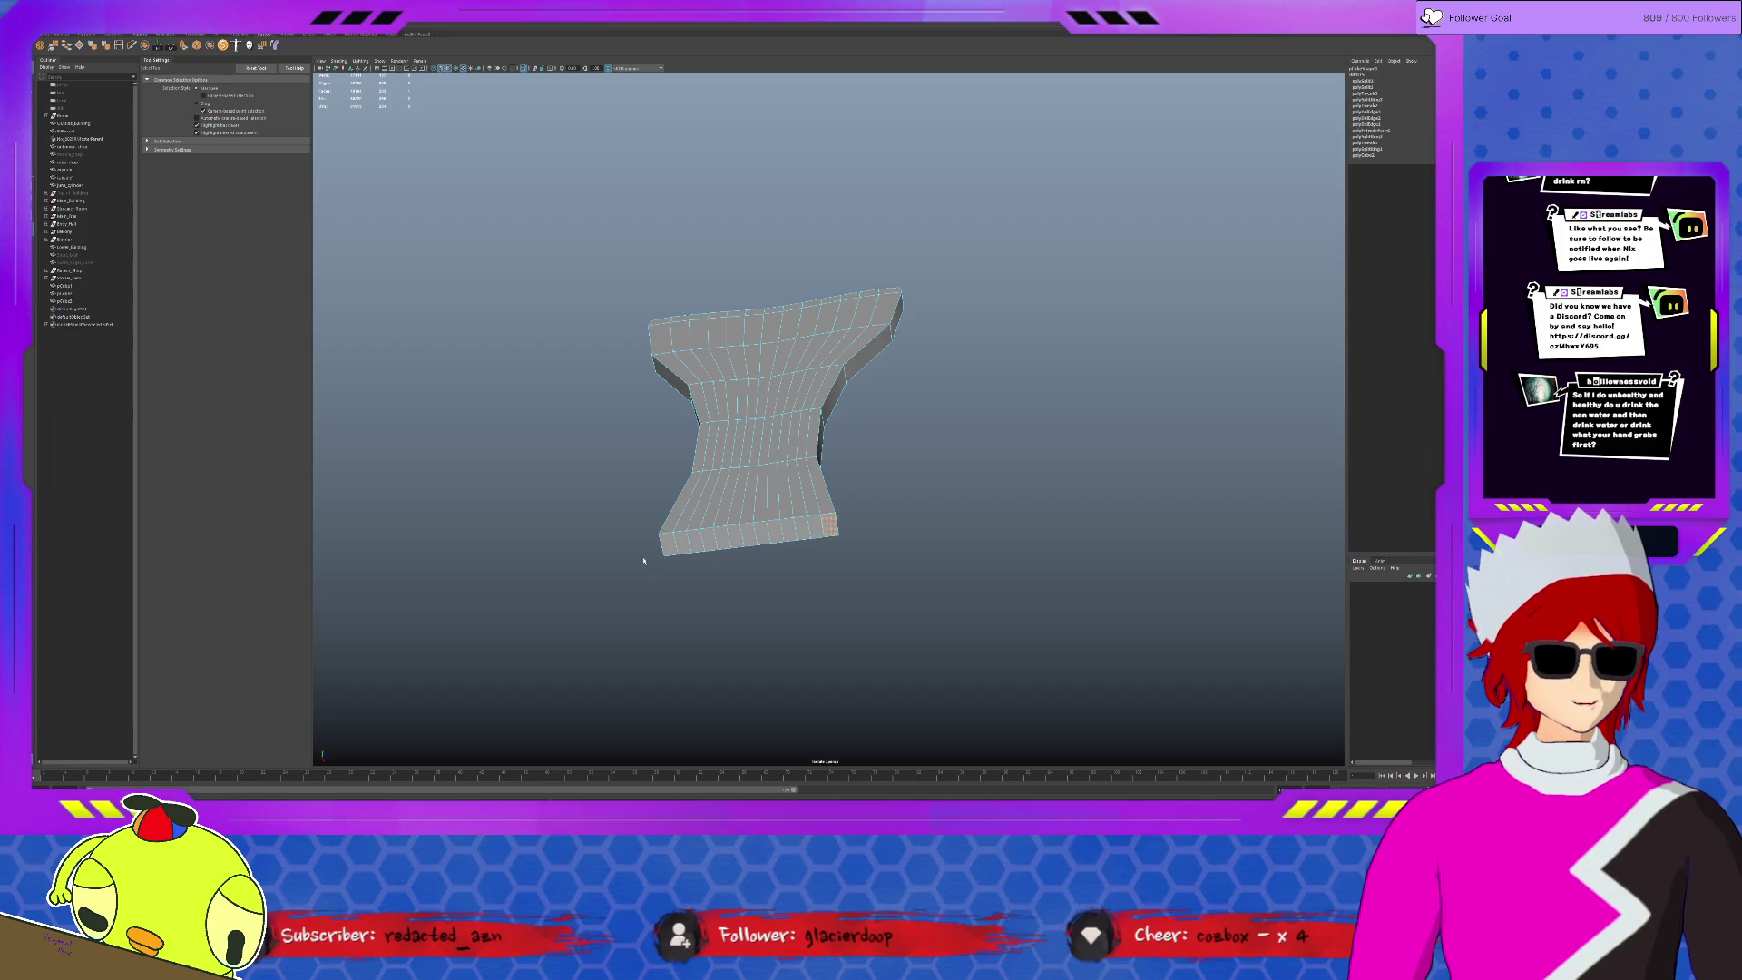
click(894, 500)
mouse_move(895, 499)
alt+mouse_down()
mouse_move(846, 502)
mouse_move(982, 523)
mouse_move(966, 327)
alt+mouse_up()
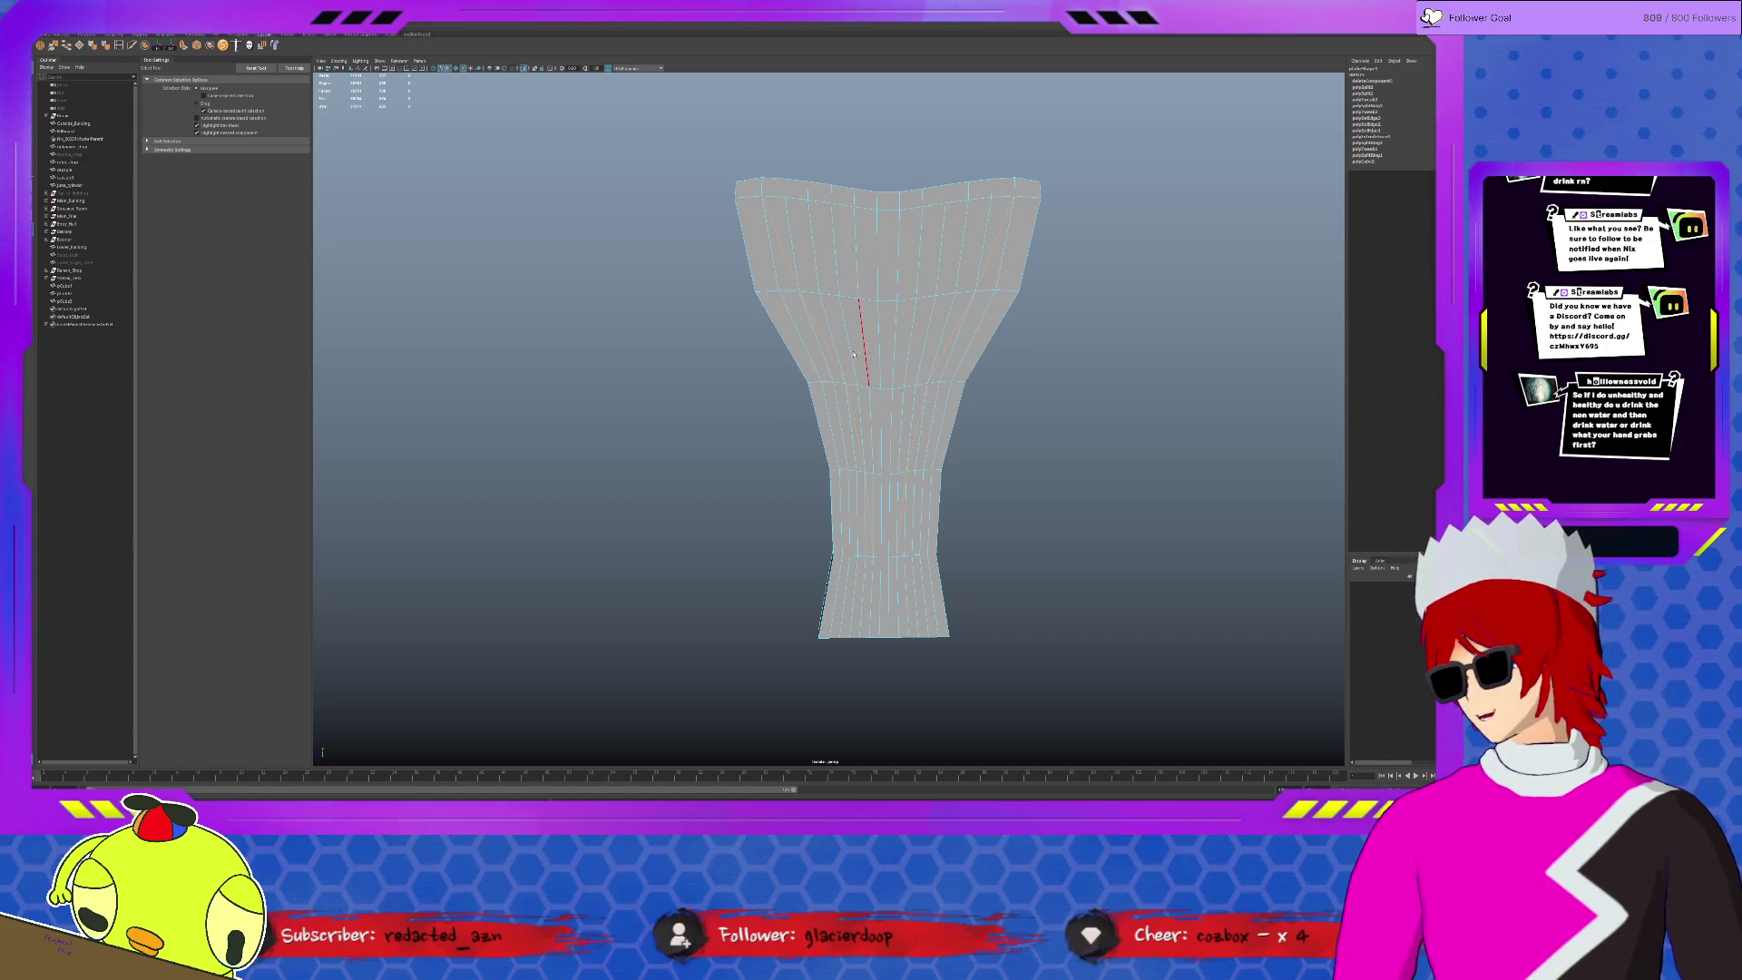
- Delete the lower vertical edge of the flared mesh
mouse_move(843, 399)
alt+mouse_down()
mouse_move(846, 509)
mouse_move(843, 399)
alt+mouse_up()
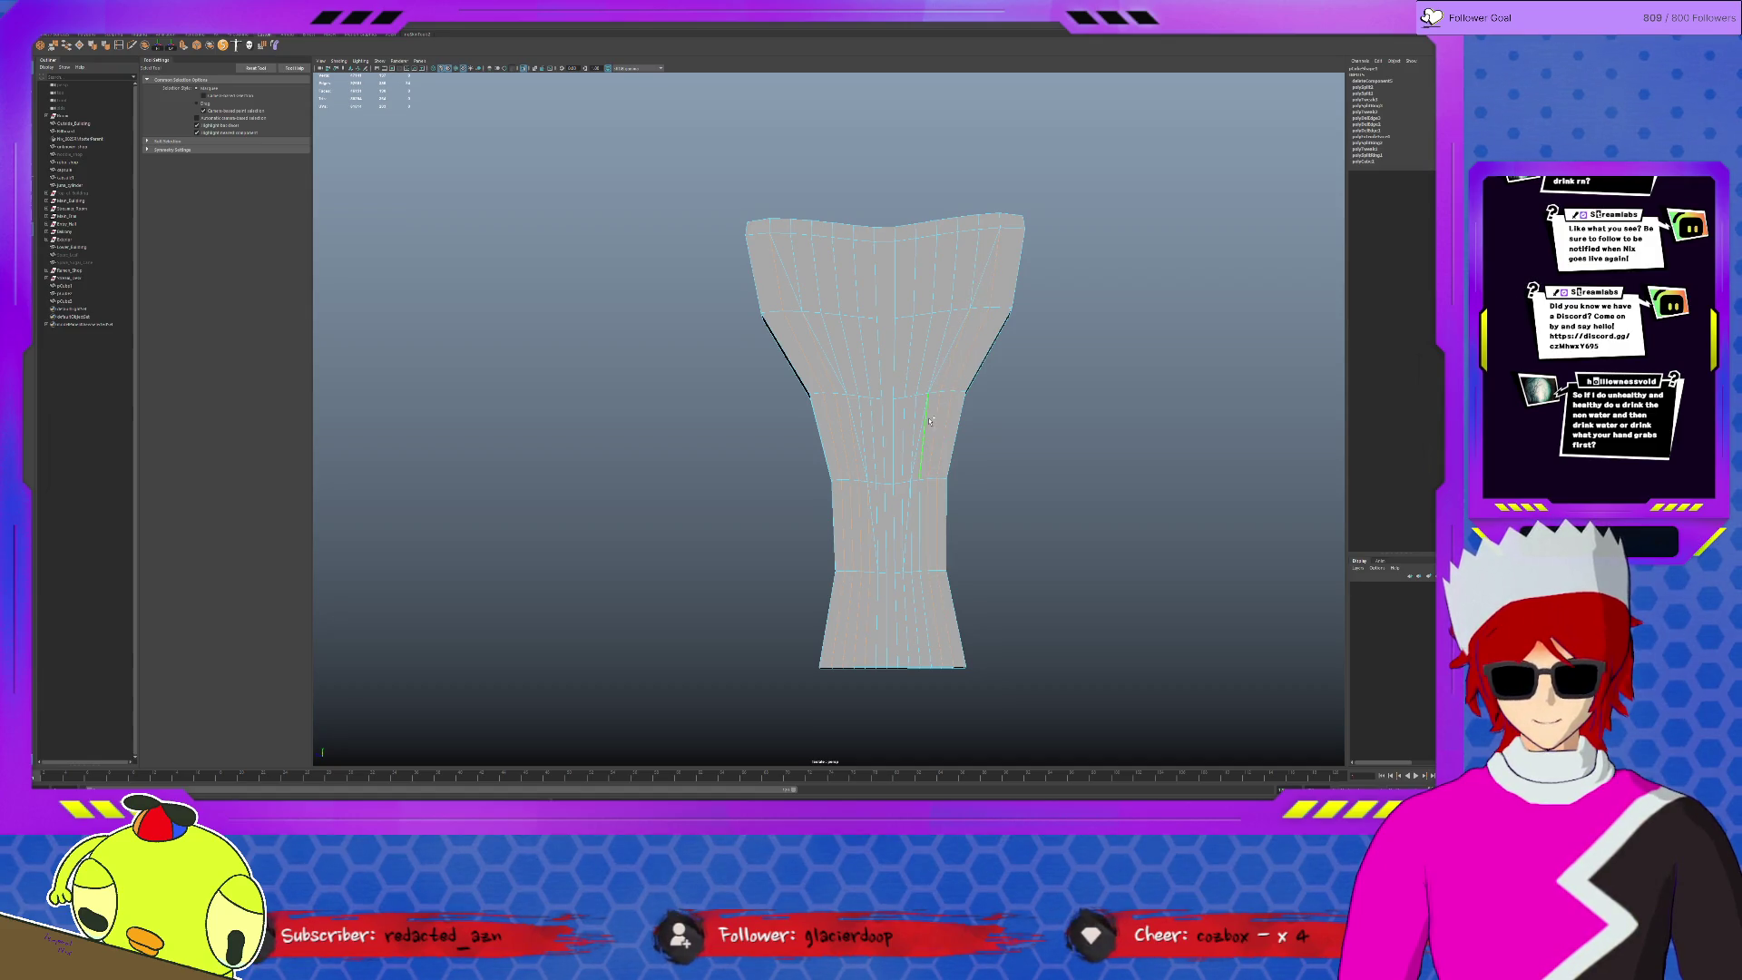
click(929, 514)
key(Delete)
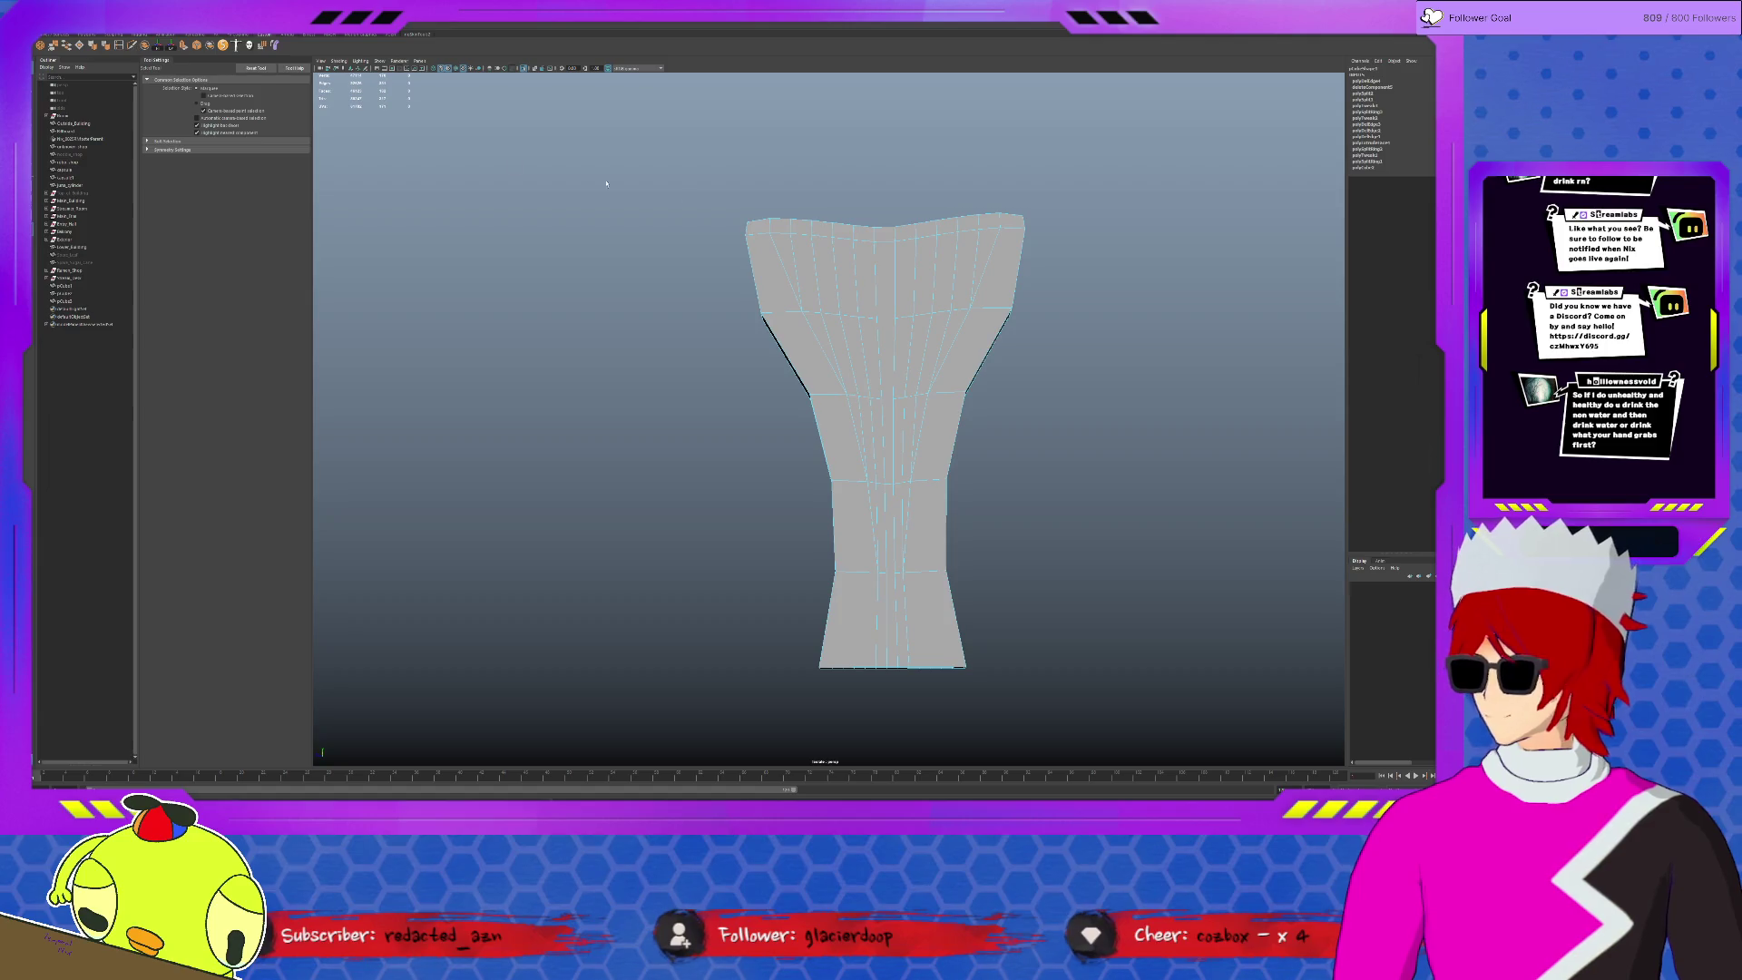
- Multi-Cut a straight vertical edge from the top edge down to the middle edge
key(ctrl+shift+x)
alt+drag(896, 260, 894, 299)
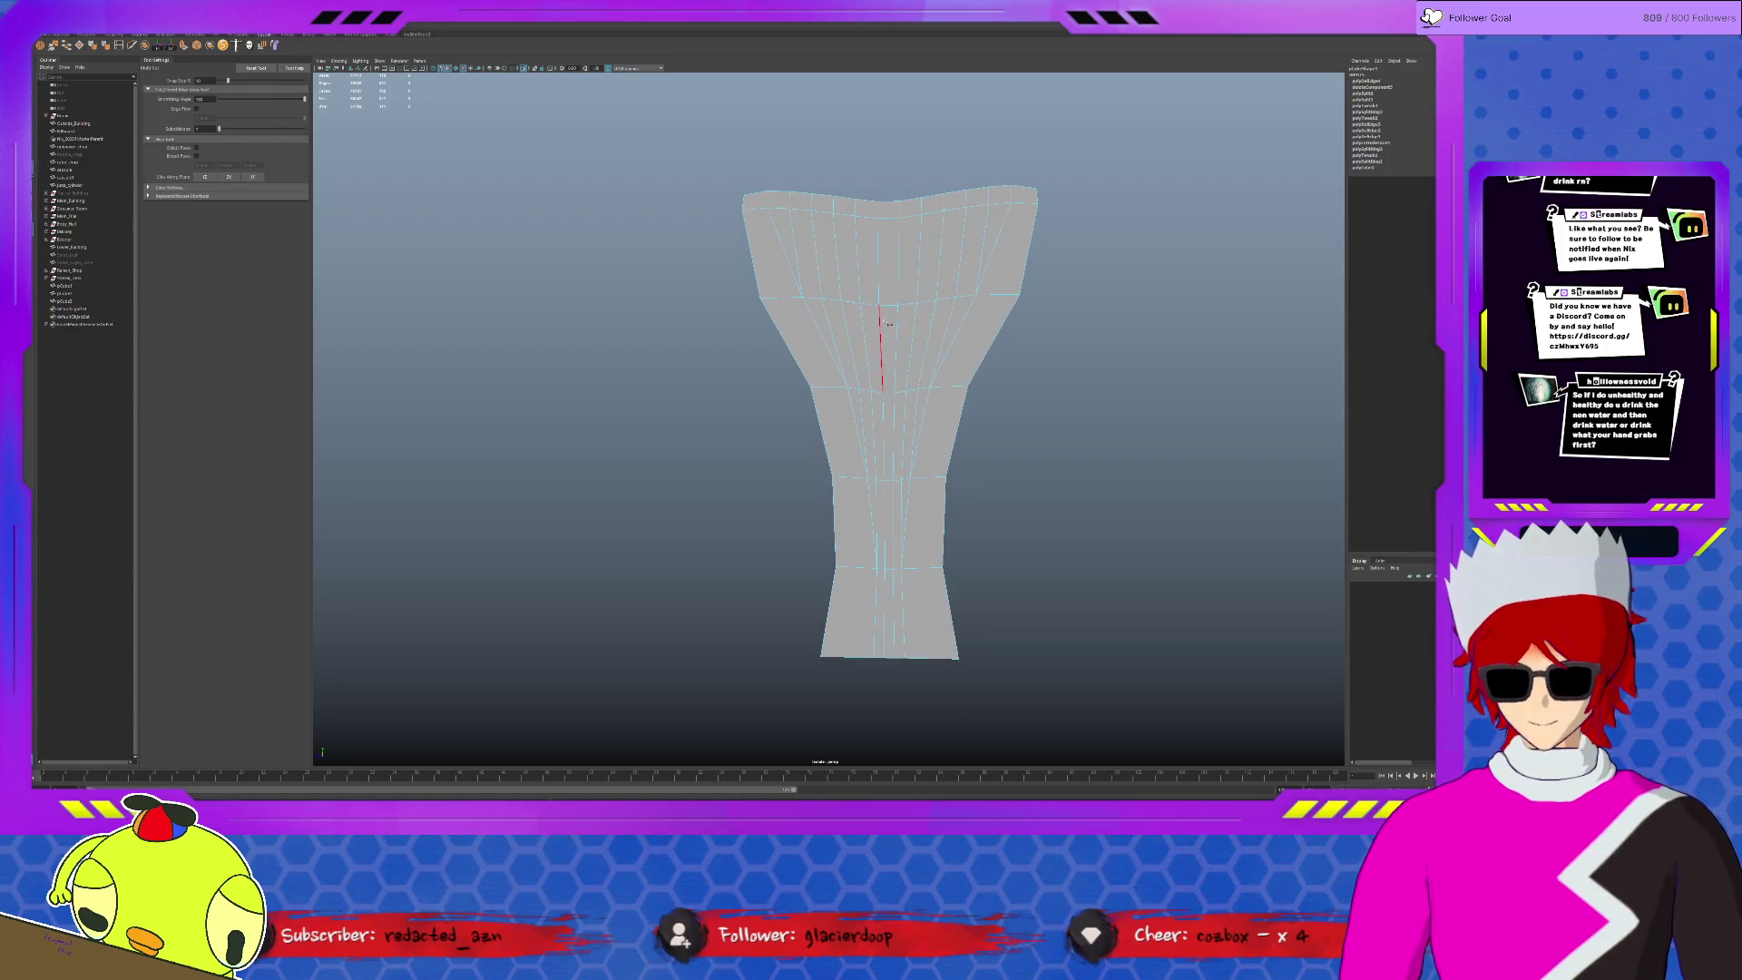
click(877, 220)
click(860, 303)
click(849, 391)
right_click(848, 390)
click(899, 219)
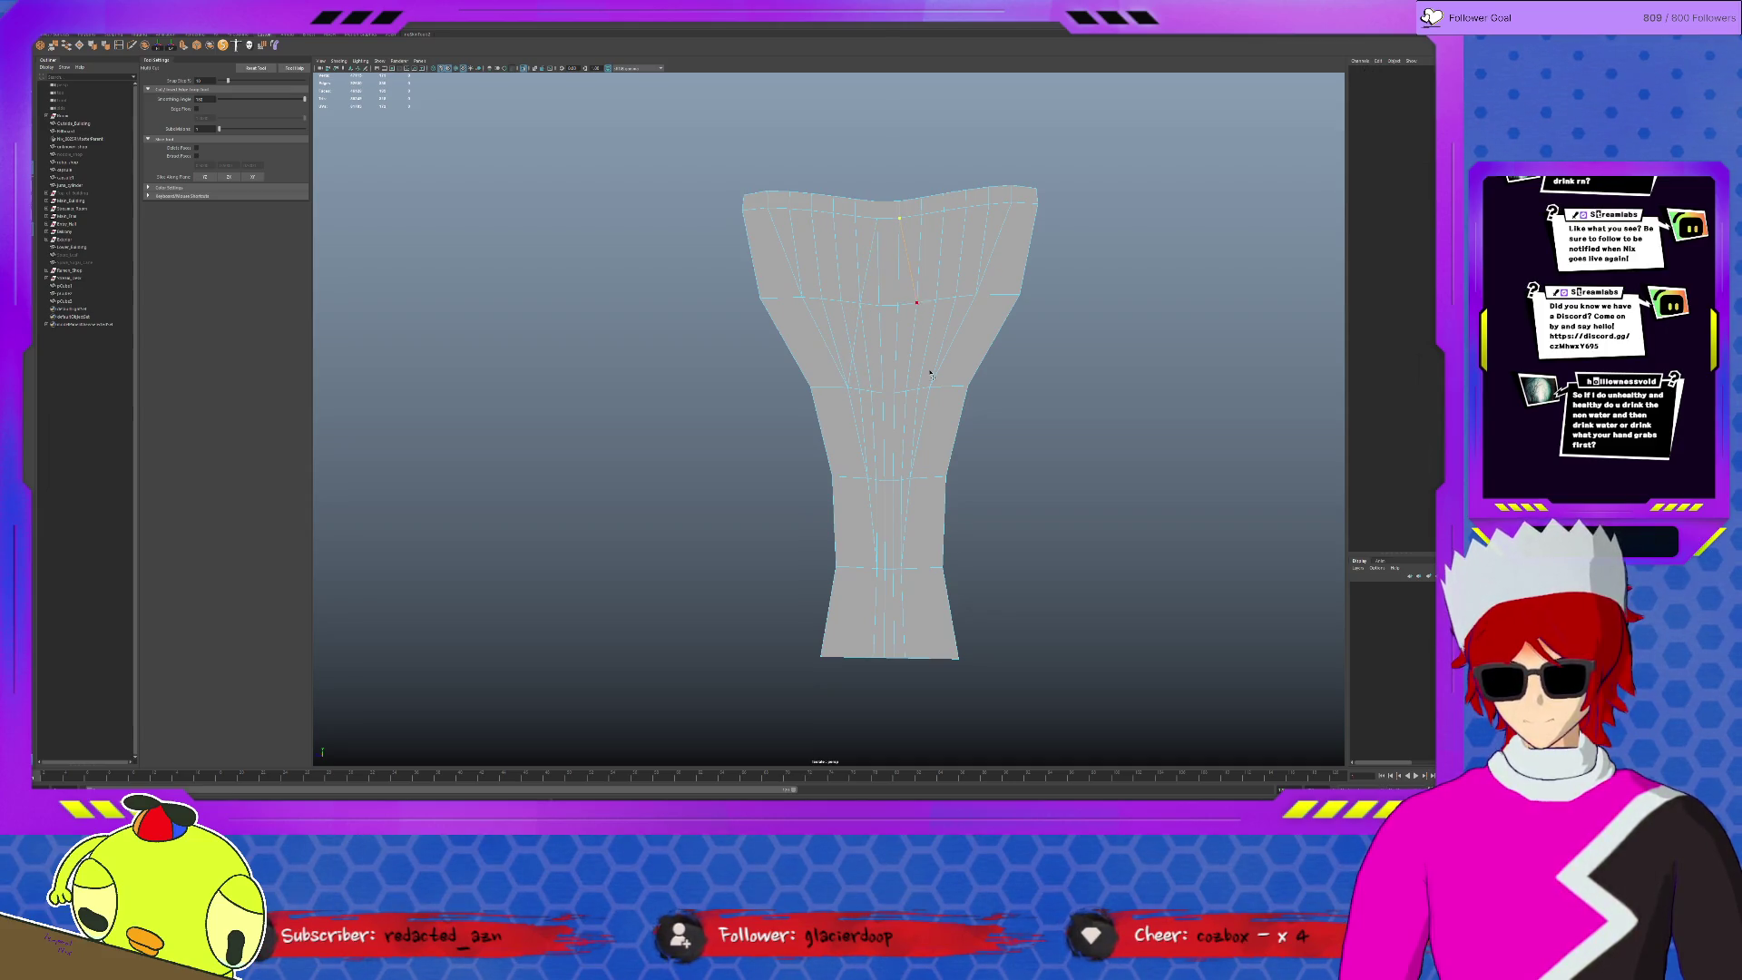
key(BackSpace)
click(897, 303)
right_click(901, 245)
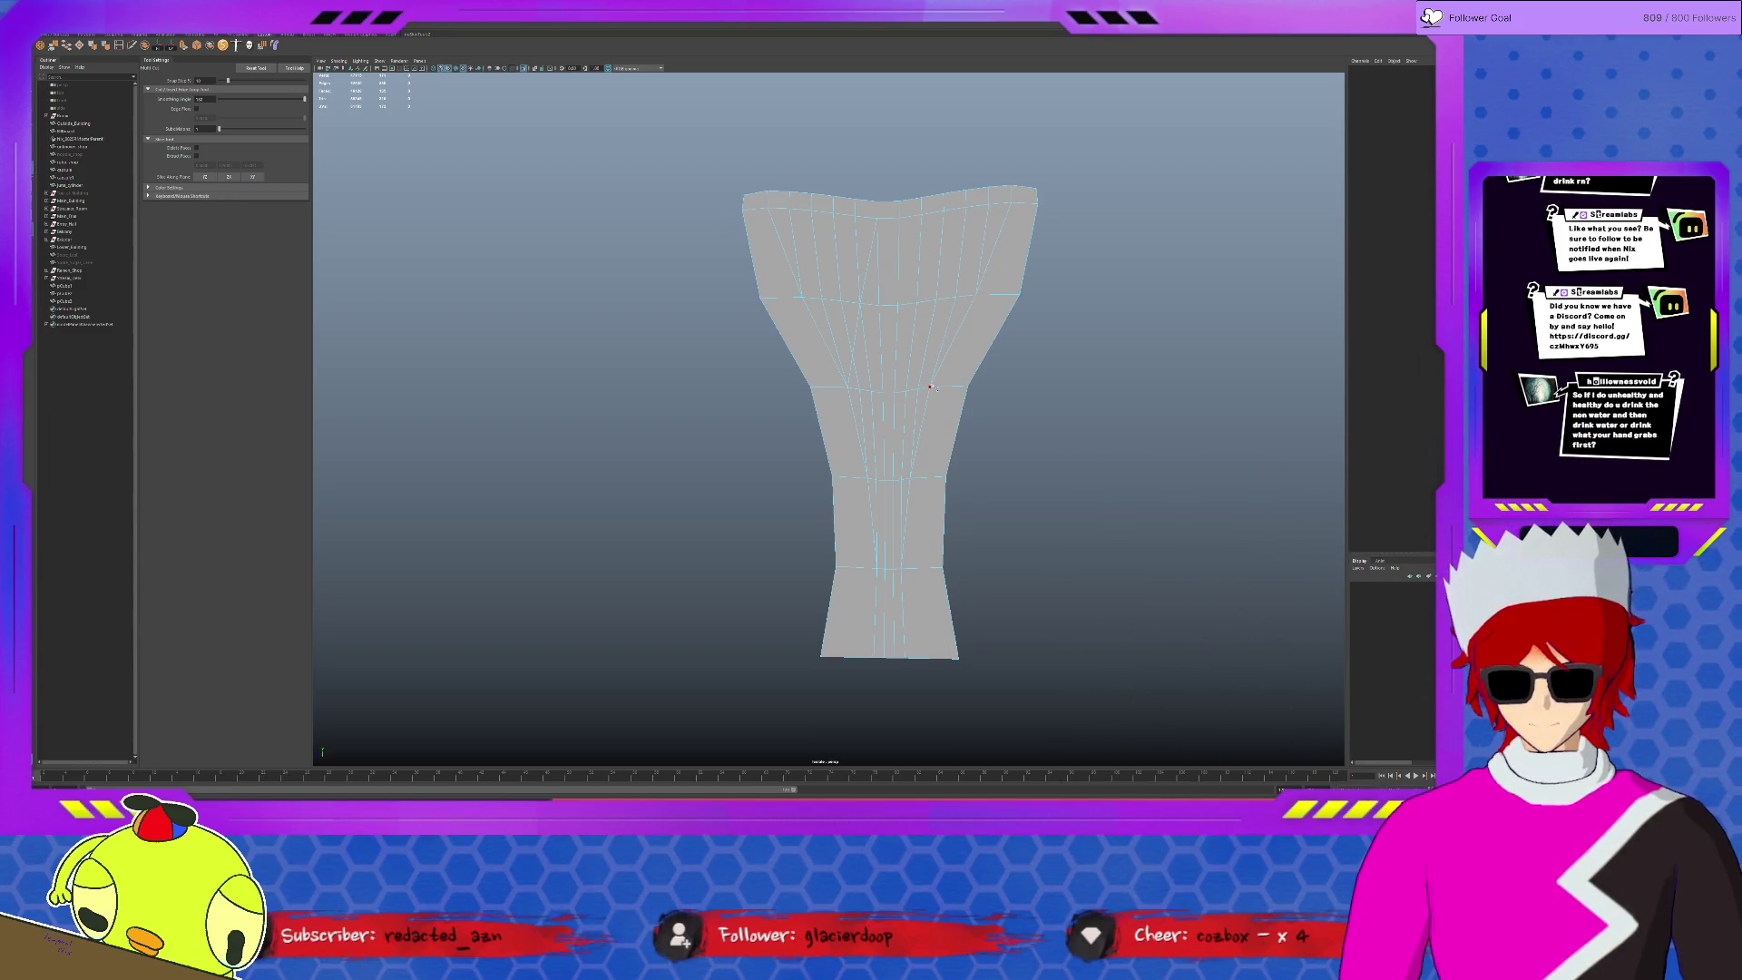
- Extend cuts from the middle edge down to the lower edge and up to the top, deleting a stray edge
click(935, 302)
click(919, 388)
right_click(936, 347)
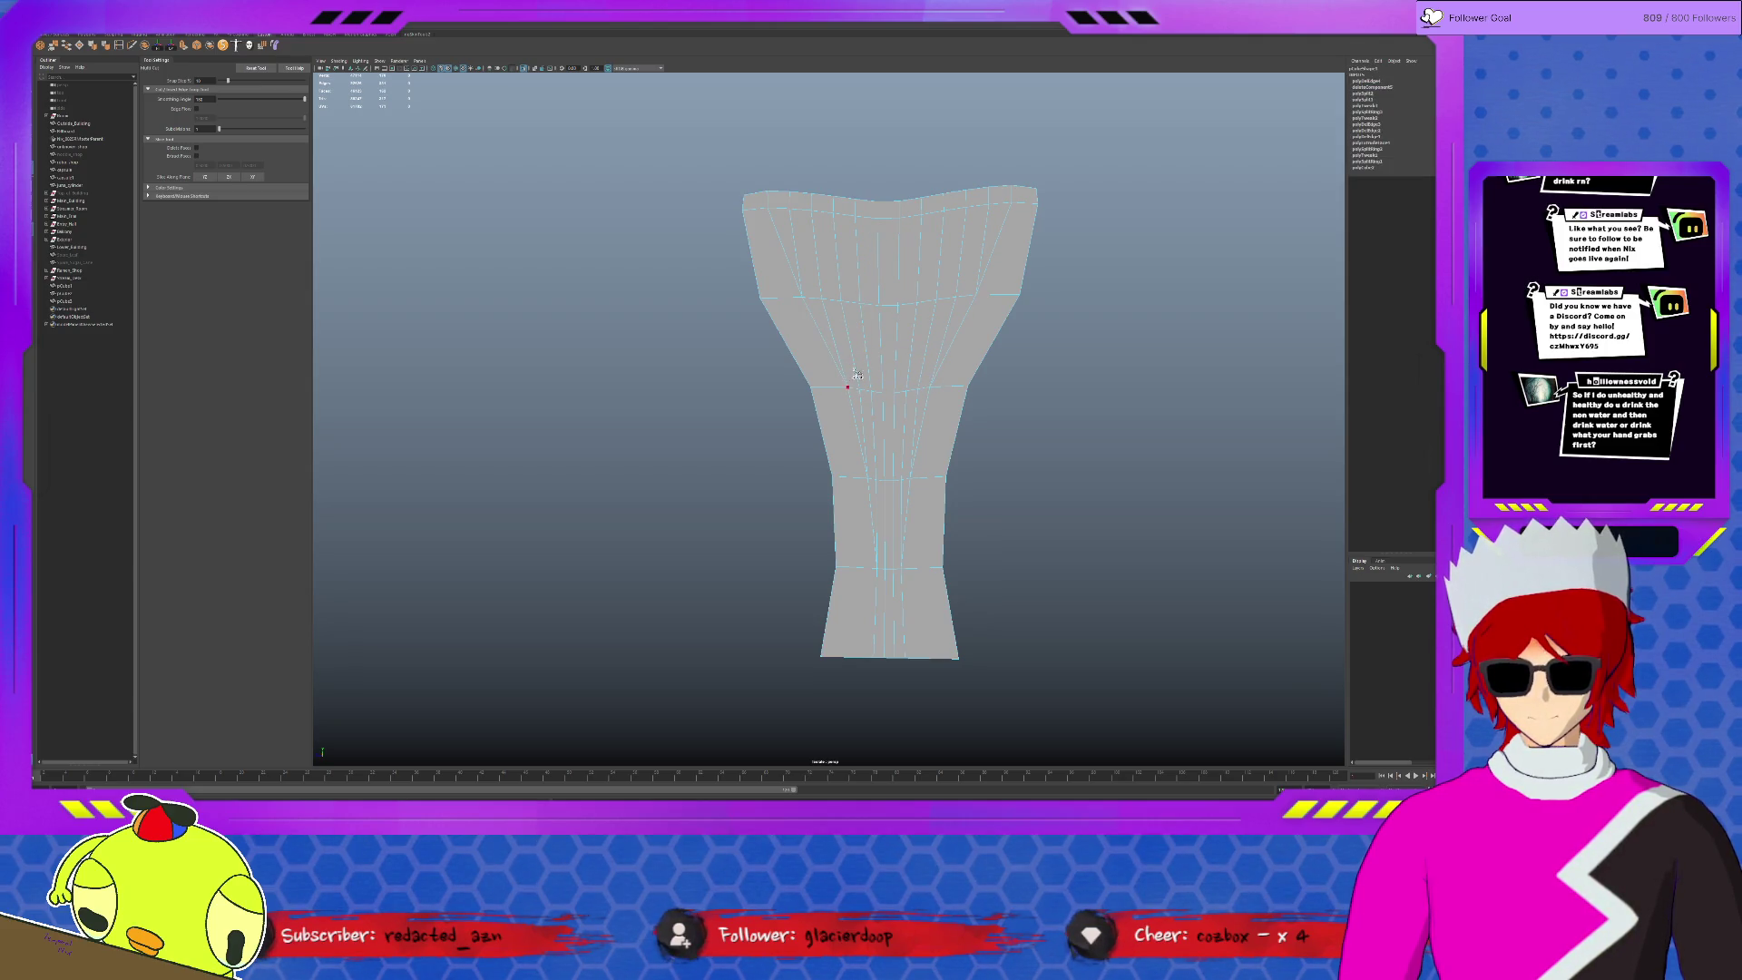
click(817, 388)
right_click(847, 392)
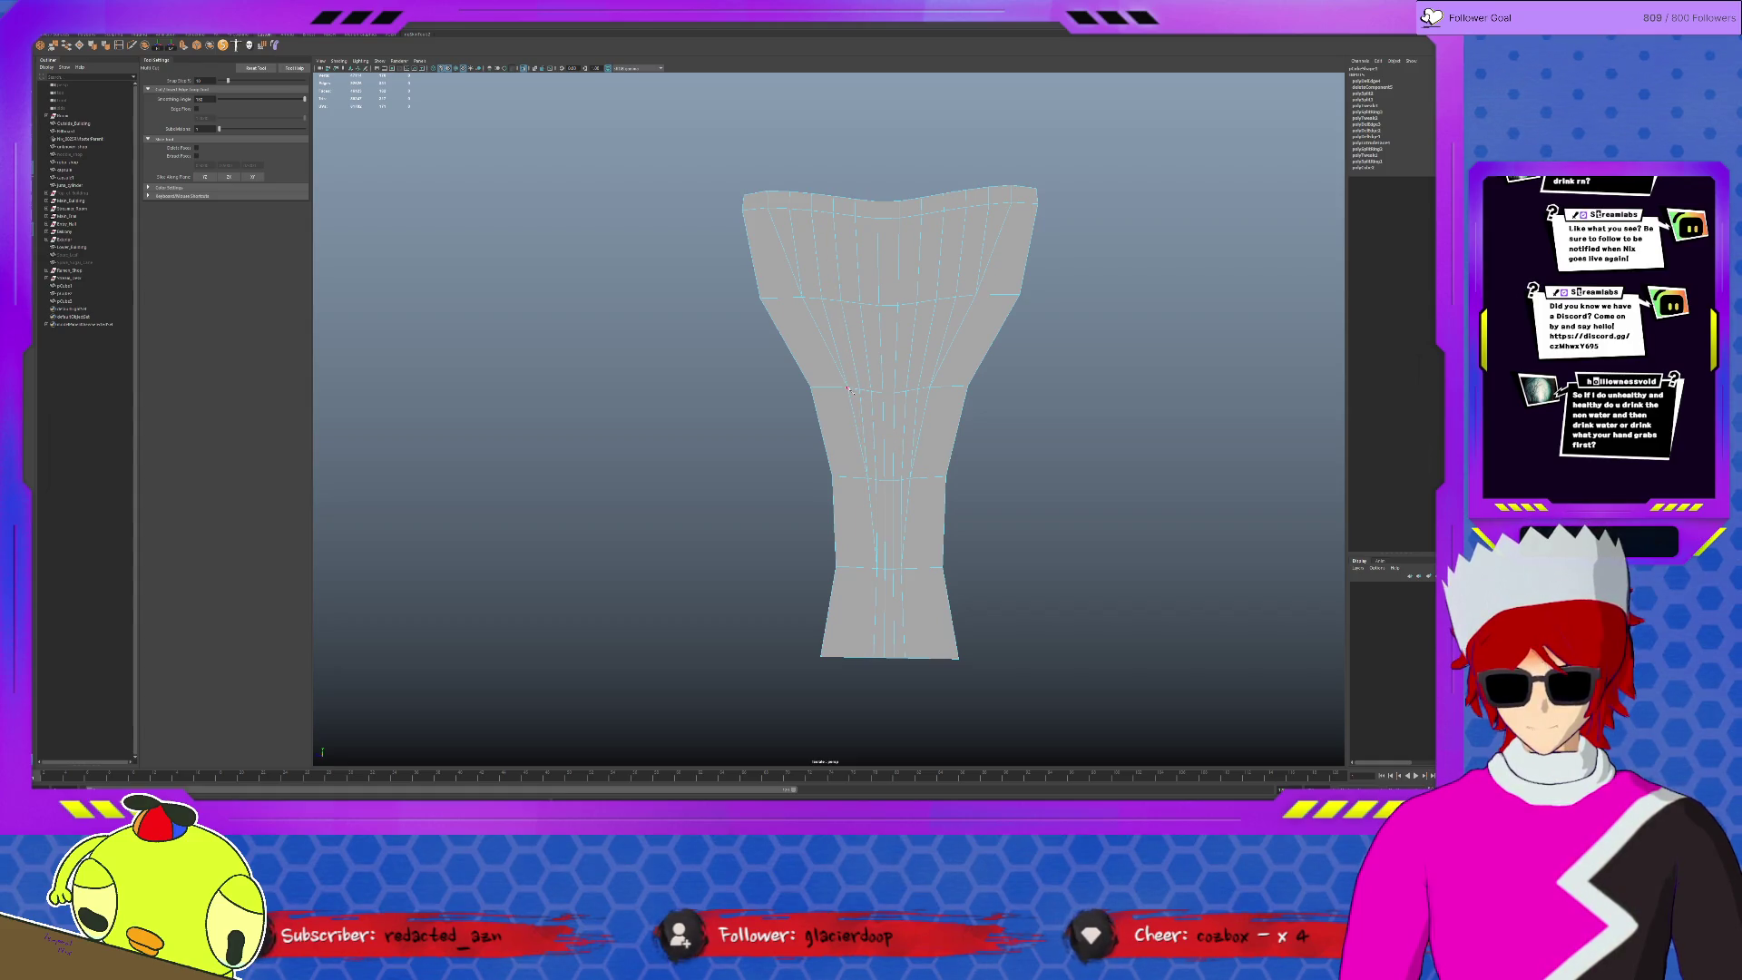
click(852, 302)
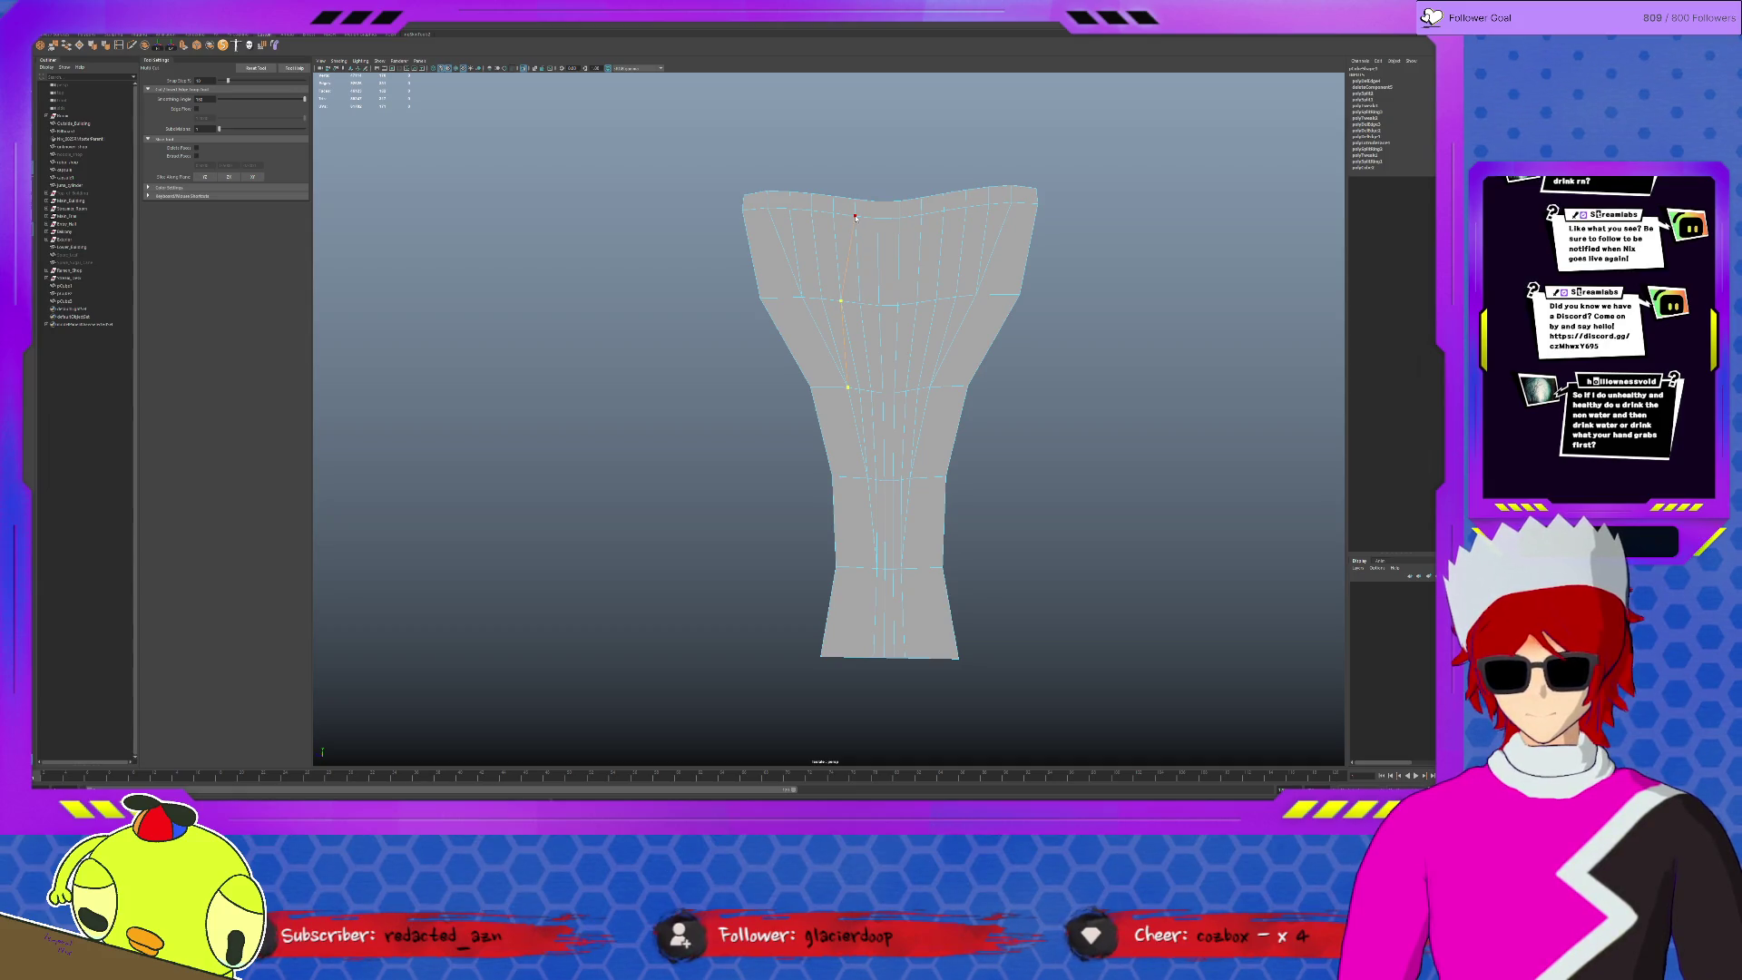
click(855, 218)
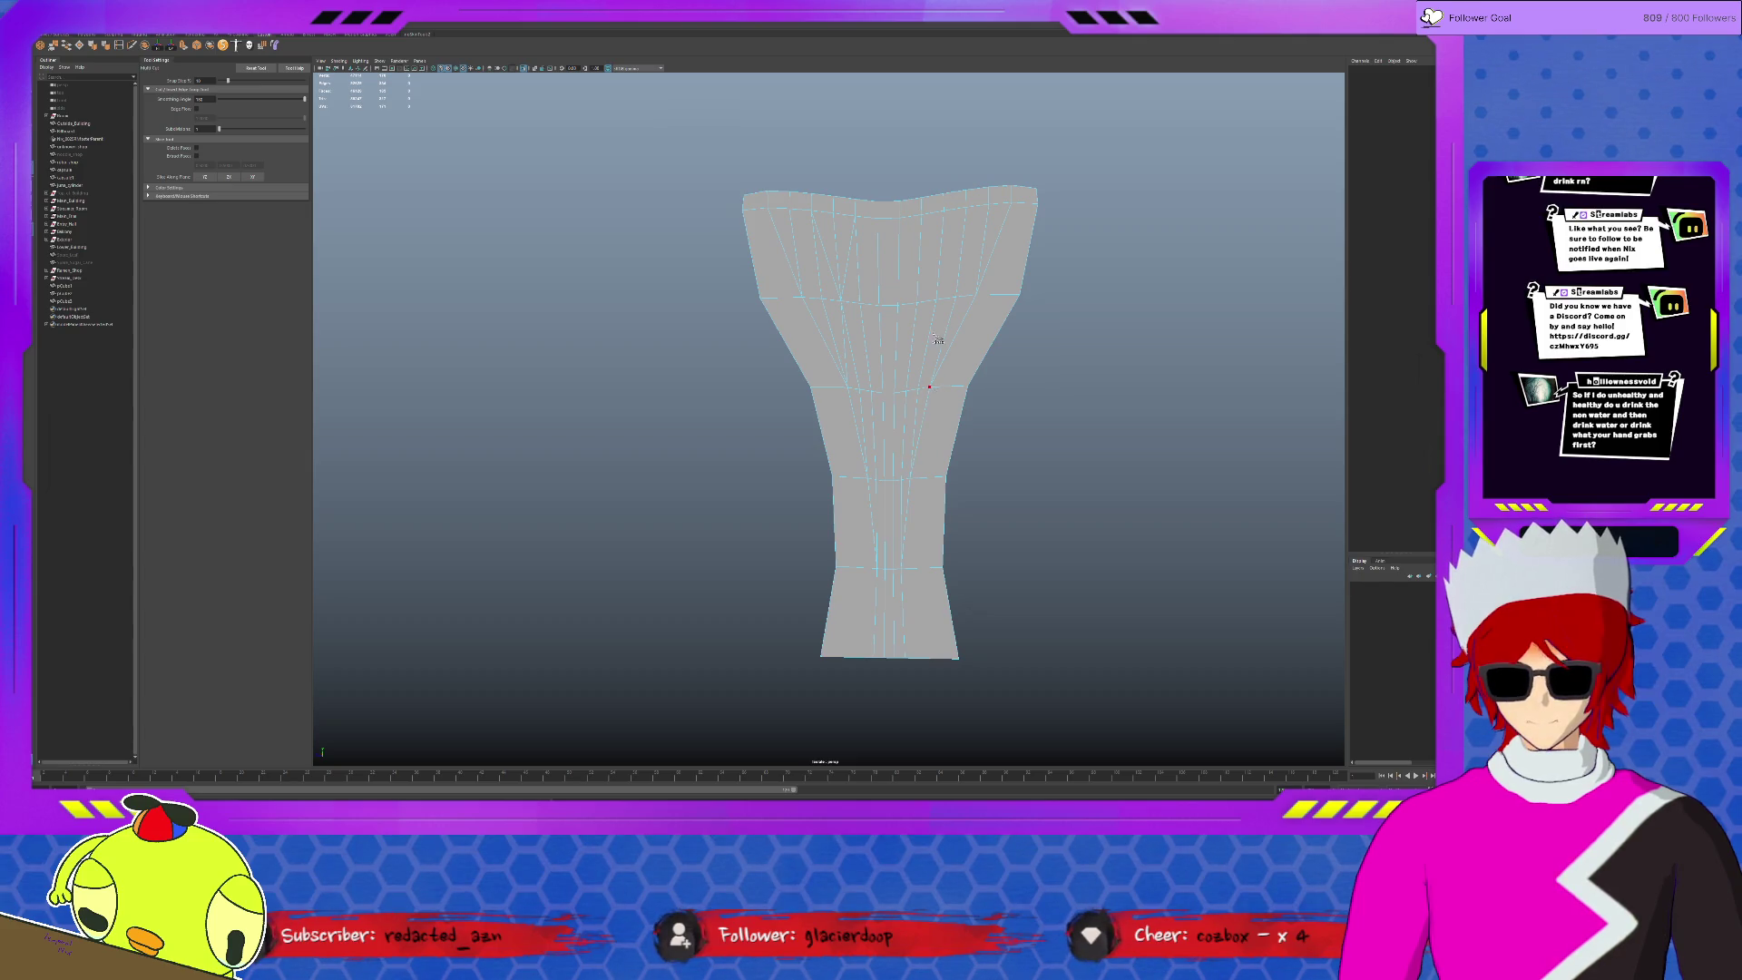
click(946, 266)
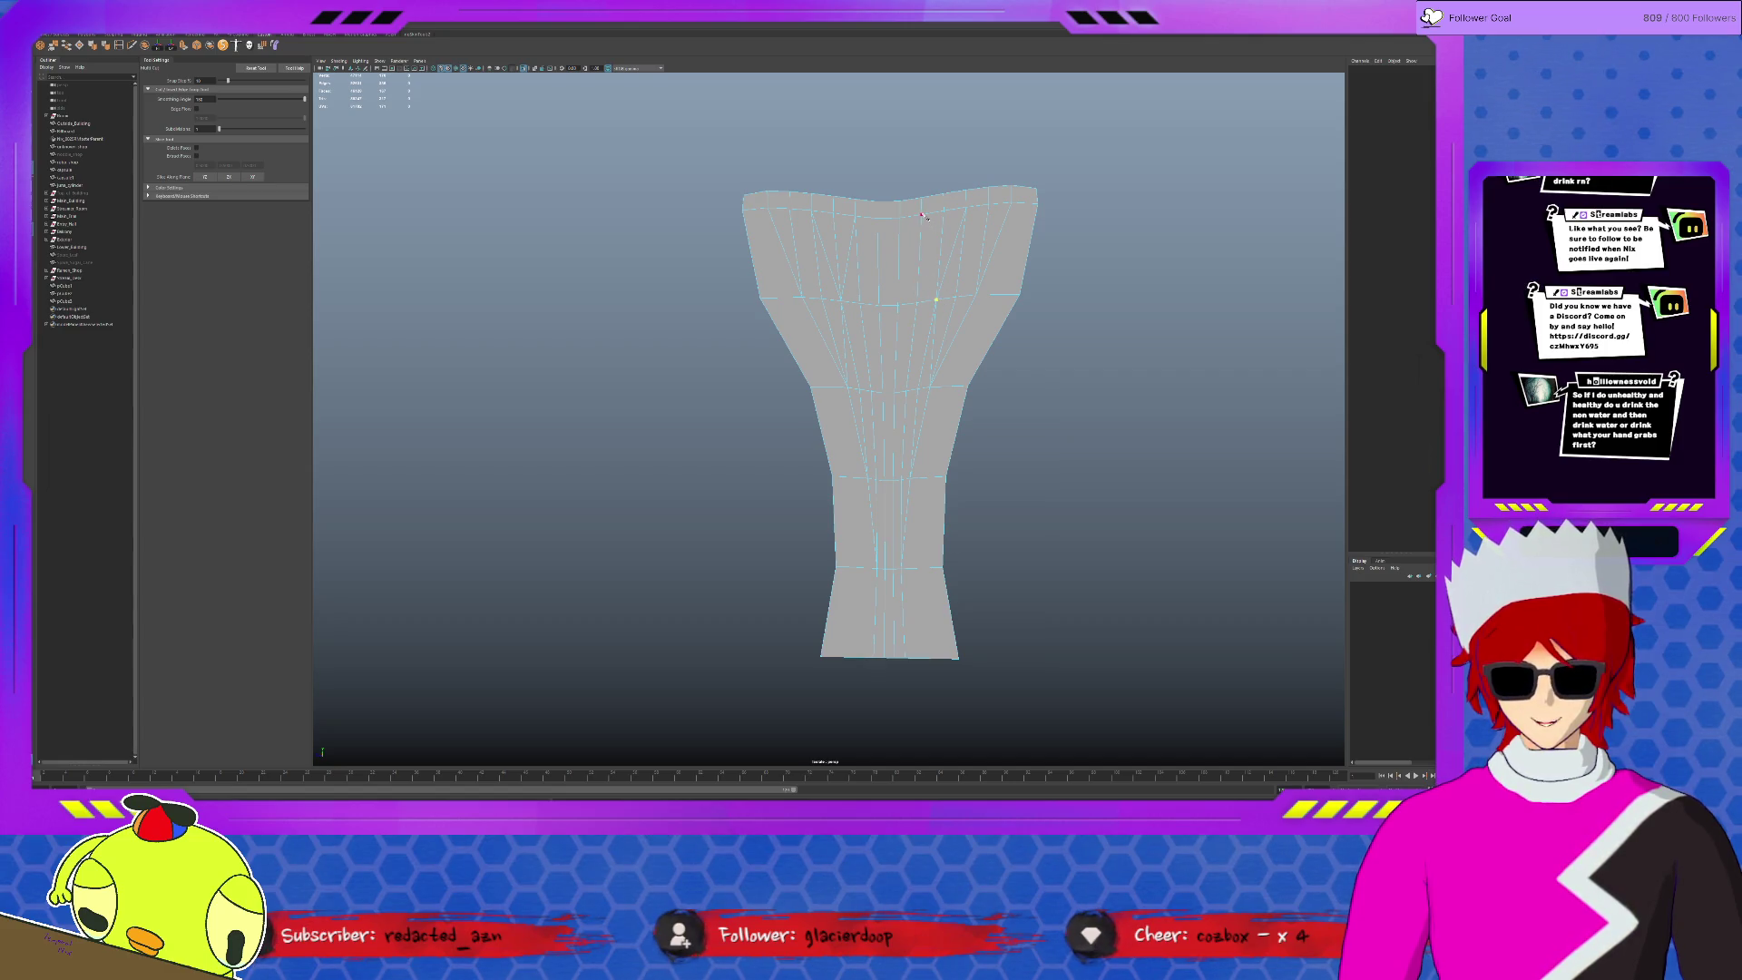
key(q)
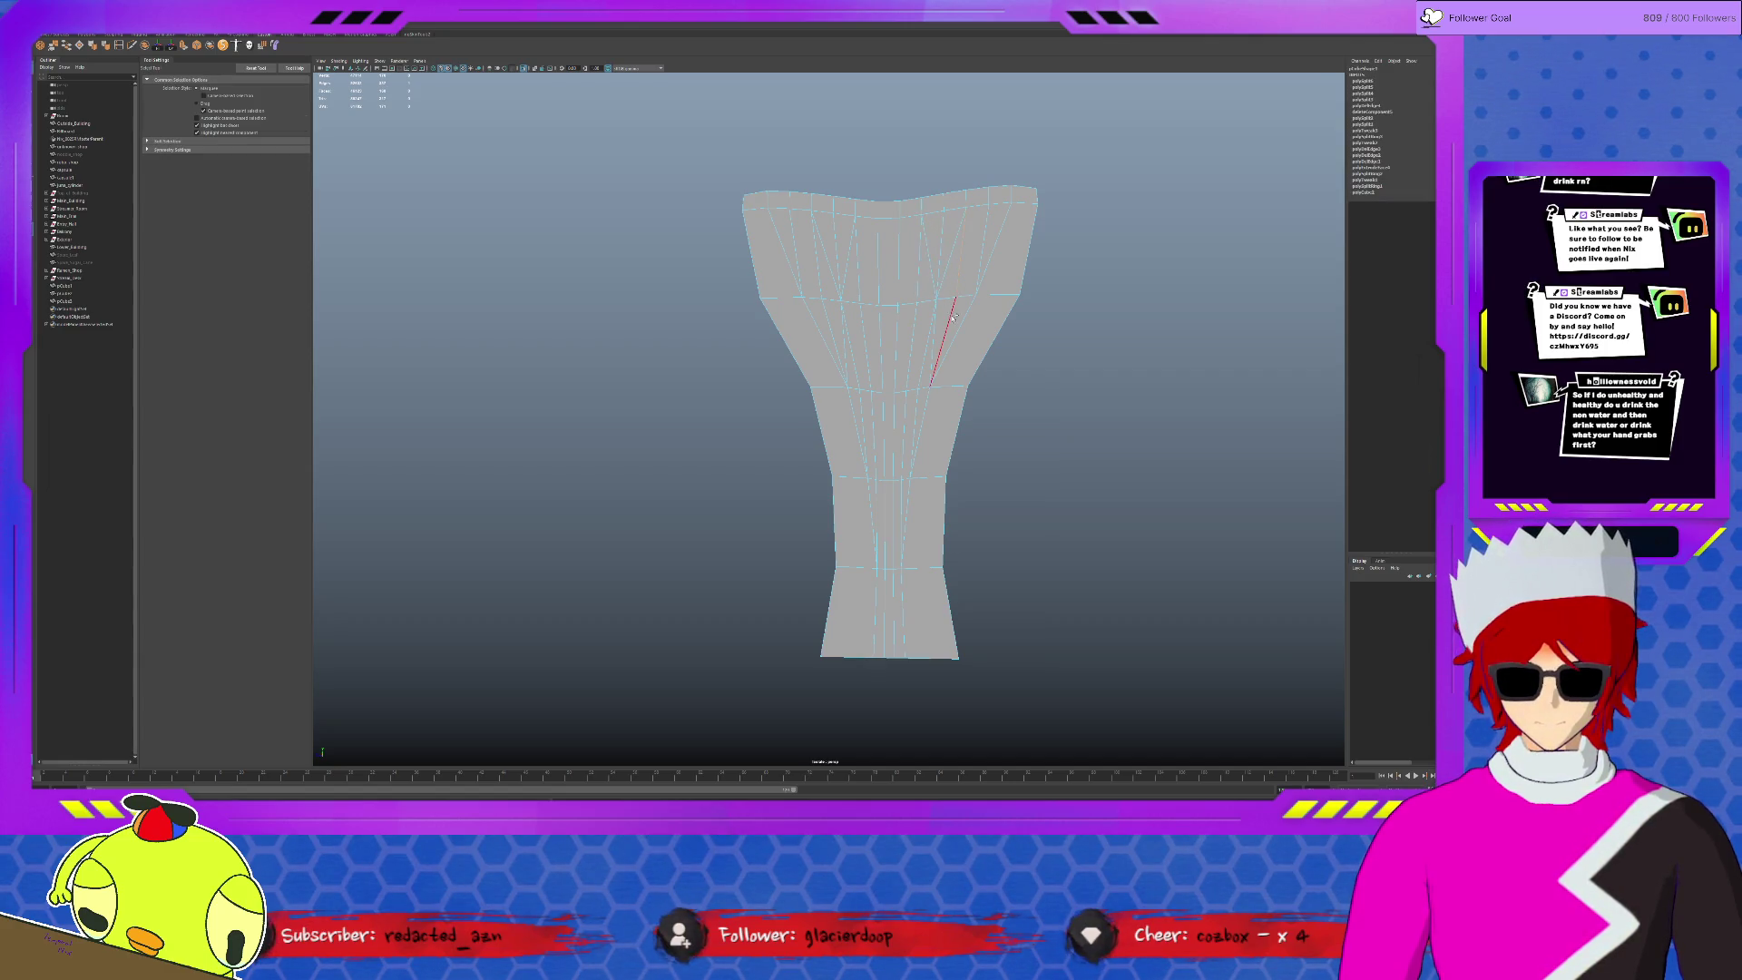
click(918, 275)
key(ctrl+Delete)
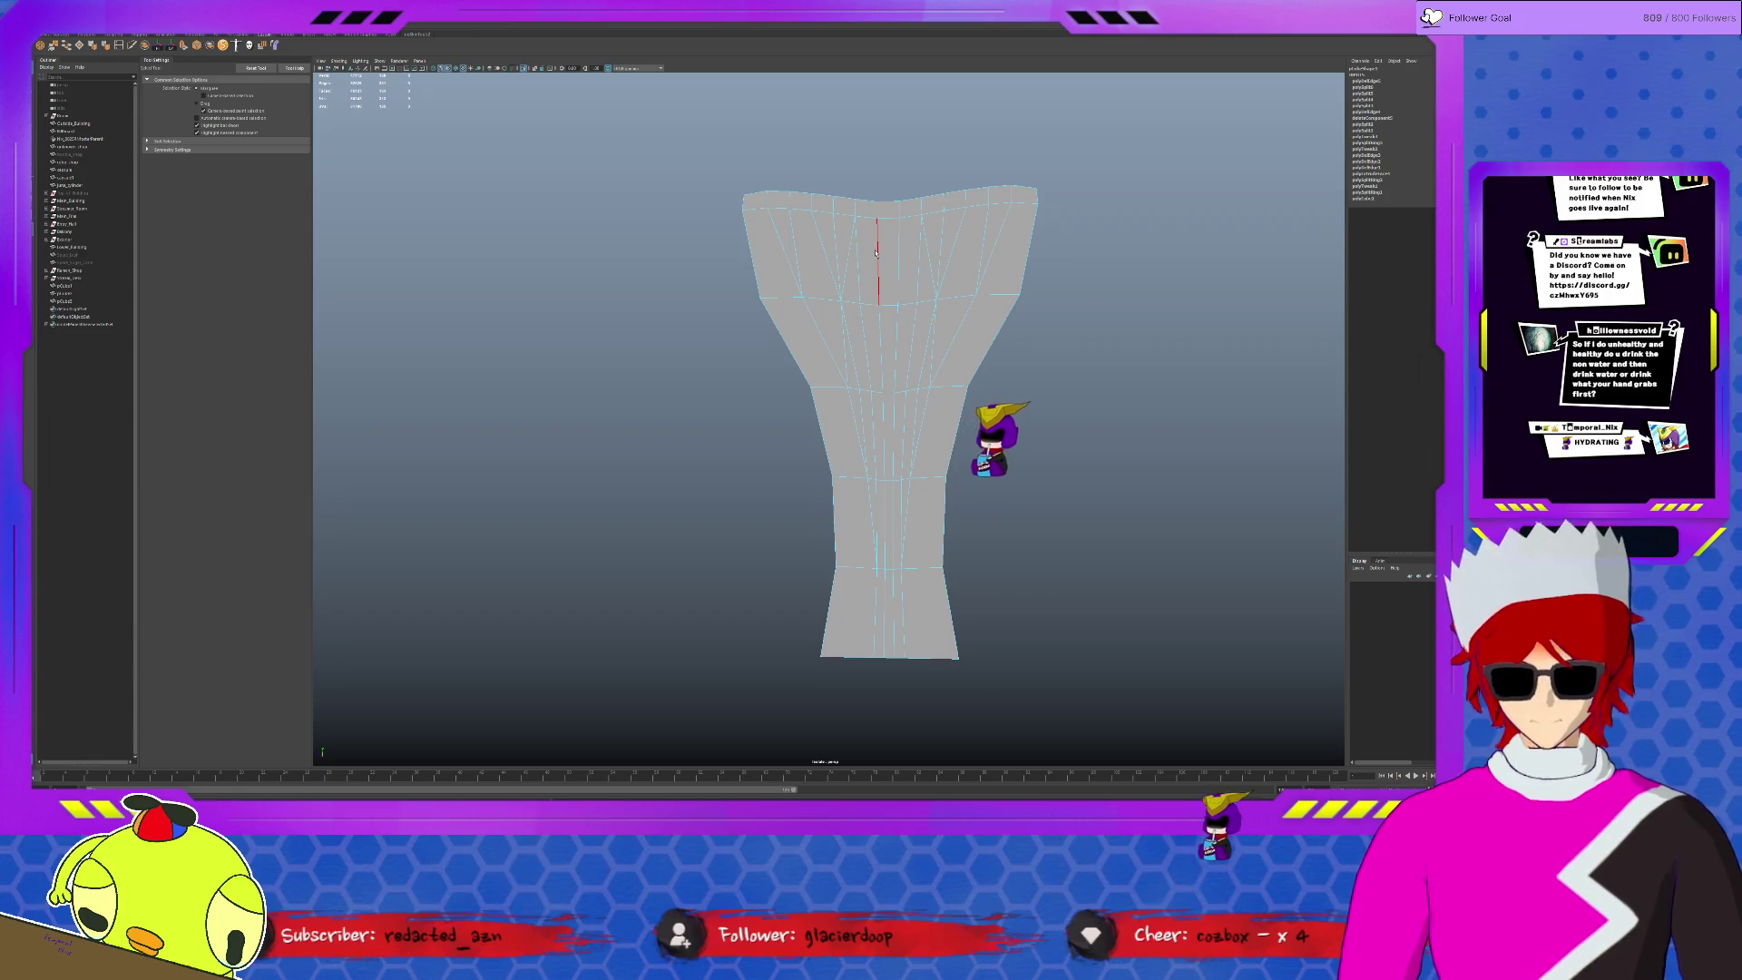
- Cut two edges from the top edge down to the middle edge, then delete one
key(ctrl+shift+x)
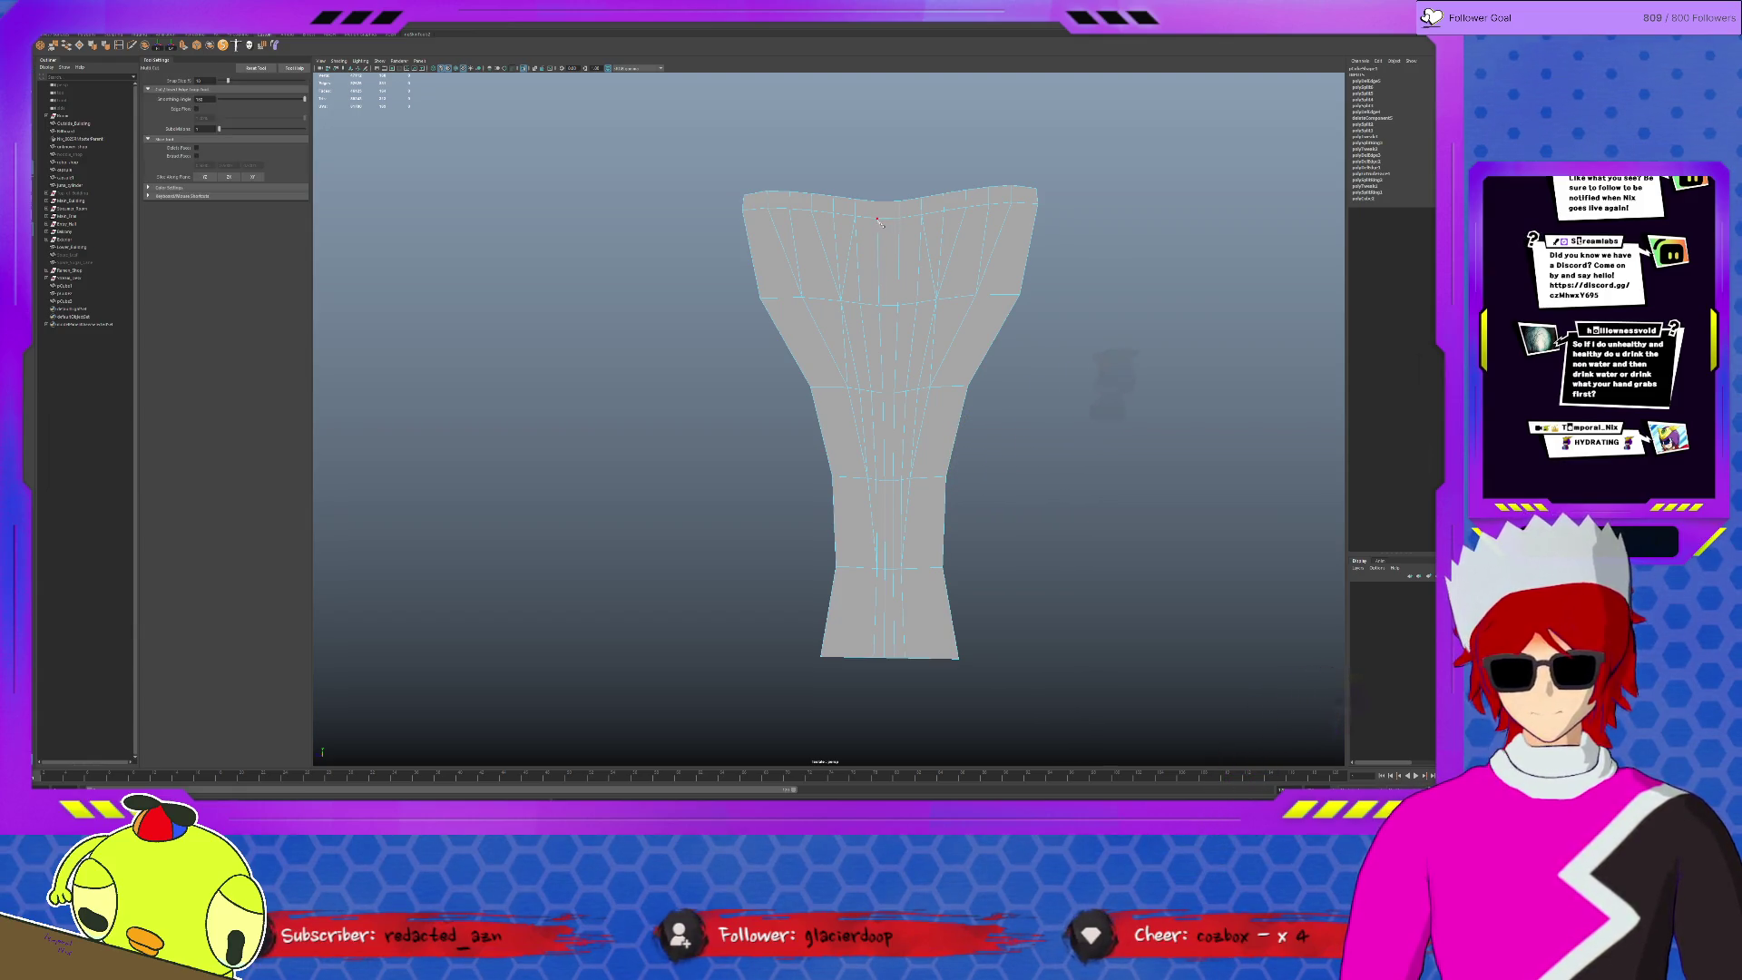
click(859, 303)
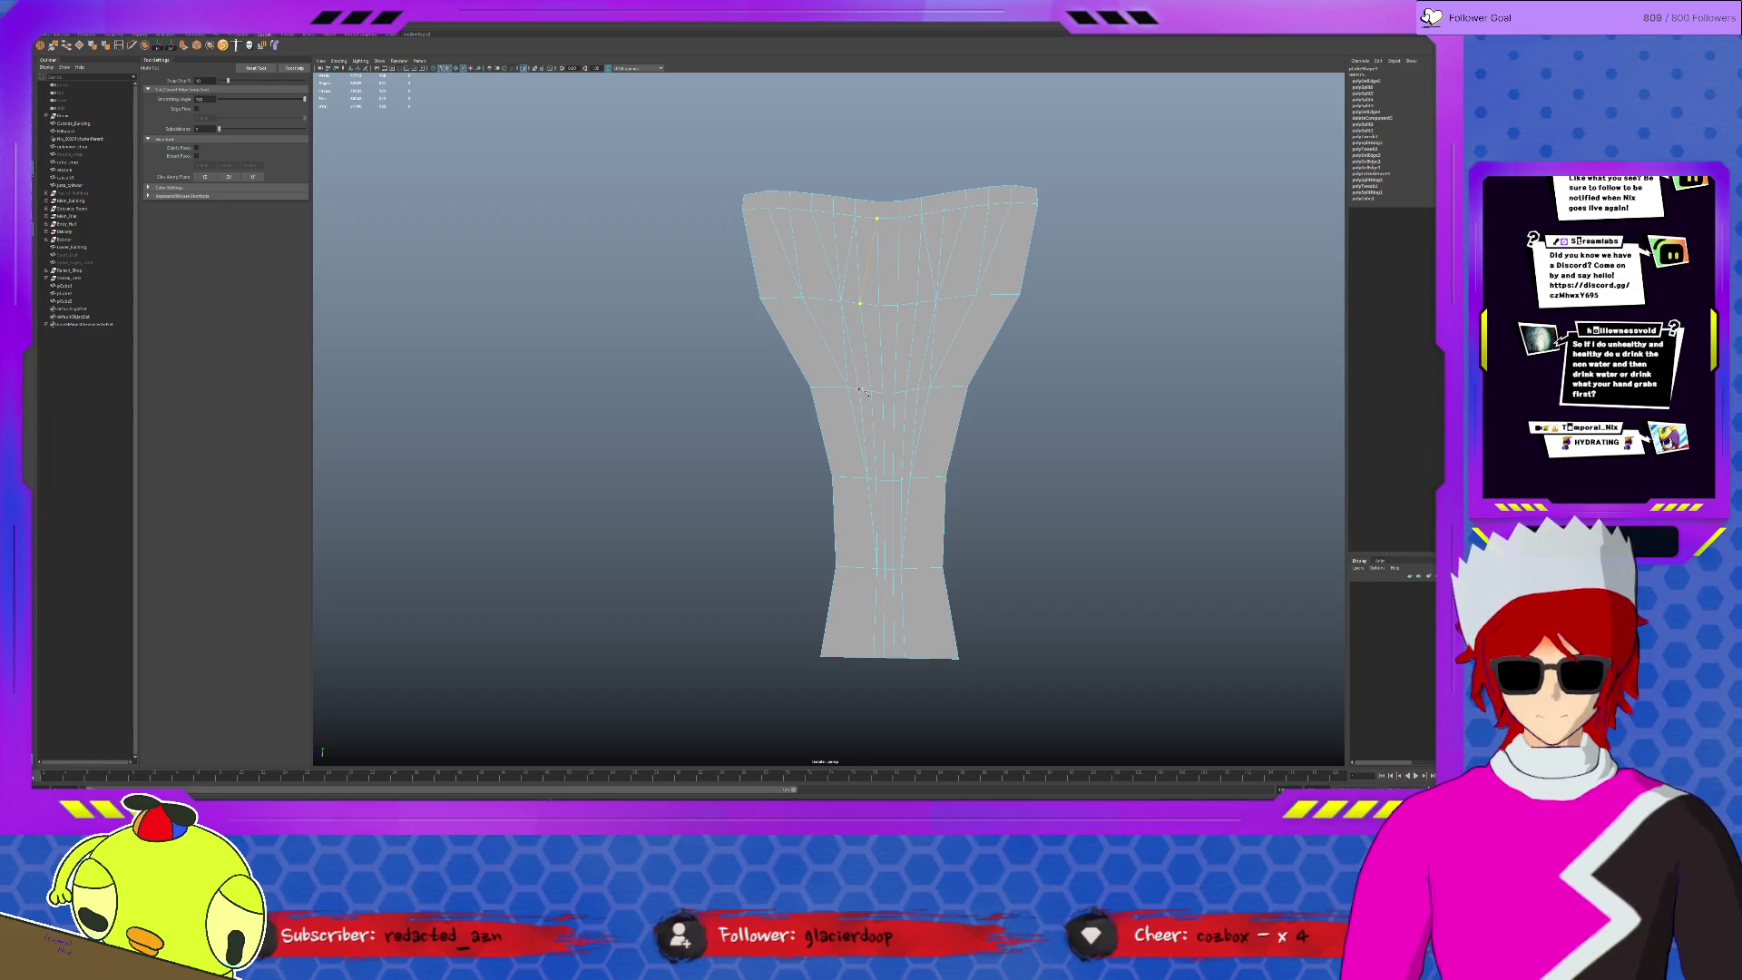
key(Return)
click(898, 219)
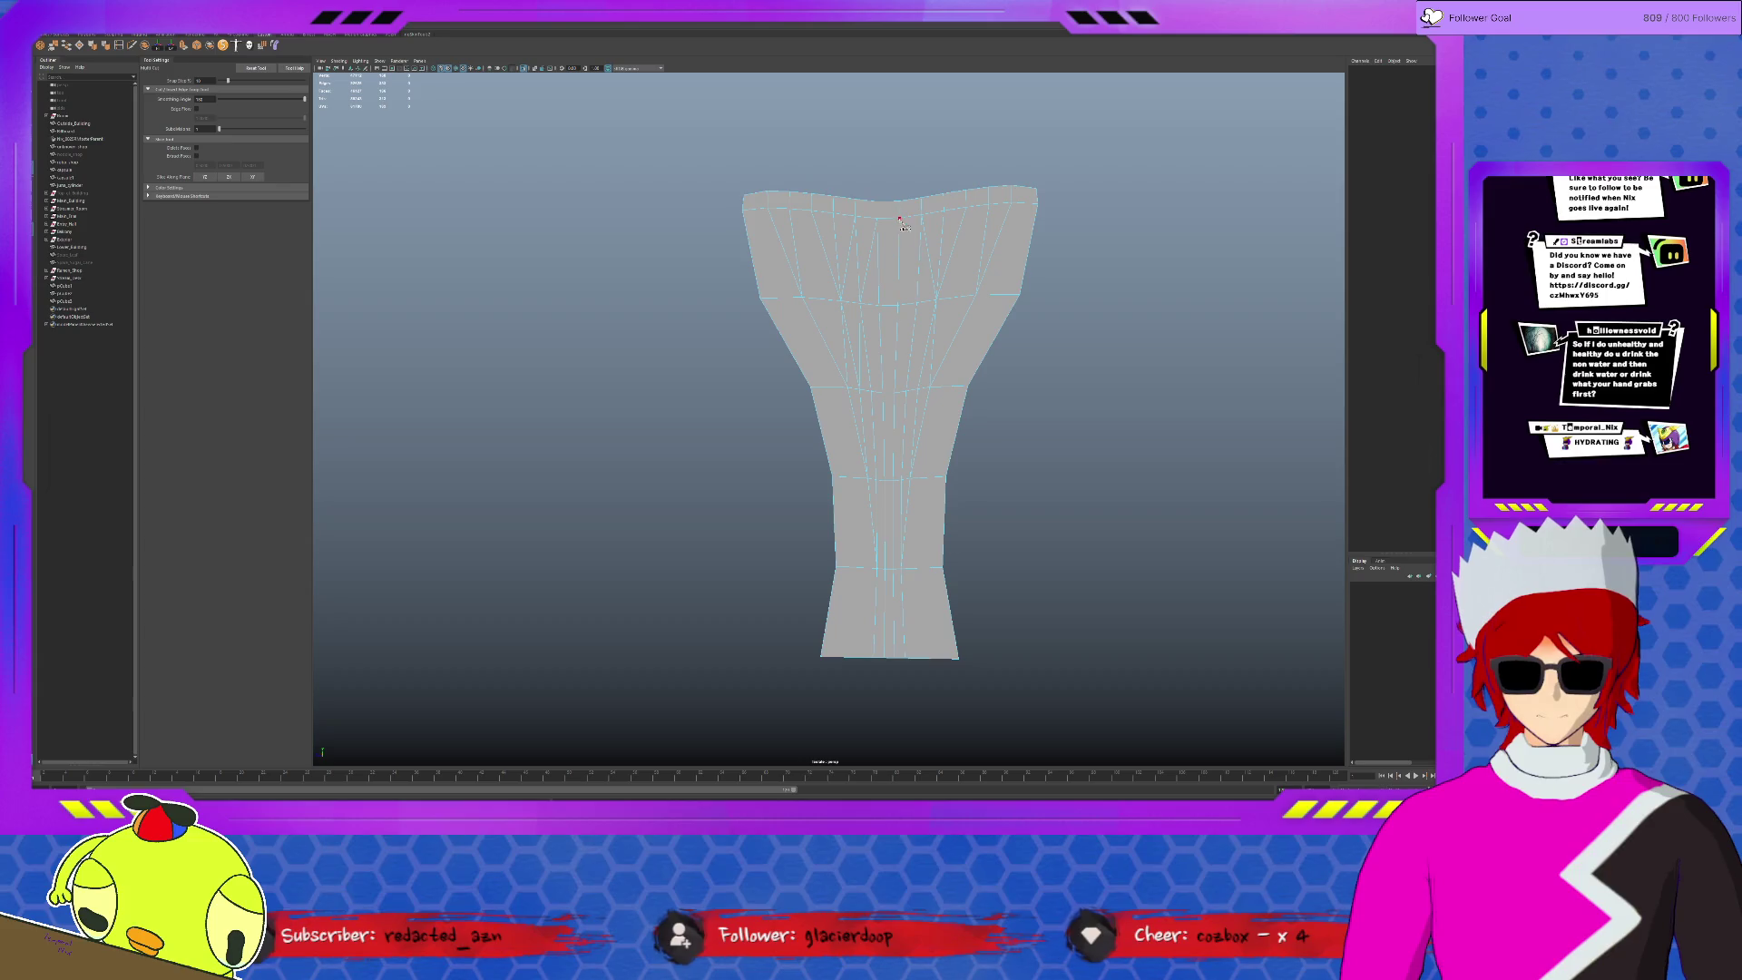
click(917, 303)
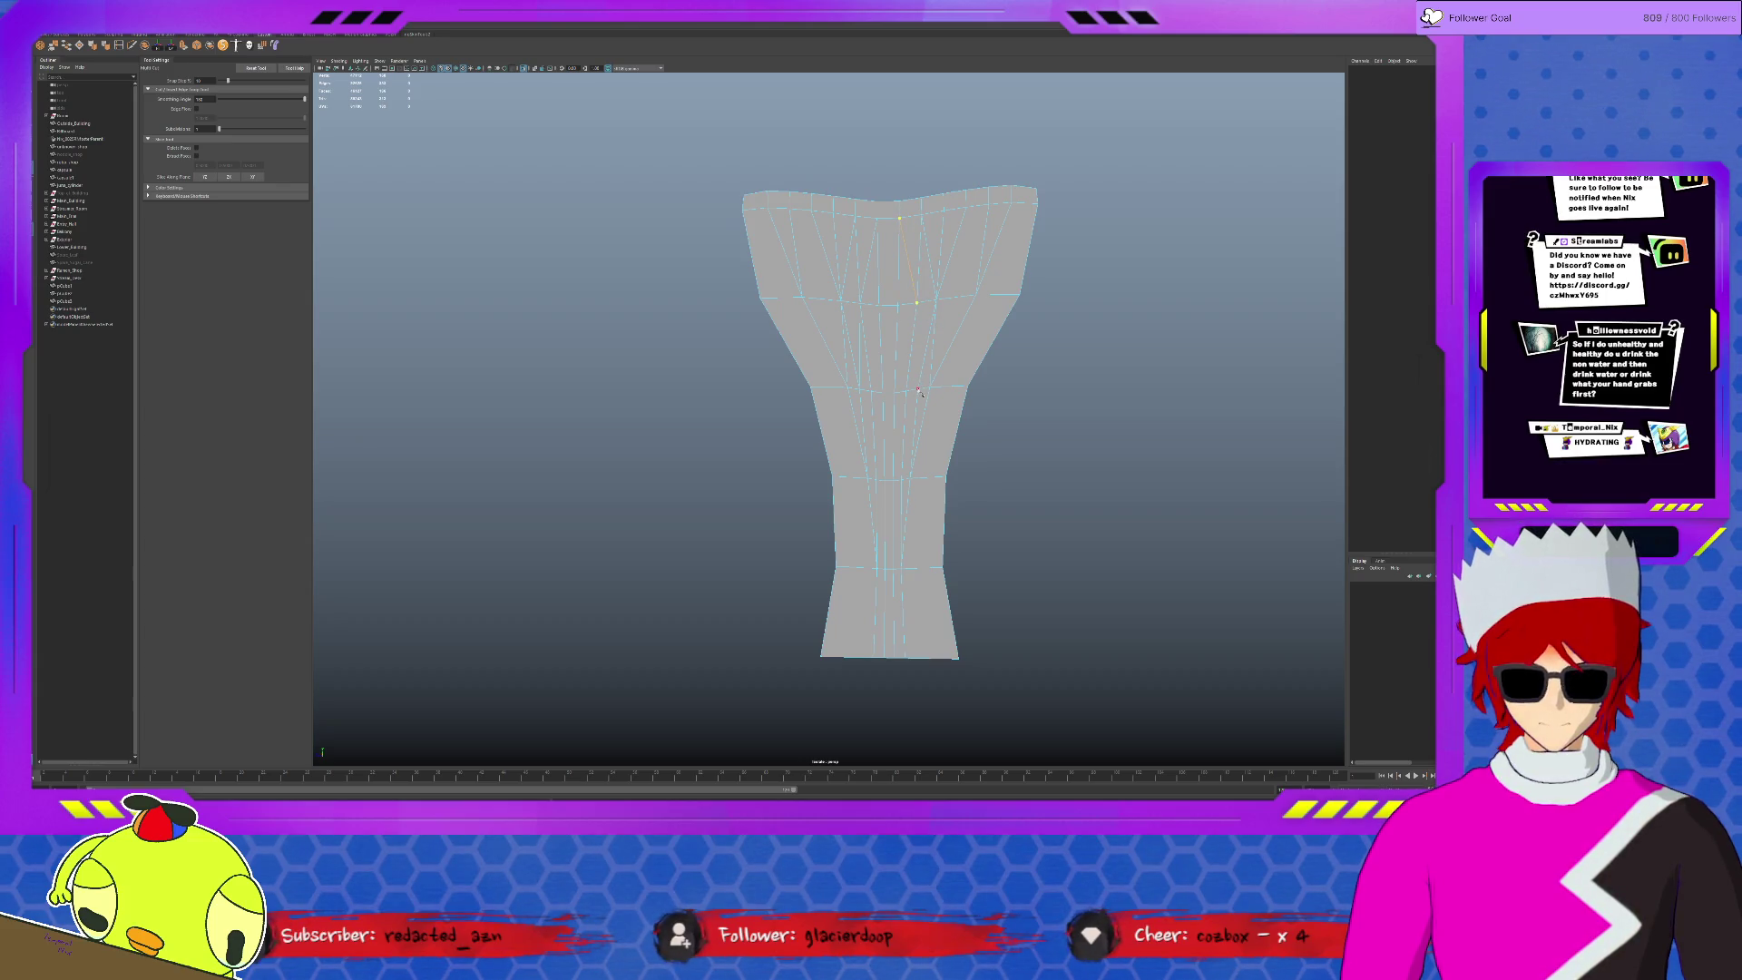
key(q)
click(897, 272)
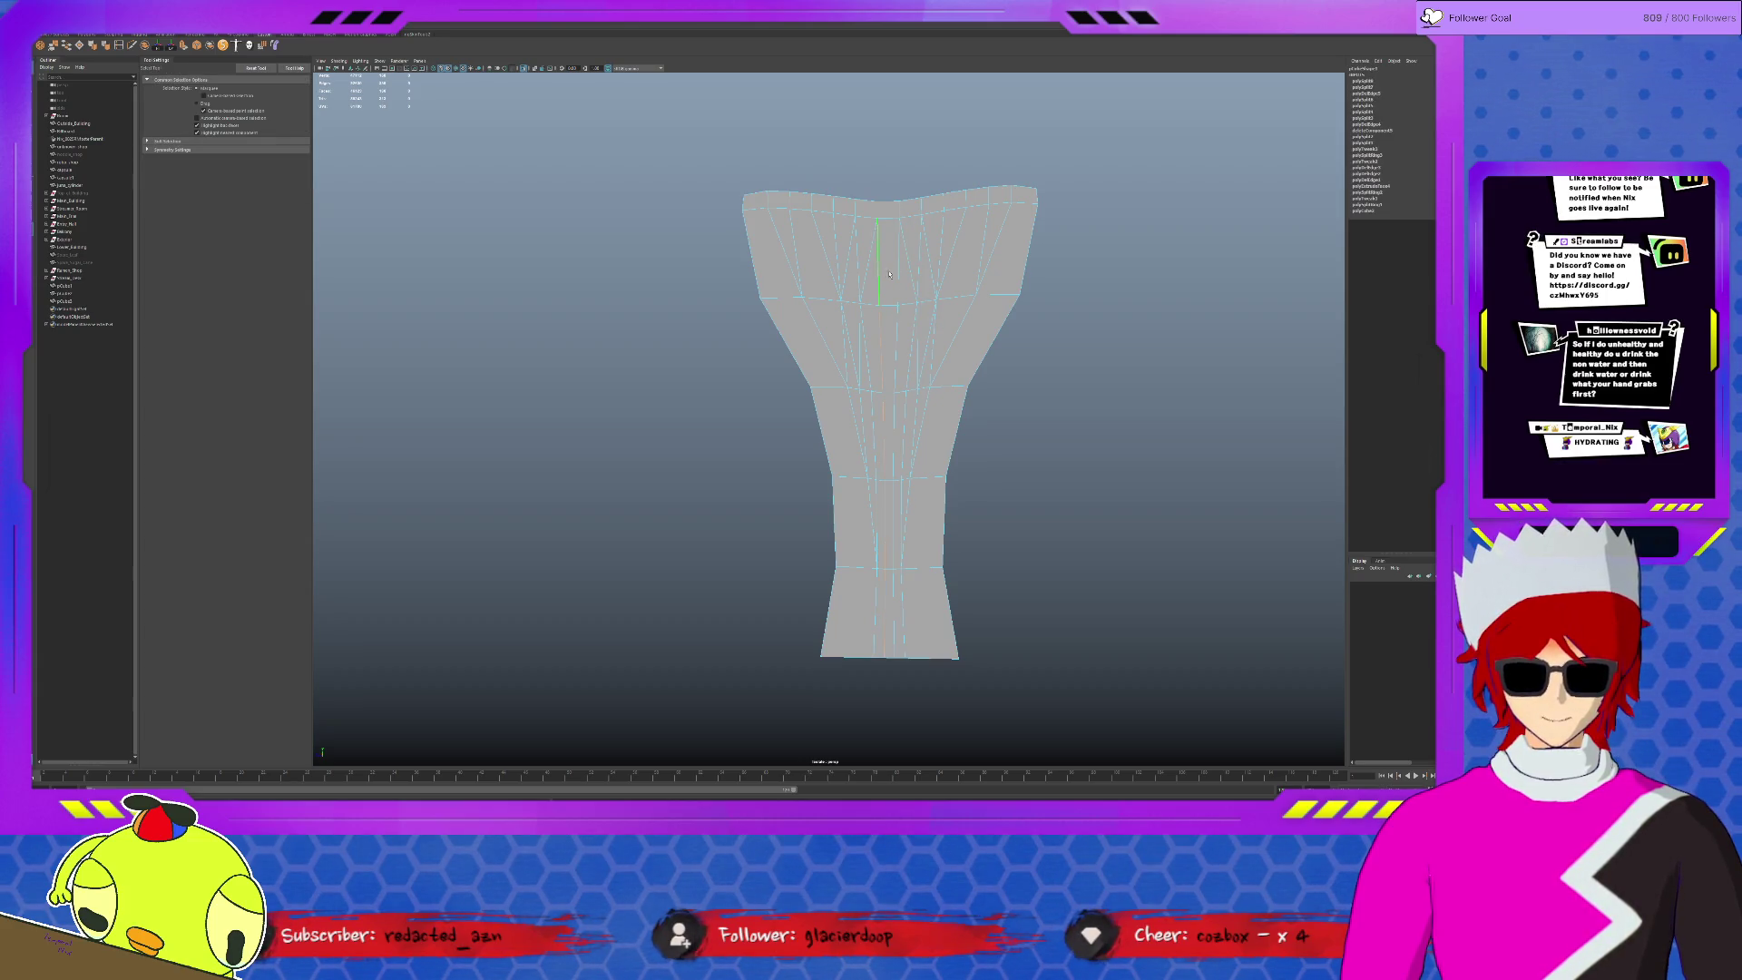
key(Delete)
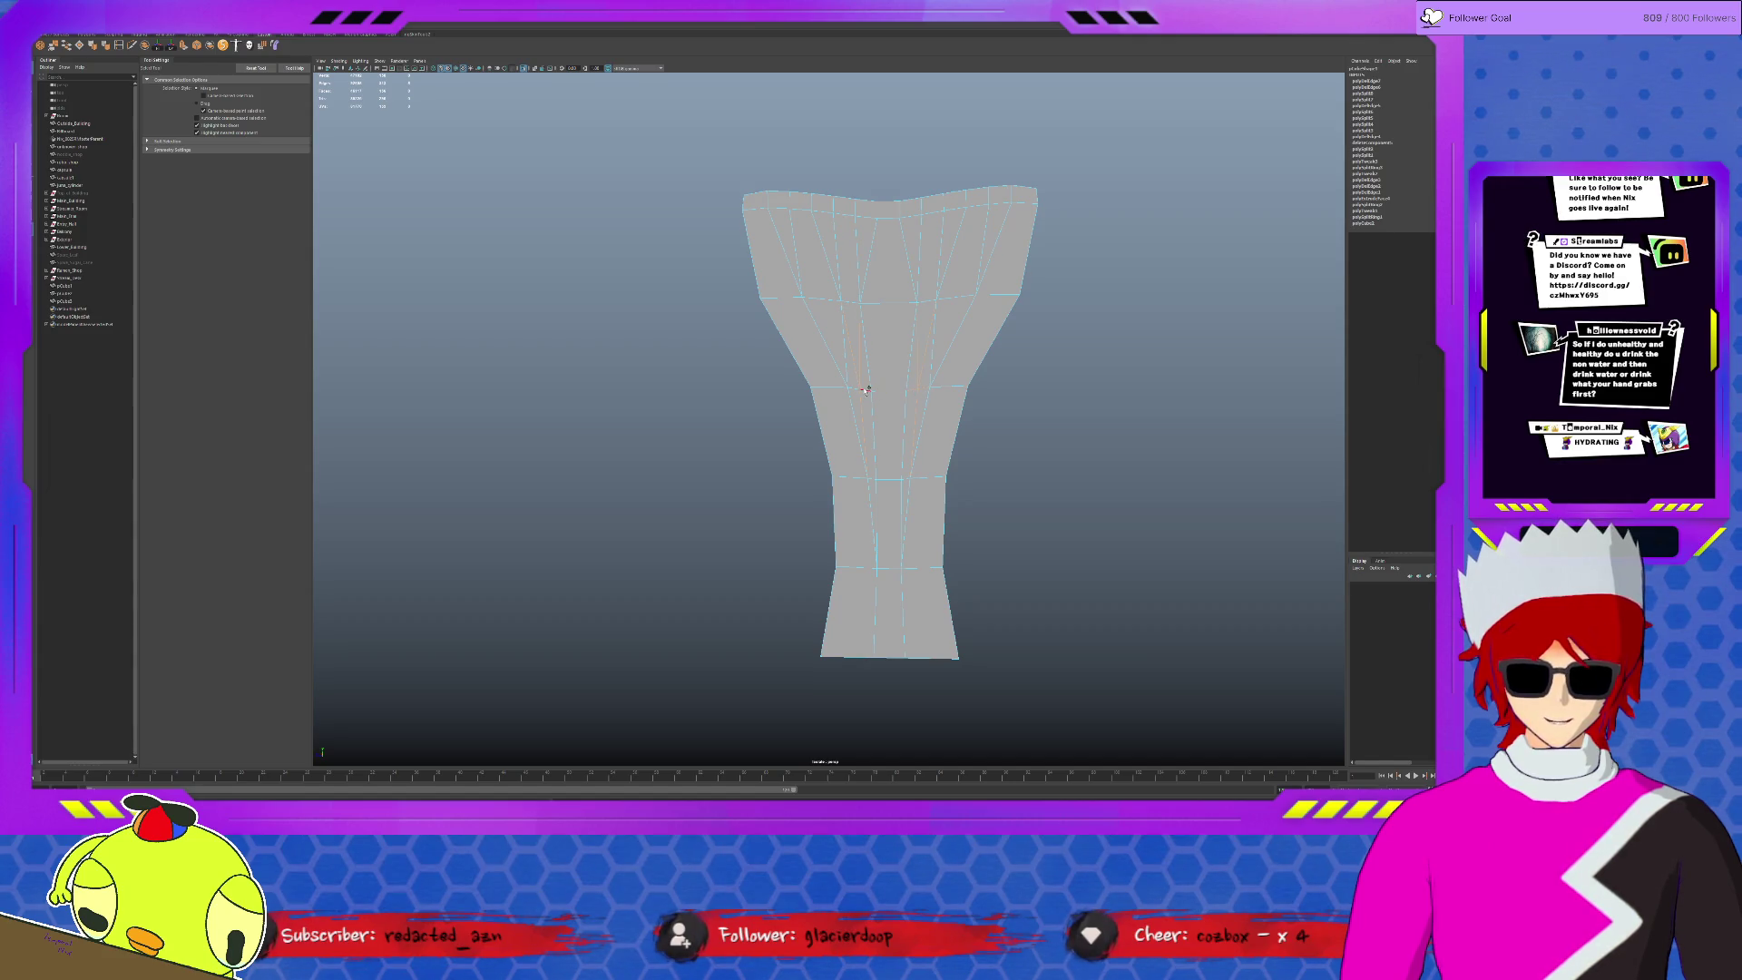
- Clear leftover cut lines and place a cut point on the left of the lower edge
key(Return)
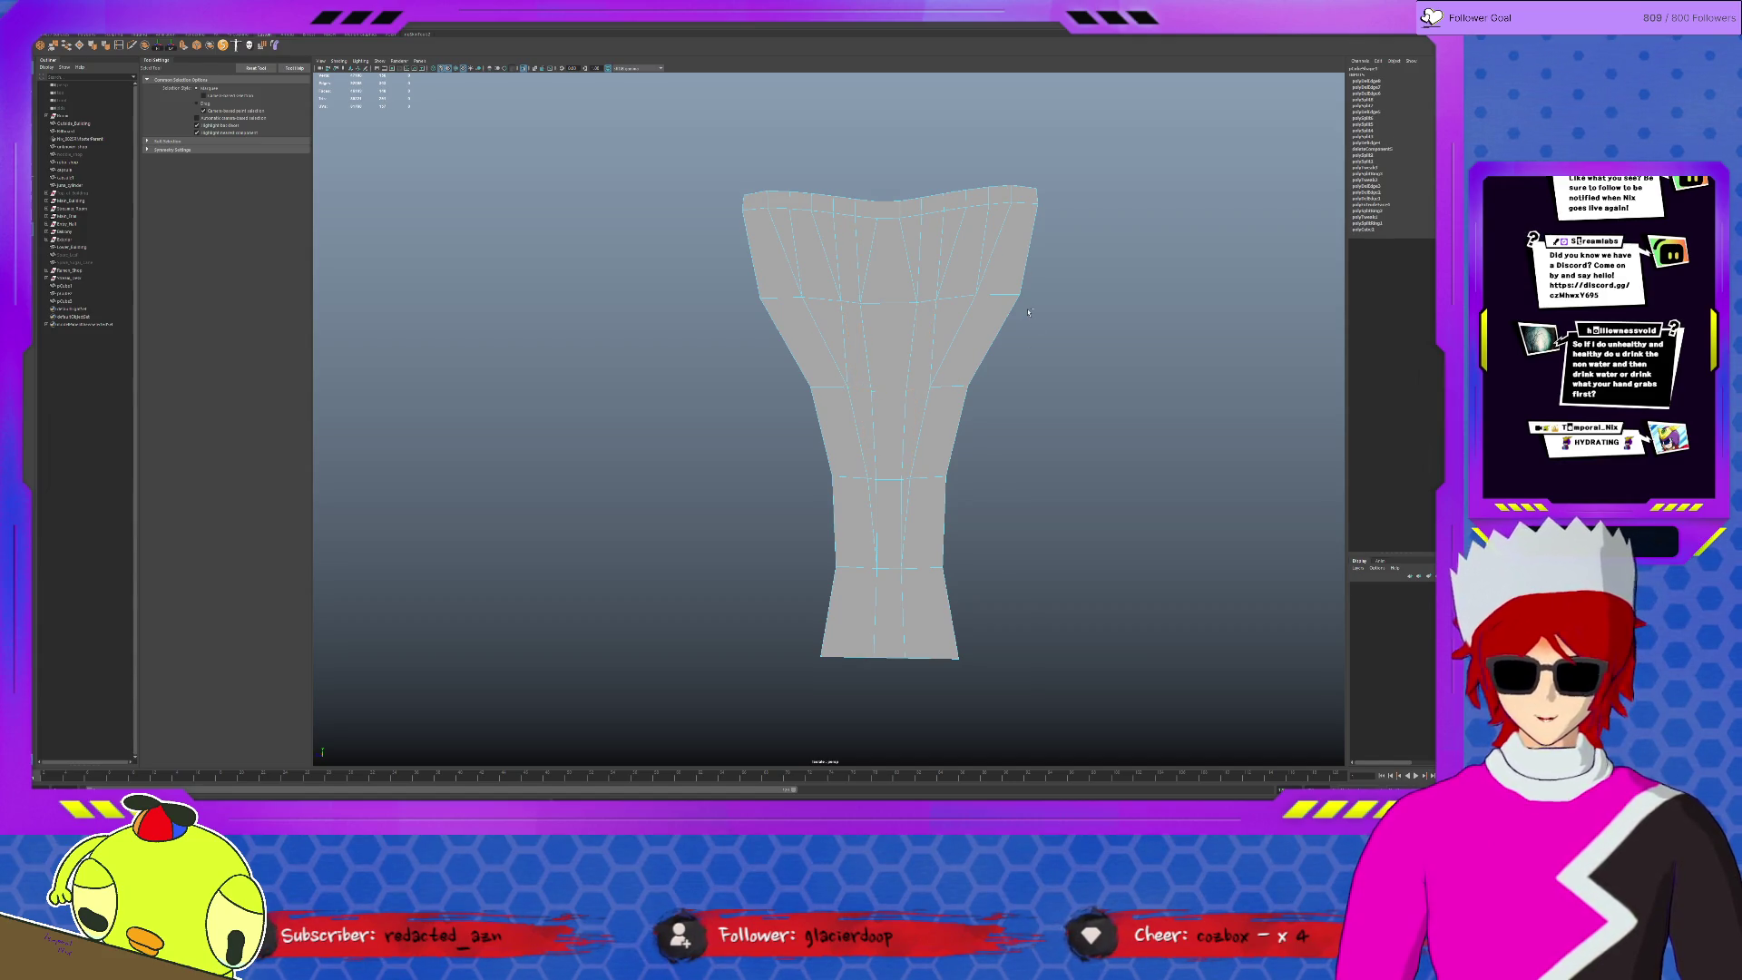
key(y)
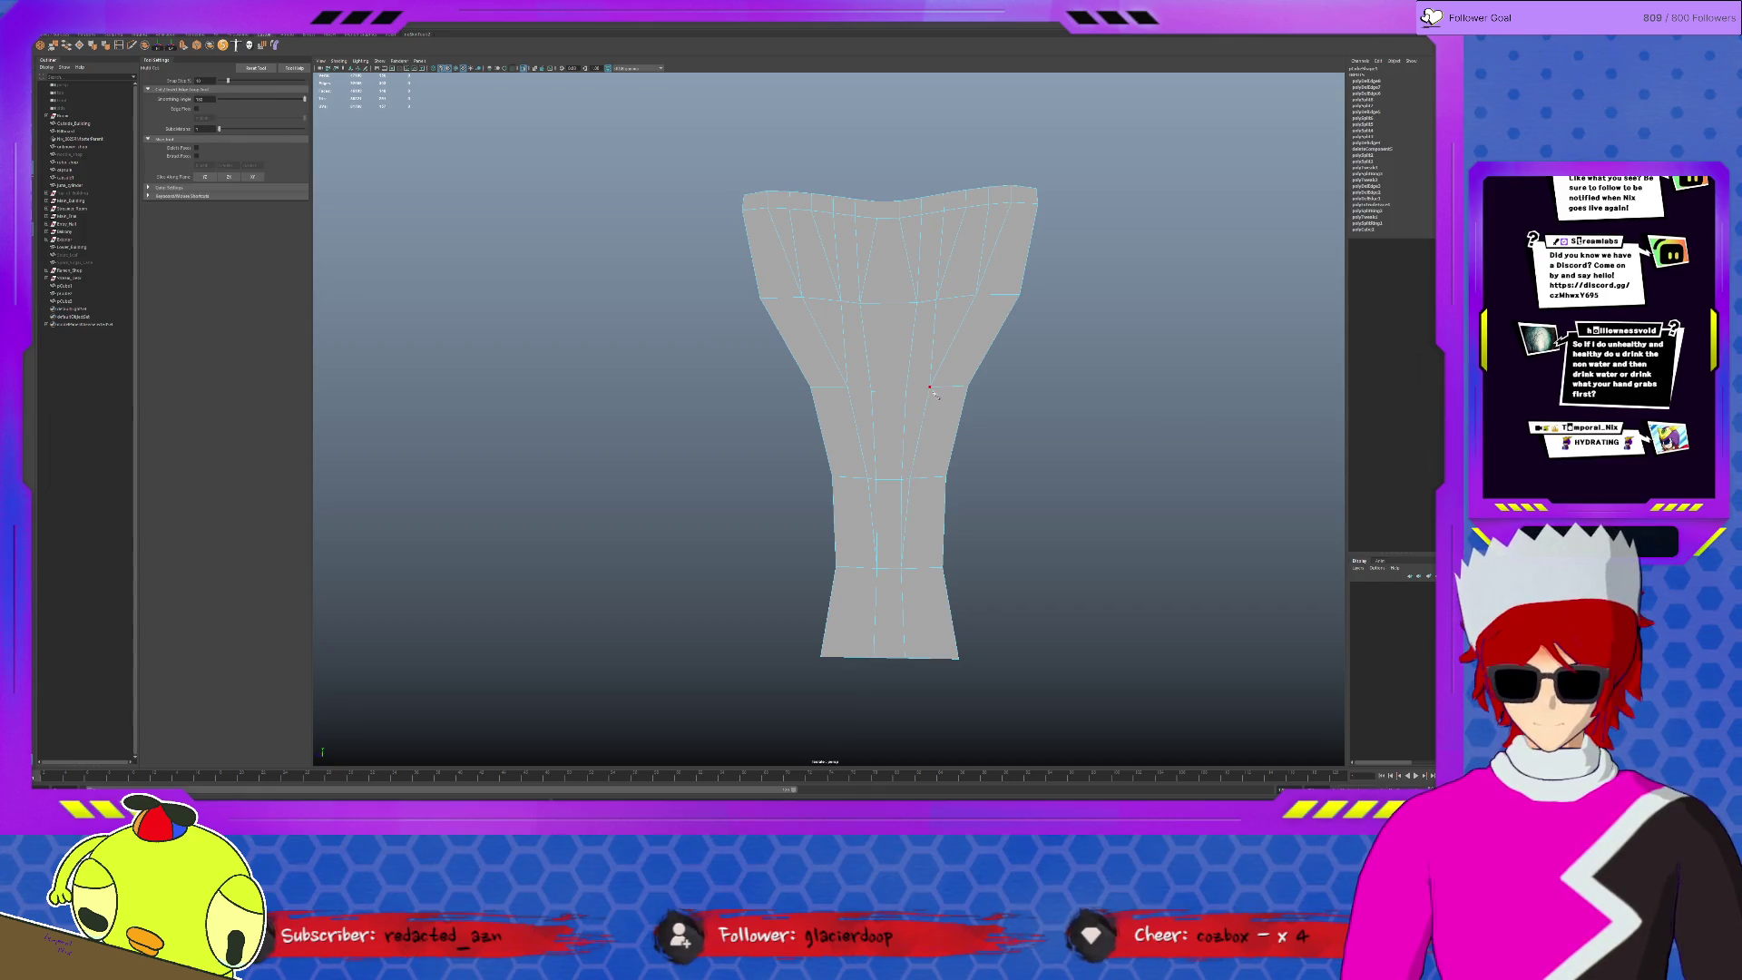
click(926, 393)
key(Escape)
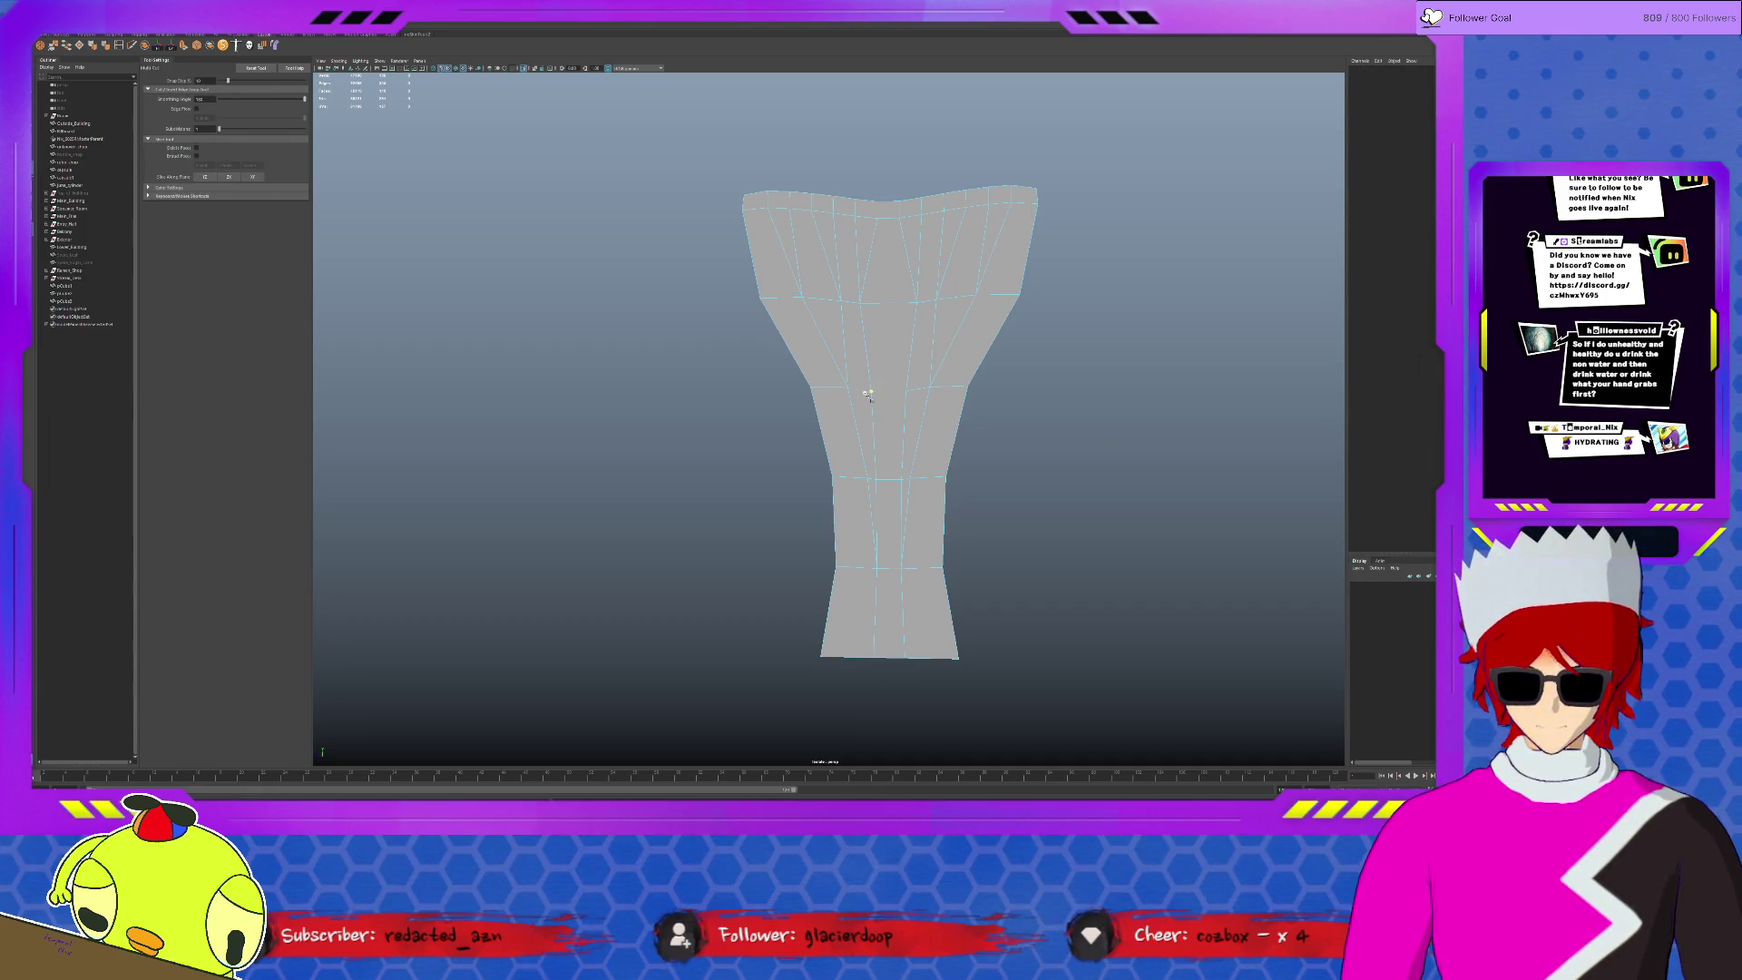
click(872, 396)
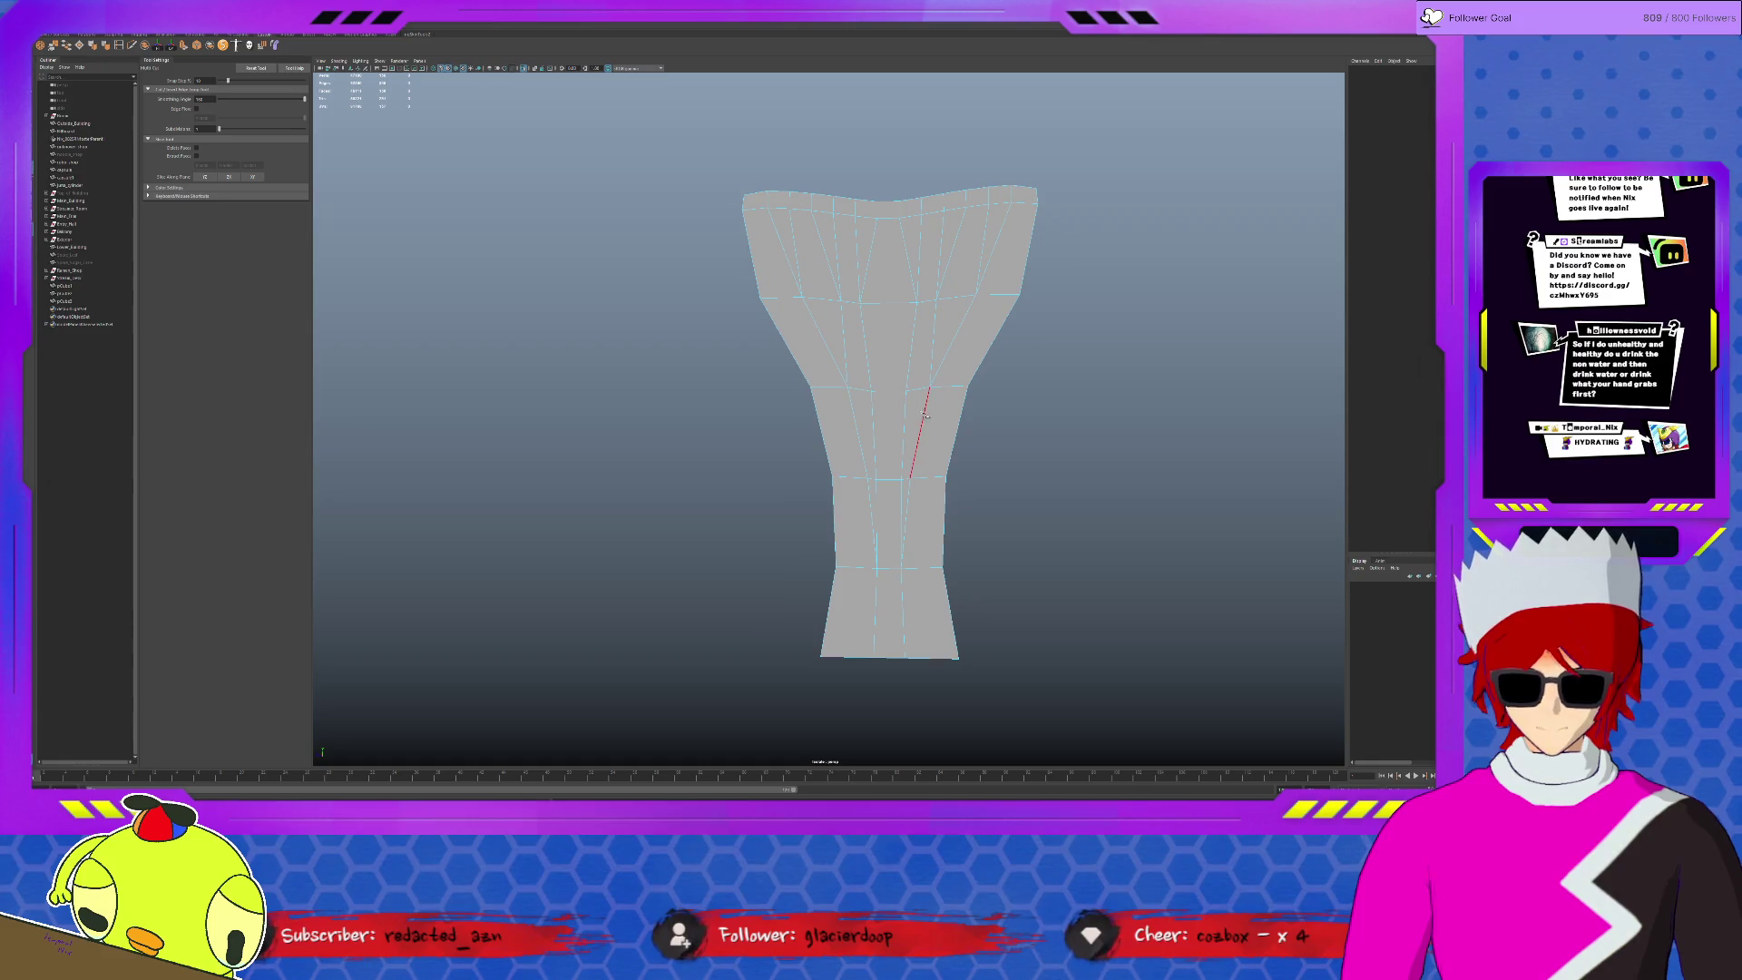
key(q)
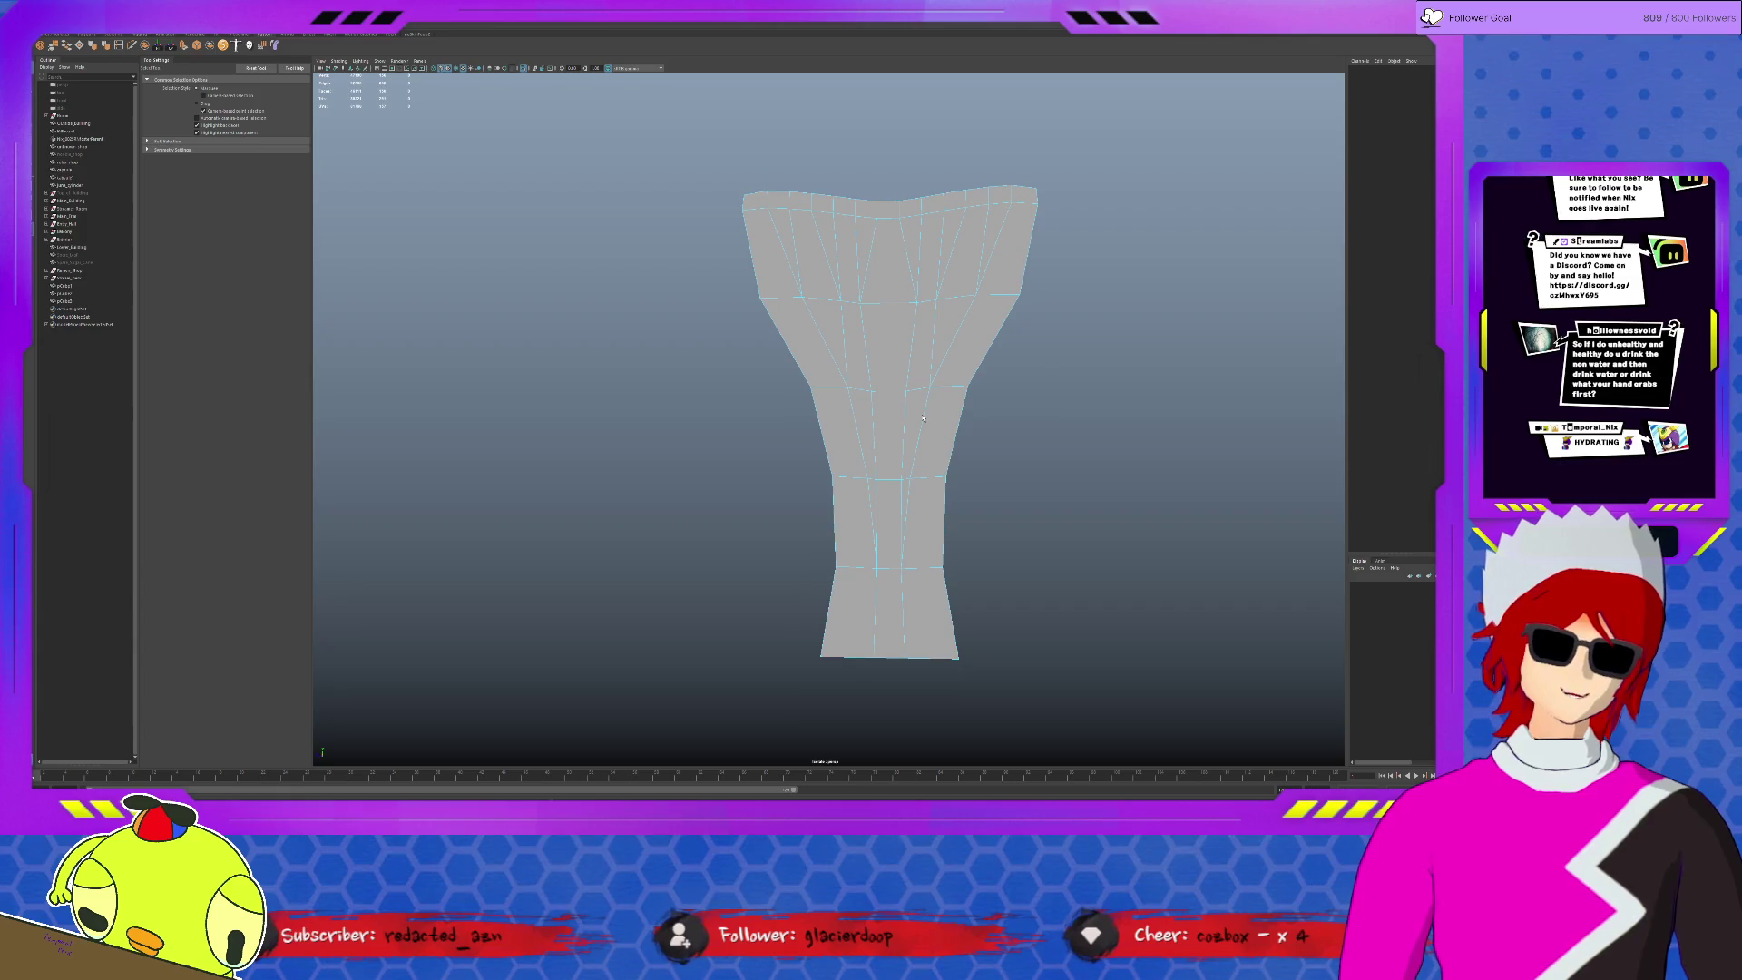
- Shift the leg mesh's pivot, duplicate it, and keep the original pCube1 isolated
alt+drag(978, 285, 860, 315)
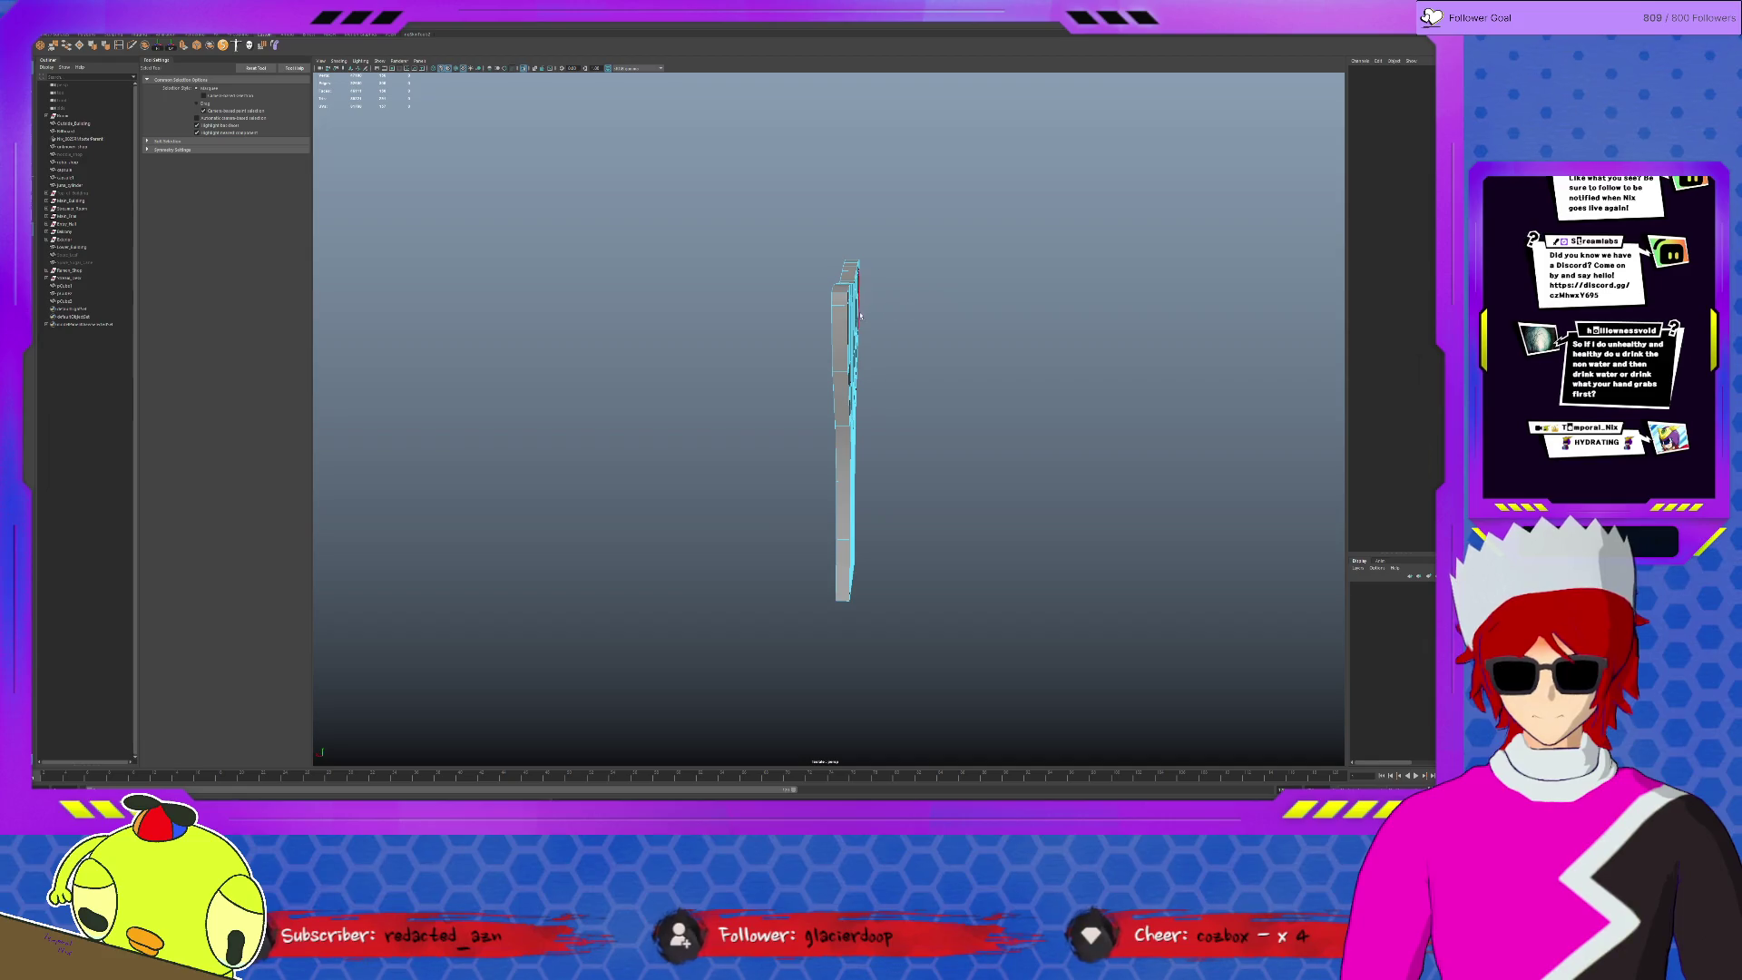
click(860, 316)
key(w)
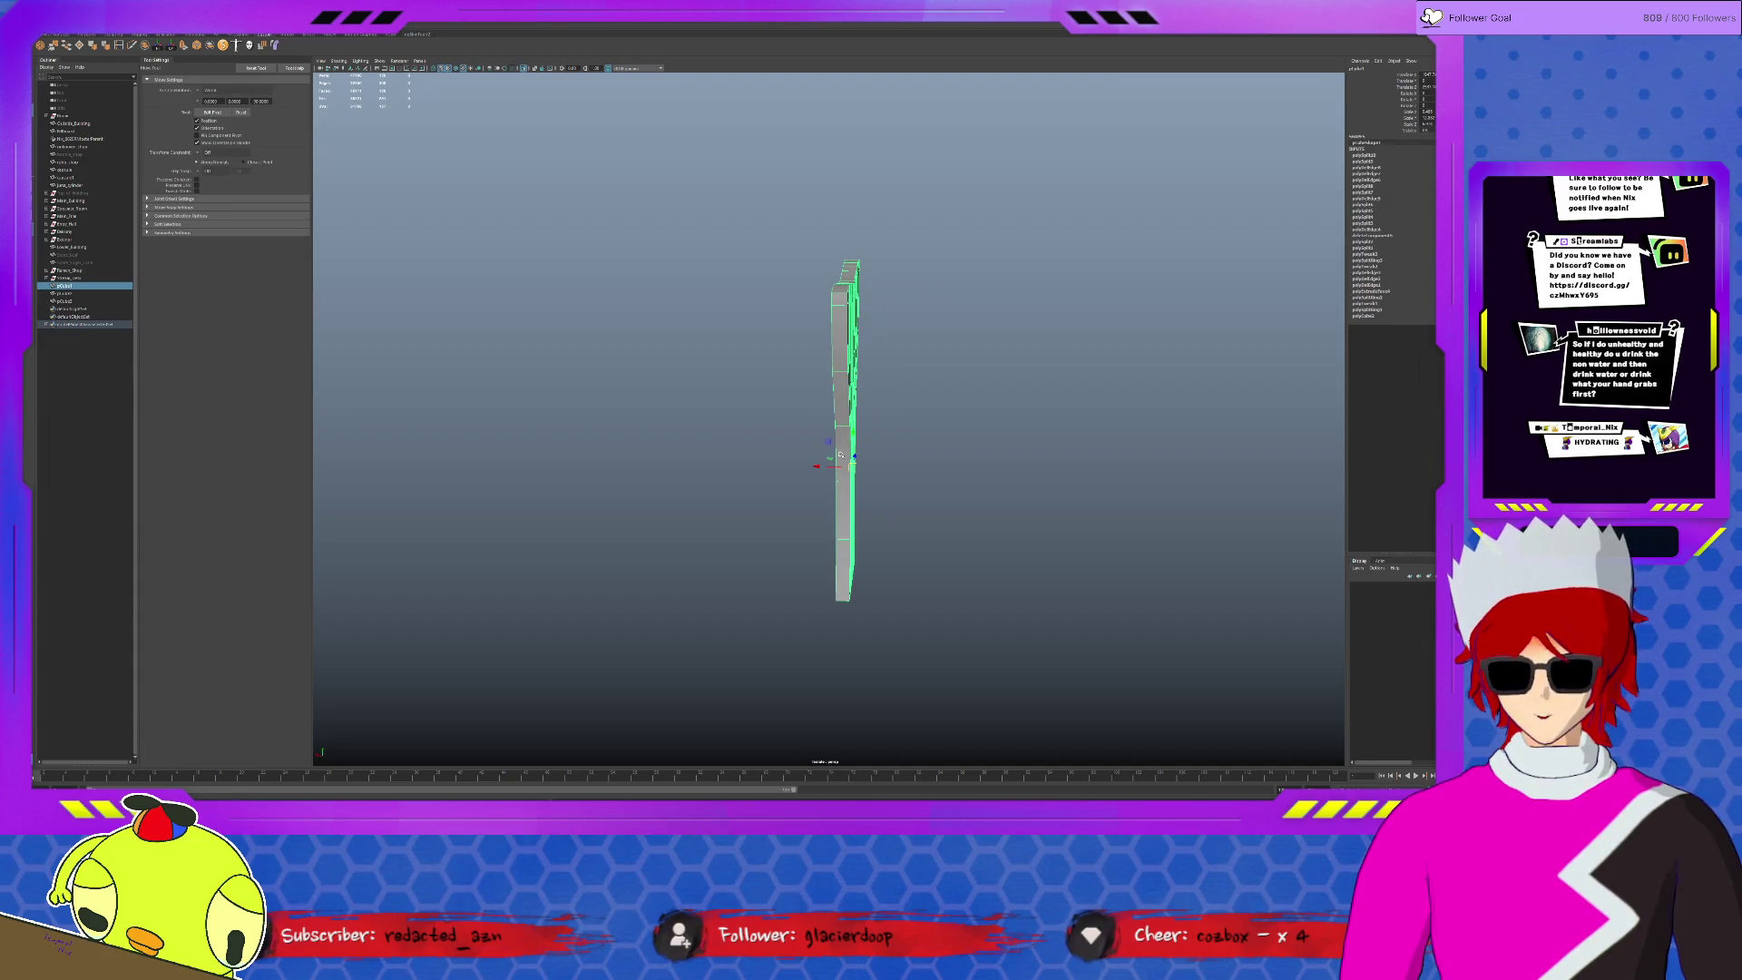
mouse_move(842, 467)
mouse_down()
mouse_move(815, 472)
mouse_move(874, 470)
mouse_up()
key(ctrl+d)
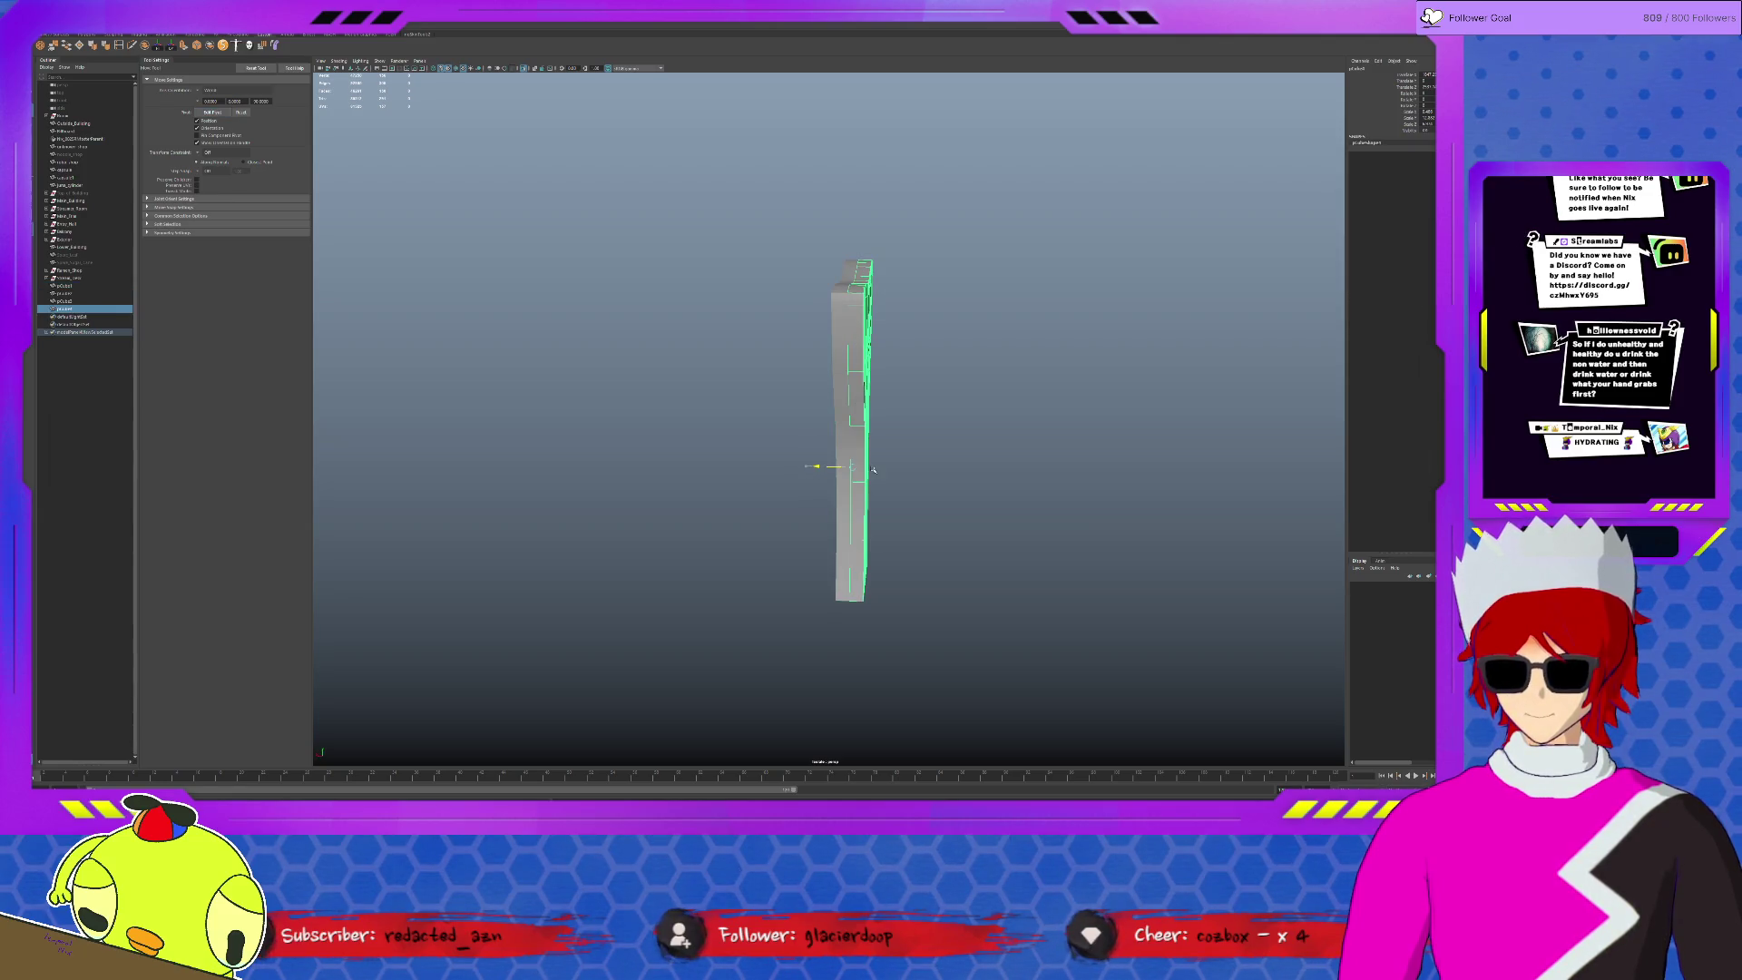
click(839, 373)
key(ctrl+1)
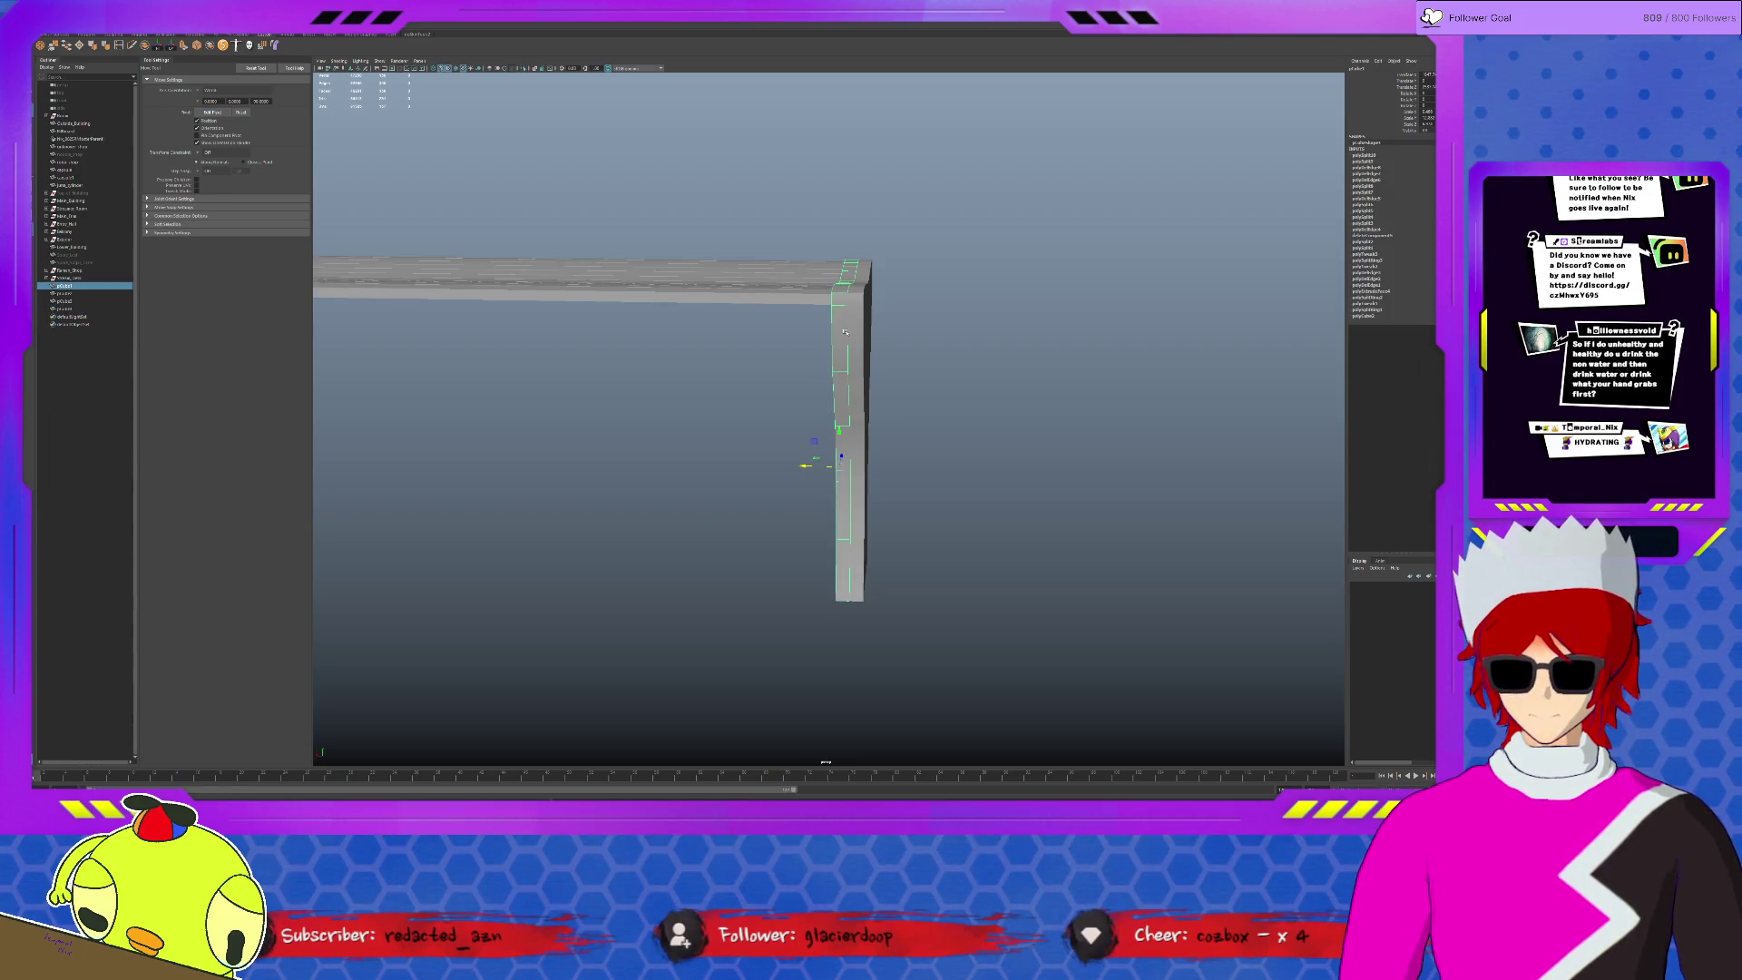
key(ctrl+1)
- Select all the leg panel's faces and extrude them into a thick solid shell
key(F11)
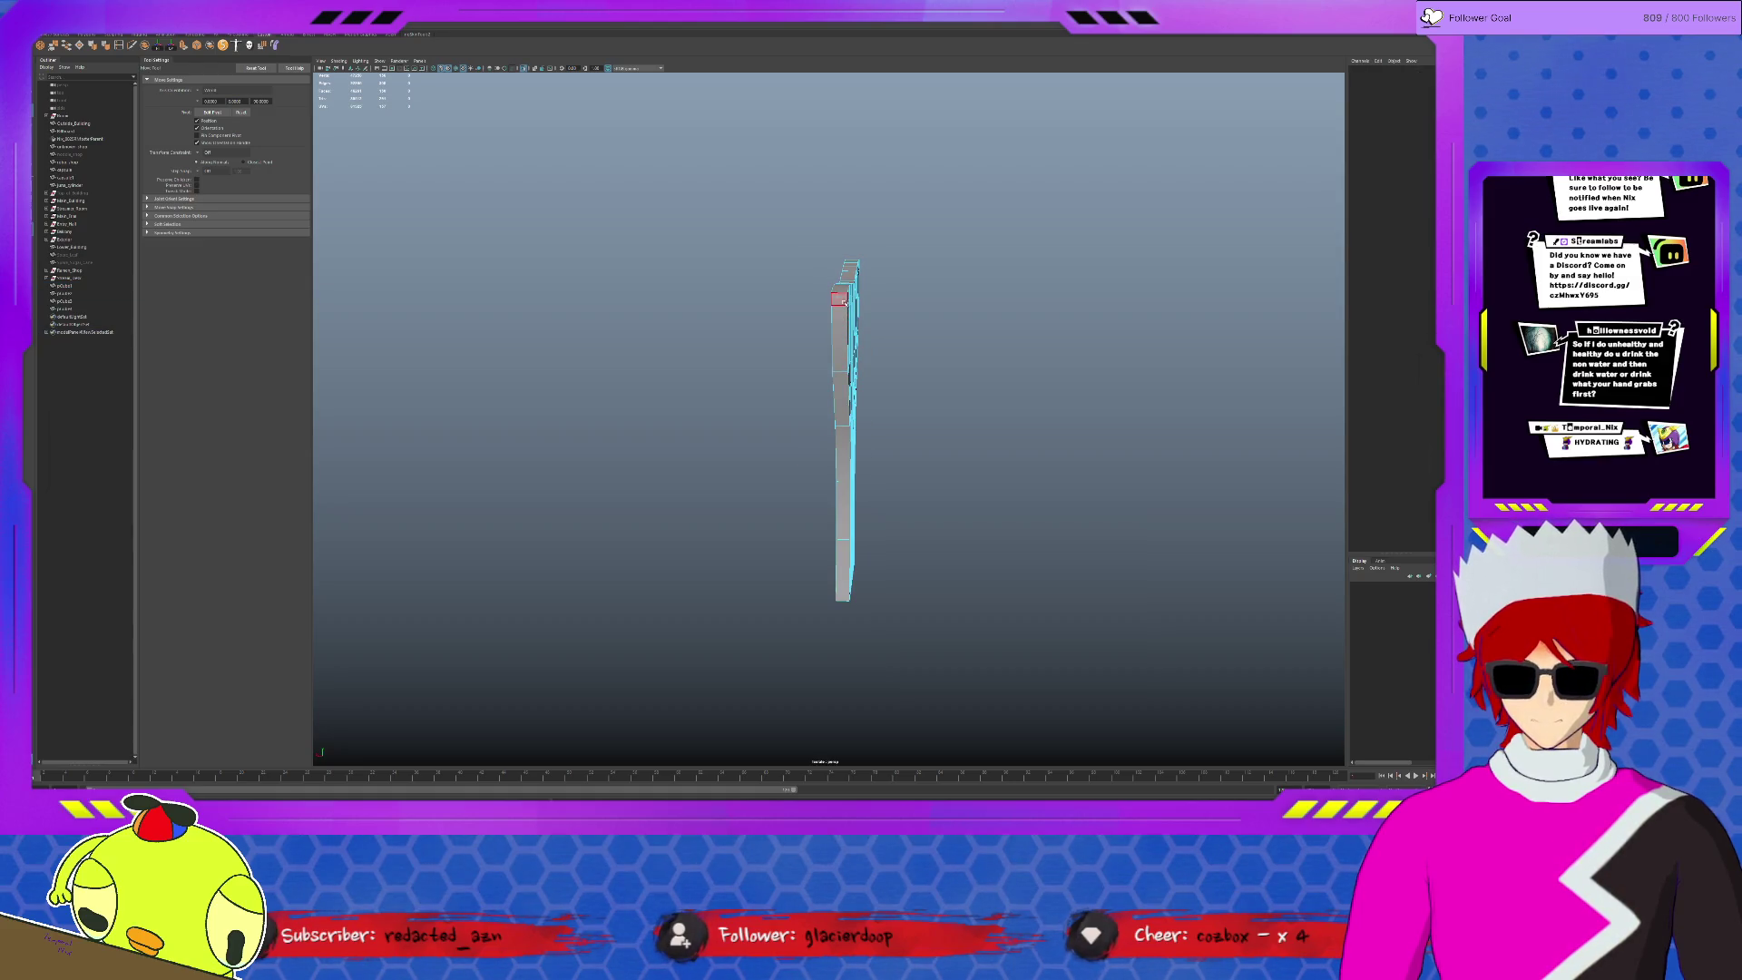
click(842, 321)
click(842, 321)
click(840, 319)
click(836, 318)
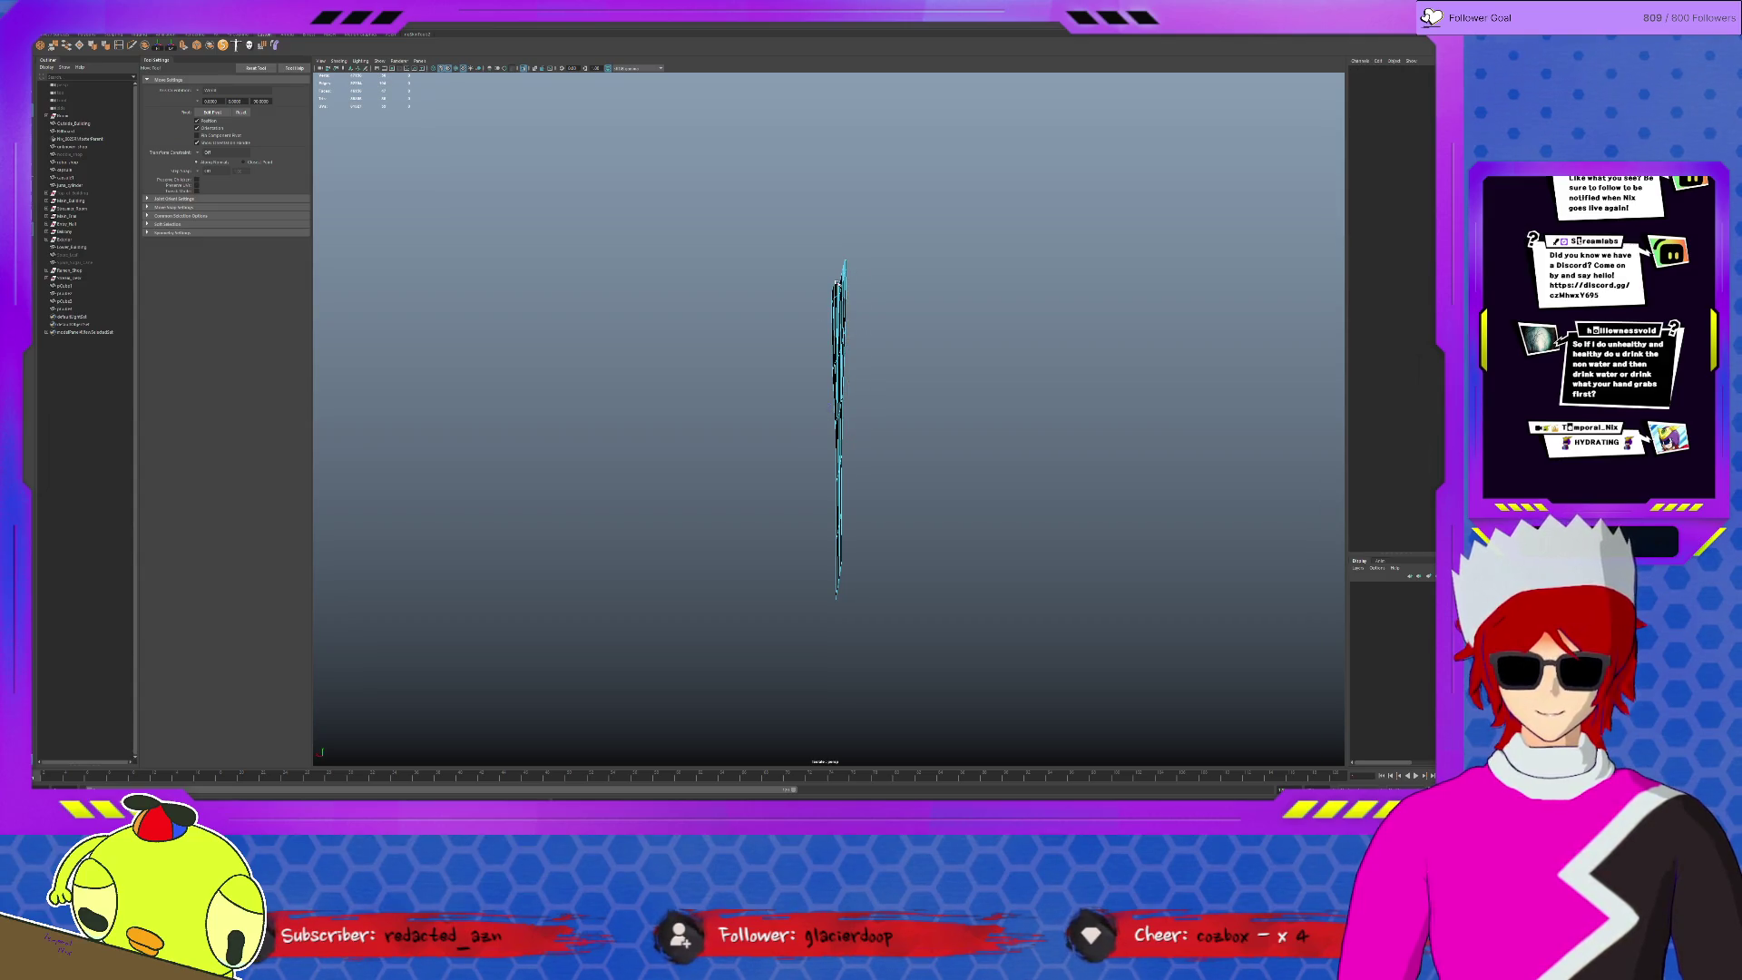
click(837, 284)
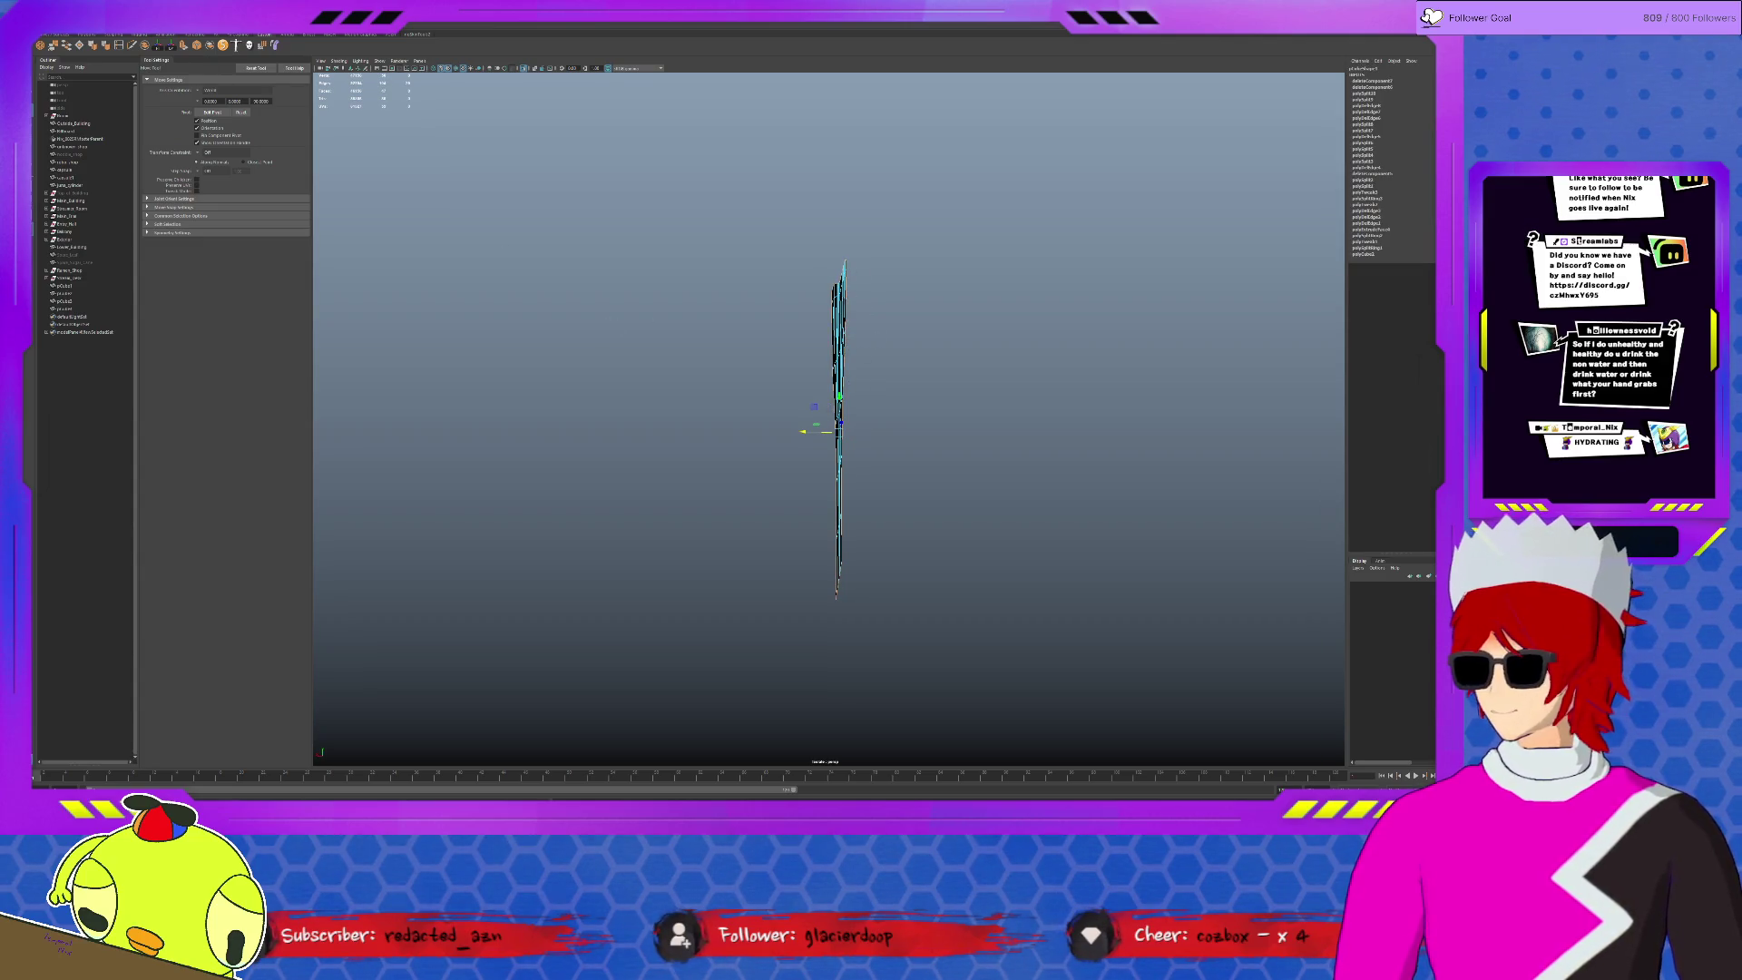
alt+drag(871, 332, 899, 334)
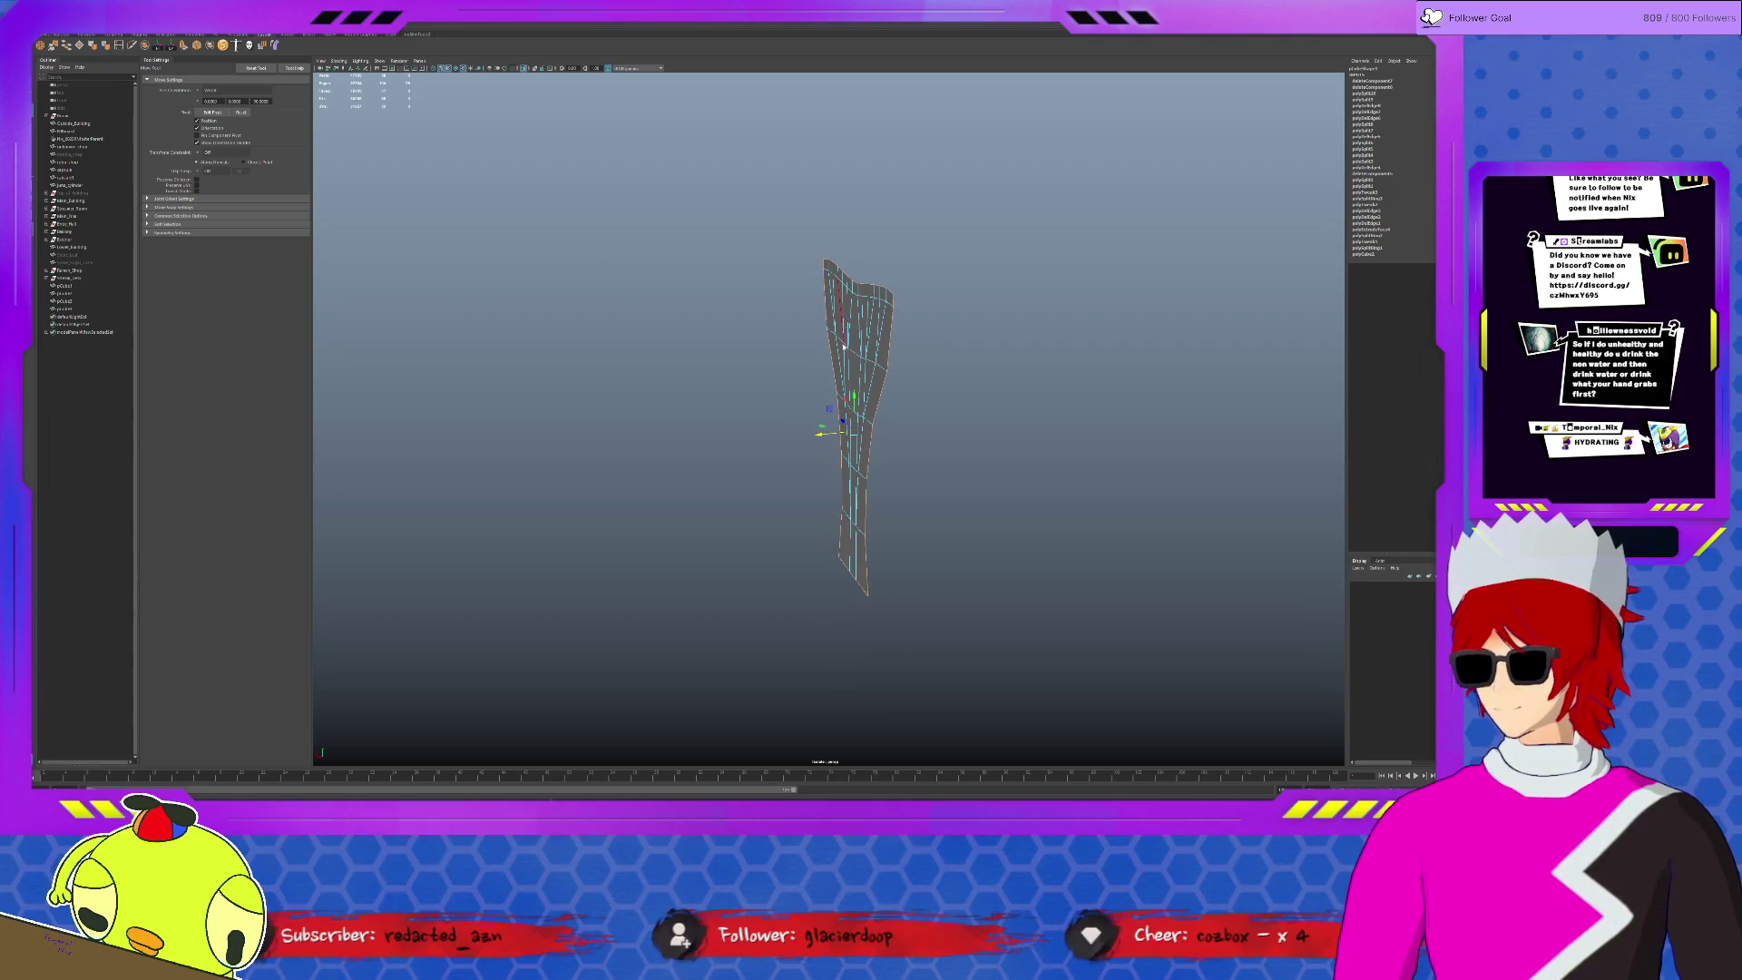
key(ctrl+F11)
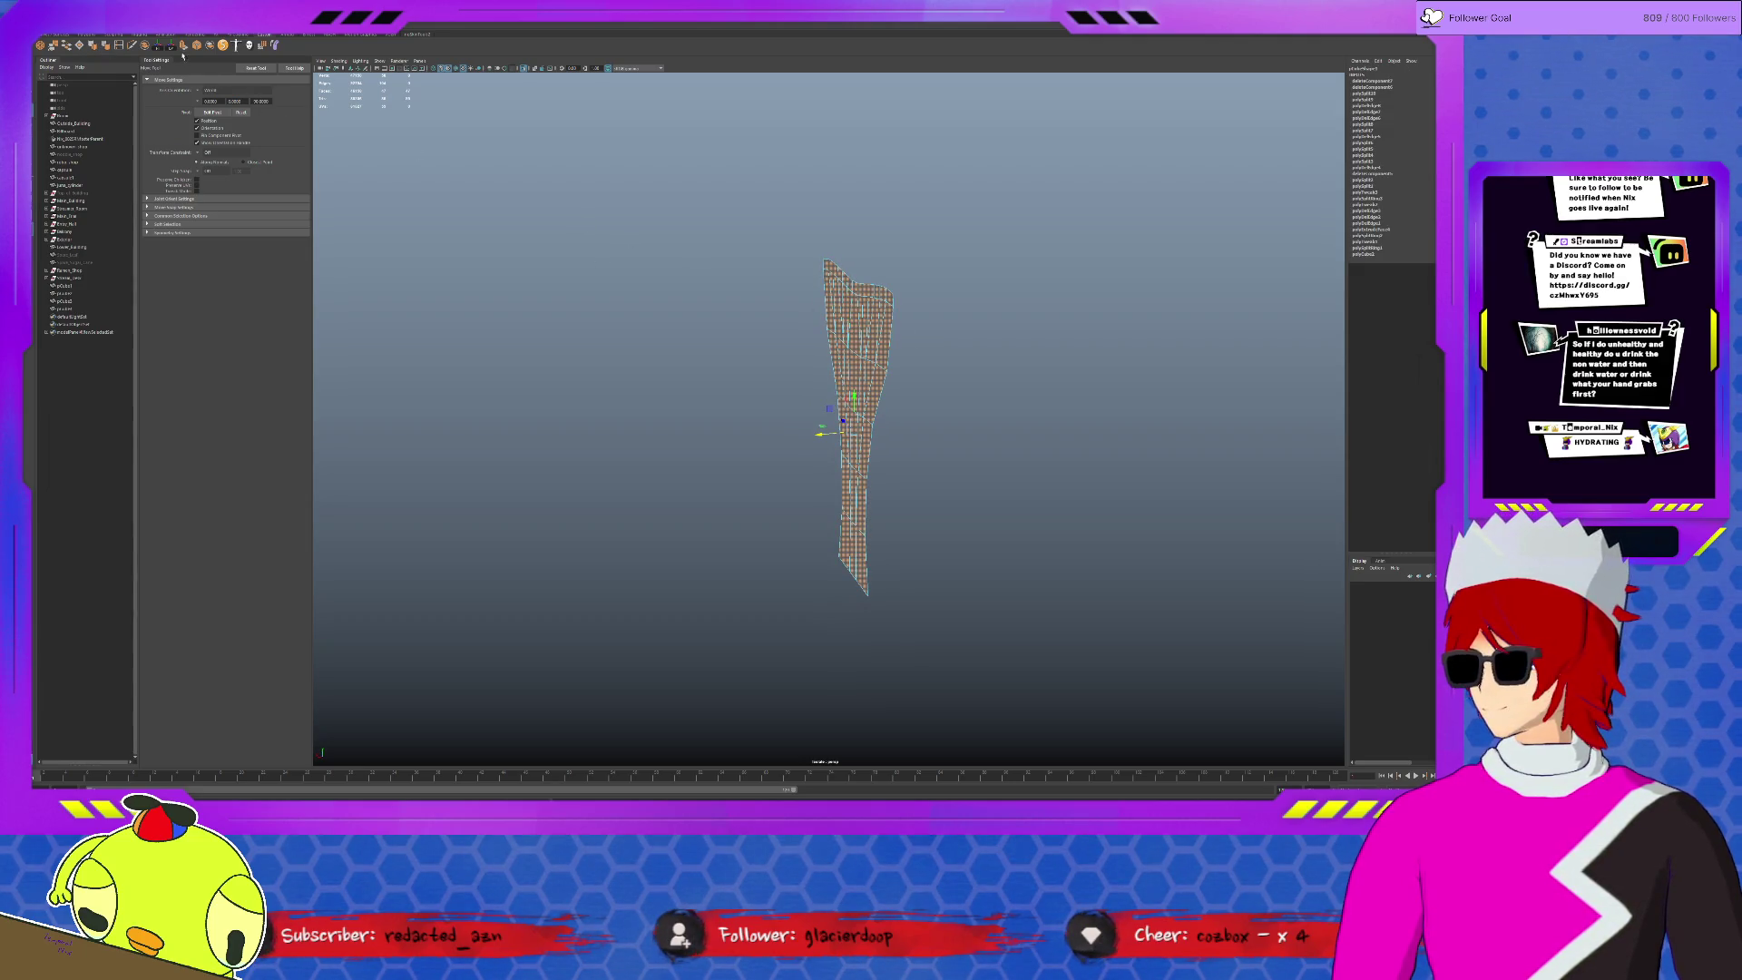
key(ctrl+e)
key(ctrl+1)
drag(795, 265, 815, 265)
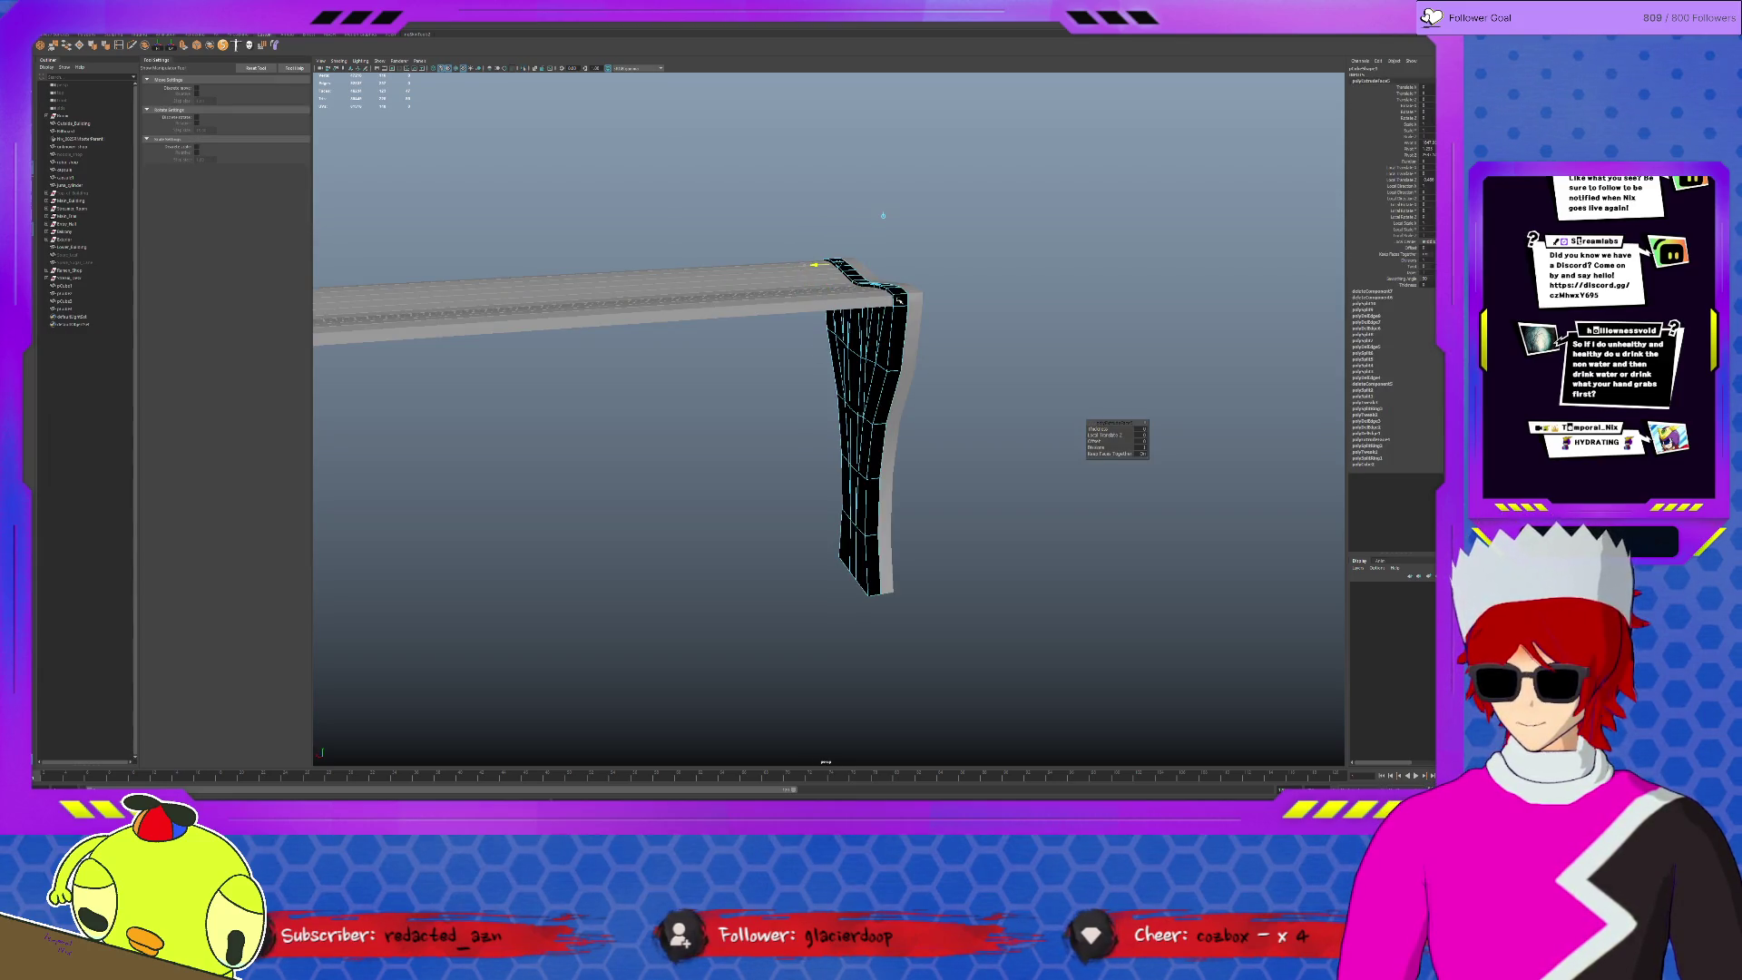
key(q)
- Select the new thick leg shell, isolate and frame it, and view it from the front
click(869, 373)
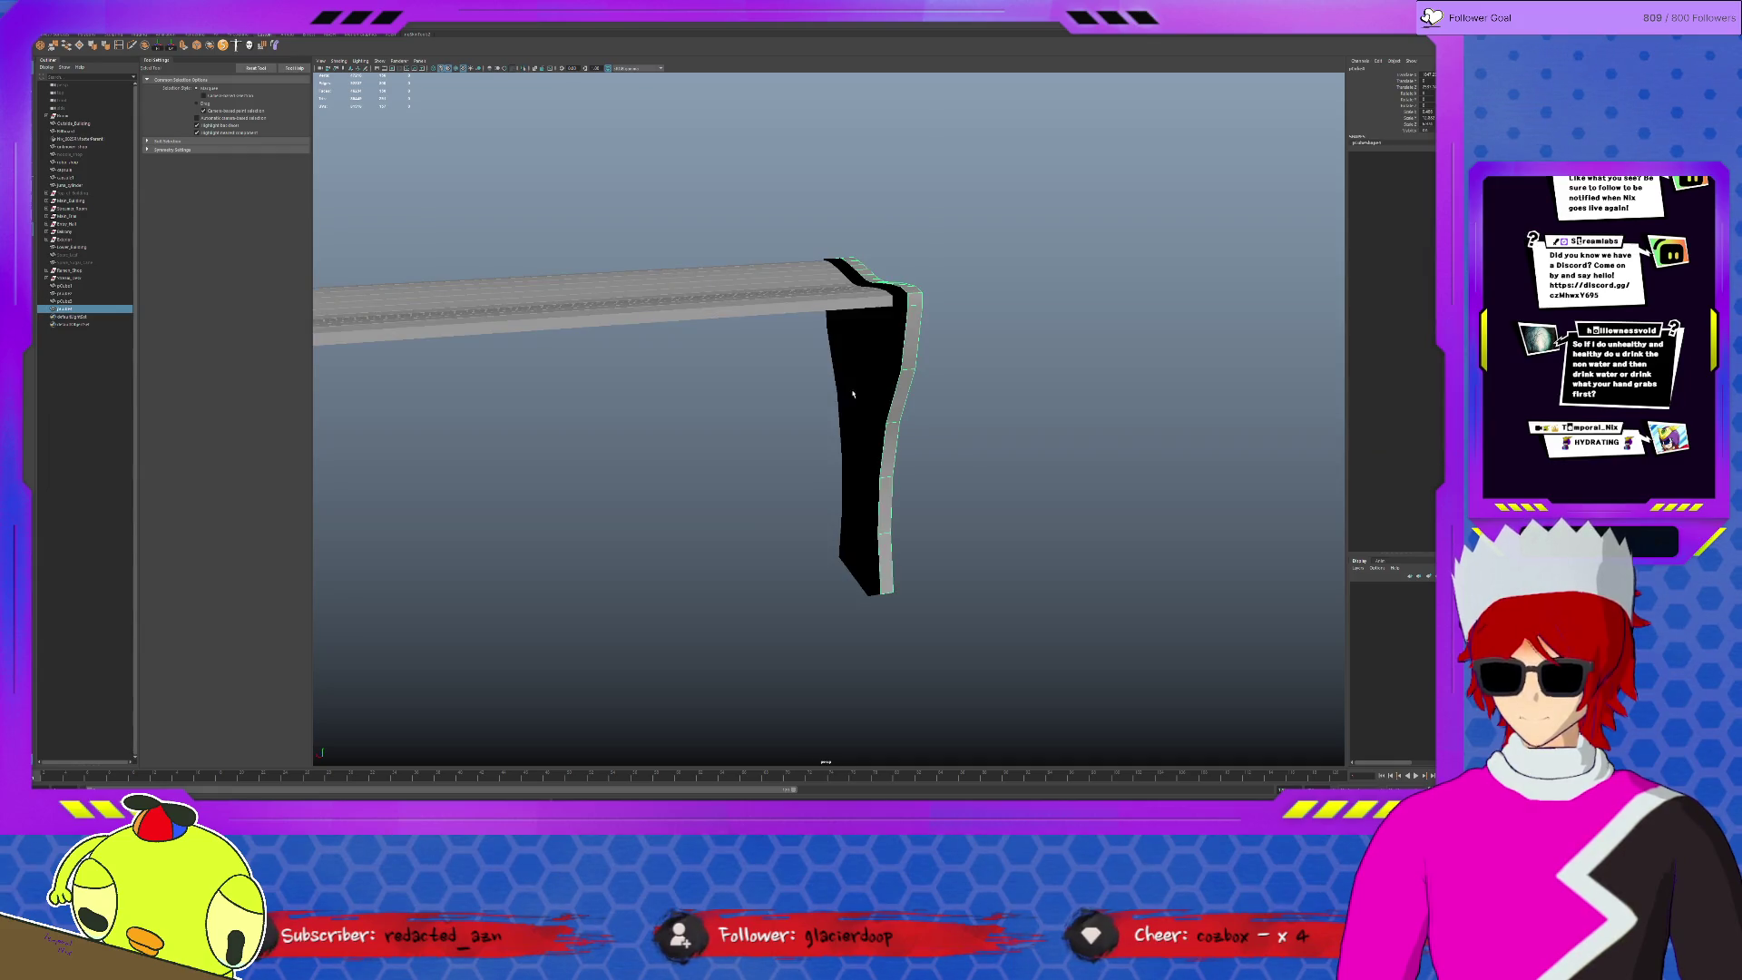
key(ctrl+1)
key(f)
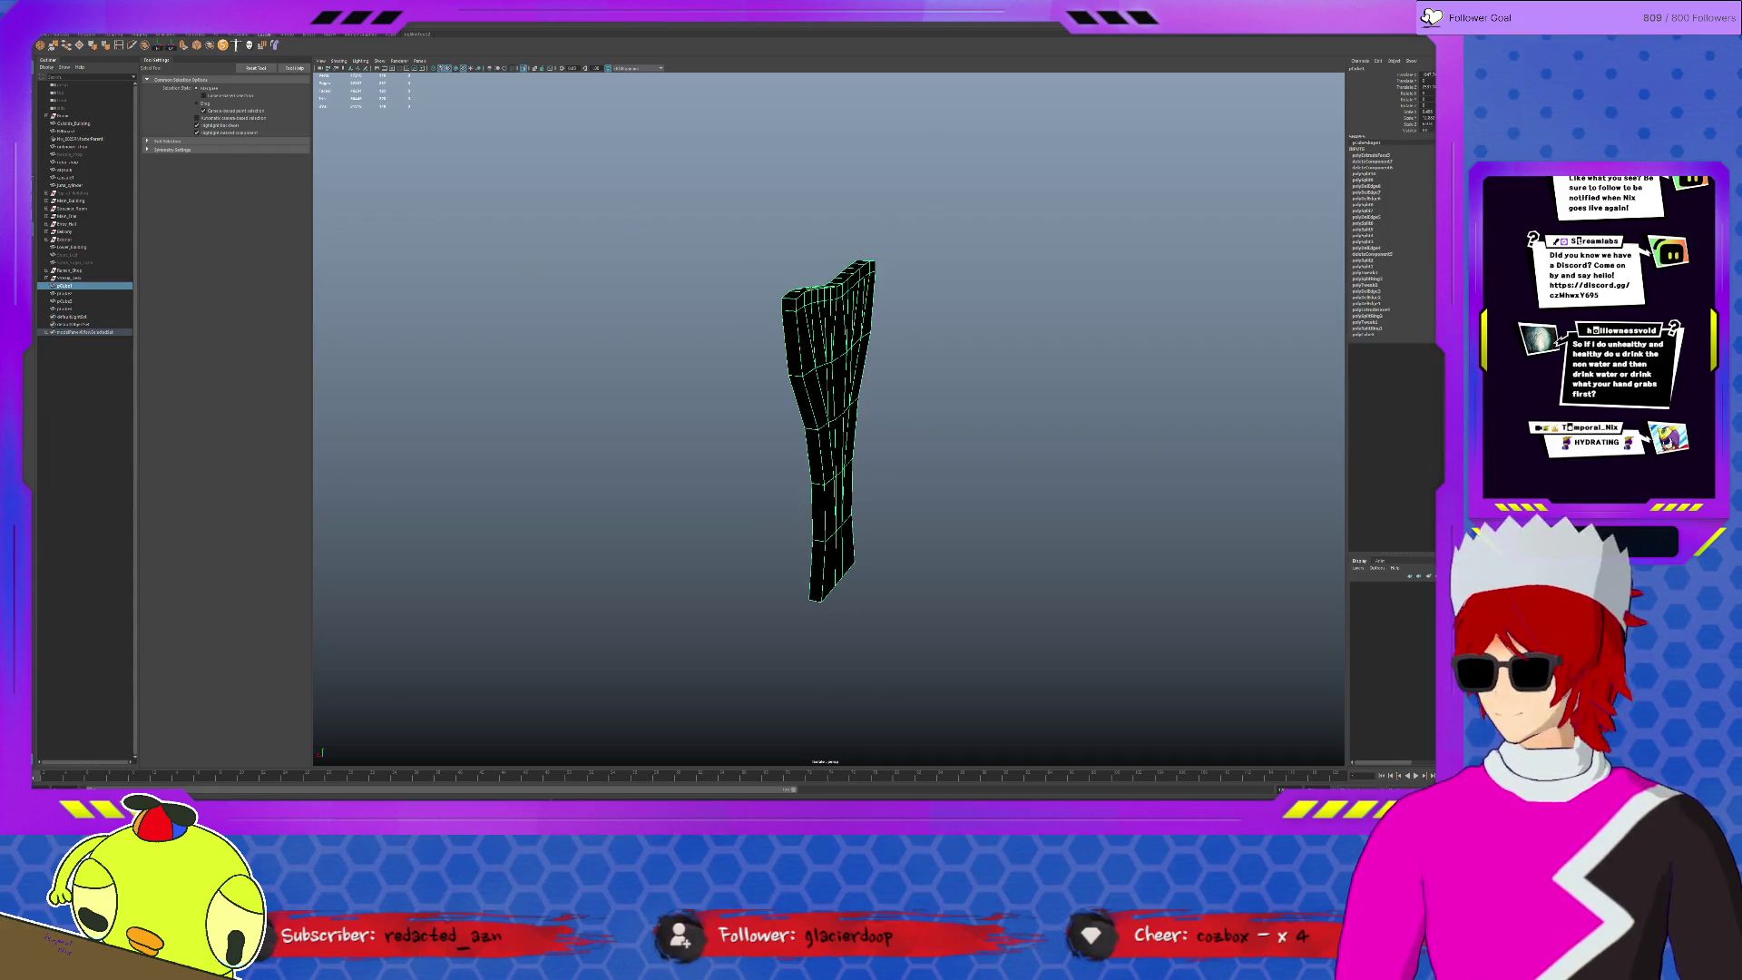
key(w)
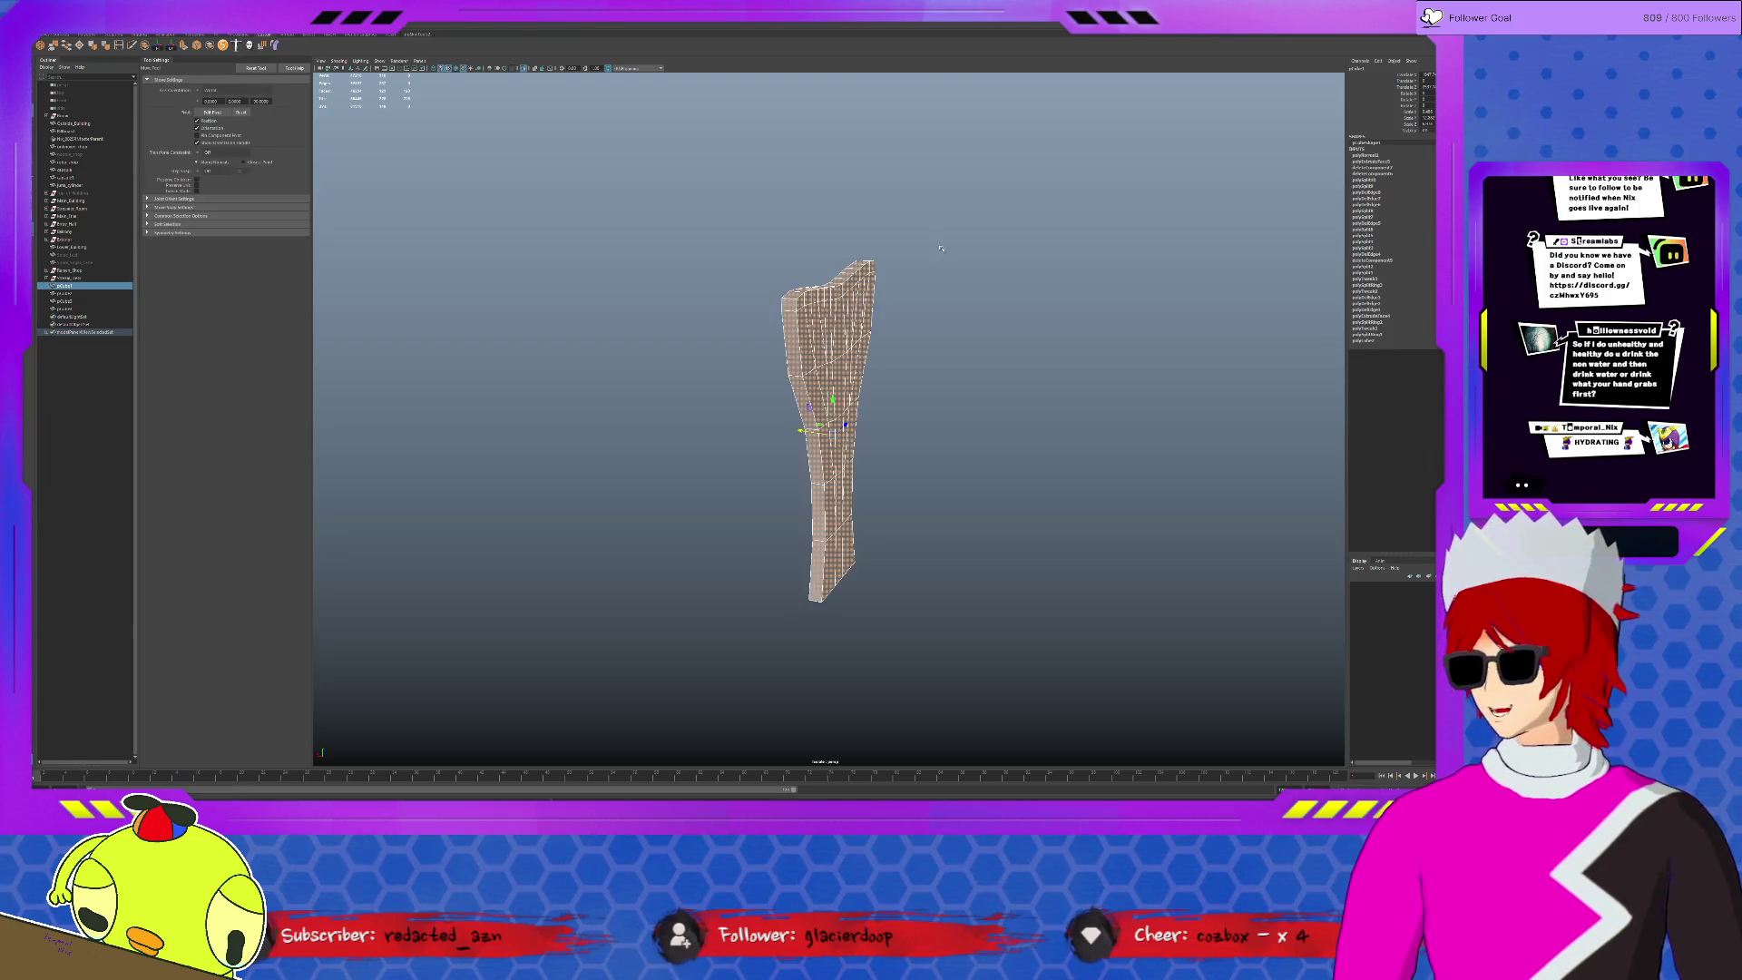
mouse_move(871, 390)
alt+mouse_down()
mouse_move(934, 397)
mouse_move(984, 375)
alt+mouse_up()
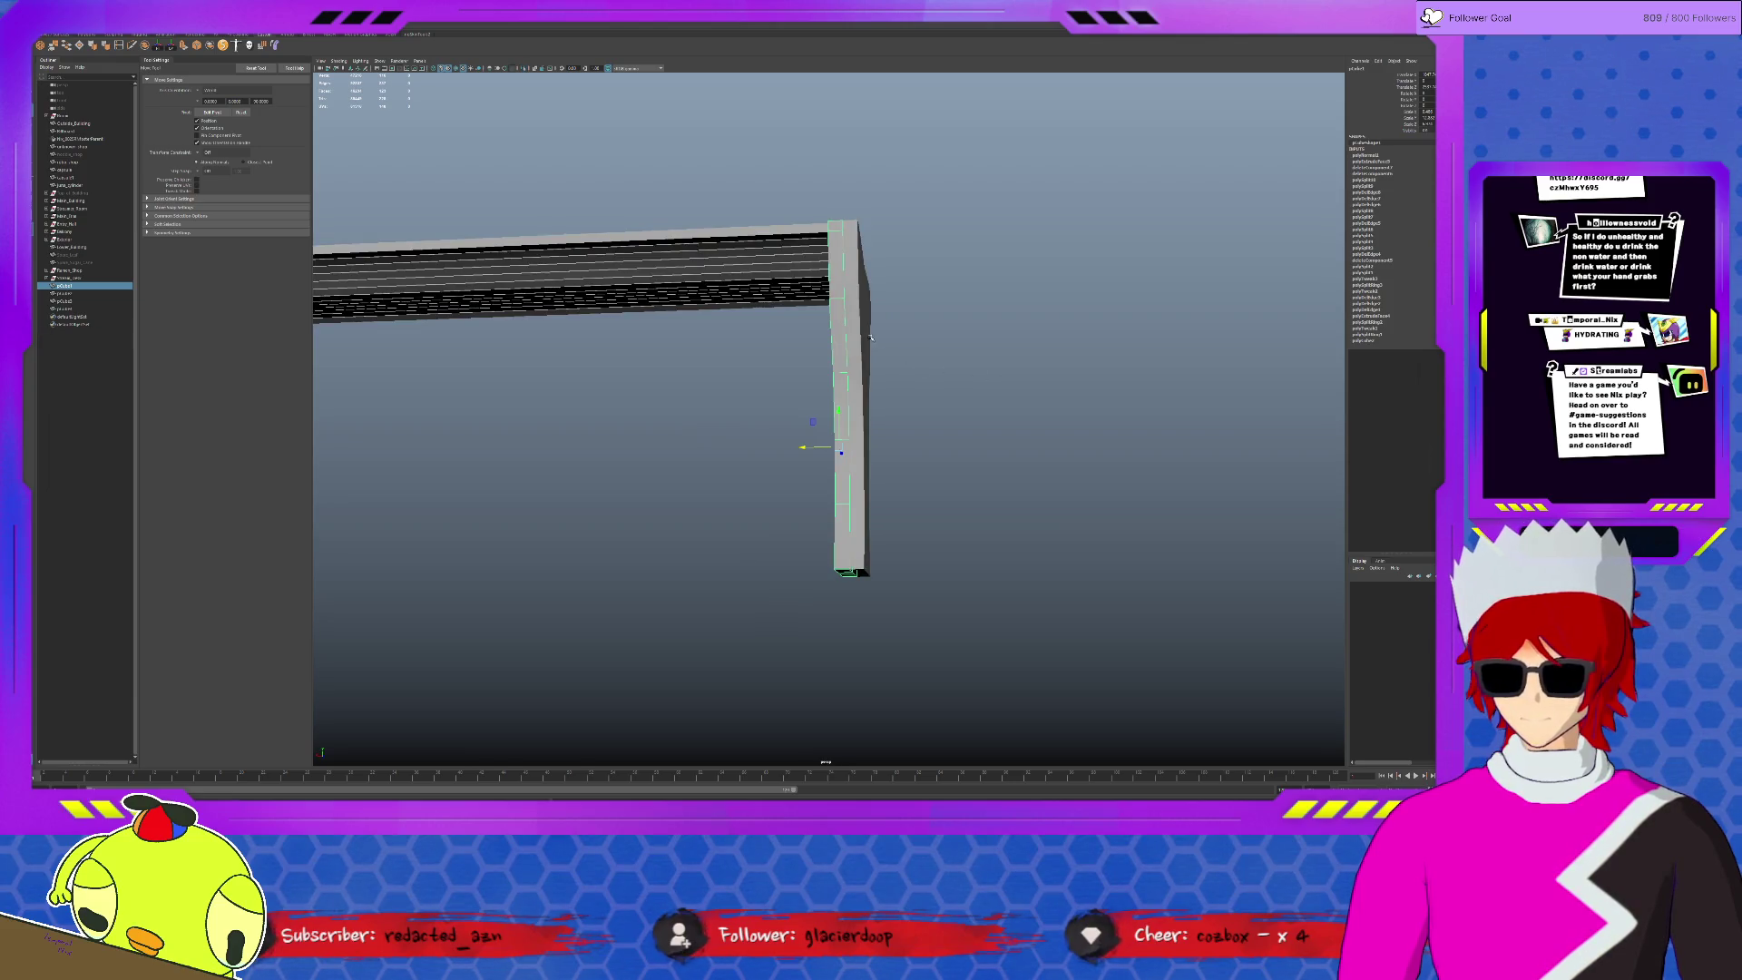
- Select the curved leg's top and corner edges and soften them with Soften Edge
click(910, 338)
mouse_move(922, 363)
alt+mouse_down()
mouse_move(799, 370)
mouse_move(864, 291)
alt+mouse_up()
click(800, 370)
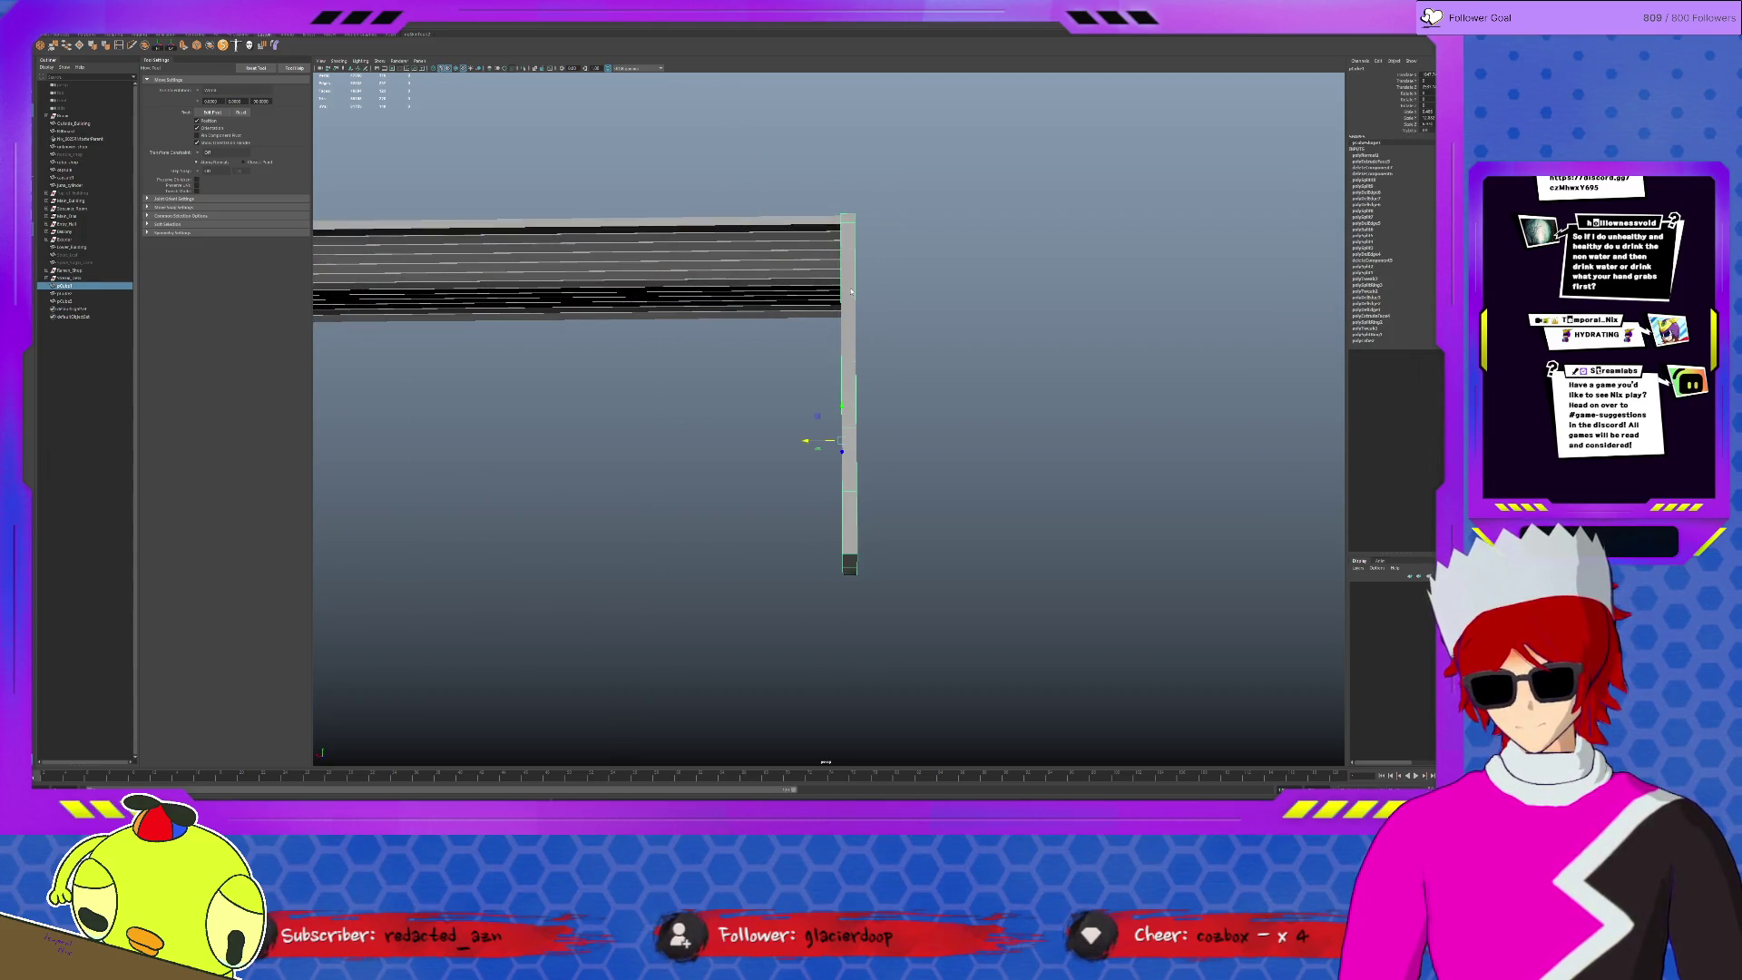
click(849, 264)
click(843, 271)
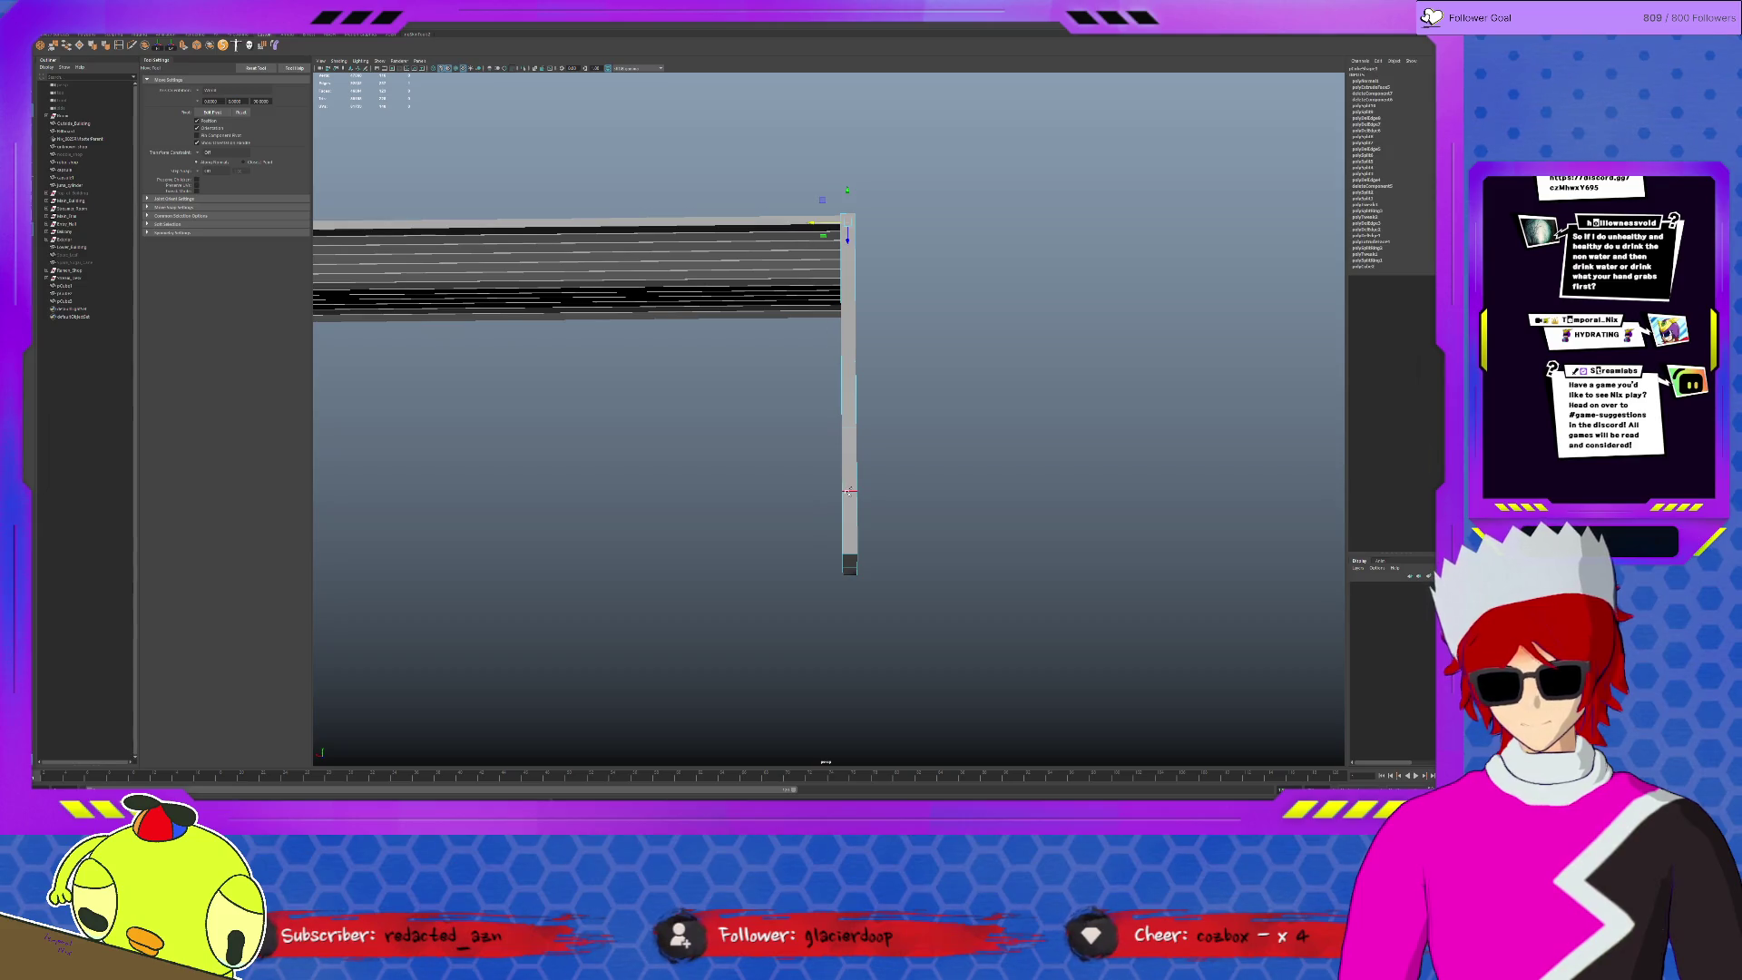
mouse_move(848, 491)
alt+mouse_down()
mouse_move(906, 533)
mouse_move(804, 518)
alt+mouse_up()
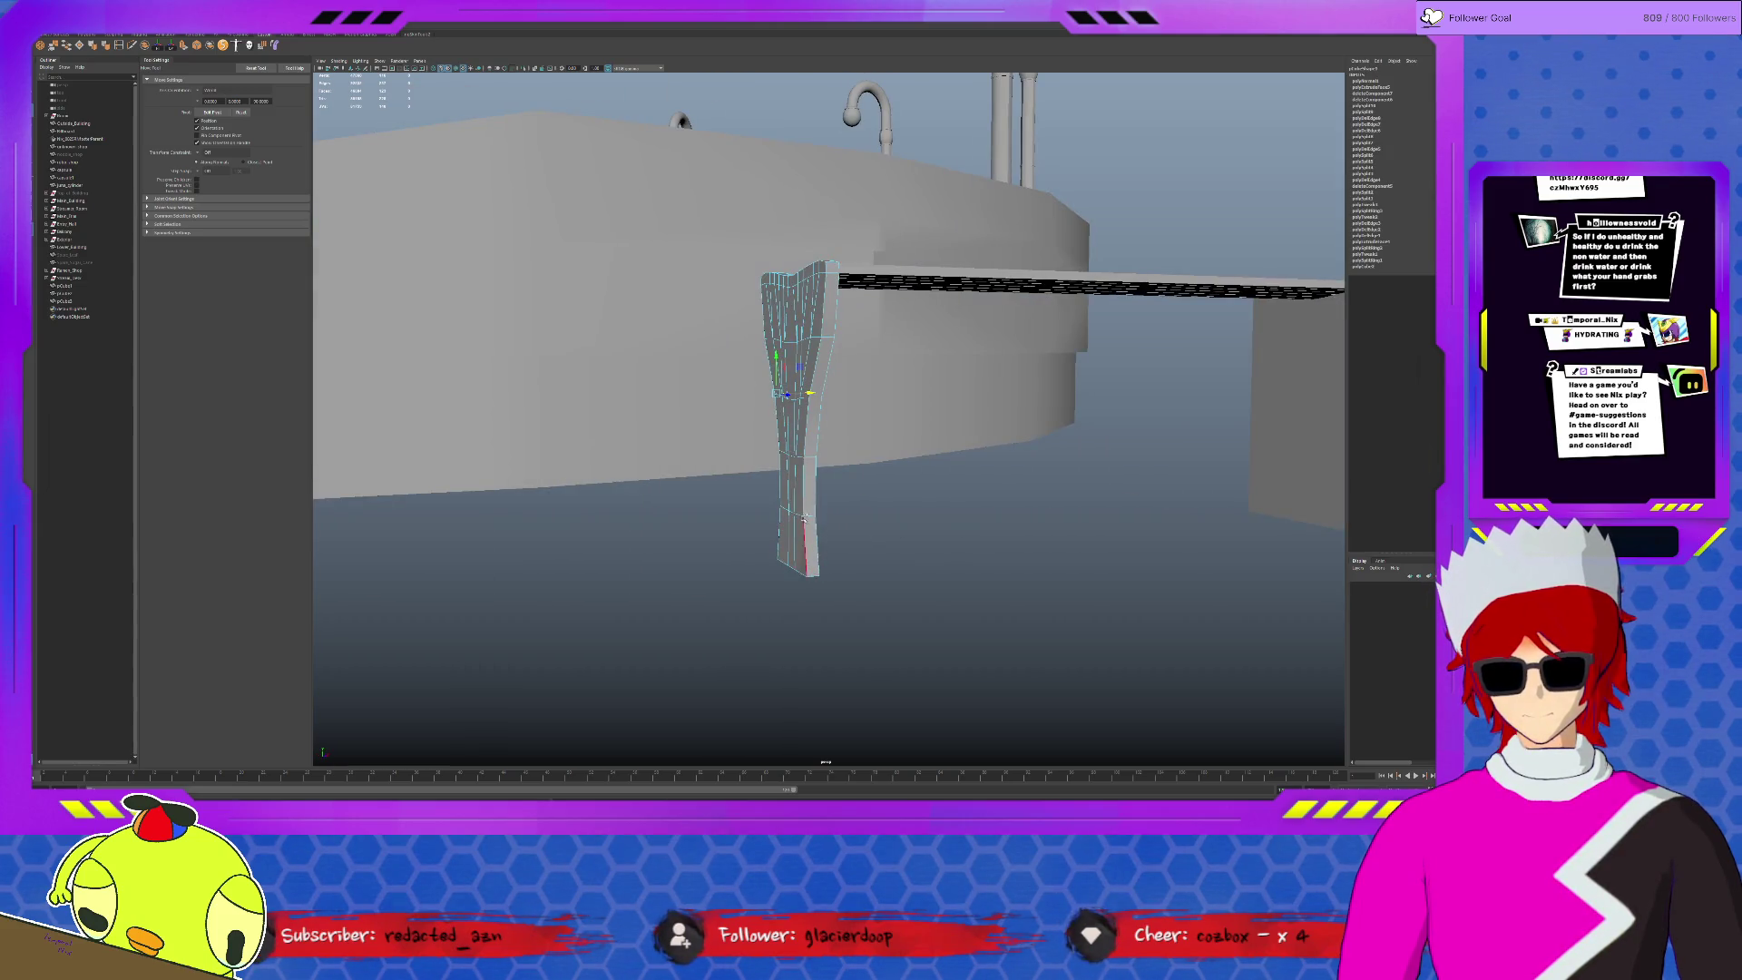
click(809, 517)
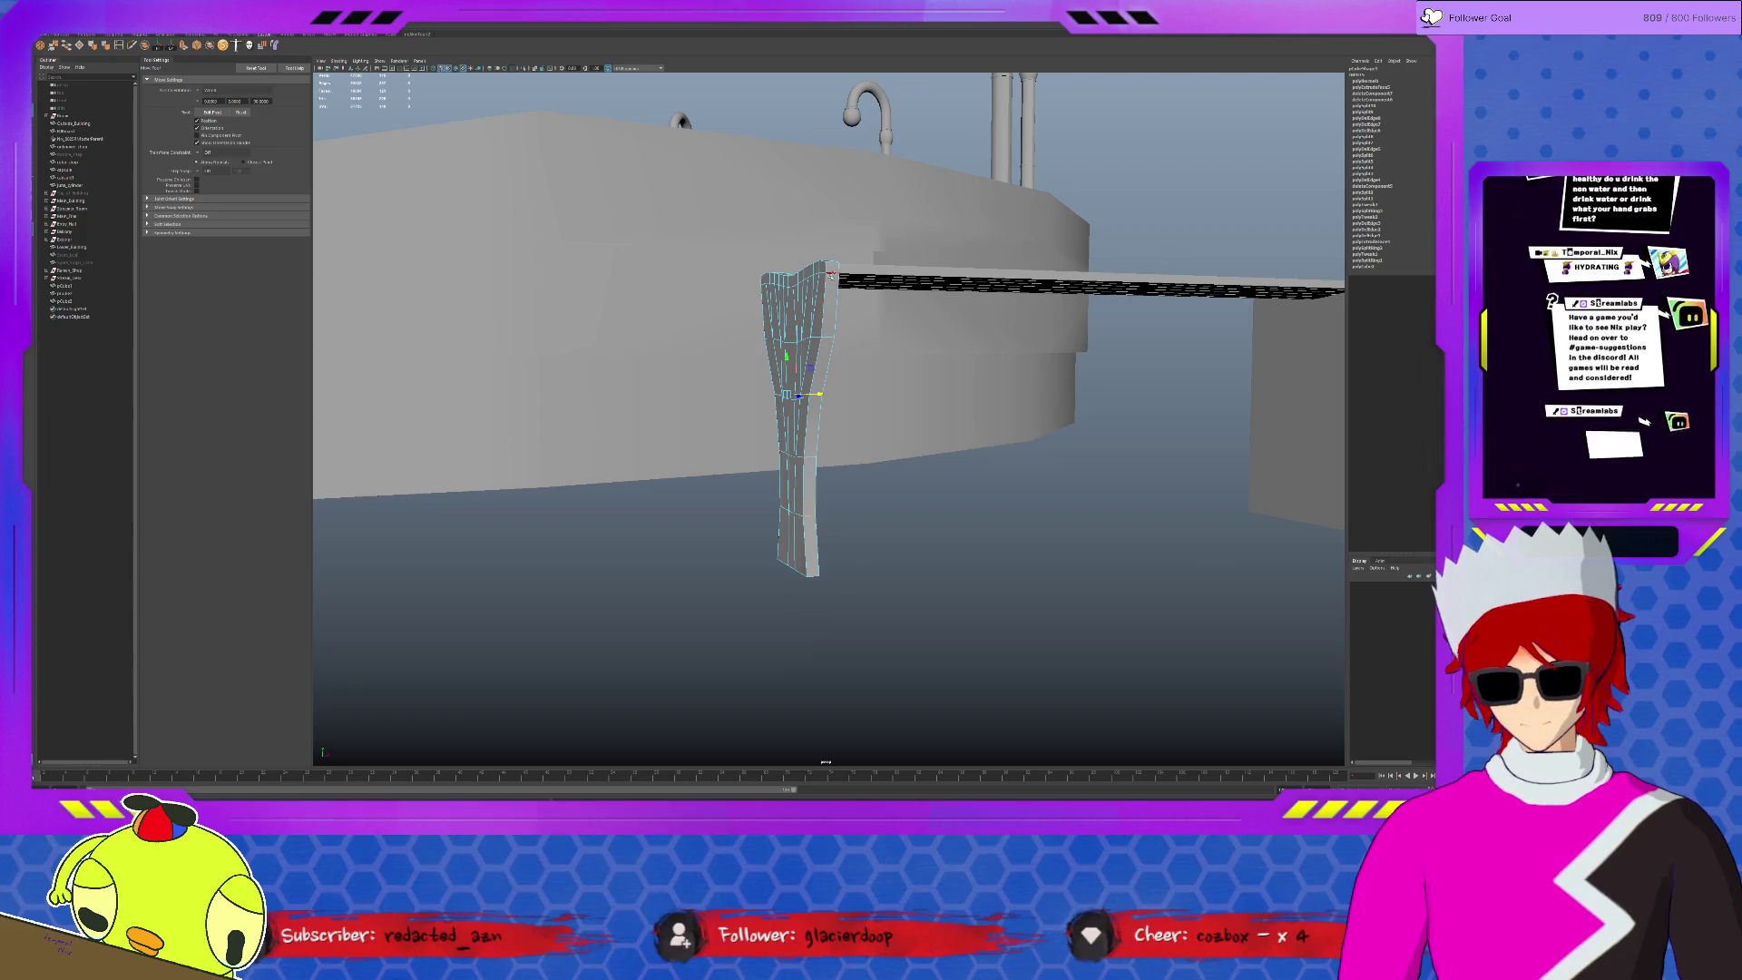
alt+drag(764, 334, 181, 70)
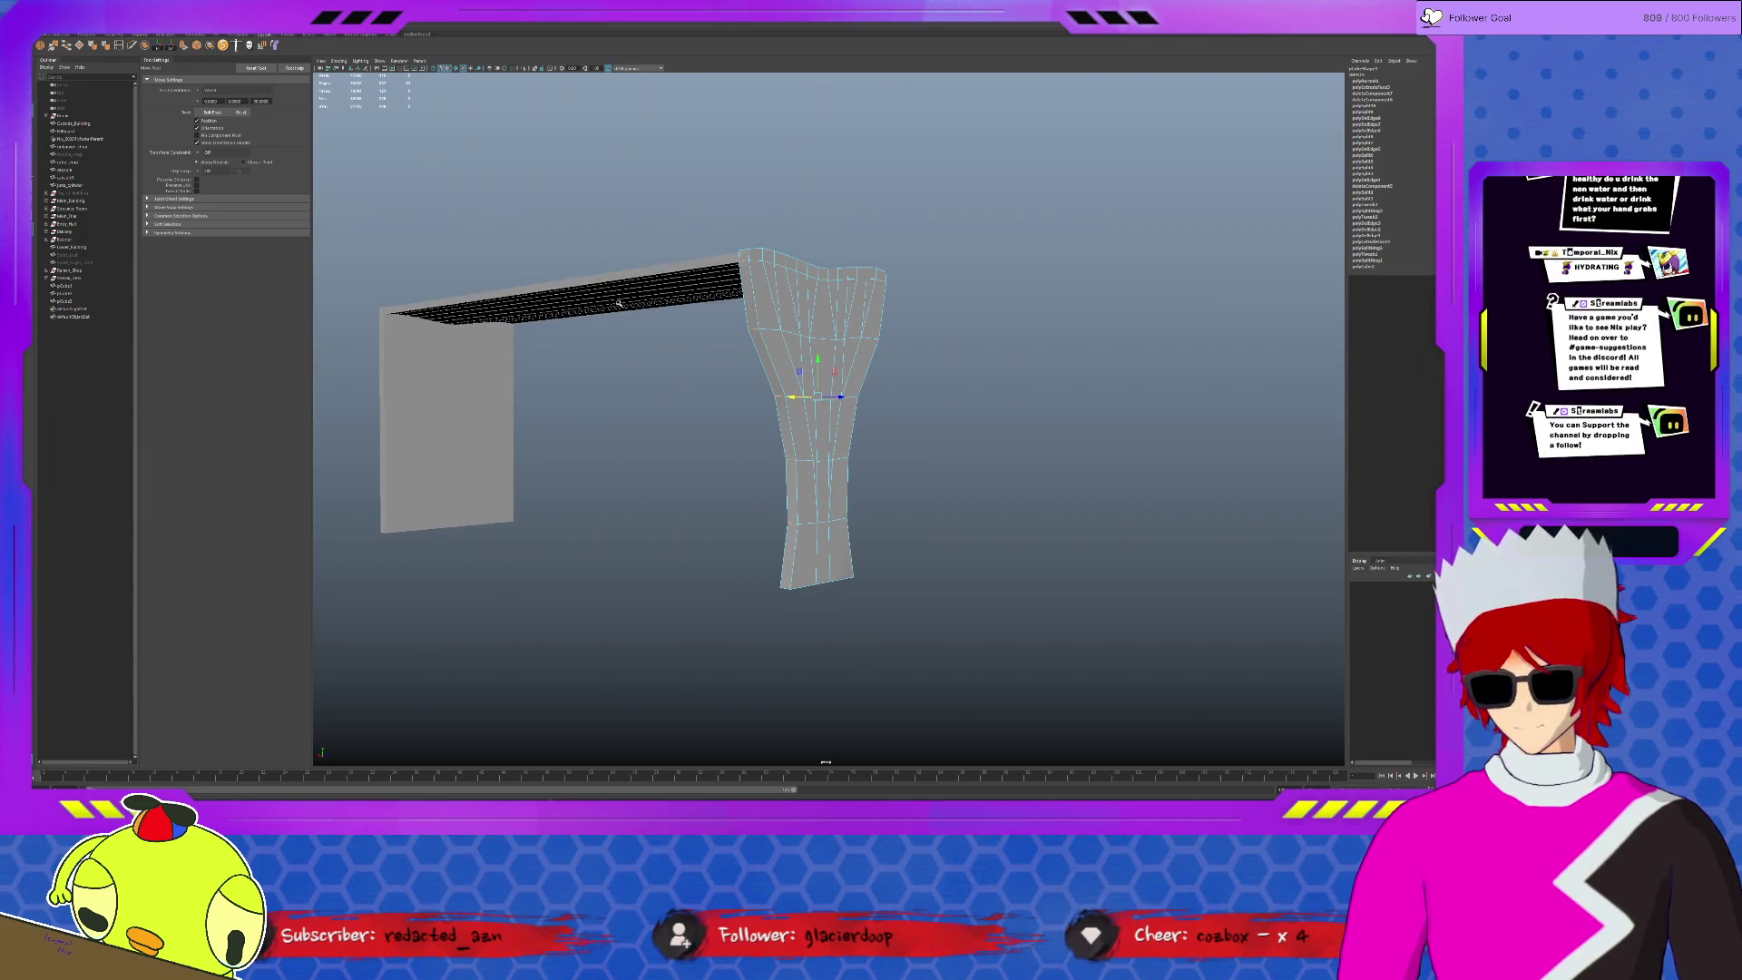
key(bracketleft)
click(762, 423)
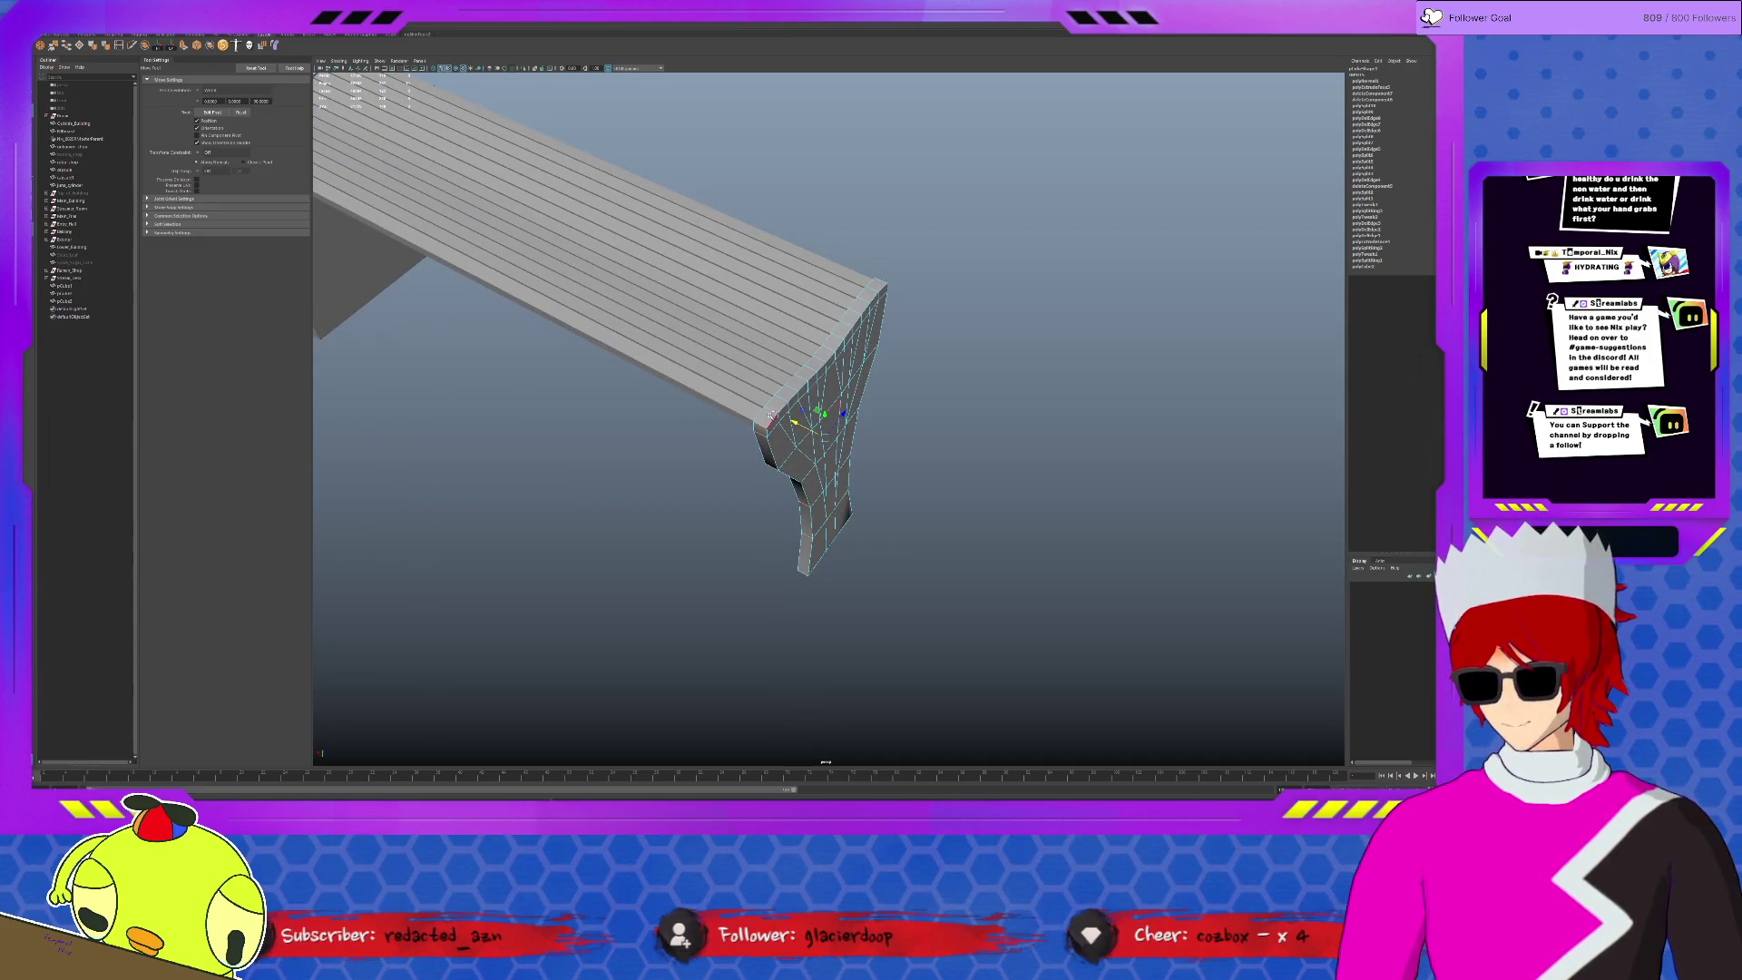
click(754, 419)
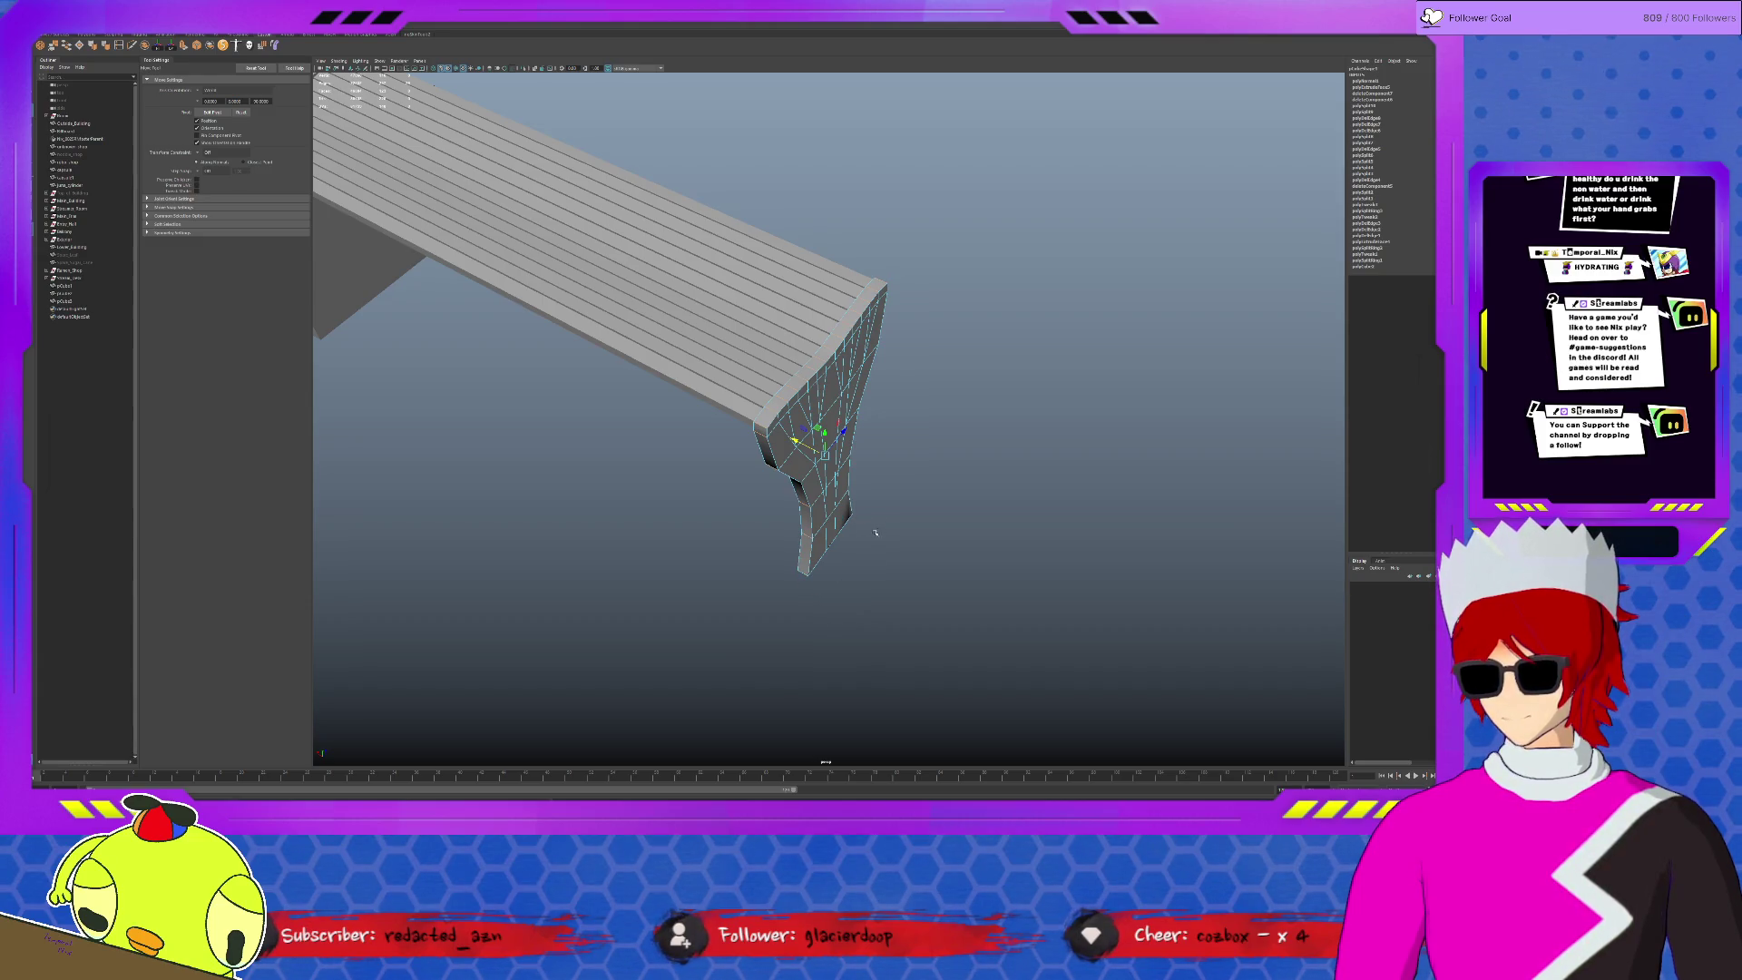
click(106, 47)
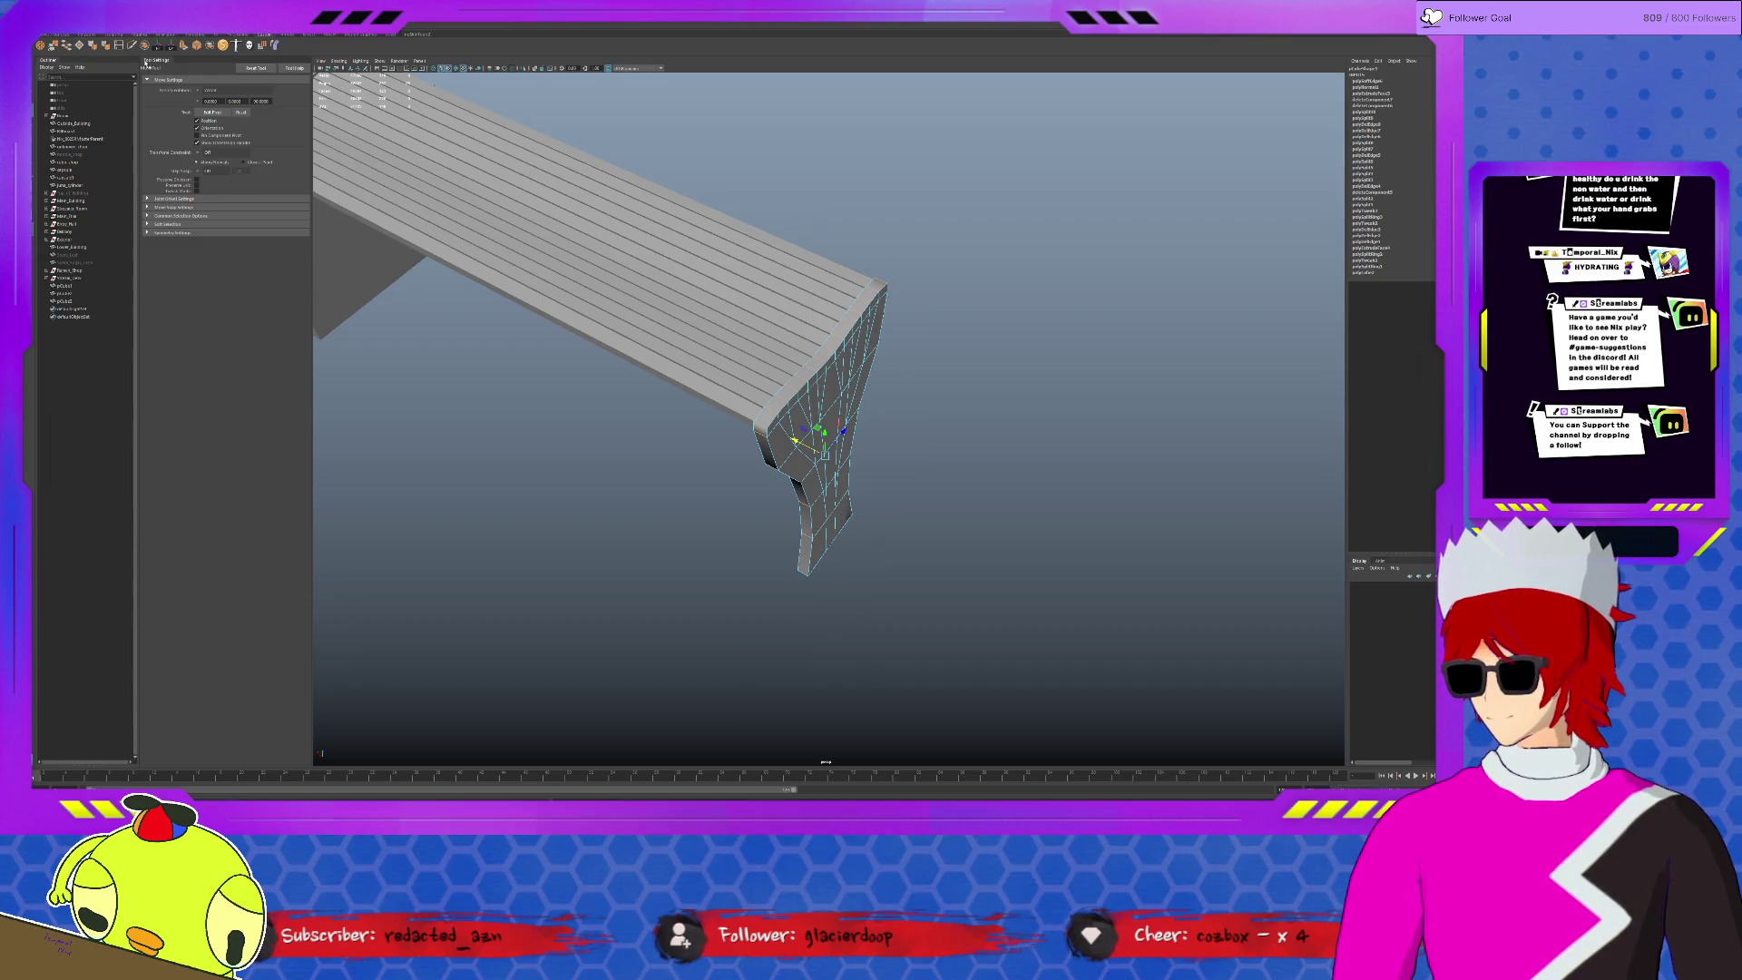
- Snap the right leg's pivot to its bottom corner and duplicate it as the left leg
click(895, 422)
scroll(896, 422, down, 3)
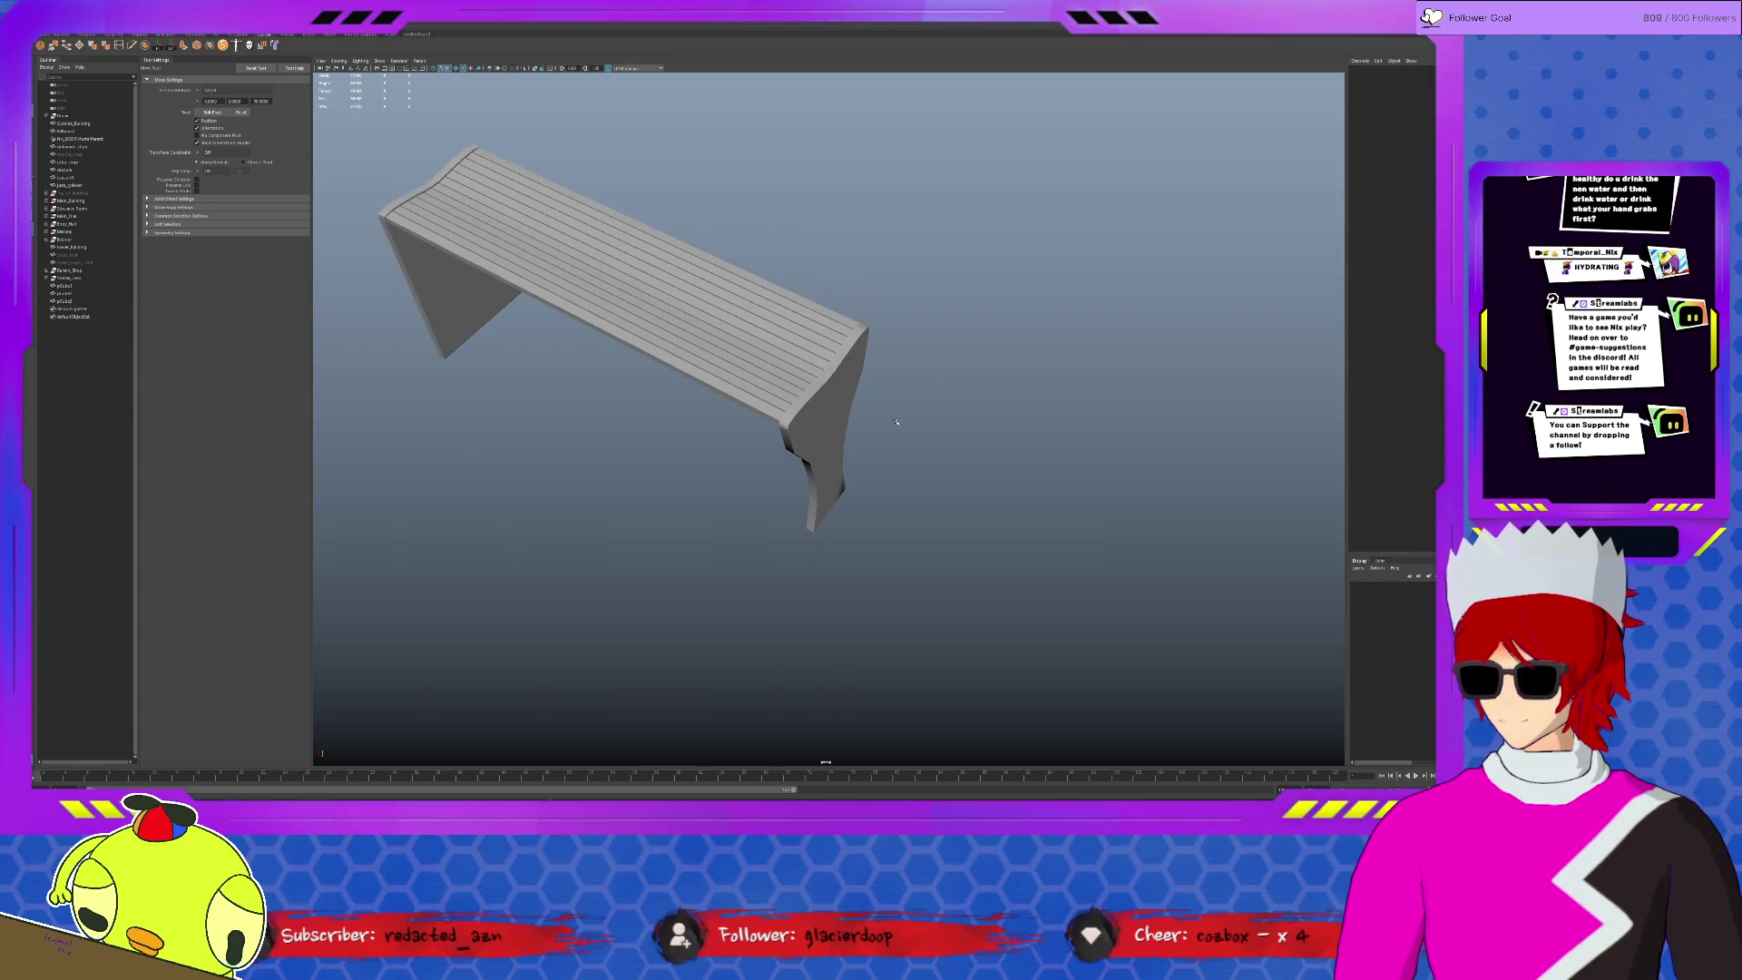
click(820, 423)
mouse_move(699, 486)
alt+mouse_down()
mouse_move(581, 458)
mouse_move(723, 466)
mouse_move(595, 478)
mouse_move(994, 459)
alt+mouse_up()
click(582, 420)
click(1042, 417)
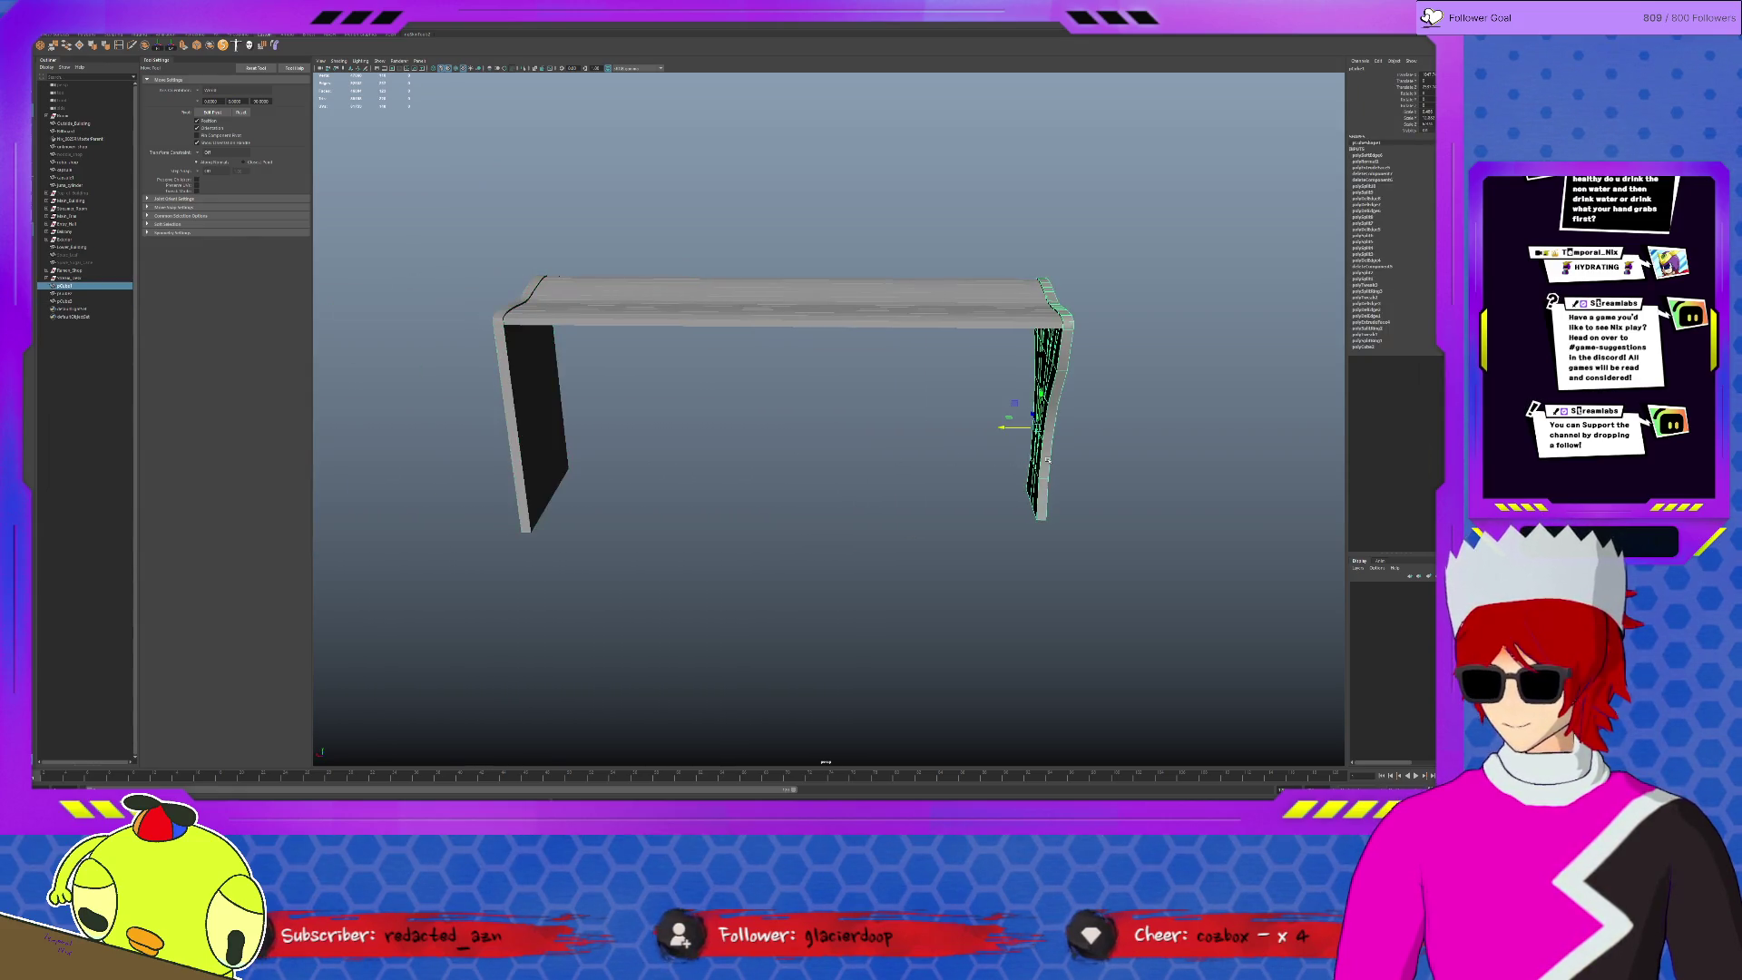
key(d)
middle_drag(1035, 513, 537, 528)
key(ctrl+d)
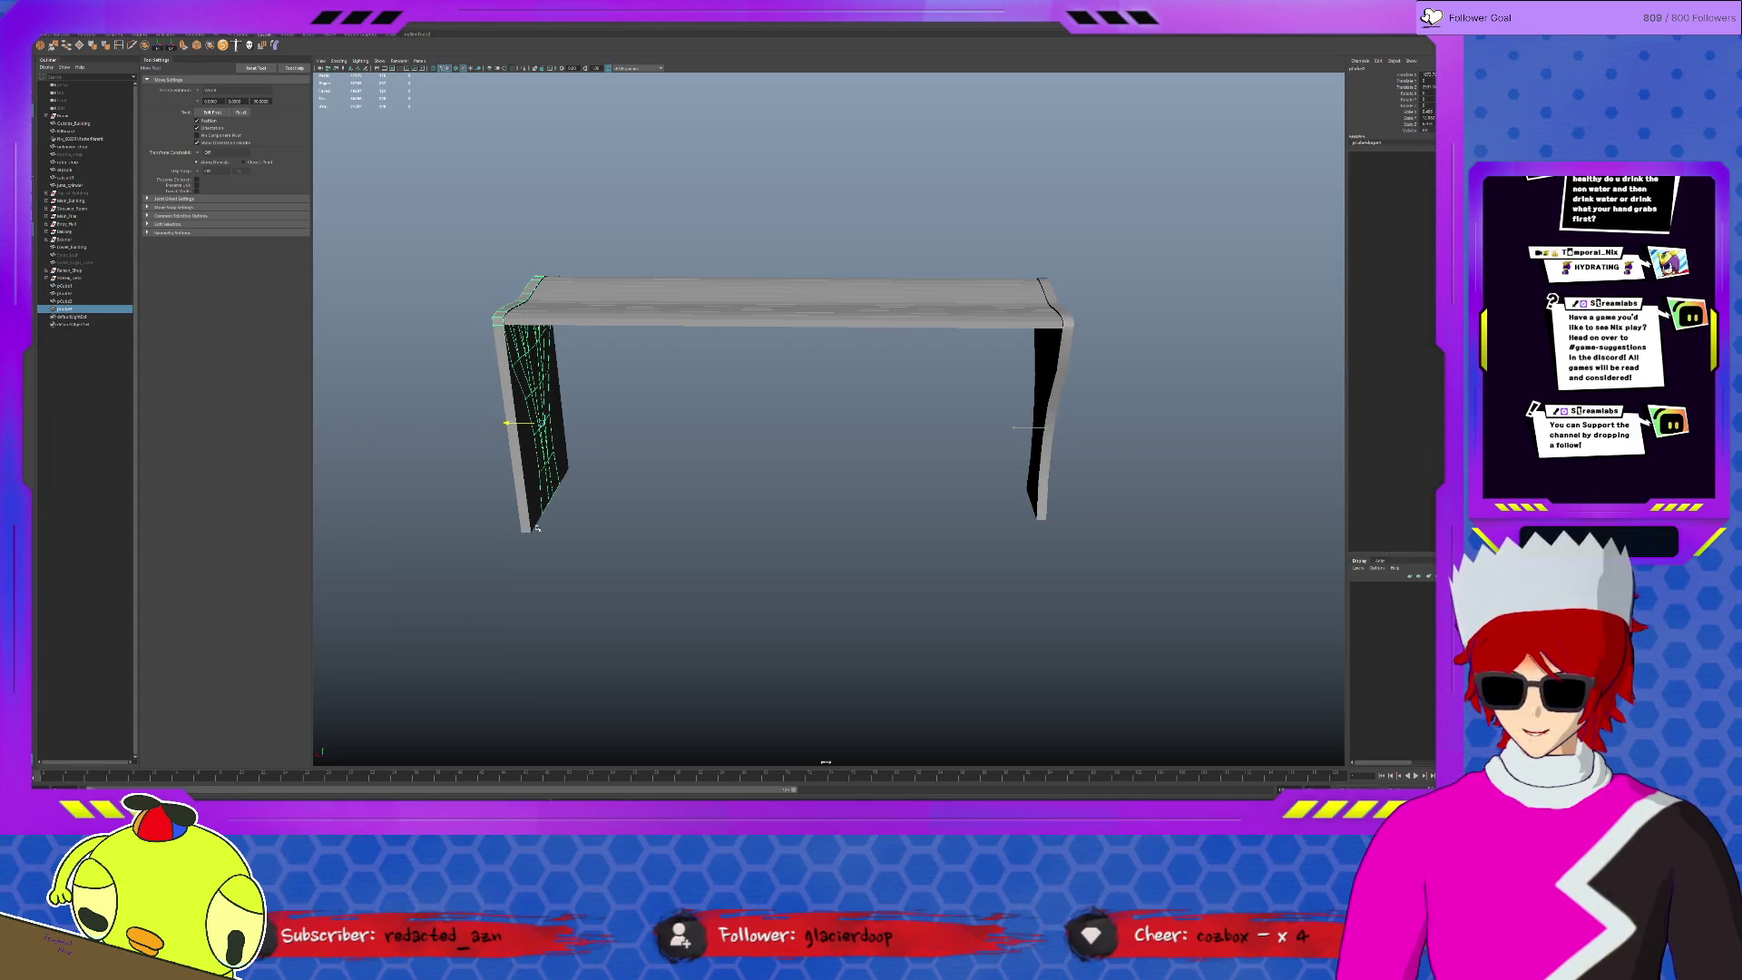
click(590, 541)
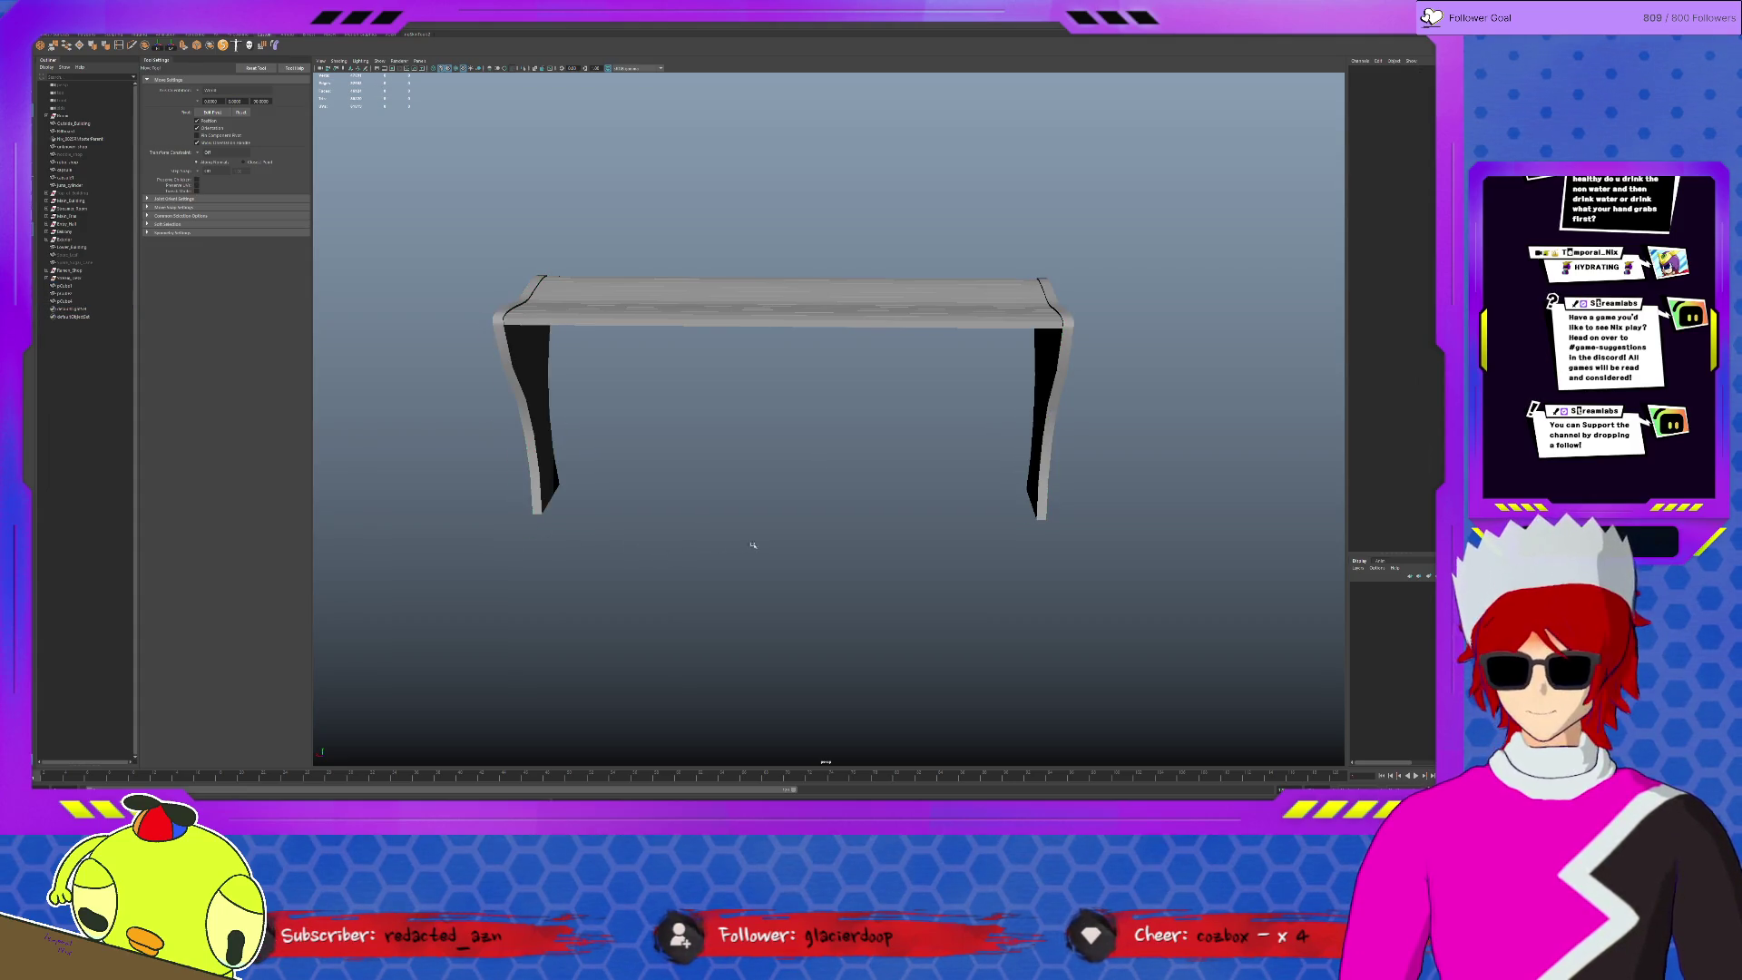
scroll(788, 538, down, 3)
mouse_move(788, 538)
alt+mouse_down()
mouse_move(774, 579)
mouse_move(692, 544)
mouse_move(682, 522)
alt+mouse_up()
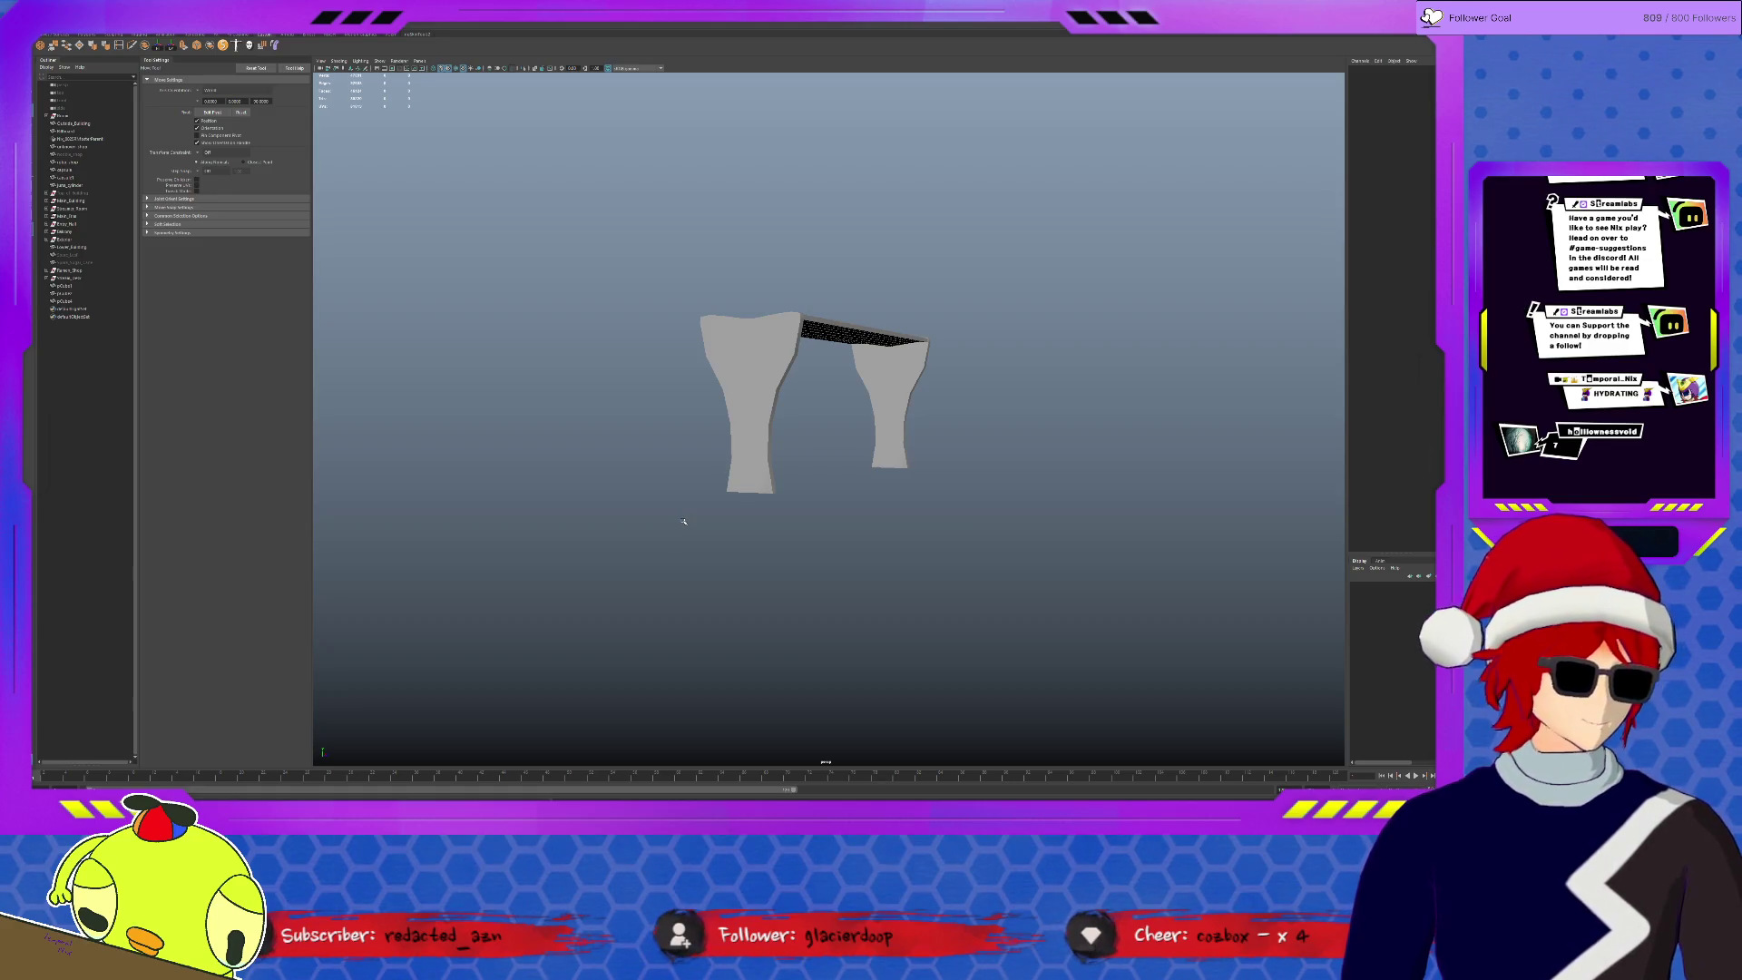
- Combine the two bench legs into a single object
alt+drag(778, 346, 702, 346)
click(848, 435)
shift+click(785, 399)
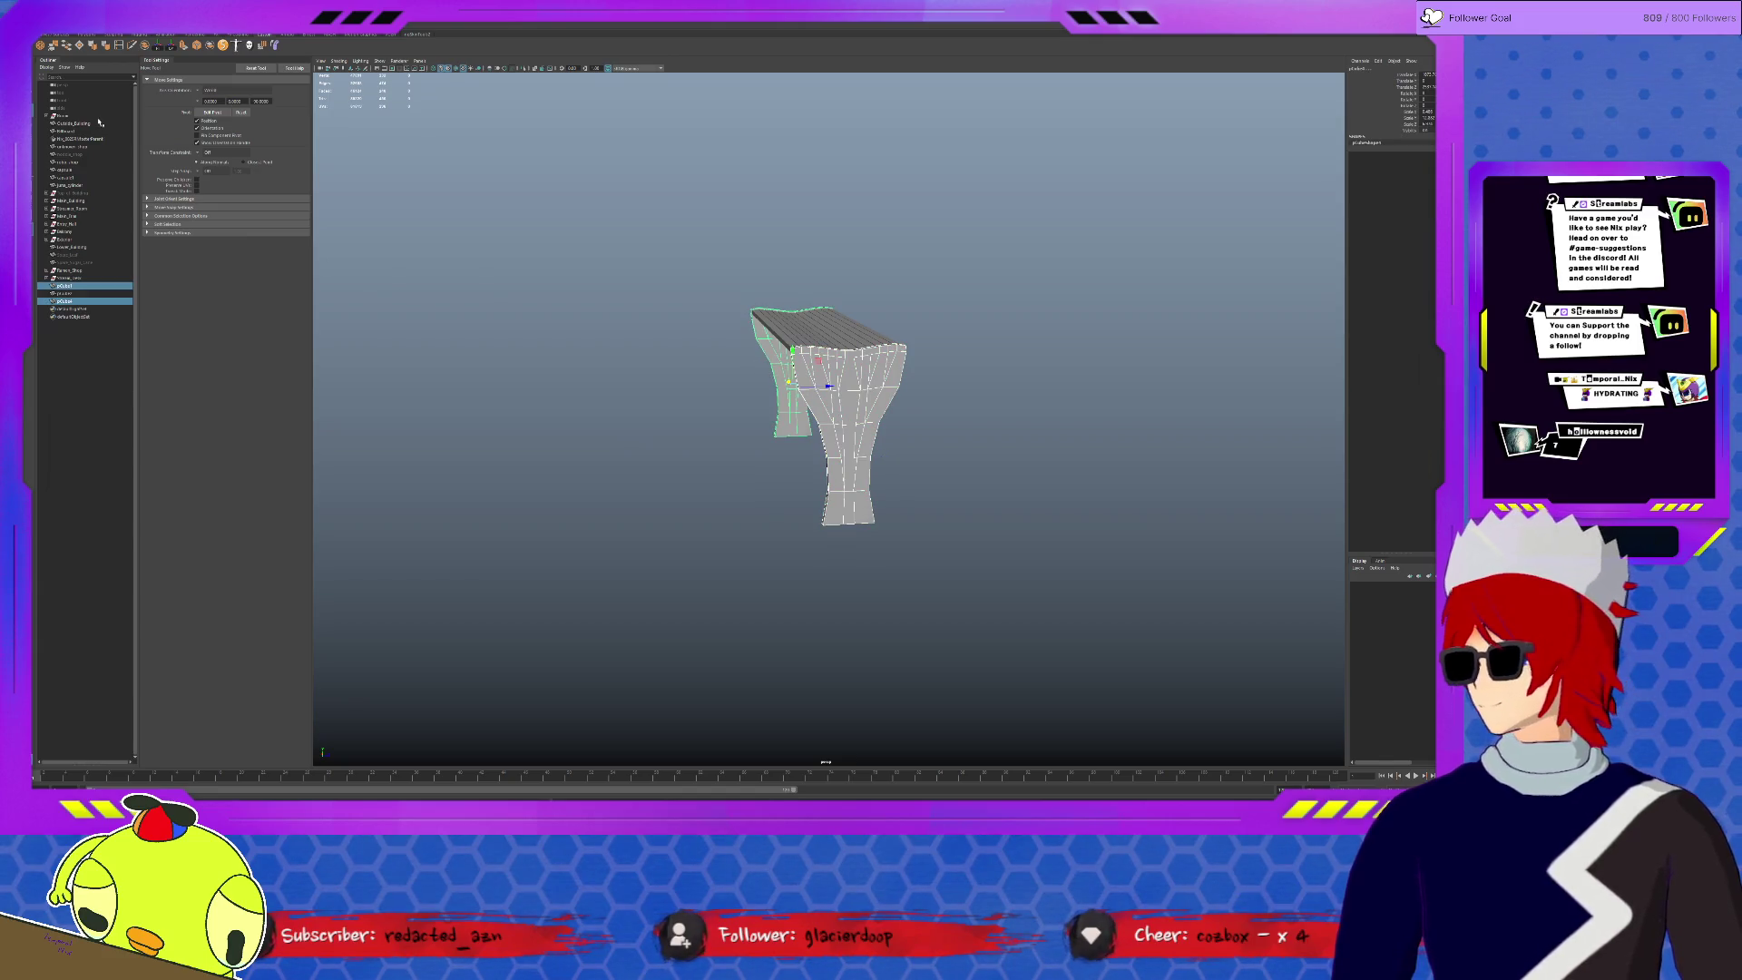
click(862, 401)
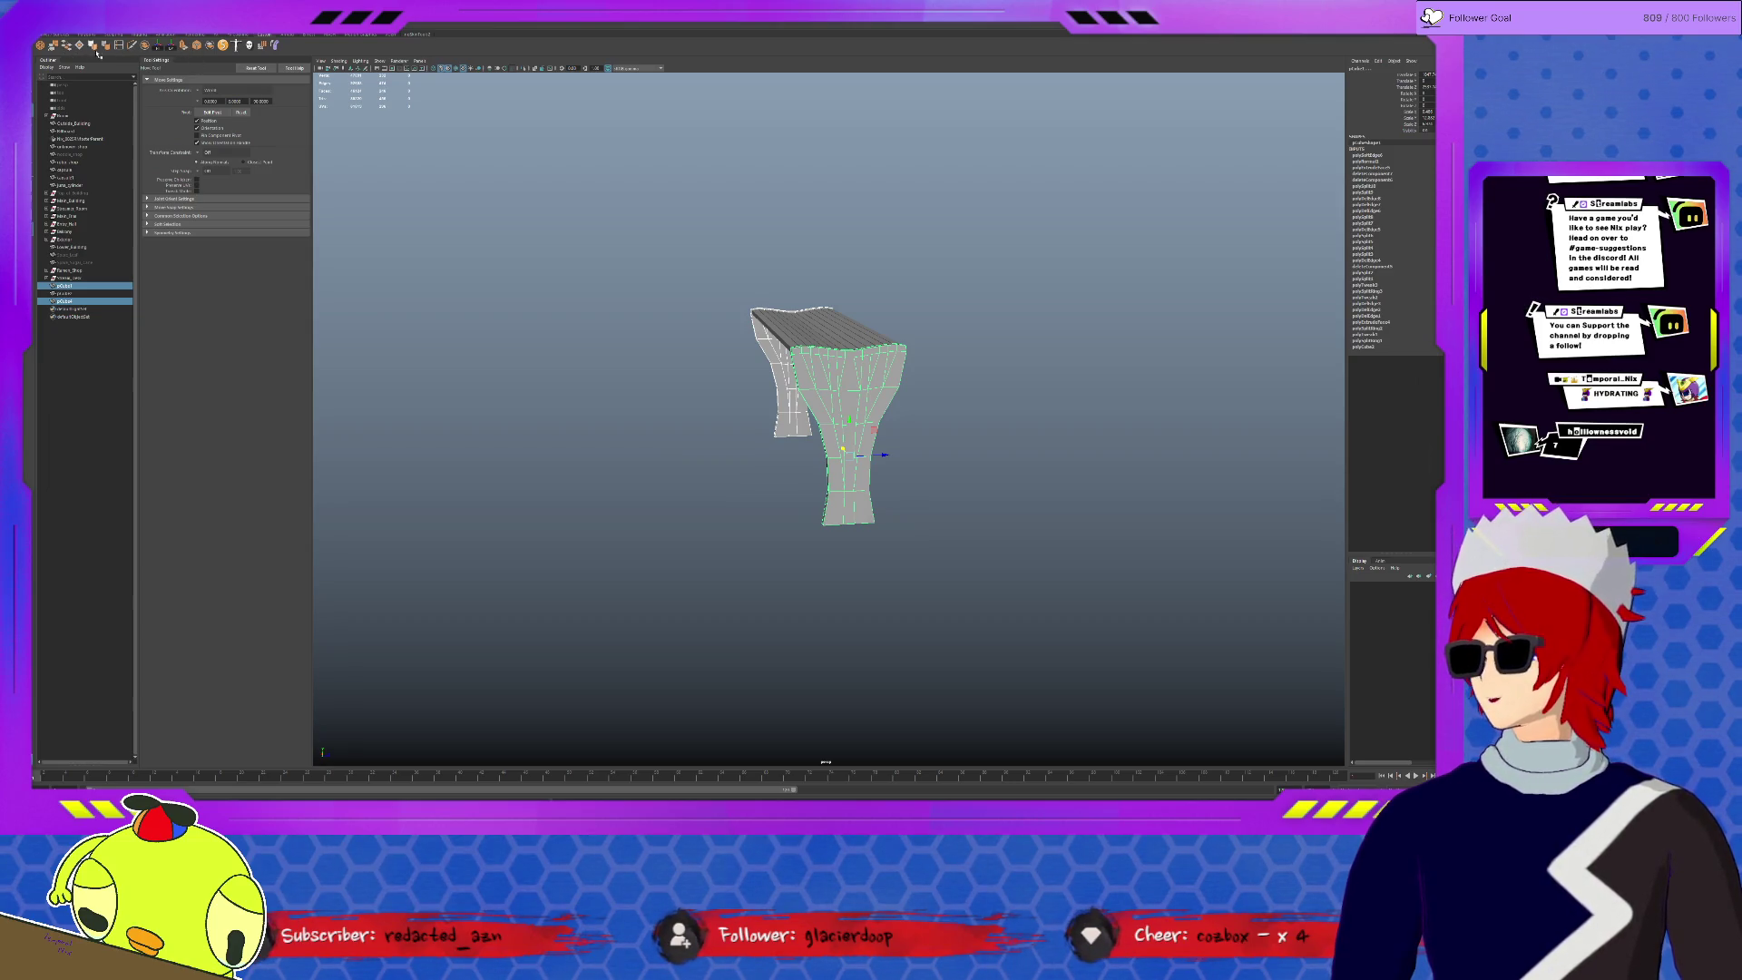
click(153, 49)
- Select edges across the leg tops and edge loops lower down the combined legs
alt+drag(798, 344, 745, 344)
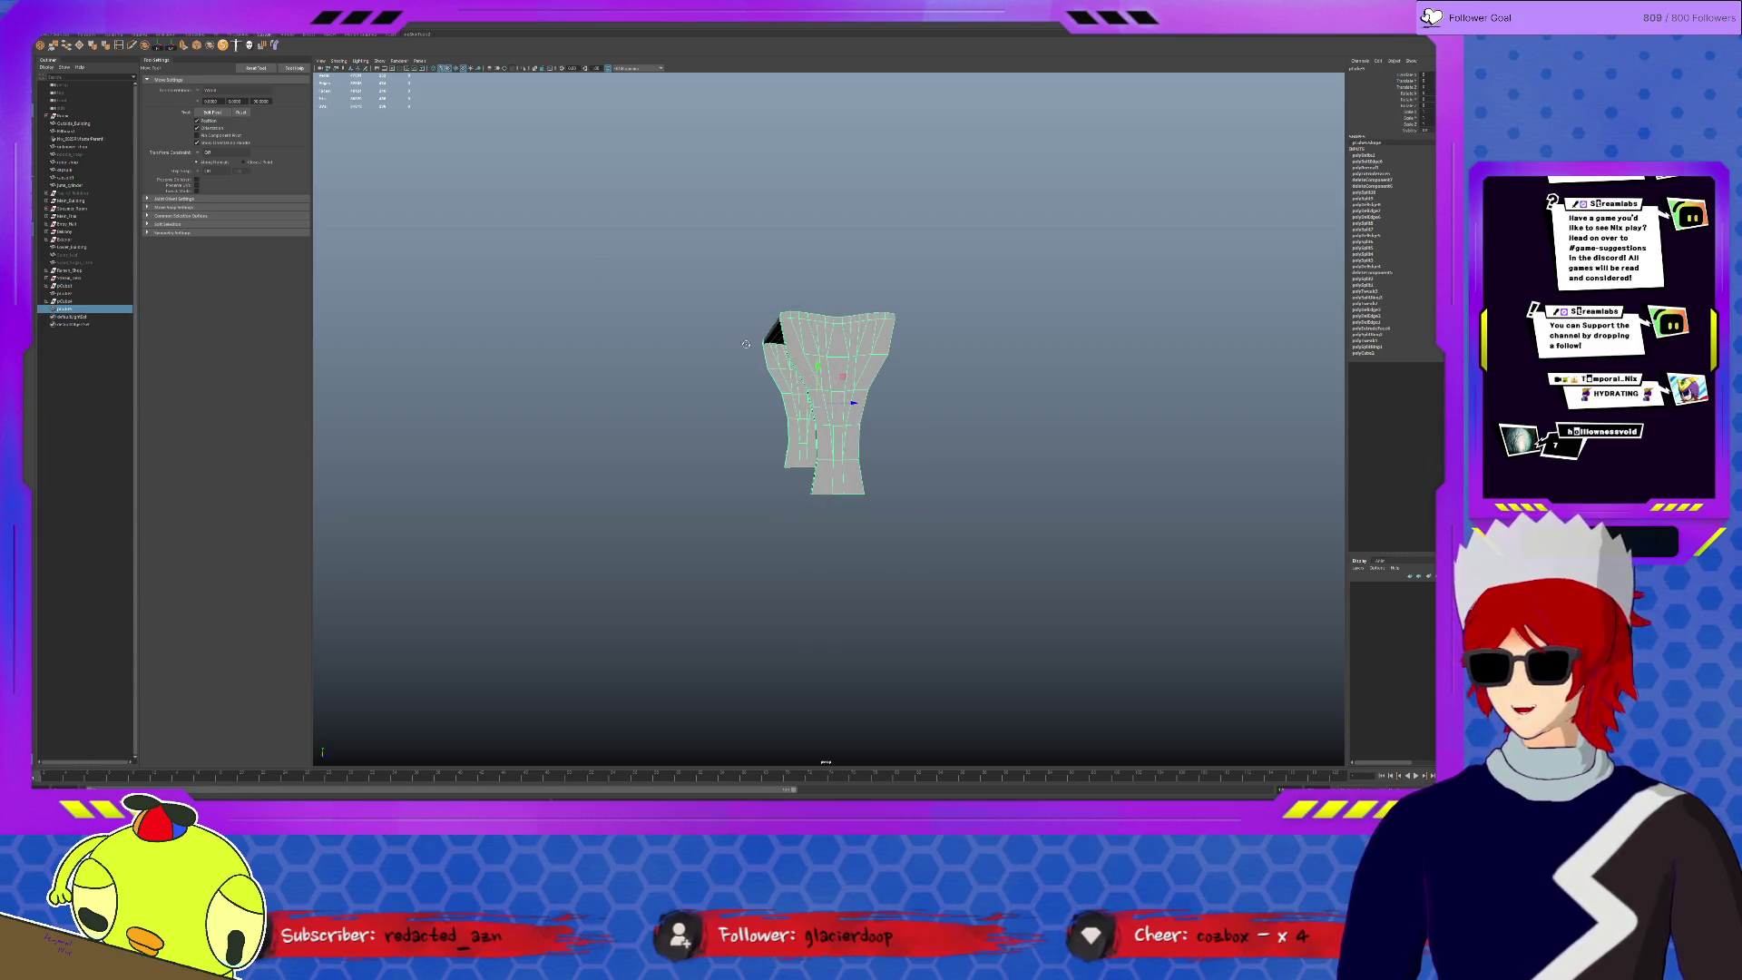
key(F10)
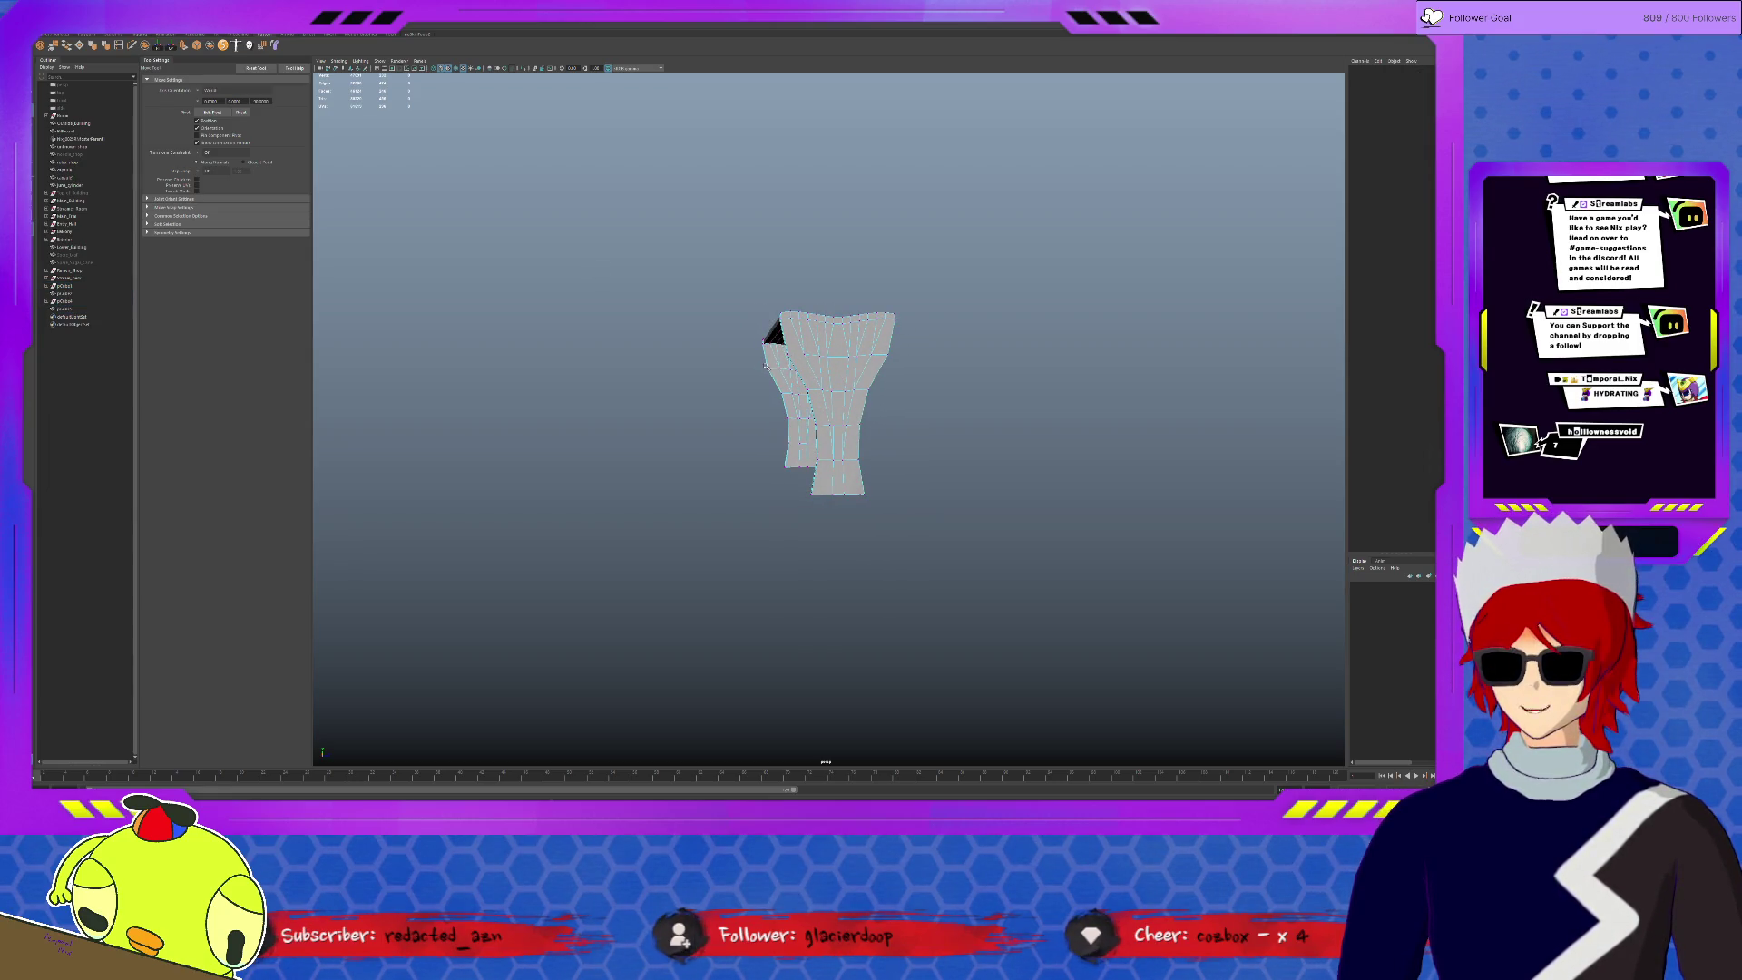
alt+drag(791, 360, 787, 362)
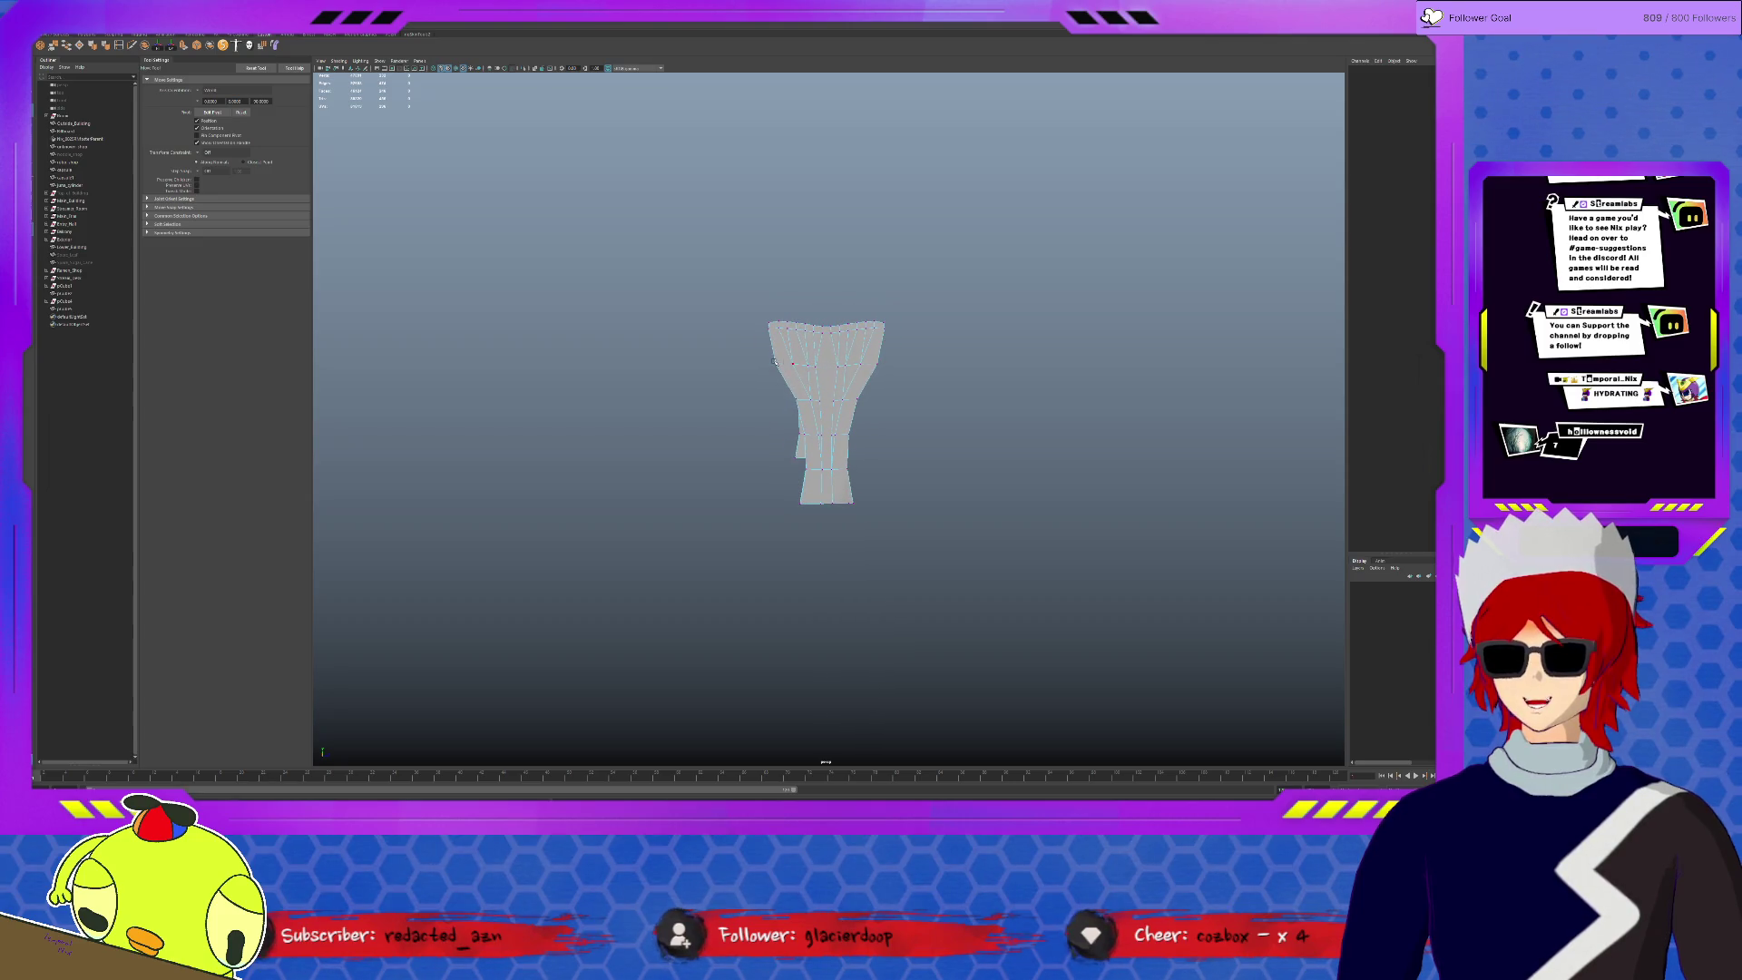
drag(897, 386, 897, 387)
alt+drag(898, 386, 684, 396)
mouse_move(832, 427)
alt+mouse_down()
mouse_move(771, 330)
mouse_move(837, 374)
alt+mouse_up()
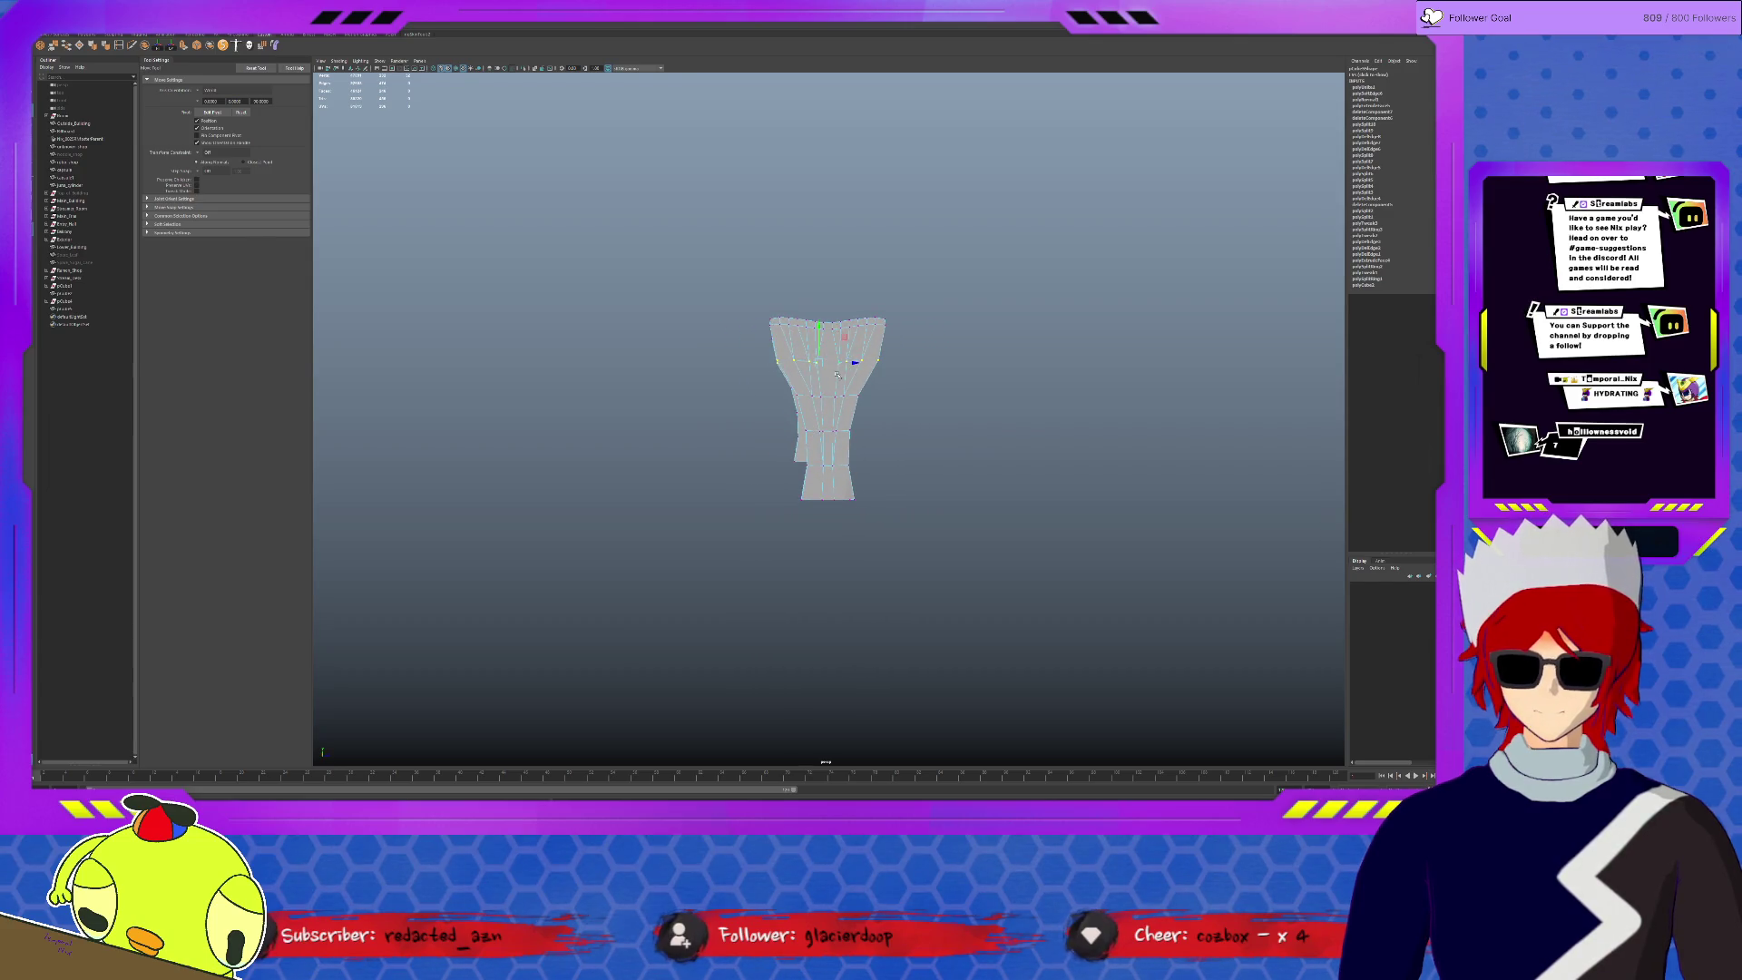
key(r)
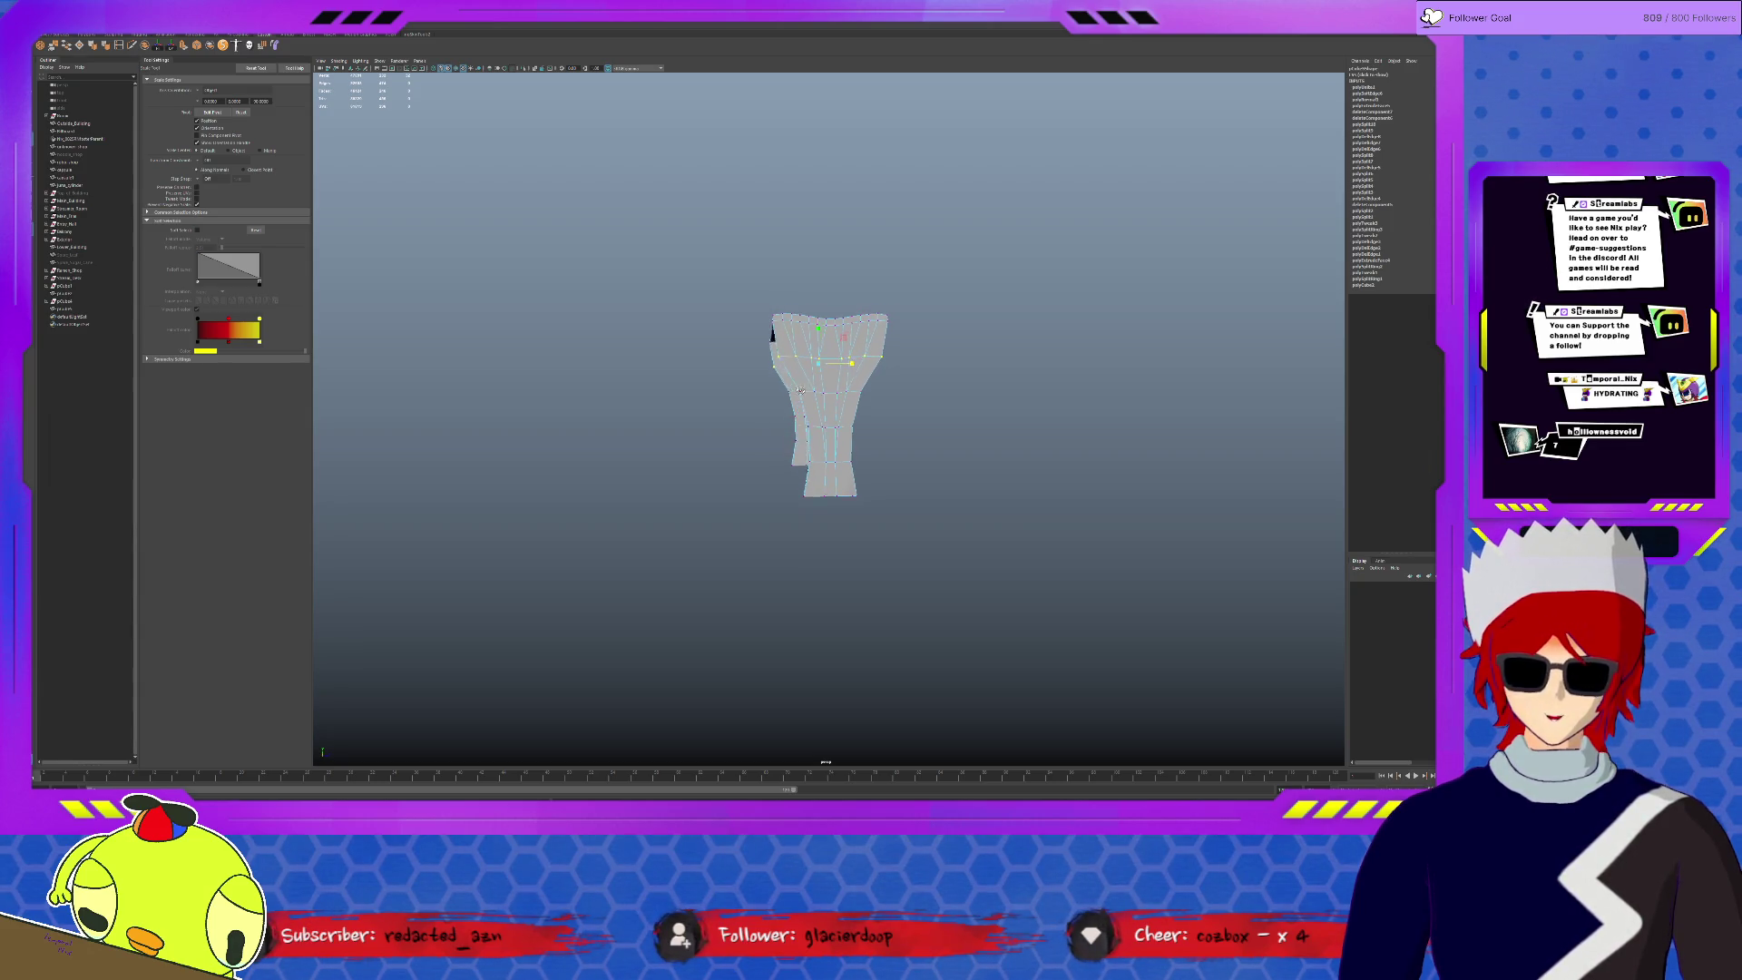
click(851, 394)
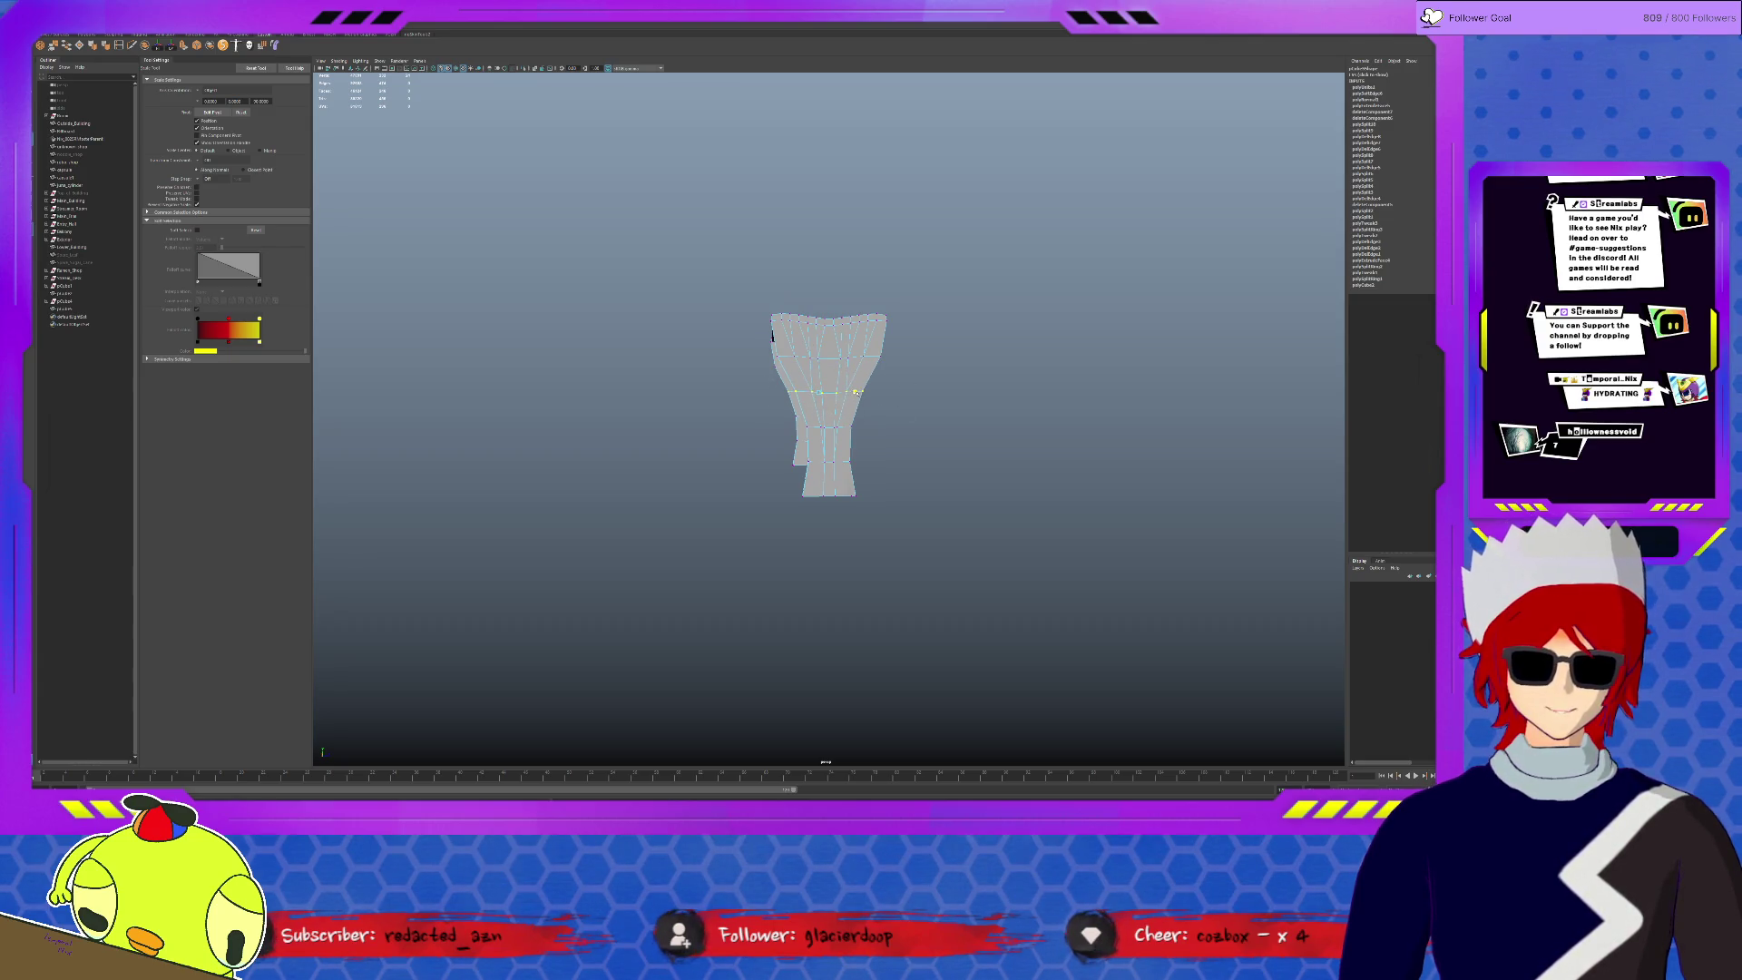
alt+middle_drag(790, 416, 785, 411)
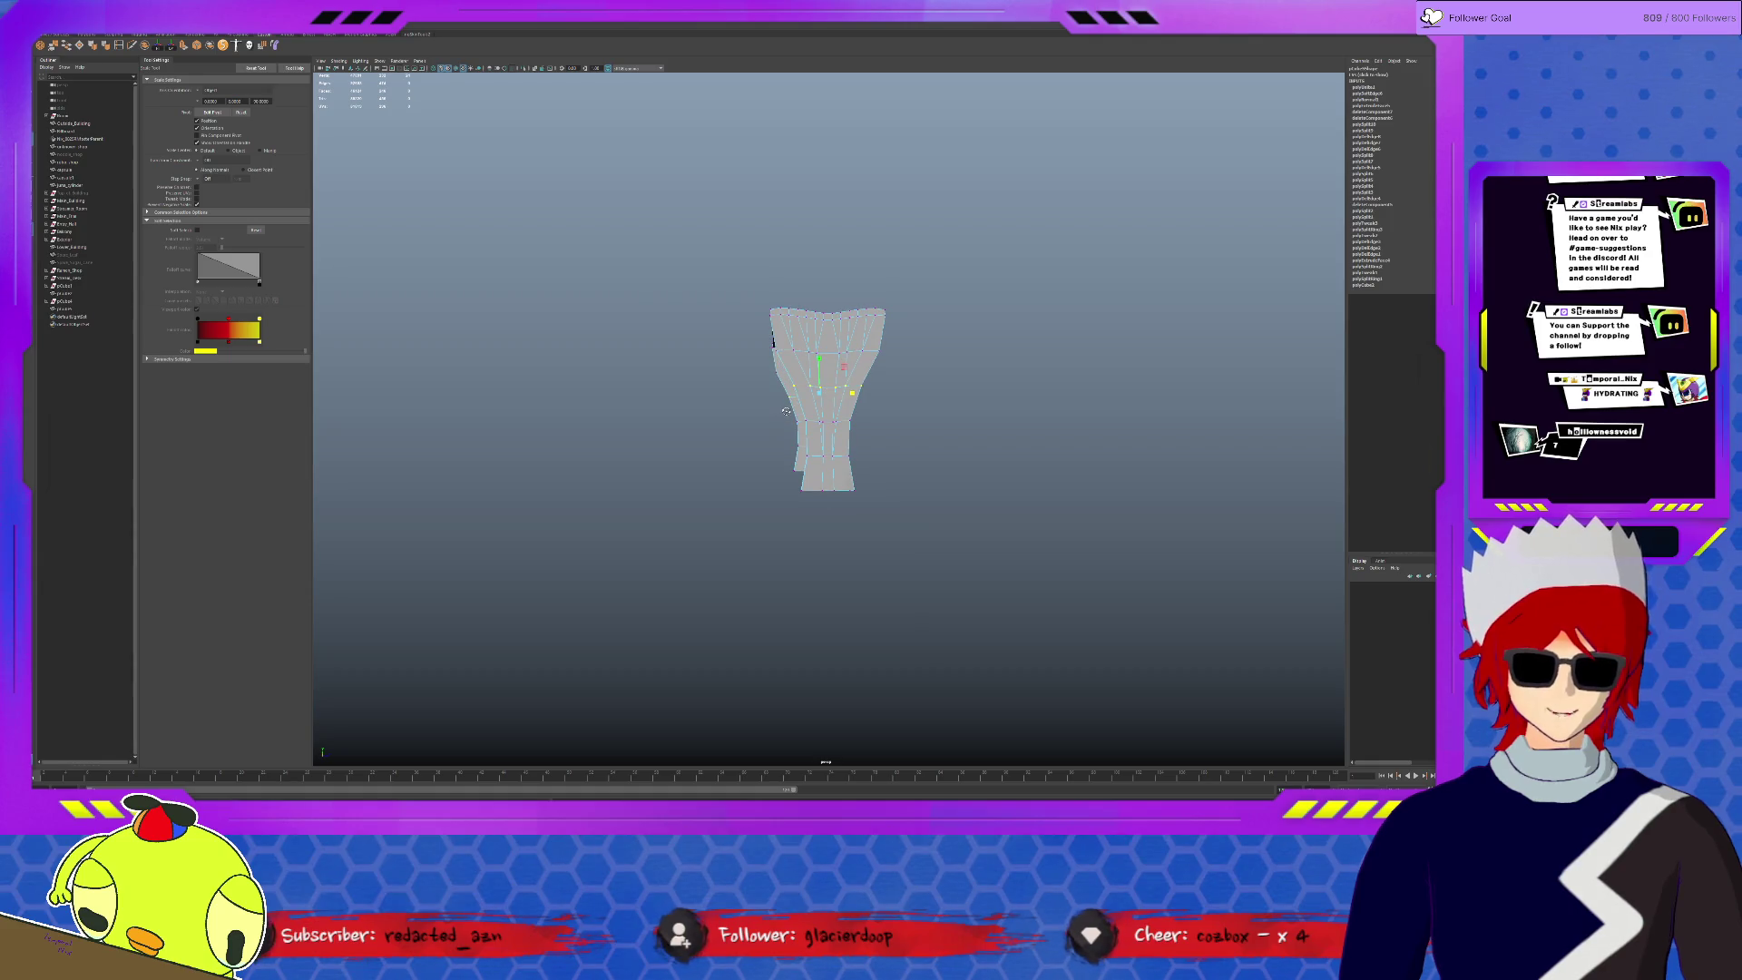
click(844, 422)
click(851, 422)
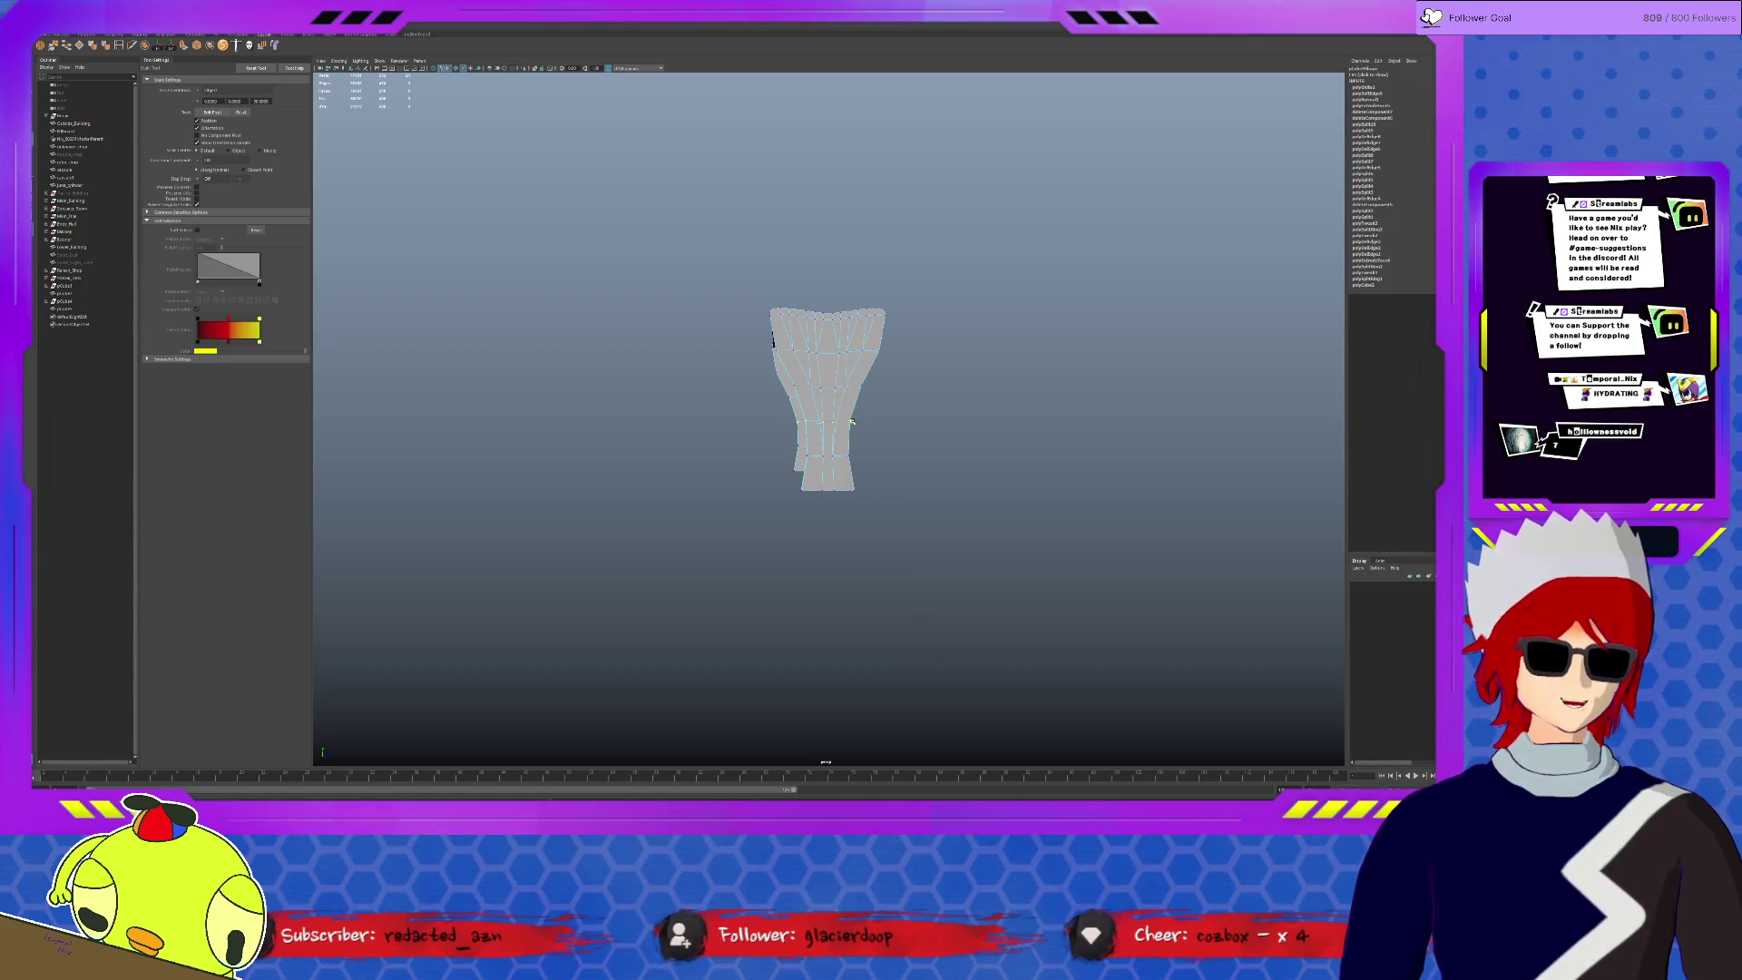
click(887, 387)
mouse_move(888, 388)
alt+mouse_down()
mouse_move(727, 394)
mouse_move(915, 442)
mouse_move(826, 388)
alt+mouse_up()
- Raise an upper edge loop slightly and scale the leg's middle ring inward with soft falloff
click(829, 392)
key(F10)
double_click(897, 345)
key(w)
drag(815, 316, 814, 297)
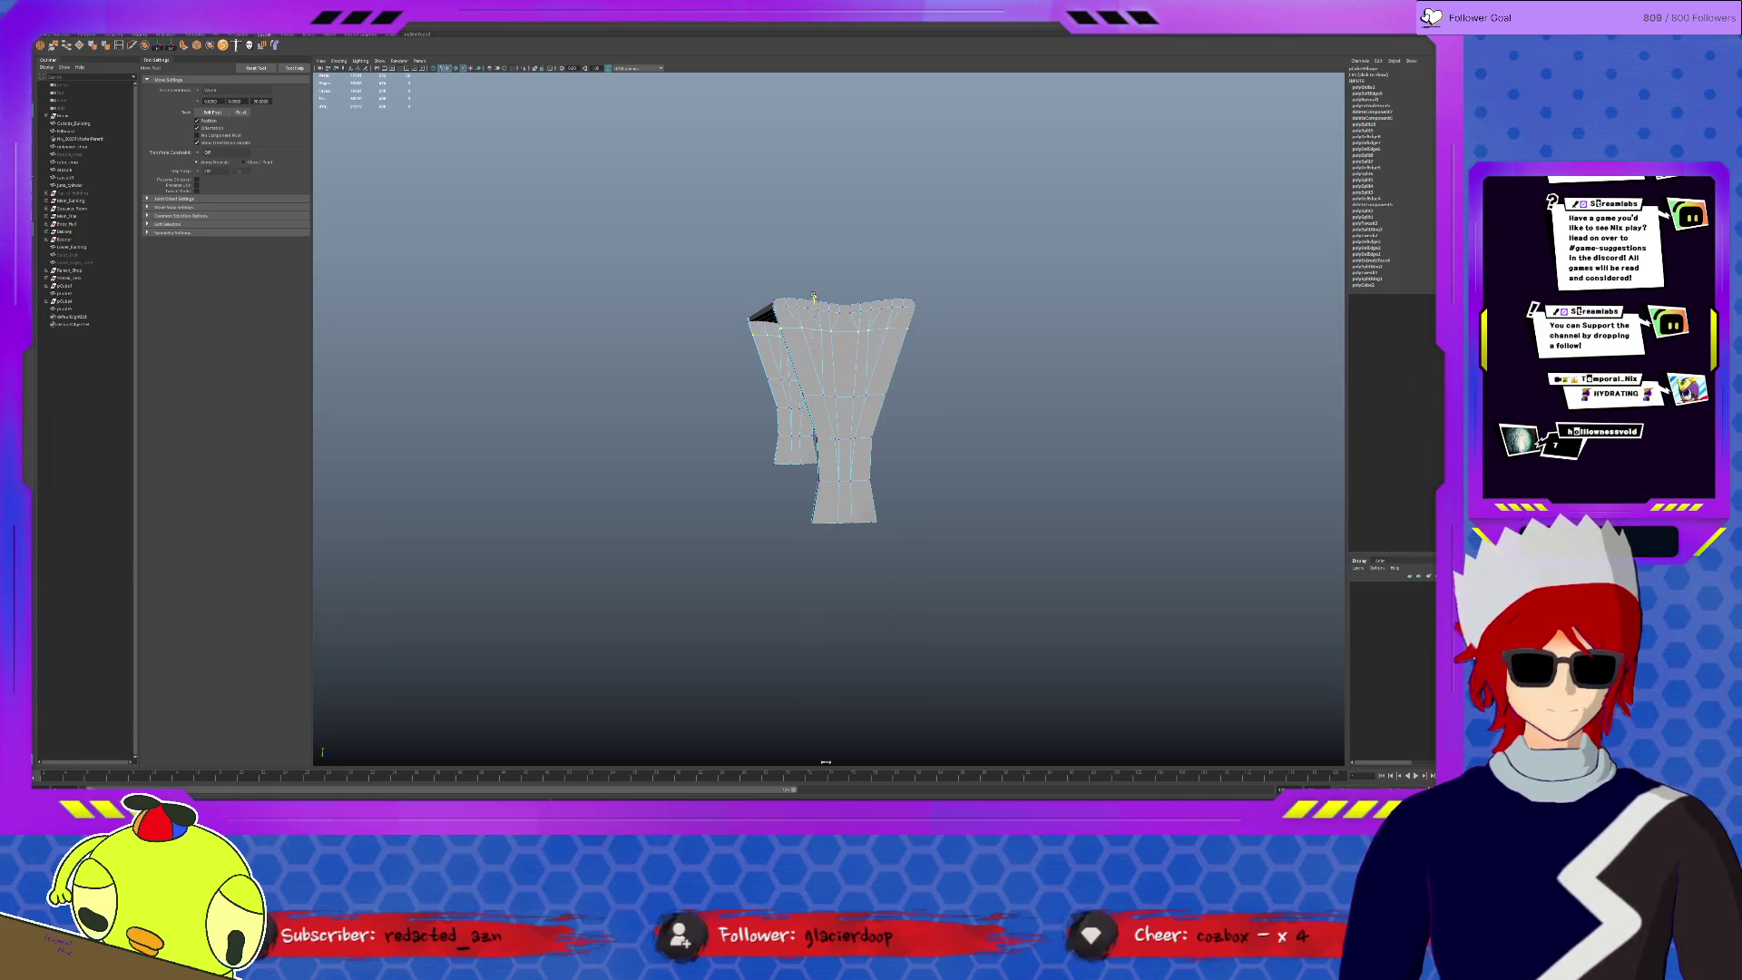
key(r)
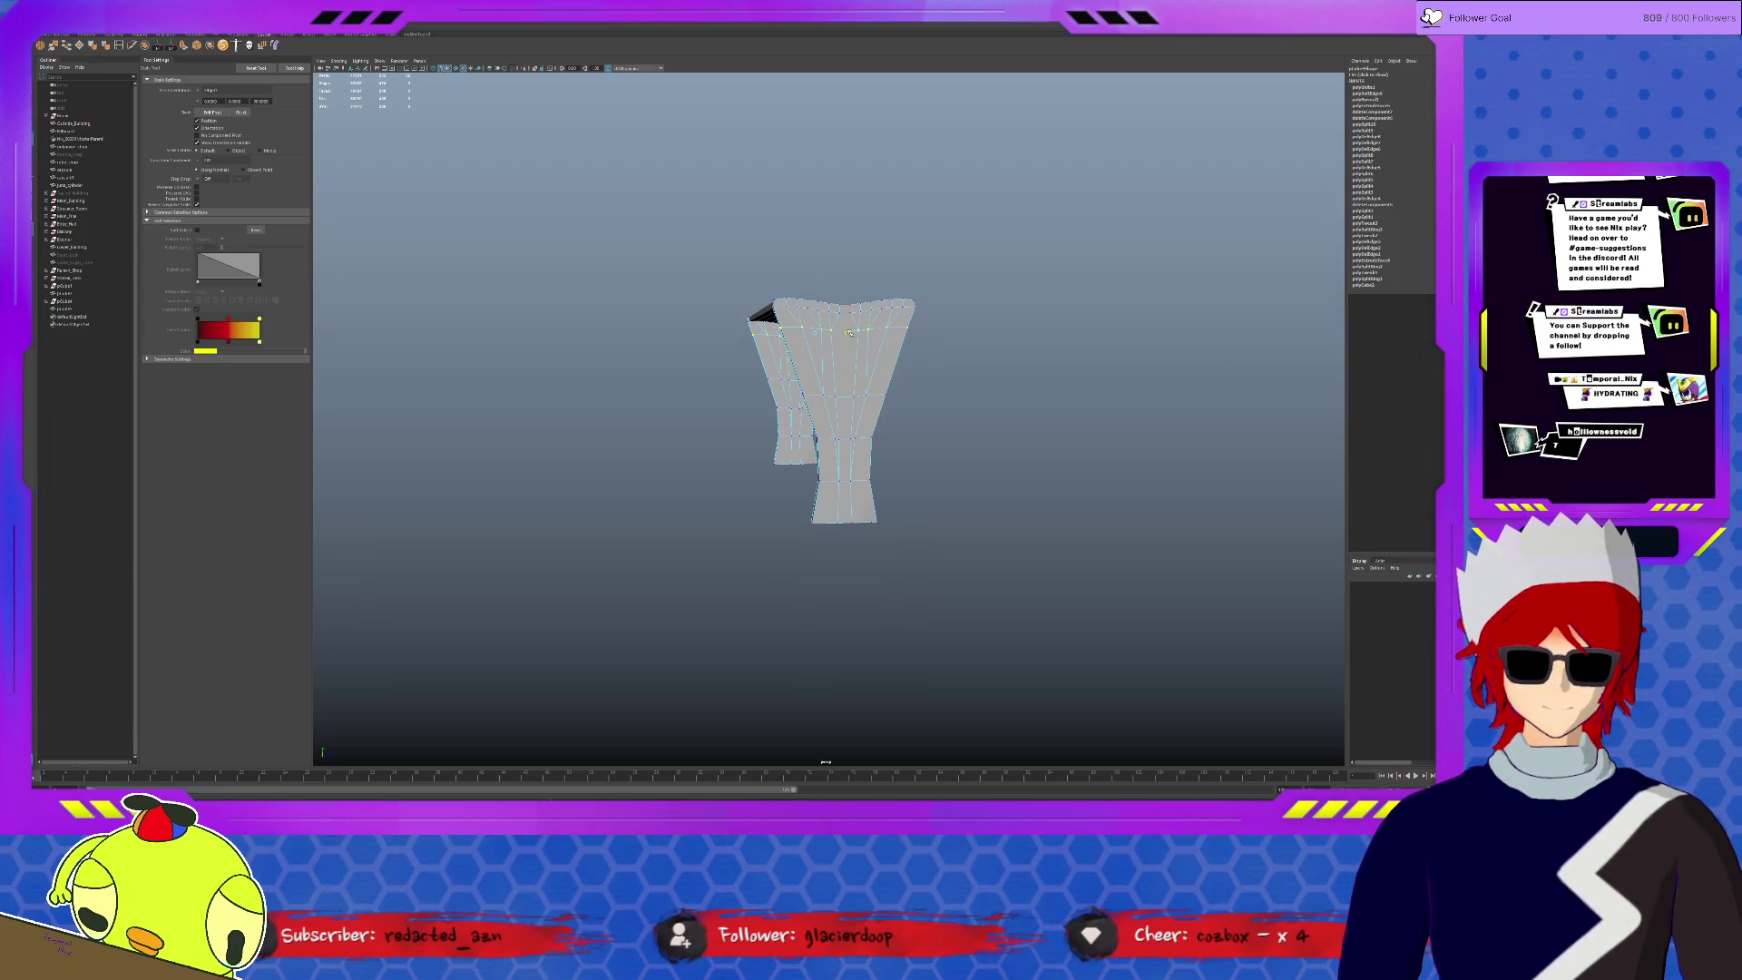
alt+drag(785, 368, 817, 327)
double_click(777, 371)
key(w)
key(r)
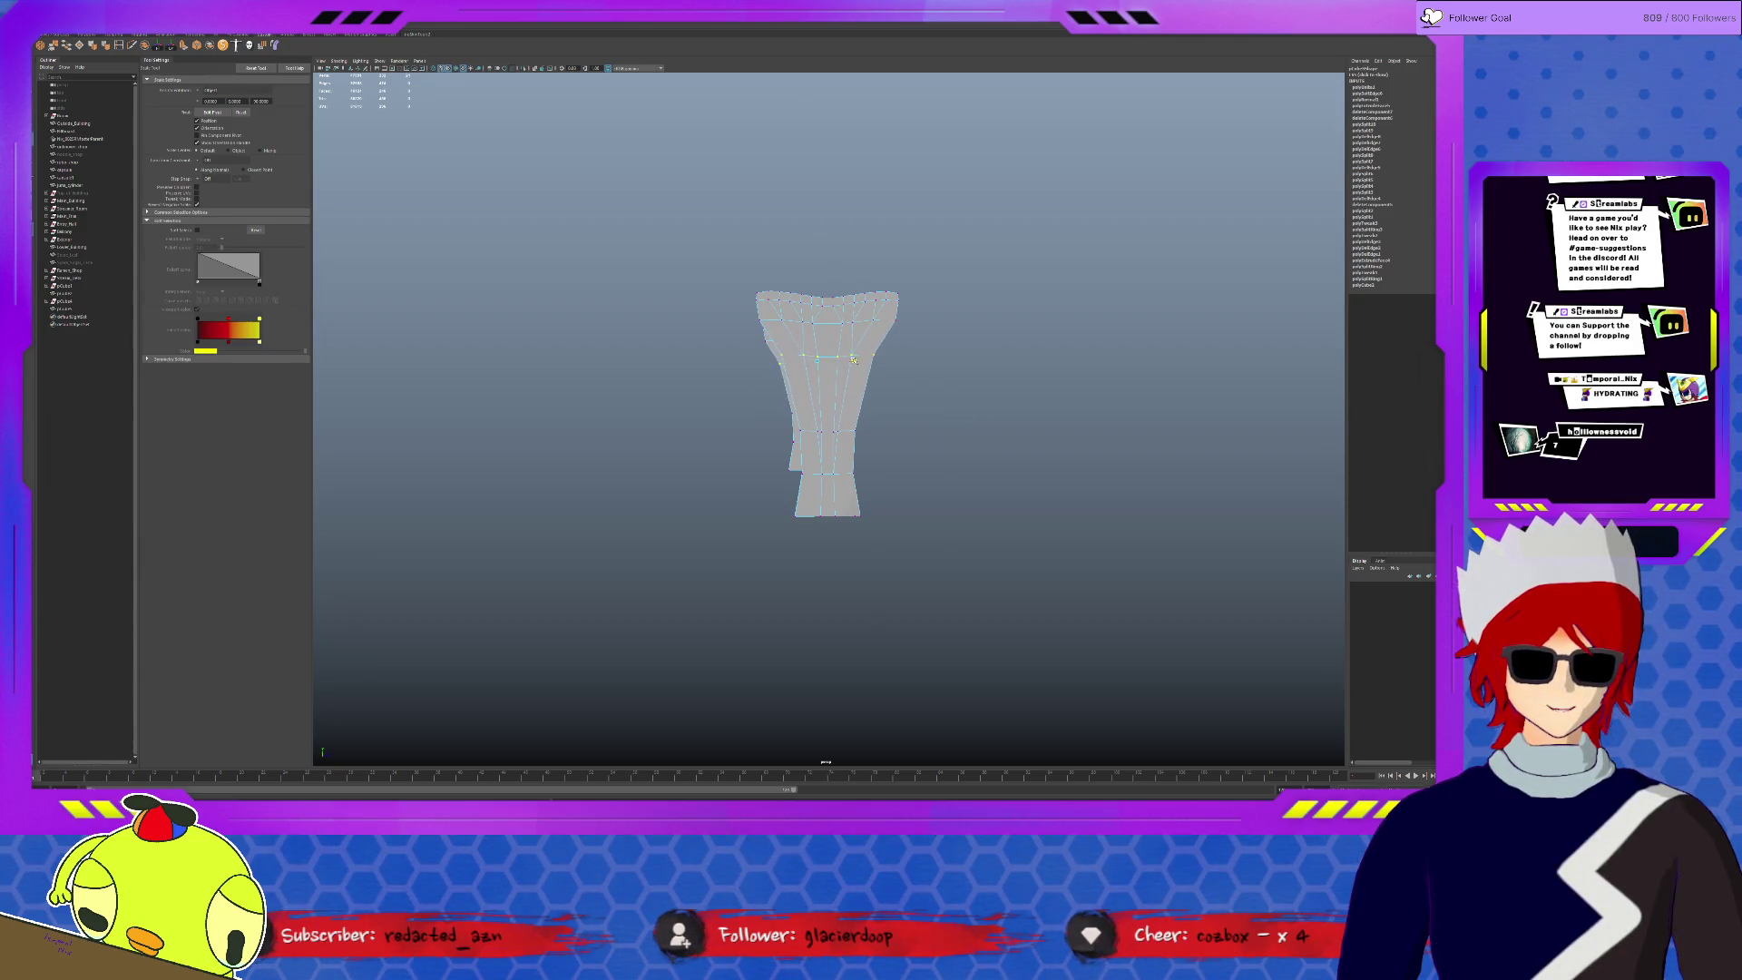
drag(860, 360, 853, 361)
- Raise the lowest edge loop to lengthen the leg's lower column
alt+middle_drag(781, 406, 776, 395)
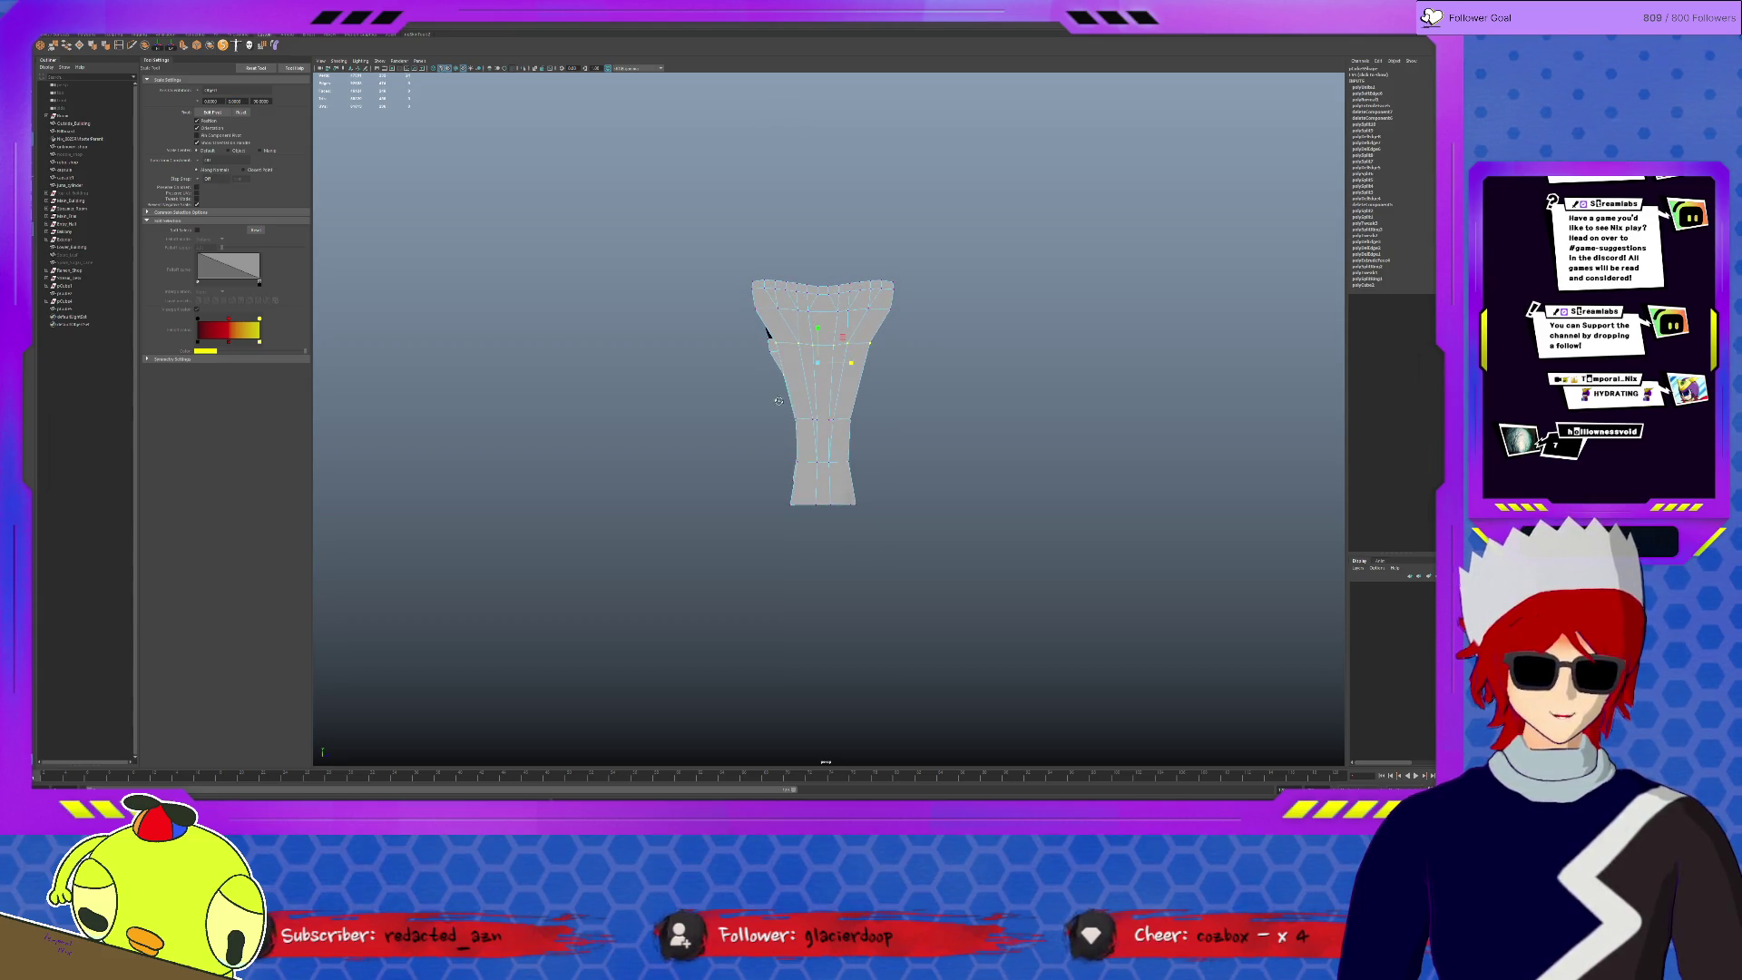
double_click(821, 419)
key(w)
mouse_move(818, 388)
mouse_down()
mouse_move(818, 356)
mouse_move(817, 390)
mouse_move(846, 378)
mouse_move(805, 391)
mouse_up()
key(r)
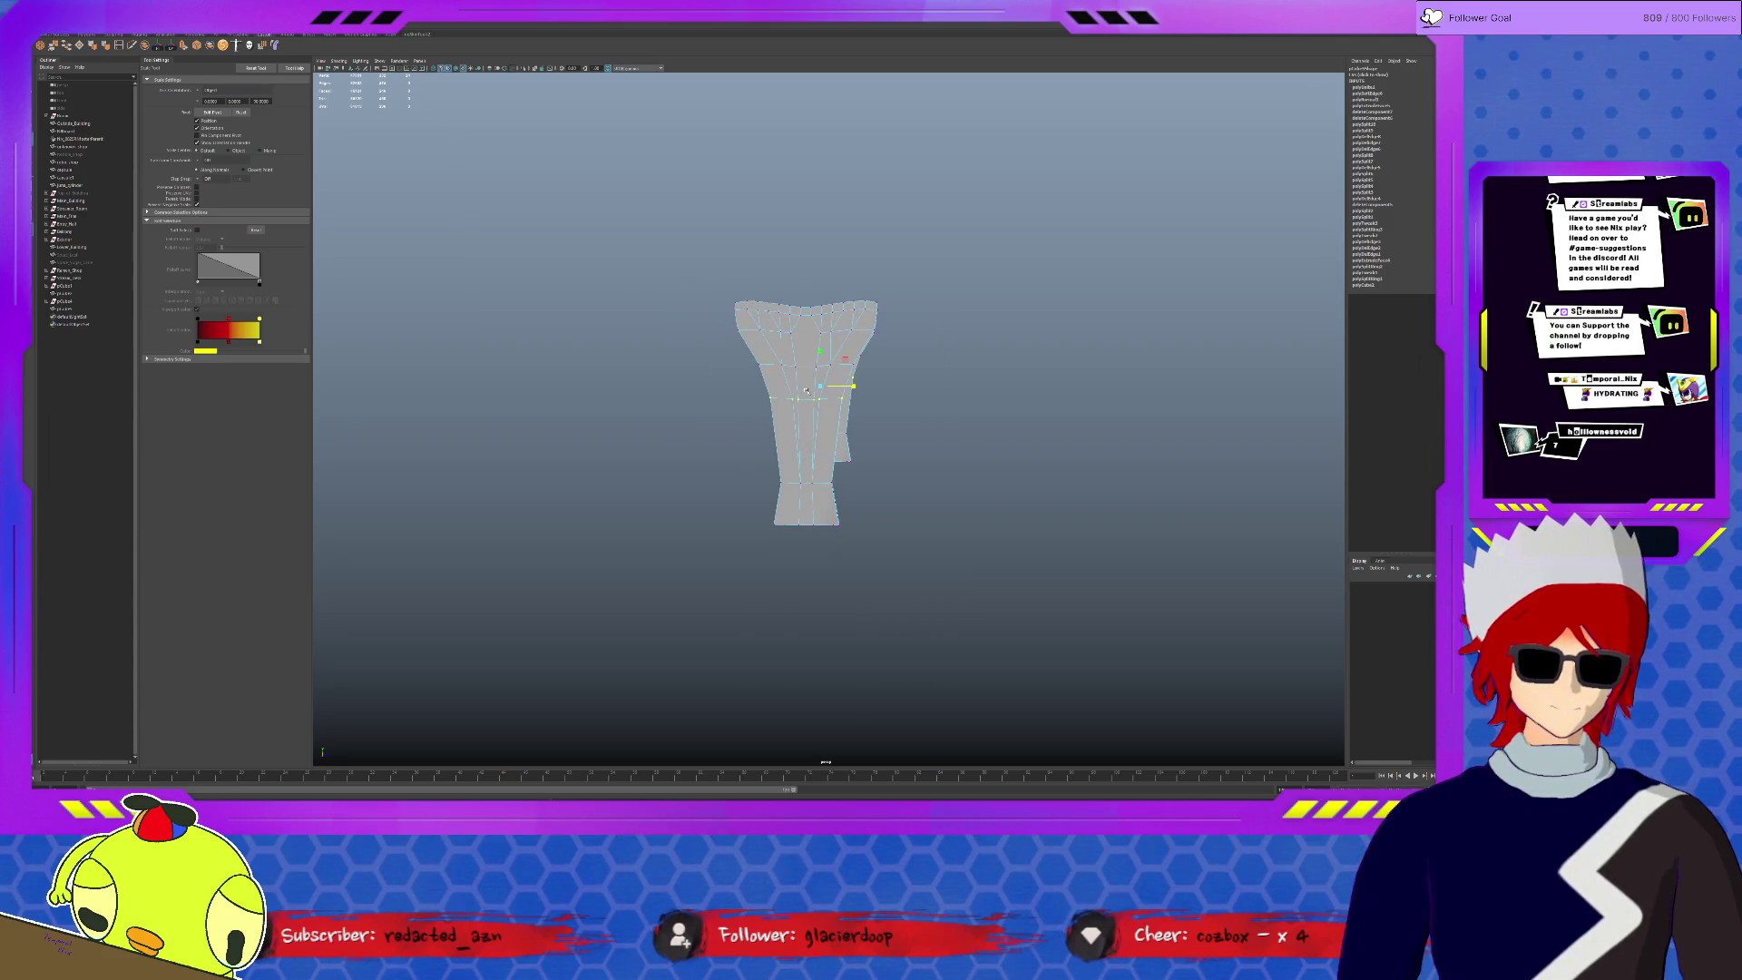
mouse_move(764, 454)
alt+mouse_down()
mouse_move(851, 467)
mouse_move(834, 450)
mouse_move(862, 459)
mouse_move(827, 477)
mouse_move(862, 479)
mouse_move(873, 446)
alt+mouse_up()
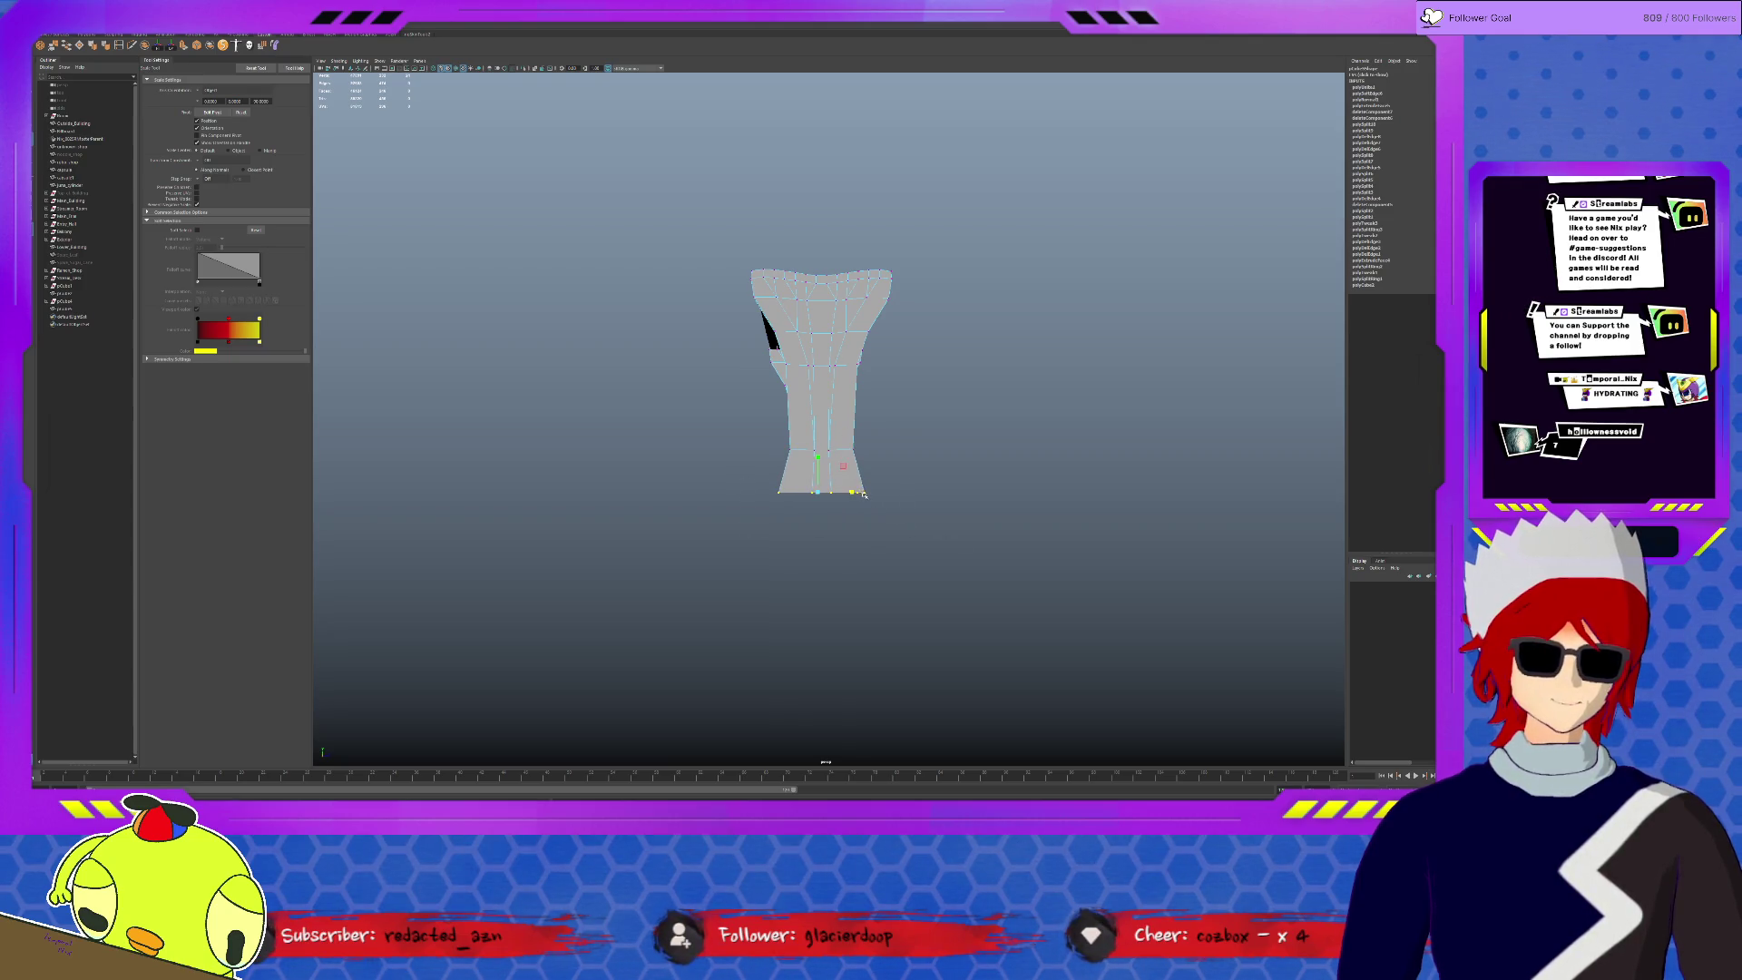
- Frame the leg and orbit out to view the whole bench frame
key(F8)
key(f)
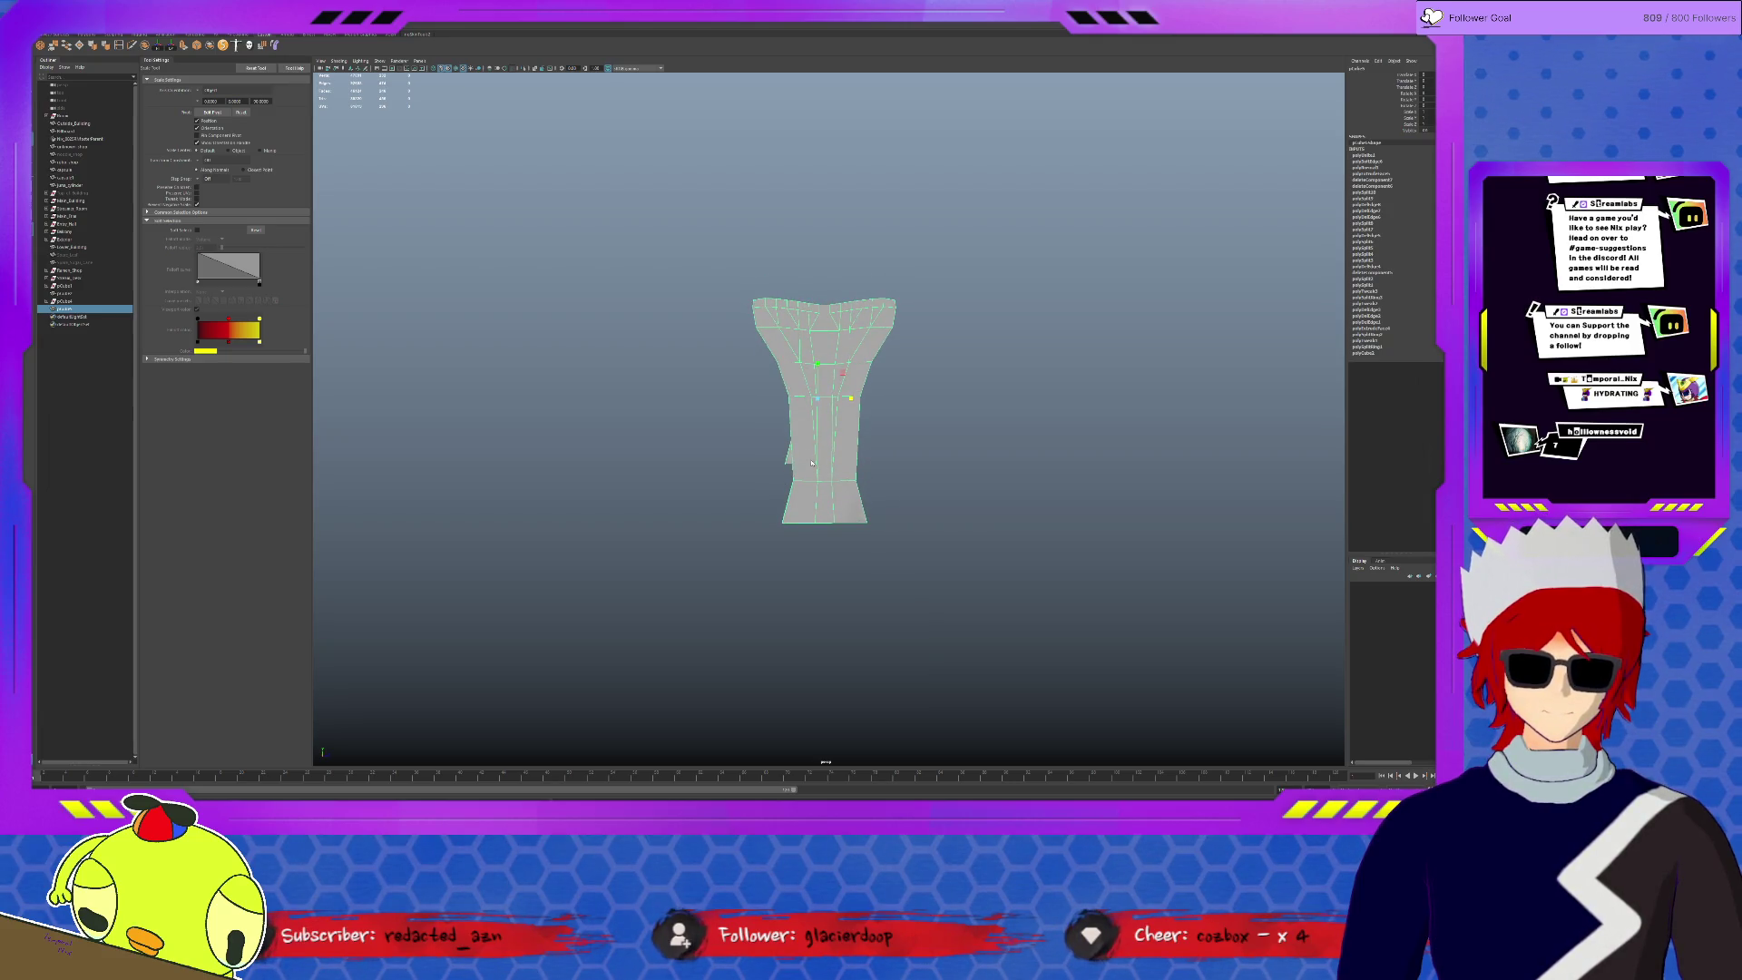
key(F8)
click(812, 473)
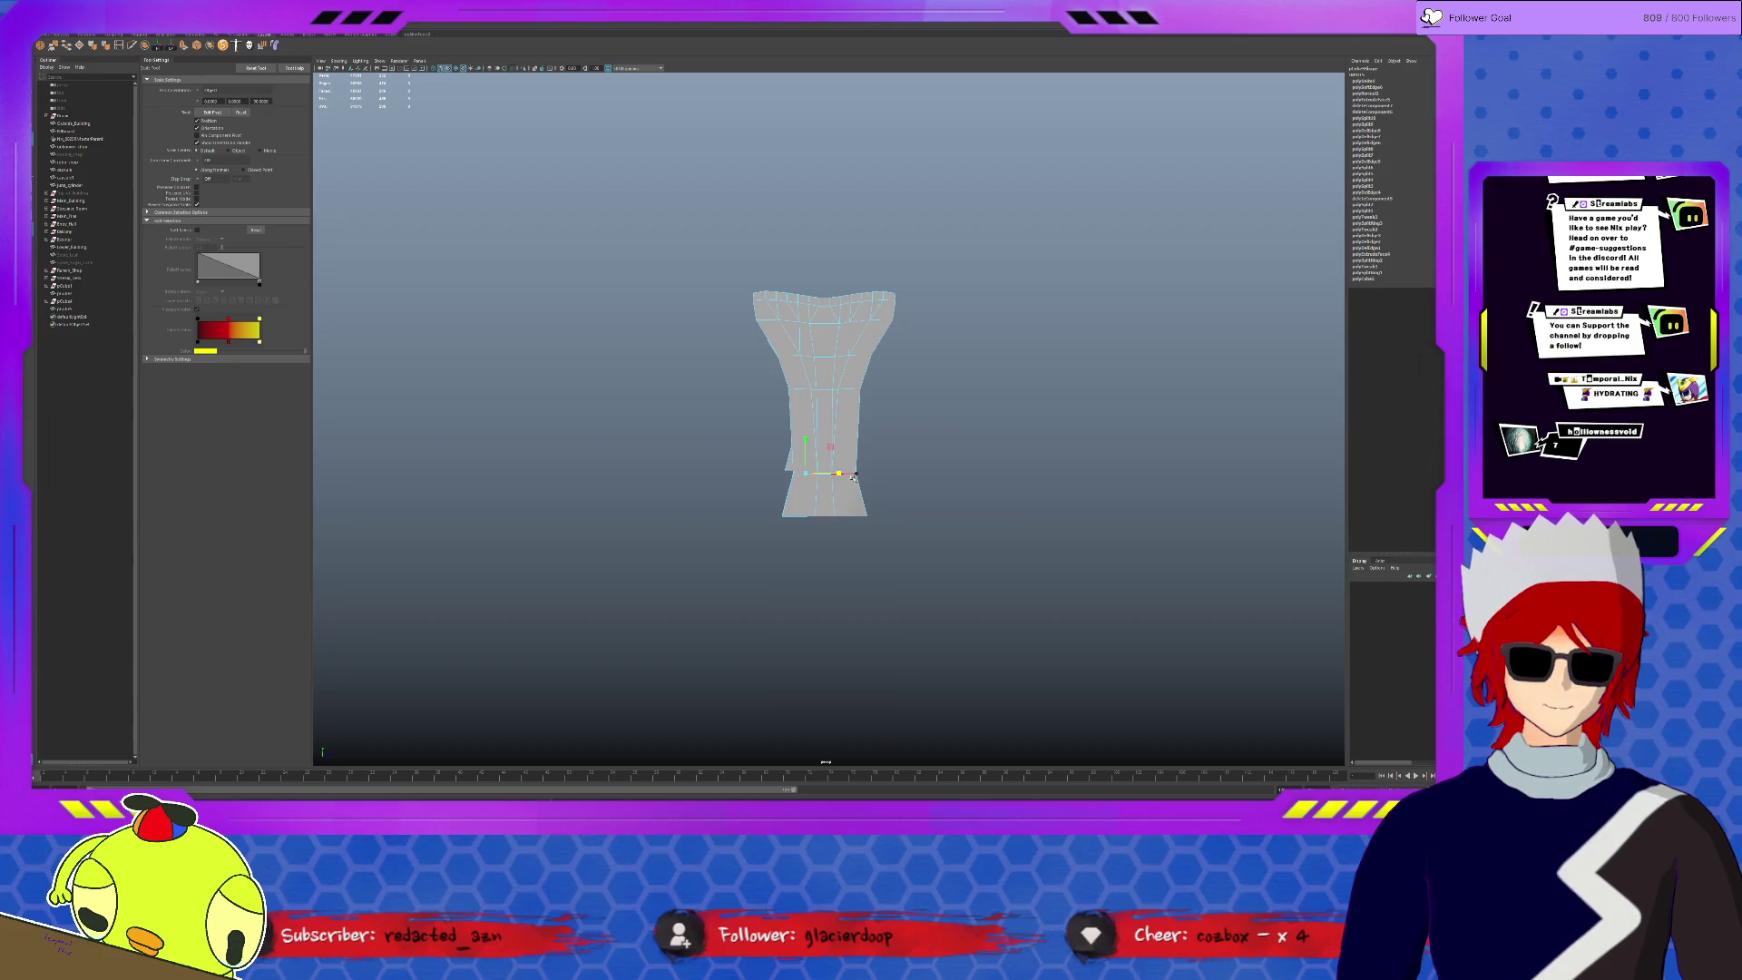
key(q)
alt+drag(878, 488, 951, 453)
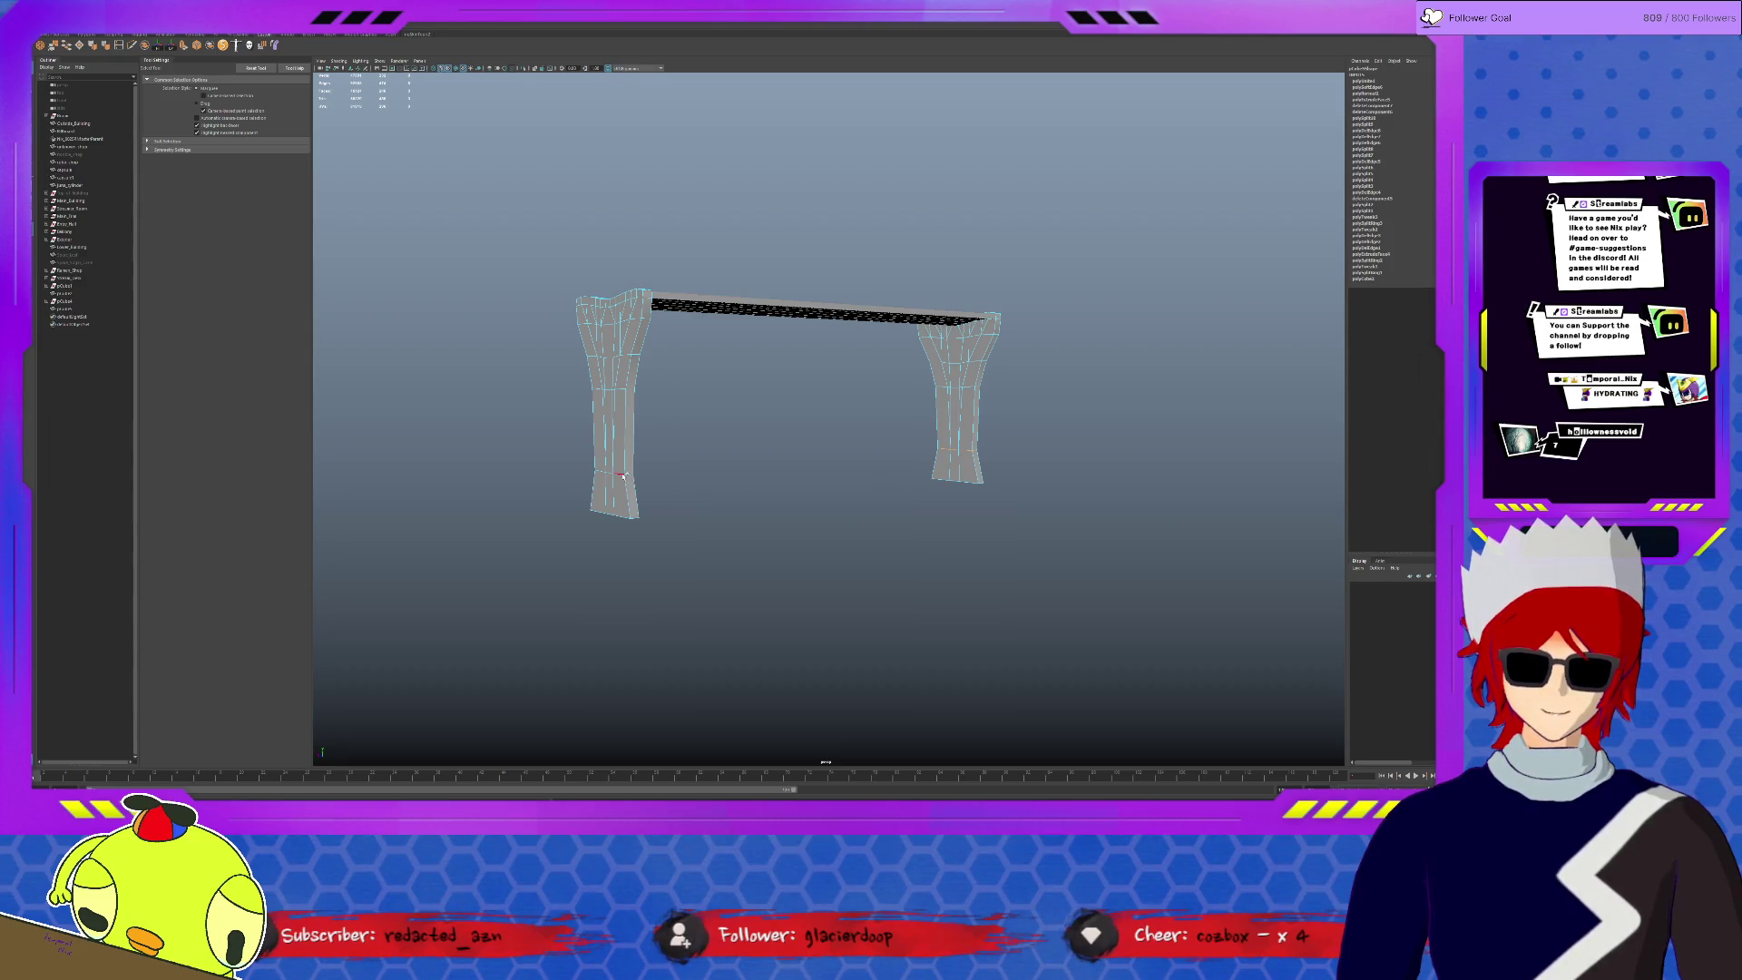
- Bevel the currently selected leg edges with Ctrl+B
alt+drag(600, 473, 740, 450)
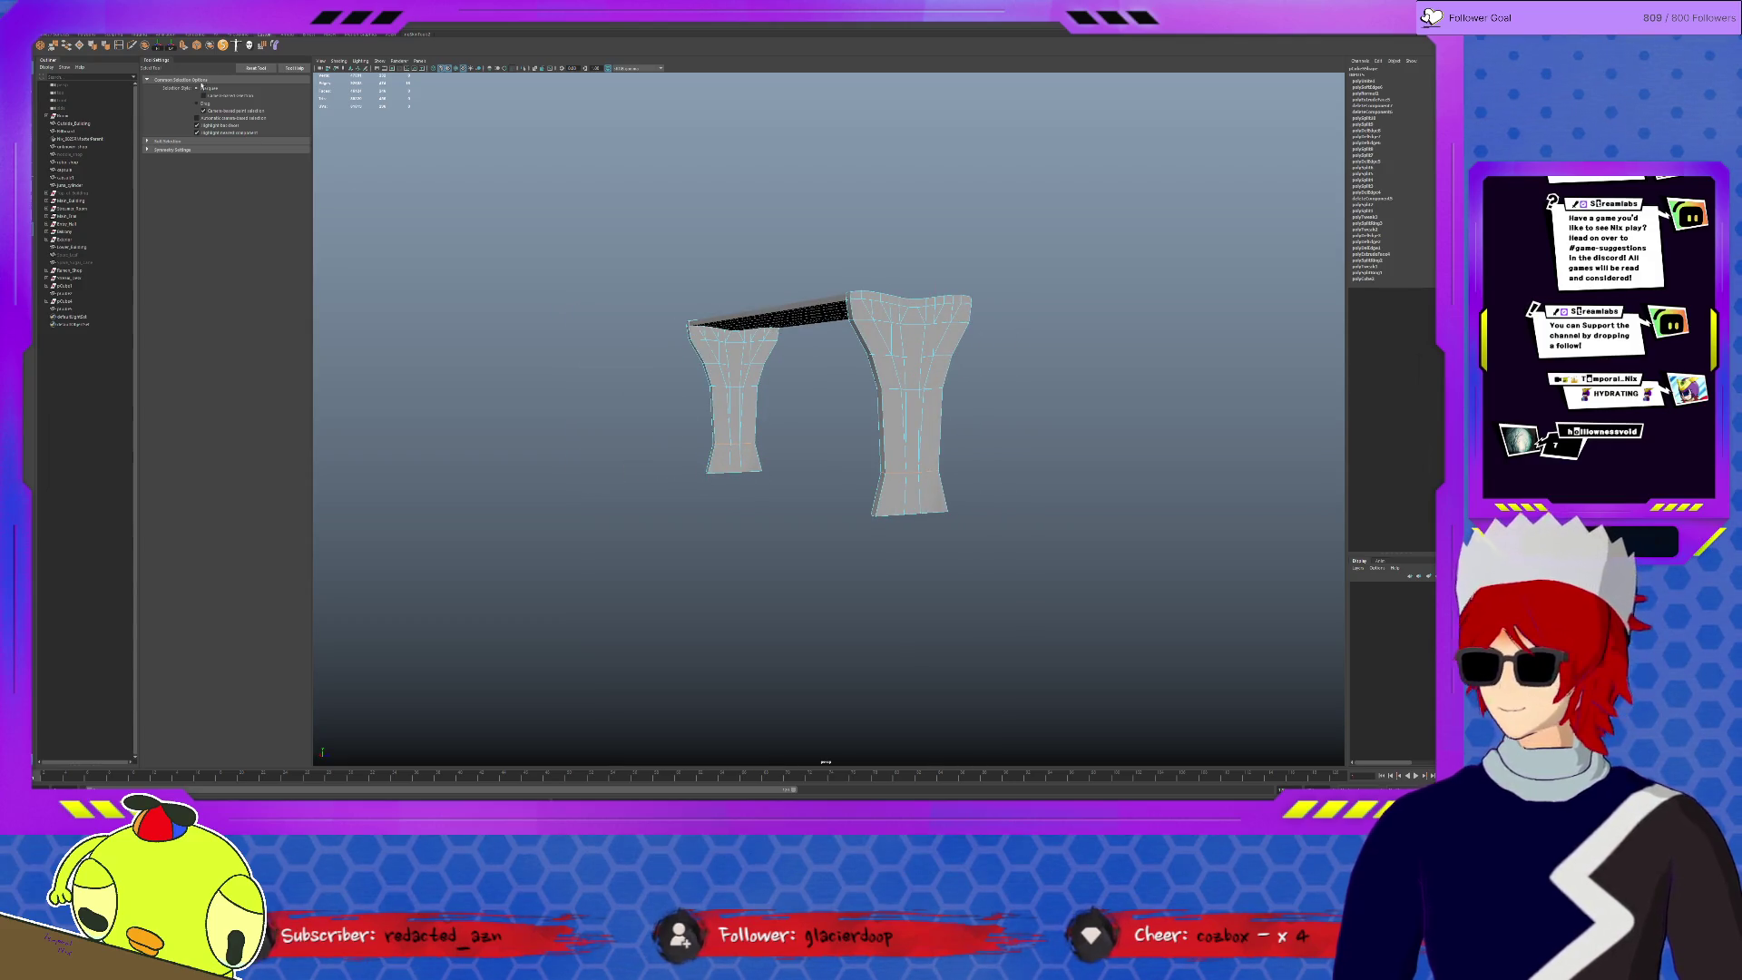
key(ctrl+b)
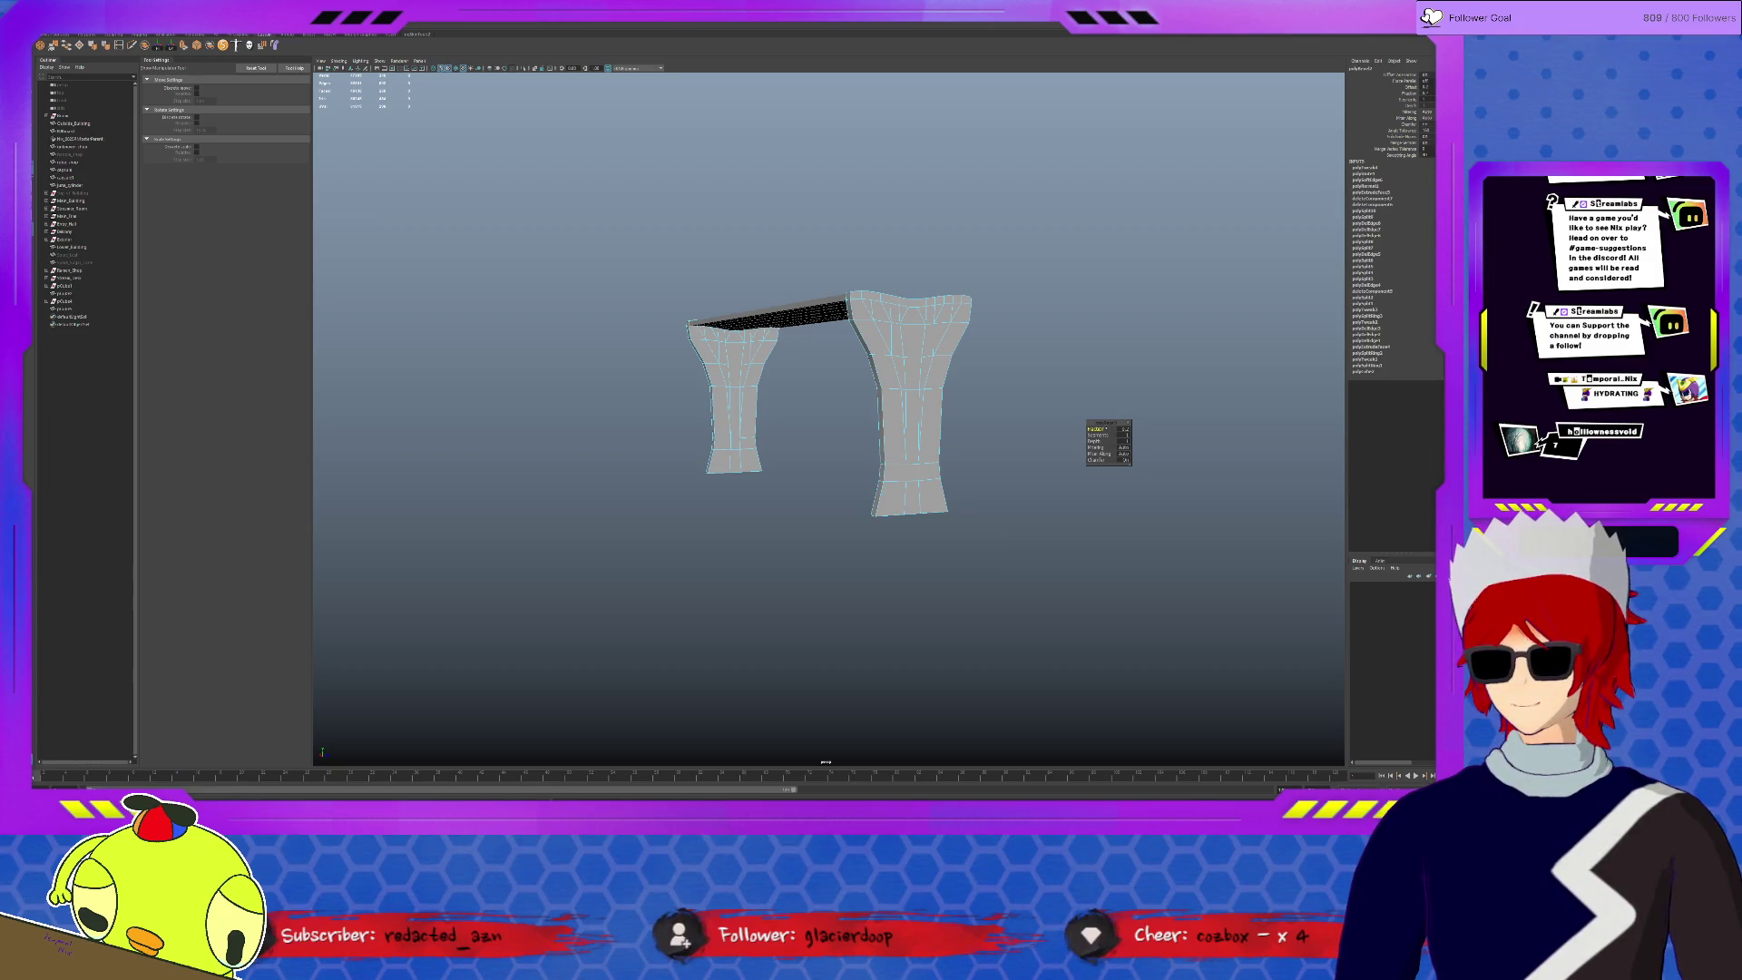
key(q)
- Select another set of edges on the near leg and bevel them as well
mouse_move(907, 273)
alt+mouse_down()
mouse_move(871, 328)
mouse_move(902, 357)
mouse_move(1036, 363)
mouse_move(999, 342)
mouse_move(1013, 349)
alt+mouse_up()
click(903, 356)
click(1036, 363)
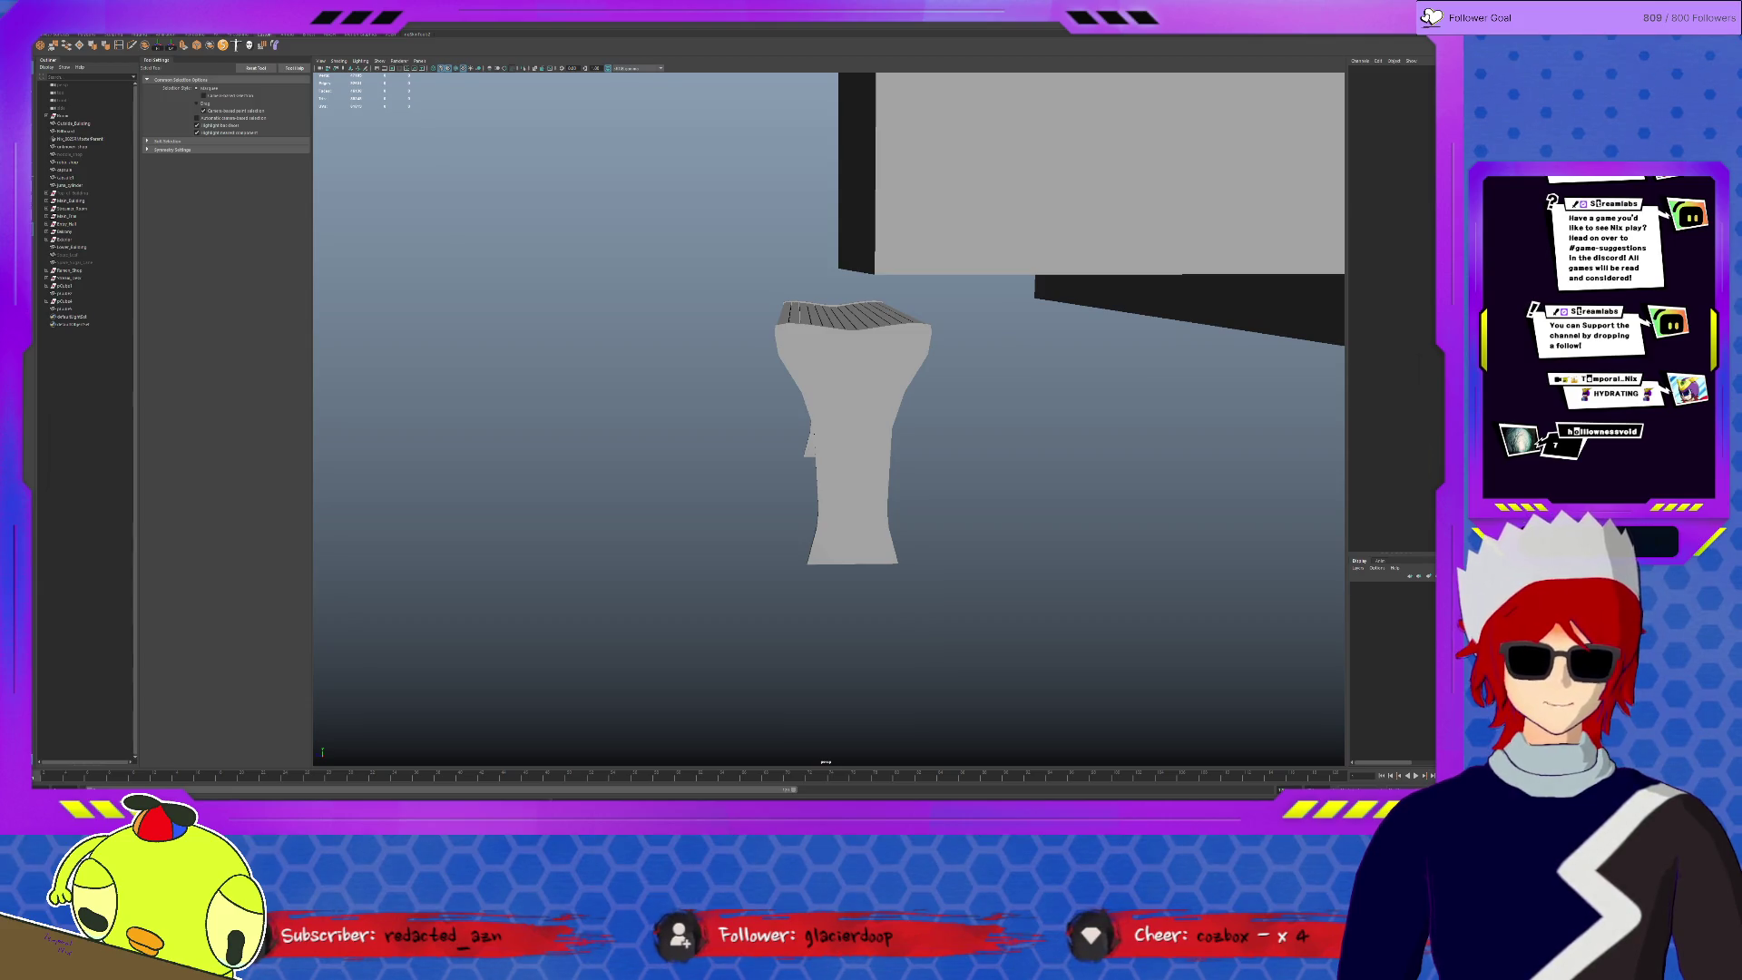
scroll(908, 317, up, 5)
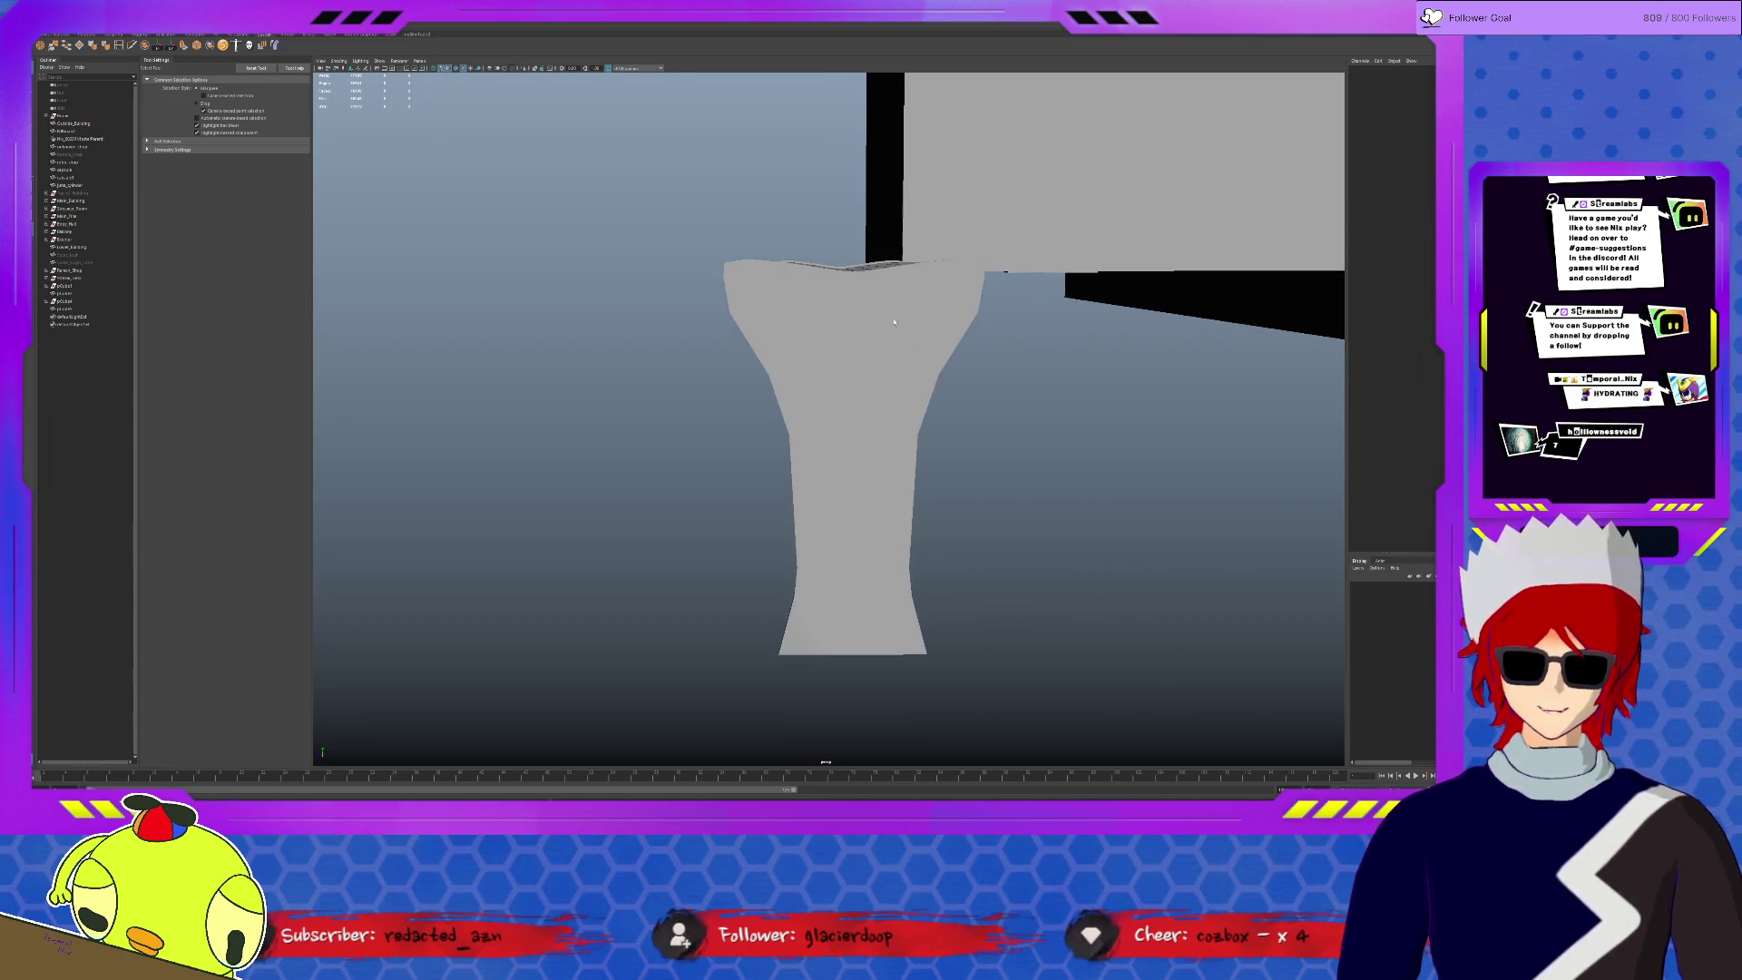
click(908, 318)
alt+drag(908, 318, 919, 322)
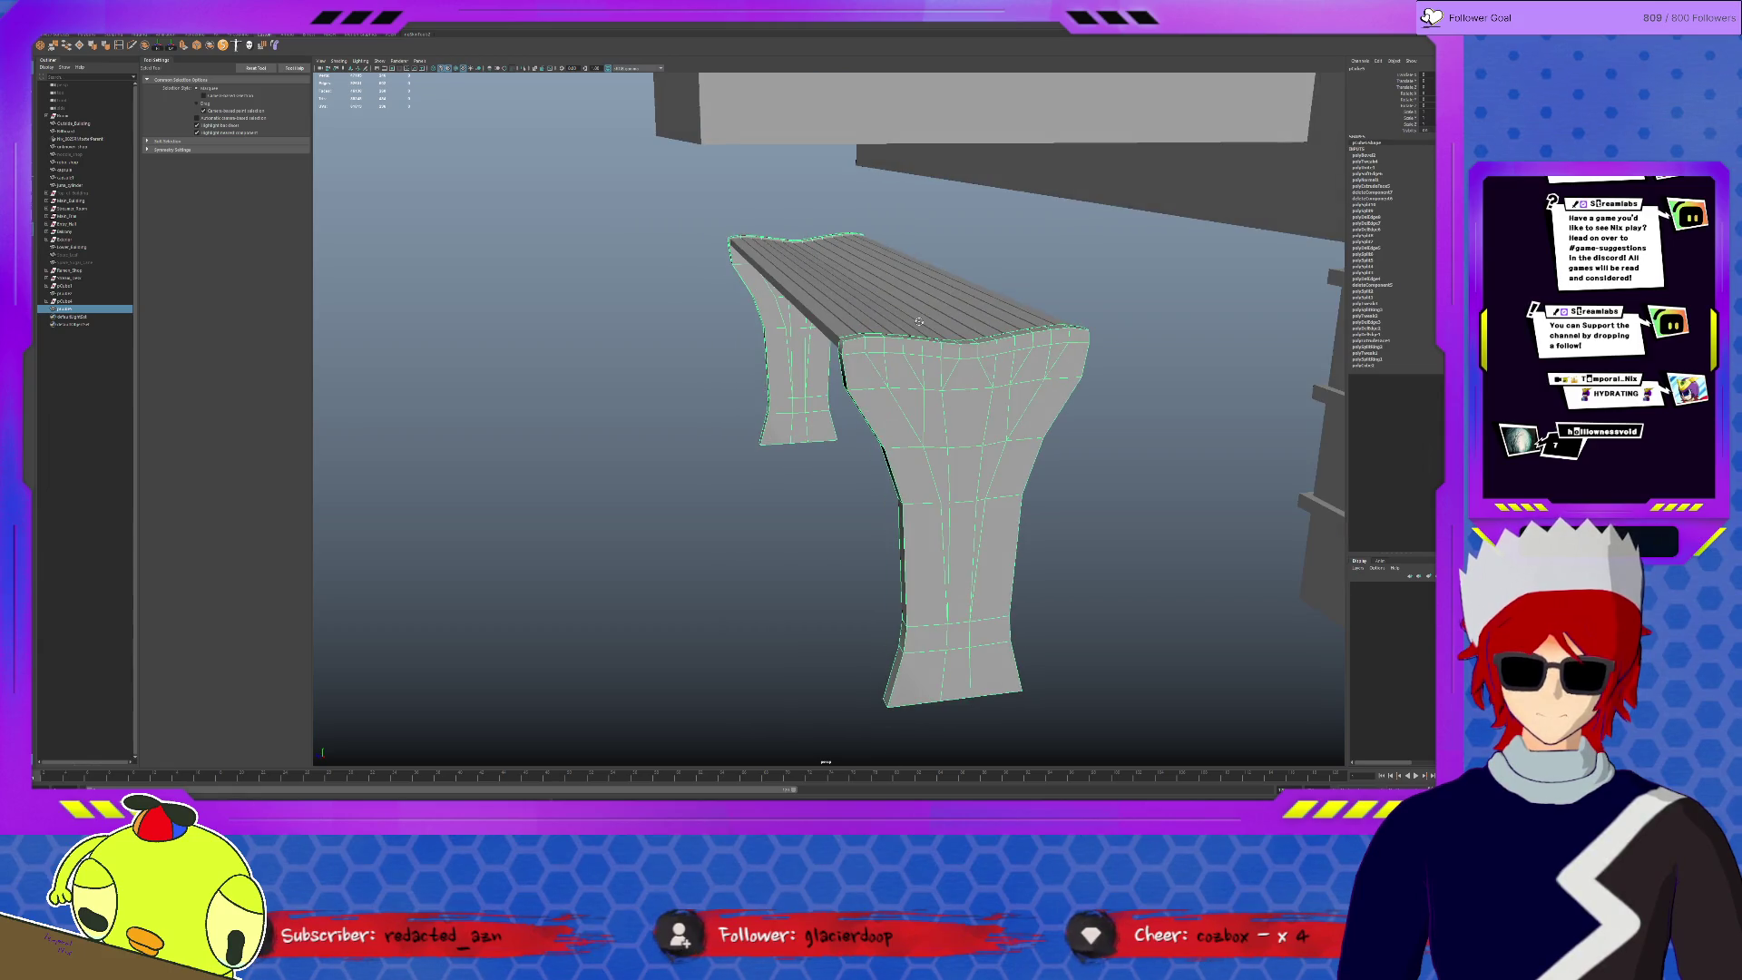
click(844, 345)
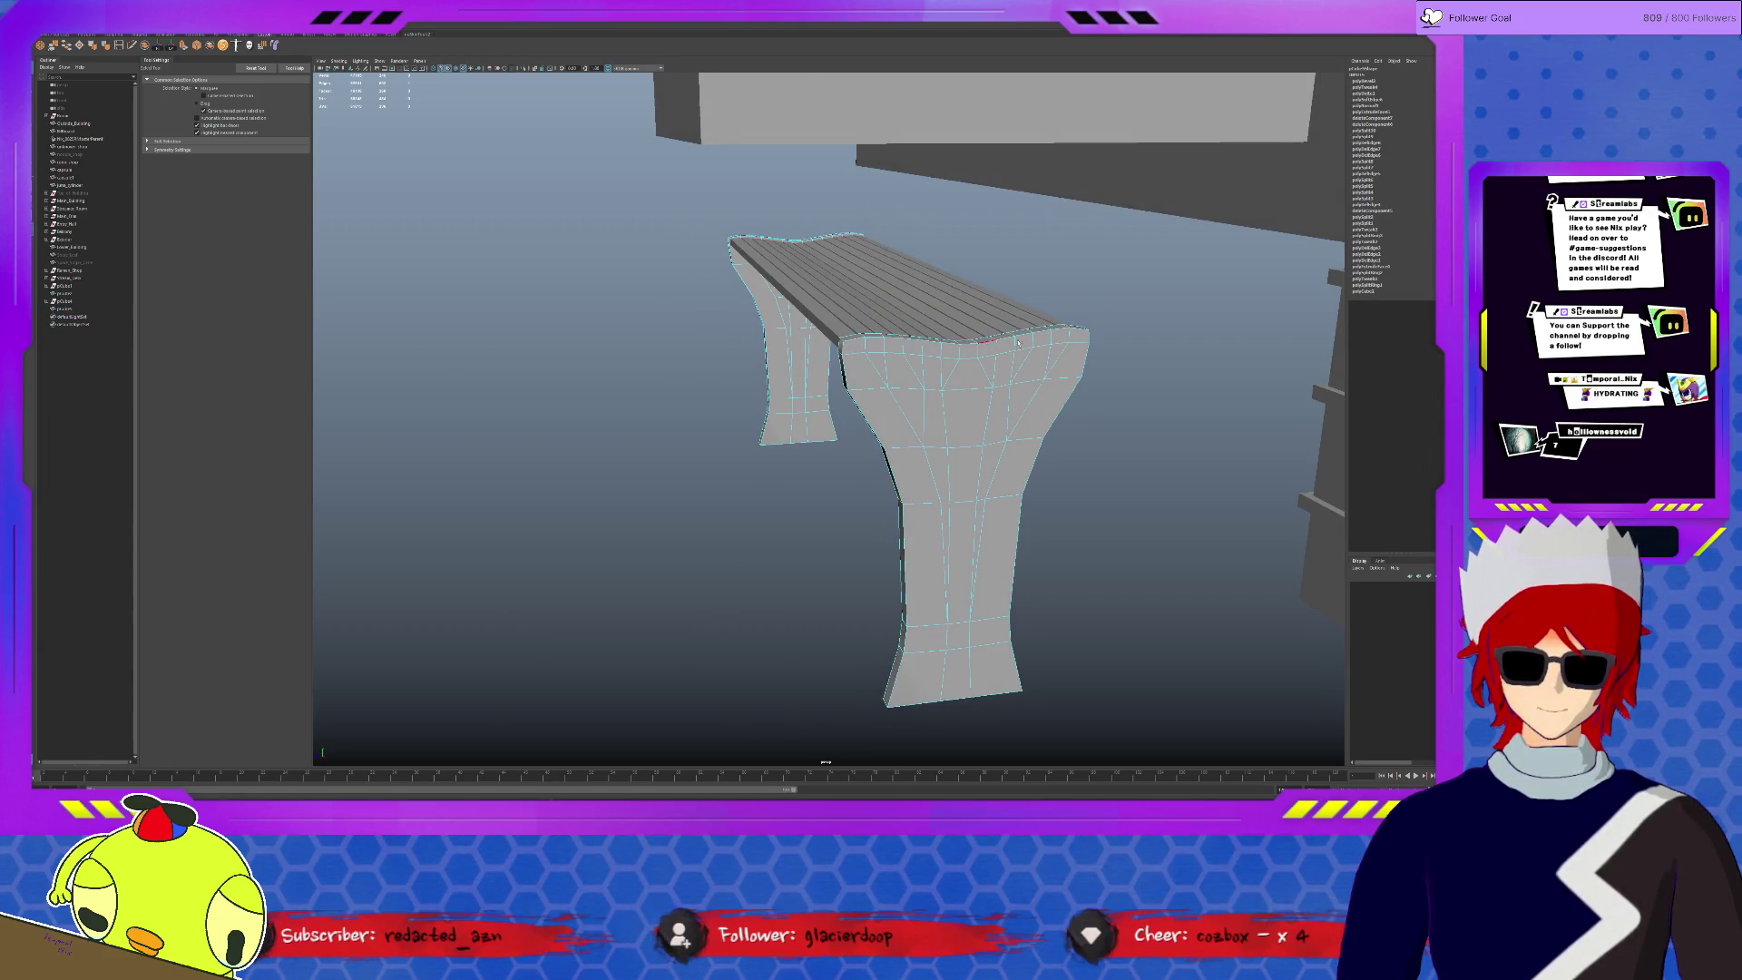
alt+drag(1017, 343, 1025, 355)
alt+drag(842, 443, 766, 536)
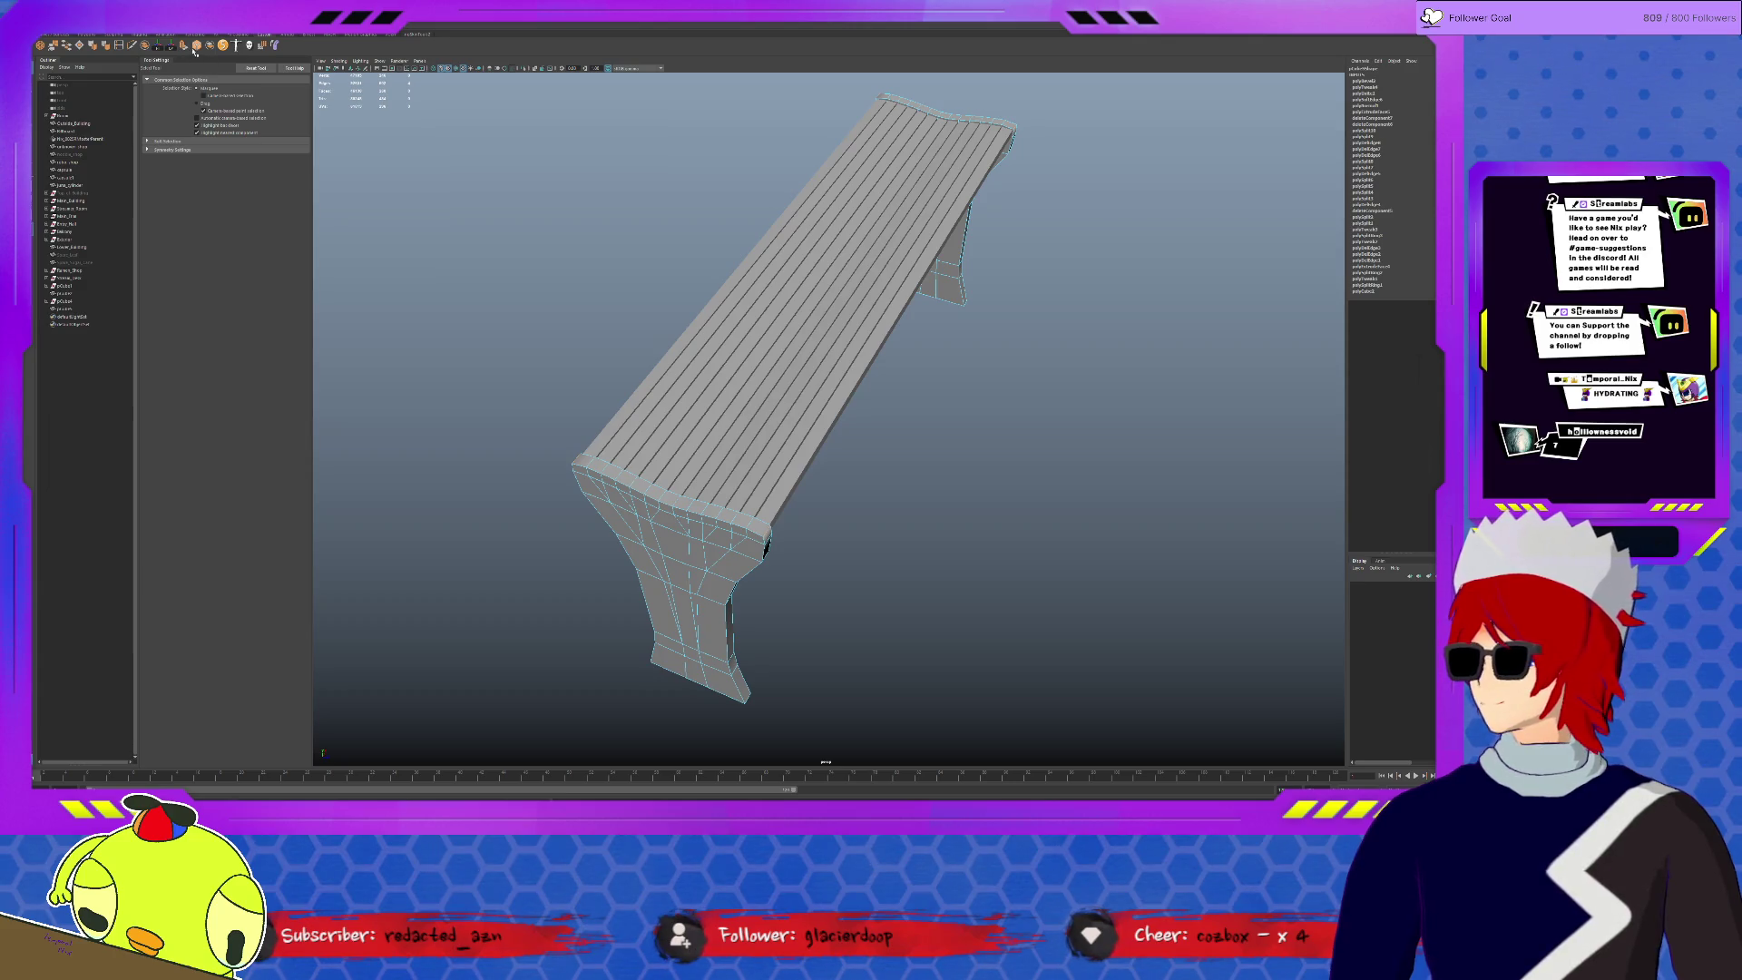
mouse_move(798, 391)
alt+mouse_down()
mouse_move(831, 365)
mouse_move(816, 361)
alt+mouse_up()
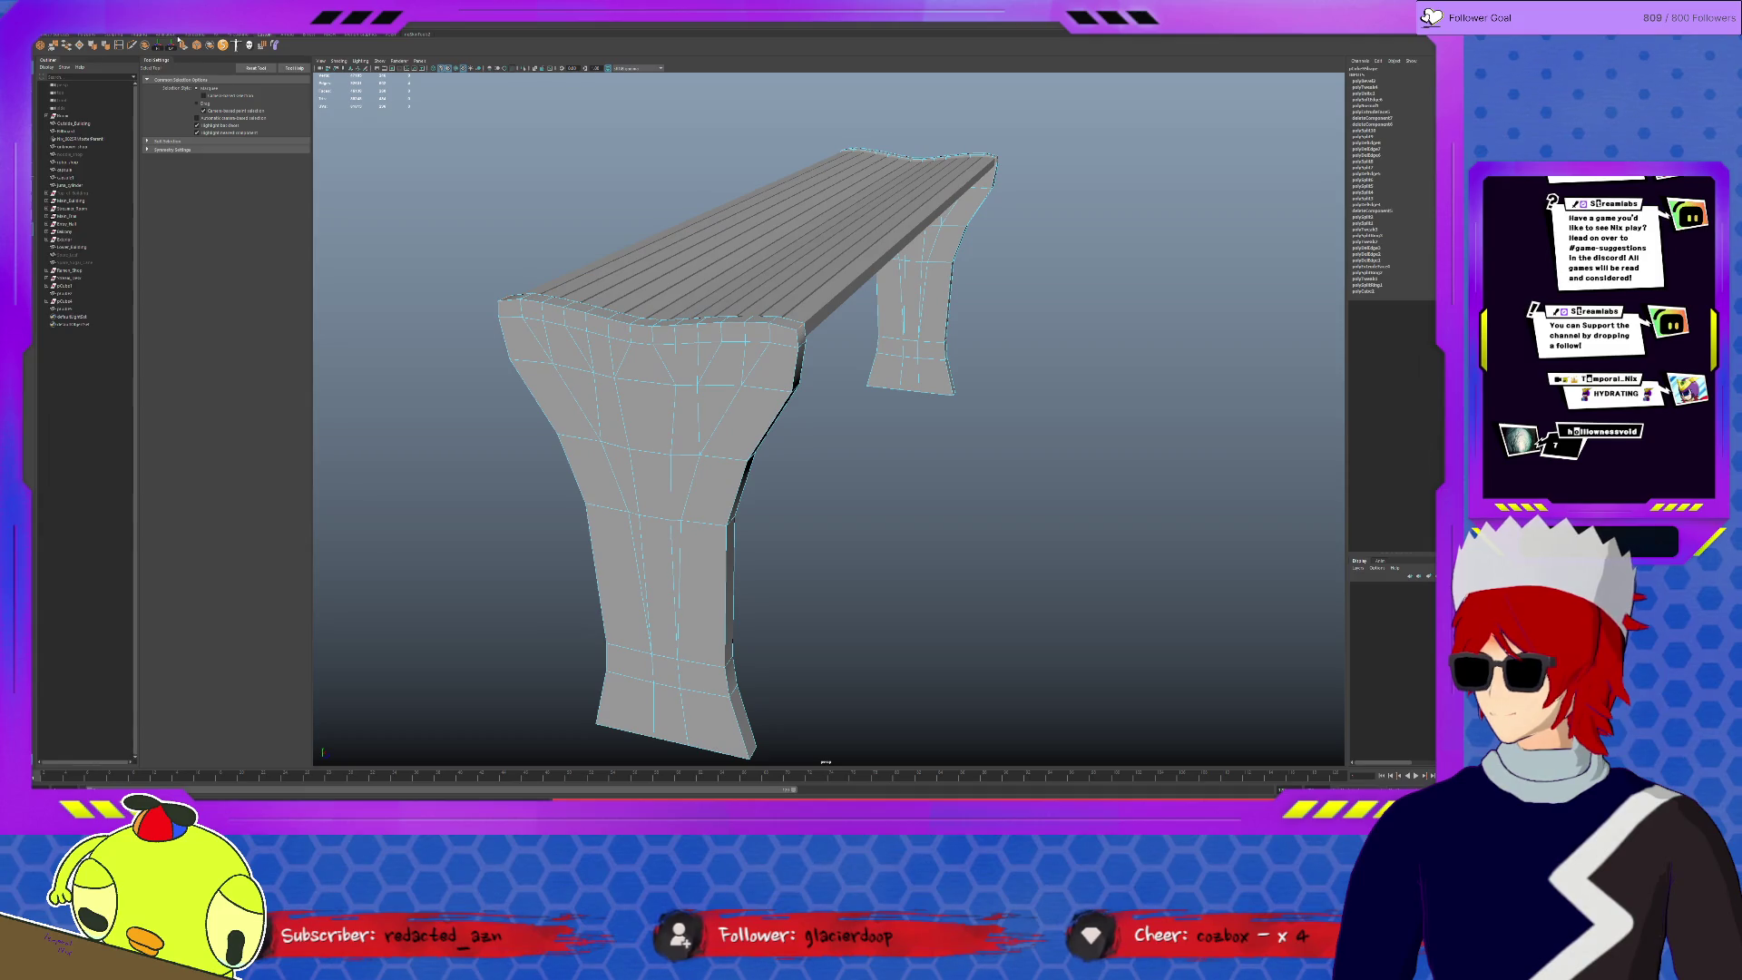
key(ctrl+b)
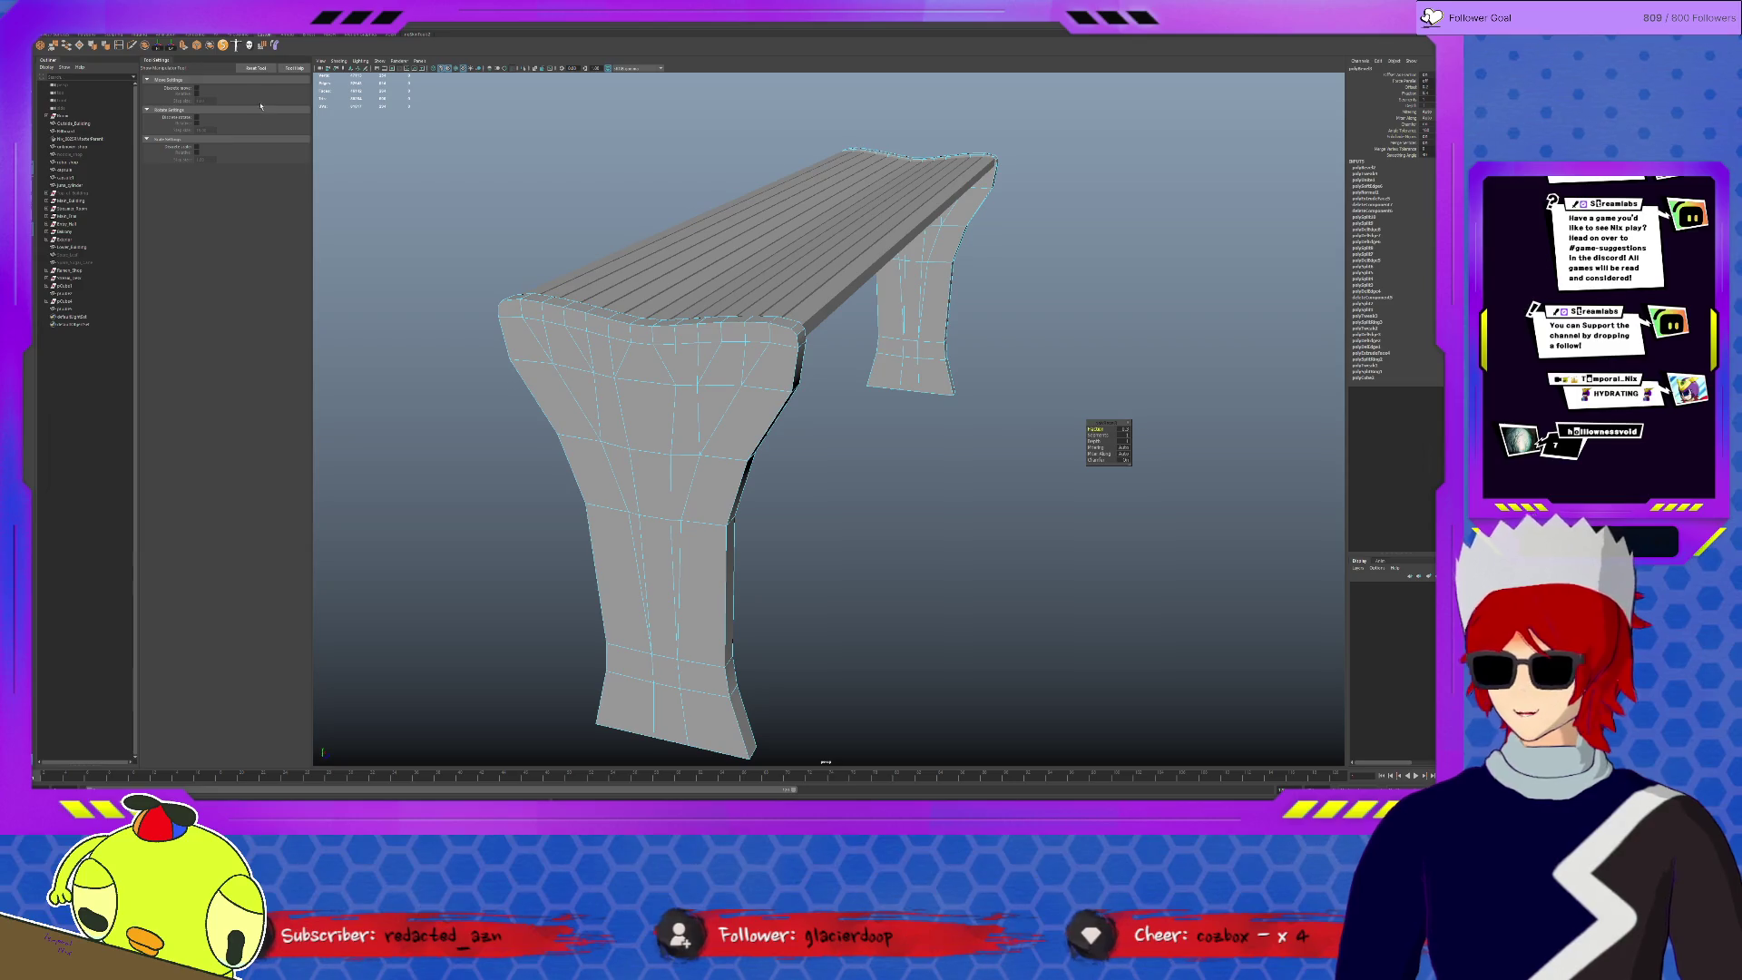
click(132, 45)
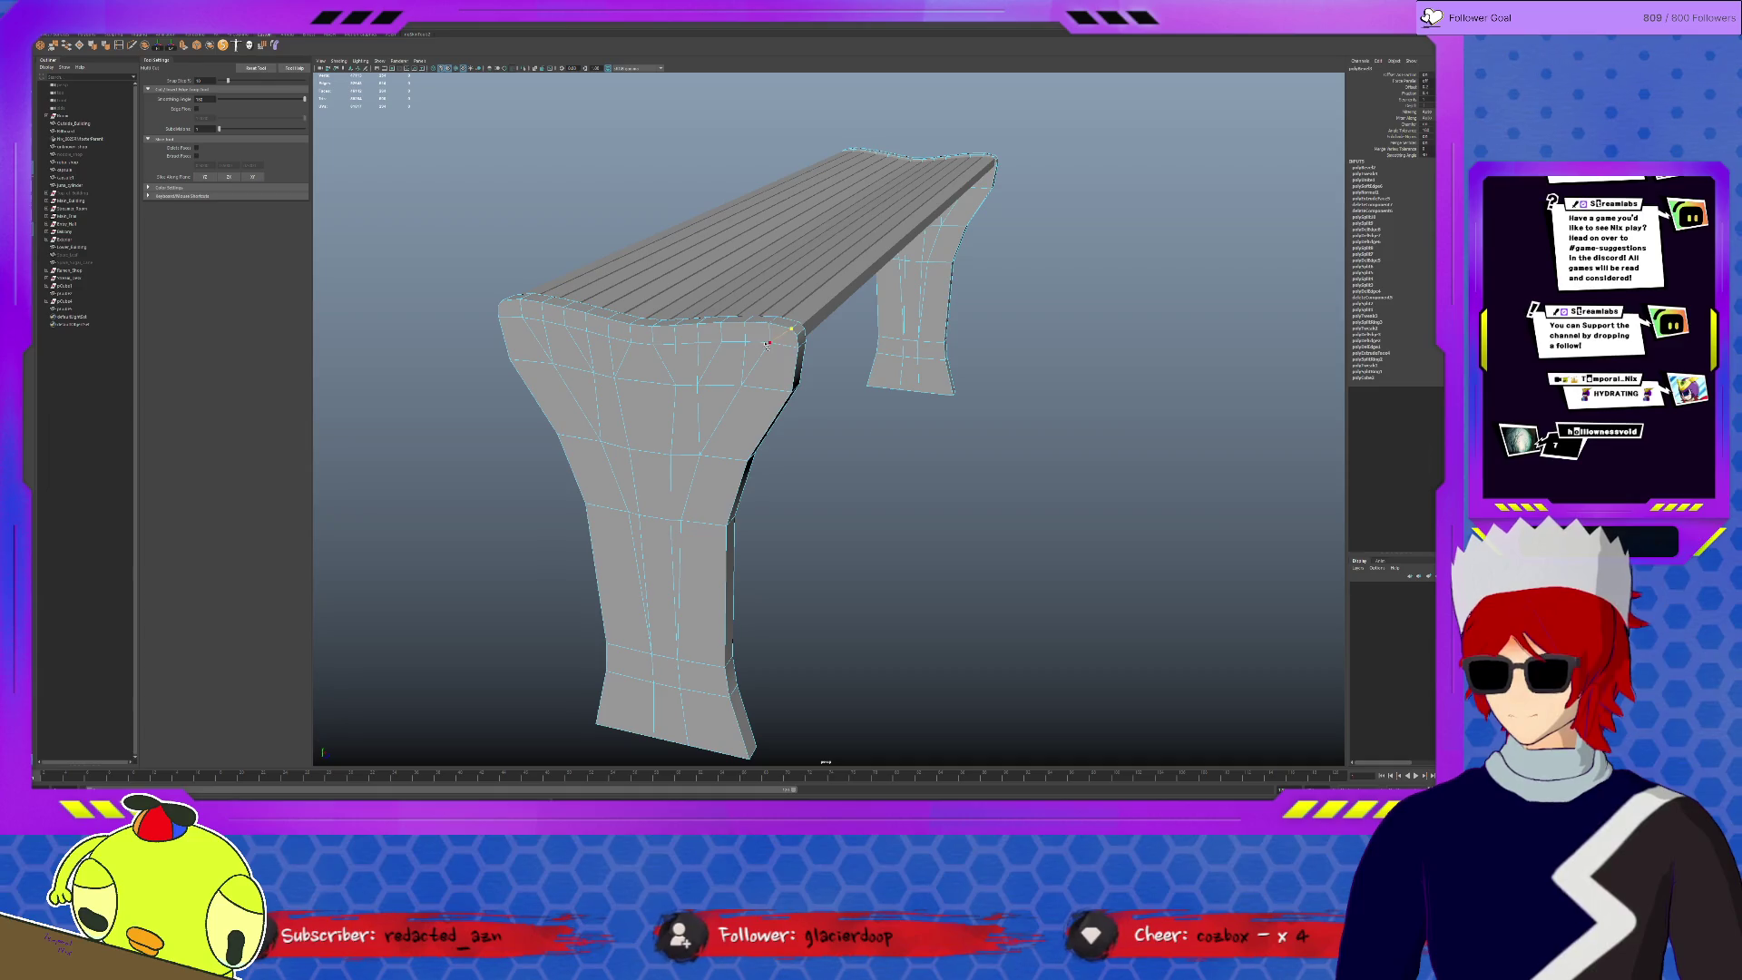
- Isolate the bench leg and frame its top corner
click(490, 313)
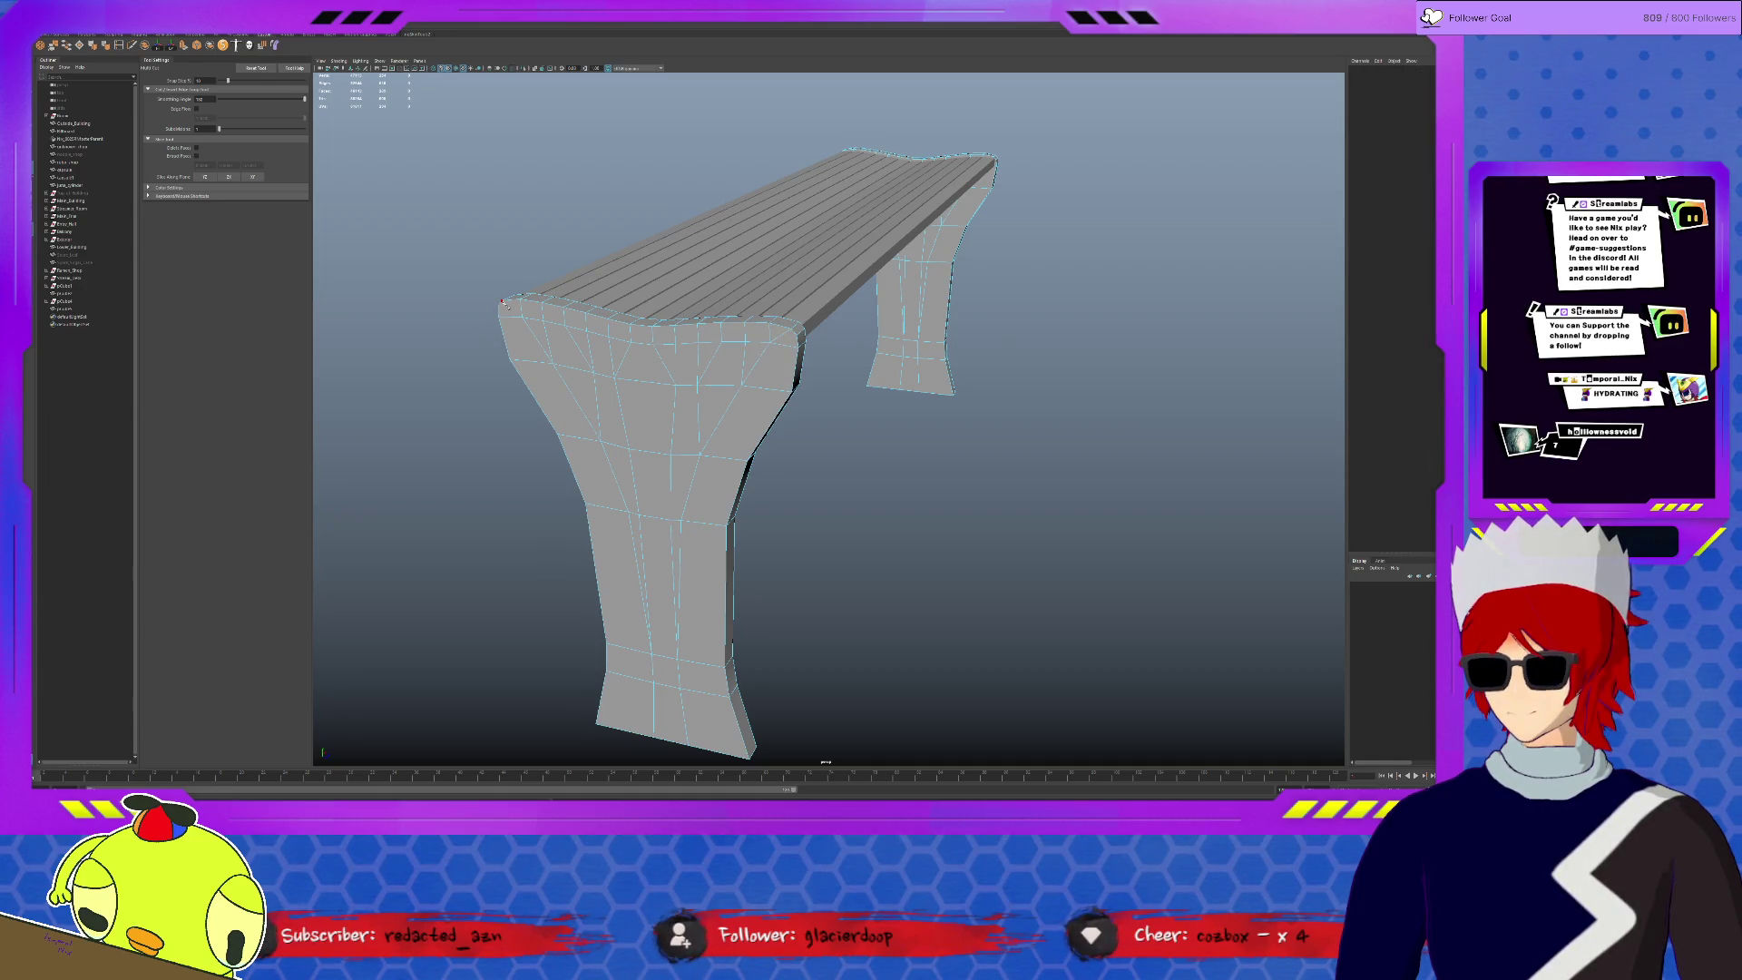
alt+drag(1044, 379, 778, 319)
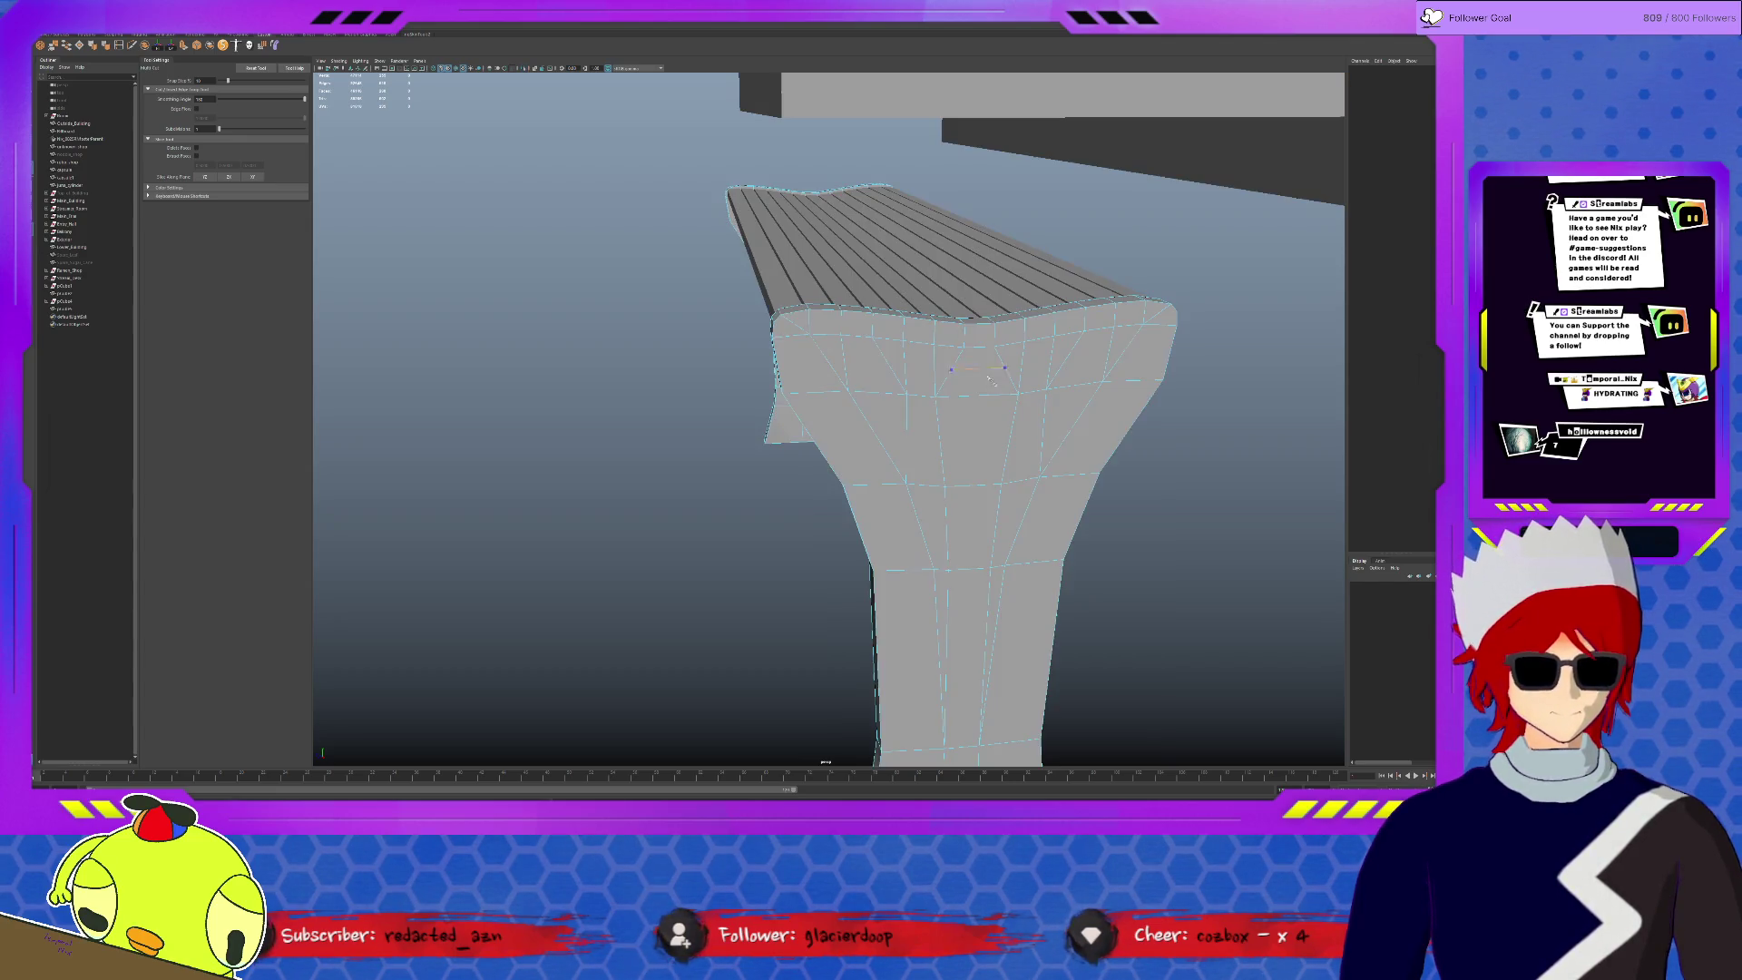
key(q)
click(952, 396)
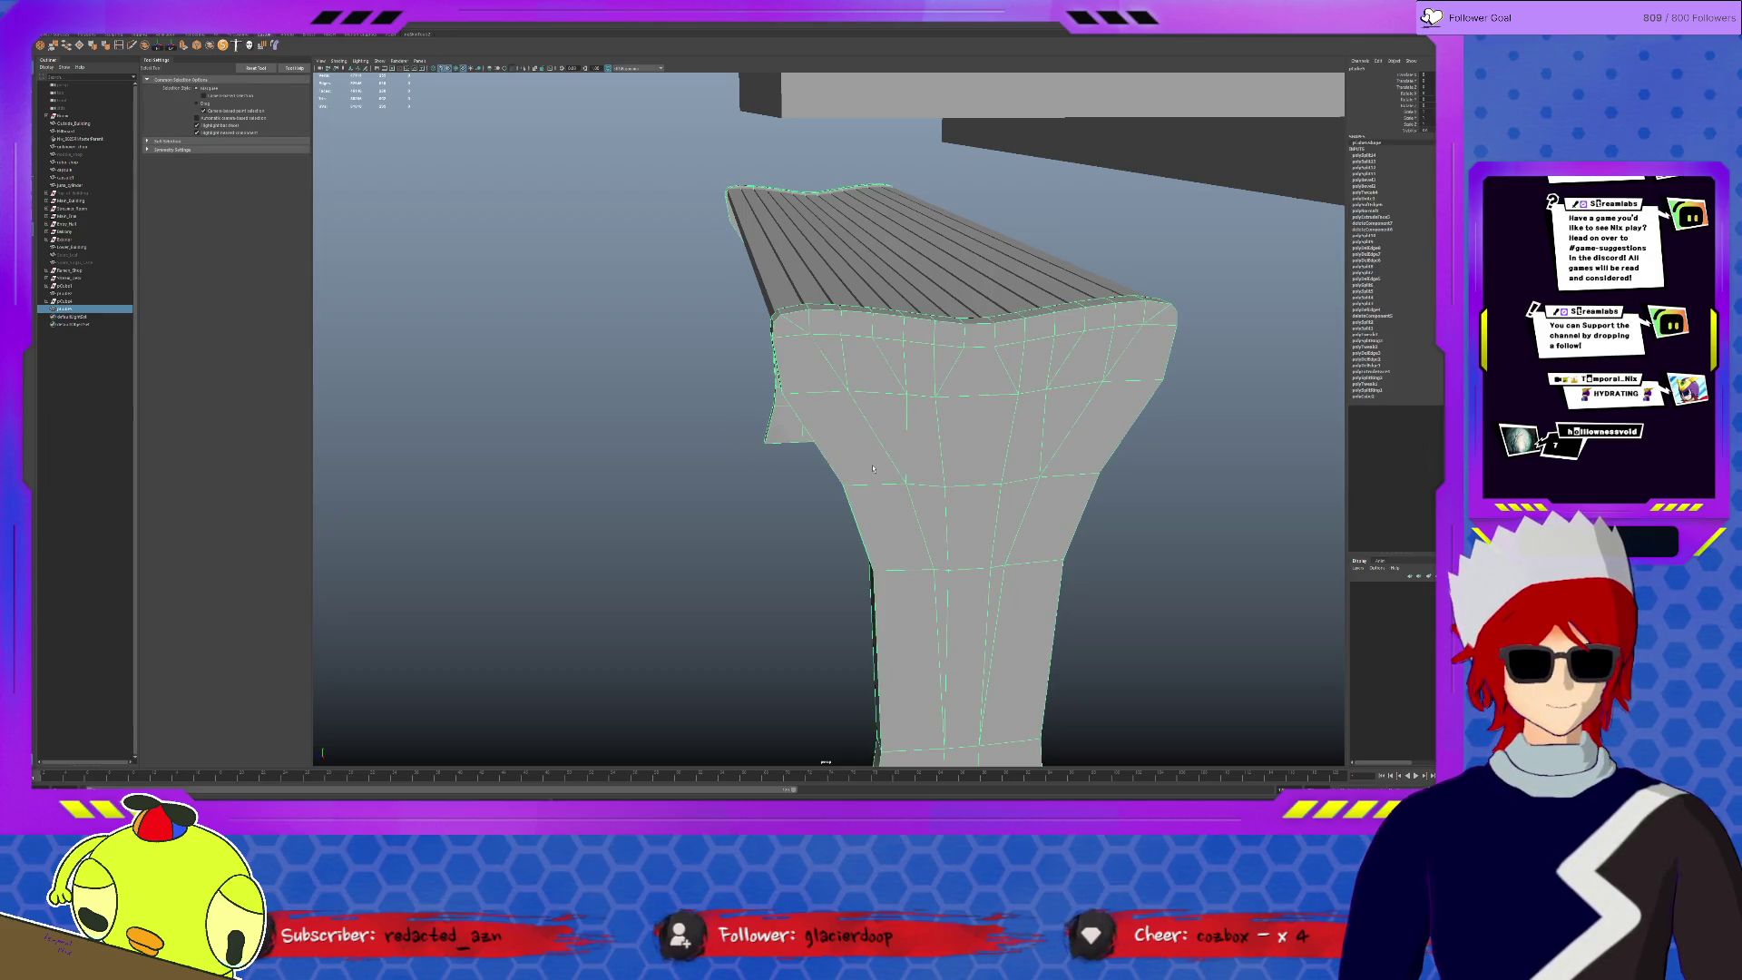
key(ctrl+1)
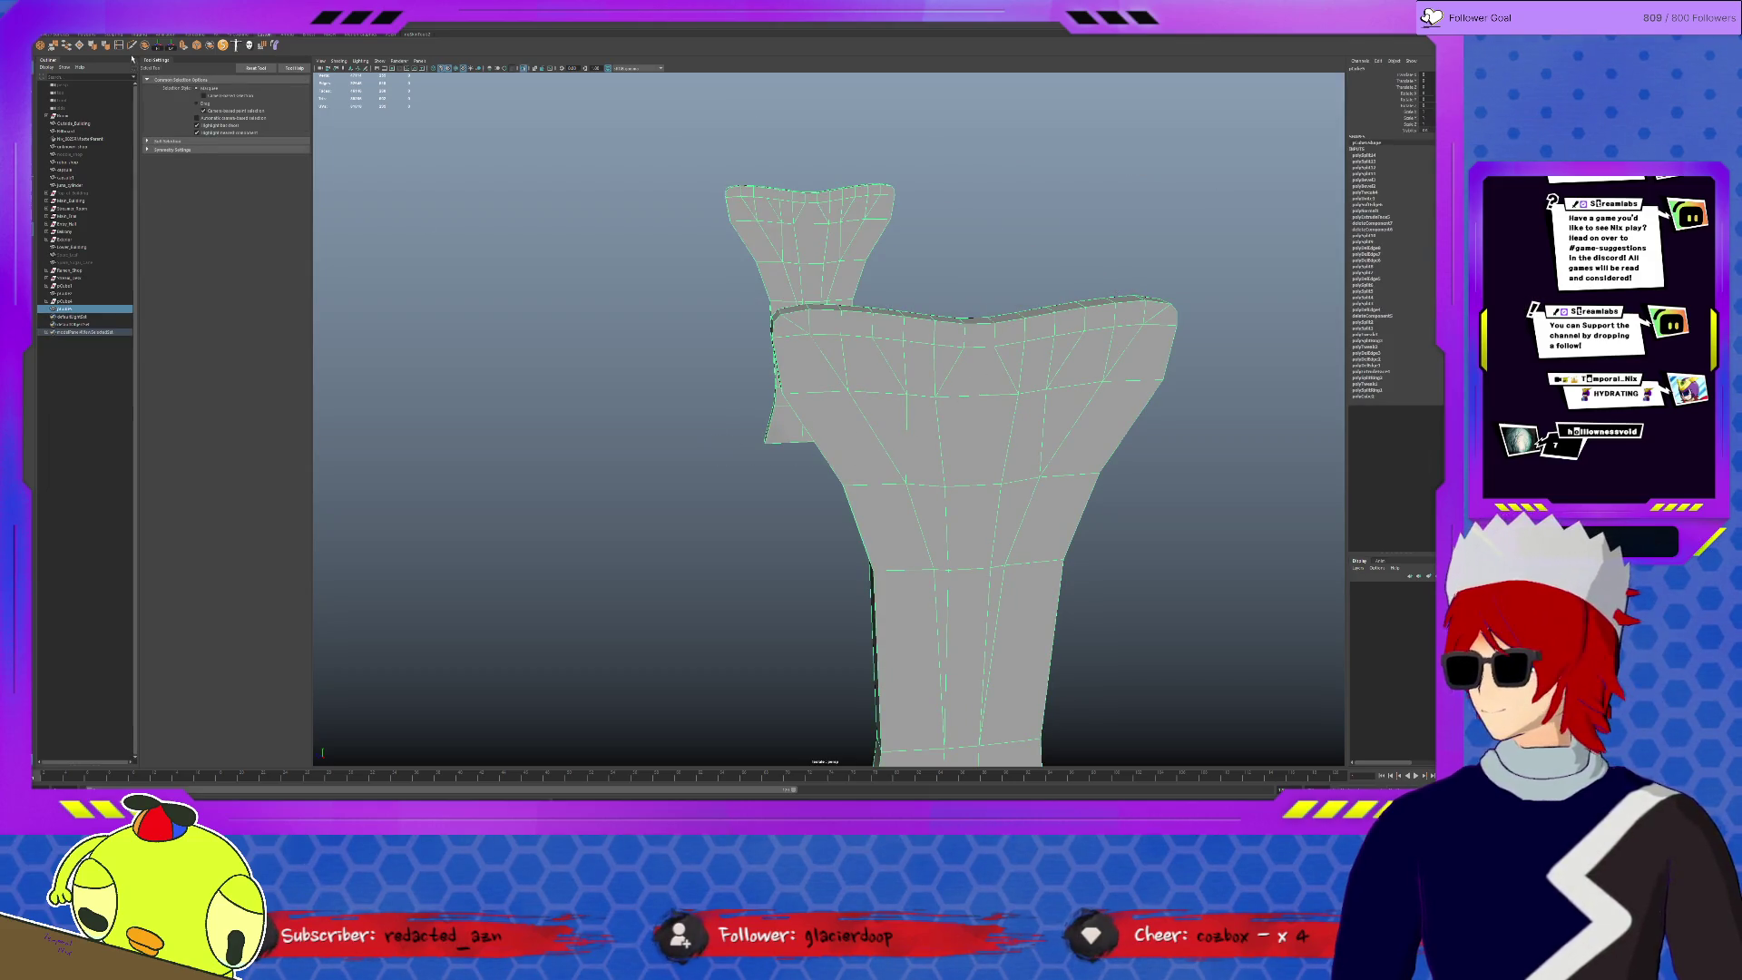
shift+right_drag(892, 204, 892, 199)
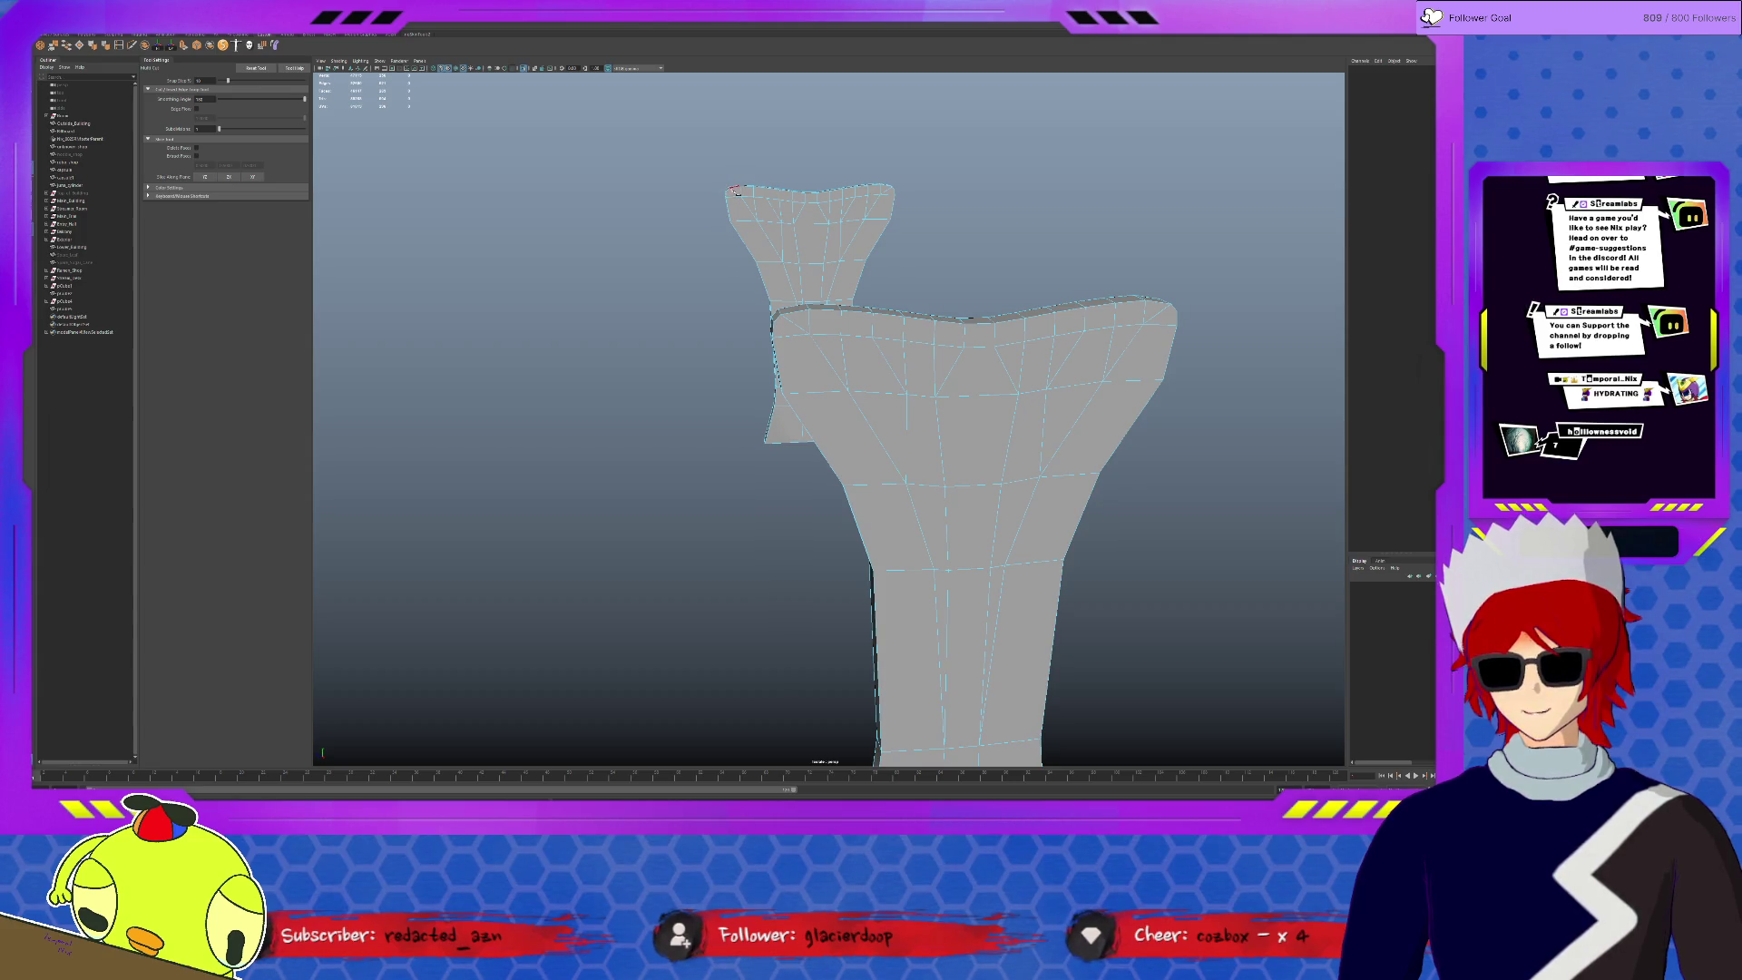
key(f)
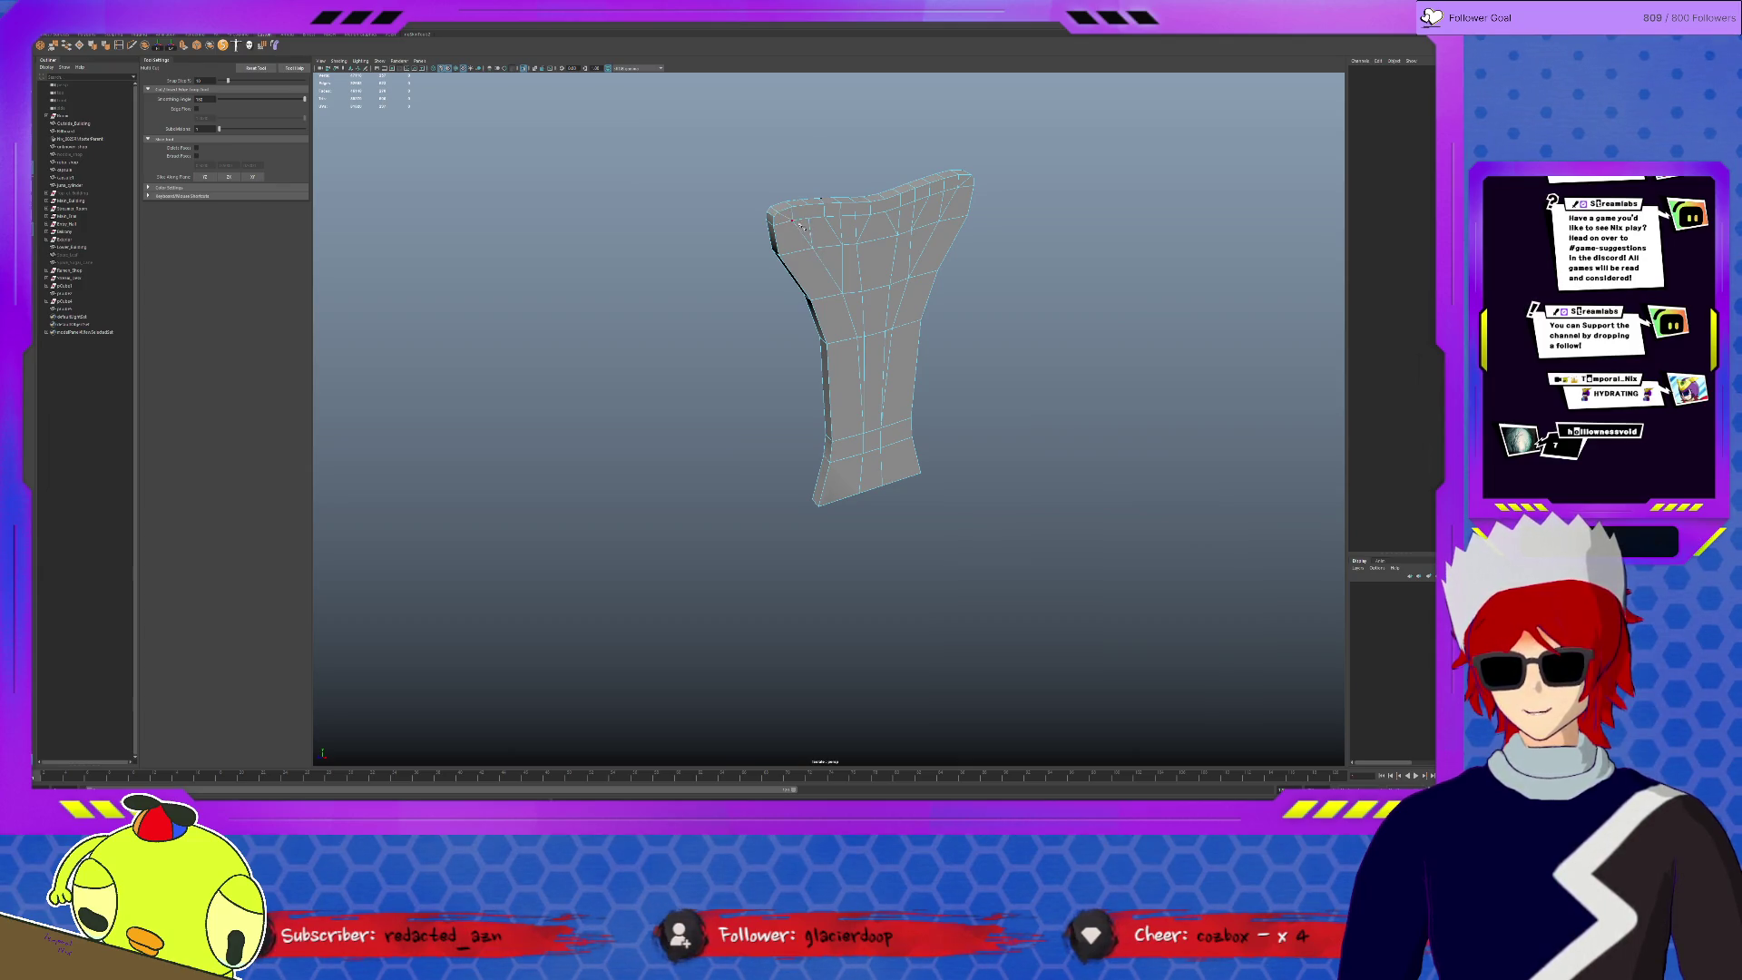
scroll(803, 226, up, 5)
key(q)
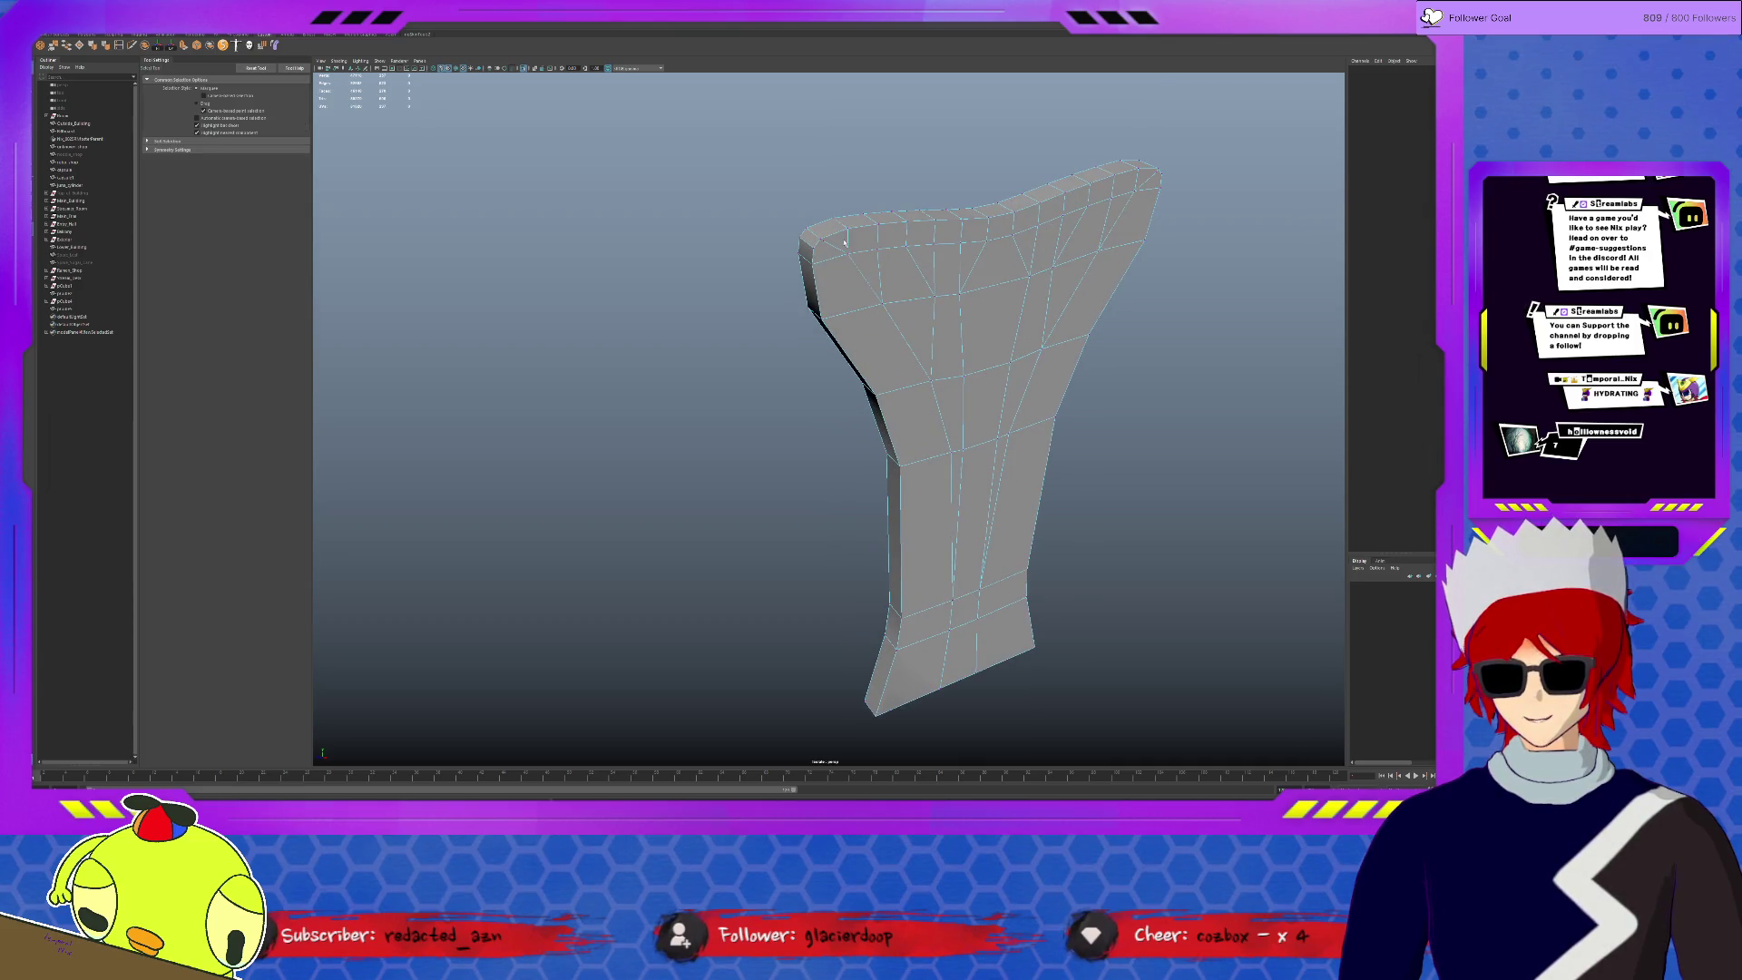
click(818, 234)
key(f)
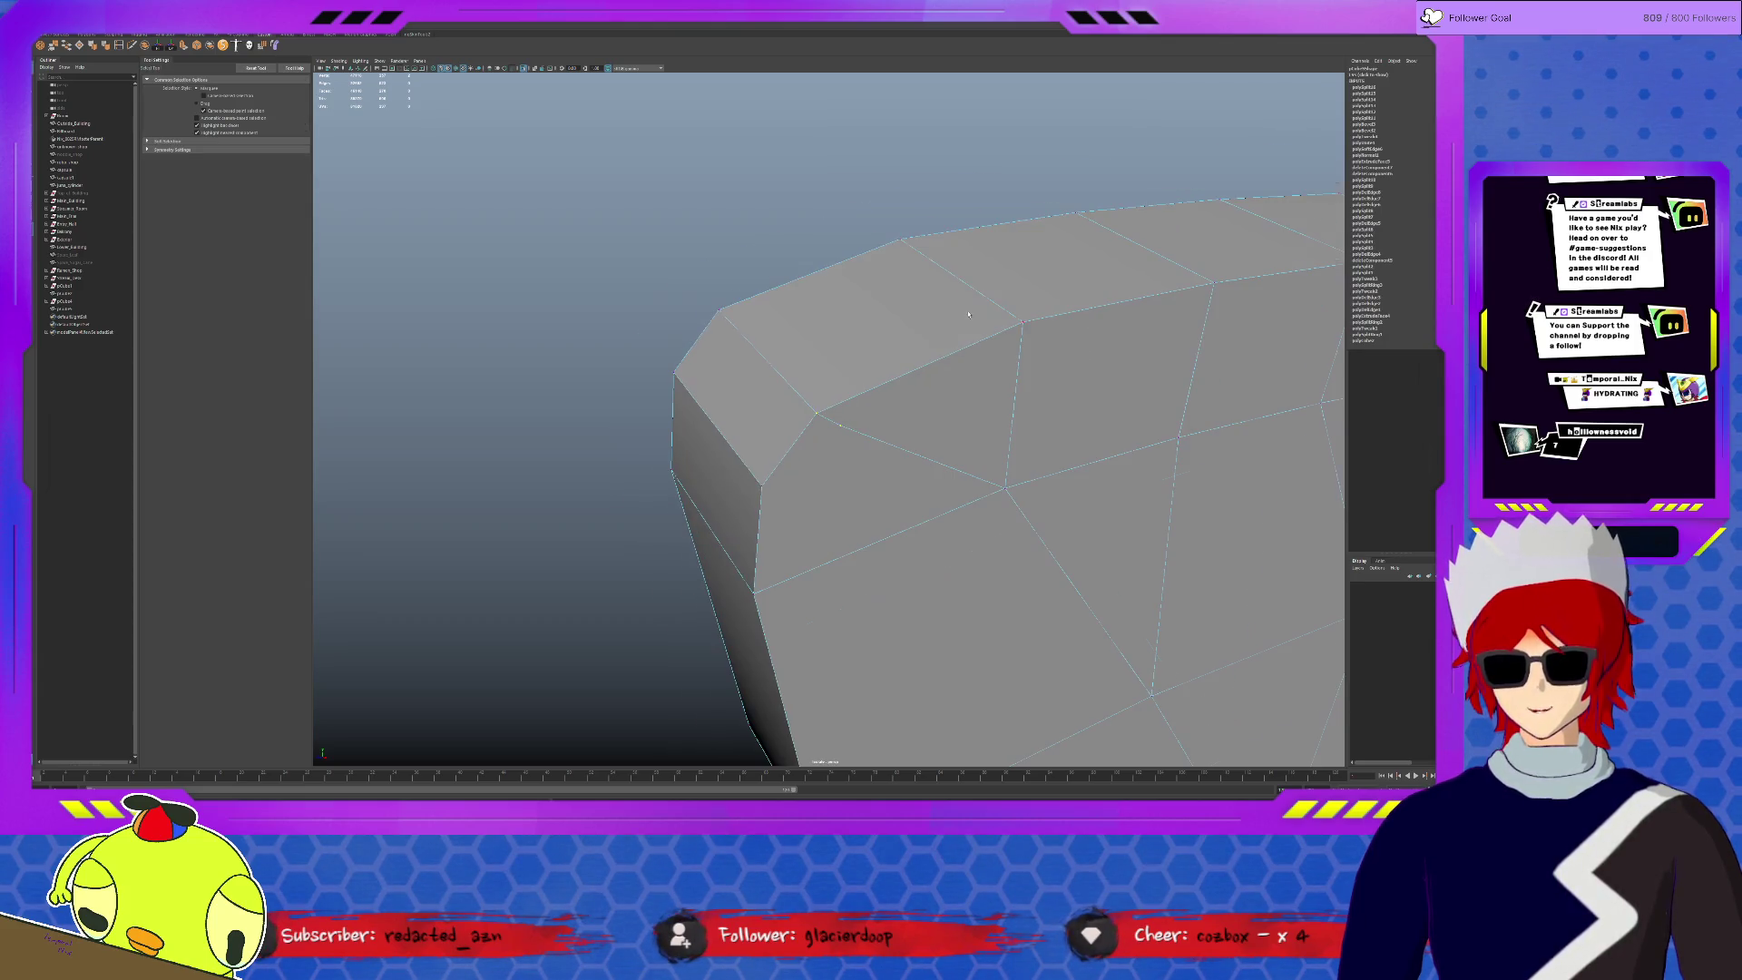
- Cut new edges from the leg's top corner vertex, then select the leg and another bench part
click(883, 434)
scroll(882, 434, down, 5)
mouse_move(894, 439)
alt+mouse_down()
mouse_move(1065, 427)
mouse_move(964, 321)
alt+mouse_up()
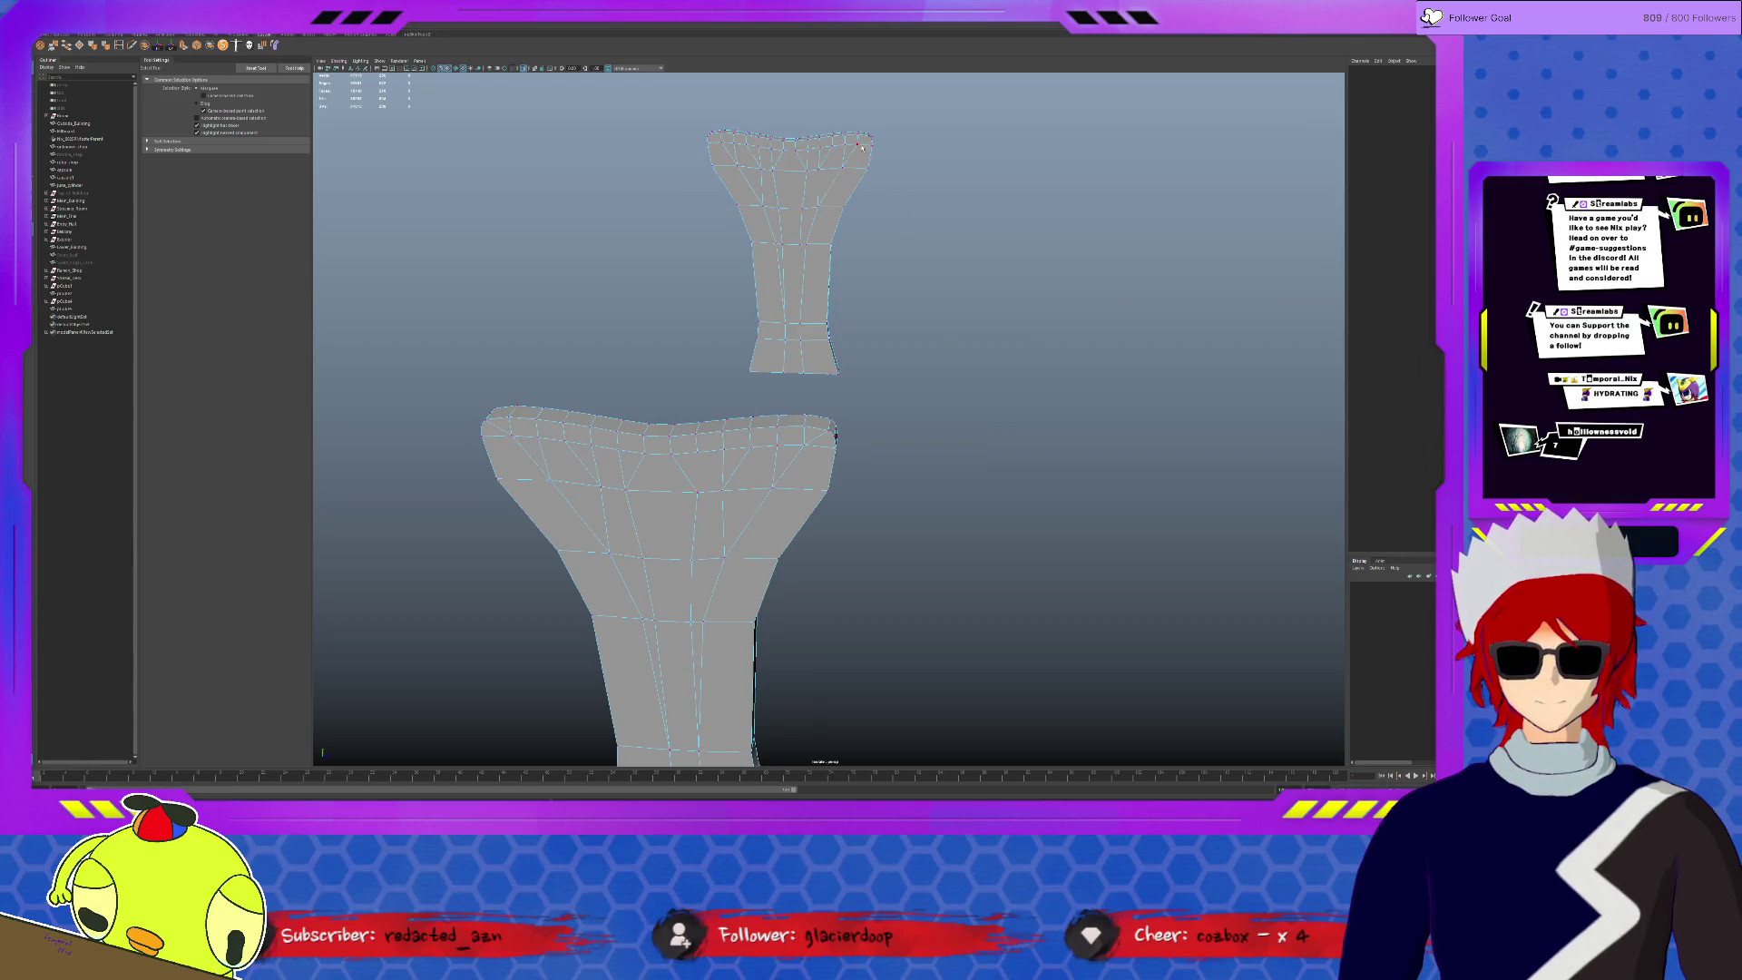
key(f)
click(1184, 204)
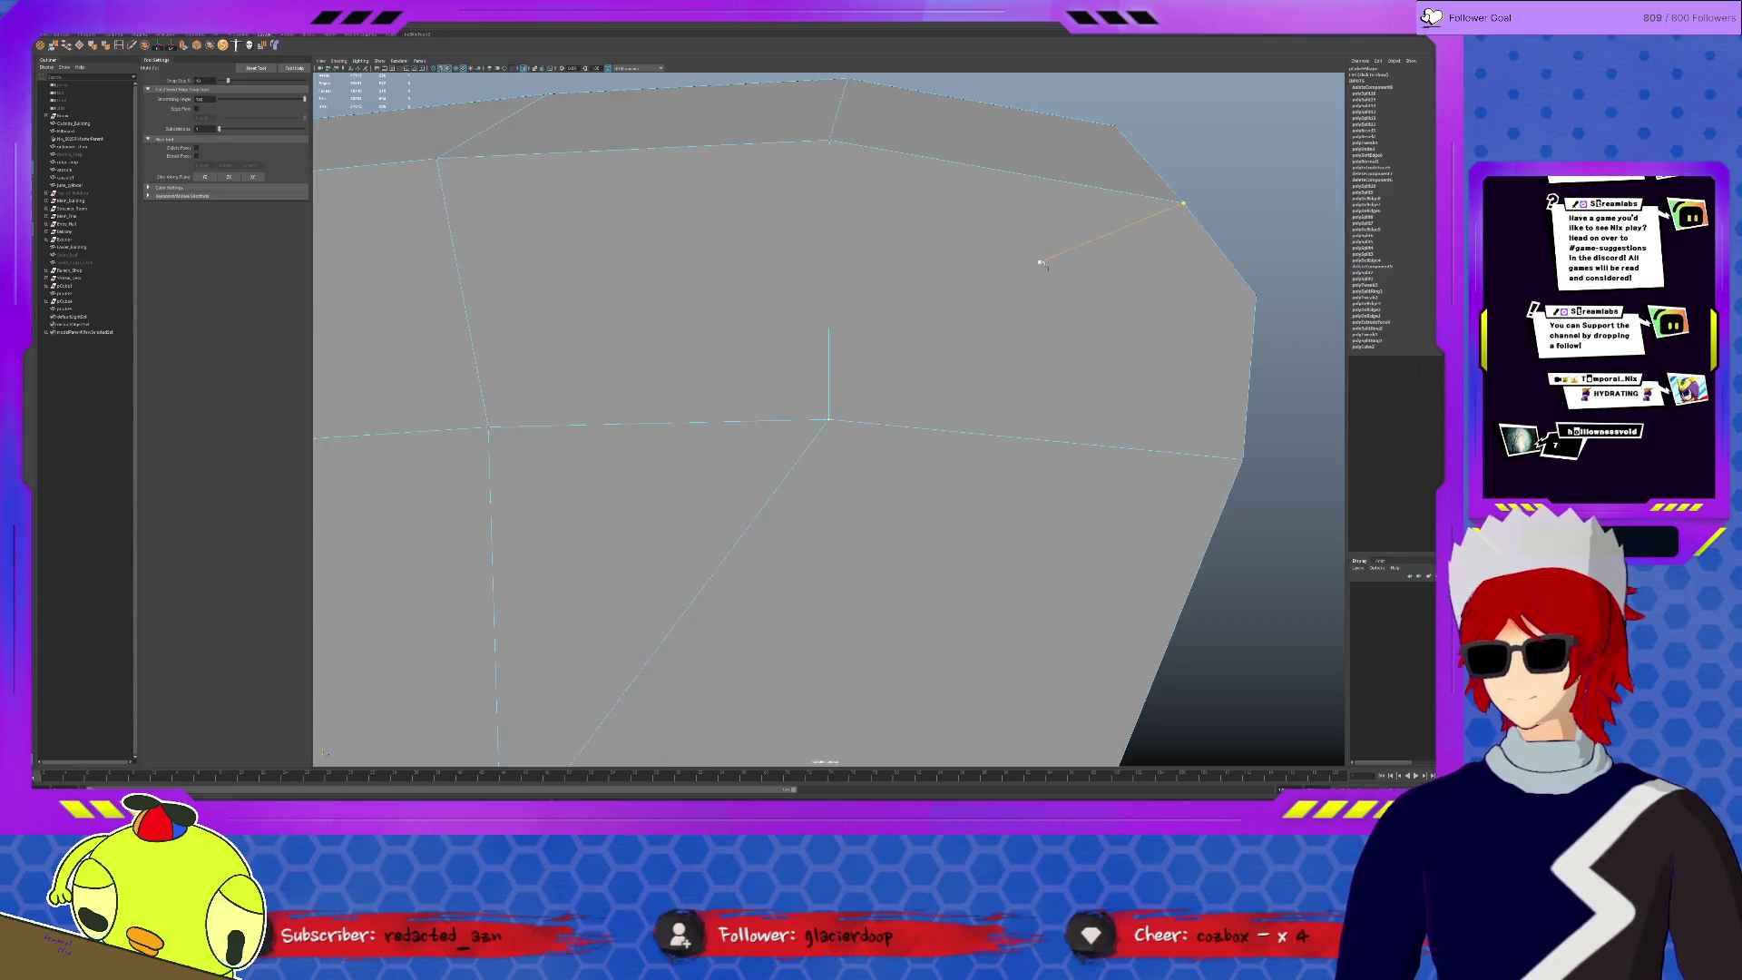
click(828, 420)
mouse_move(828, 420)
alt+mouse_down()
mouse_move(780, 390)
mouse_move(925, 457)
mouse_move(893, 363)
alt+mouse_up()
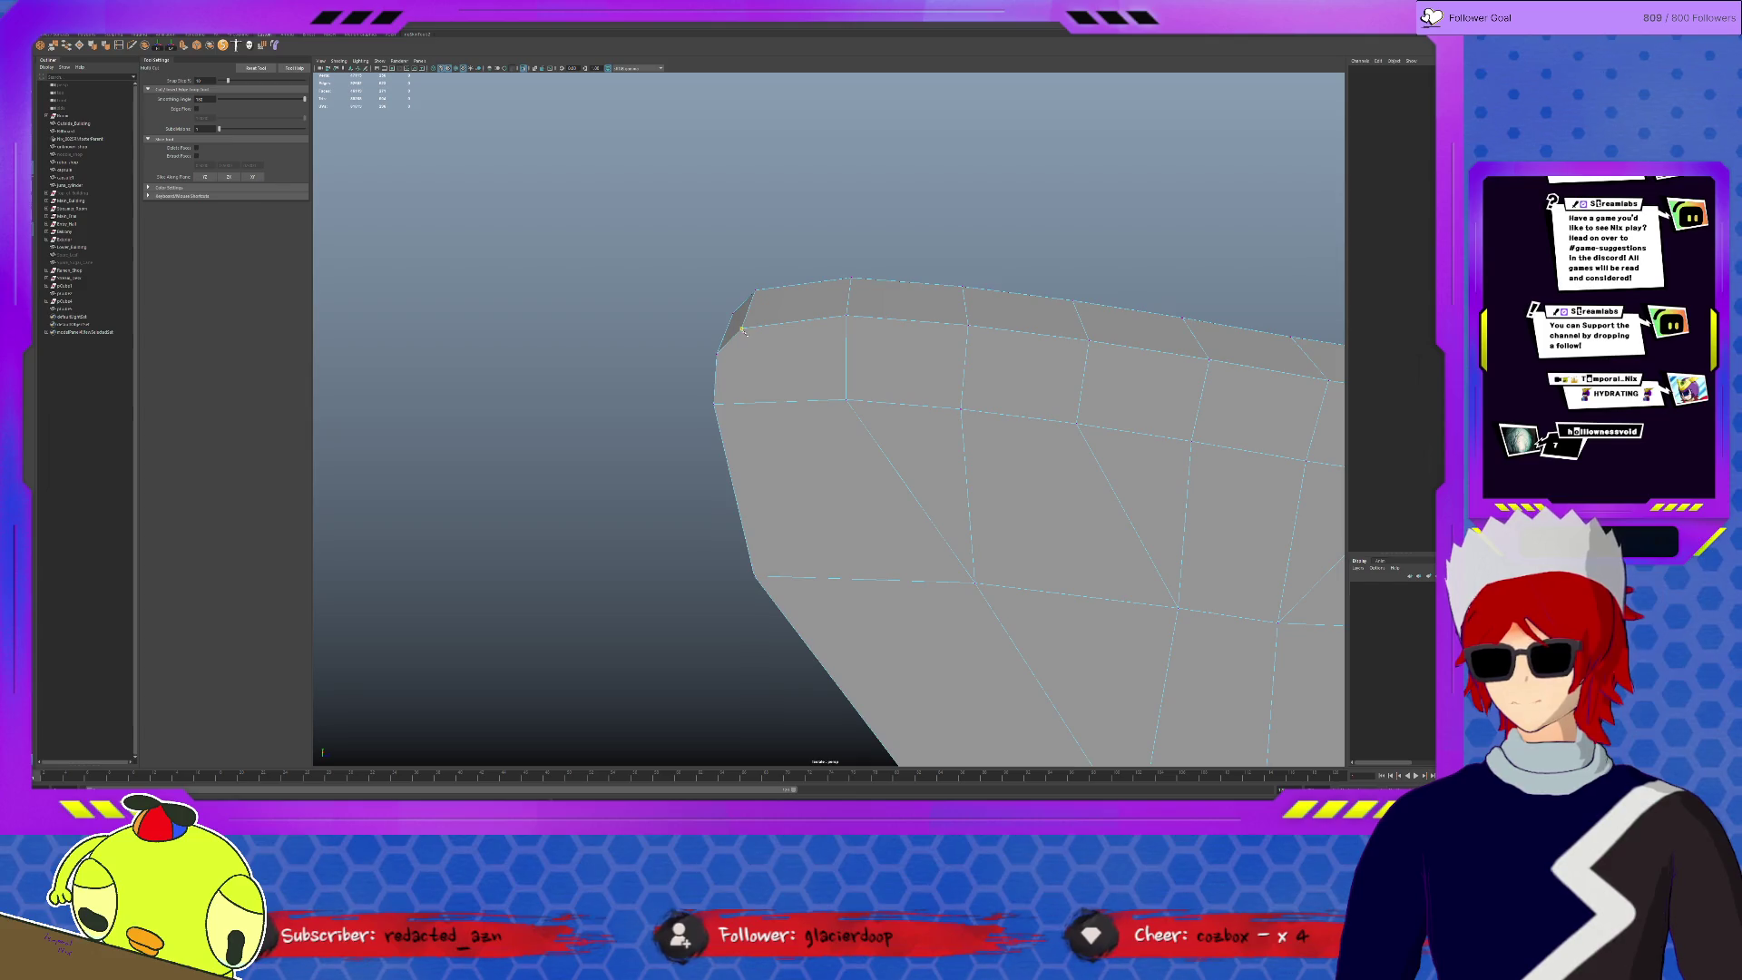
mouse_move(848, 402)
alt+mouse_down()
mouse_move(871, 341)
mouse_move(930, 430)
alt+mouse_up()
key(q)
click(870, 335)
shift+click(930, 430)
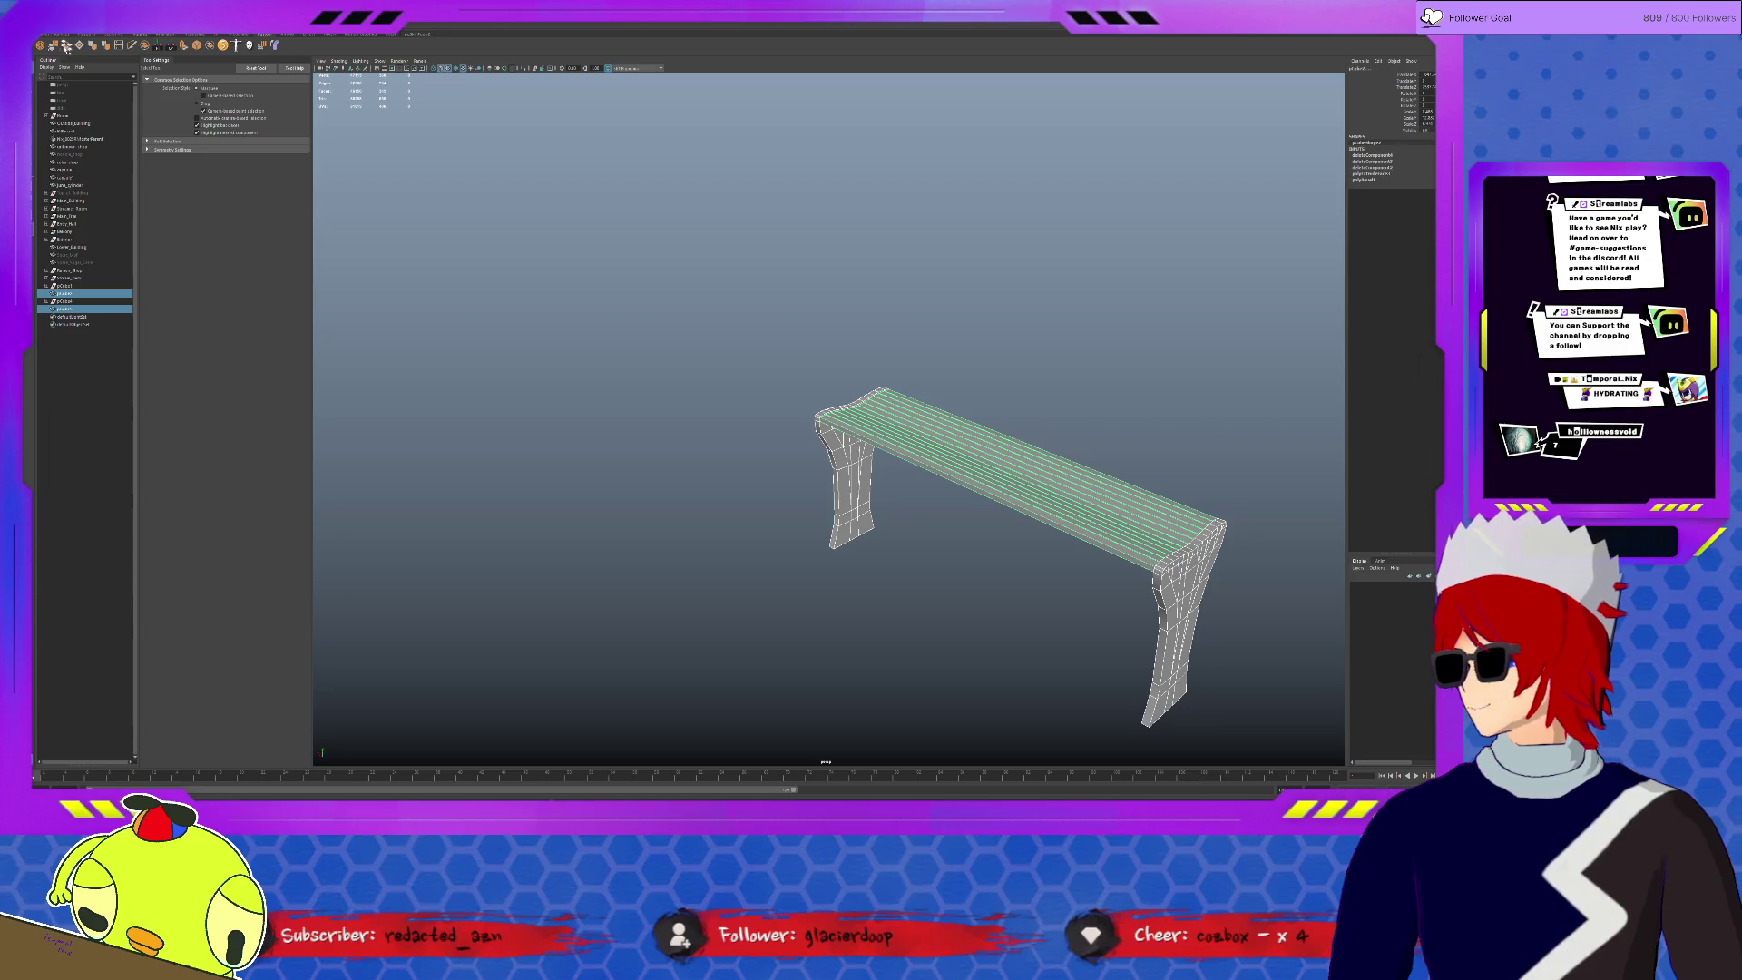
- Combine the seat and legs into one mesh, rename it Bench, and delete its history
click(54, 47)
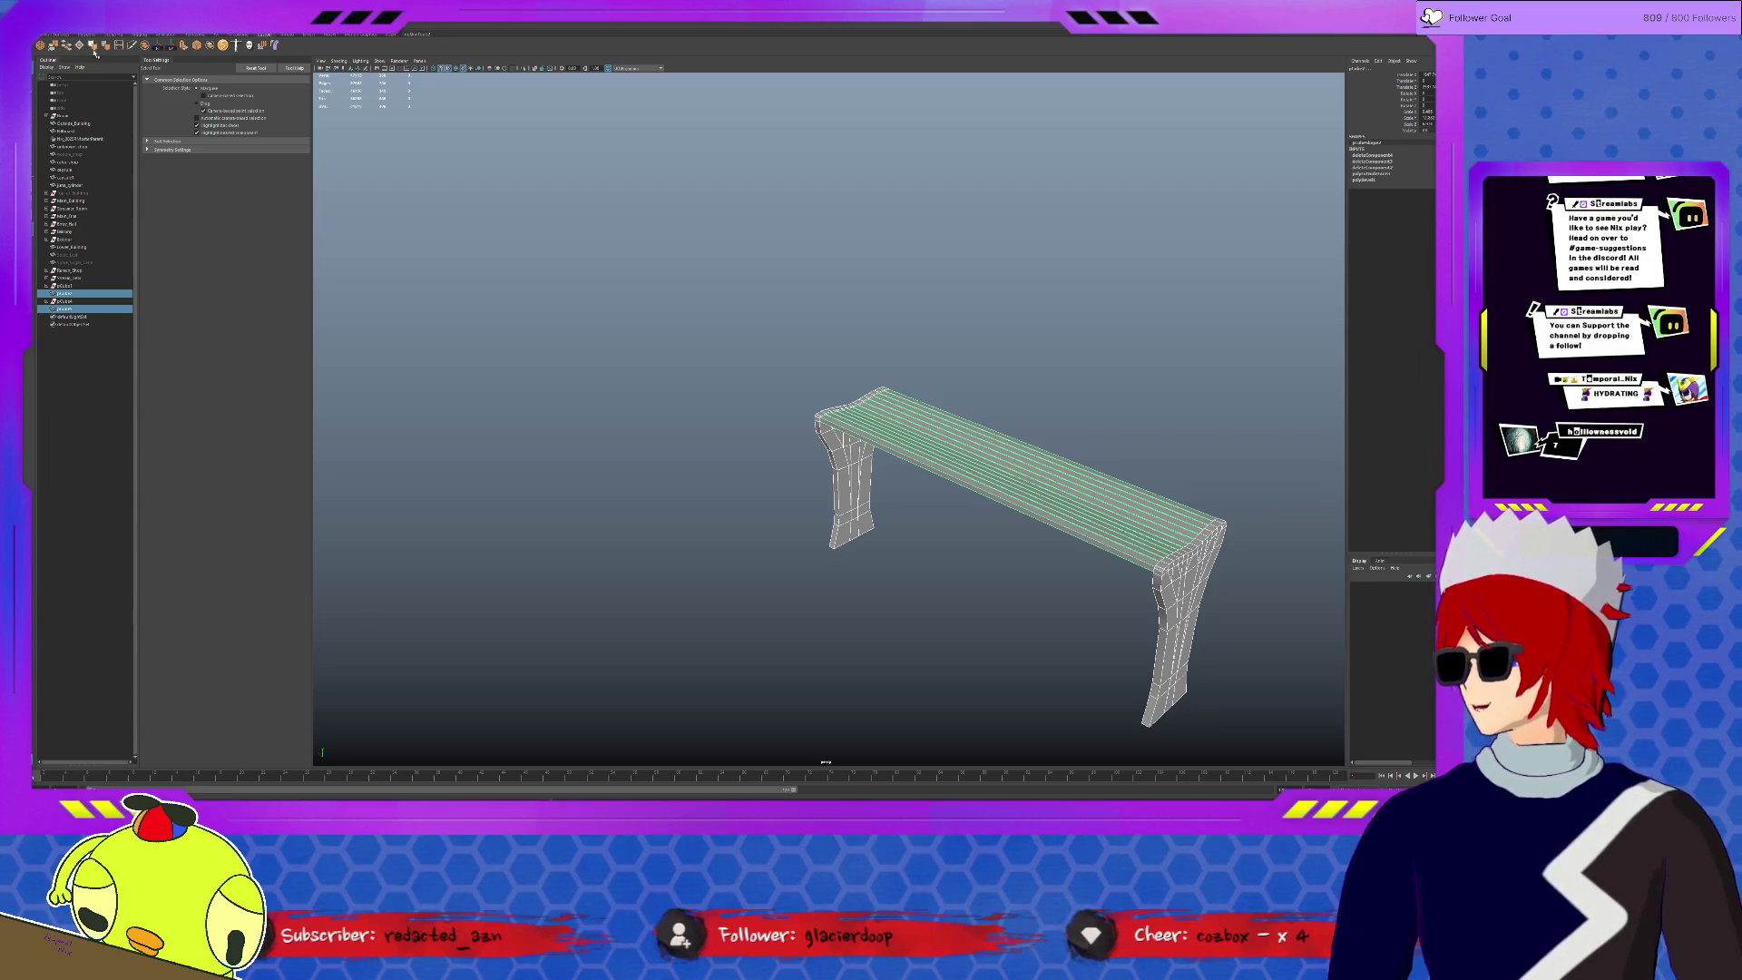
double_click(65, 315)
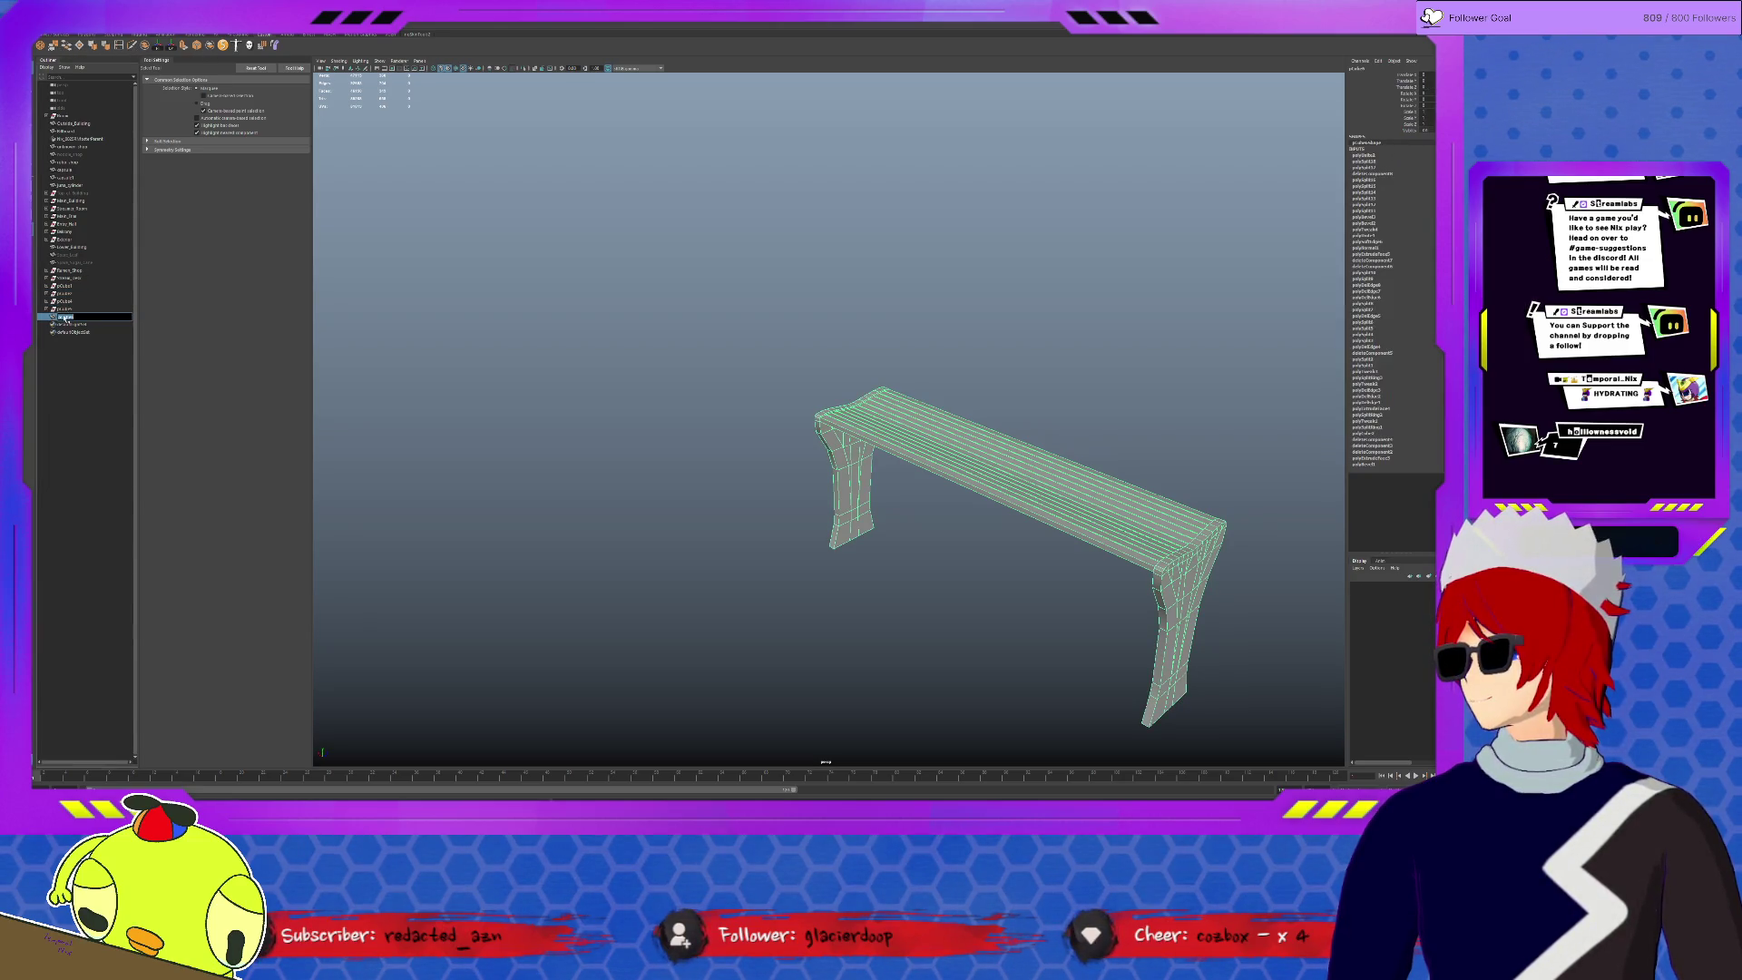
text(Bench)
key(Return)
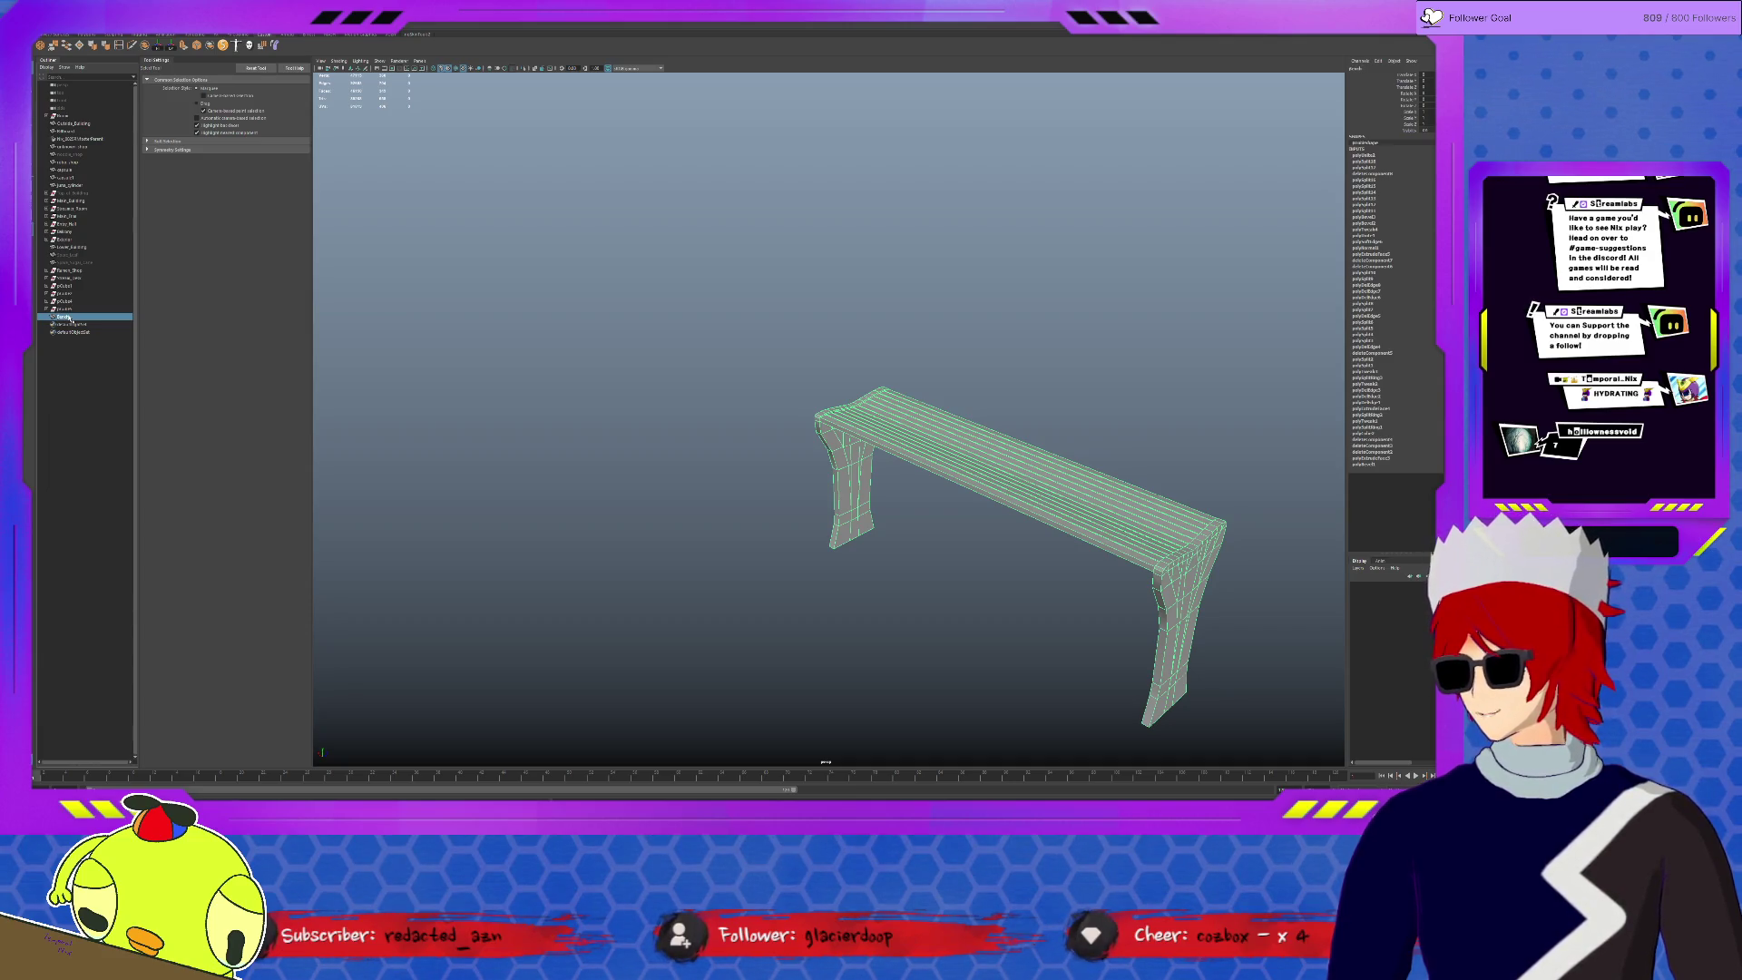
alt+drag(757, 392, 784, 394)
key(w)
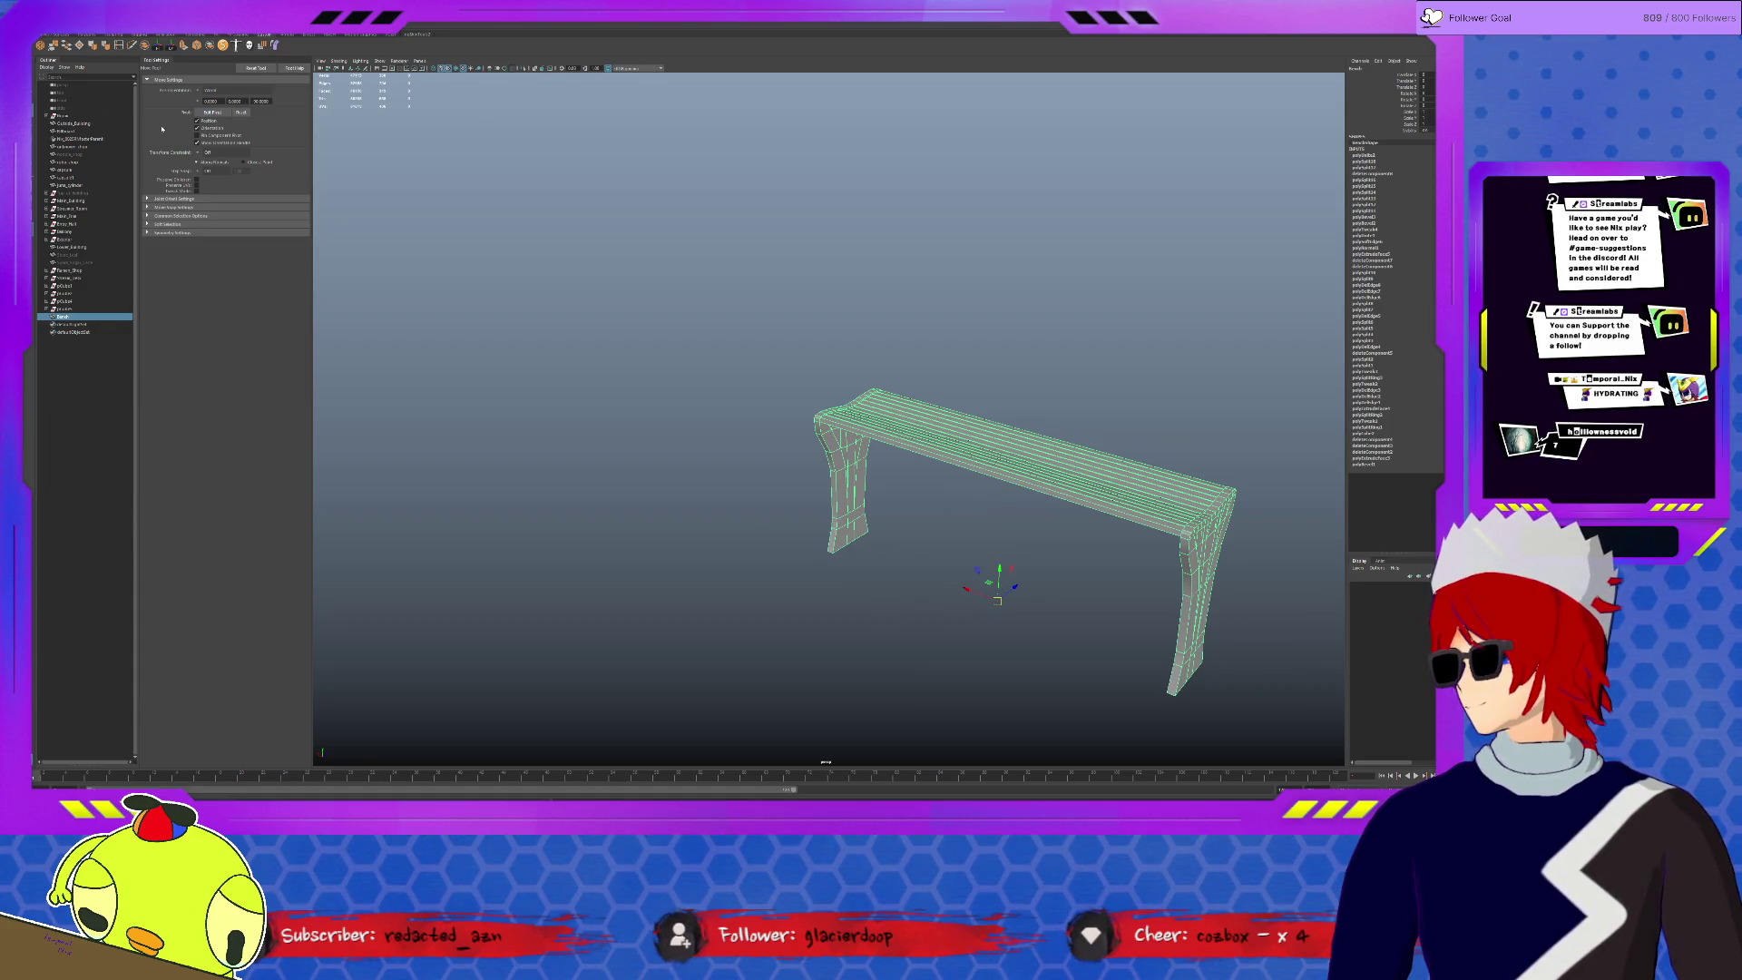
key(alt+shift+d)
scroll(781, 287, down, 10)
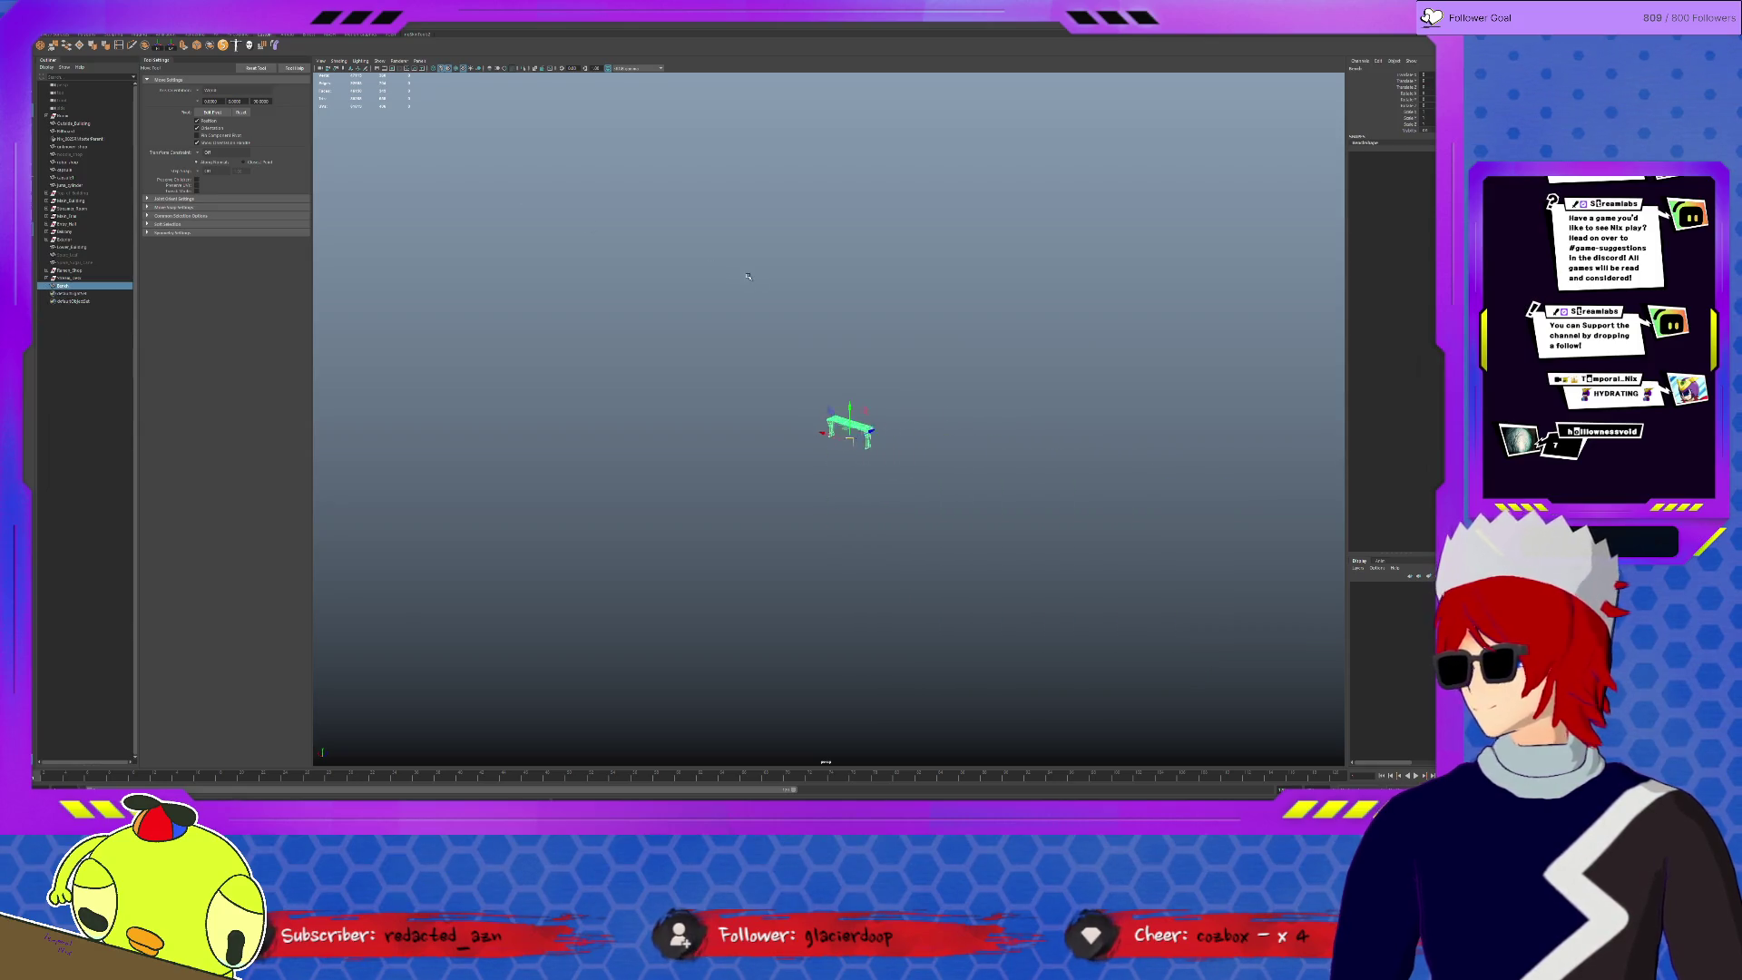
- Frame the Bench from above and scale it up to a realistic size
scroll(781, 286, down, 5)
key(r)
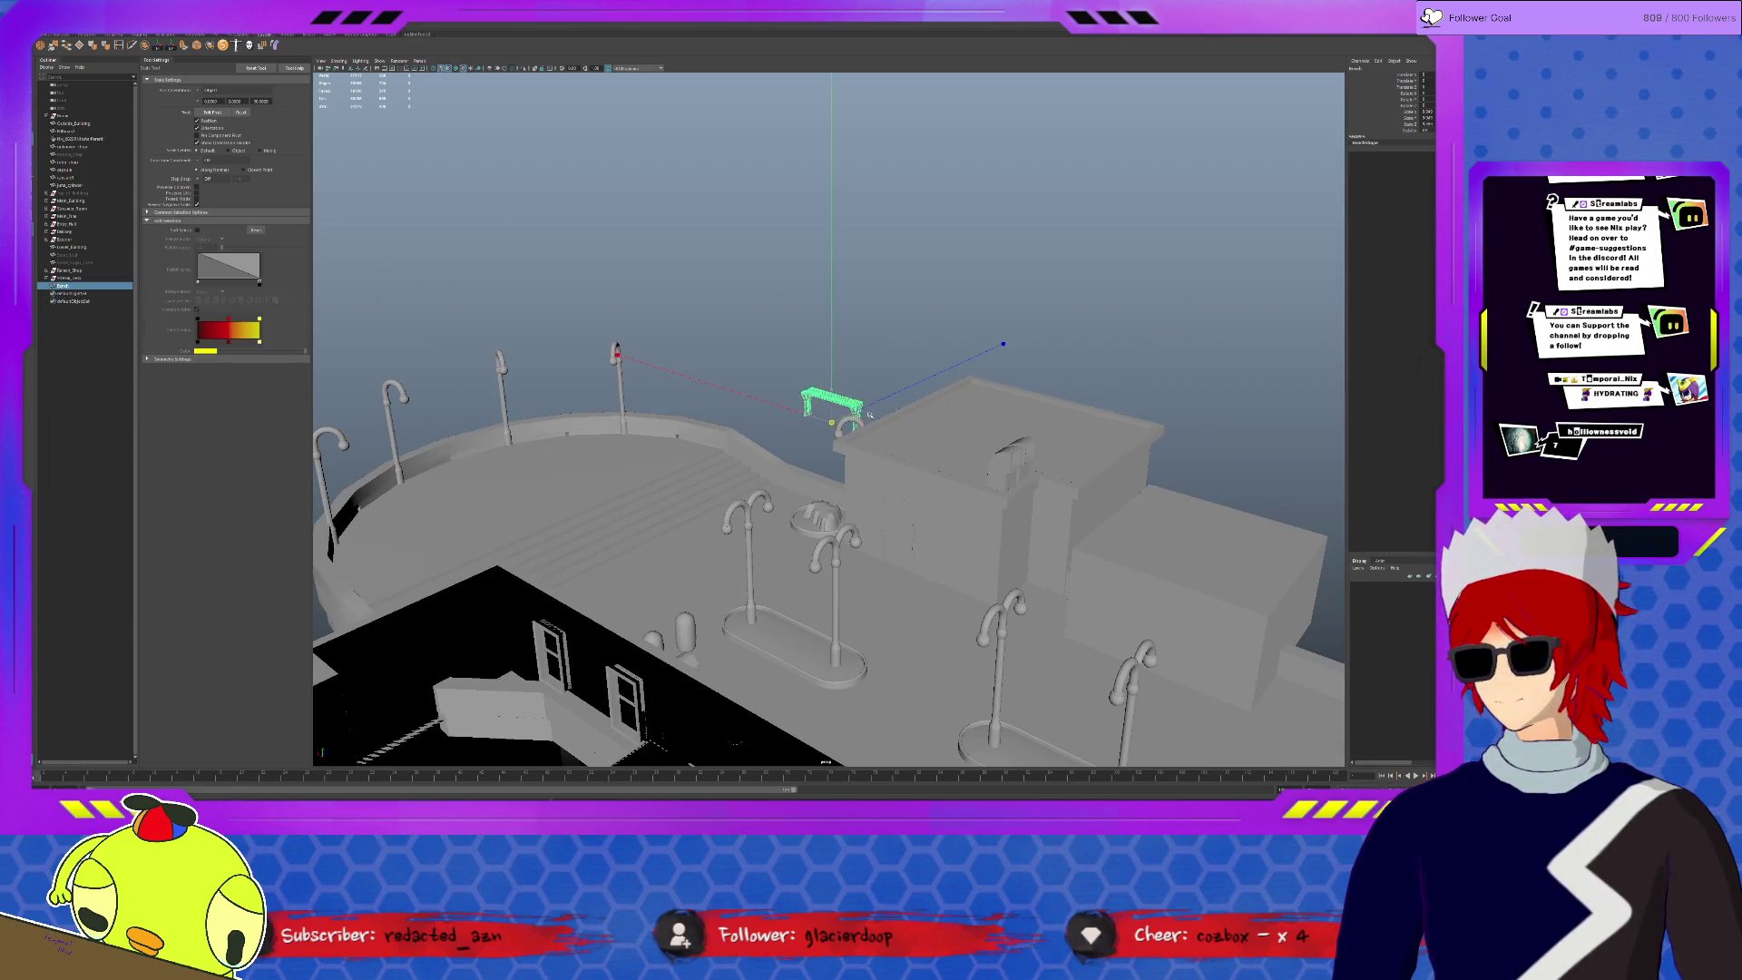
key(w)
alt+drag(845, 423, 504, 317)
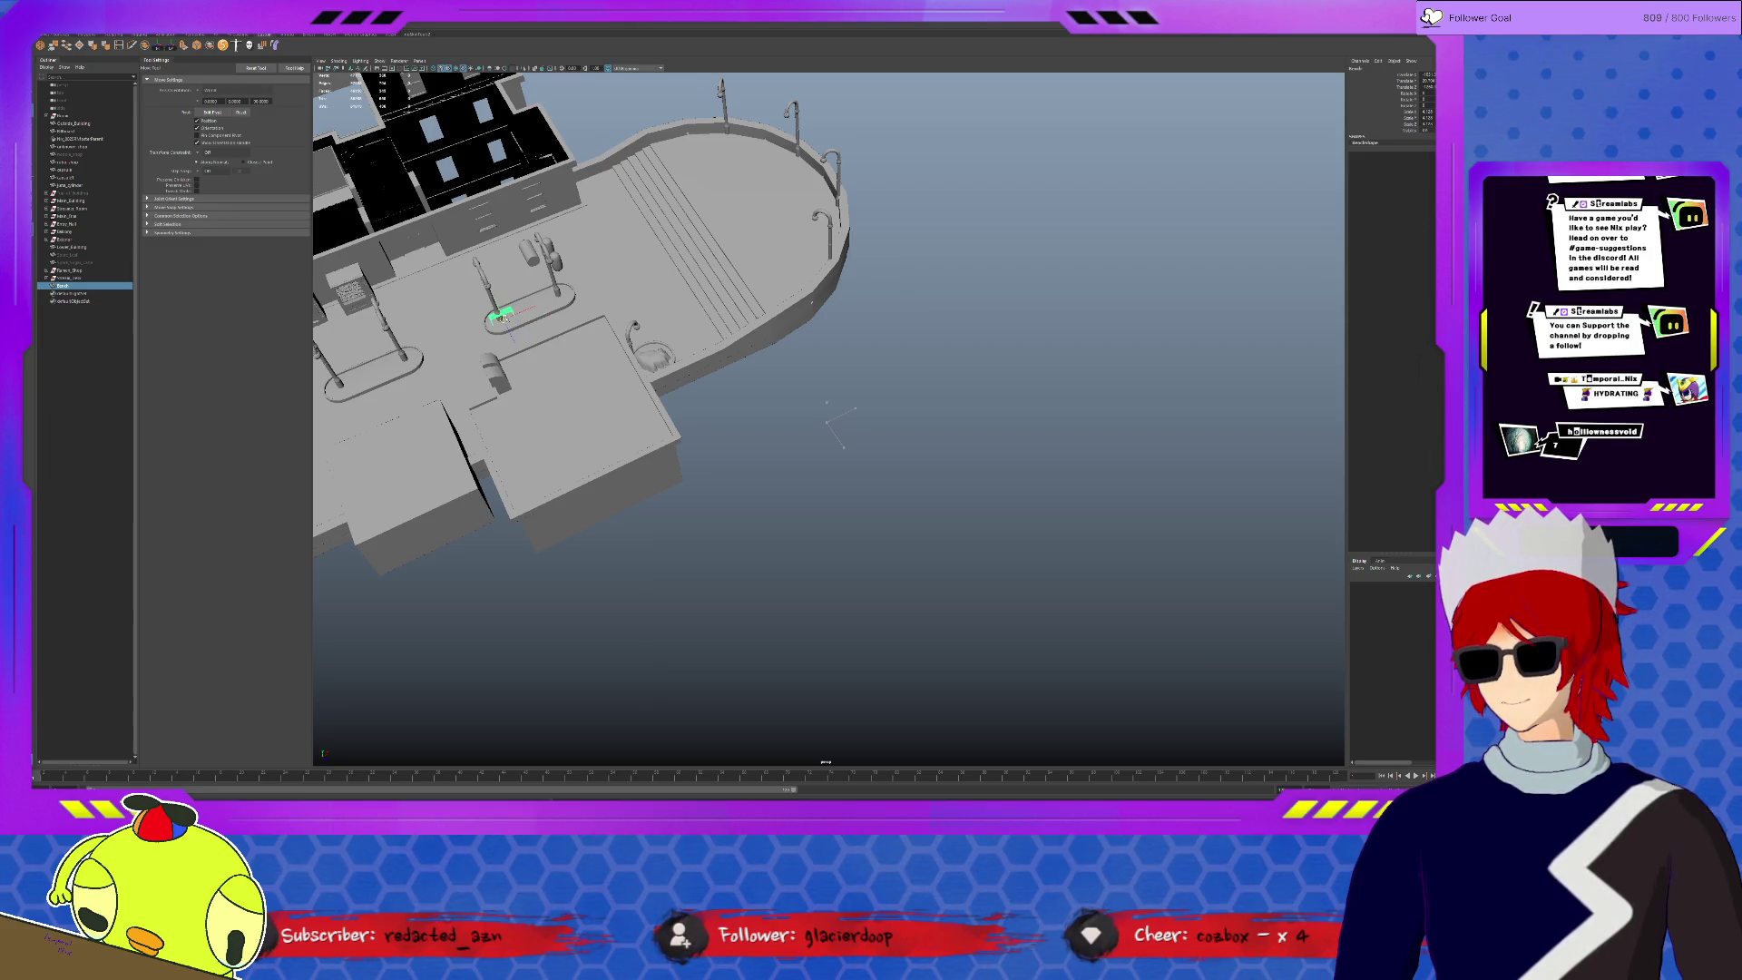
key(f)
scroll(836, 428, down, 3)
mouse_move(835, 427)
alt+mouse_down()
mouse_move(871, 458)
mouse_move(882, 431)
mouse_move(848, 451)
mouse_move(943, 413)
mouse_move(871, 427)
mouse_move(883, 455)
mouse_move(1135, 498)
mouse_move(1119, 494)
mouse_move(1161, 460)
alt+mouse_up()
scroll(836, 444, up, 3)
key(r)
key(w)
scroll(841, 463, up, 3)
- Move the Bench beside the lamp-post planter and check its placement from low and steep angles
mouse_move(1007, 361)
mouse_down()
mouse_move(995, 466)
mouse_move(1002, 388)
mouse_up()
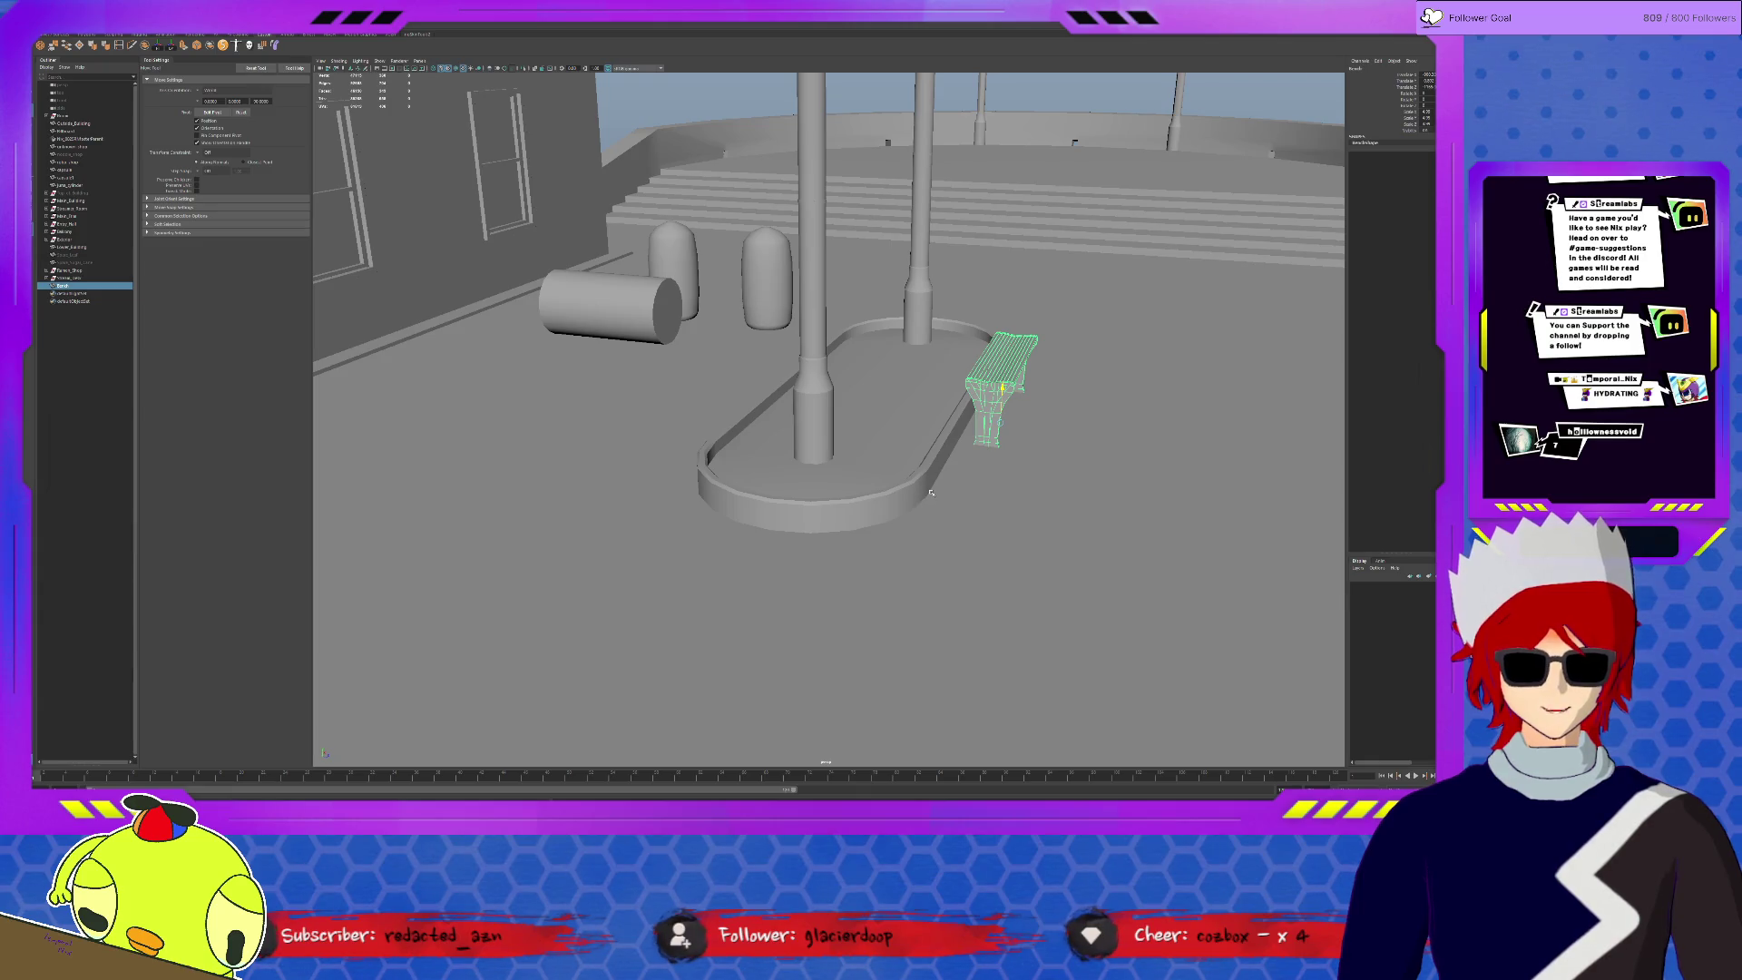
drag(1003, 388, 1004, 379)
key(ctrl+1)
key(d)
alt+drag(1000, 447, 1029, 454)
key(ctrl+1)
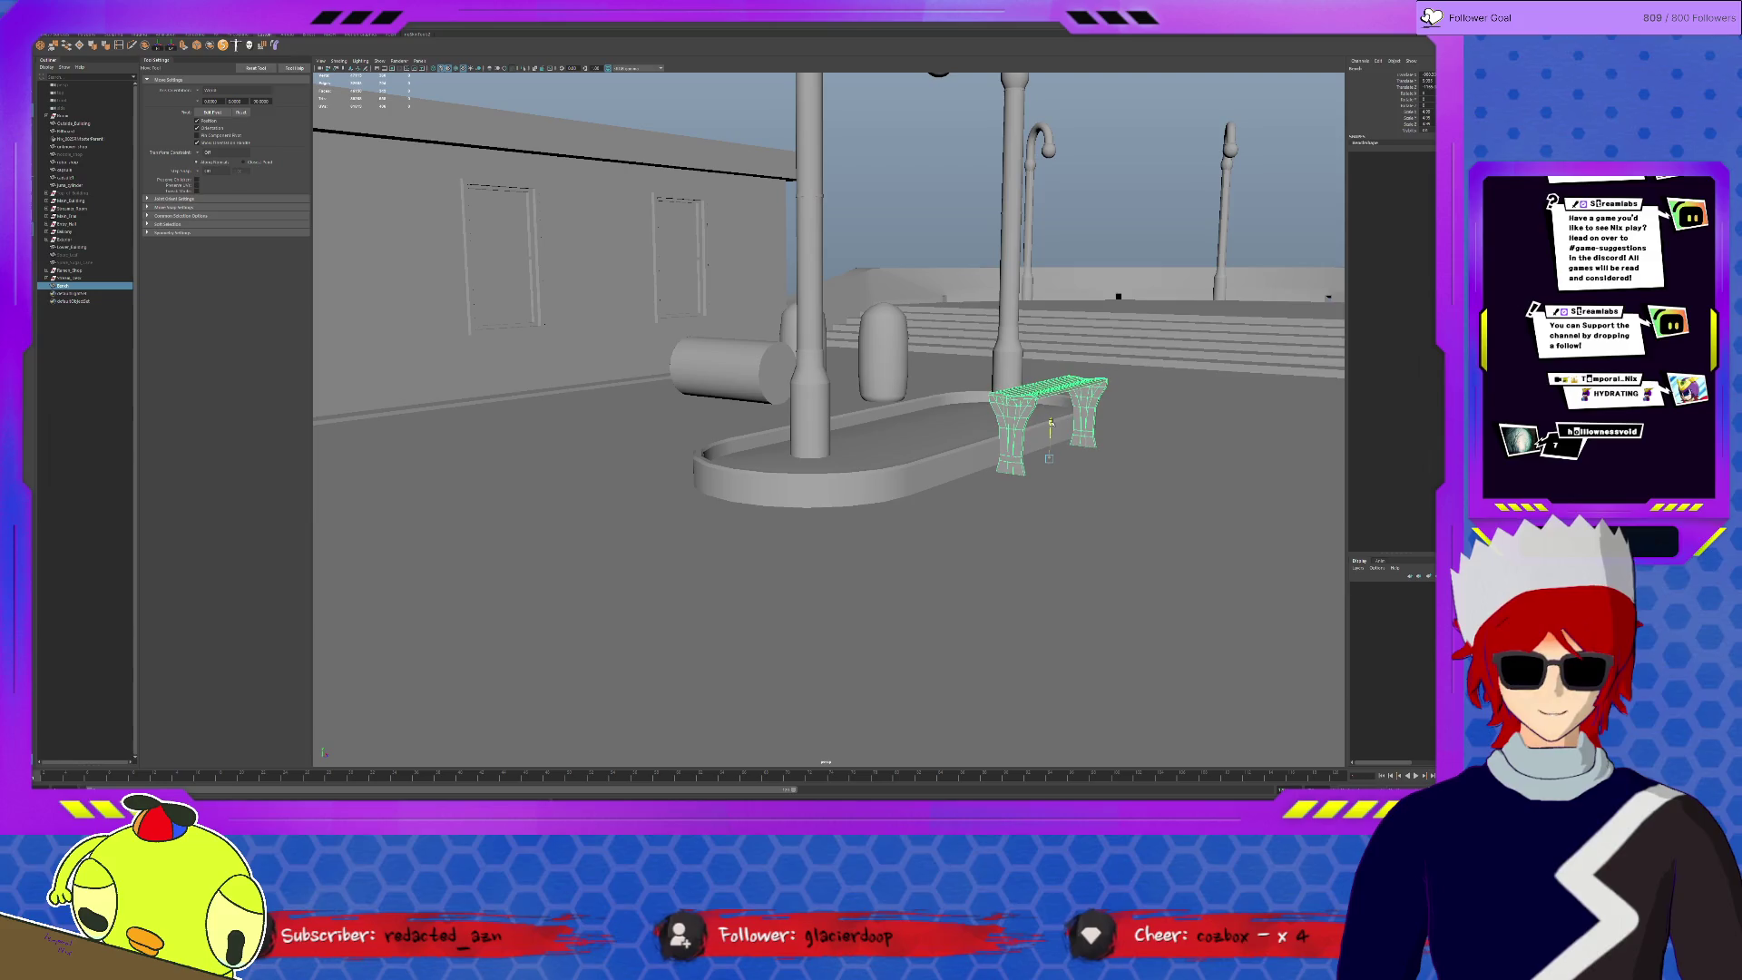
mouse_move(1051, 420)
alt+mouse_down()
mouse_move(995, 442)
mouse_move(1126, 423)
mouse_move(1042, 420)
mouse_move(1019, 481)
mouse_move(944, 498)
mouse_move(939, 448)
mouse_move(862, 447)
alt+mouse_up()
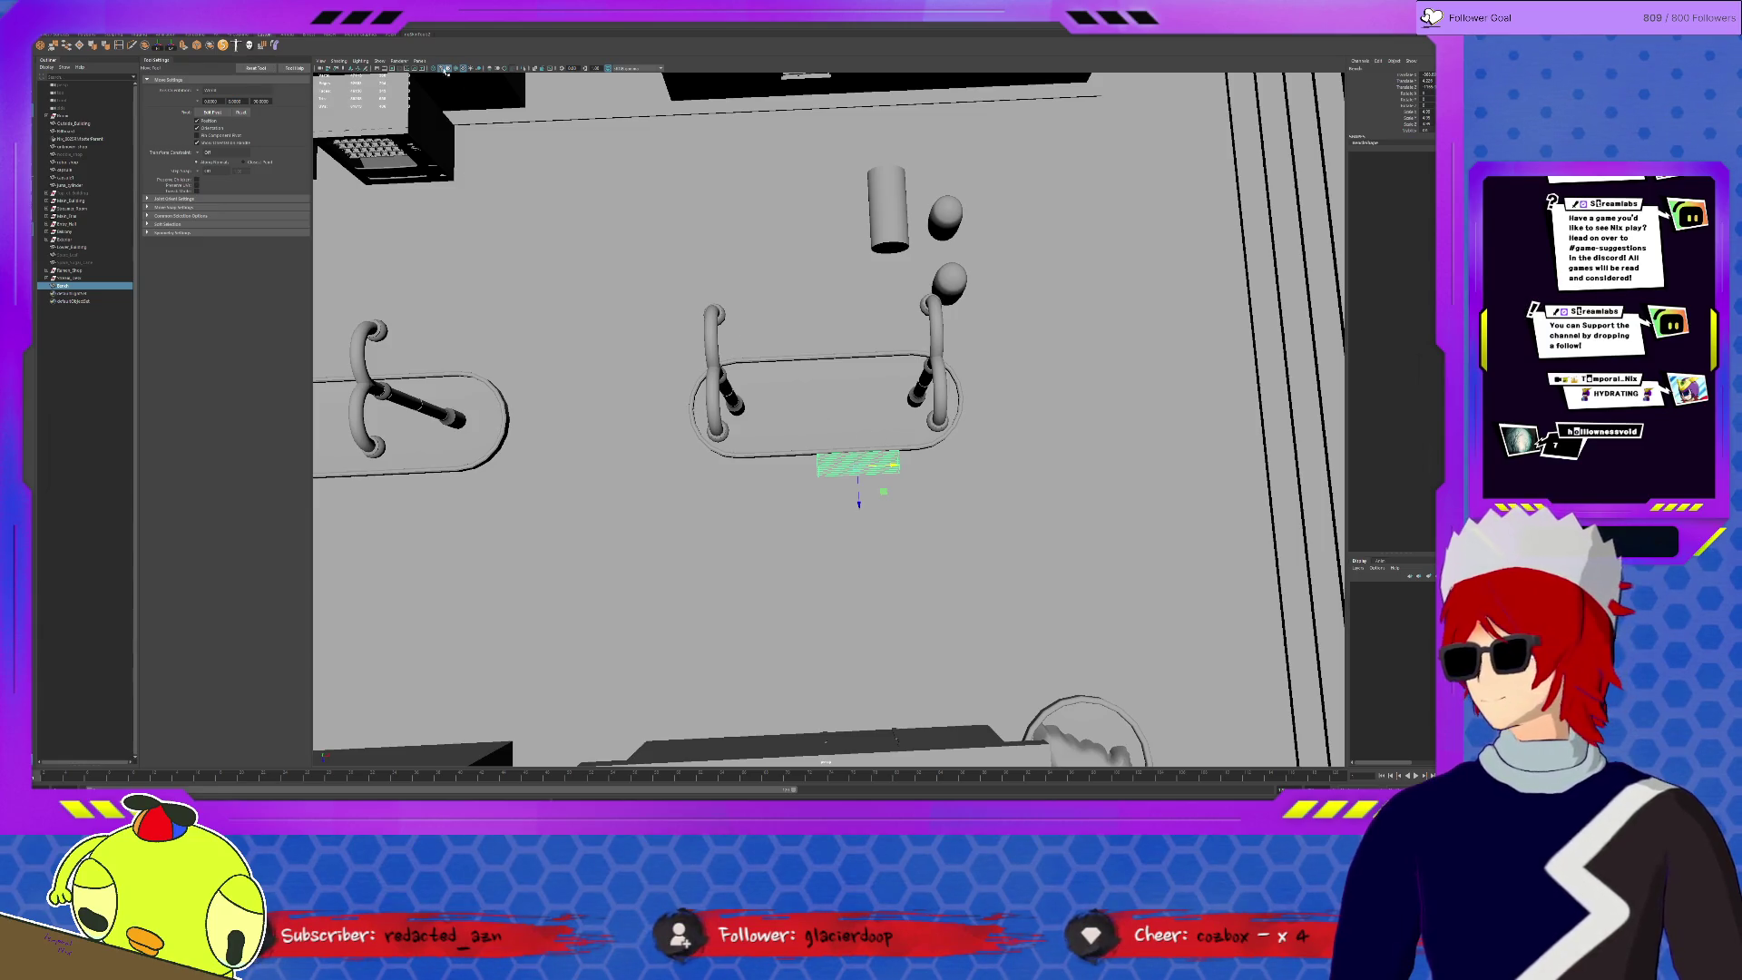
- Turn on Wireframe on Shaded and isolate the two planter bases
click(443, 68)
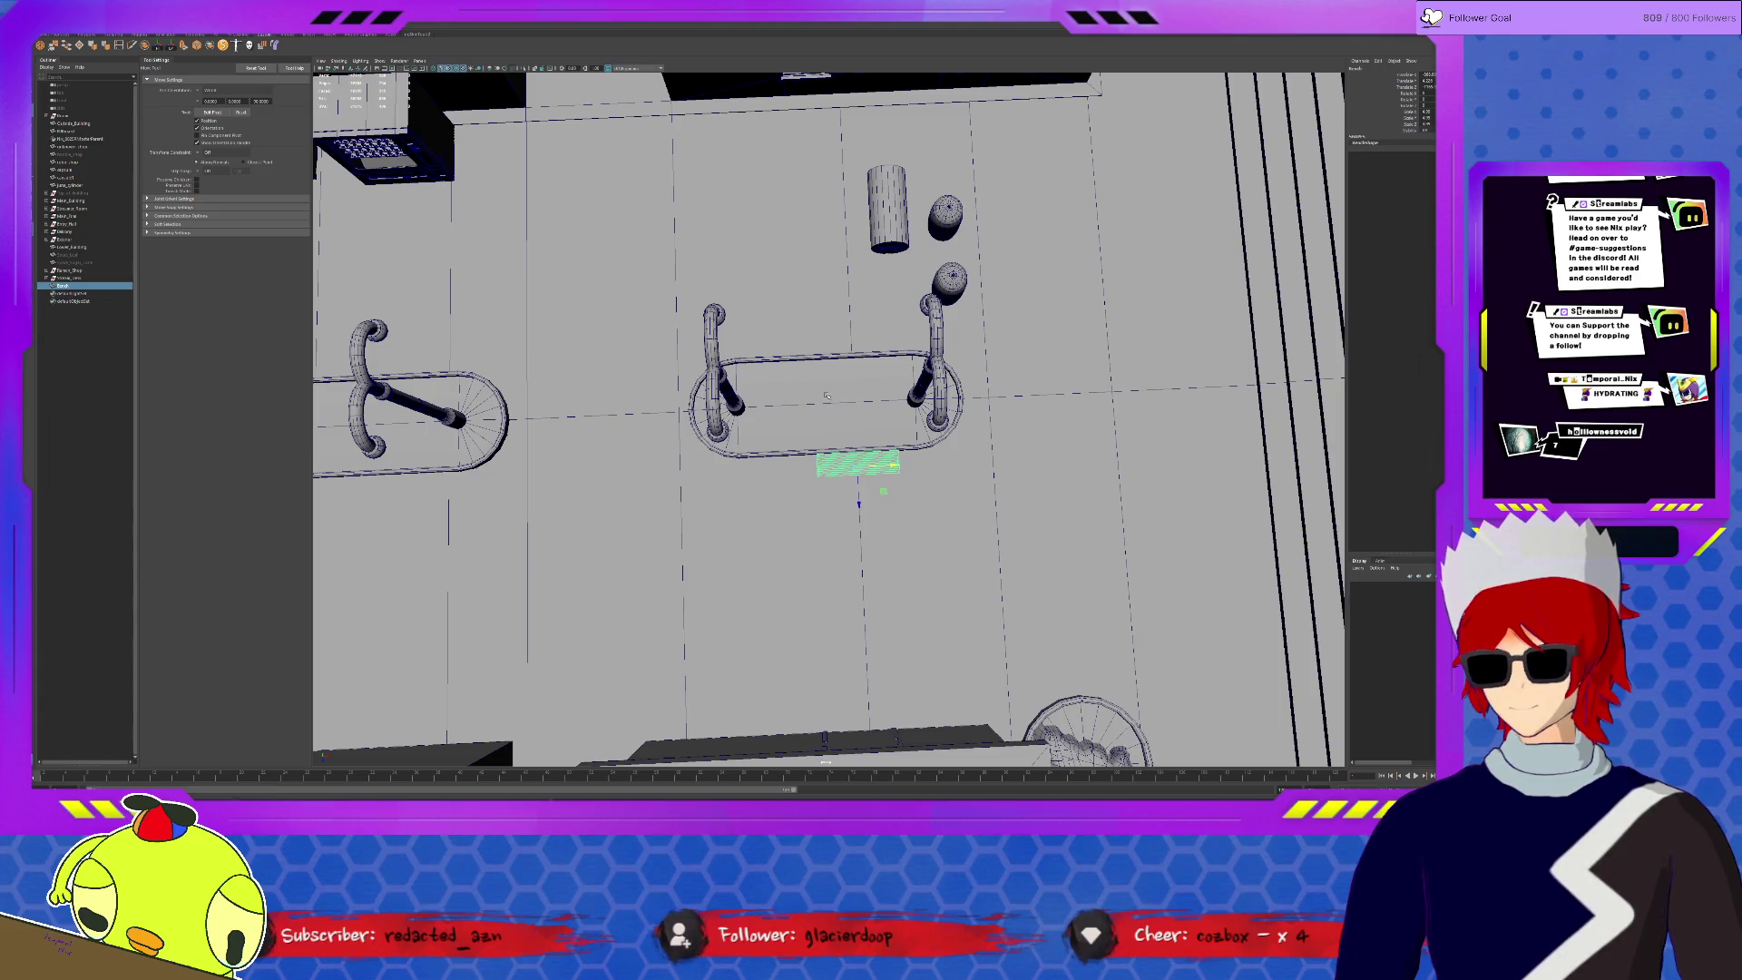
click(826, 395)
shift+click(407, 435)
key(ctrl+1)
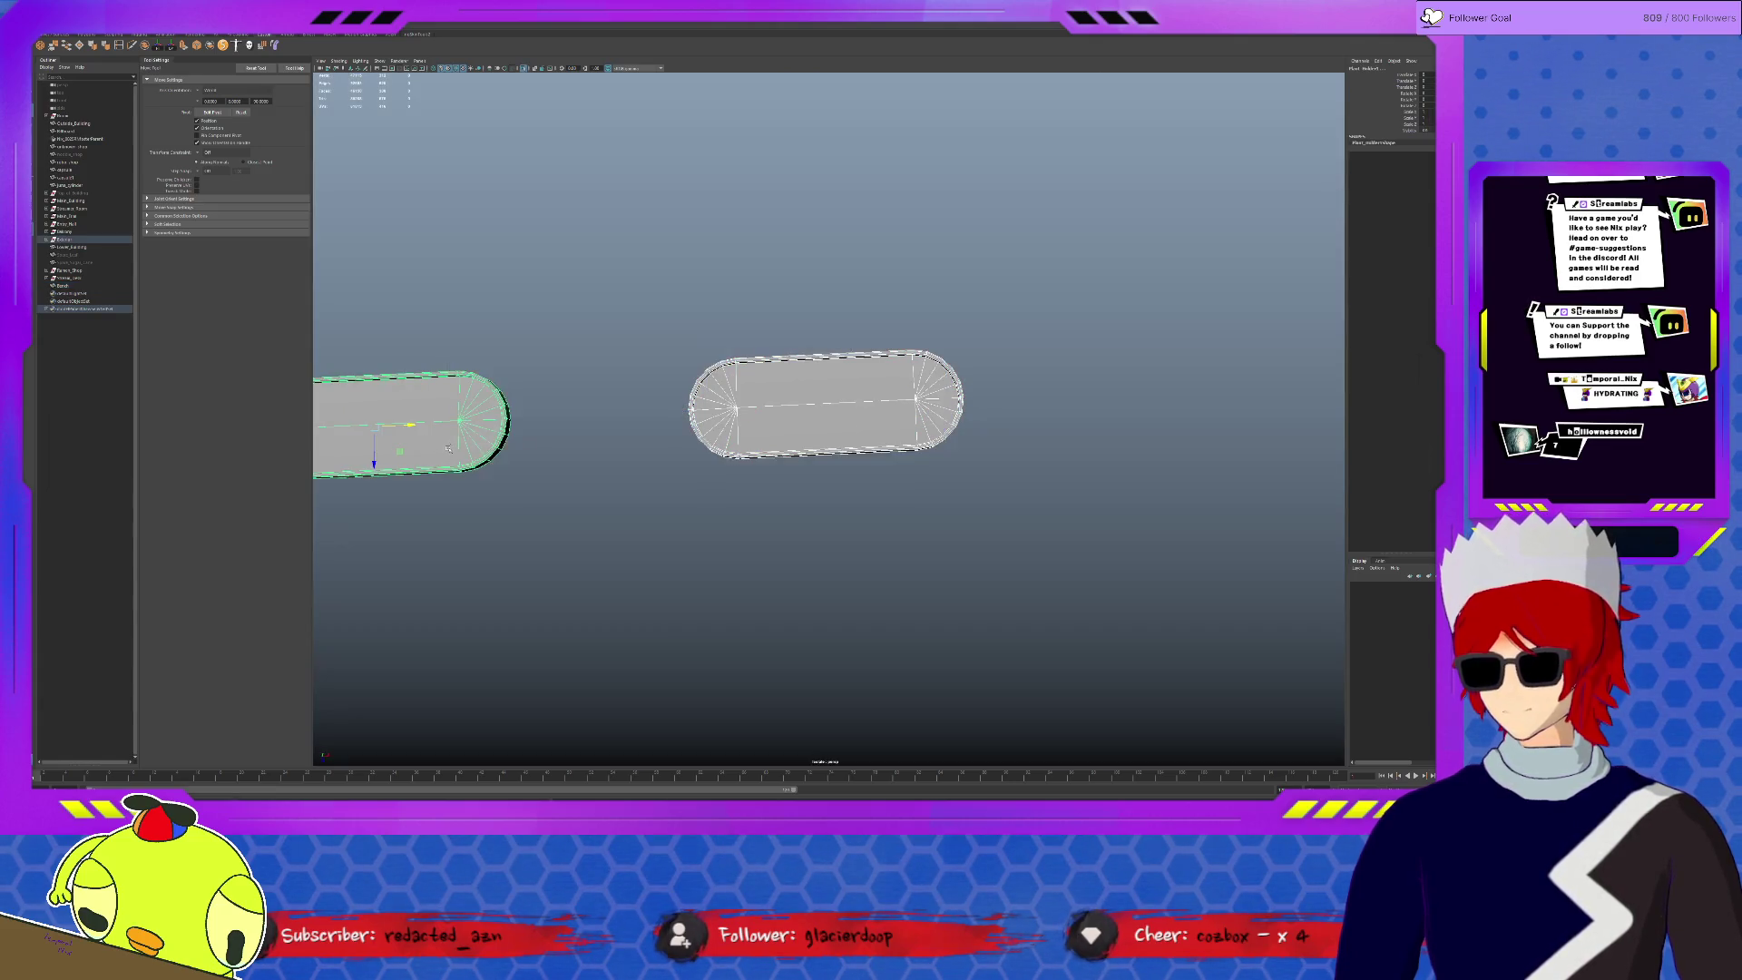
key(f)
- Insert an edge loop into the left planter base and restore the full scene
click(118, 45)
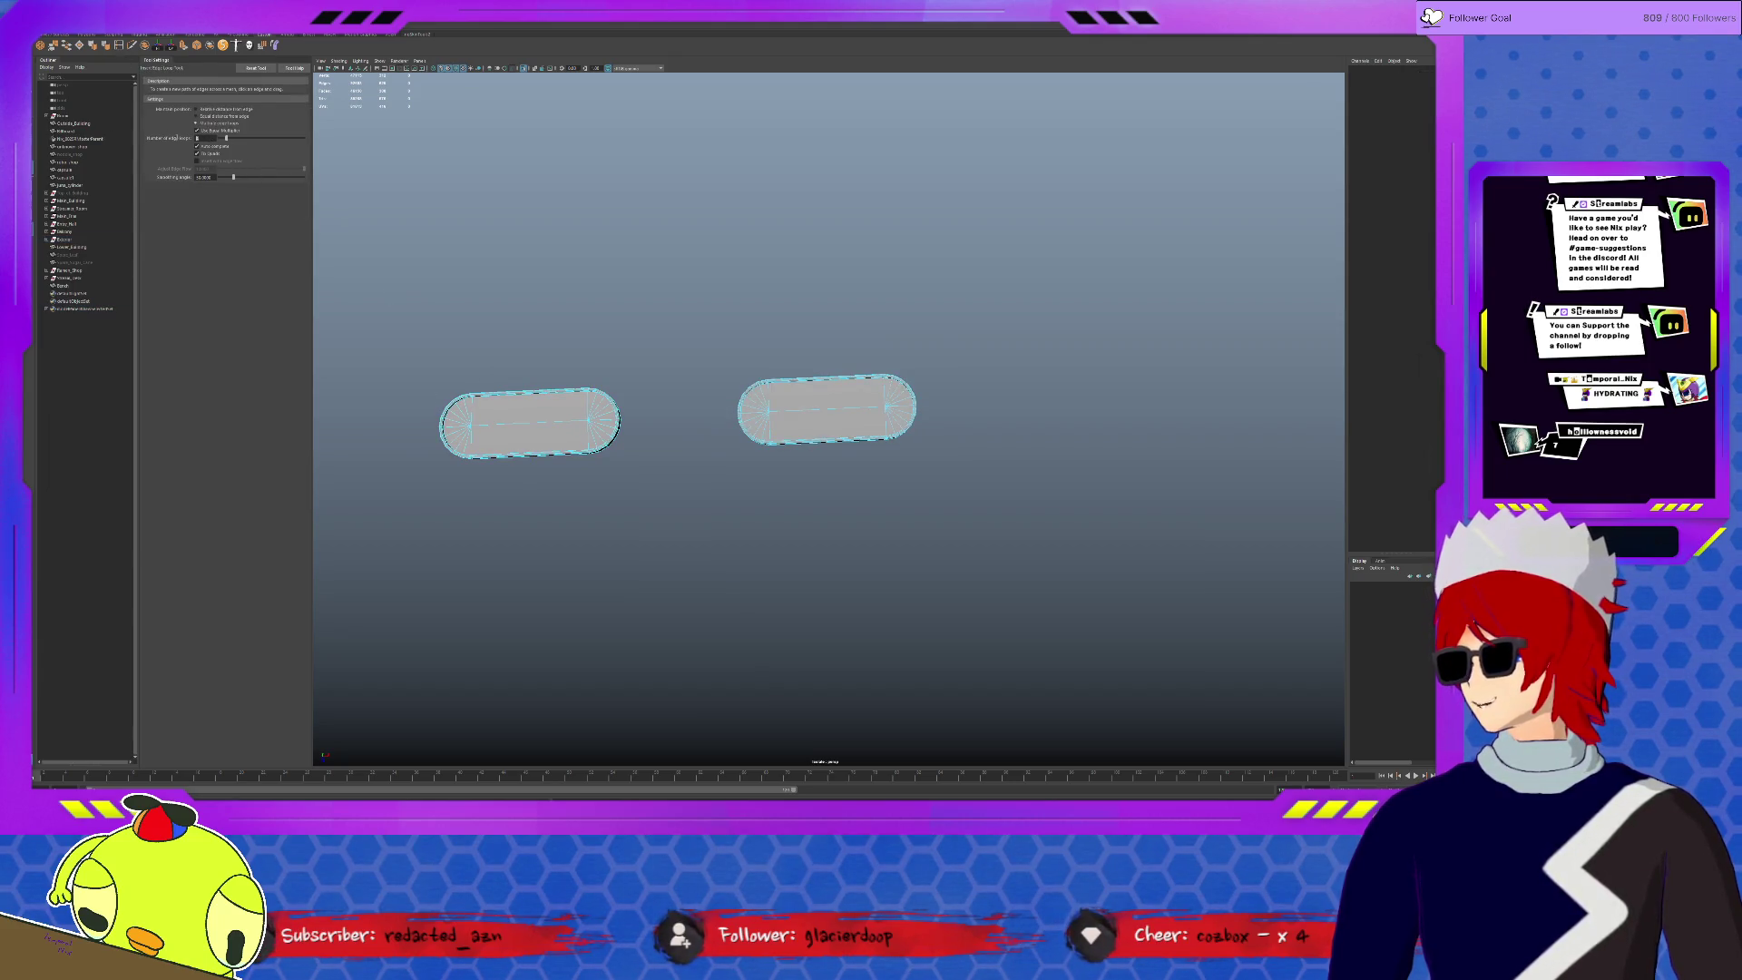
click(539, 424)
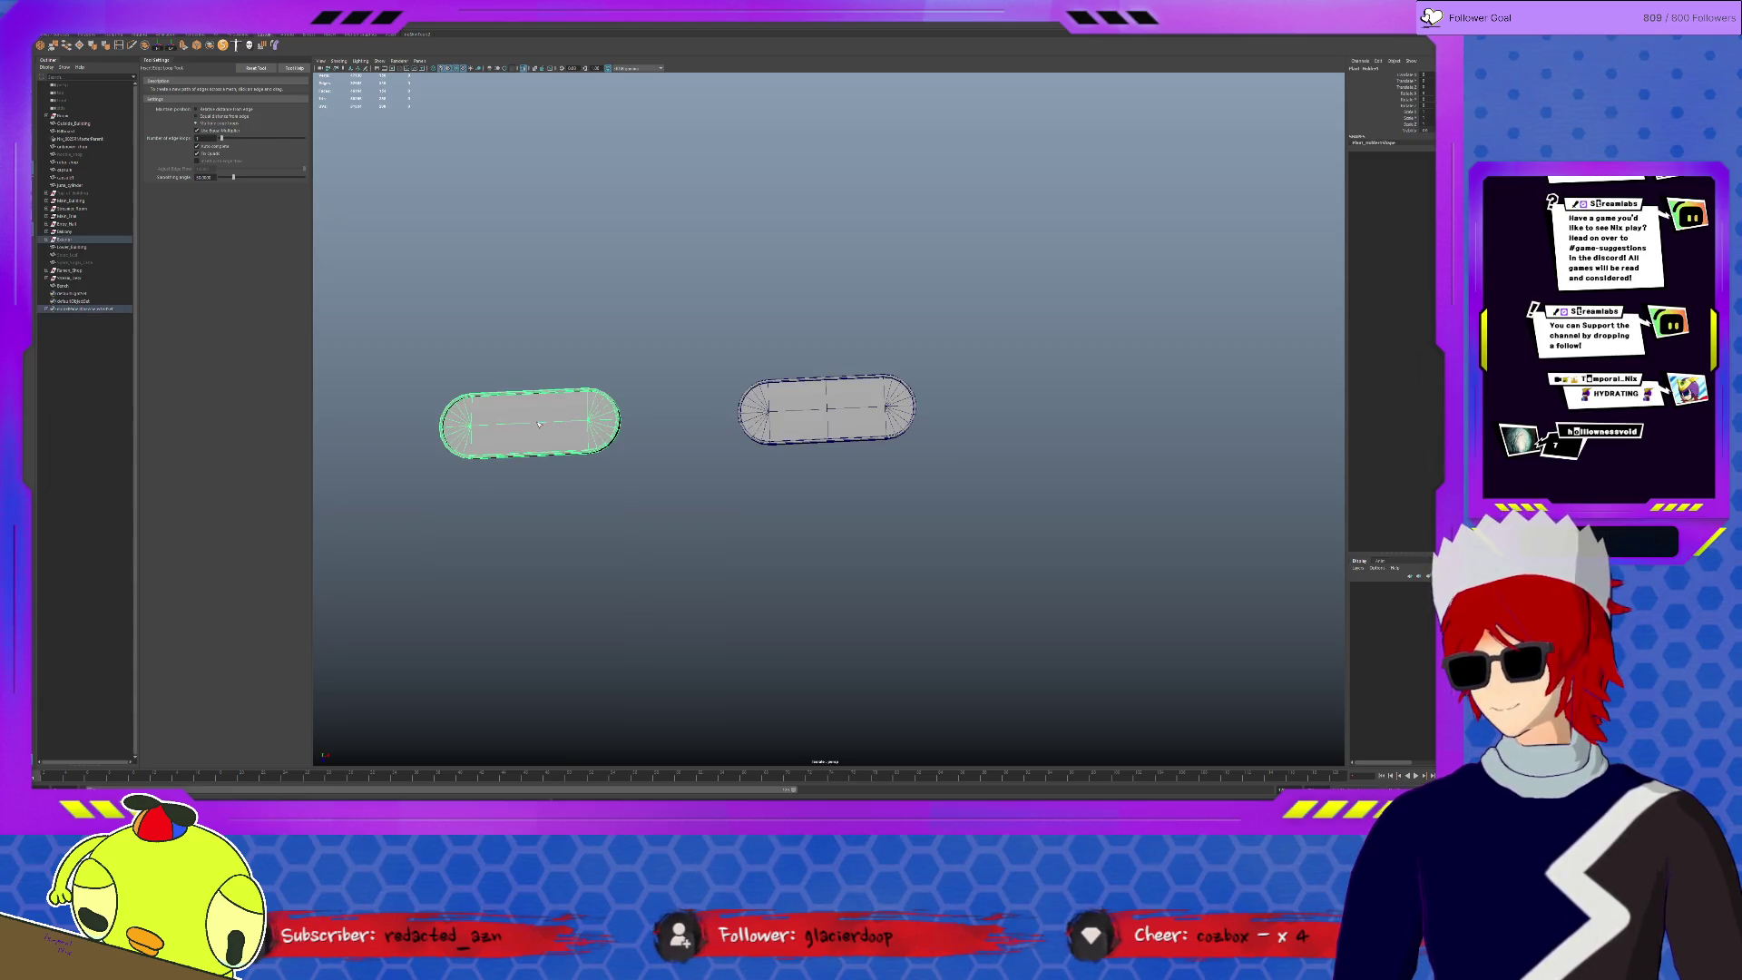
click(531, 425)
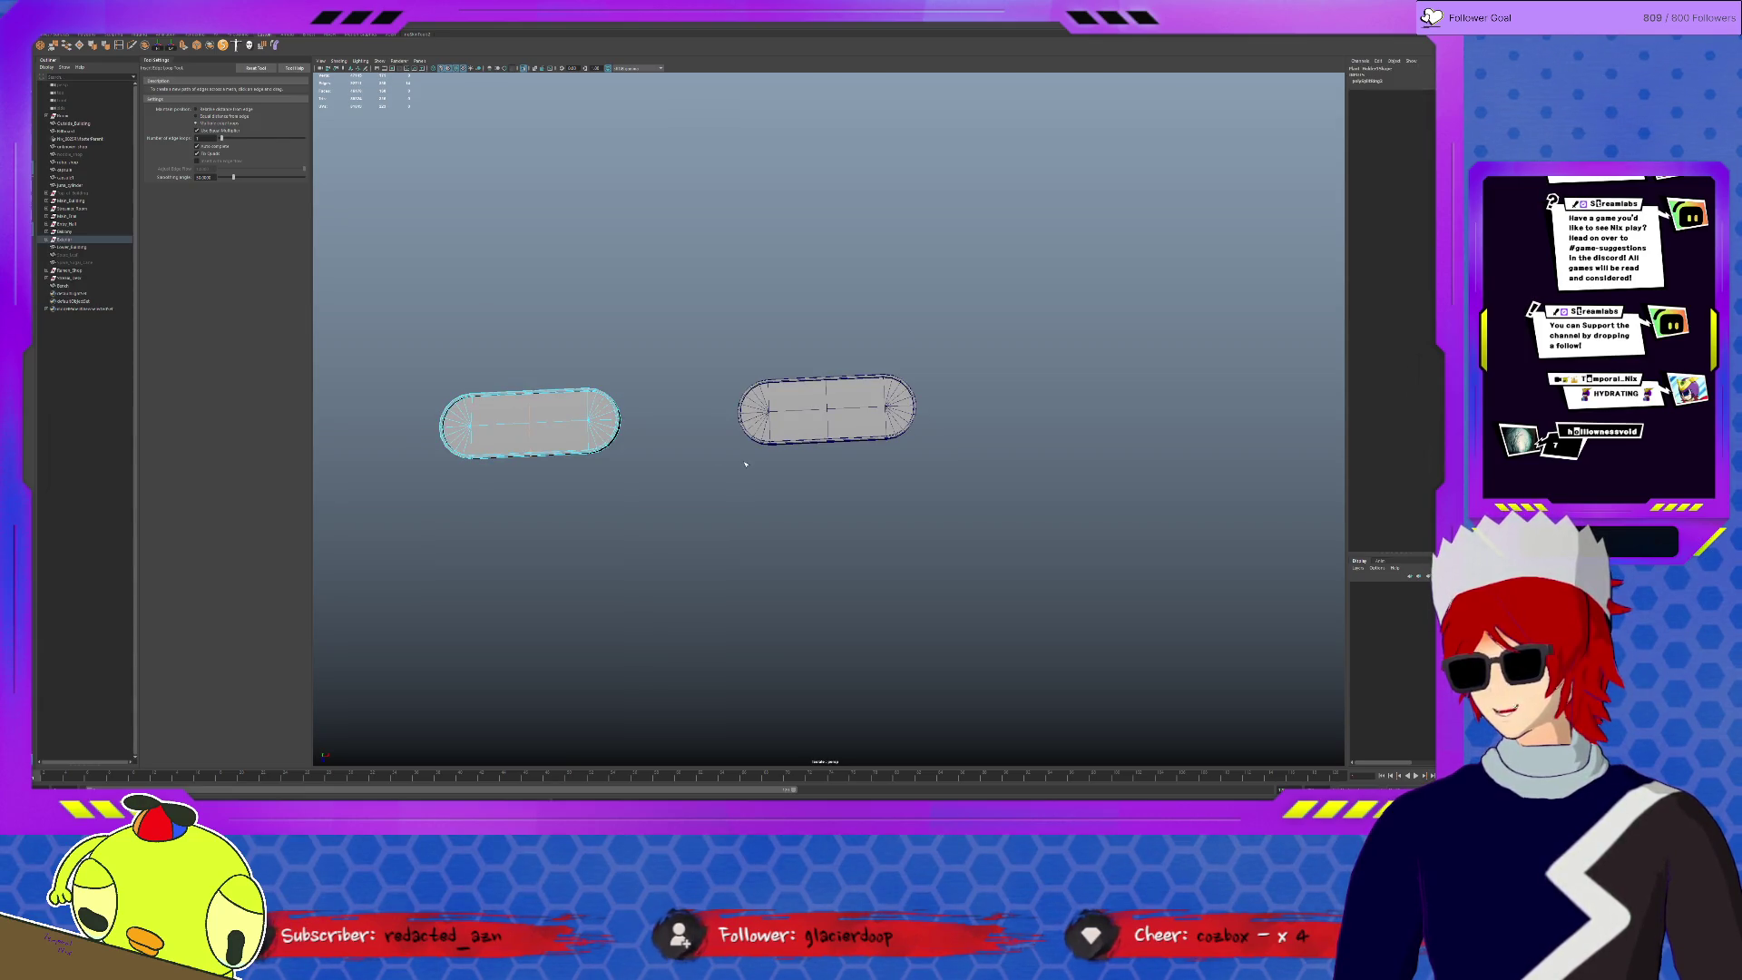
key(ctrl+1)
key(q)
click(824, 449)
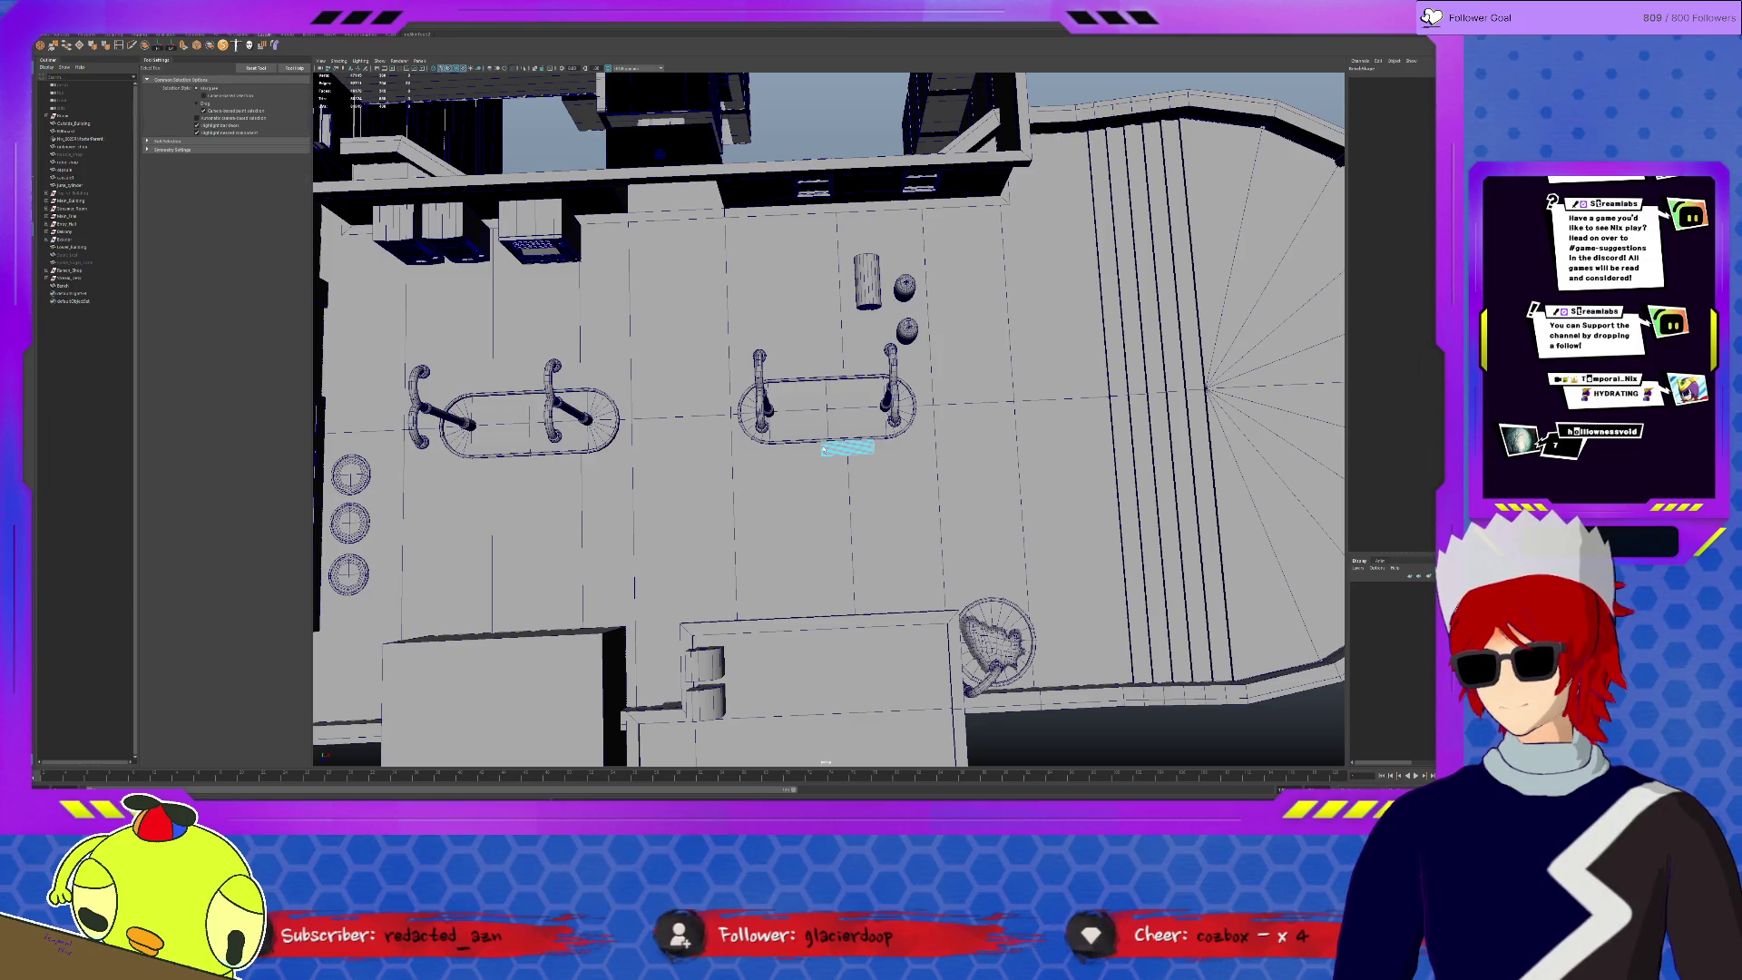
- Slide the bench left and place a duplicate beside the left planter
click(839, 441)
key(w)
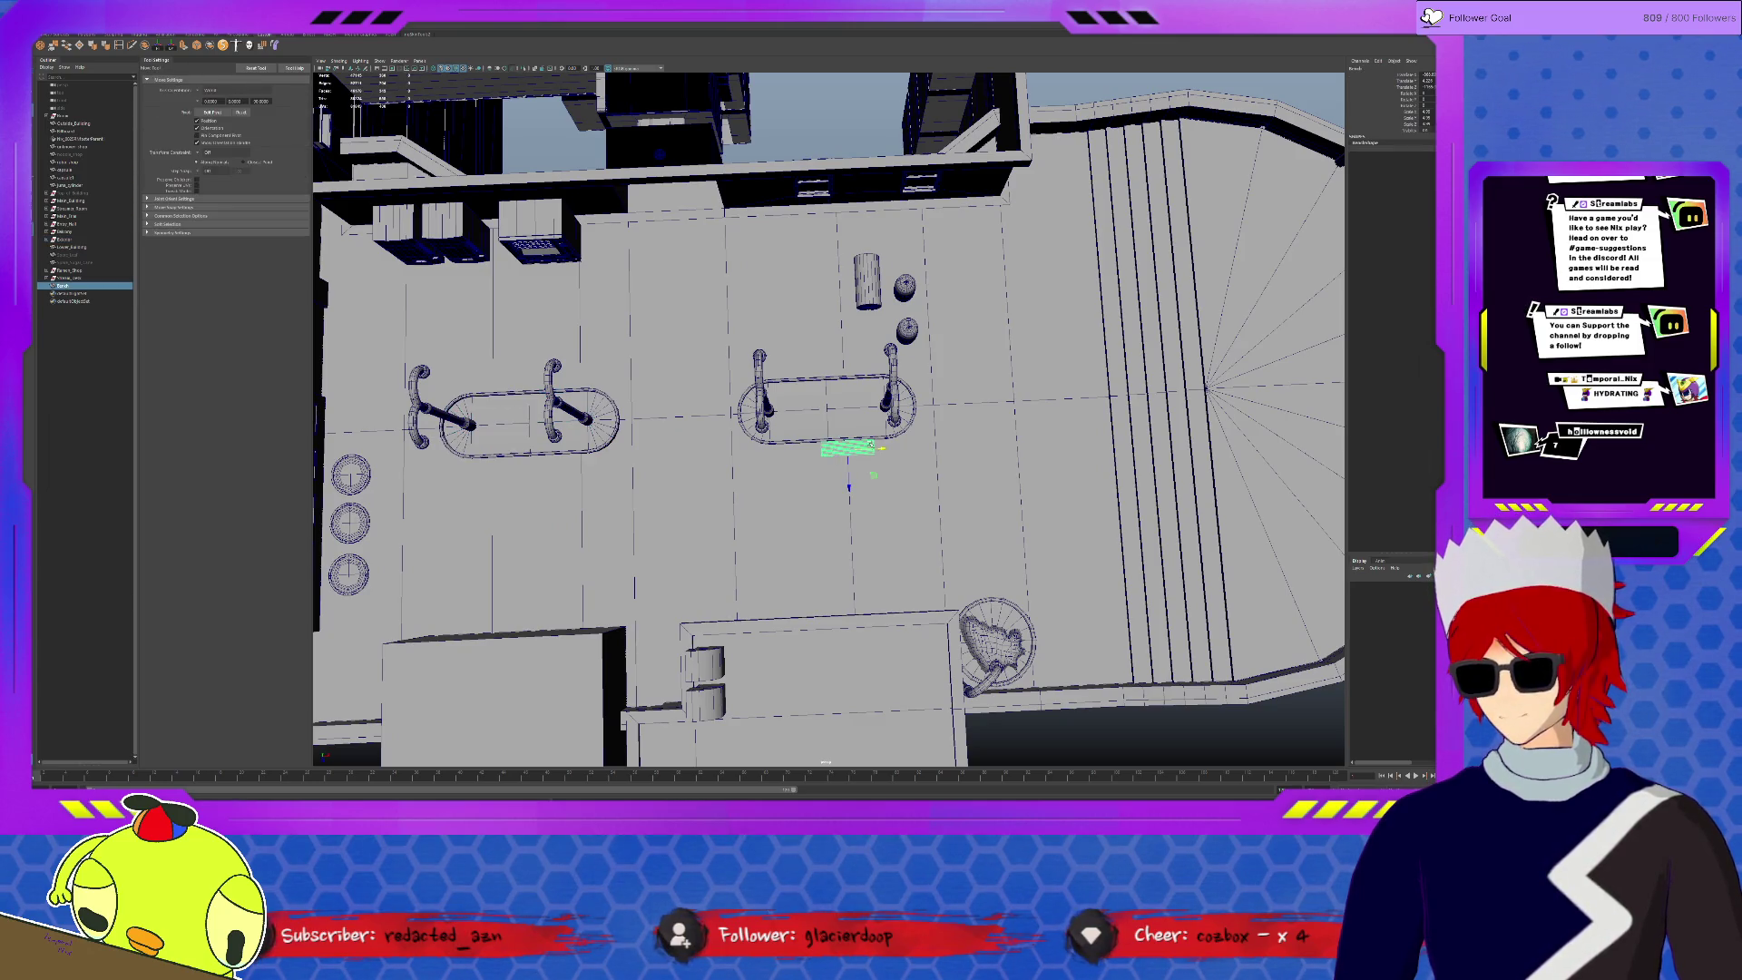
drag(882, 448, 863, 448)
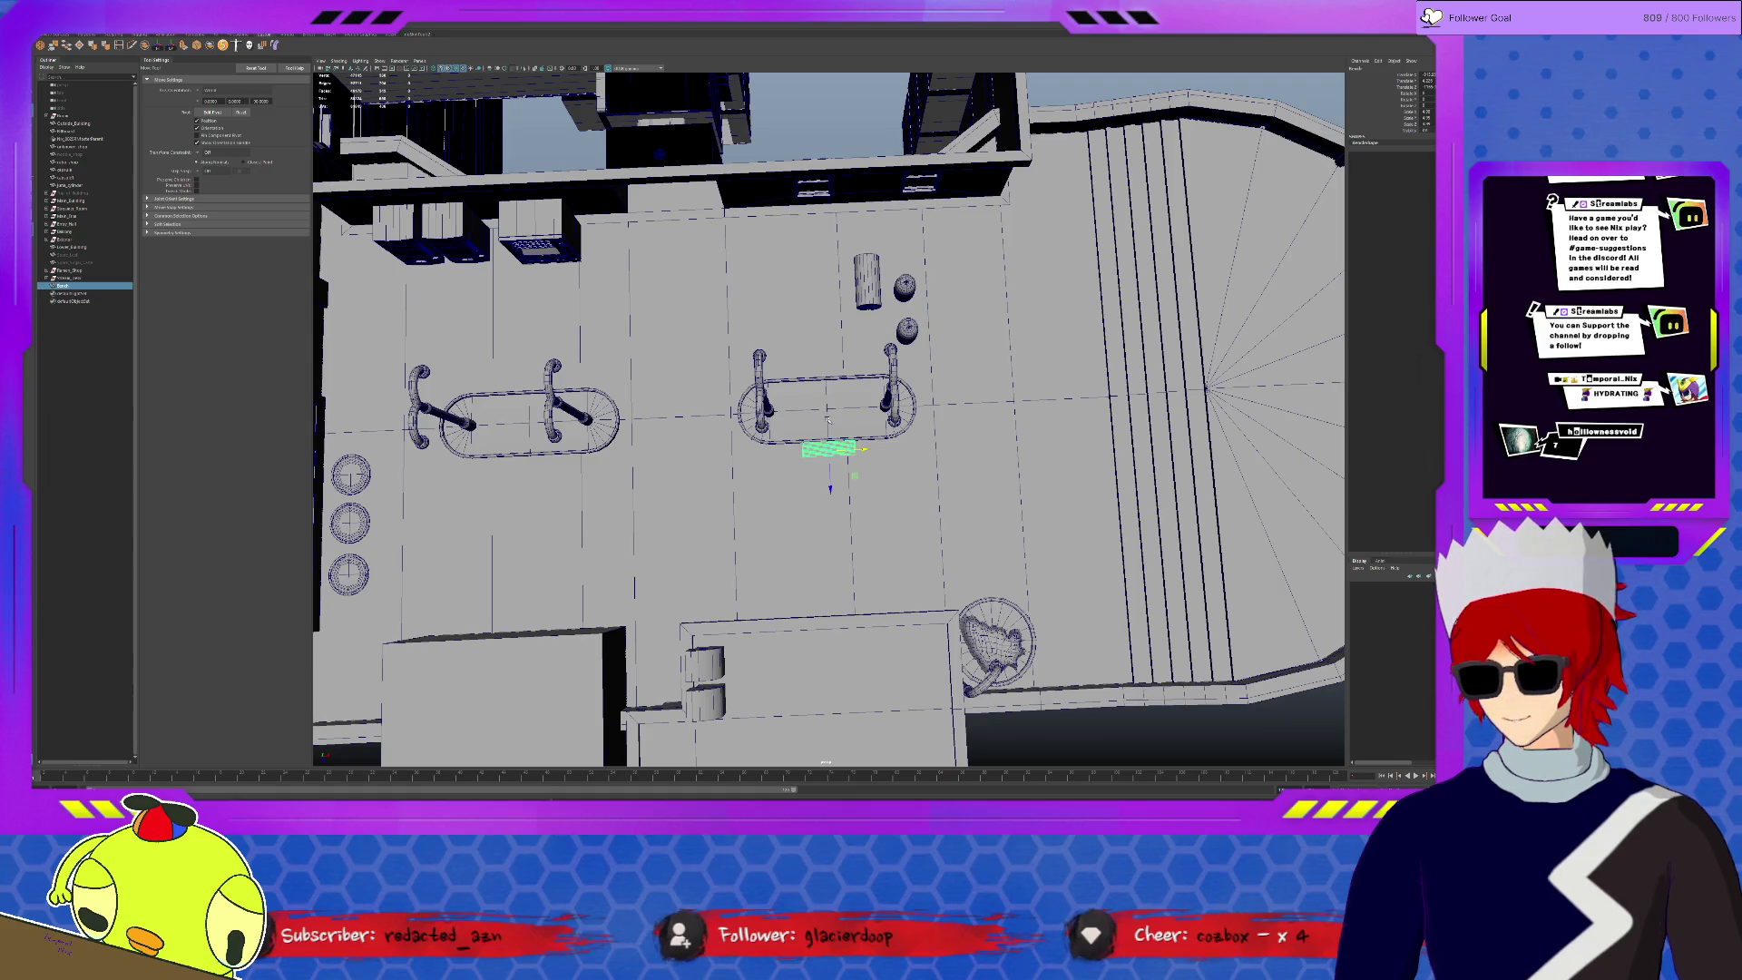
key(ctrl+d)
drag(860, 448, 557, 463)
- Duplicate the benches again and move the copies to the planters' far side
key(ctrl+d)
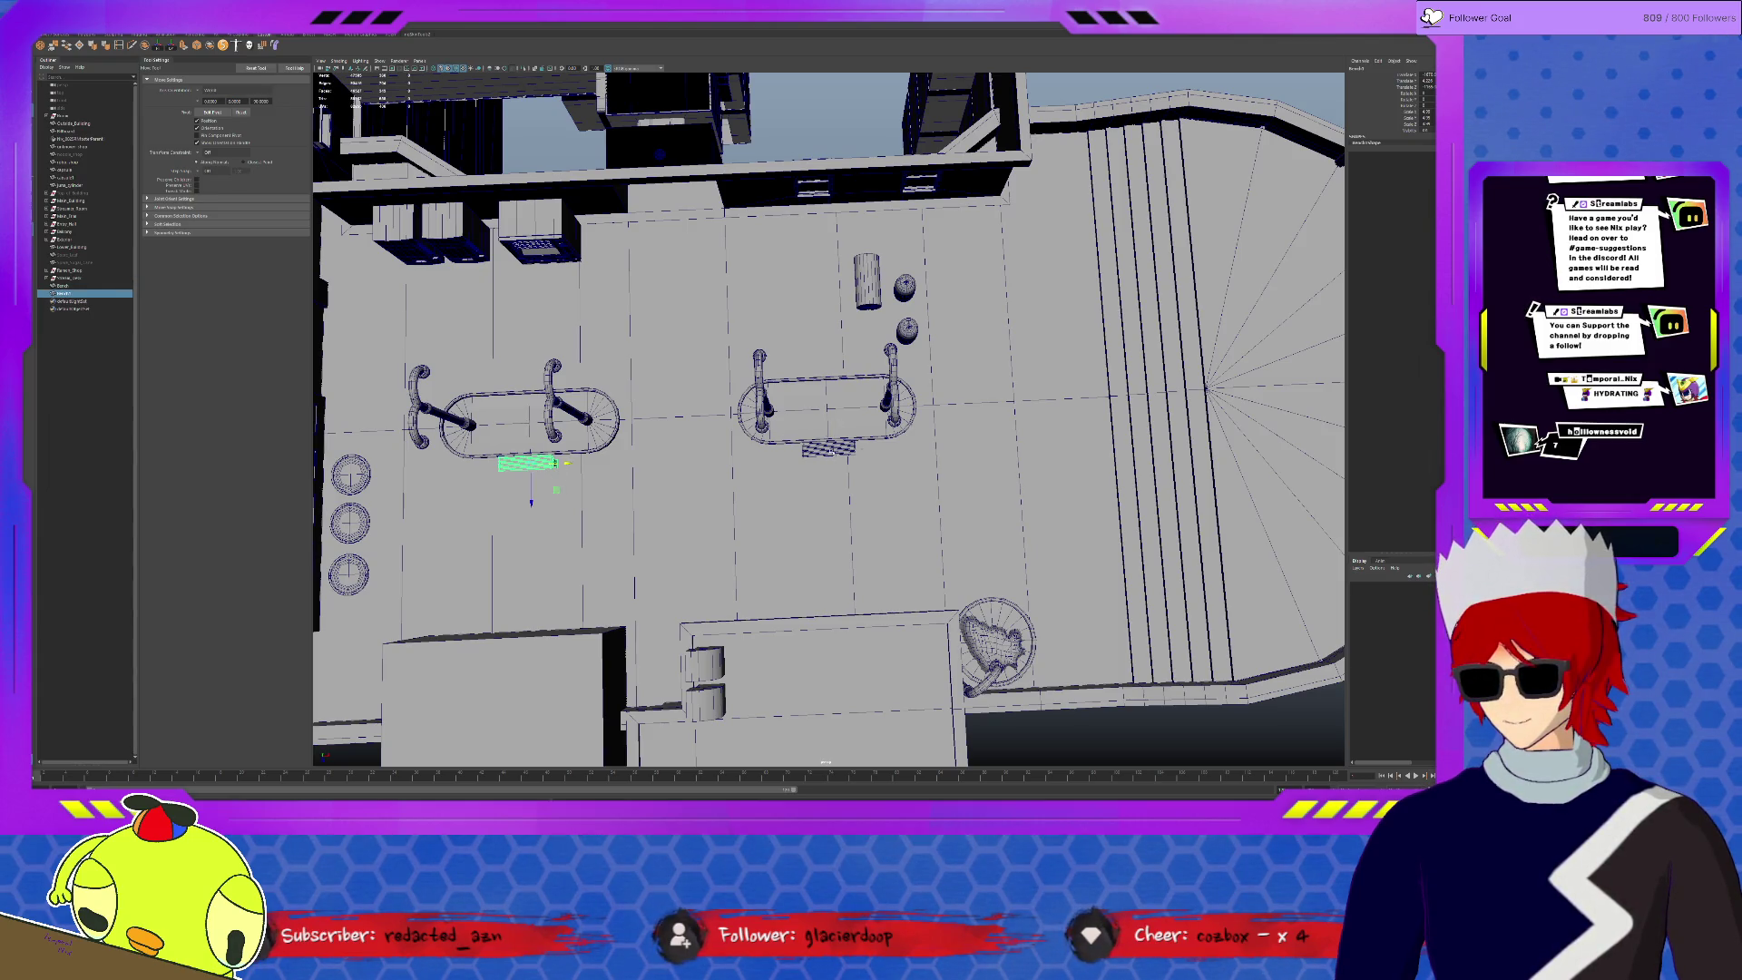
click(830, 447)
key(ctrl+d)
mouse_move(825, 490)
mouse_down()
mouse_move(816, 426)
mouse_move(901, 379)
mouse_move(848, 547)
mouse_up()
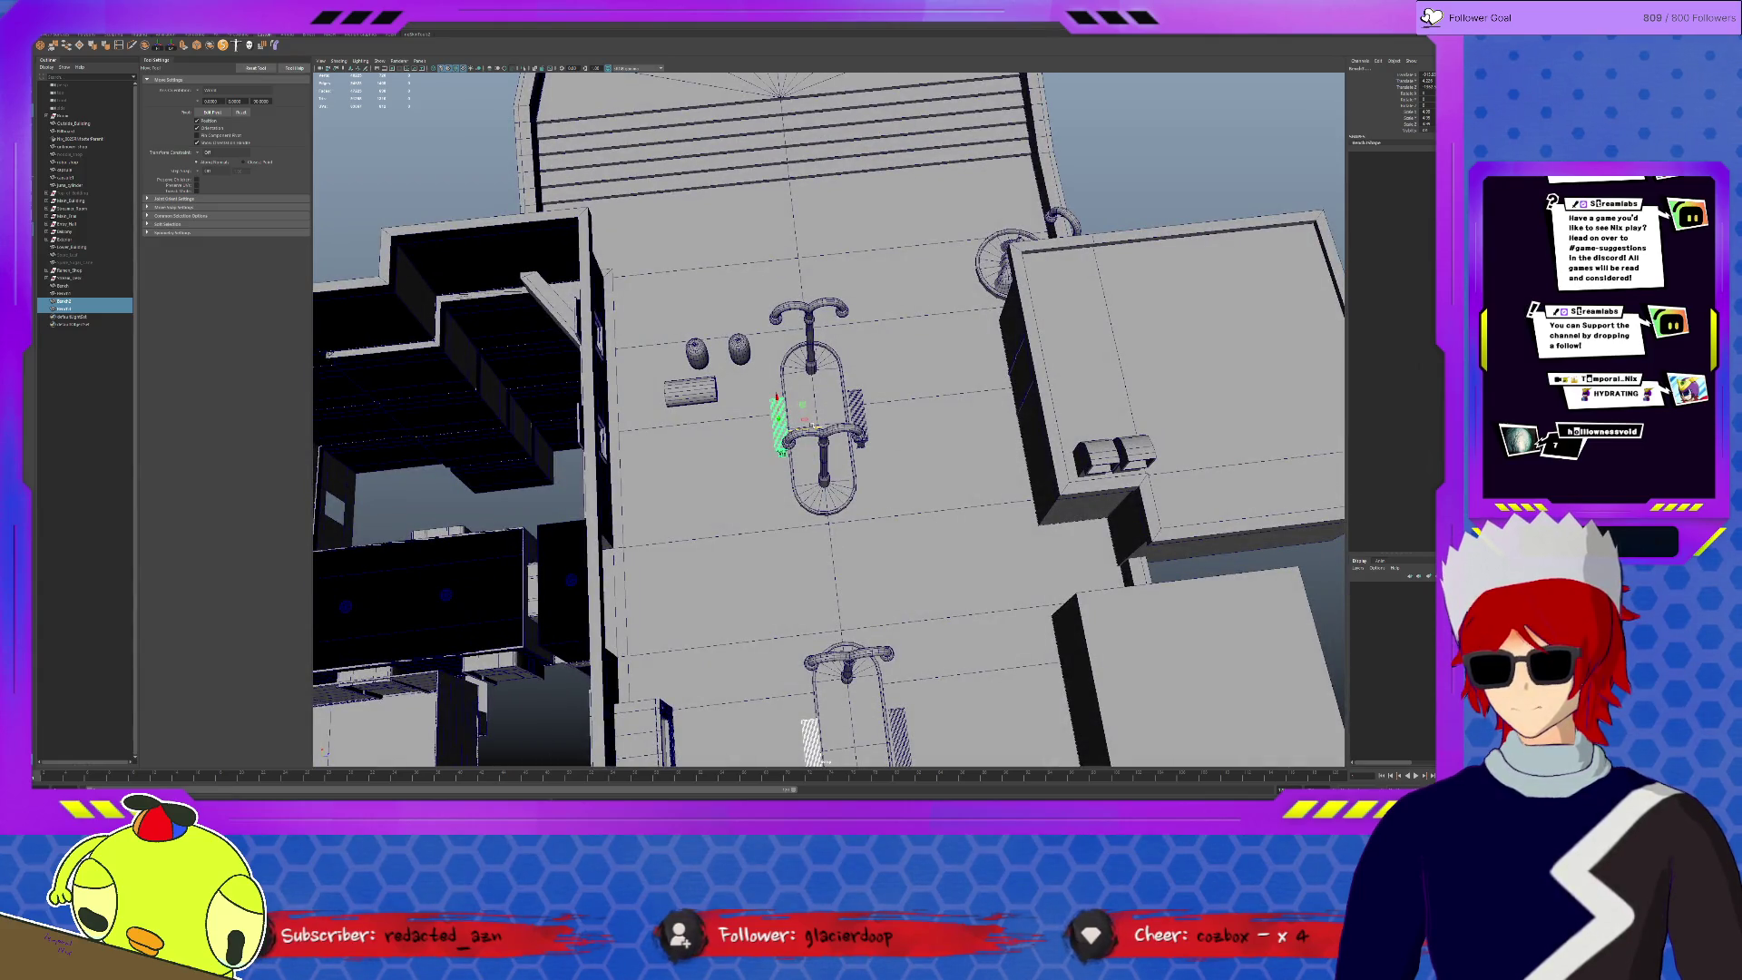
scroll(833, 414, down, 3)
mouse_move(833, 415)
alt+mouse_down()
mouse_move(935, 411)
mouse_move(916, 400)
mouse_move(833, 437)
mouse_move(653, 555)
alt+mouse_up()
scroll(916, 400, up, 5)
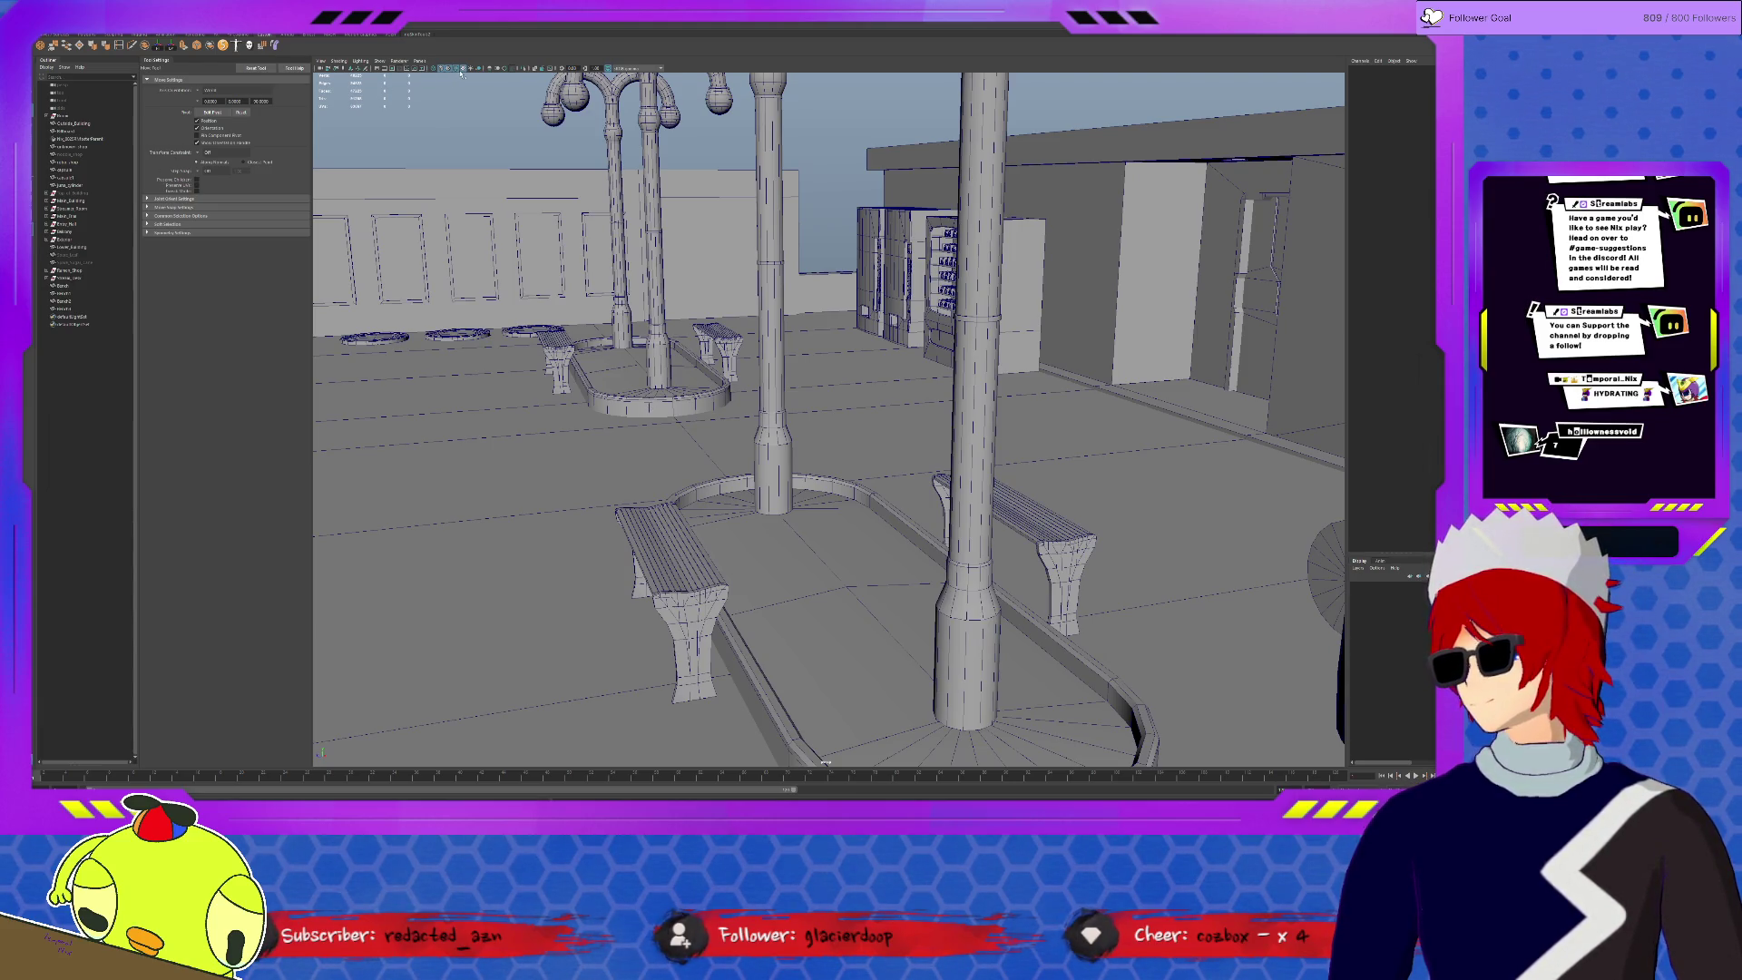
key(bracketleft)
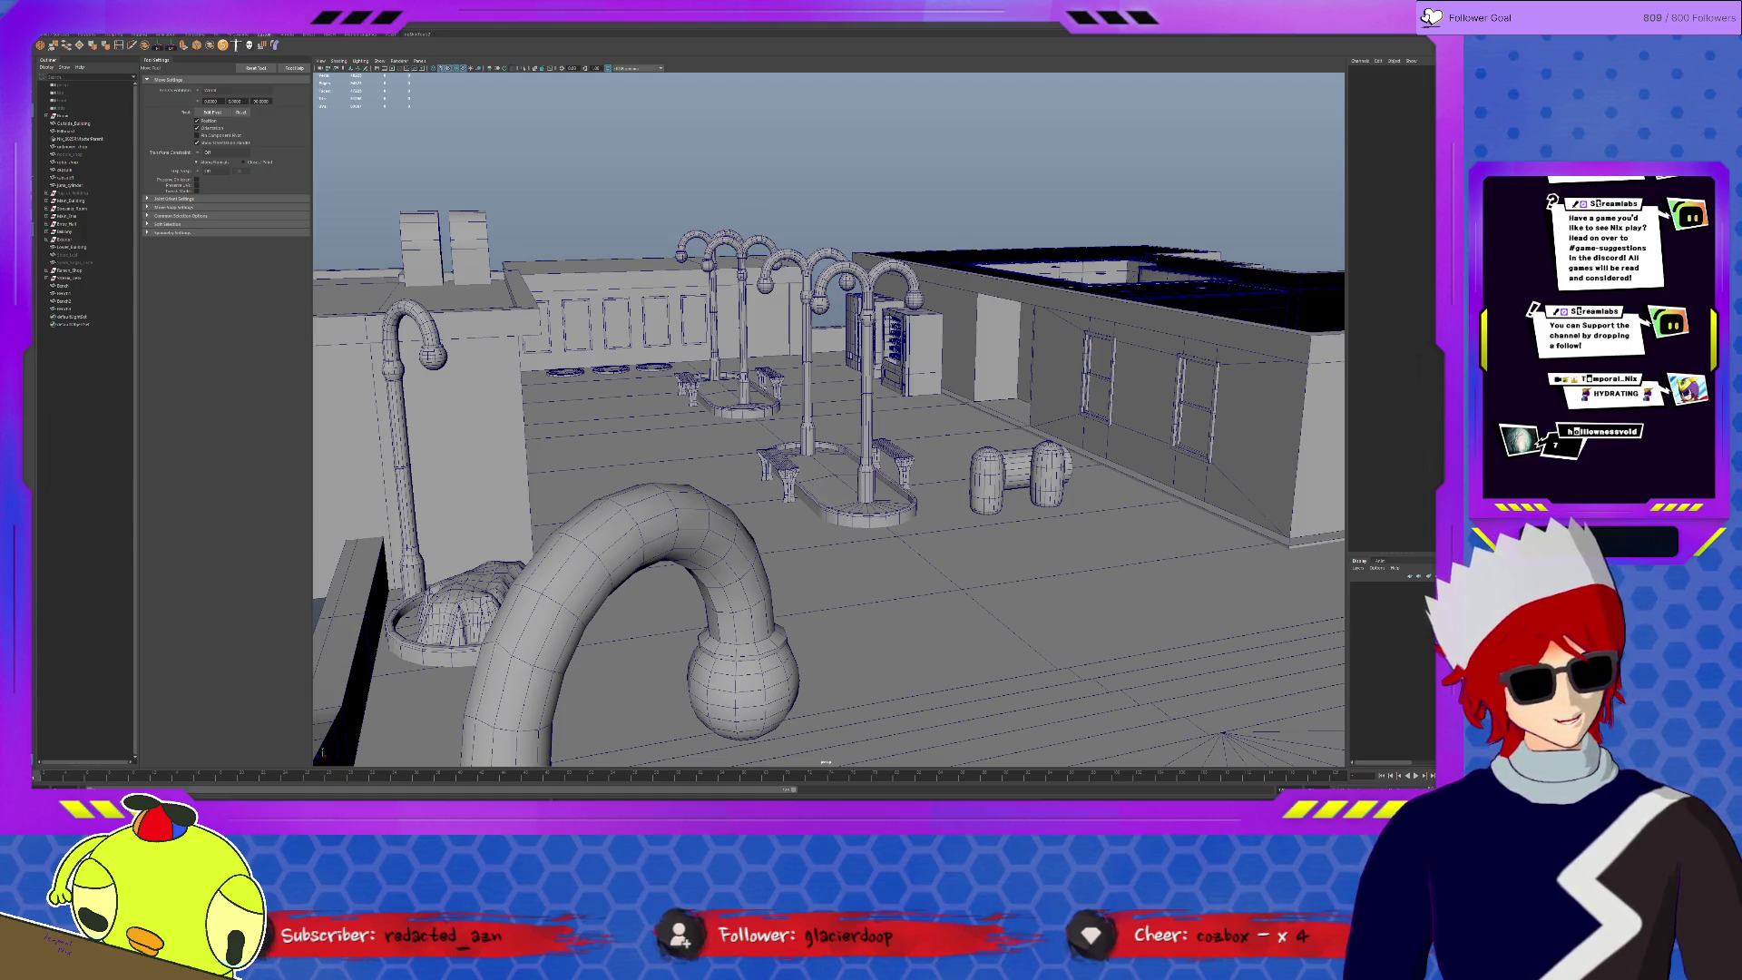
alt+drag(816, 390, 1098, 381)
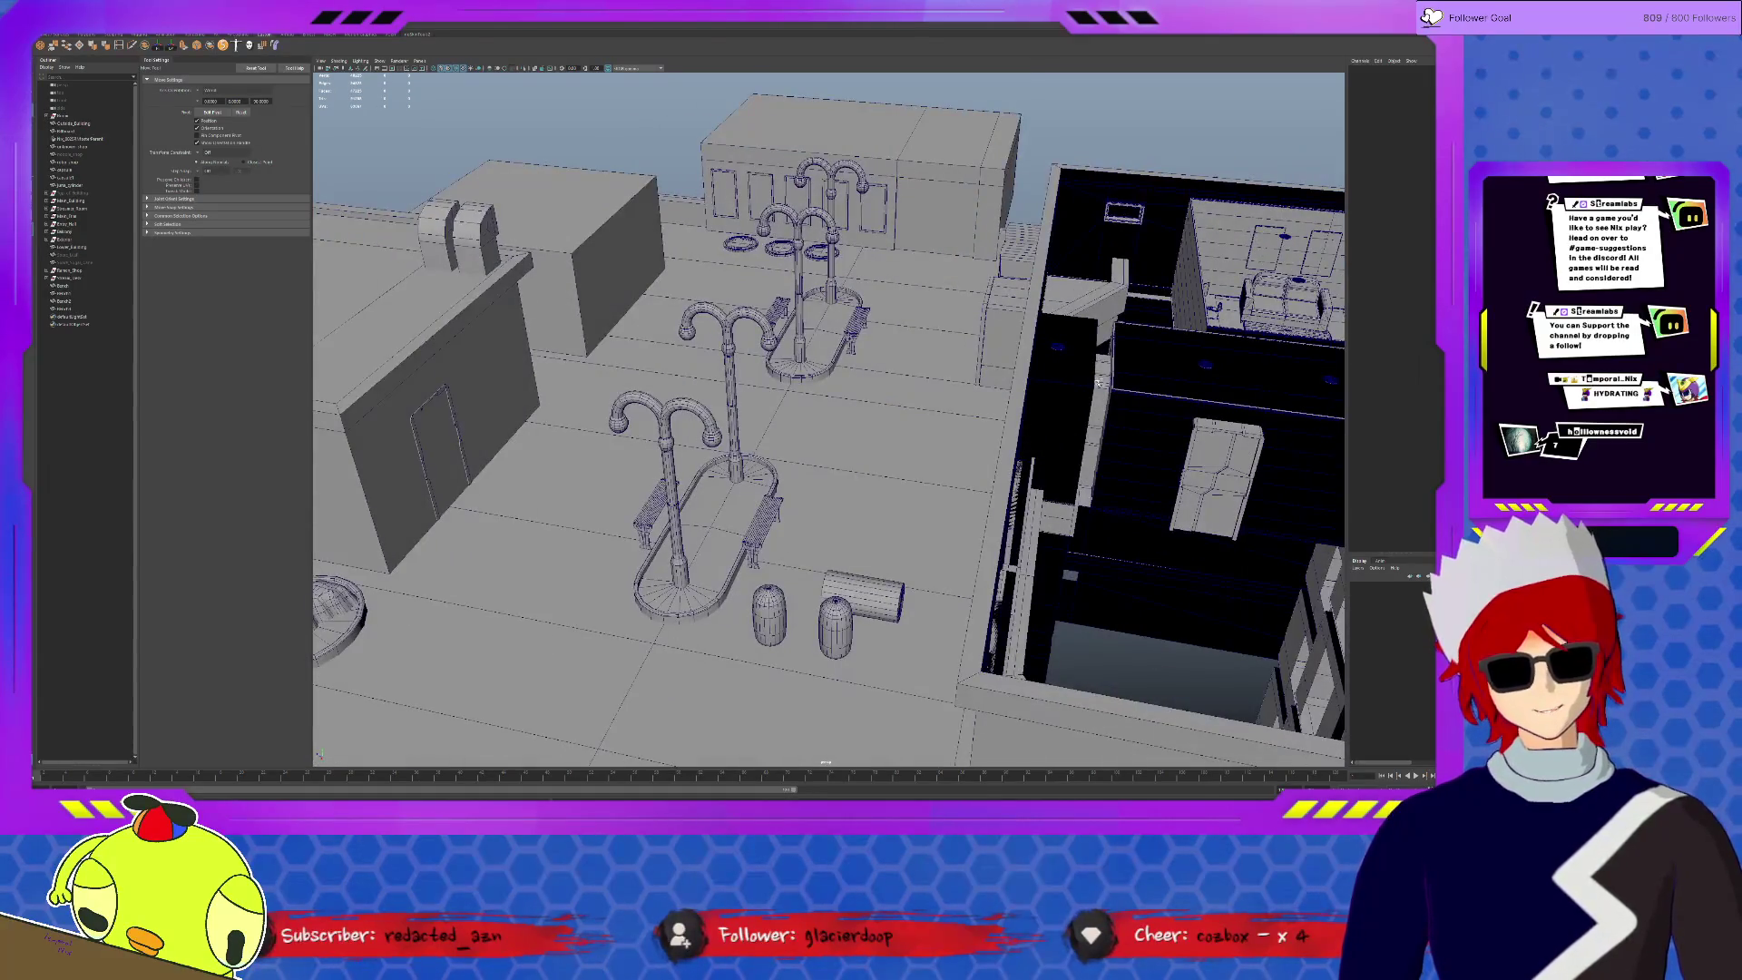
alt+drag(912, 210, 904, 402)
click(903, 402)
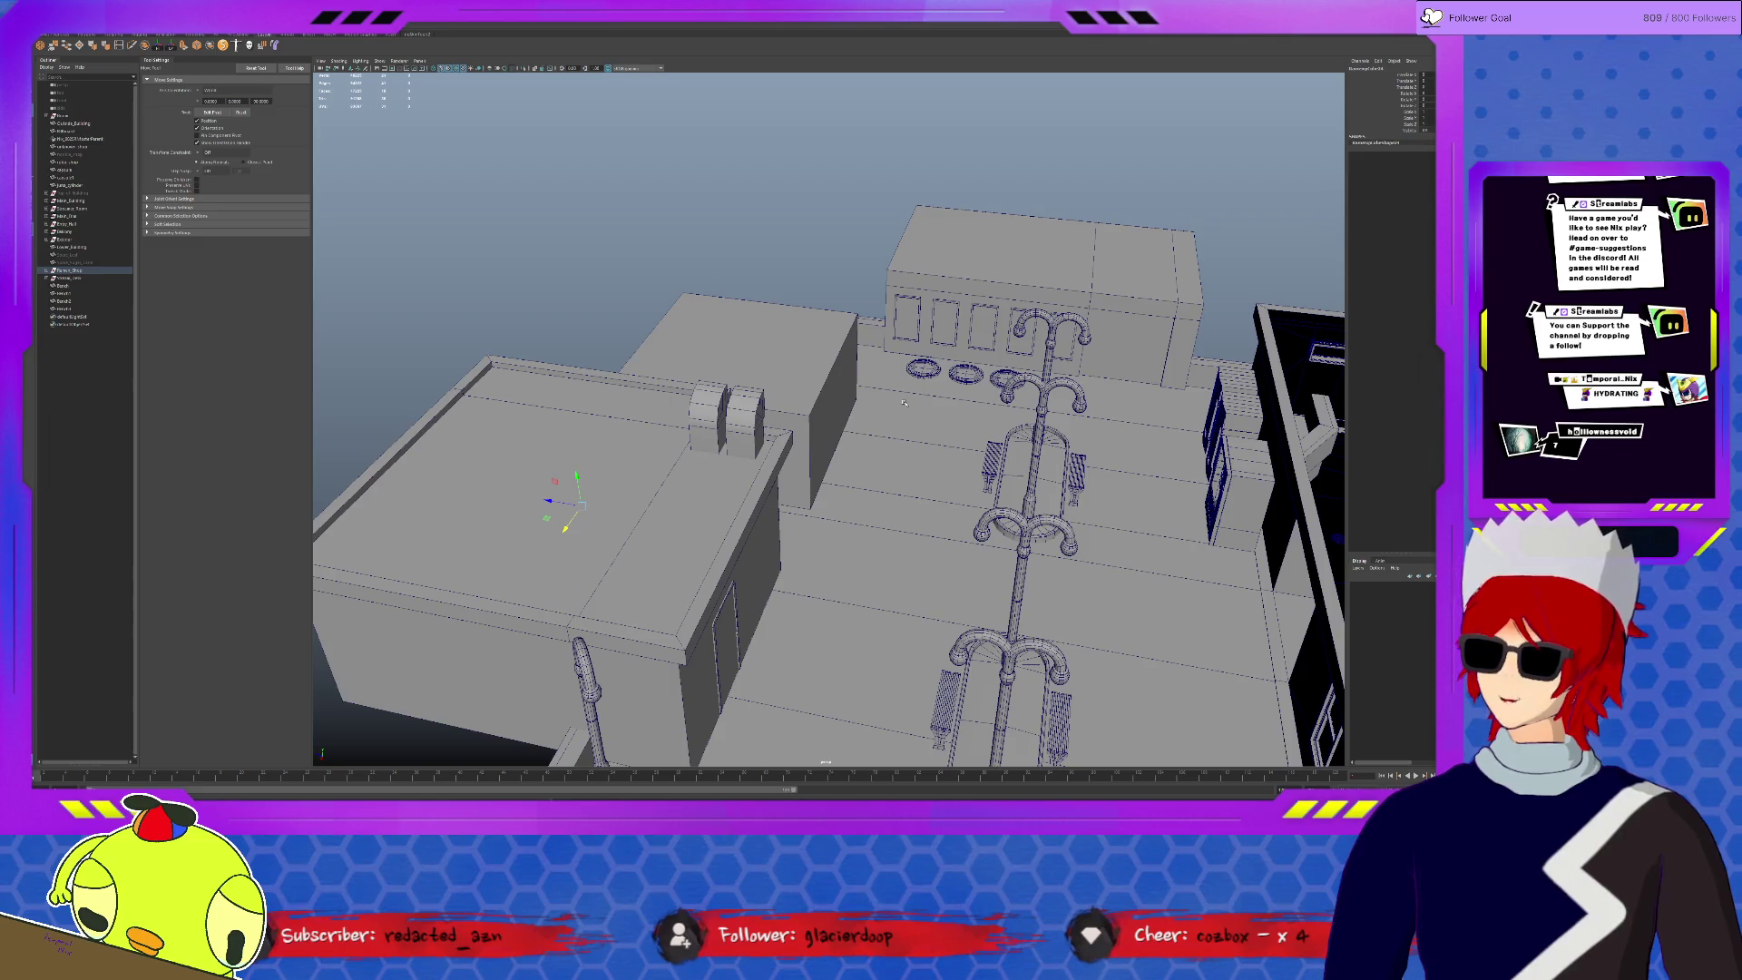
click(904, 402)
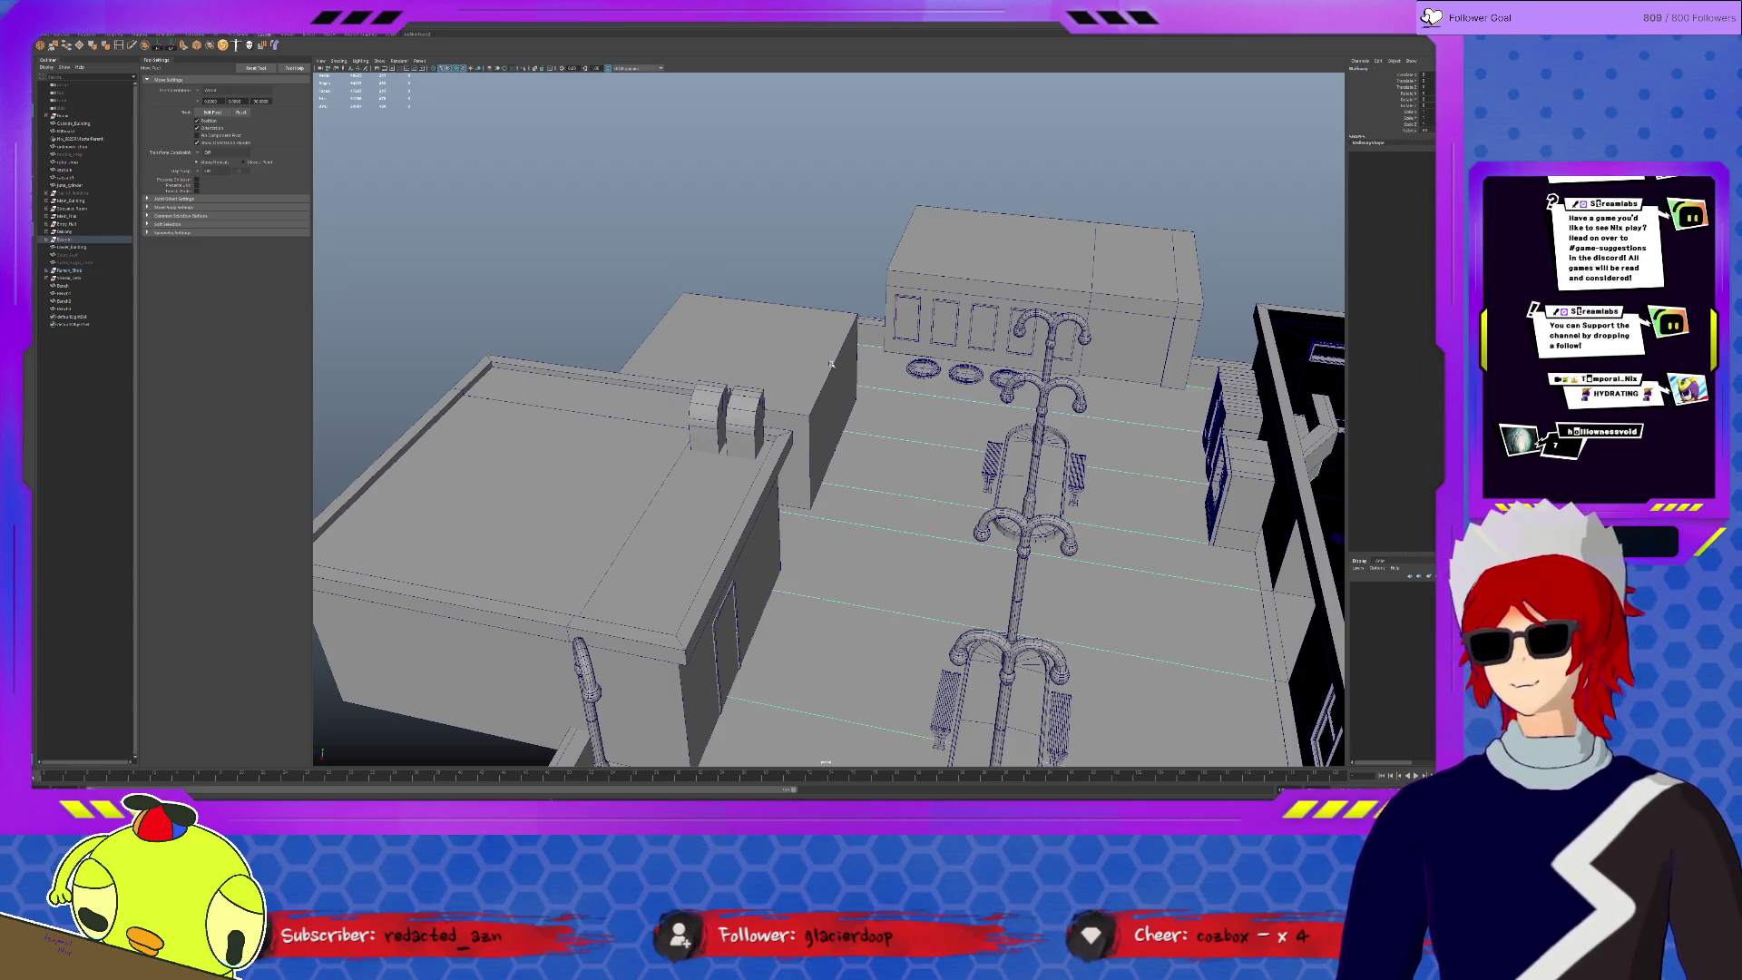
- Orbit around the rooftop box and door buildings, moving close to view the interior bar counter
click(697, 300)
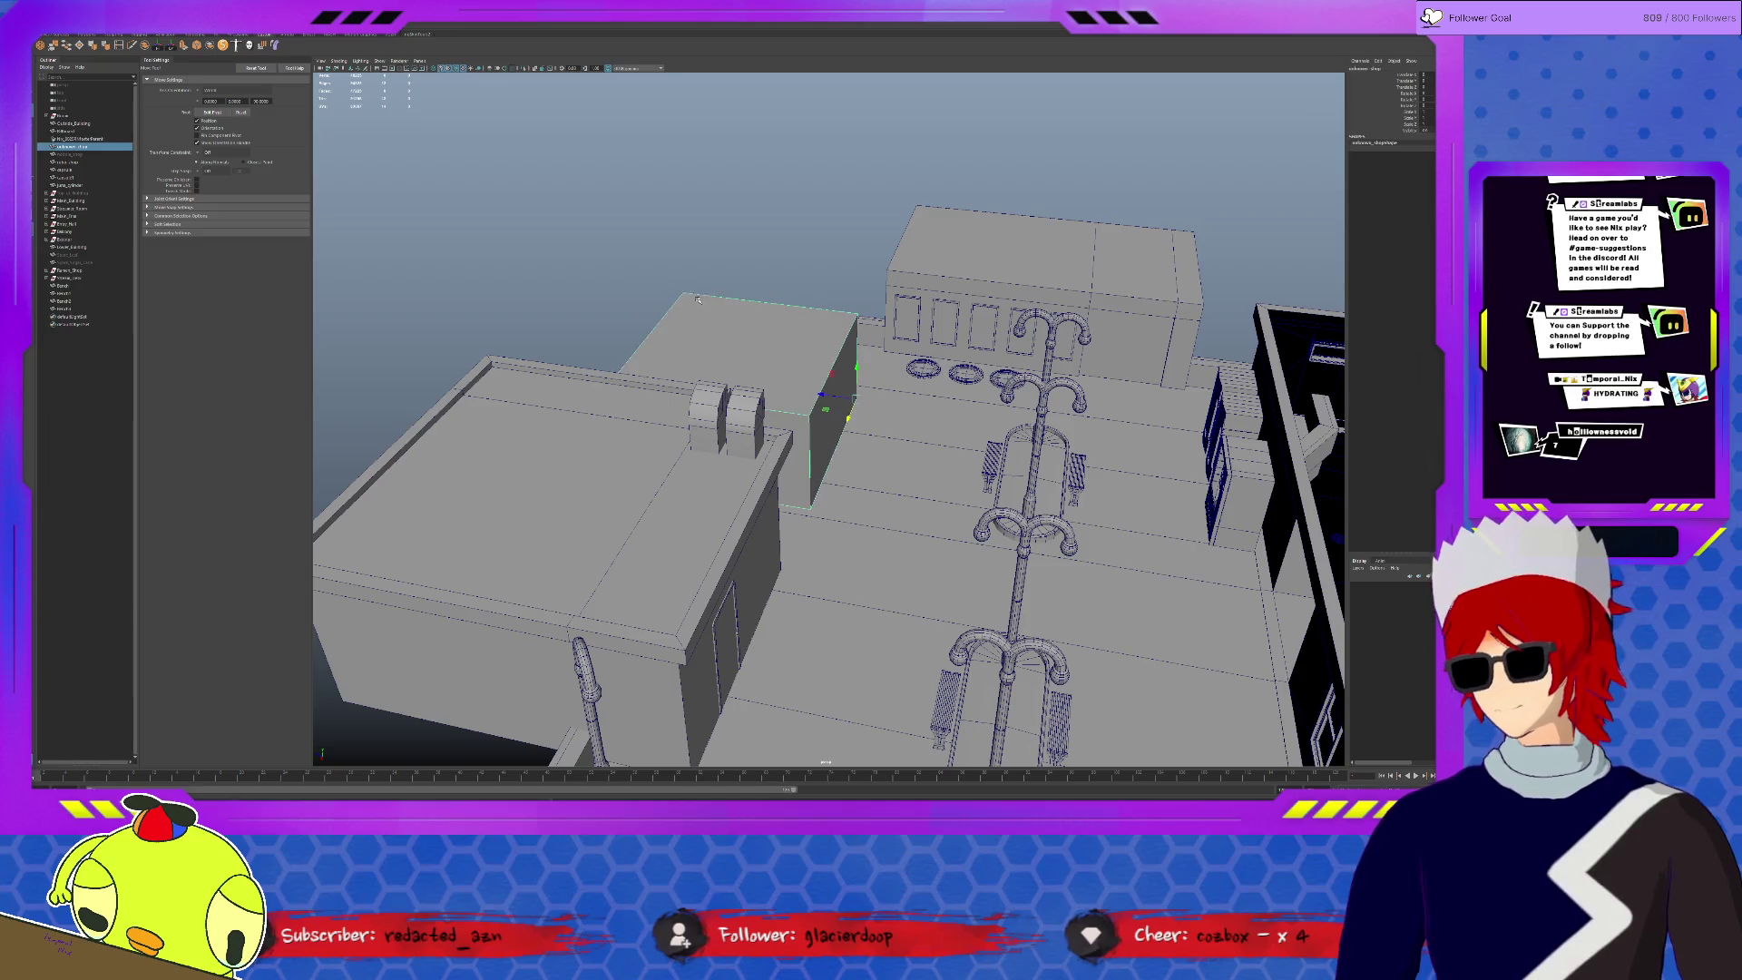
mouse_move(805, 377)
alt+mouse_down()
mouse_move(860, 461)
mouse_move(731, 336)
alt+mouse_up()
click(731, 336)
click(787, 478)
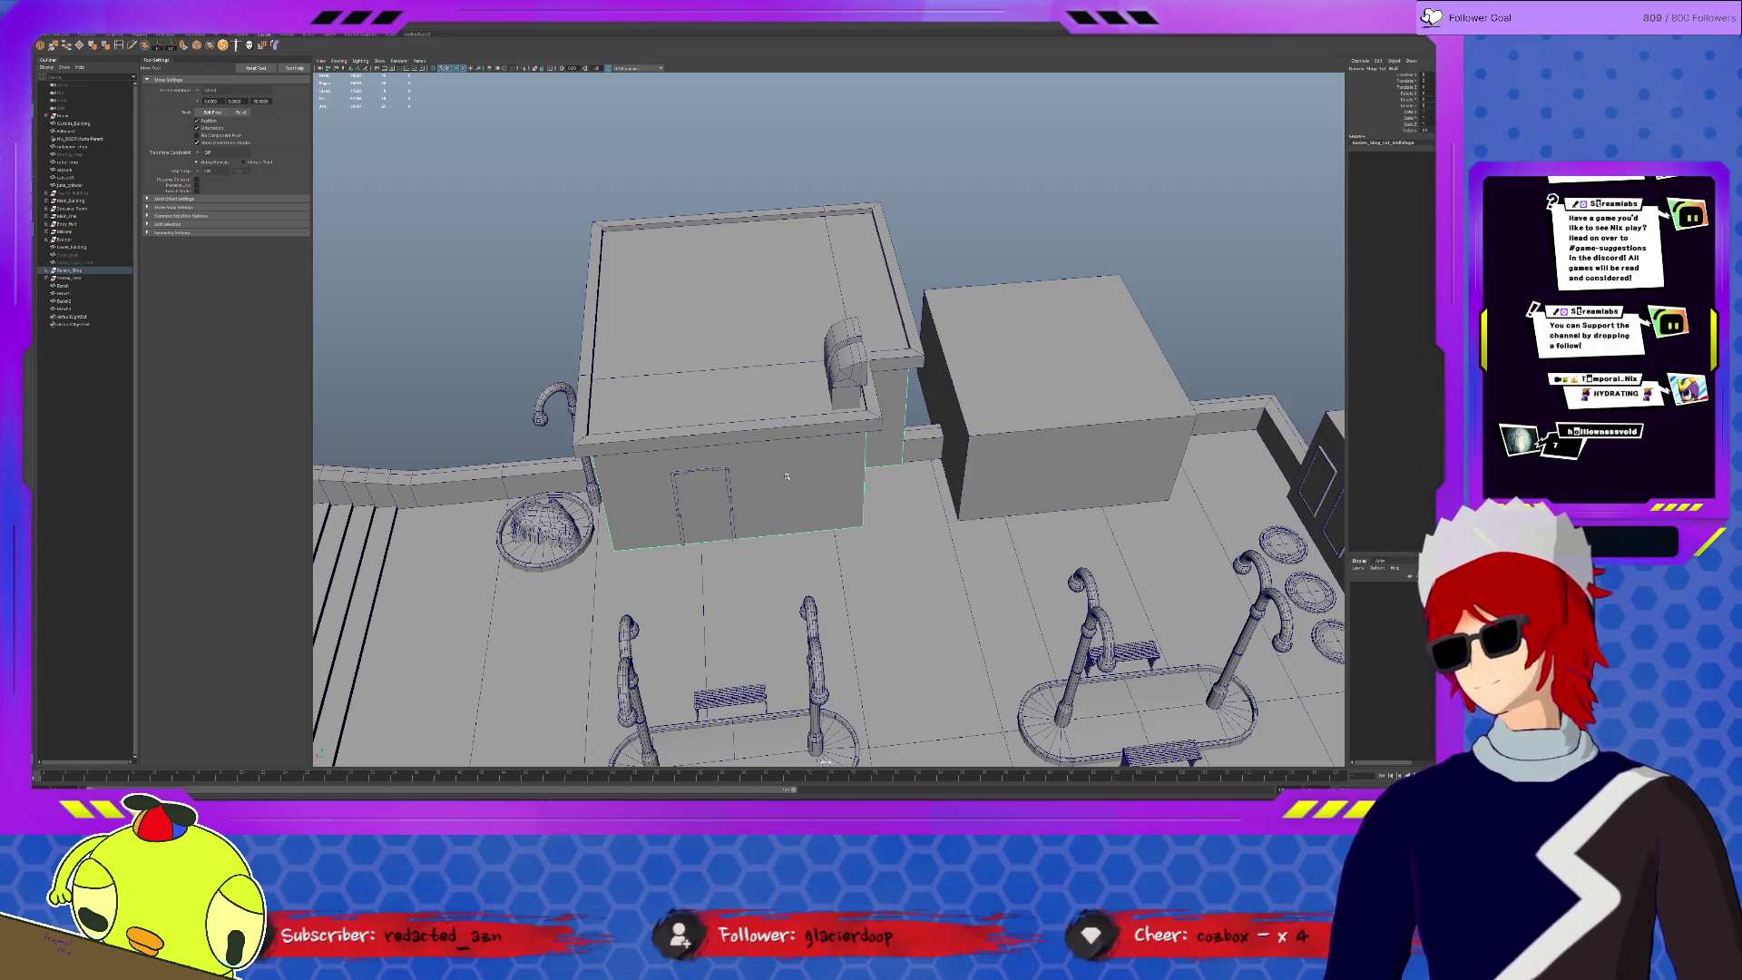
mouse_move(787, 477)
alt+right_down()
mouse_move(898, 332)
mouse_move(923, 326)
mouse_move(898, 313)
alt+right_up()
mouse_move(898, 313)
alt+mouse_down()
mouse_move(867, 294)
mouse_move(887, 280)
mouse_move(996, 361)
mouse_move(896, 366)
mouse_move(894, 322)
mouse_move(883, 345)
alt+mouse_up()
- Frame an interior panel, delete and restore it, then pull back to a wide, deselected rooftop view
click(951, 343)
key(f)
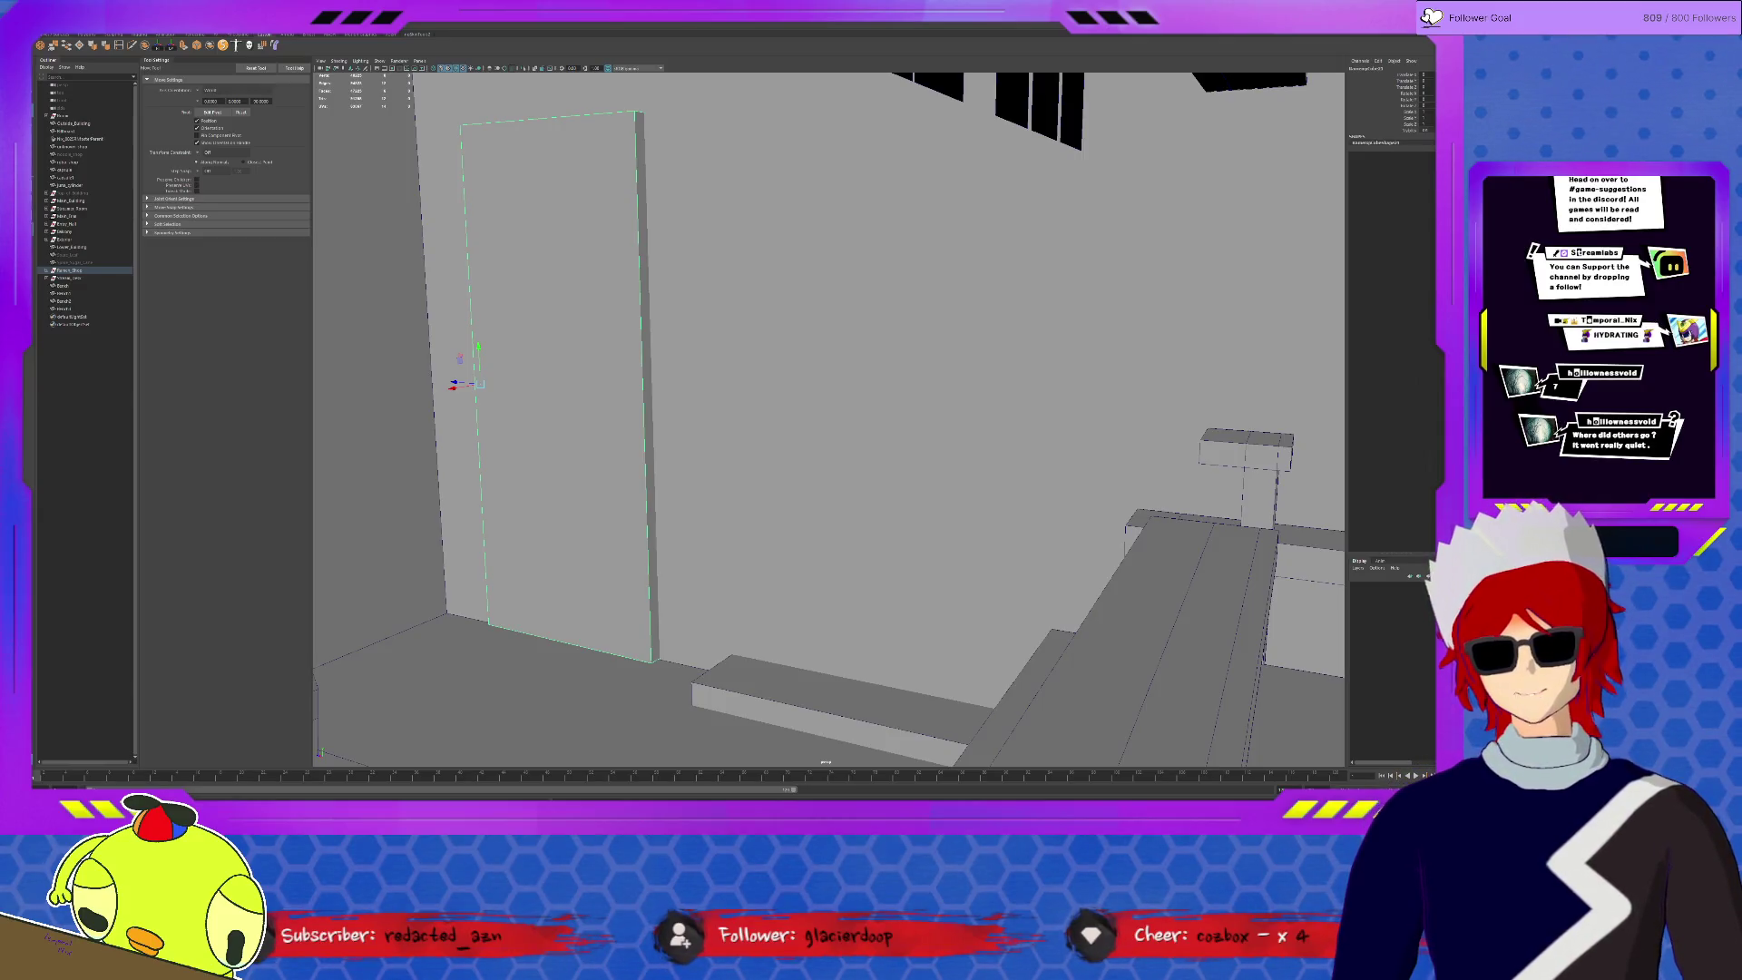
key(Delete)
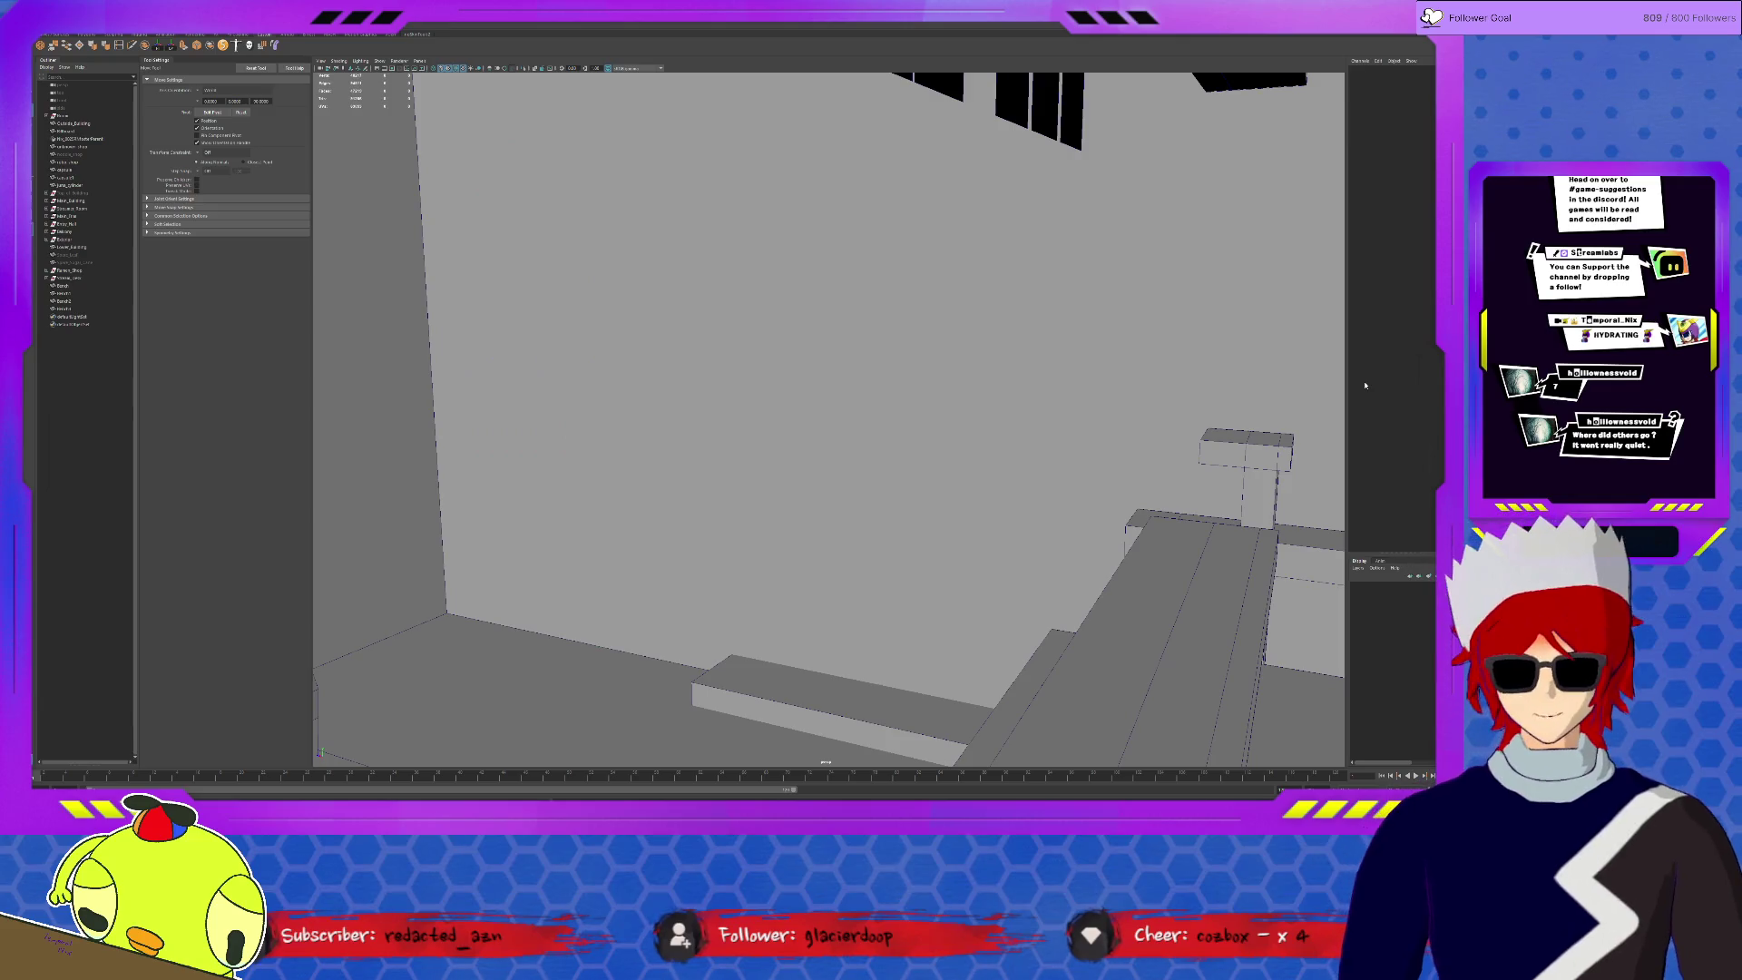
key(ctrl+z)
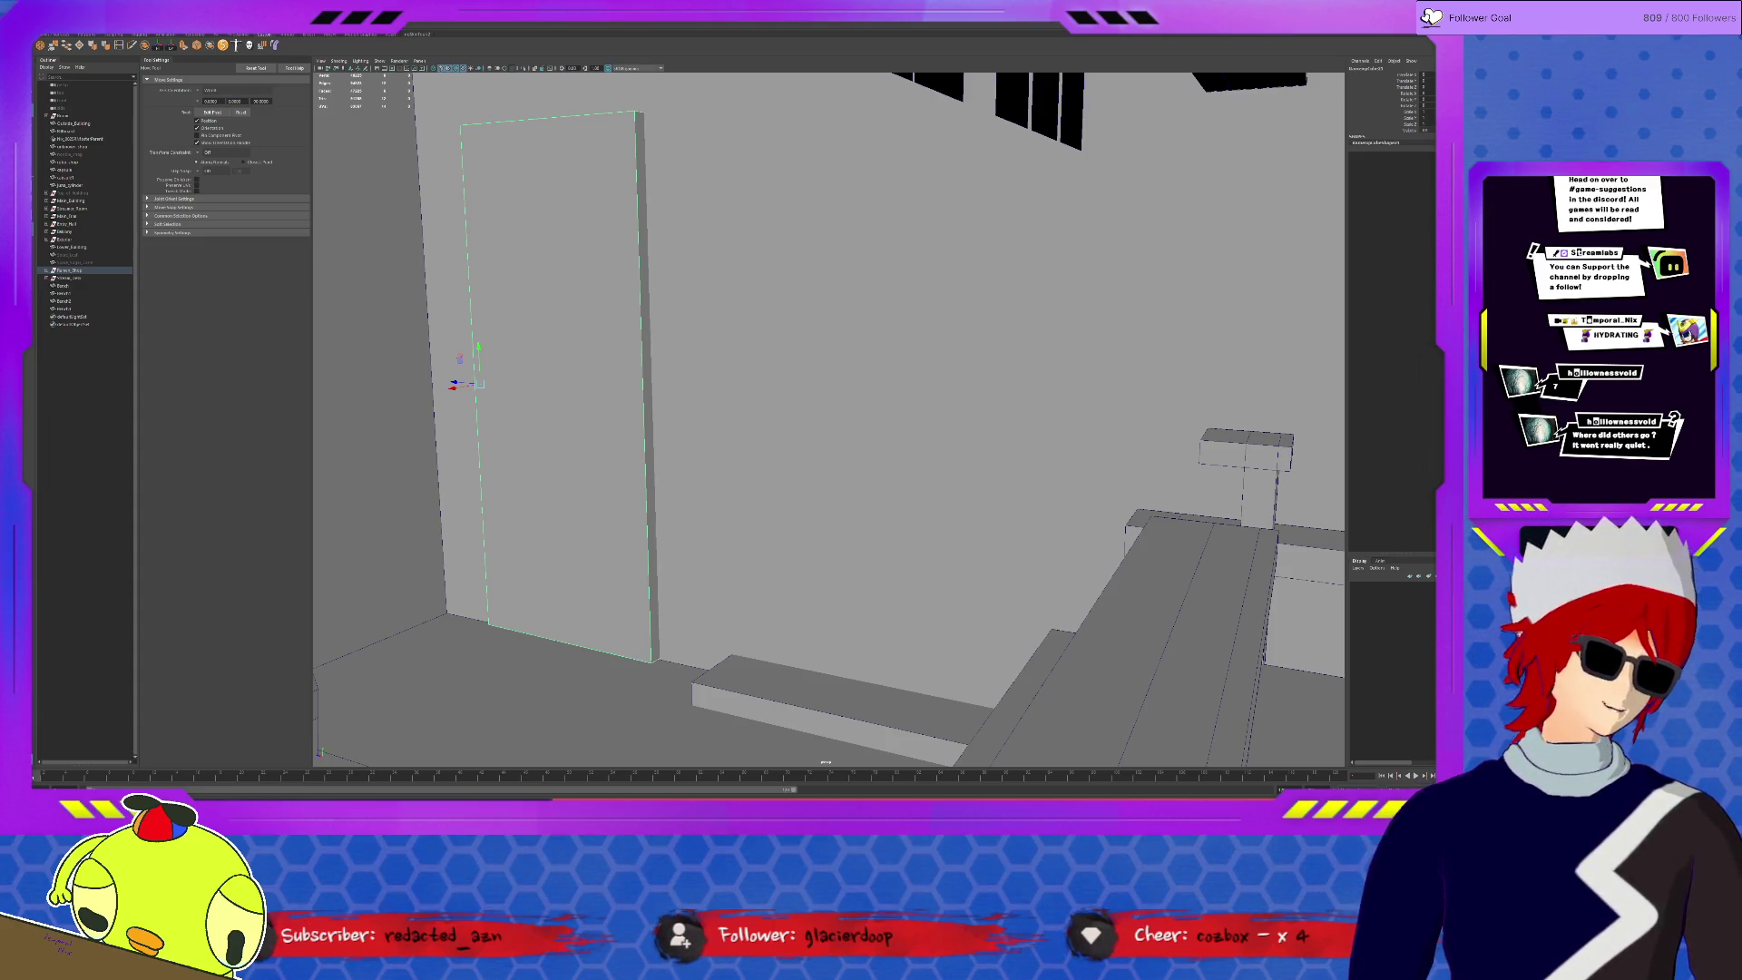
alt+drag(907, 362, 1097, 255)
click(1097, 255)
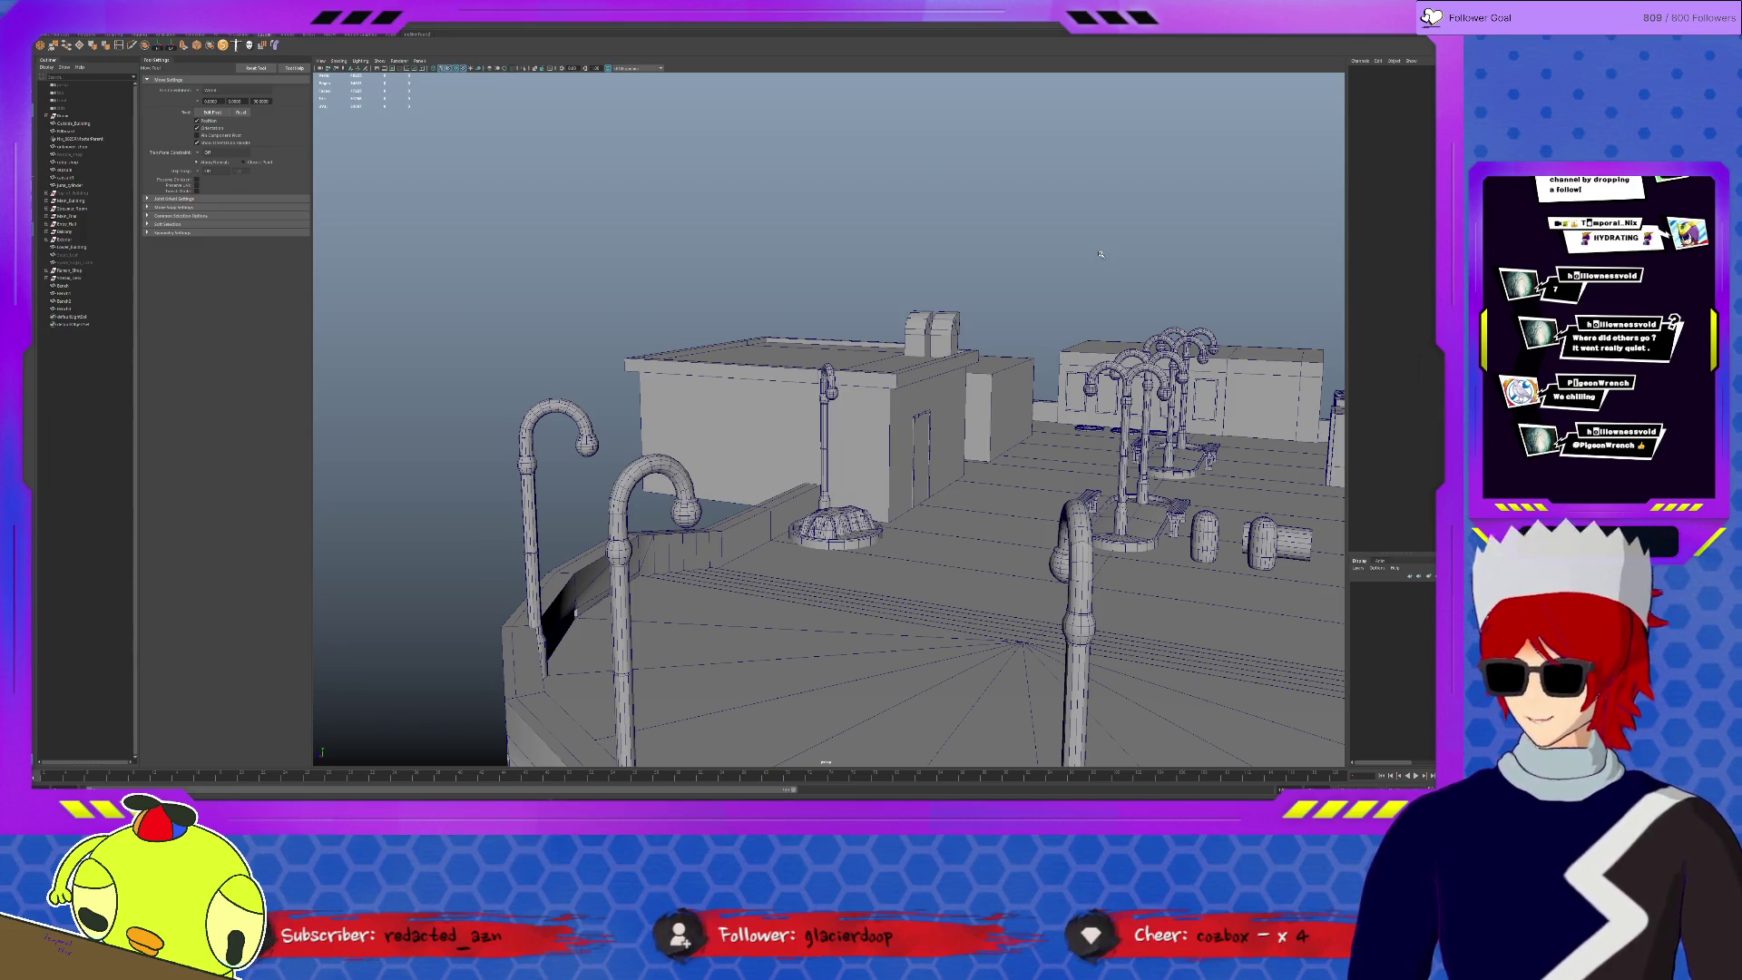
- Move the bench objects into the Entry Hall group in the Outliner and inspect the Sequence Room group
click(63, 285)
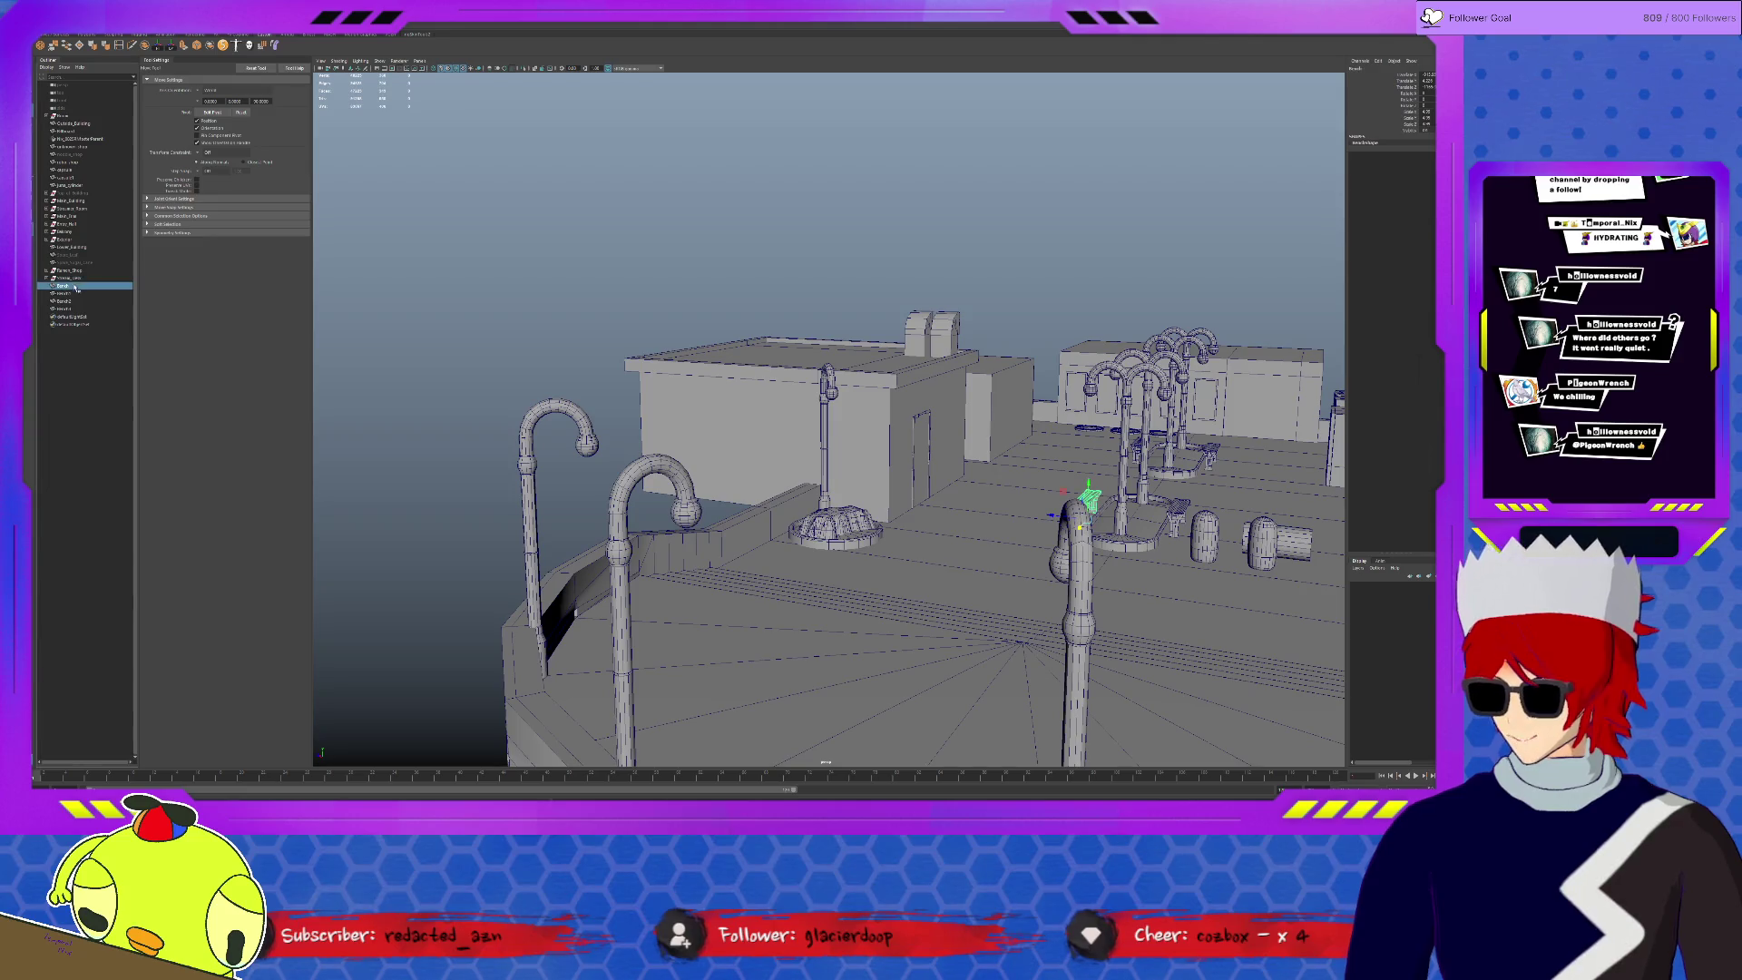
shift+click(64, 308)
mouse_move(72, 287)
mouse_down()
mouse_move(83, 221)
mouse_move(72, 241)
mouse_up()
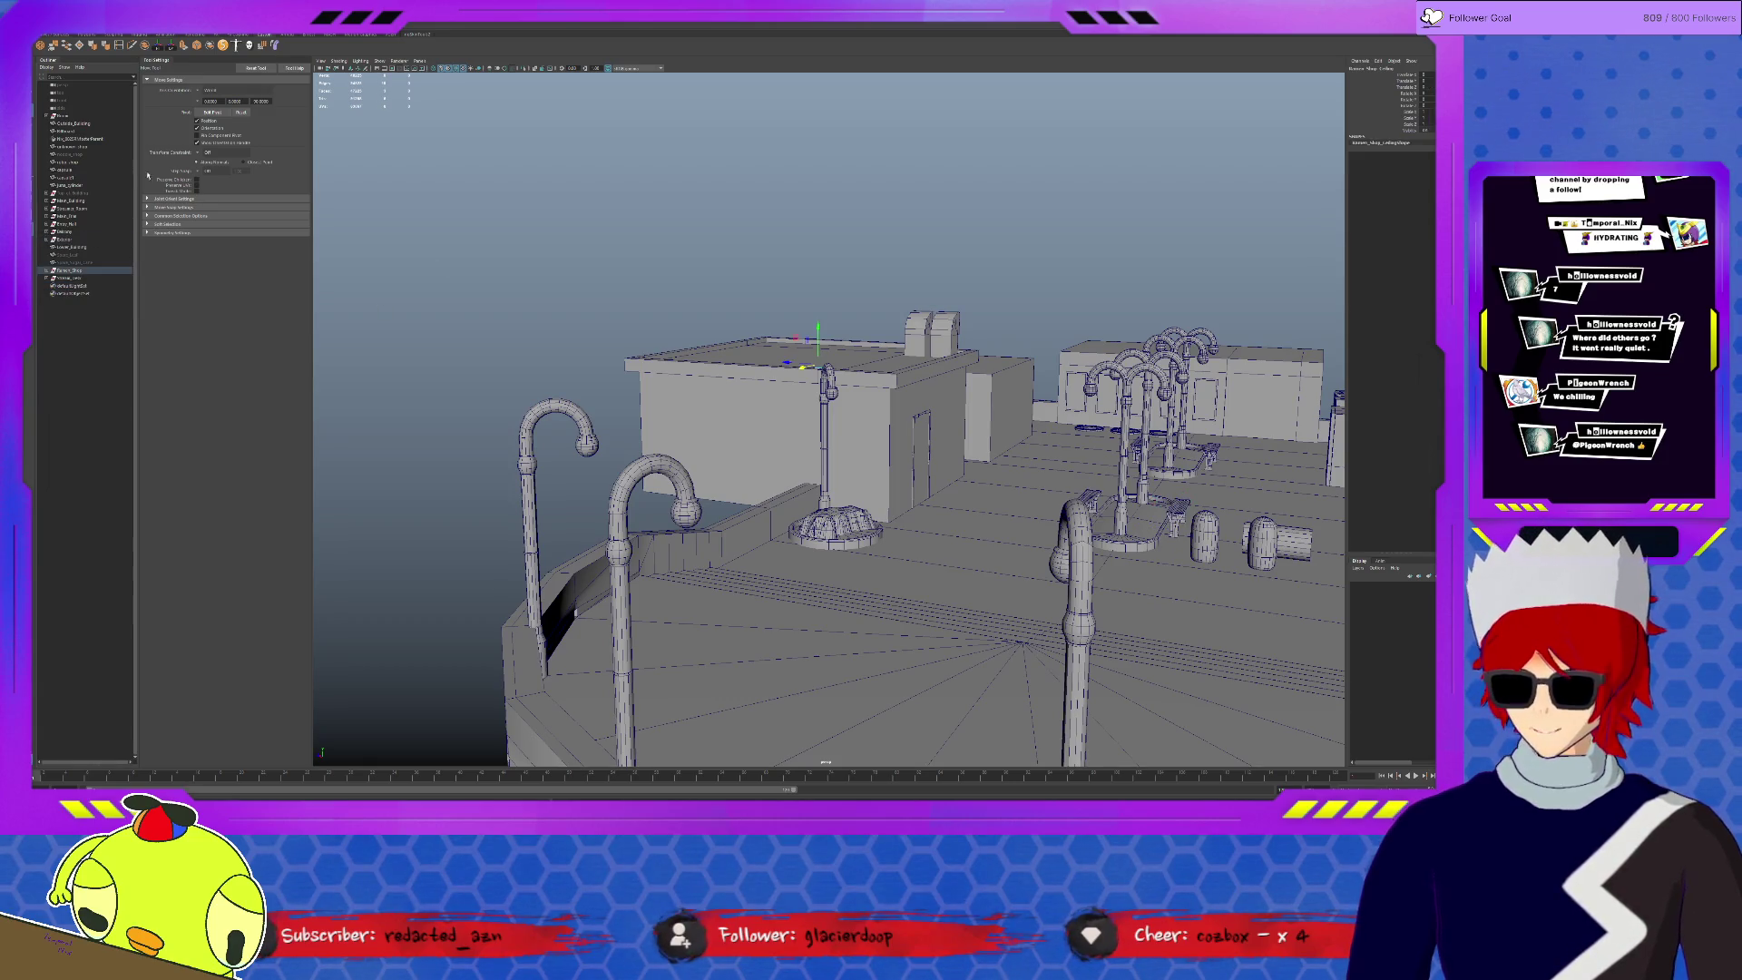
click(819, 358)
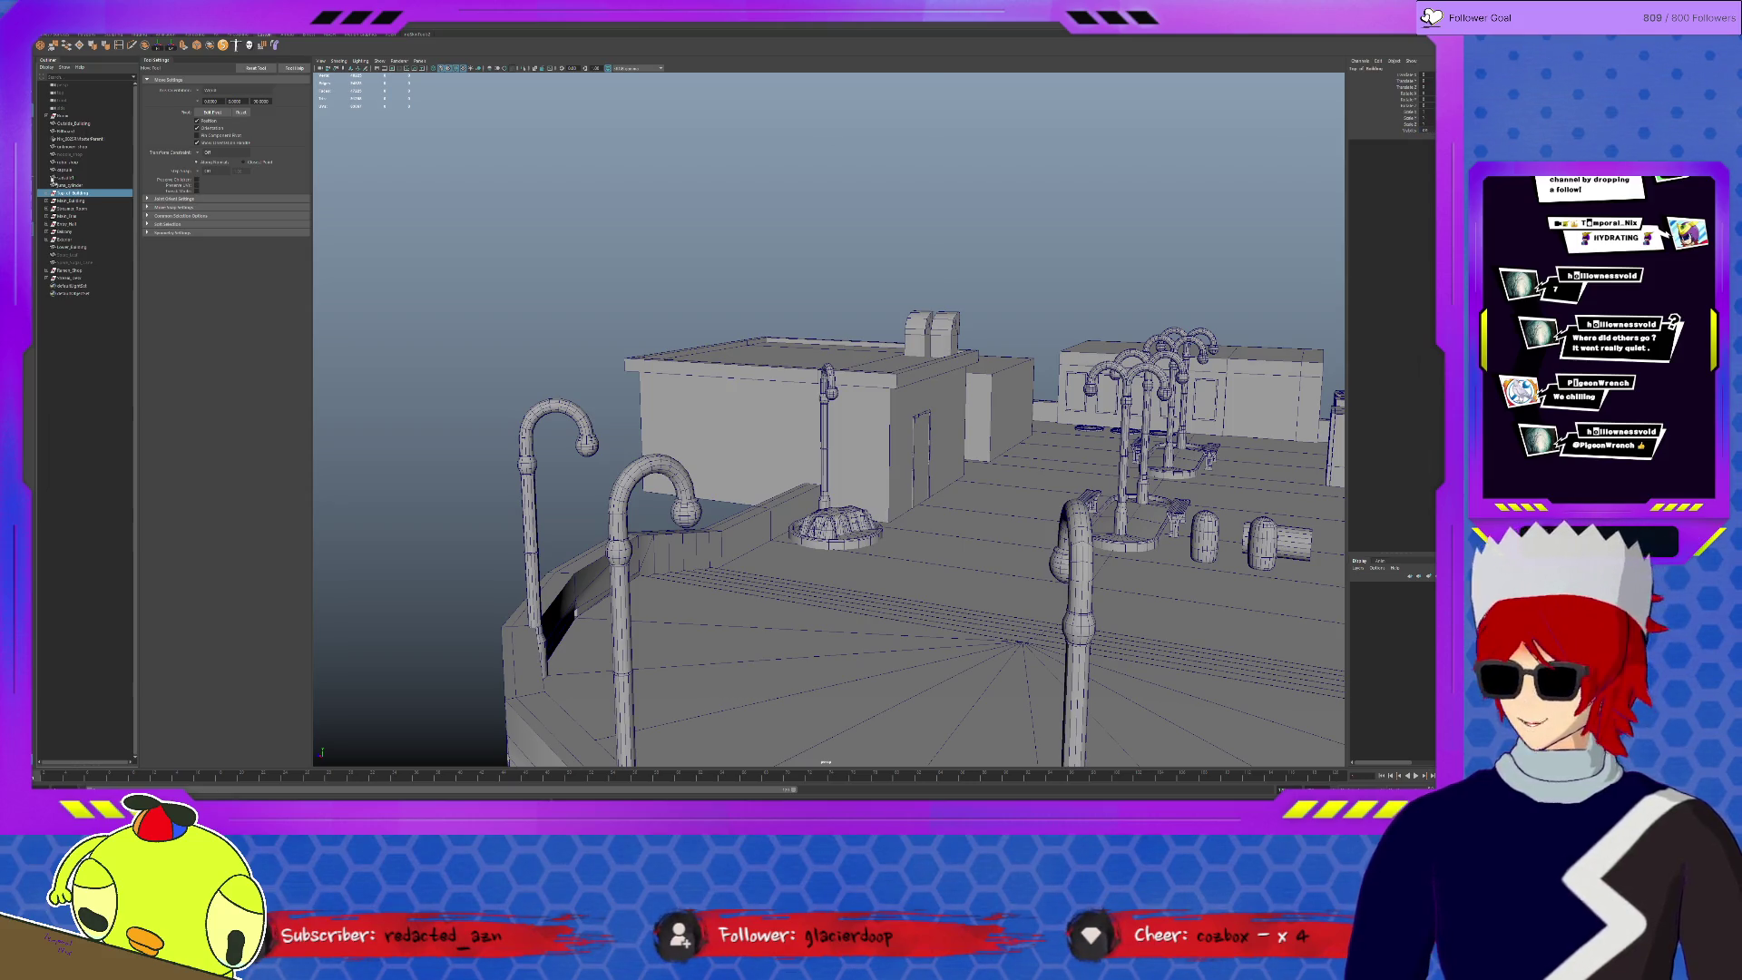
click(48, 208)
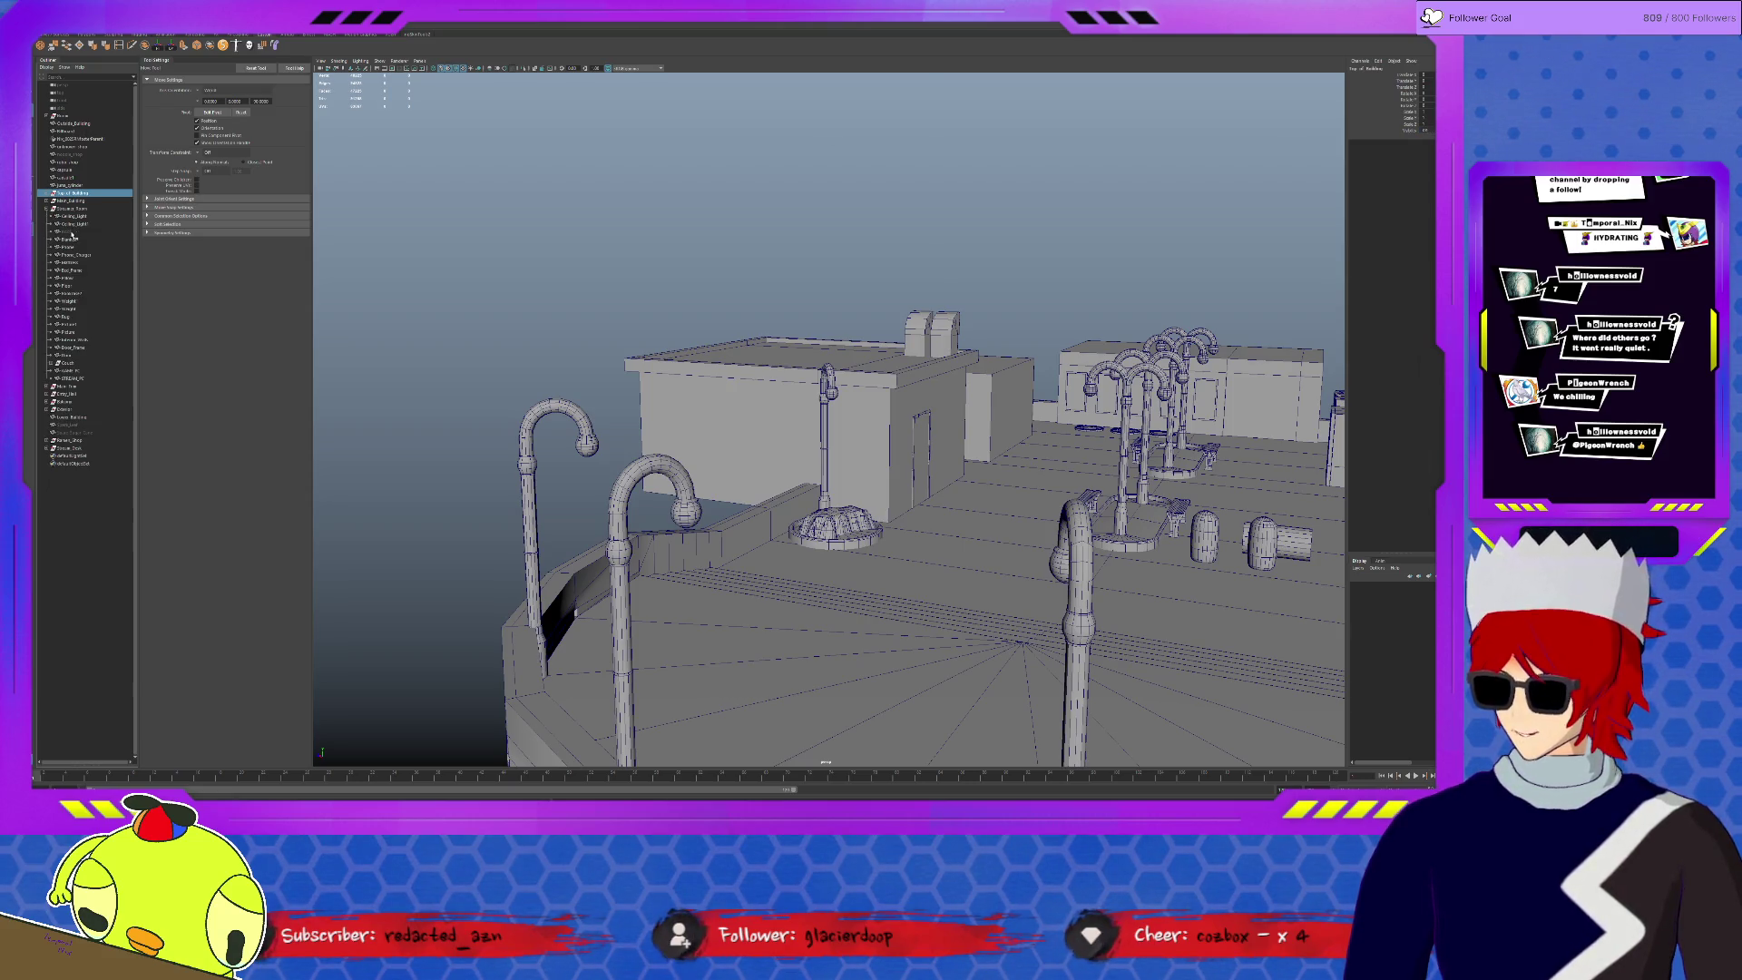
click(70, 231)
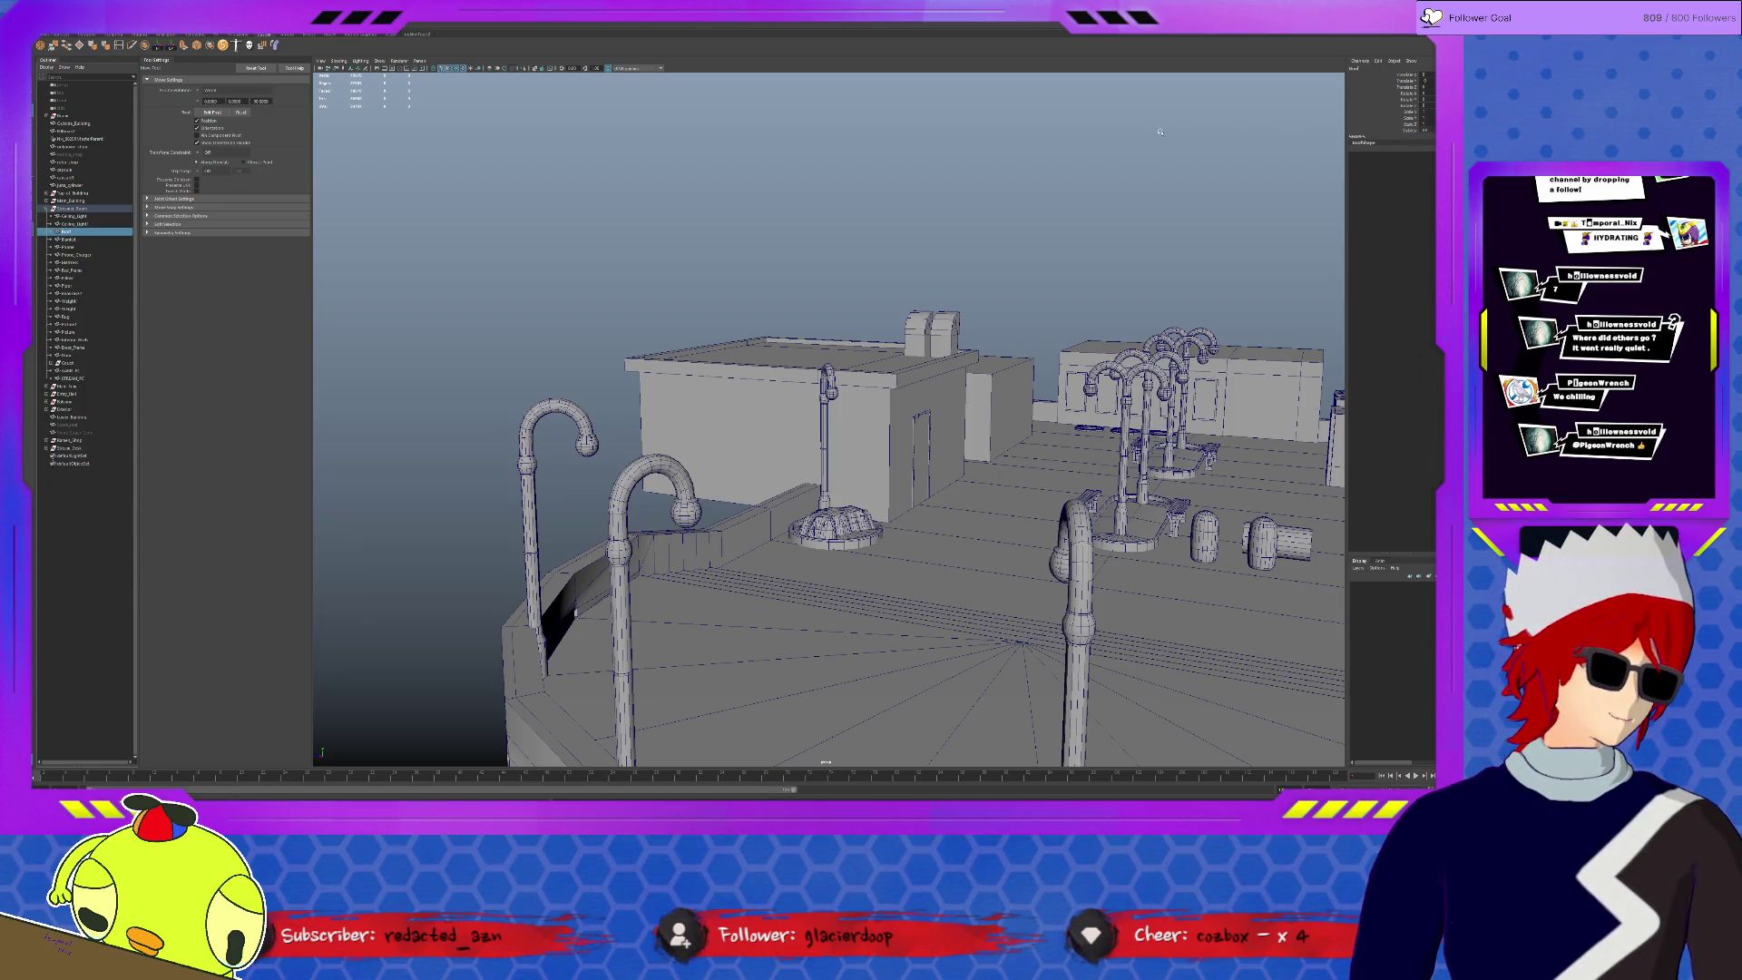
- Deselect, tumble to a high rooftop view and turn on textured display
click(1190, 182)
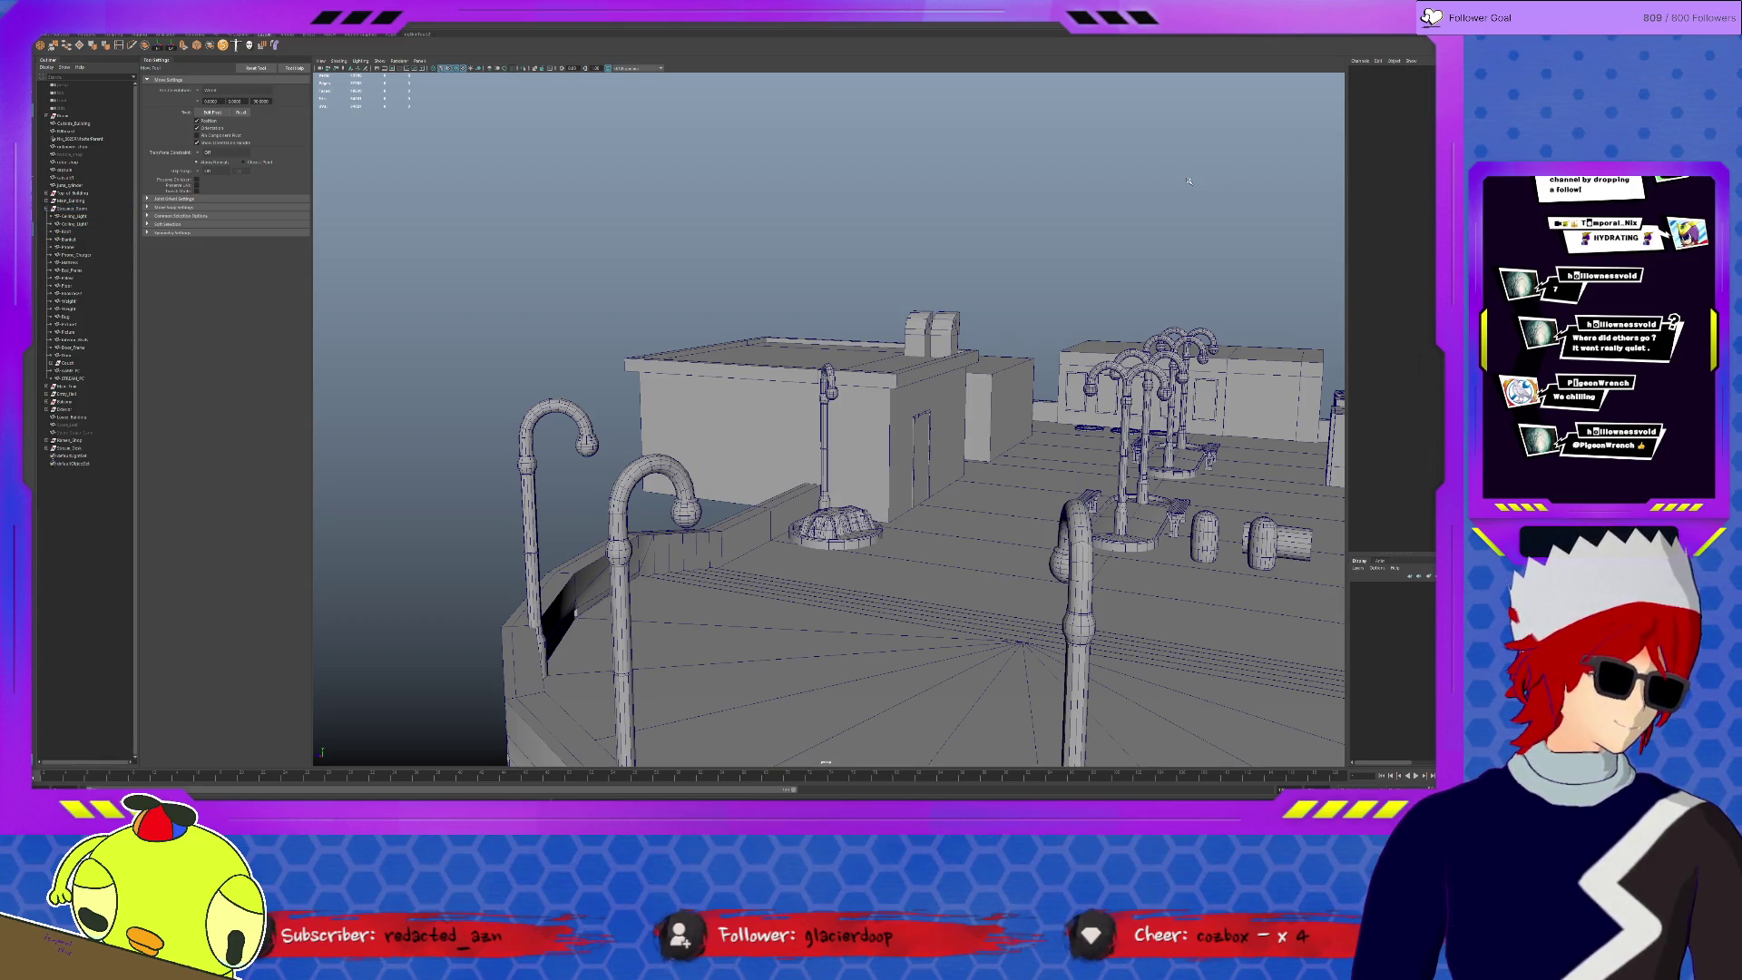
mouse_move(1189, 181)
alt+mouse_down()
mouse_move(704, 269)
mouse_move(737, 250)
alt+mouse_up()
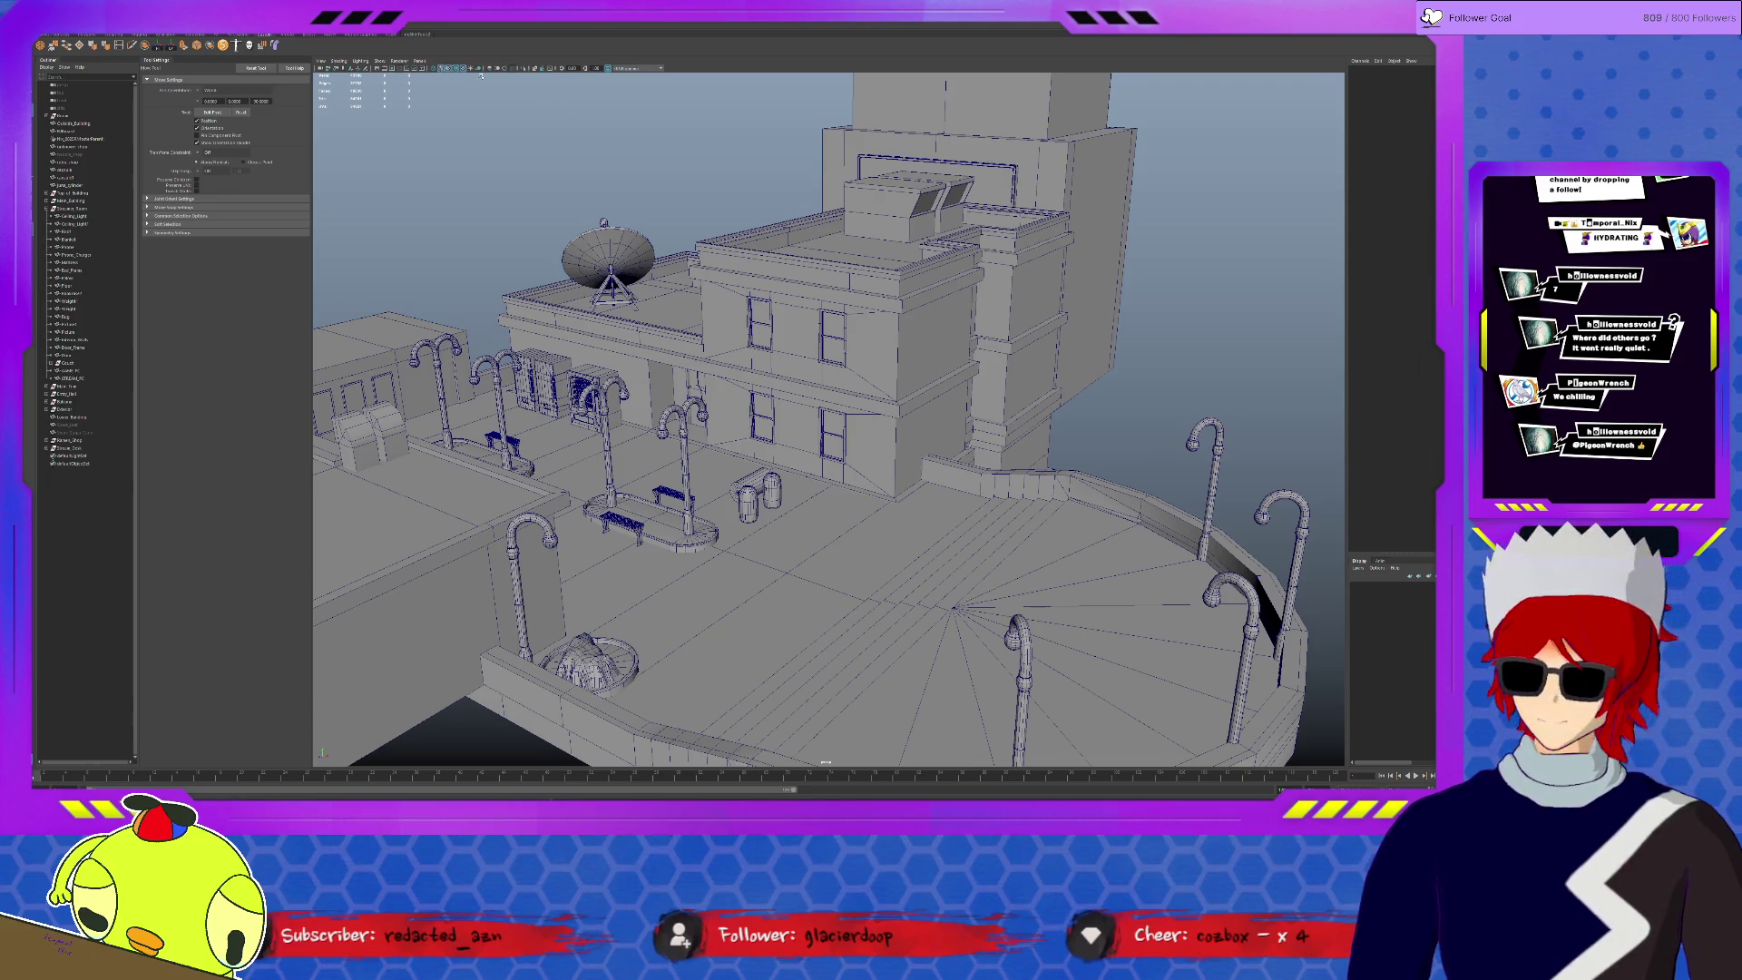
click(450, 70)
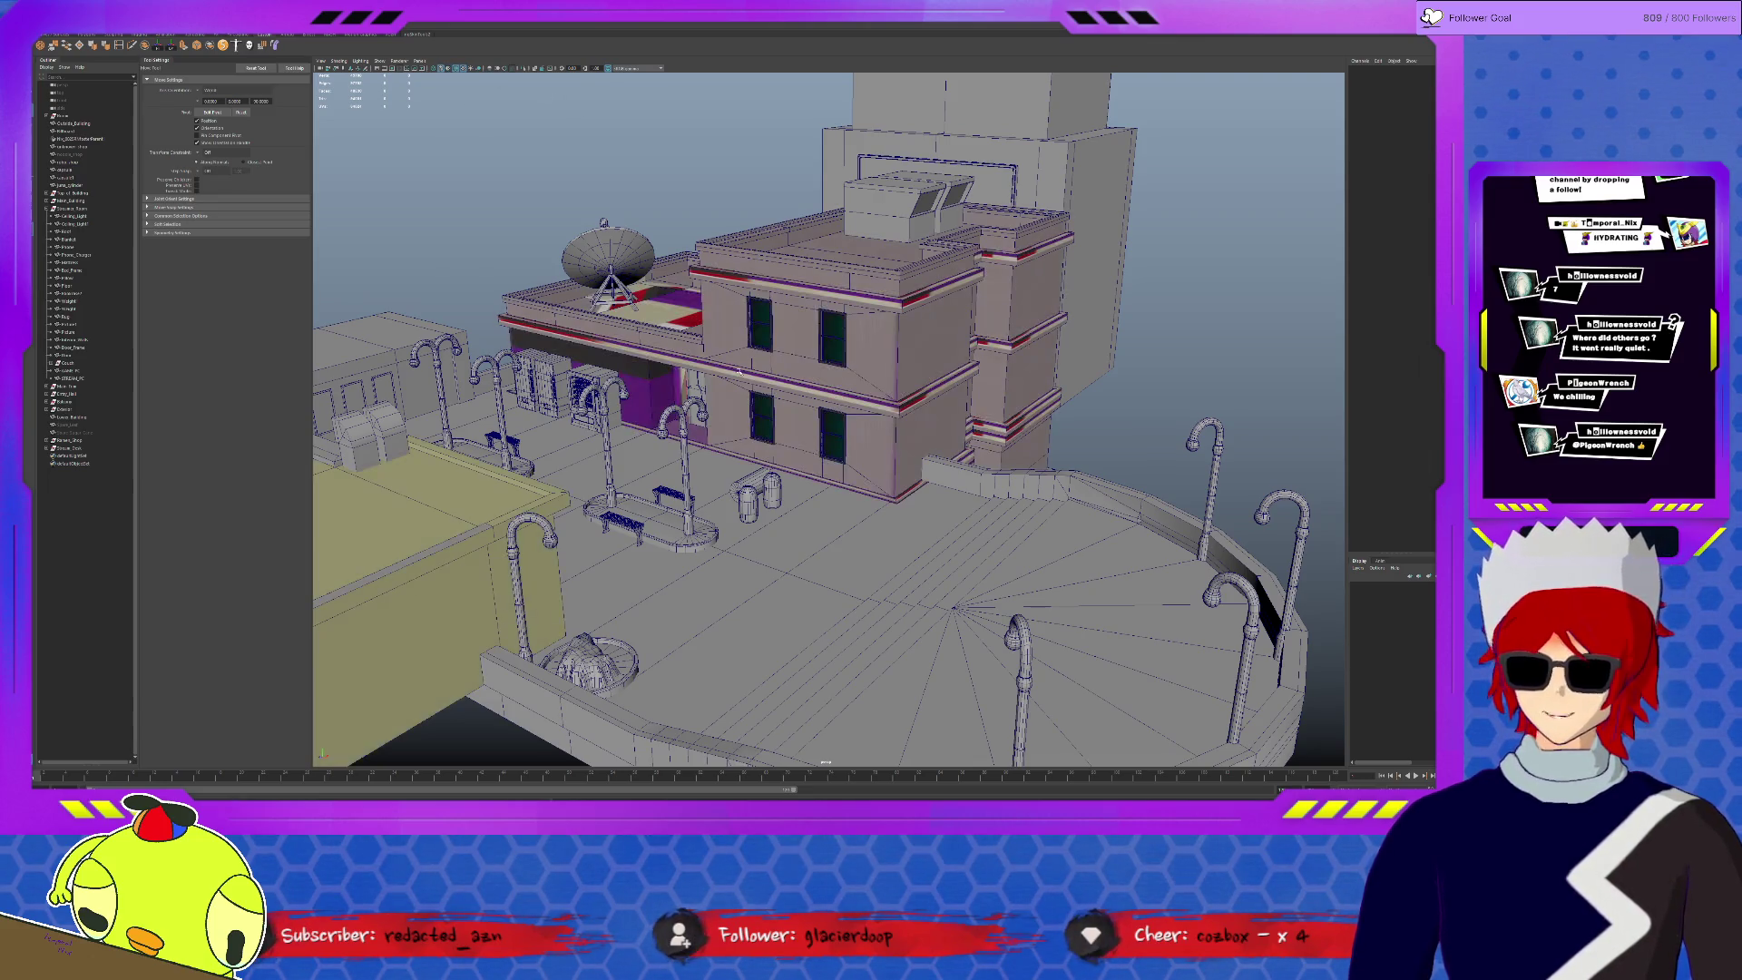
- Orbit and zoom around the textured rooftop and satellite dish, then return to untextured grey shading
alt+drag(870, 227, 894, 348)
alt+drag(591, 223, 855, 436)
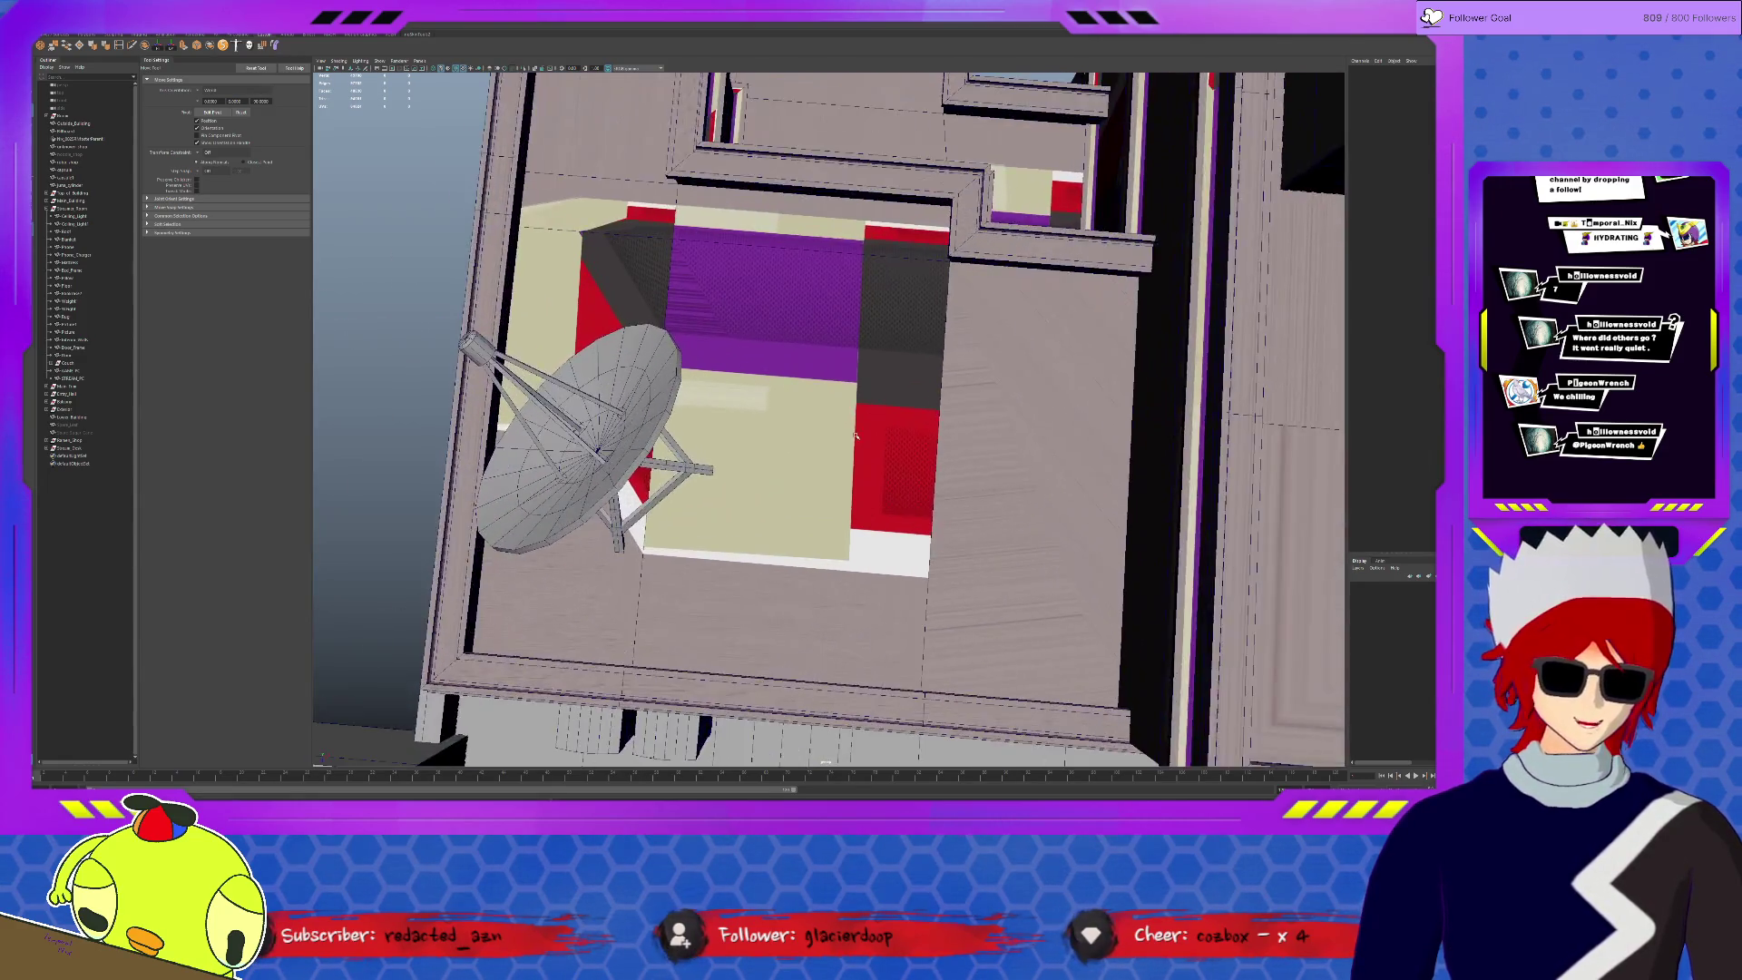
alt+right_drag(855, 437, 892, 310)
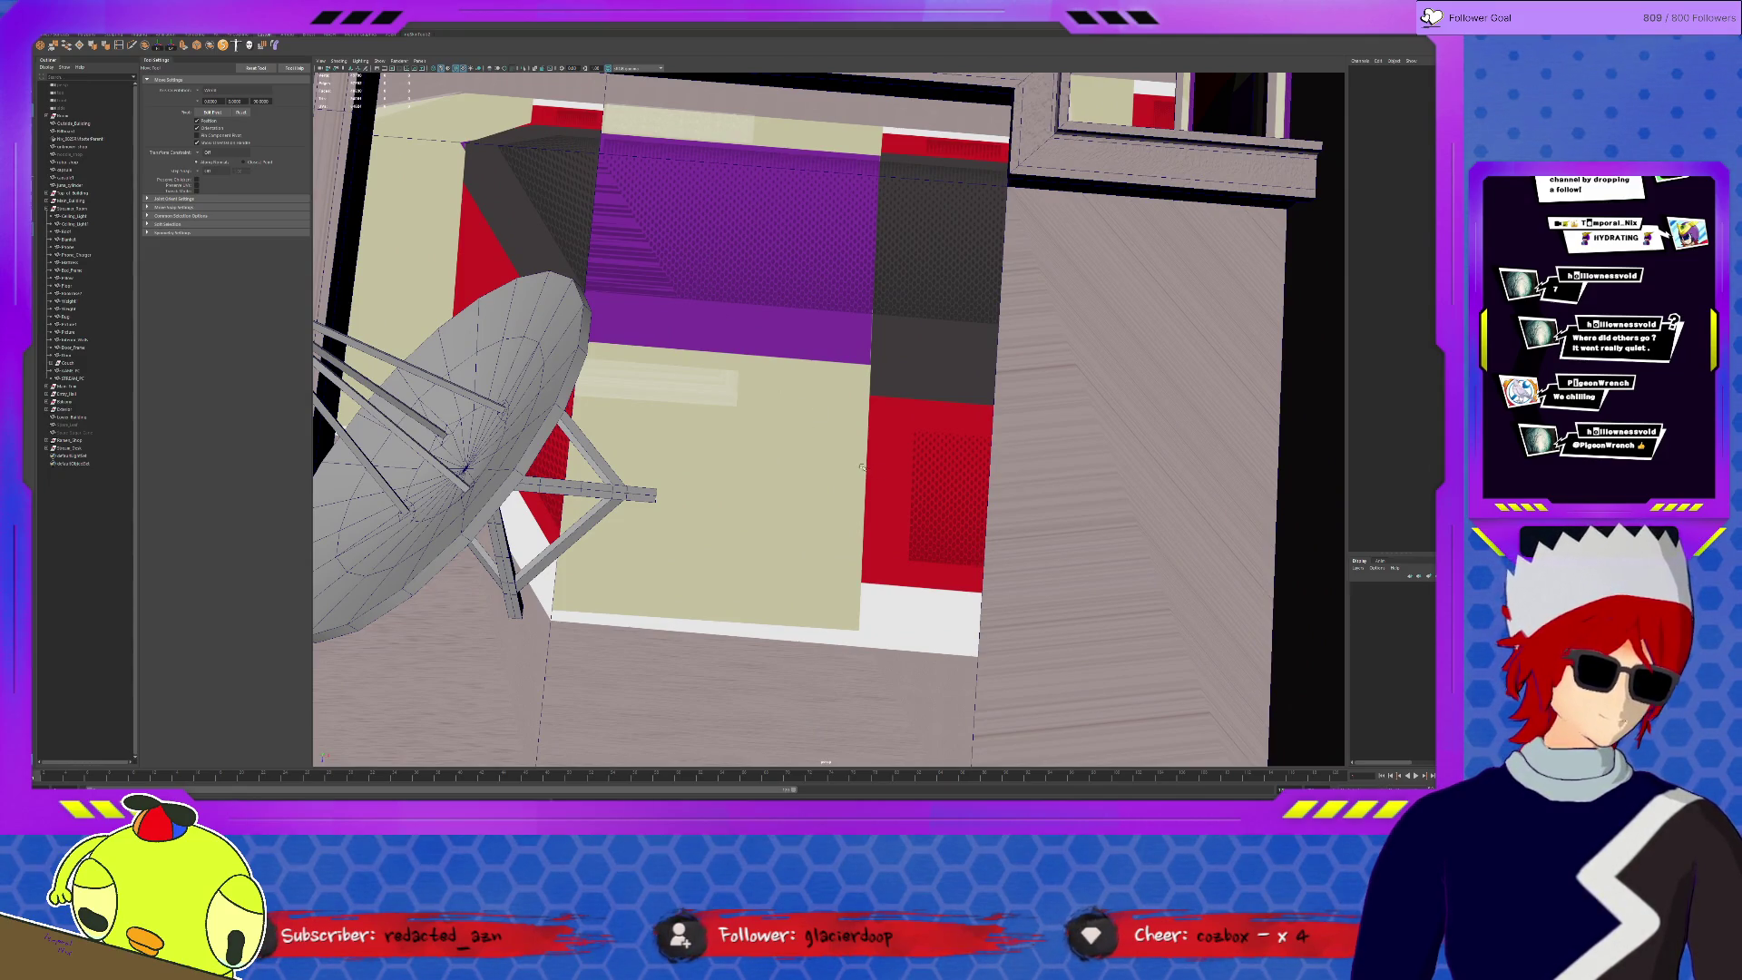
scroll(755, 491, down, 4)
mouse_move(792, 468)
alt+mouse_down()
mouse_move(832, 415)
mouse_move(873, 416)
alt+mouse_up()
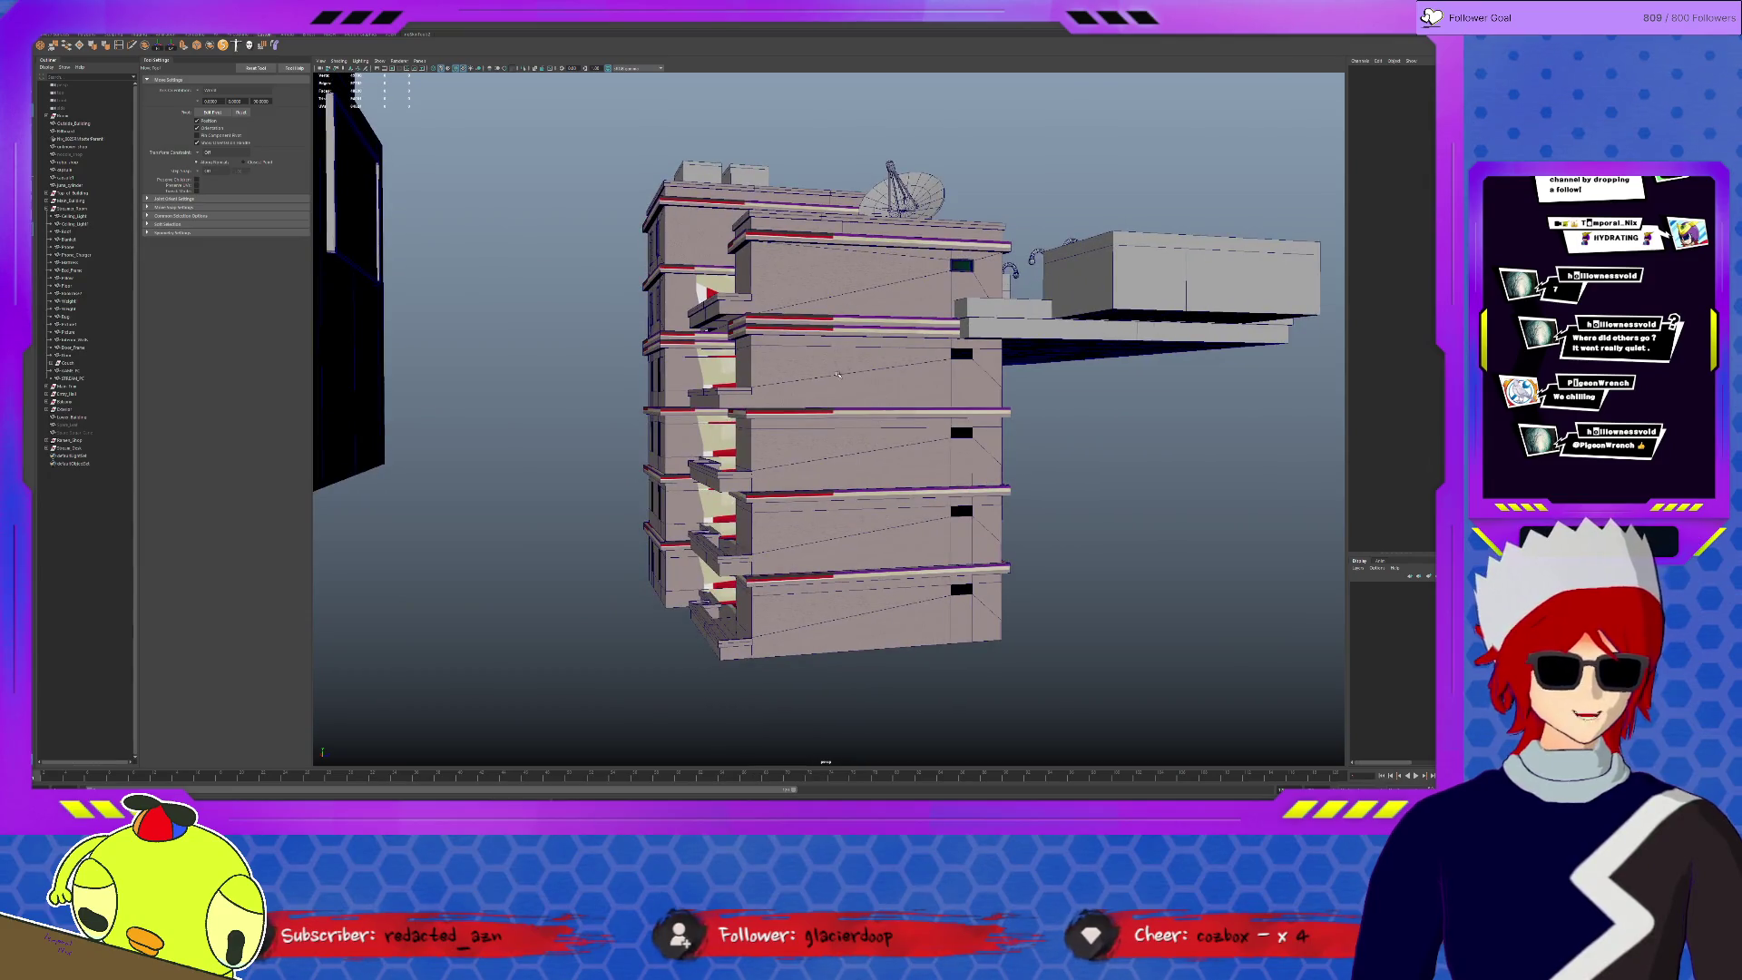
alt+drag(1098, 419, 851, 446)
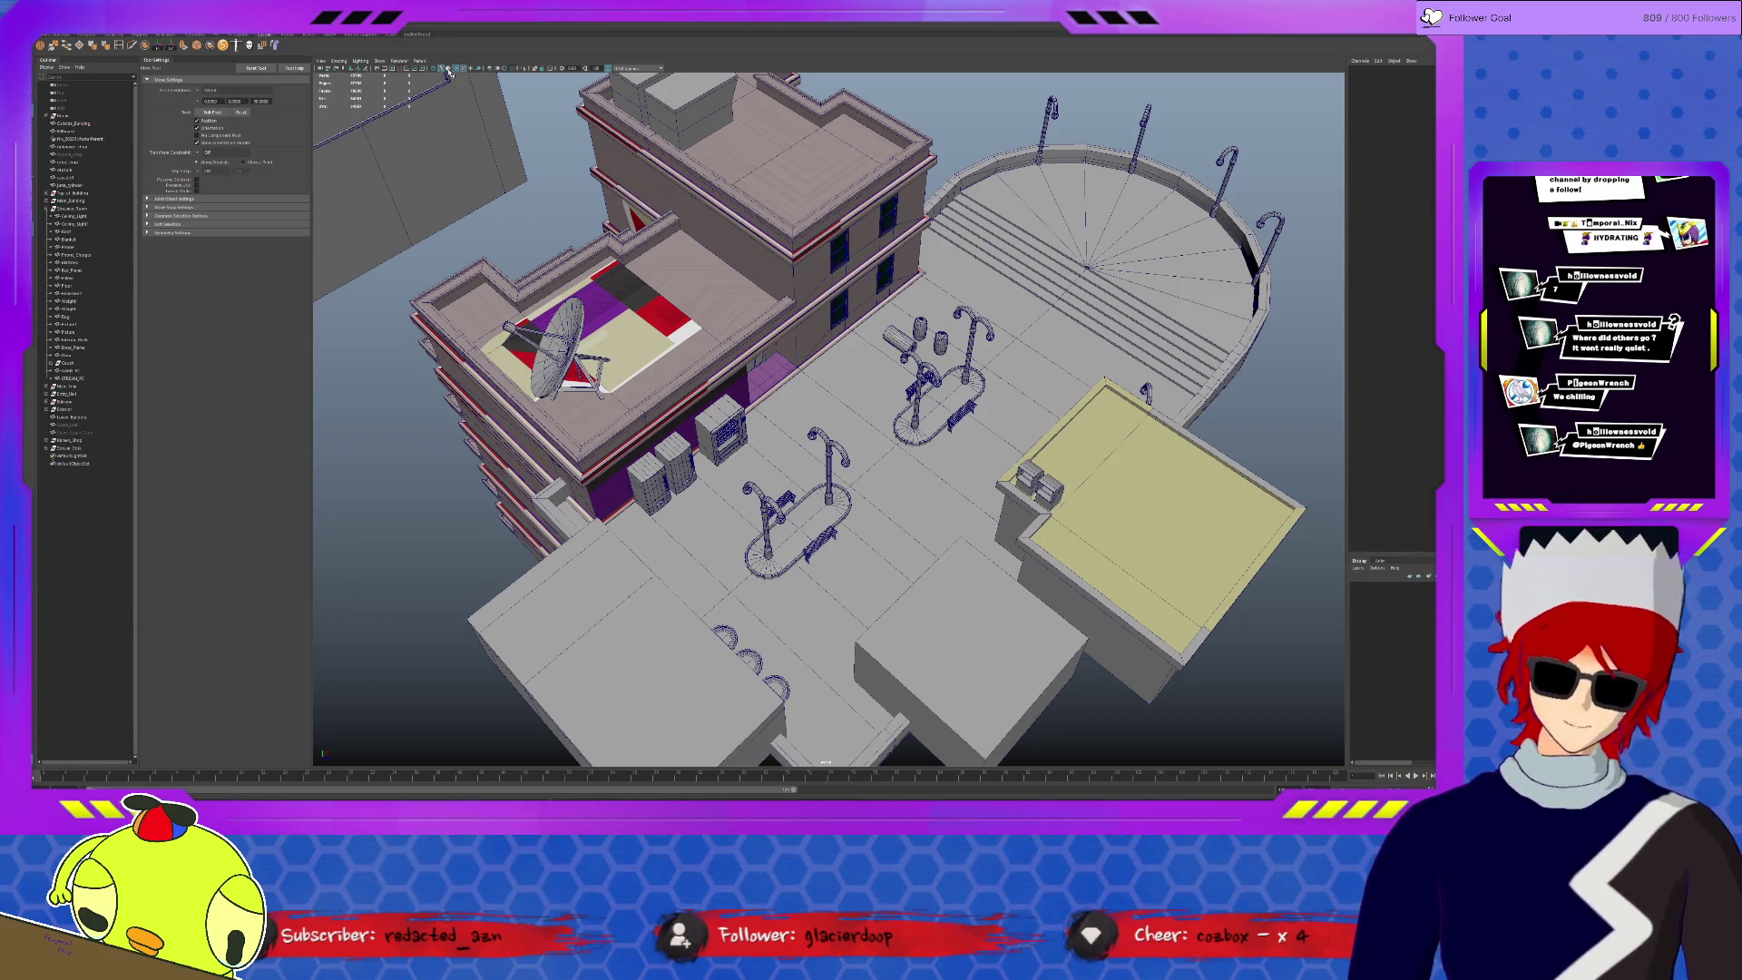
click(448, 71)
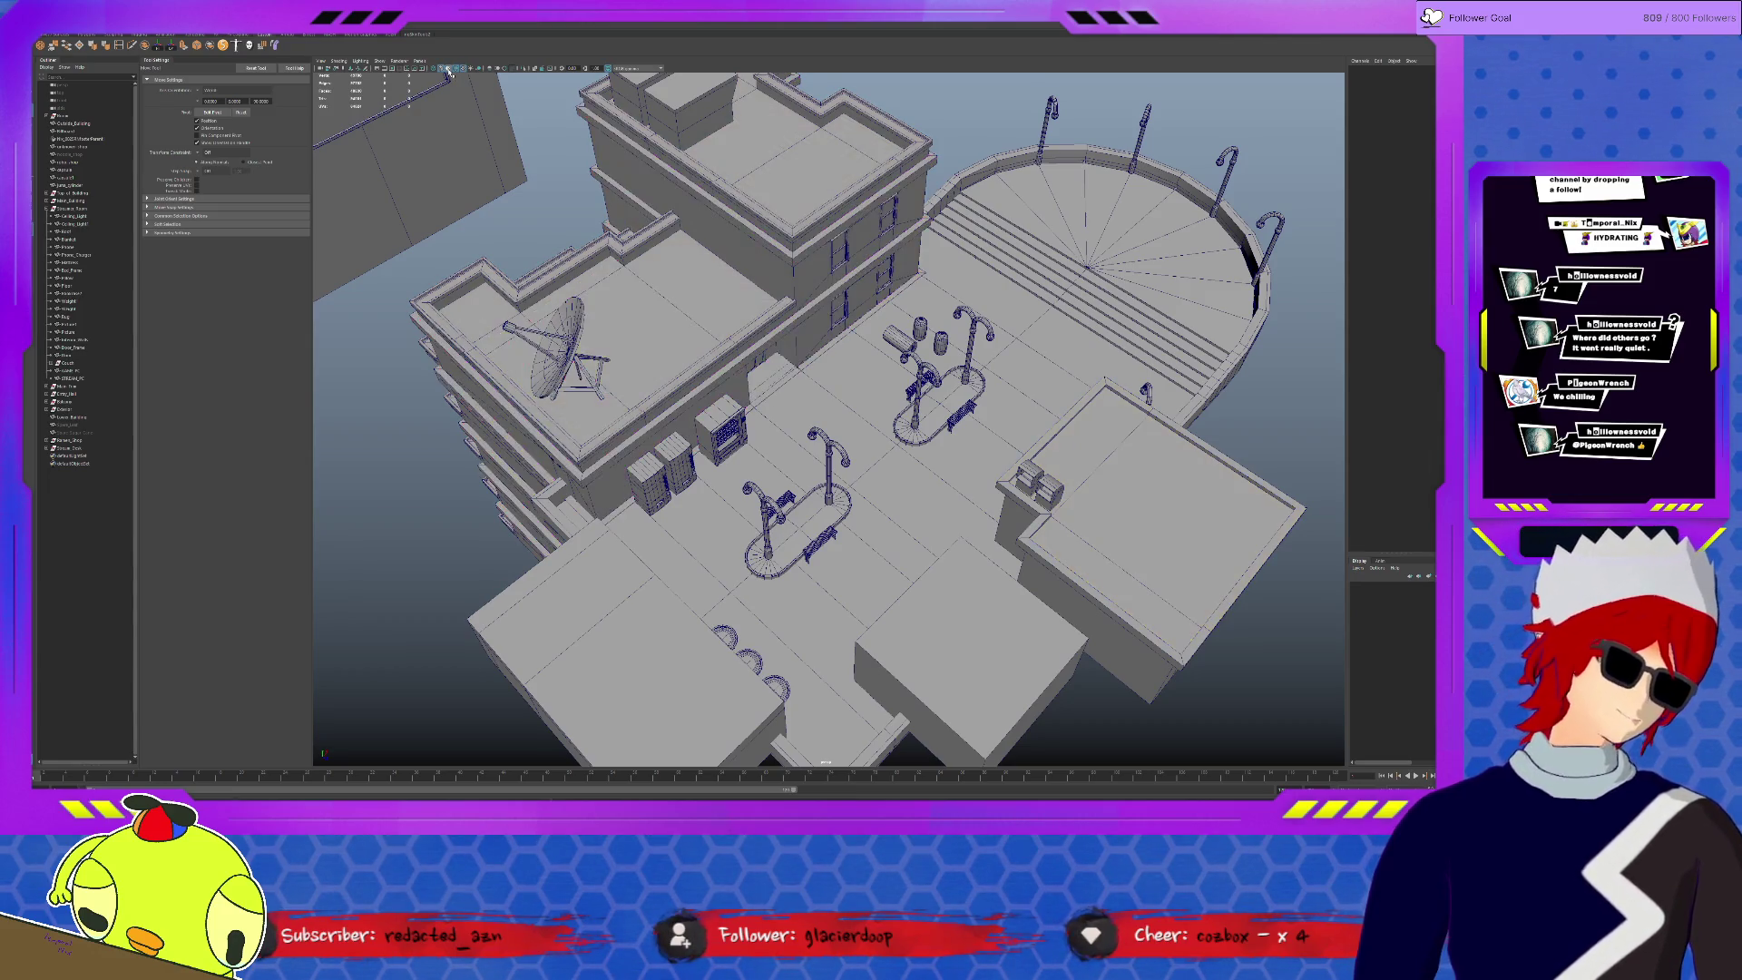
scroll(874, 448, up, 5)
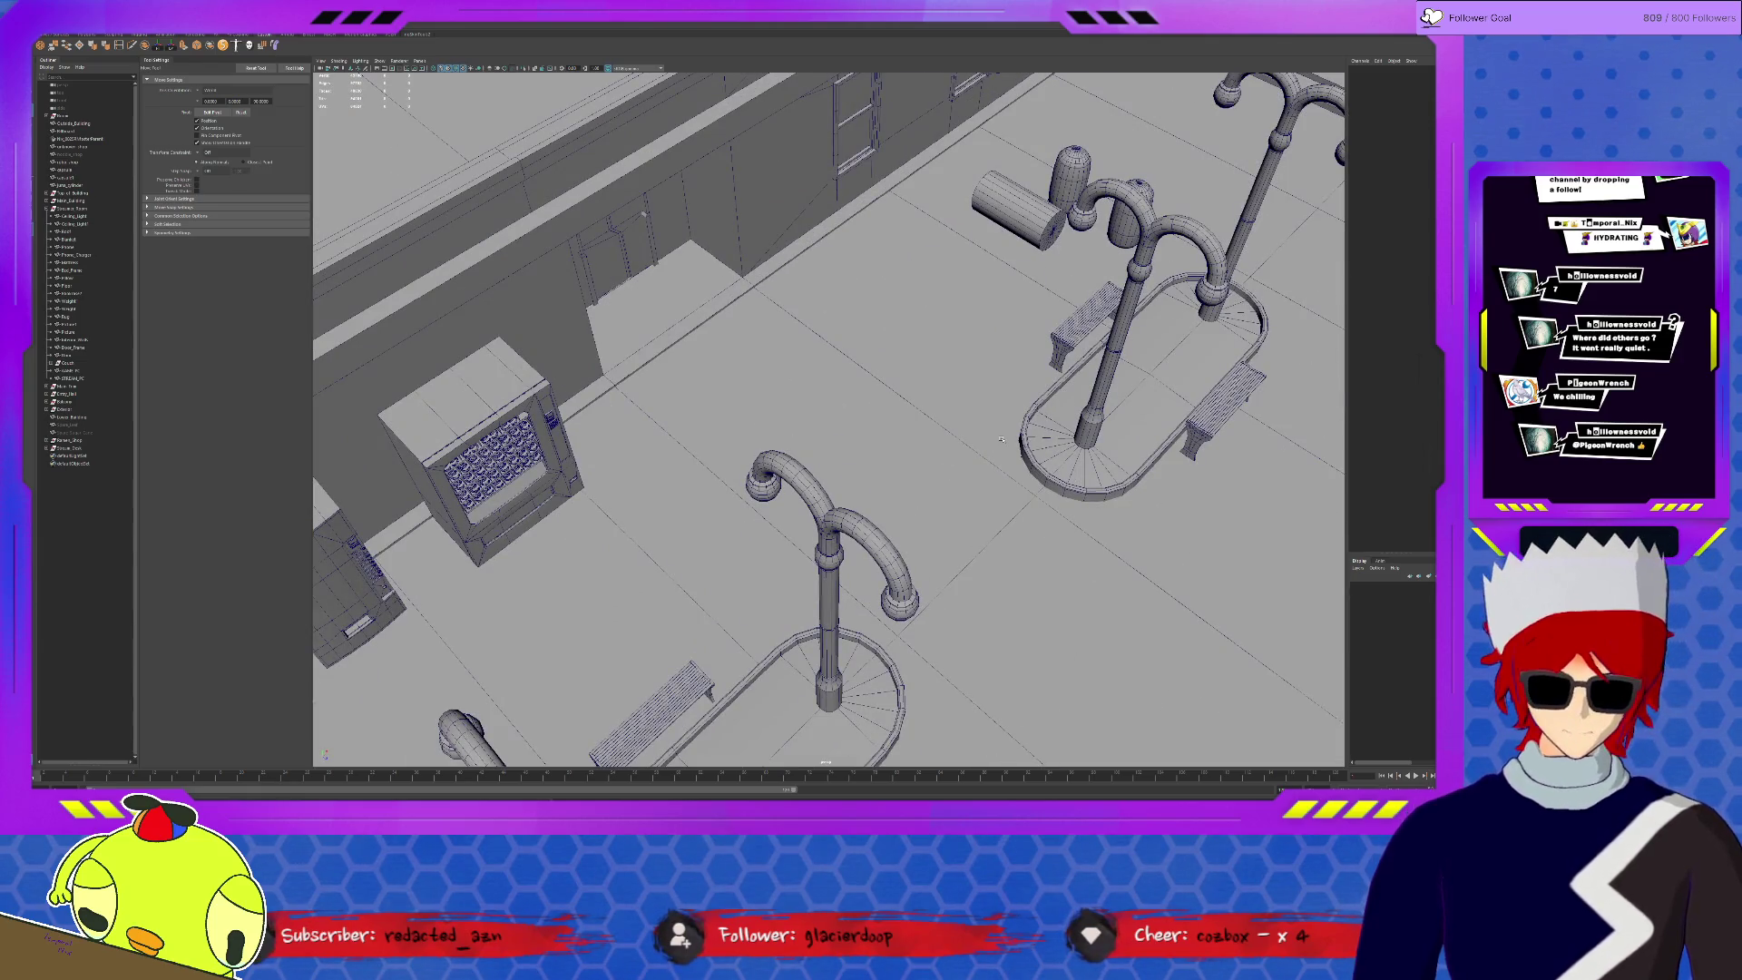
alt+drag(1032, 418, 1049, 410)
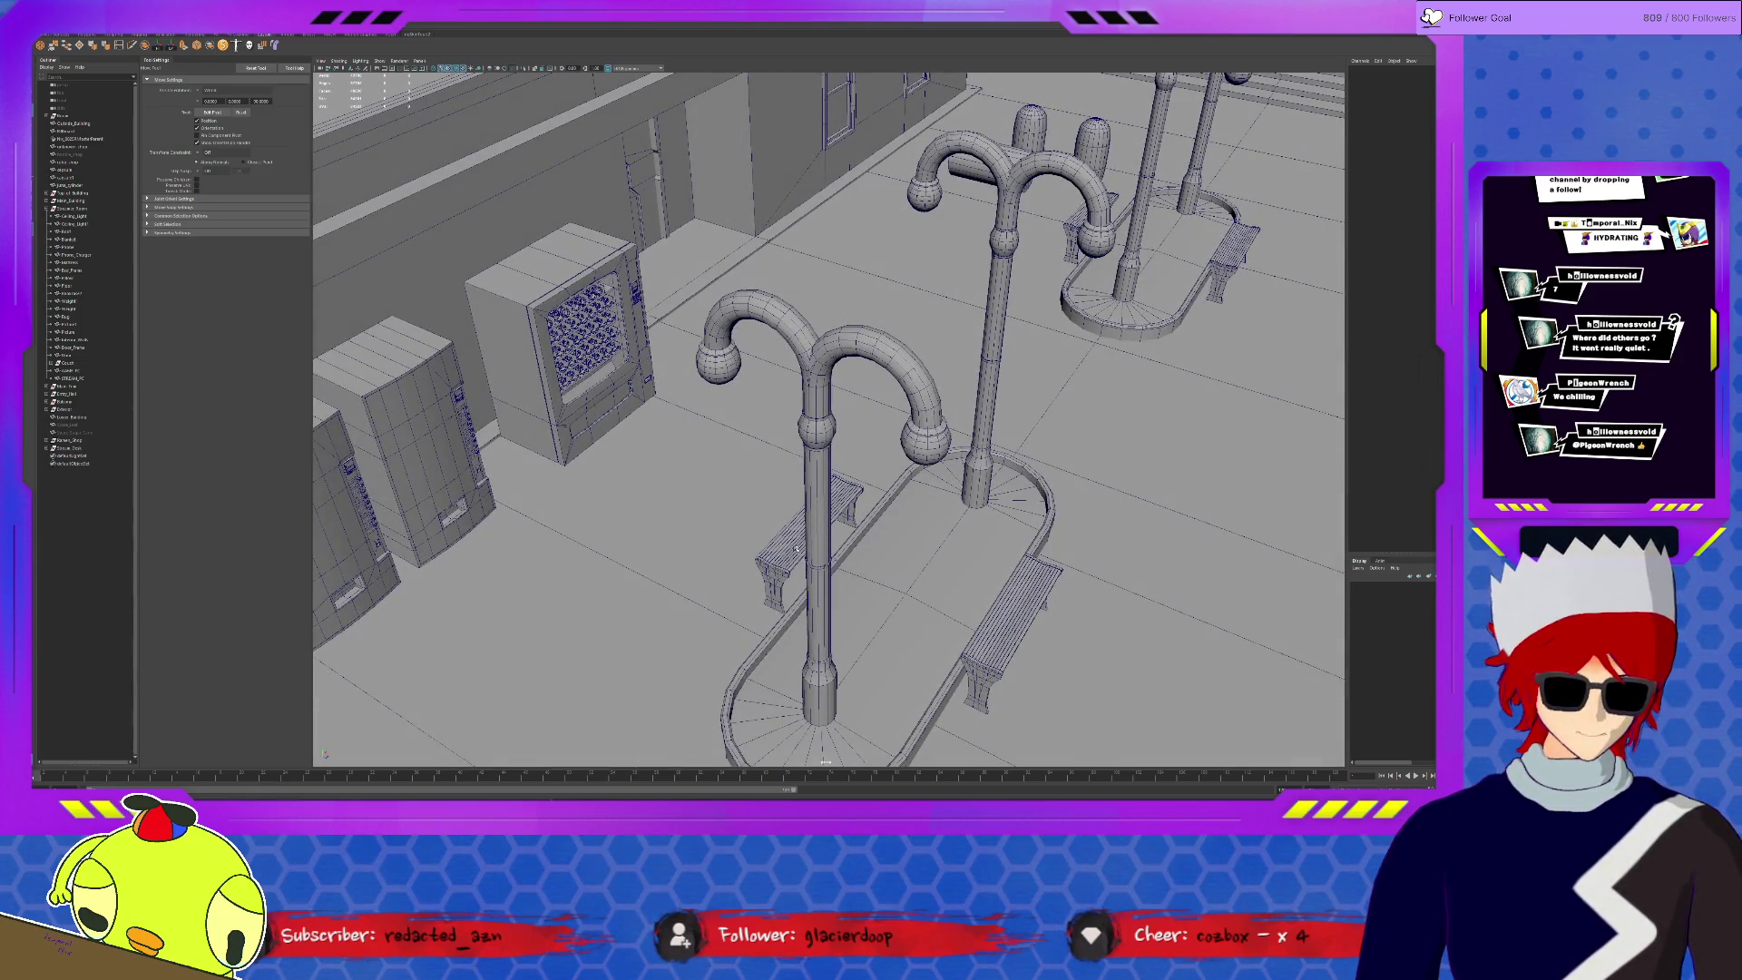
click(796, 548)
key(f)
scroll(814, 510, down, 5)
mouse_move(813, 510)
alt+mouse_down()
mouse_move(926, 577)
mouse_move(662, 576)
mouse_move(934, 558)
alt+mouse_up()
scroll(926, 577, up, 4)
scroll(662, 576, up, 3)
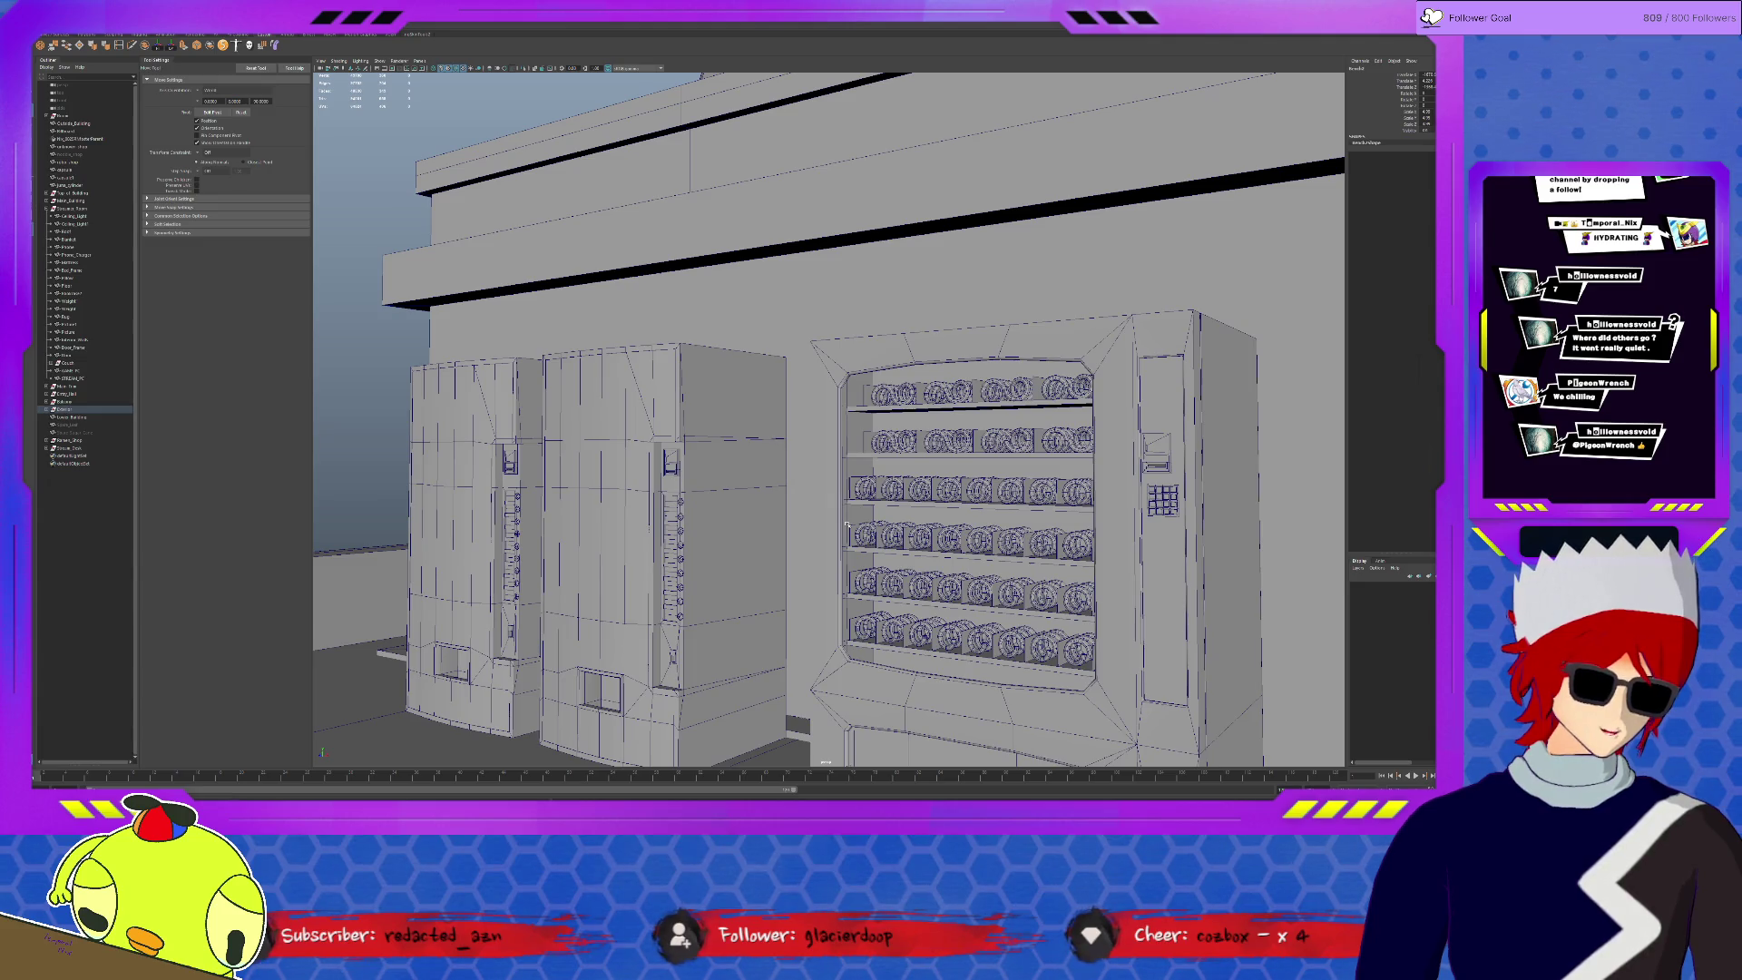
key(f)
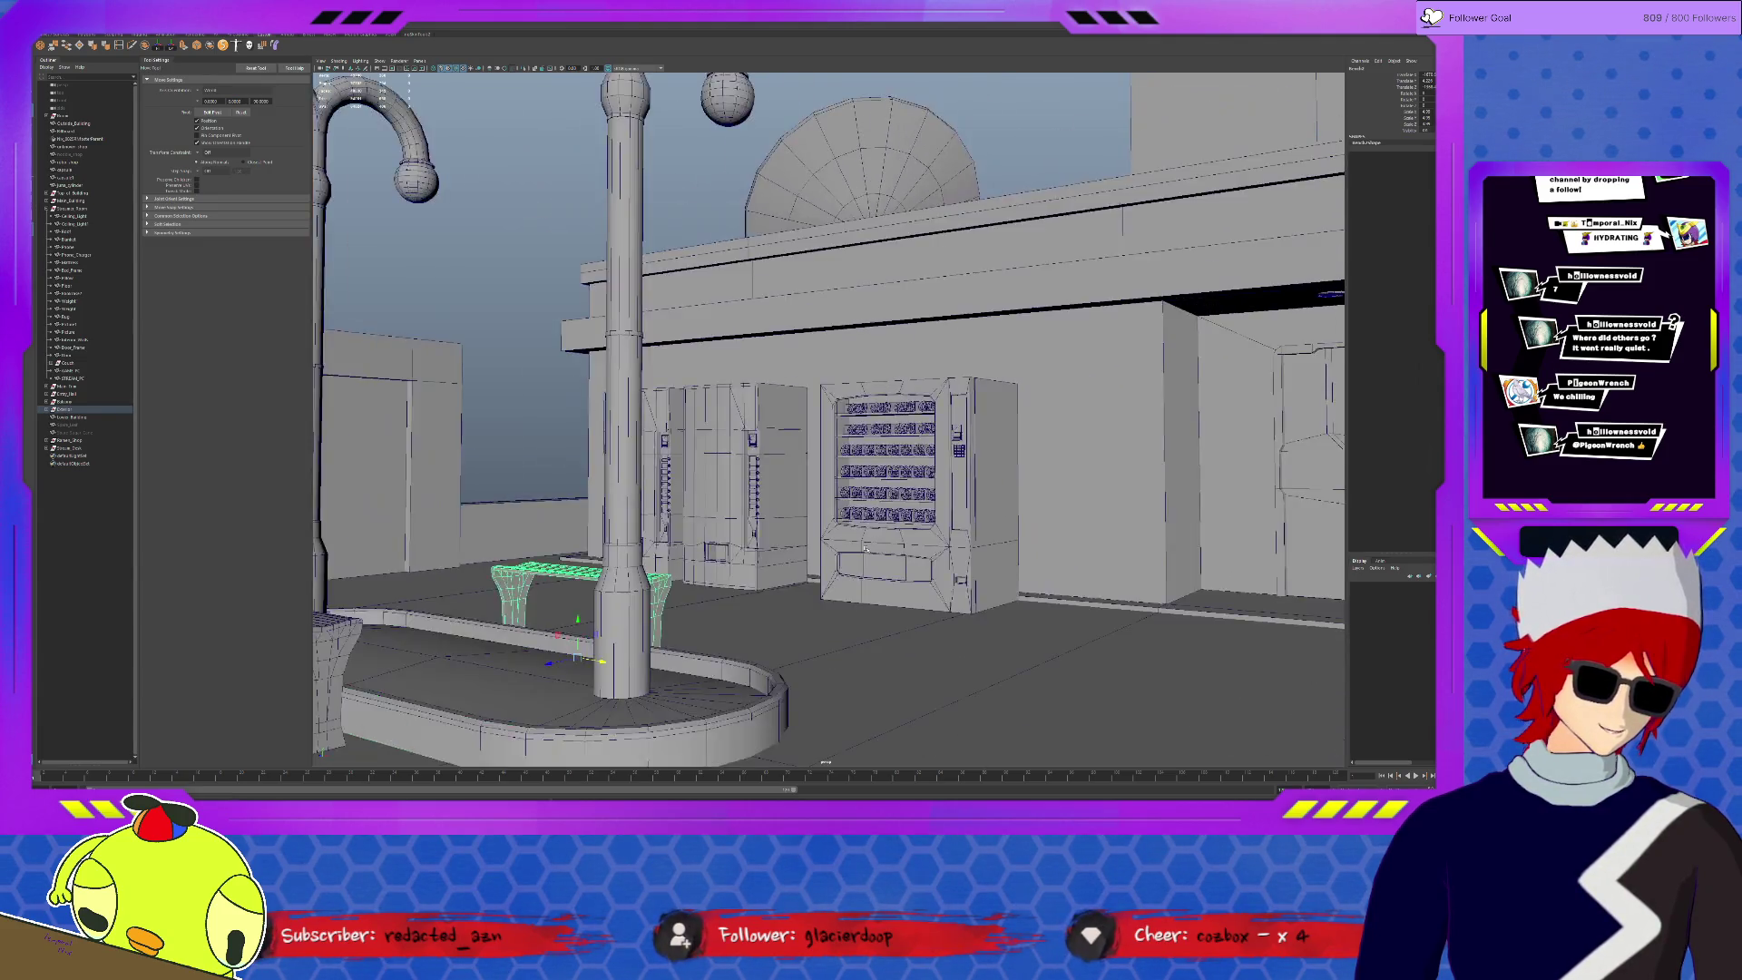
key([)
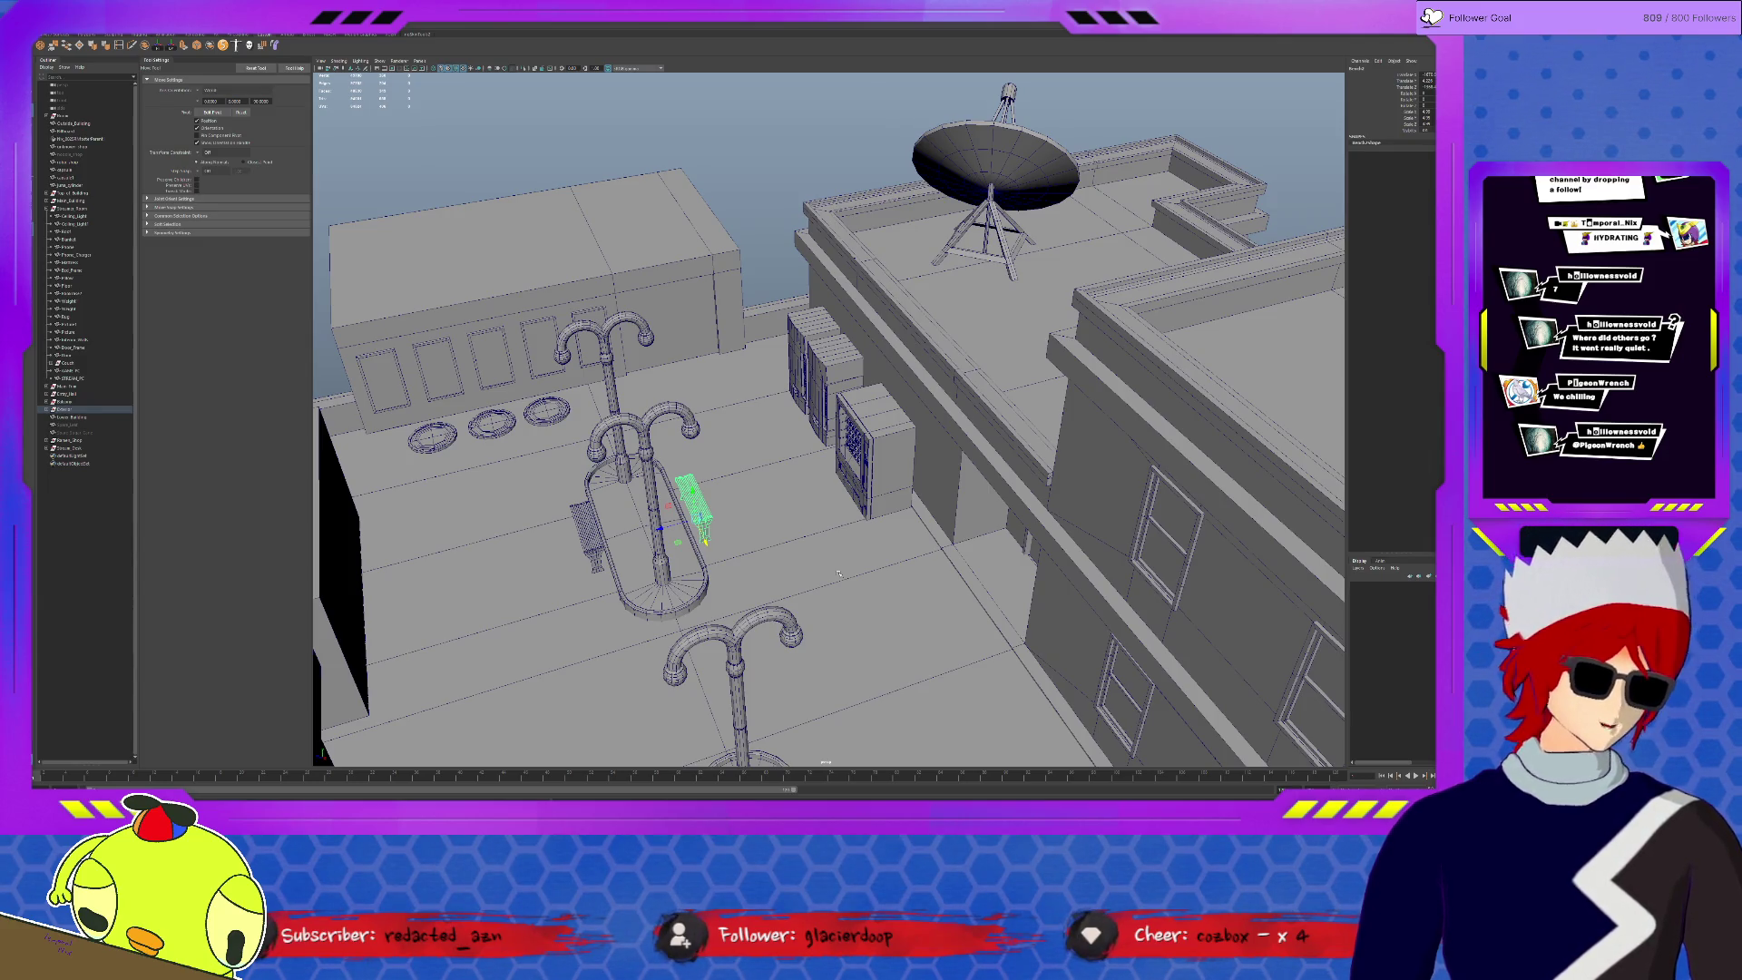
key([)
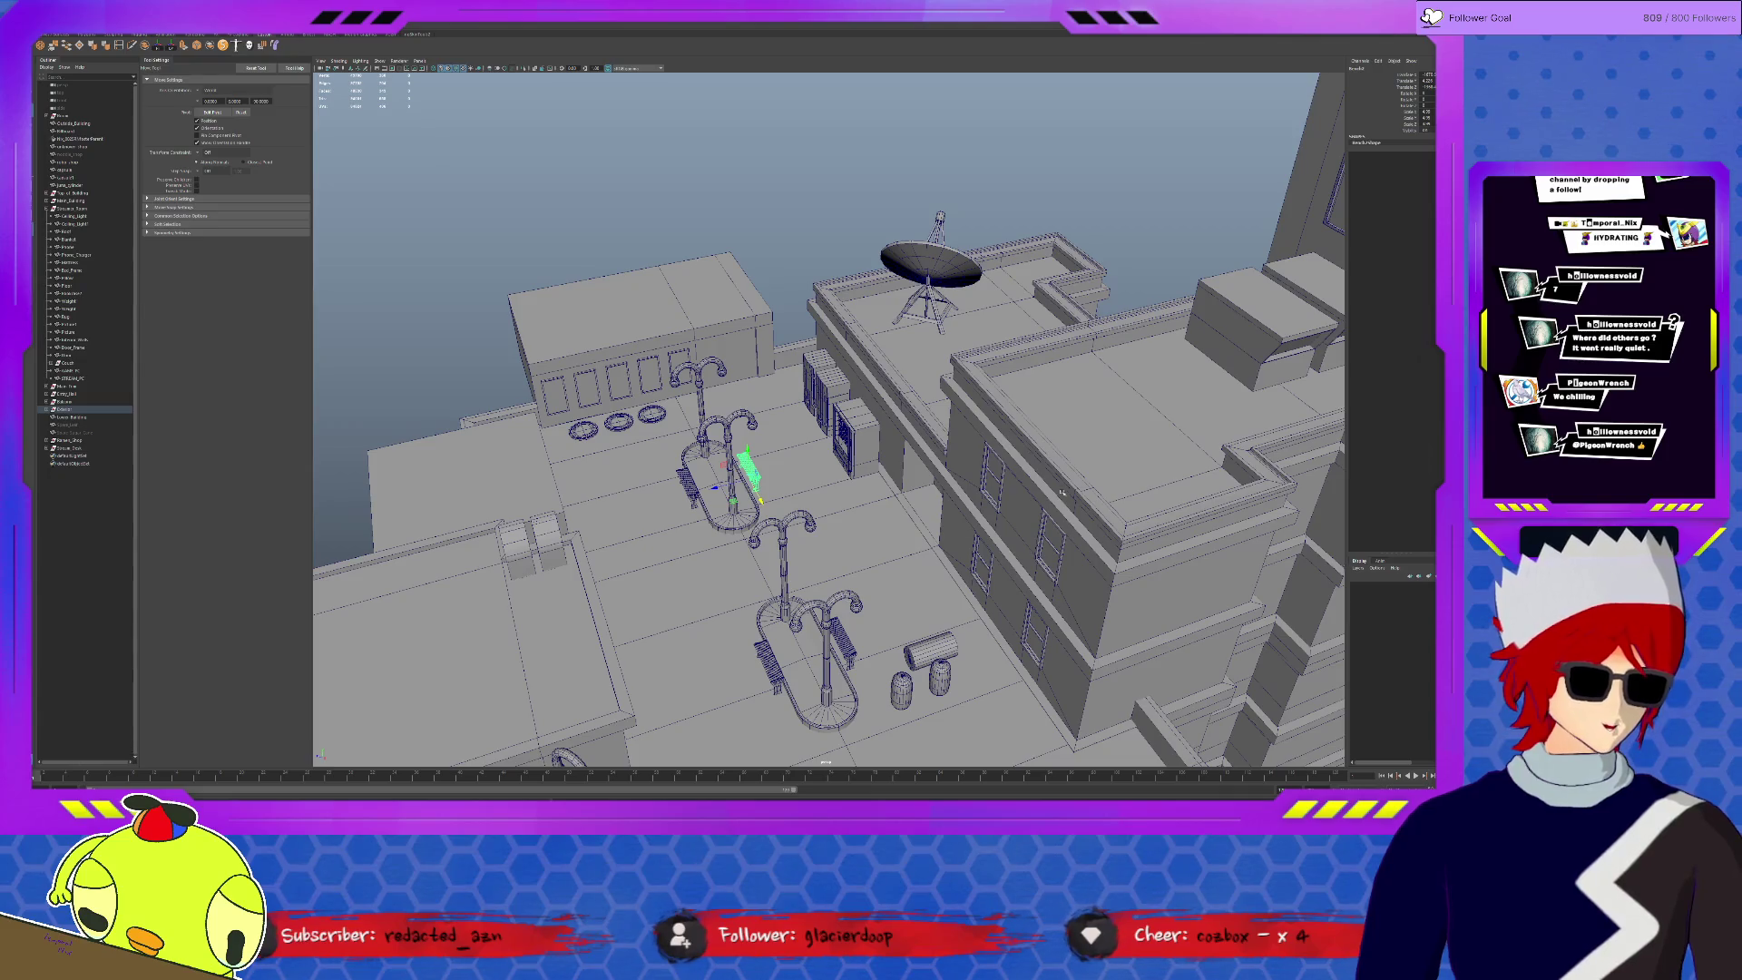
click(1090, 333)
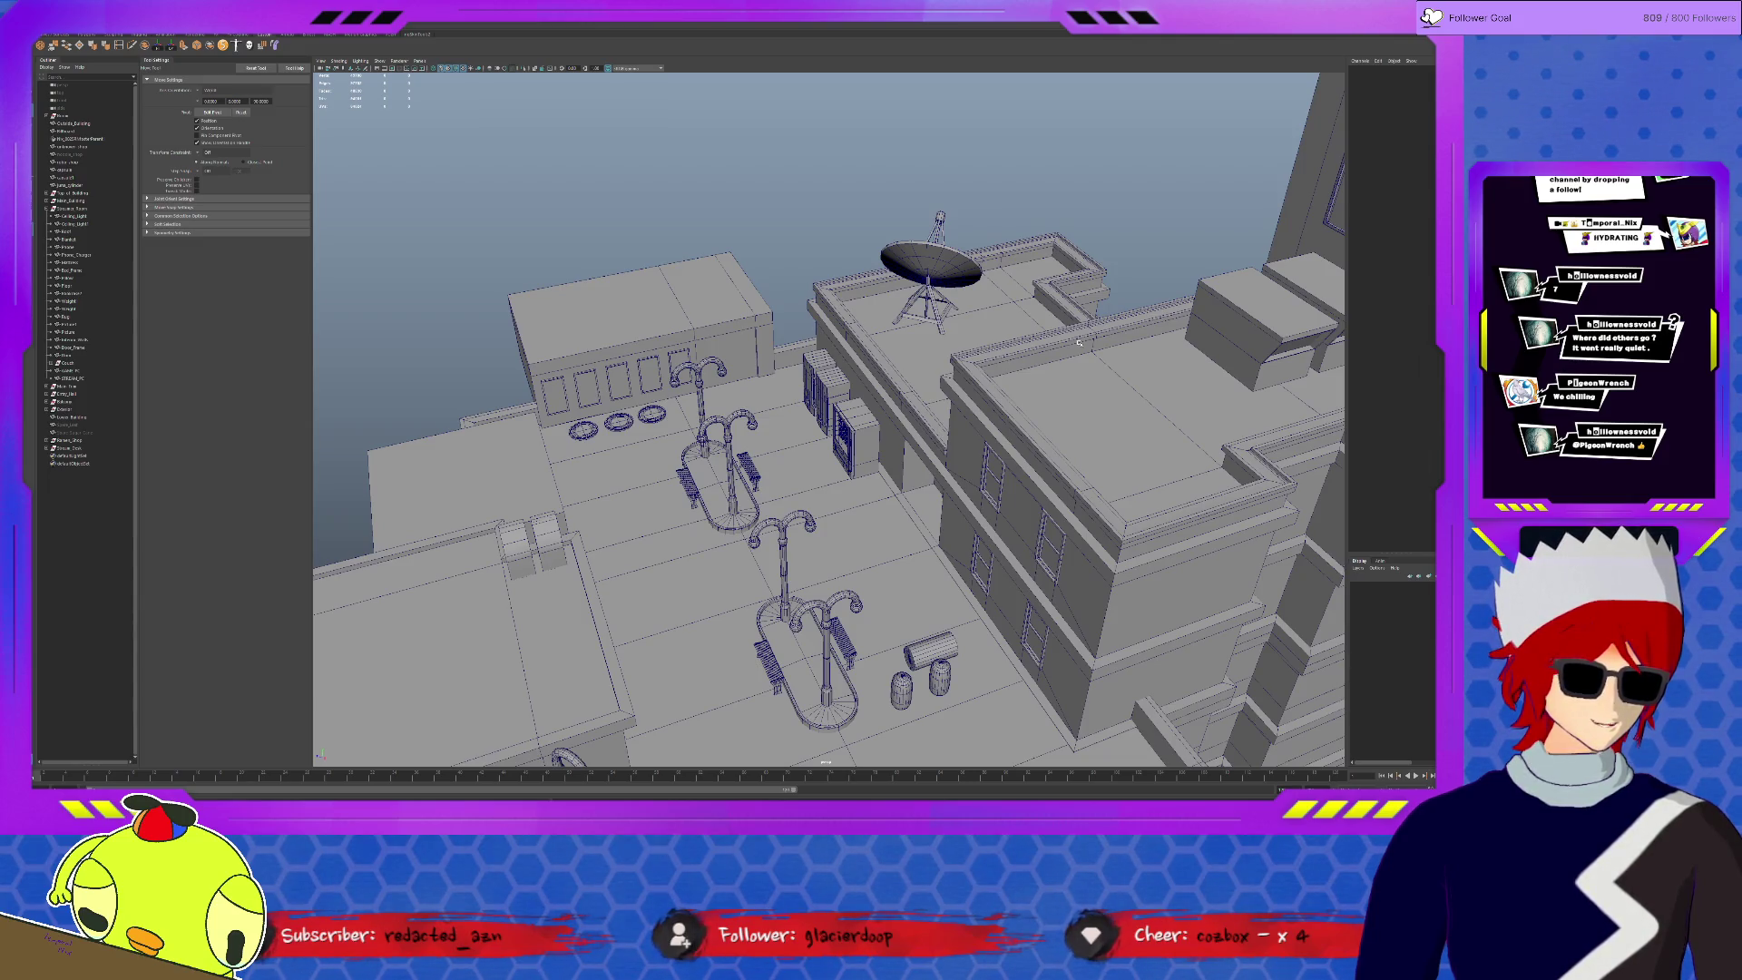
alt+drag(1014, 483, 1017, 507)
alt+right_drag(1017, 507, 1123, 570)
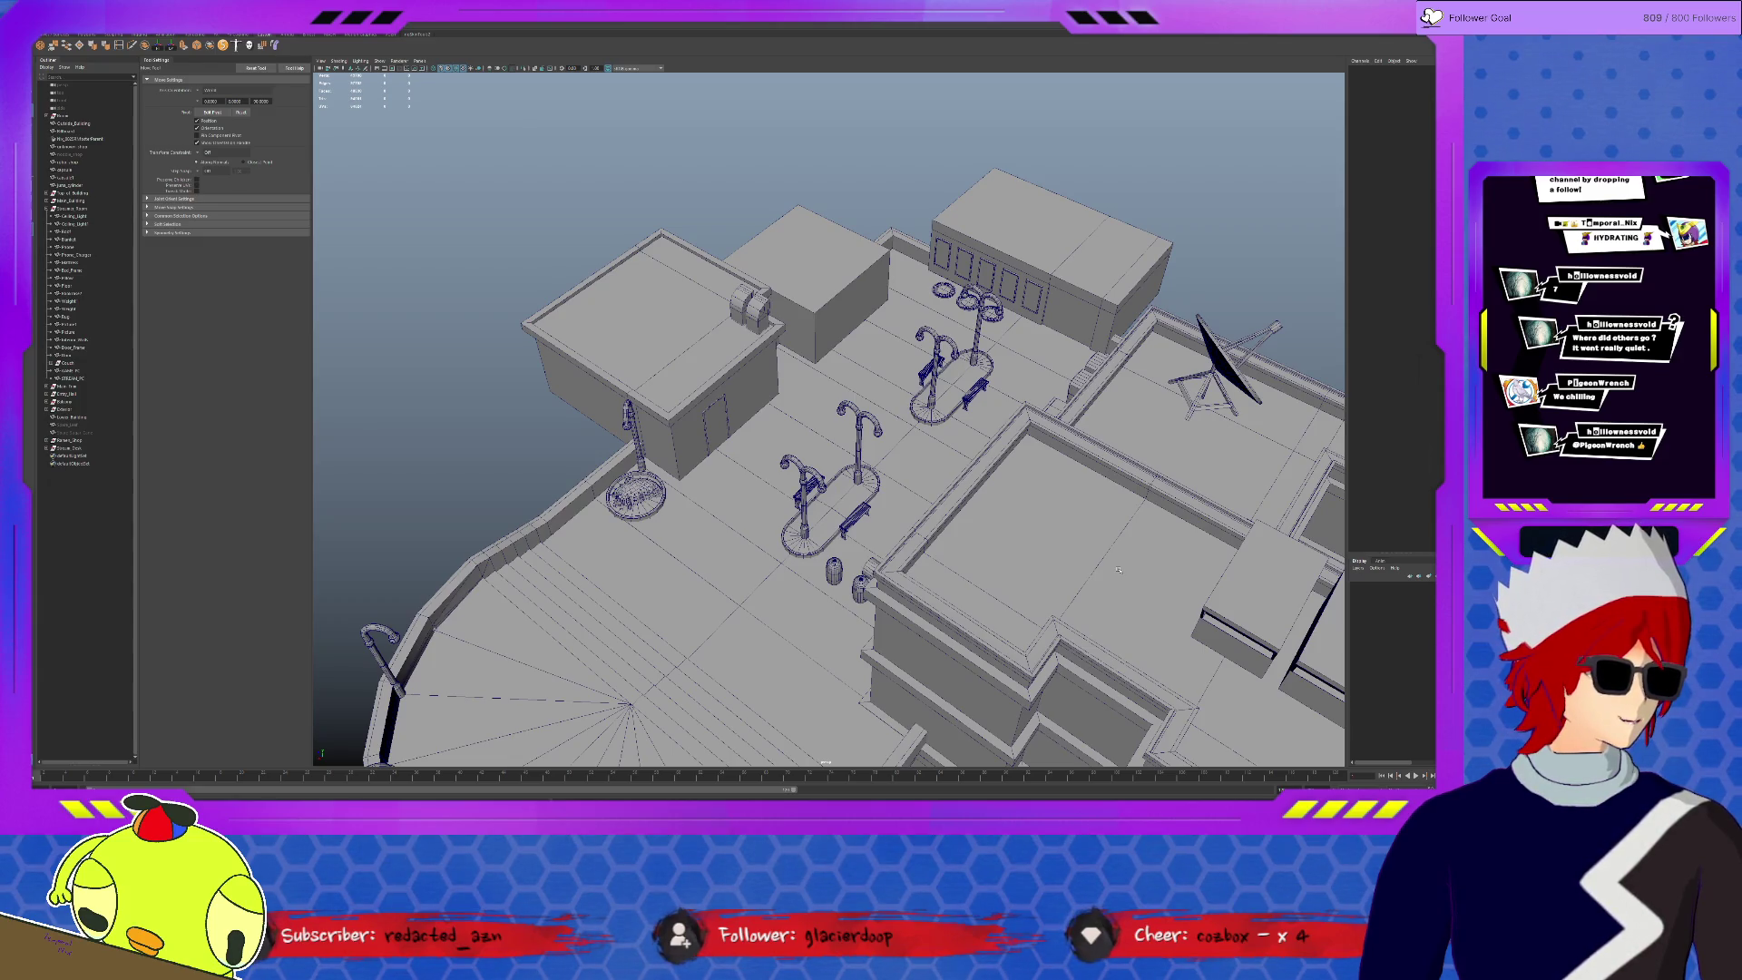
mouse_move(1118, 570)
alt+mouse_down()
mouse_move(1015, 513)
mouse_move(1055, 520)
alt+mouse_up()
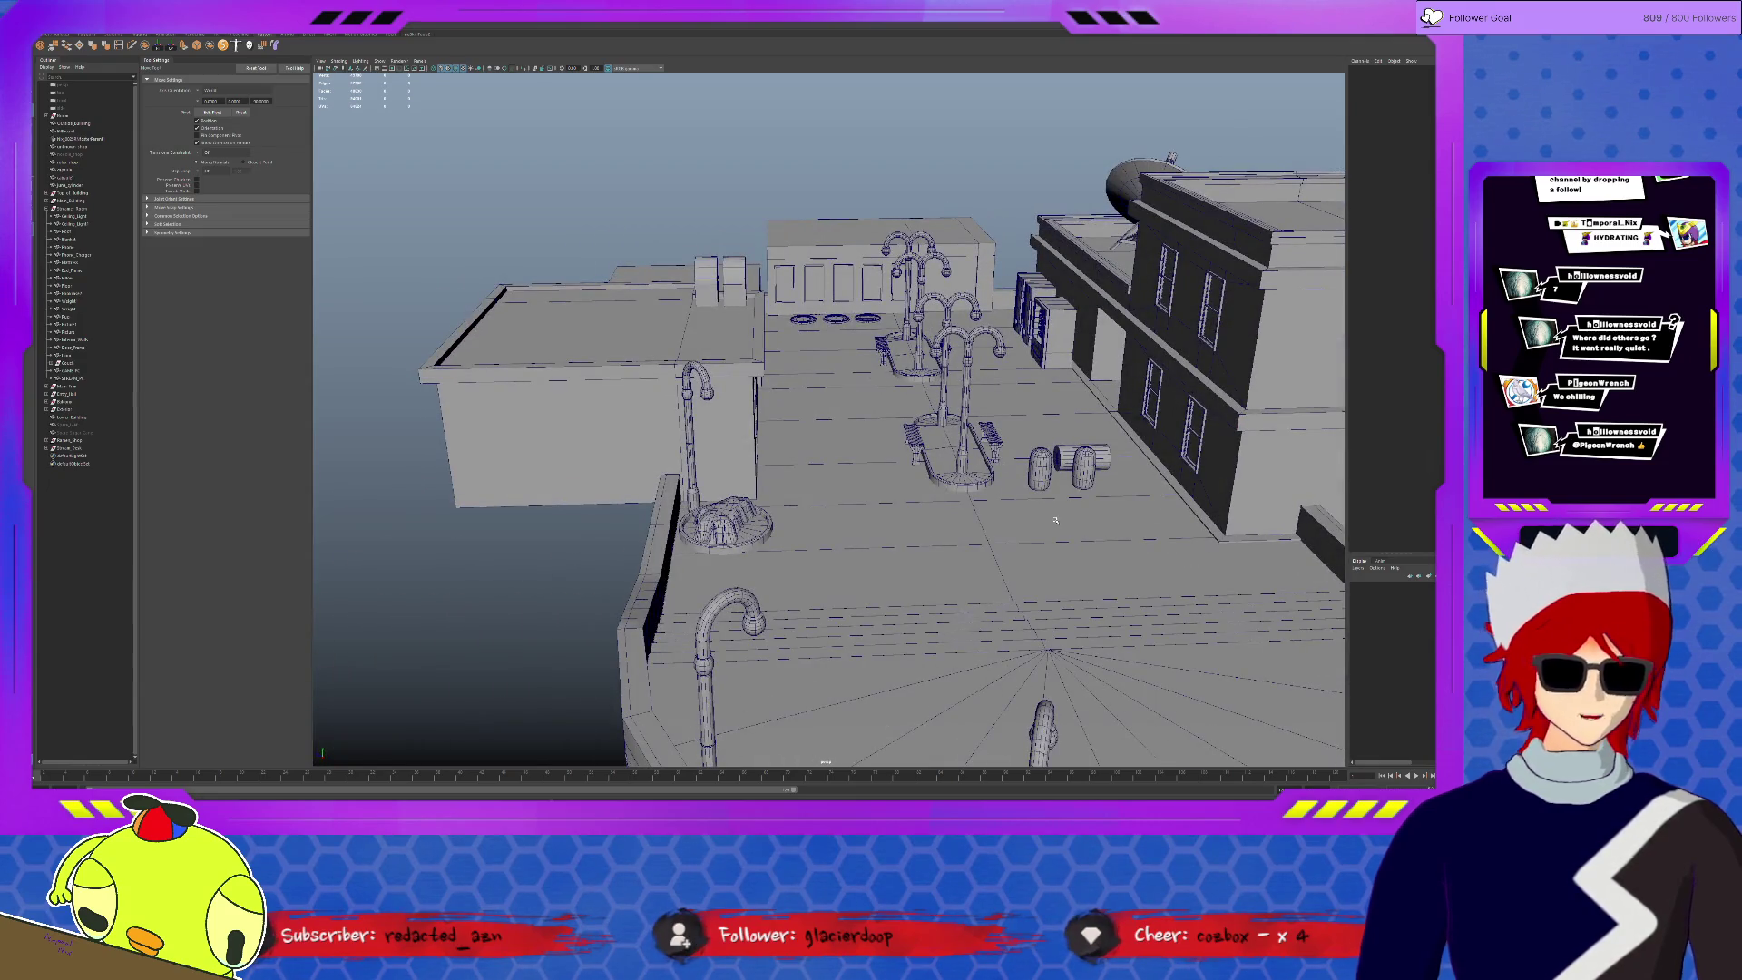